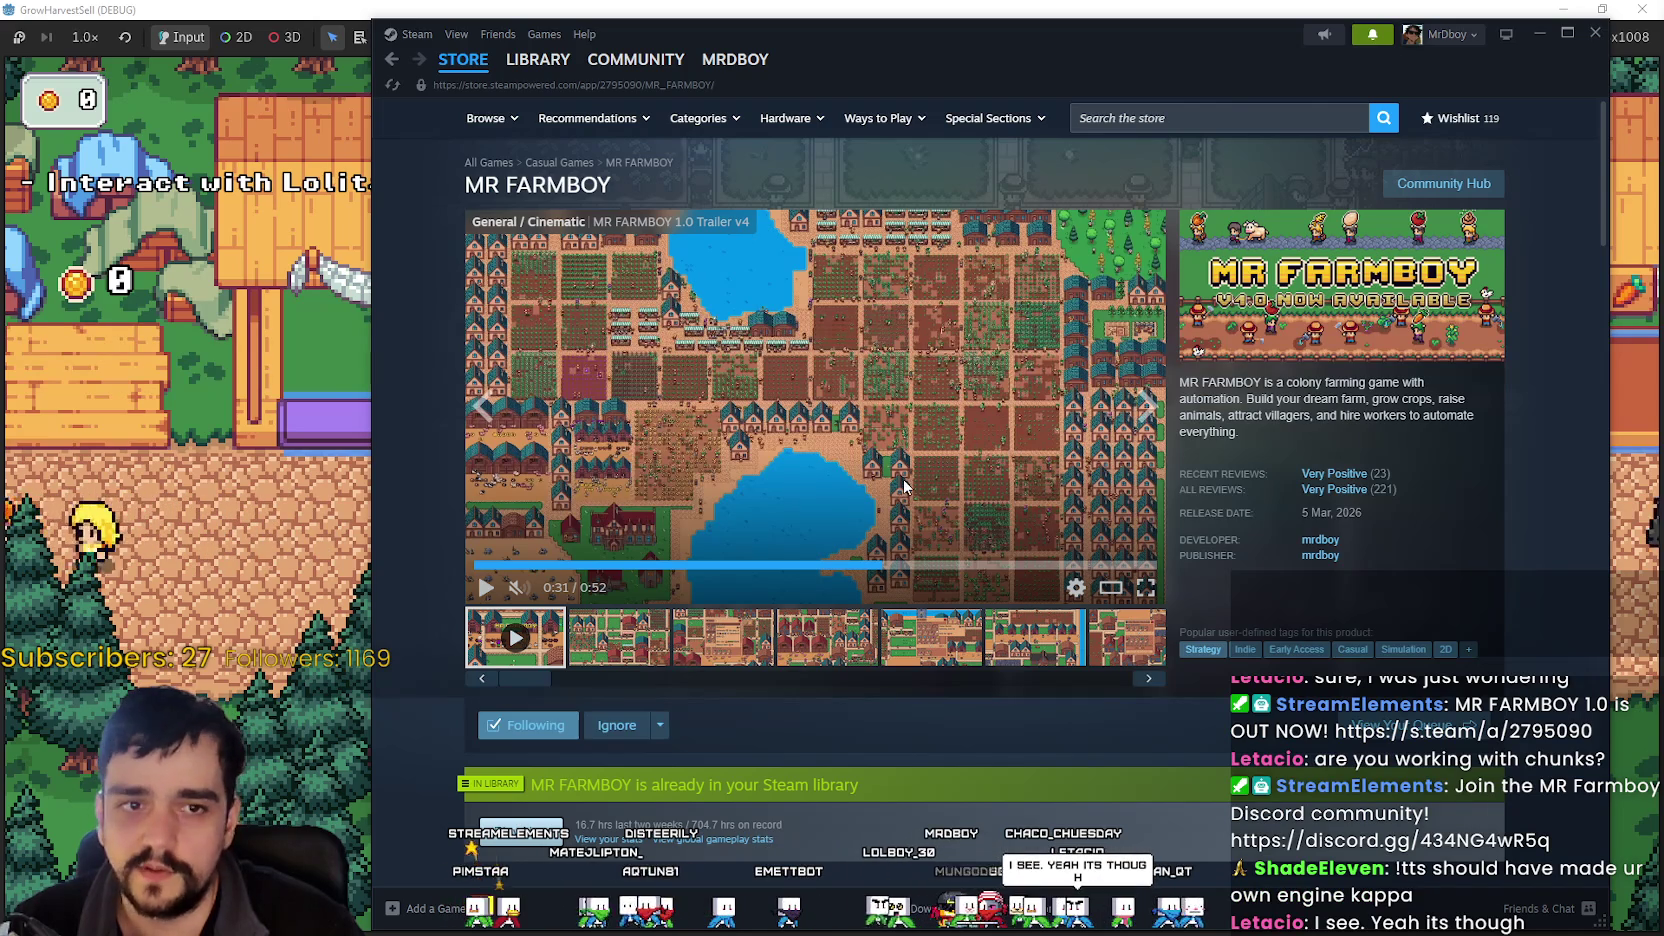
- Rewind the MR FARMBOY trailer to the 0:27 farm-map shot and shift the Steam window right
click(948, 566)
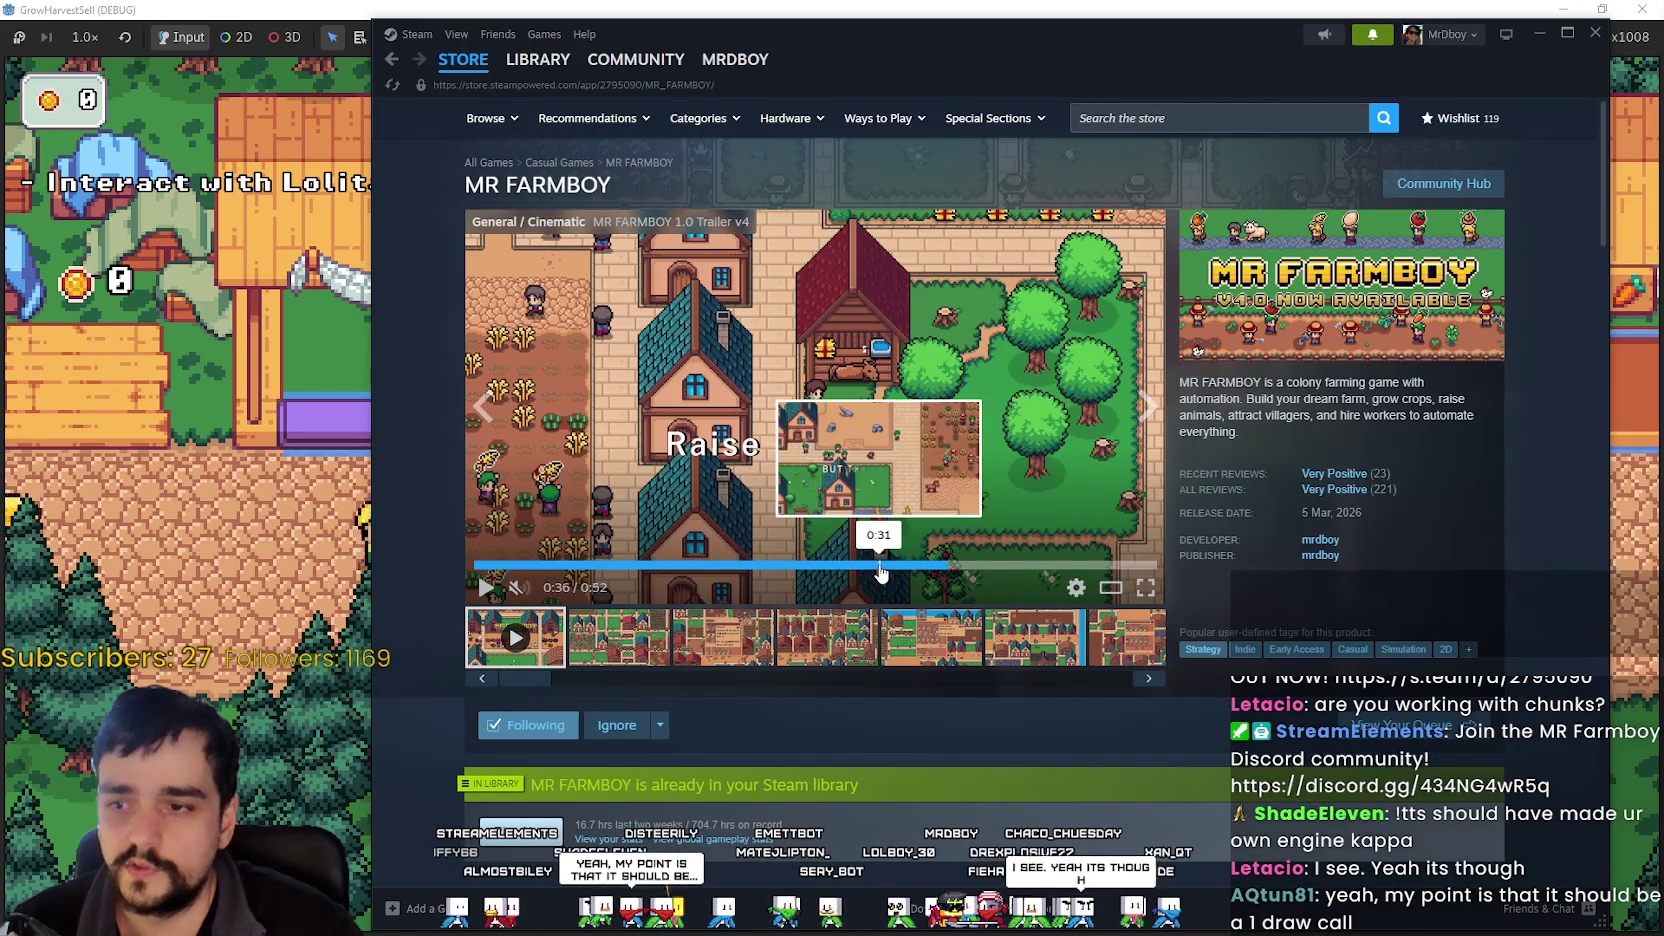
click(829, 566)
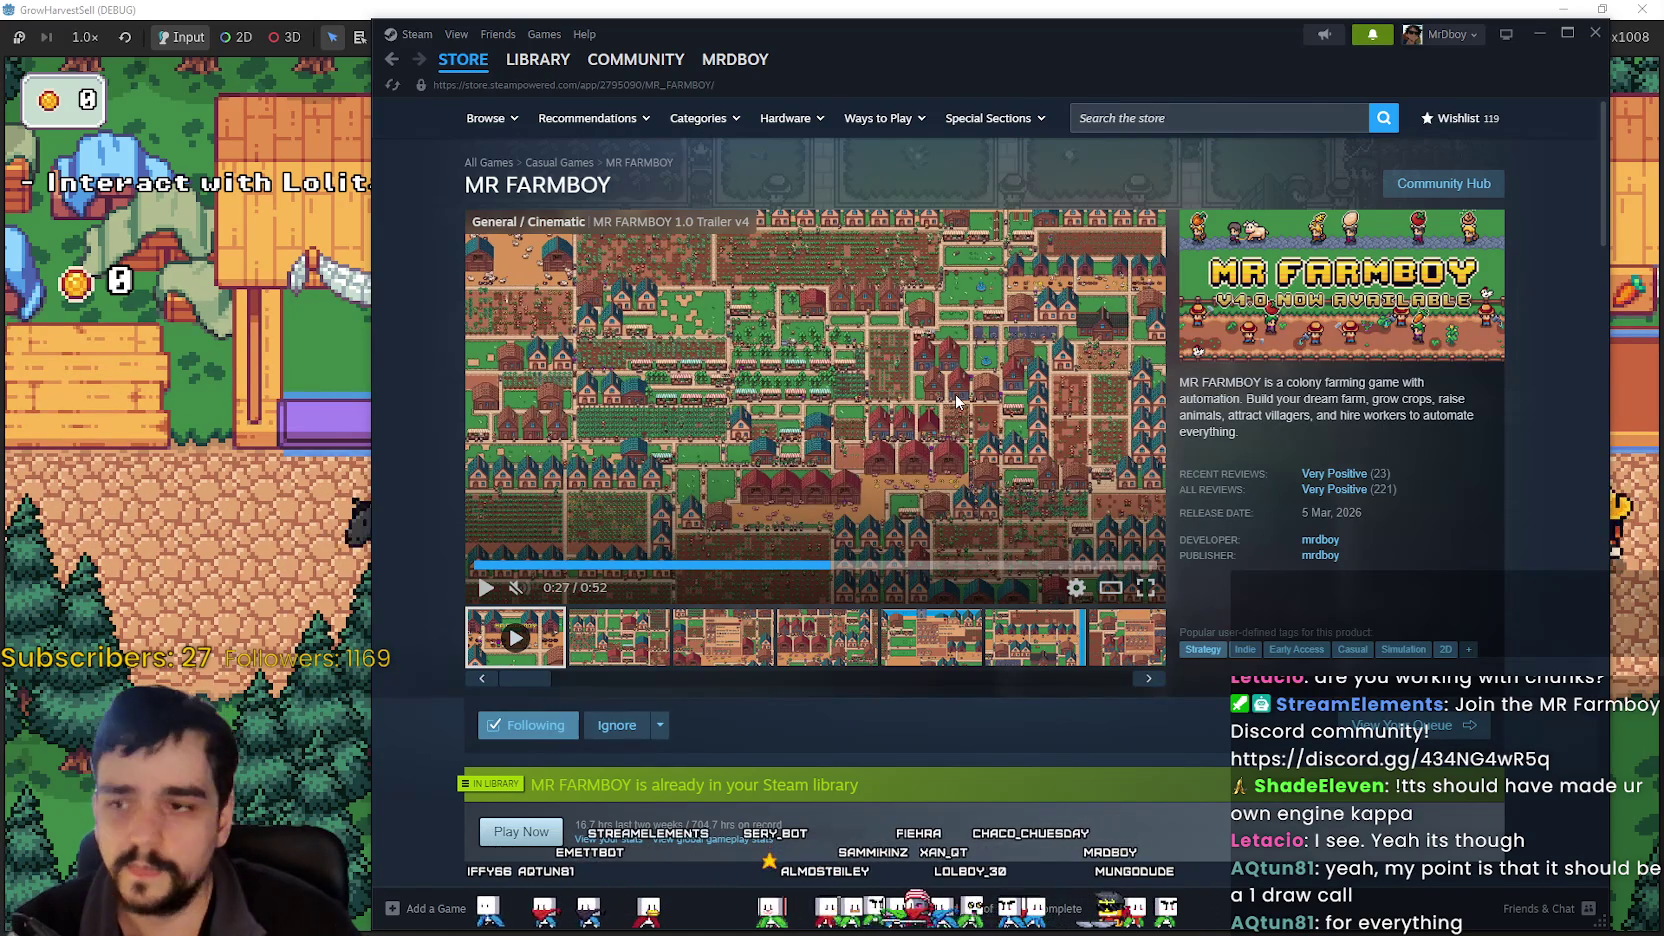
drag(1228, 60, 1199, 62)
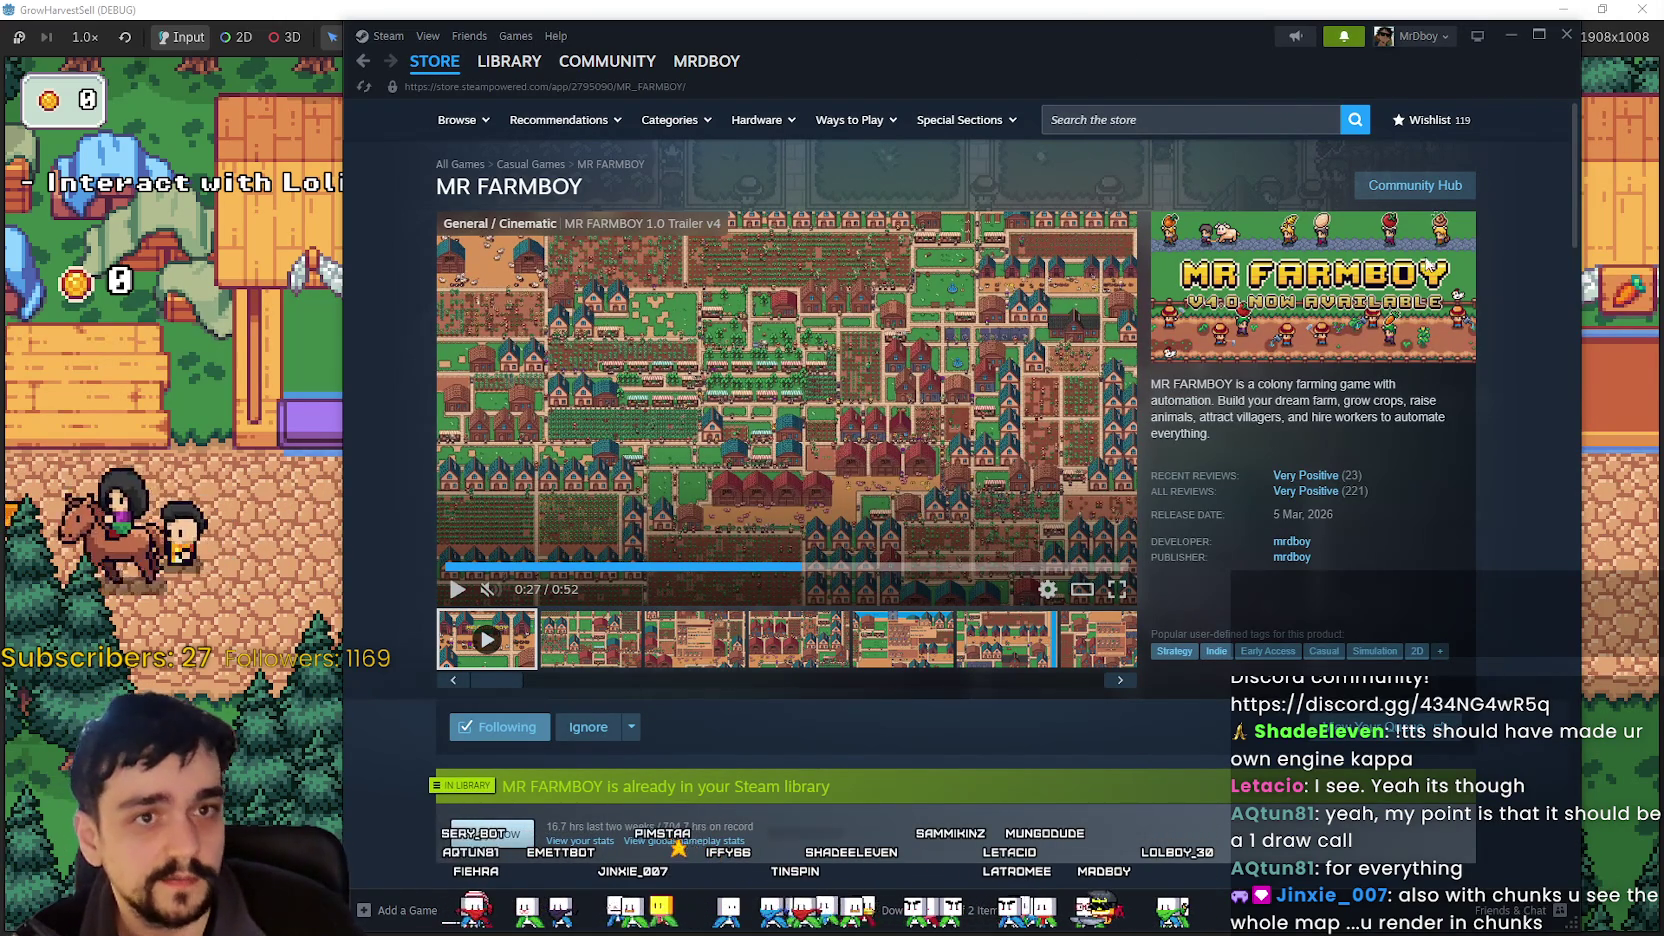
drag(1180, 63, 1264, 88)
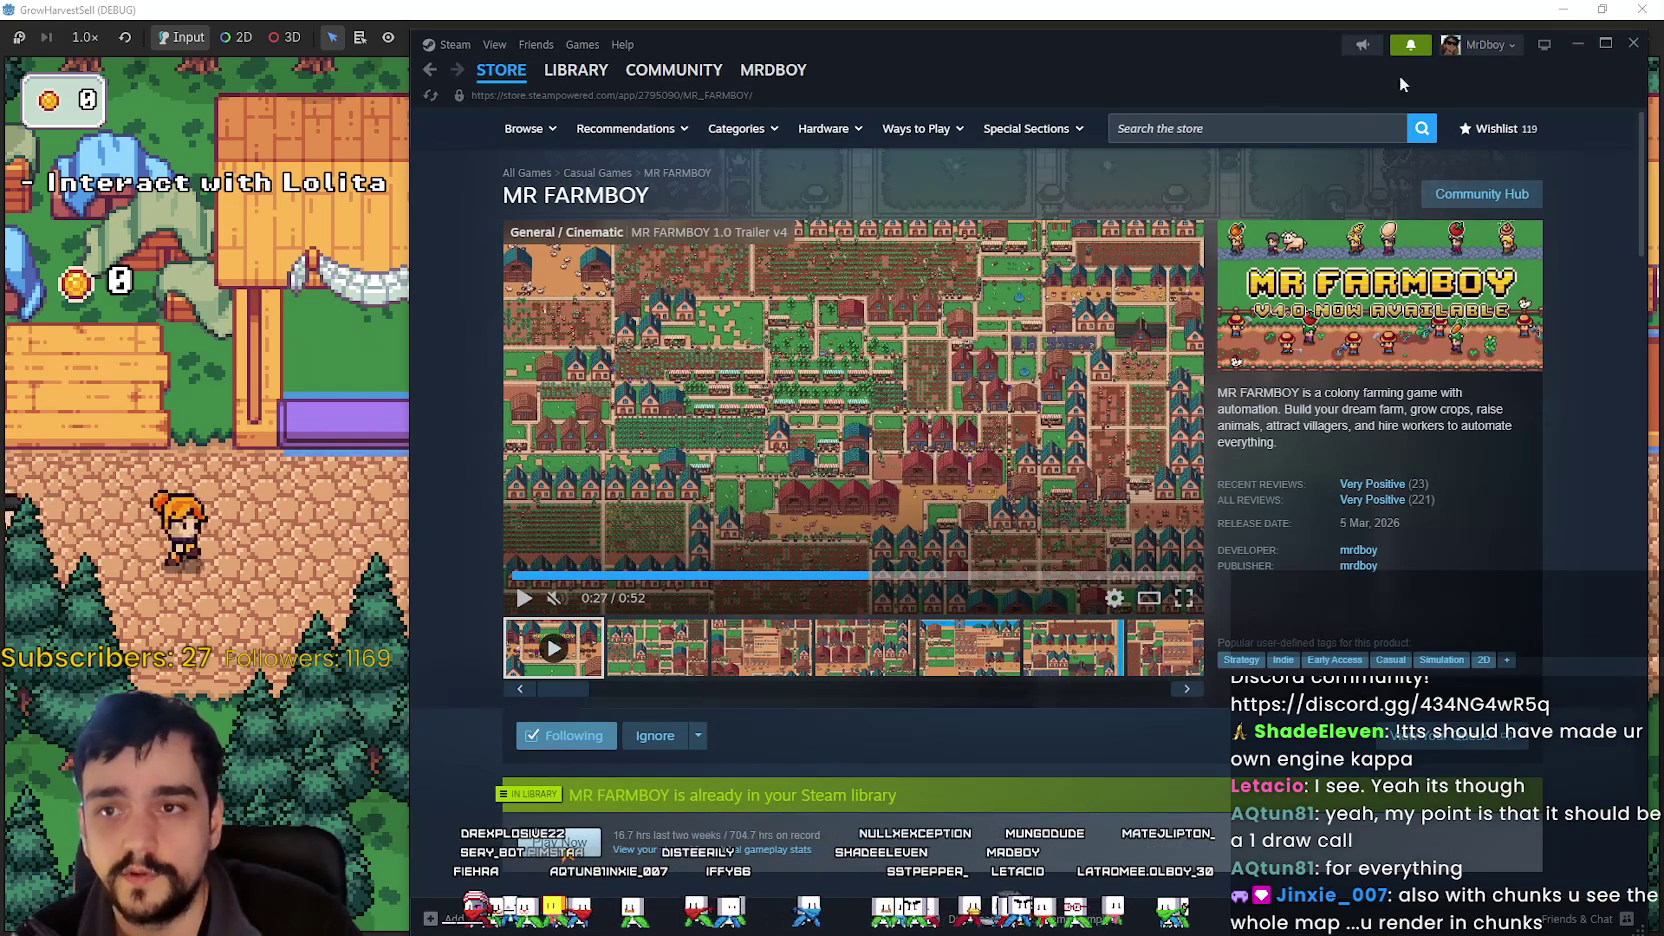
- Open the 'No carrier boots?' thread from notifications, scroll through its replies, then bring the game forward
click(1411, 48)
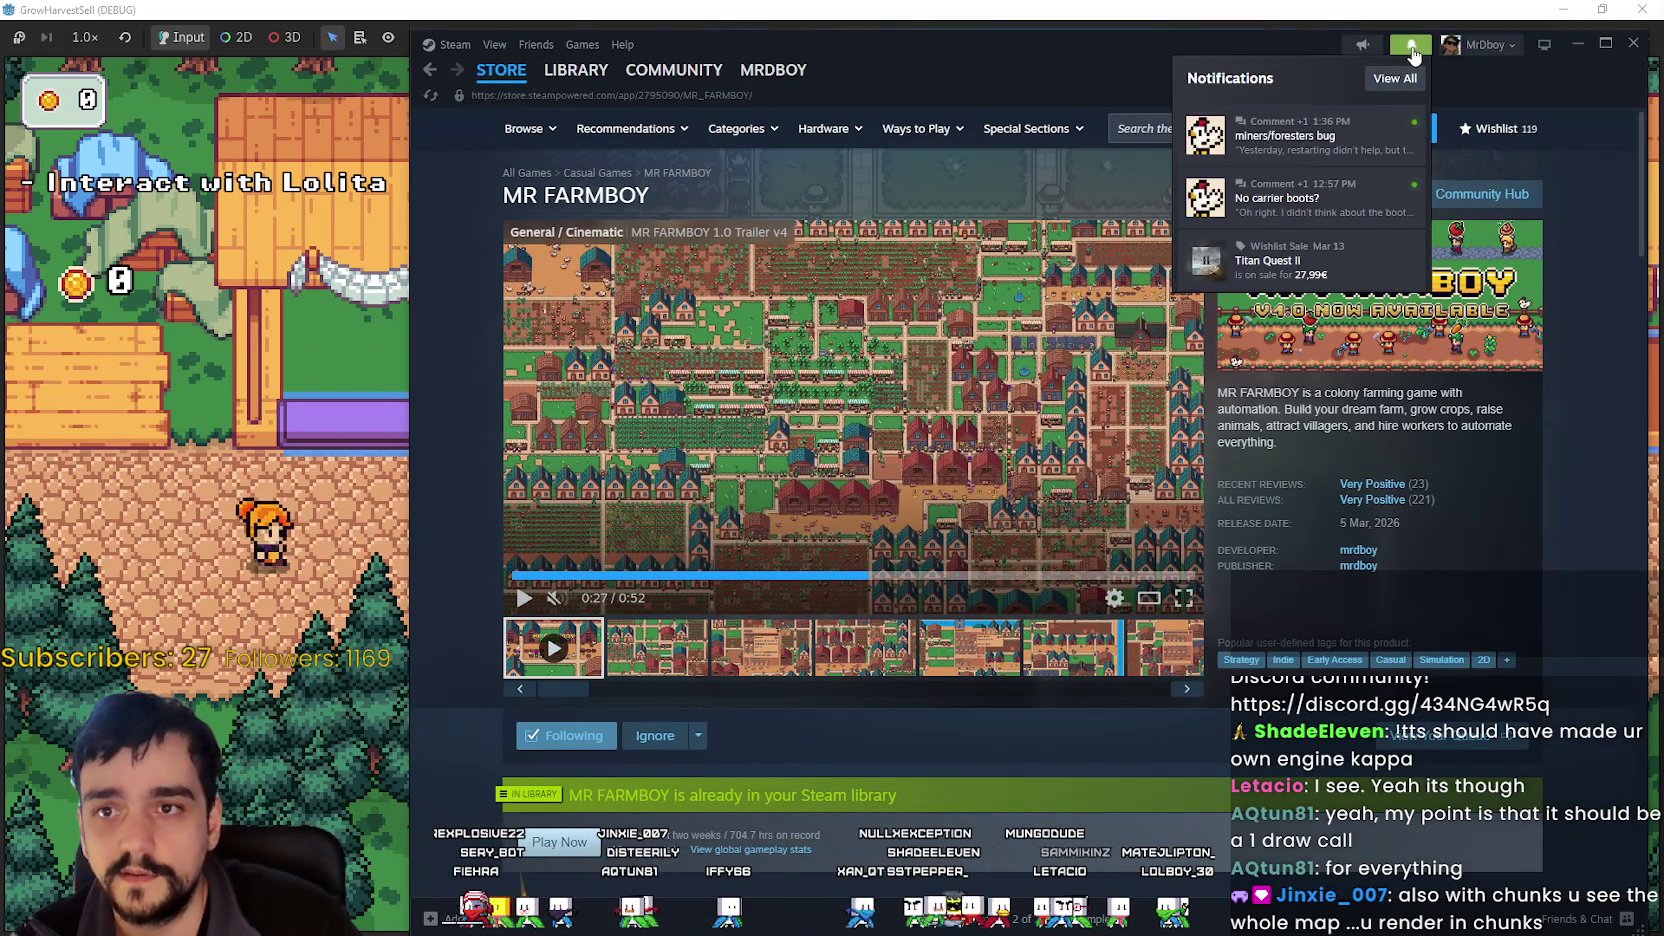
click(1290, 195)
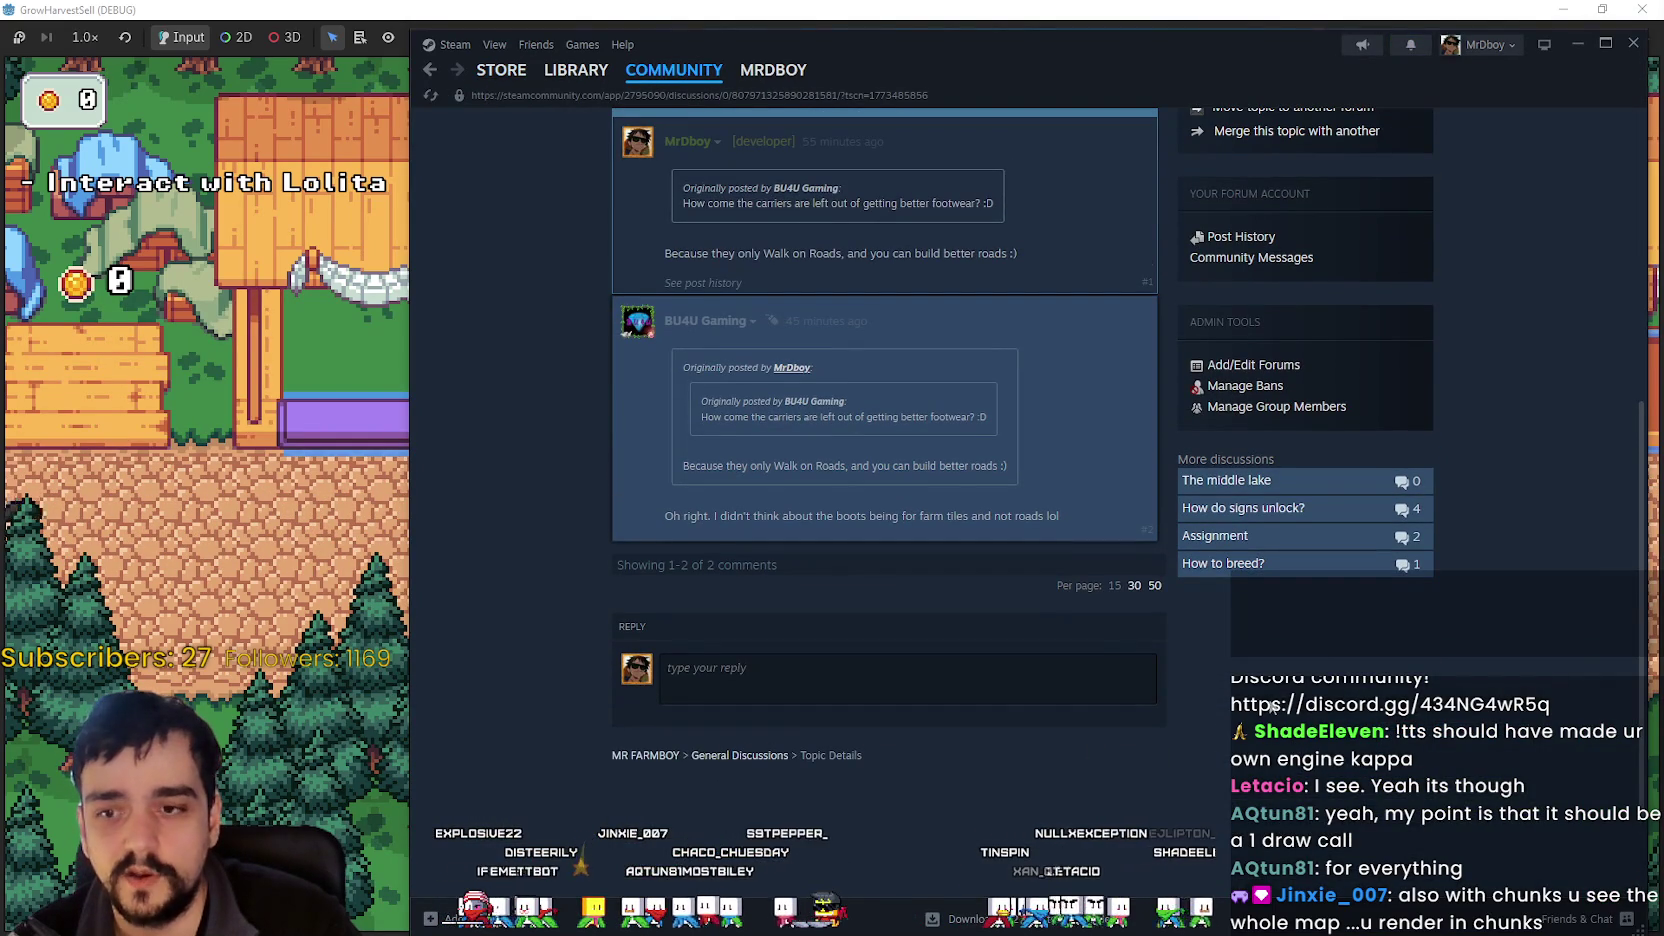
scroll(1272, 706, up, 2)
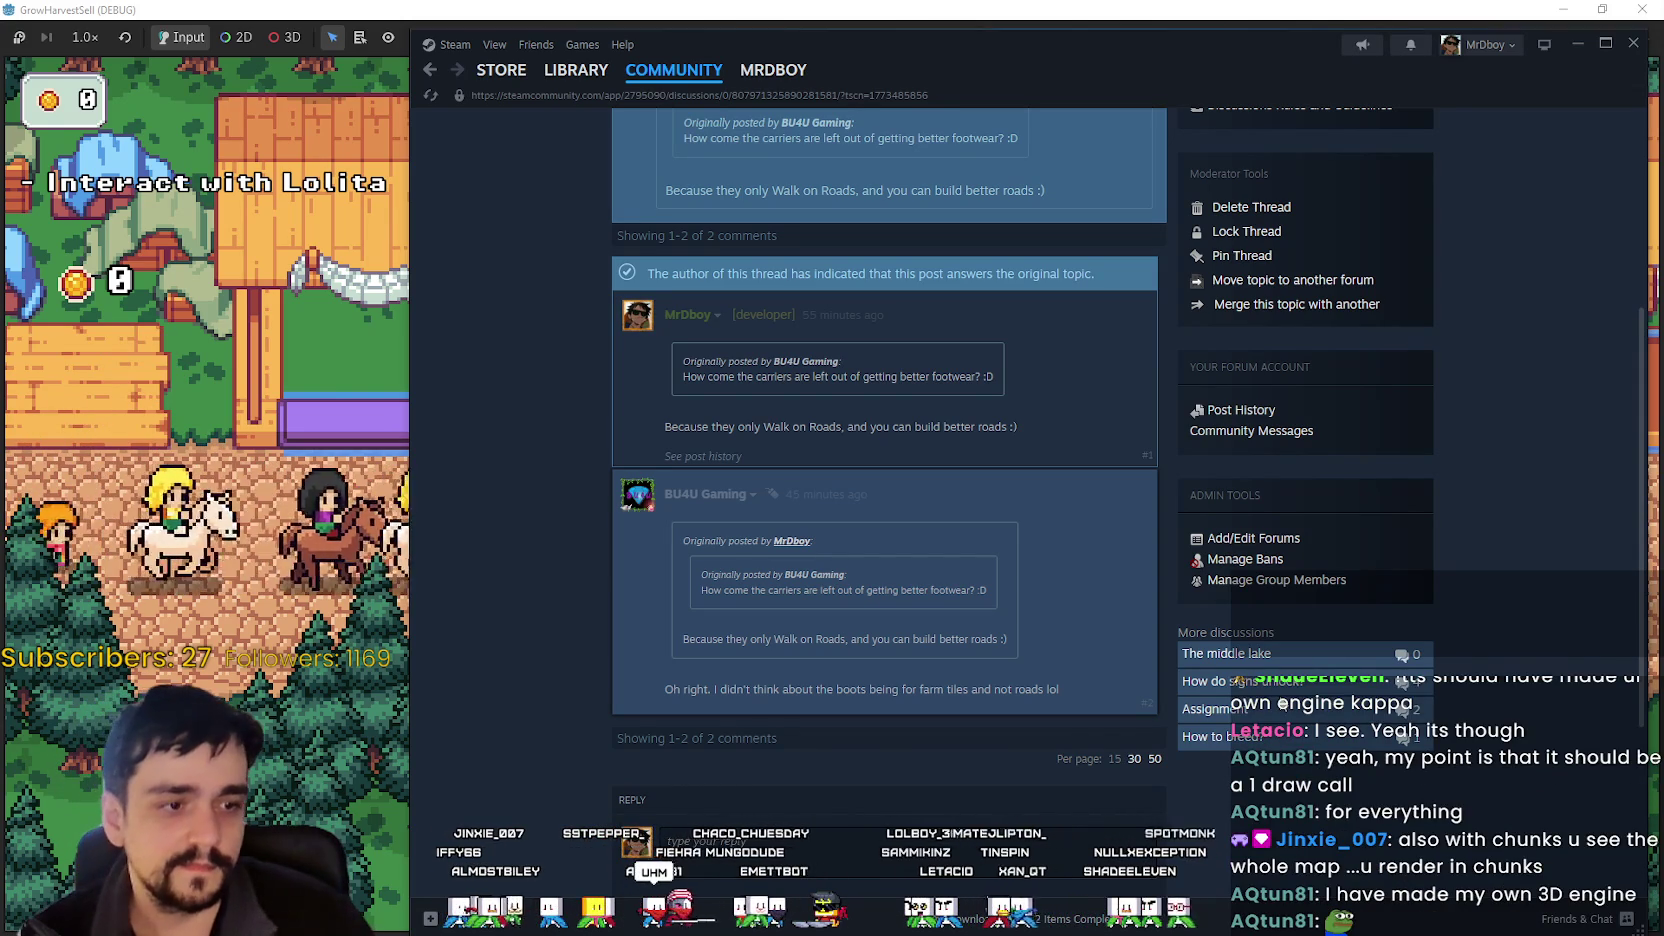
scroll(985, 748, up, 2)
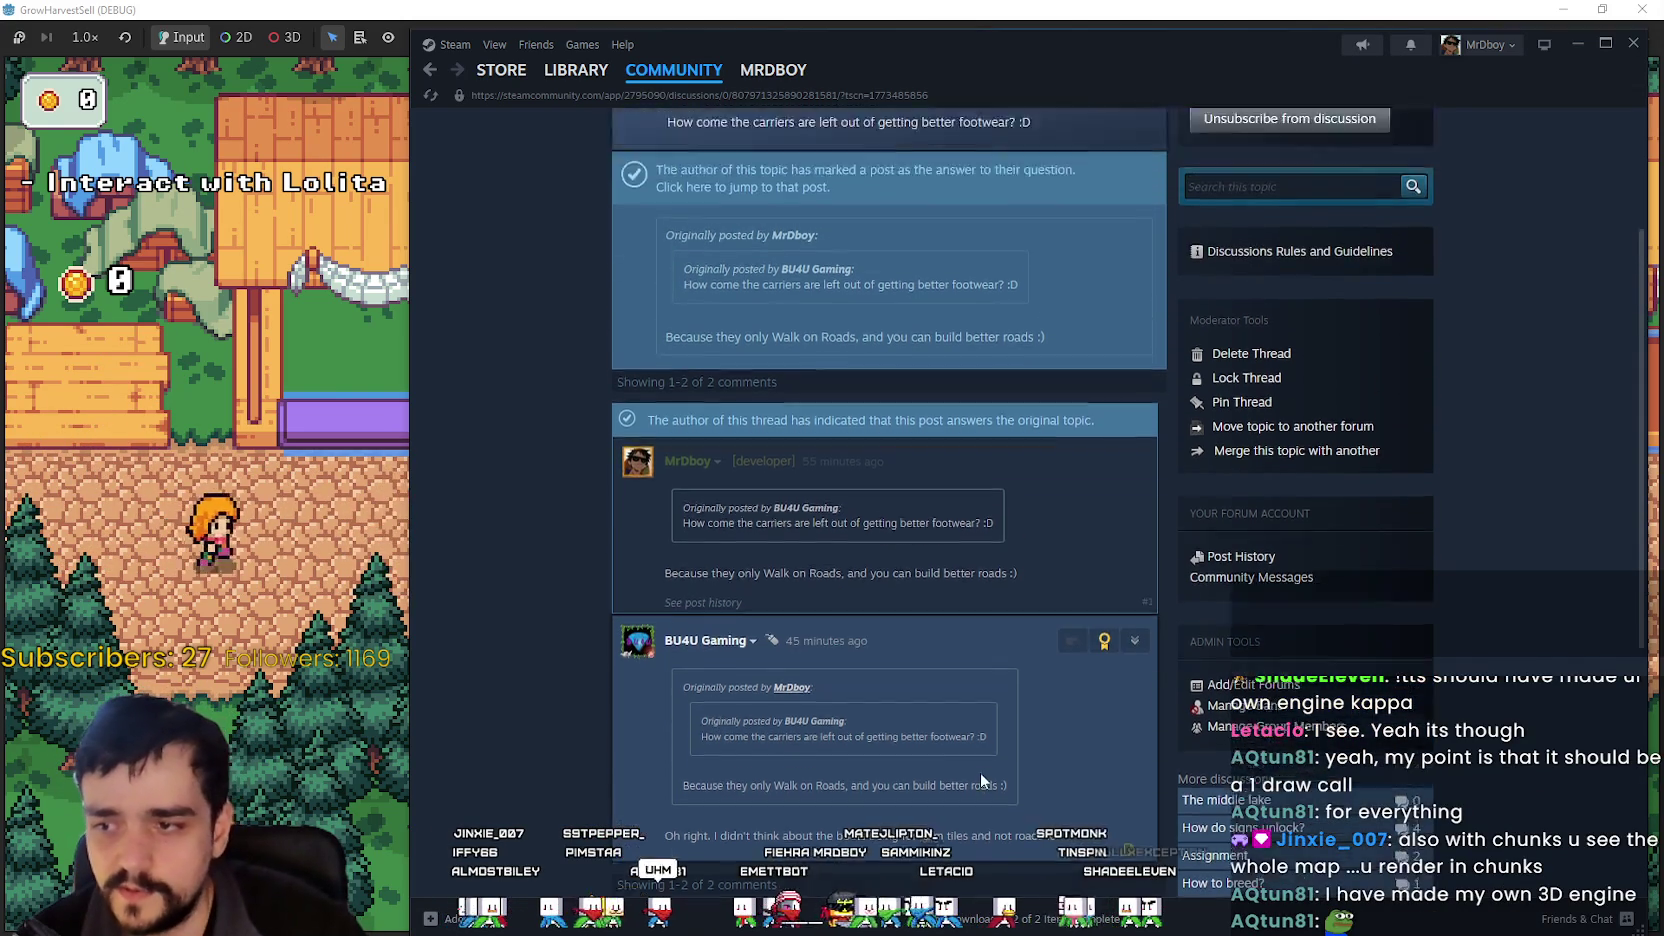
scroll(980, 780, up, 2)
scroll(993, 722, down, 3)
scroll(734, 514, up, 2)
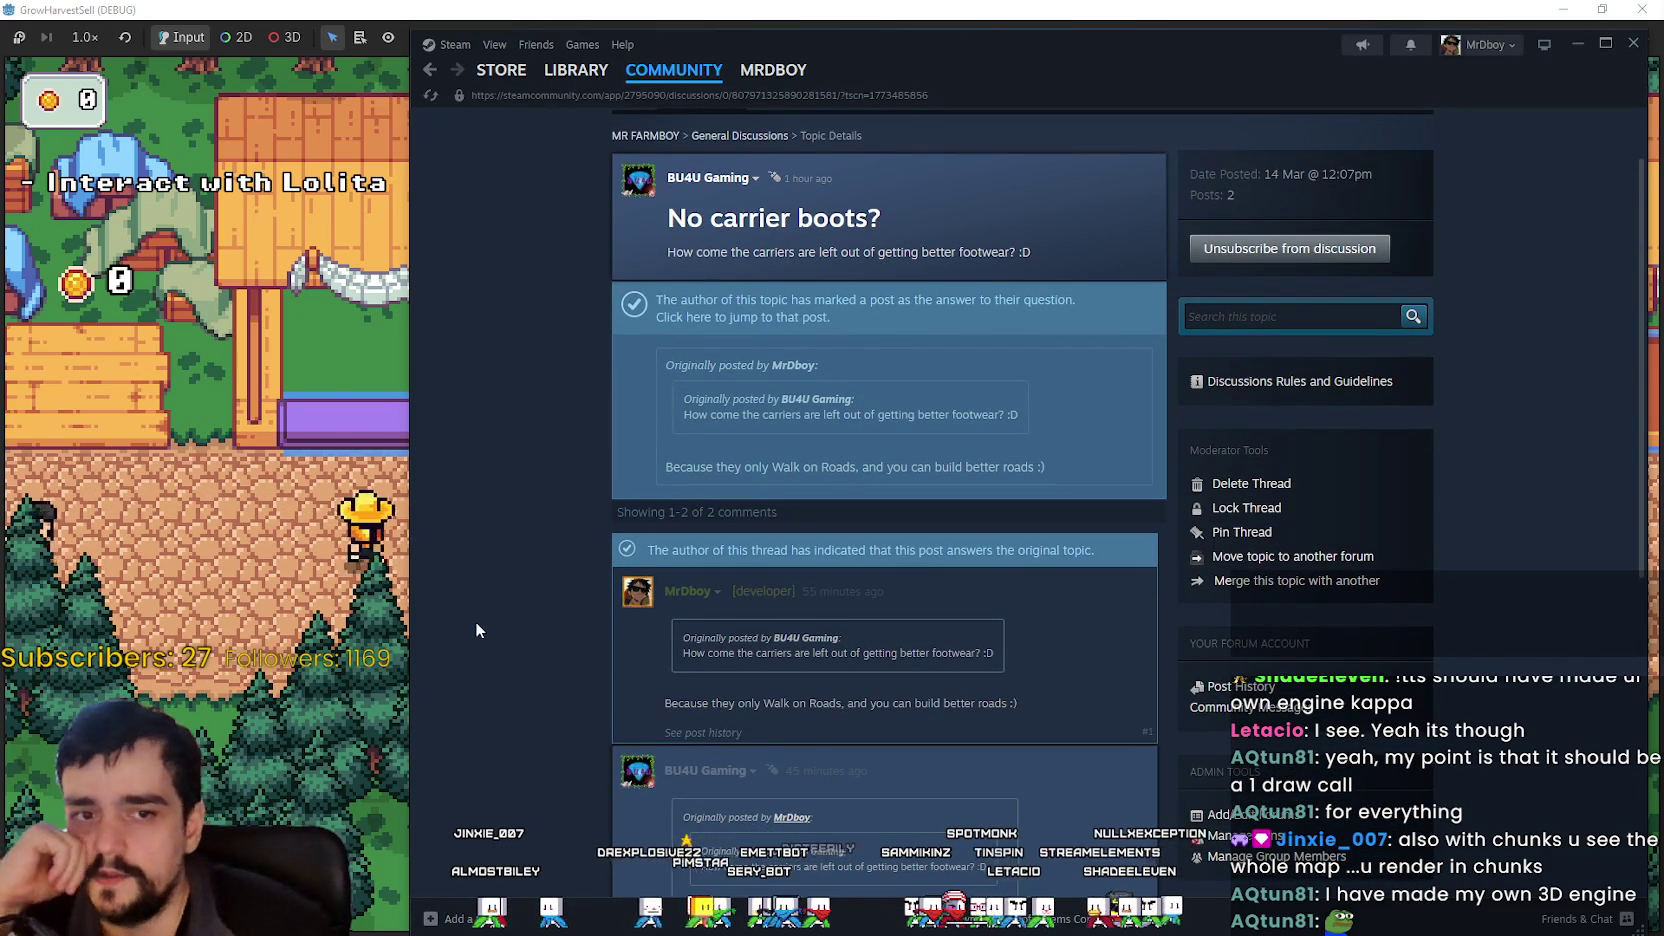
scroll(486, 635, down, 1)
scroll(484, 608, up, 3)
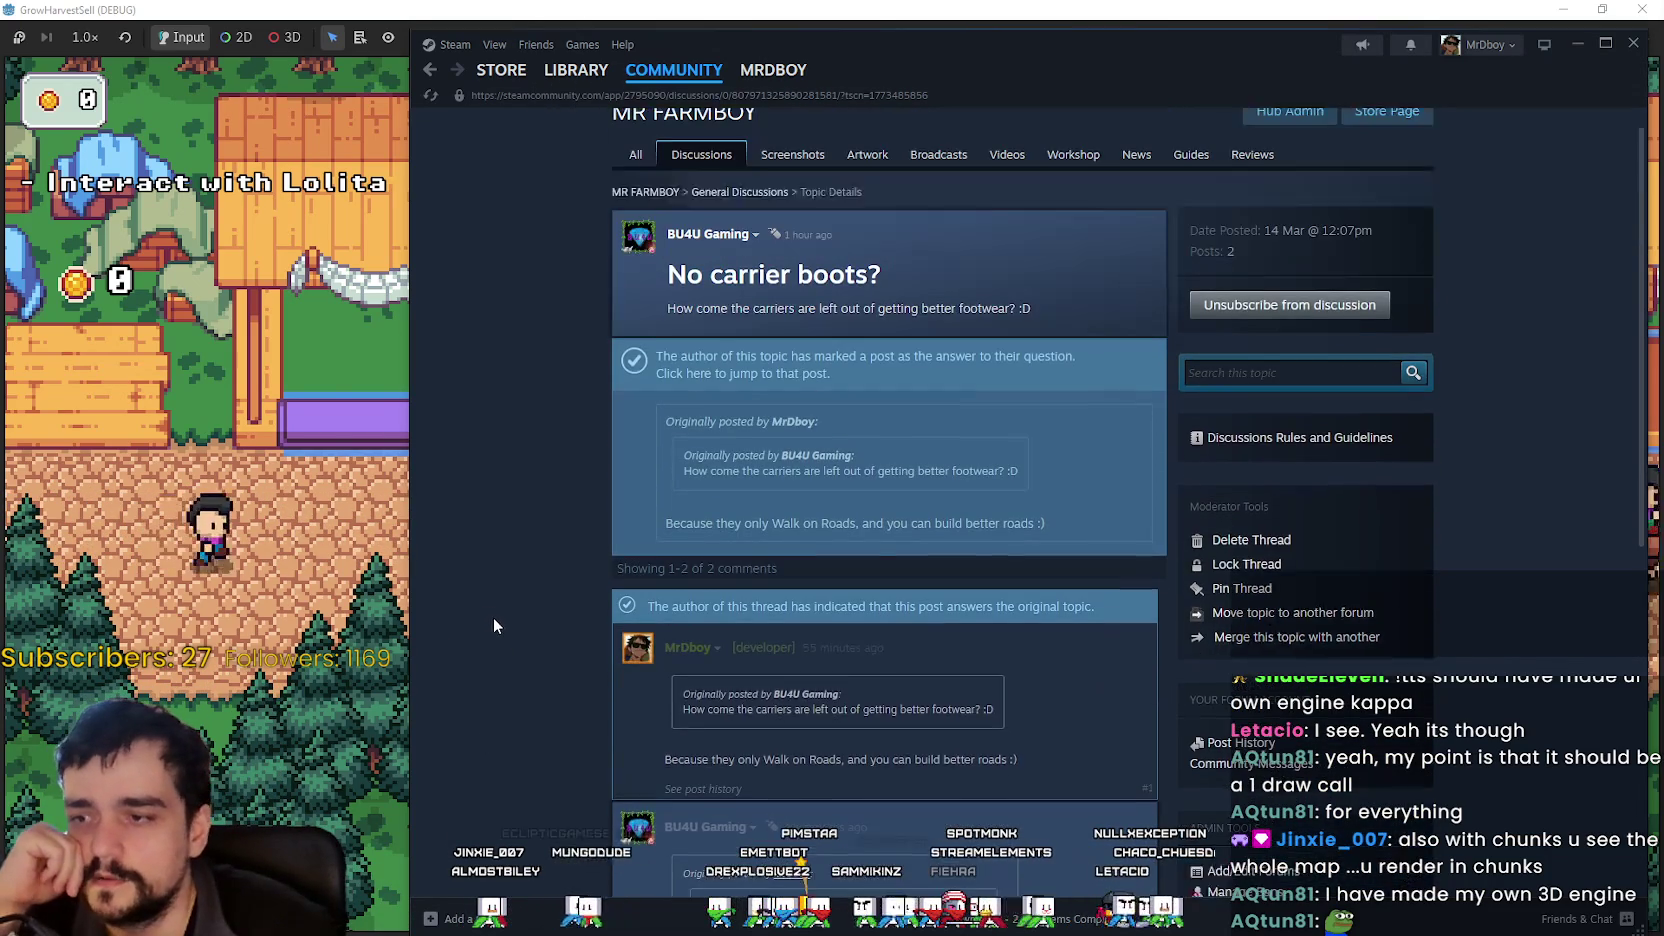
scroll(510, 630, down, 3)
click(83, 329)
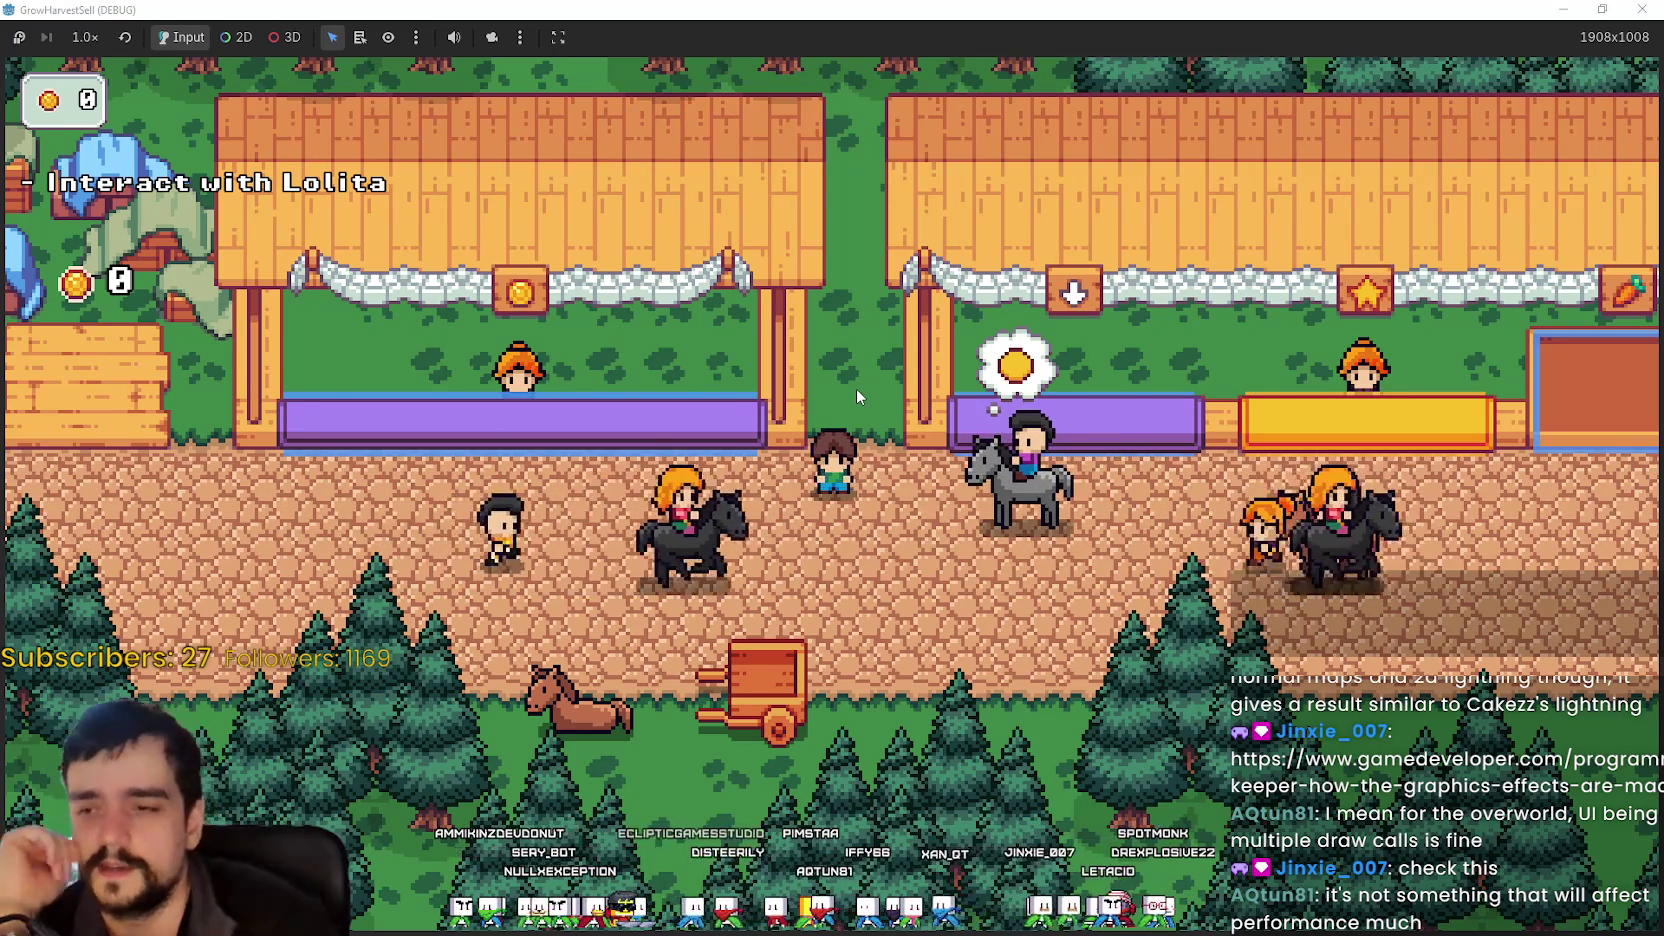
- Walk the player left and down to the resting horse, then take the game out of fullscreen
key(Left)
key(Down)
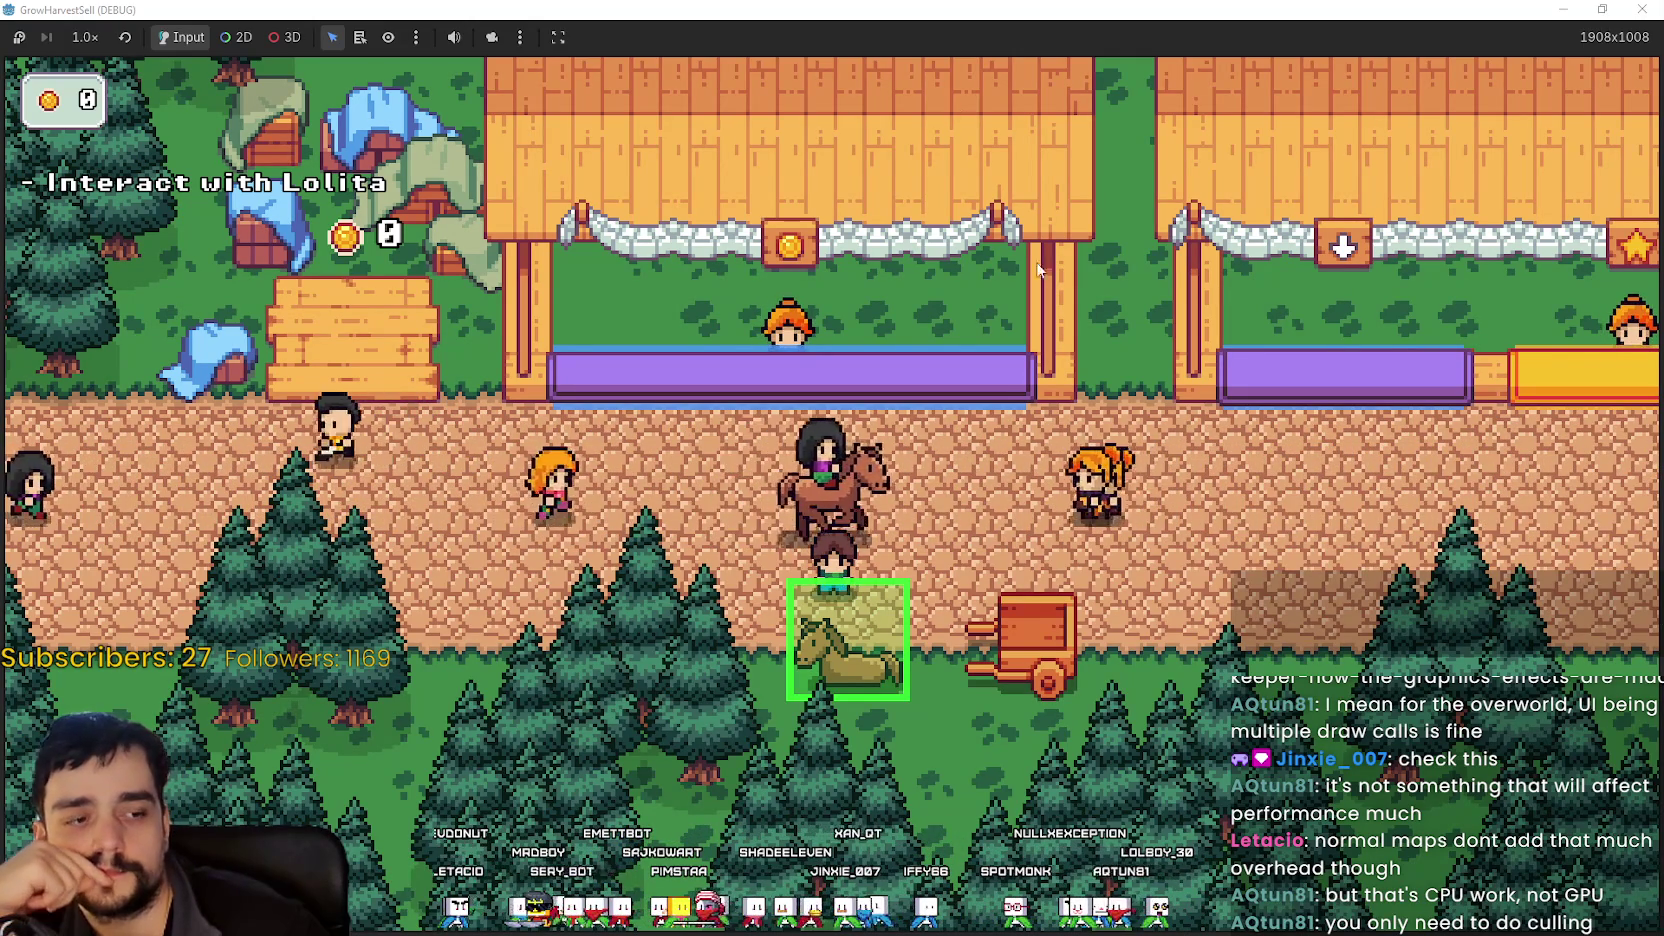
key(super+Down)
- Close the game window and scroll further through the 'No carrier boots?' thread
click(1412, 104)
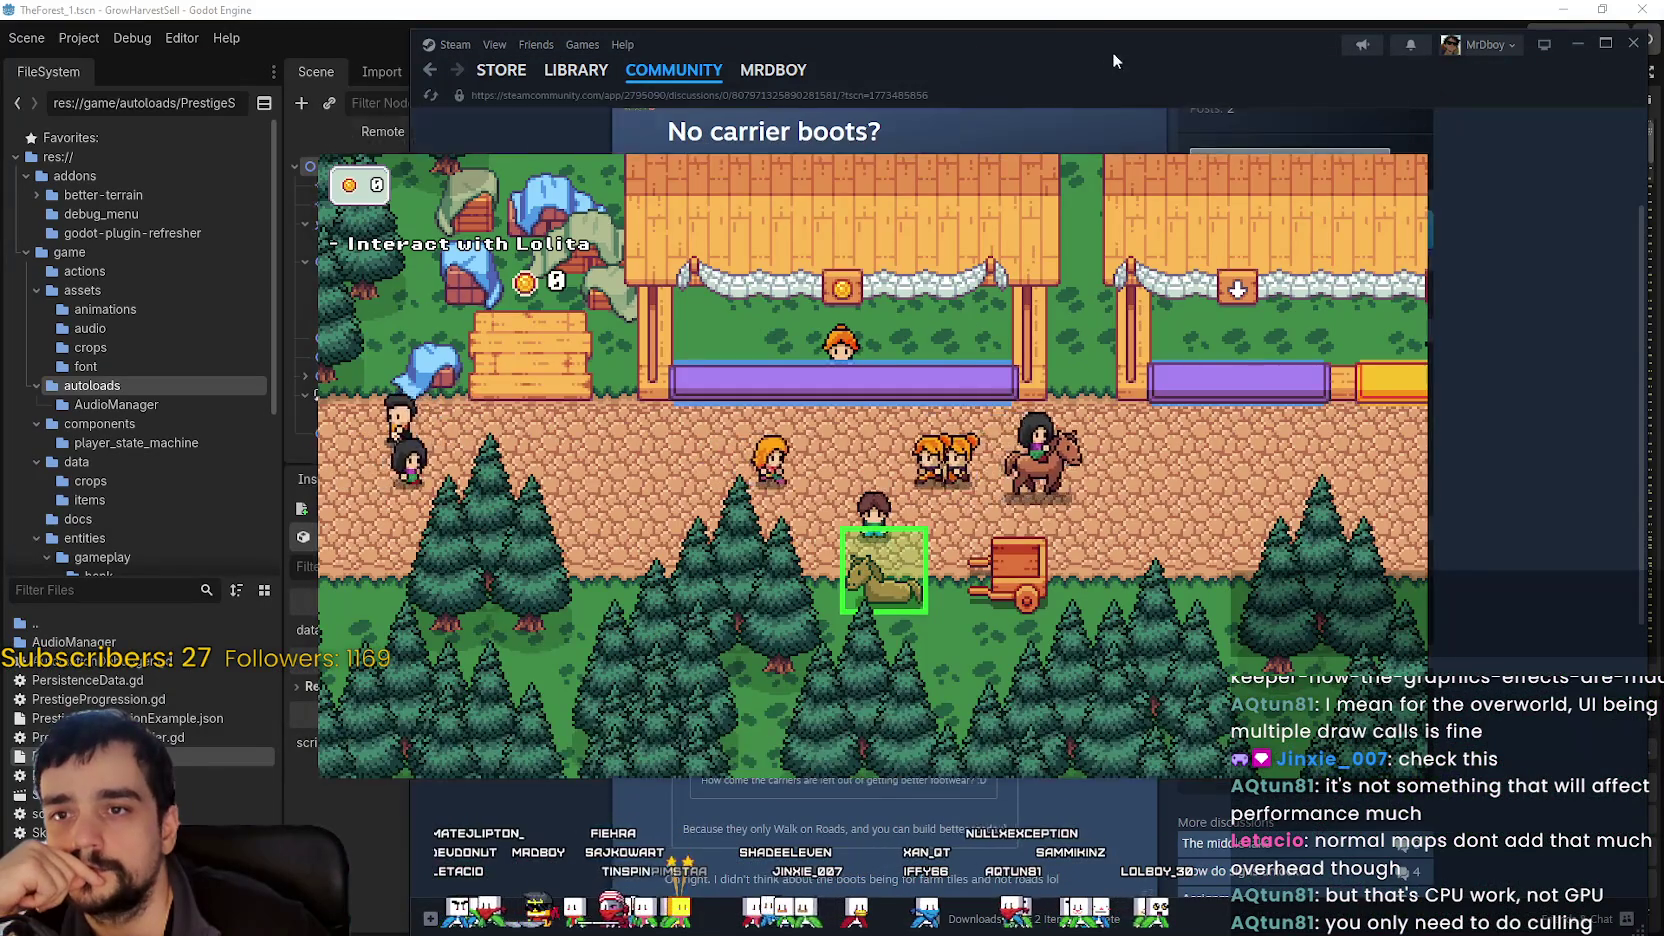
scroll(998, 672, down, 3)
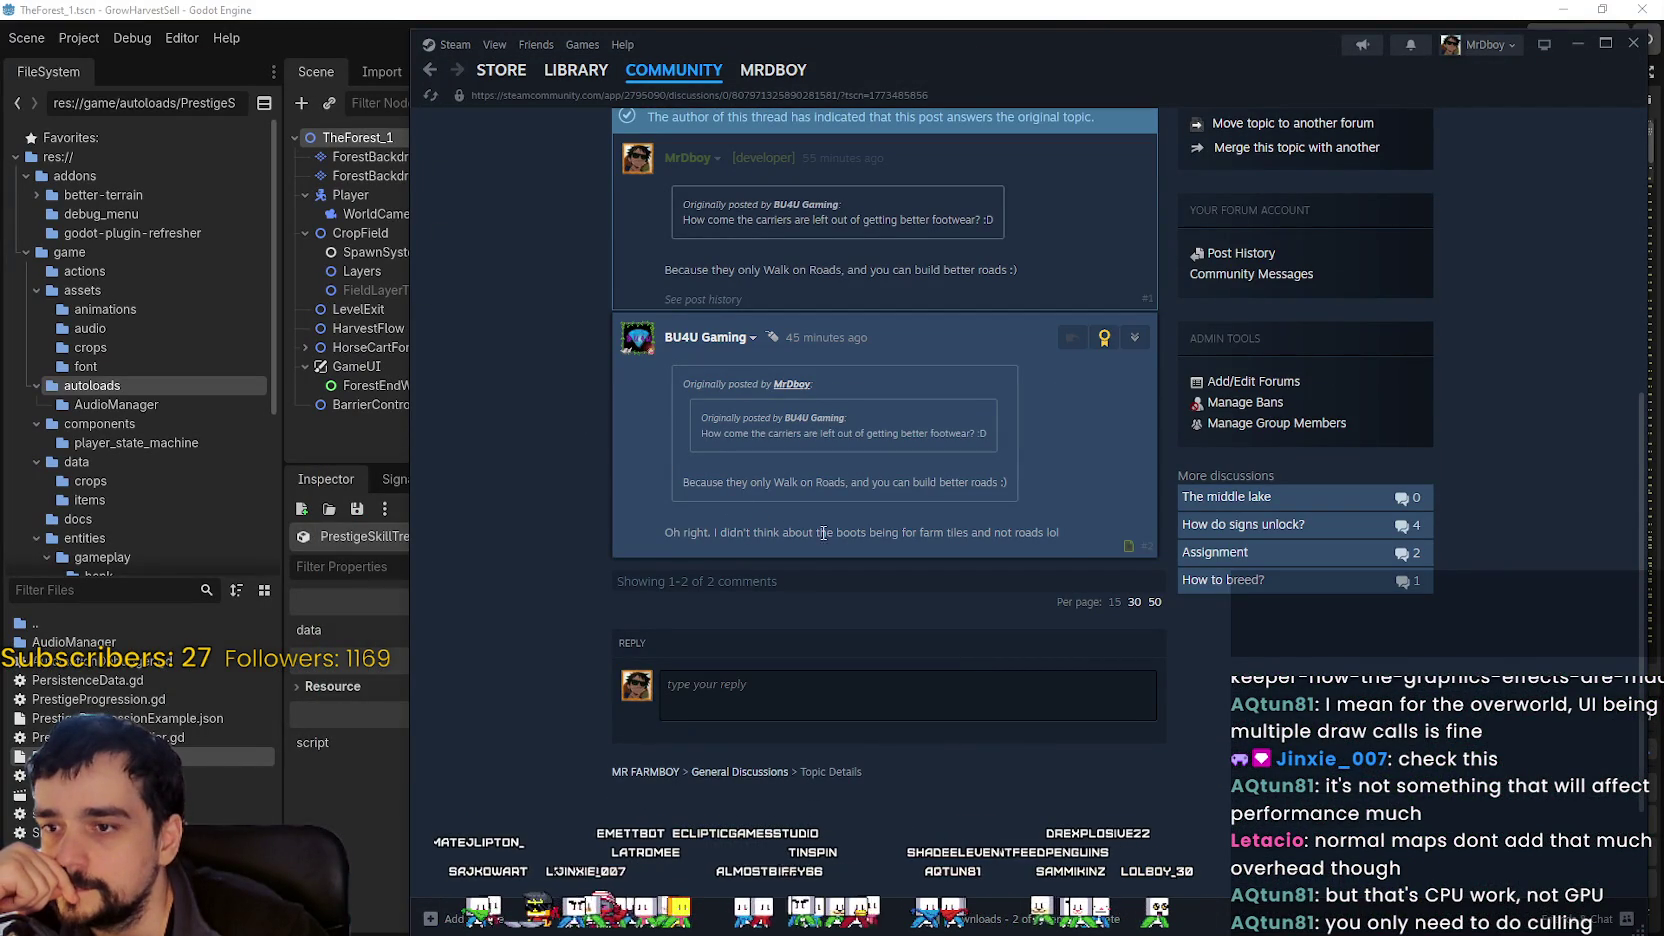
click(1058, 535)
scroll(637, 551, down, 1)
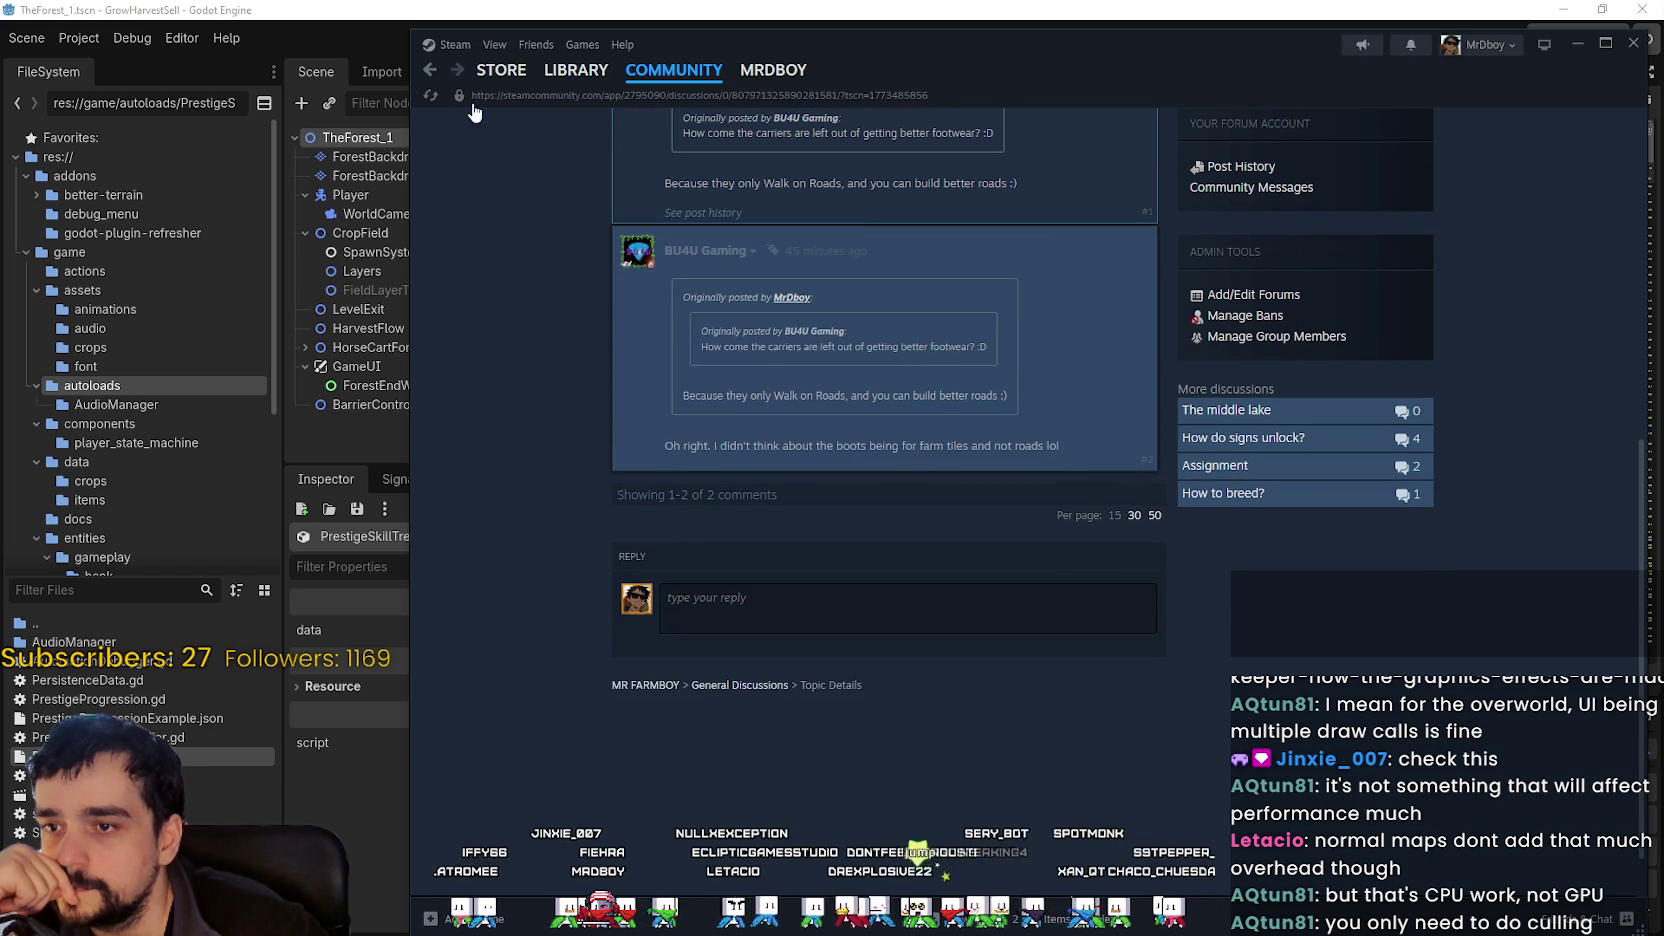
- Go from the store page through Community Hub and Bugs & Technical Issues to 'The 2nd and 3rd set of roads.'
key(alt+Left)
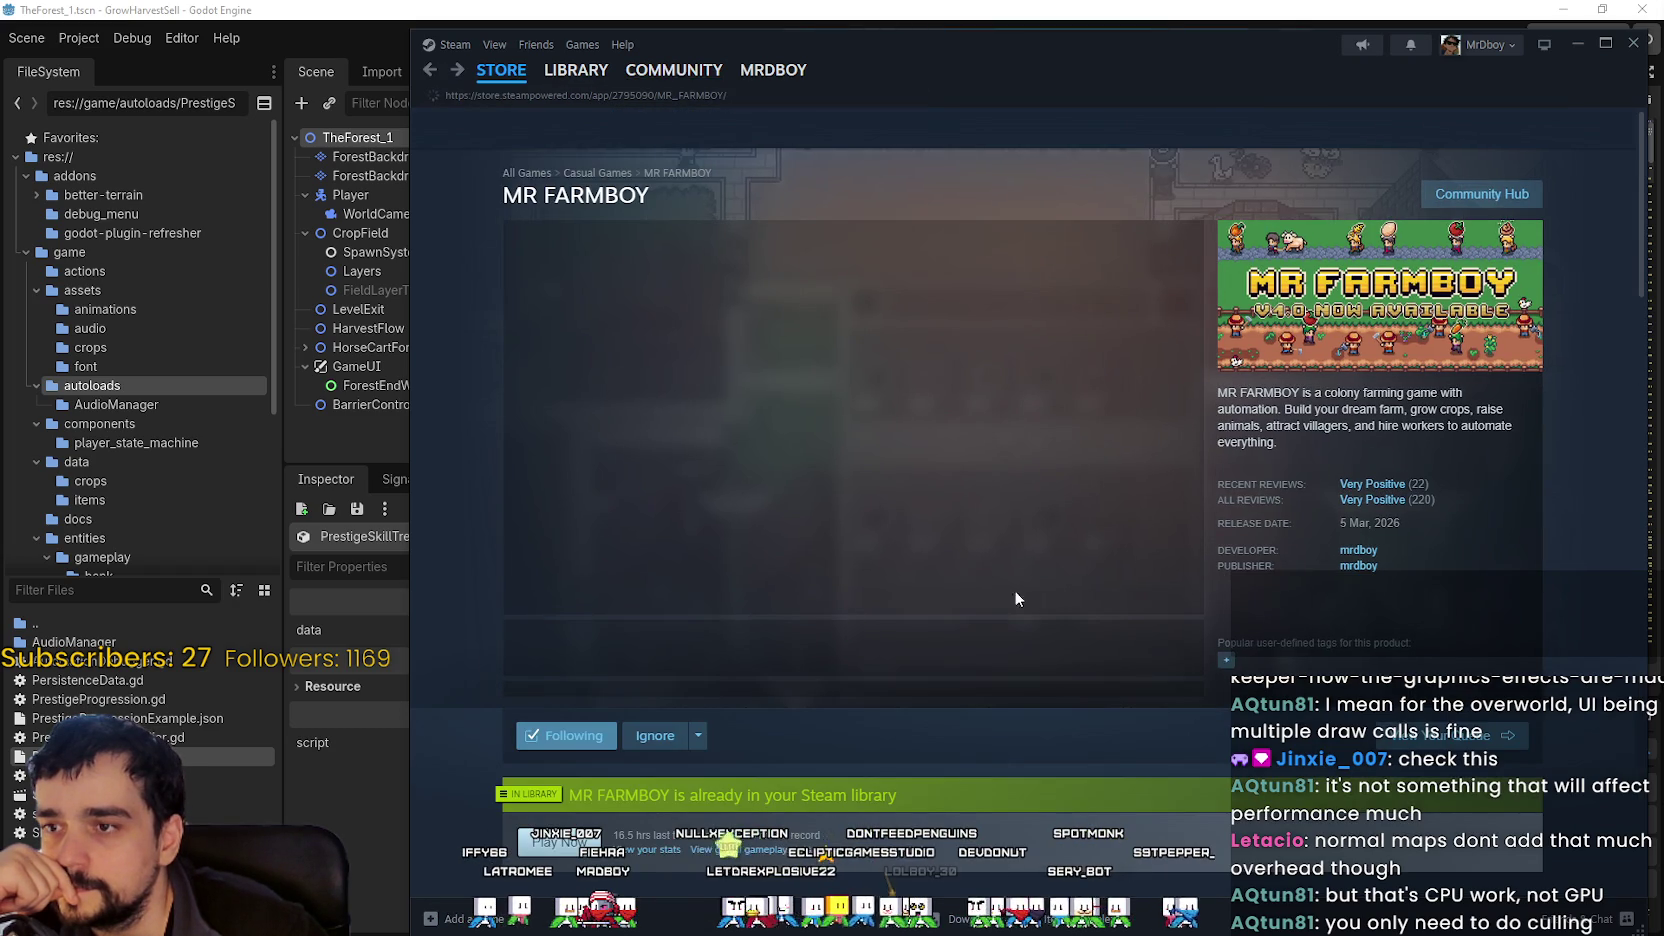
click(1481, 198)
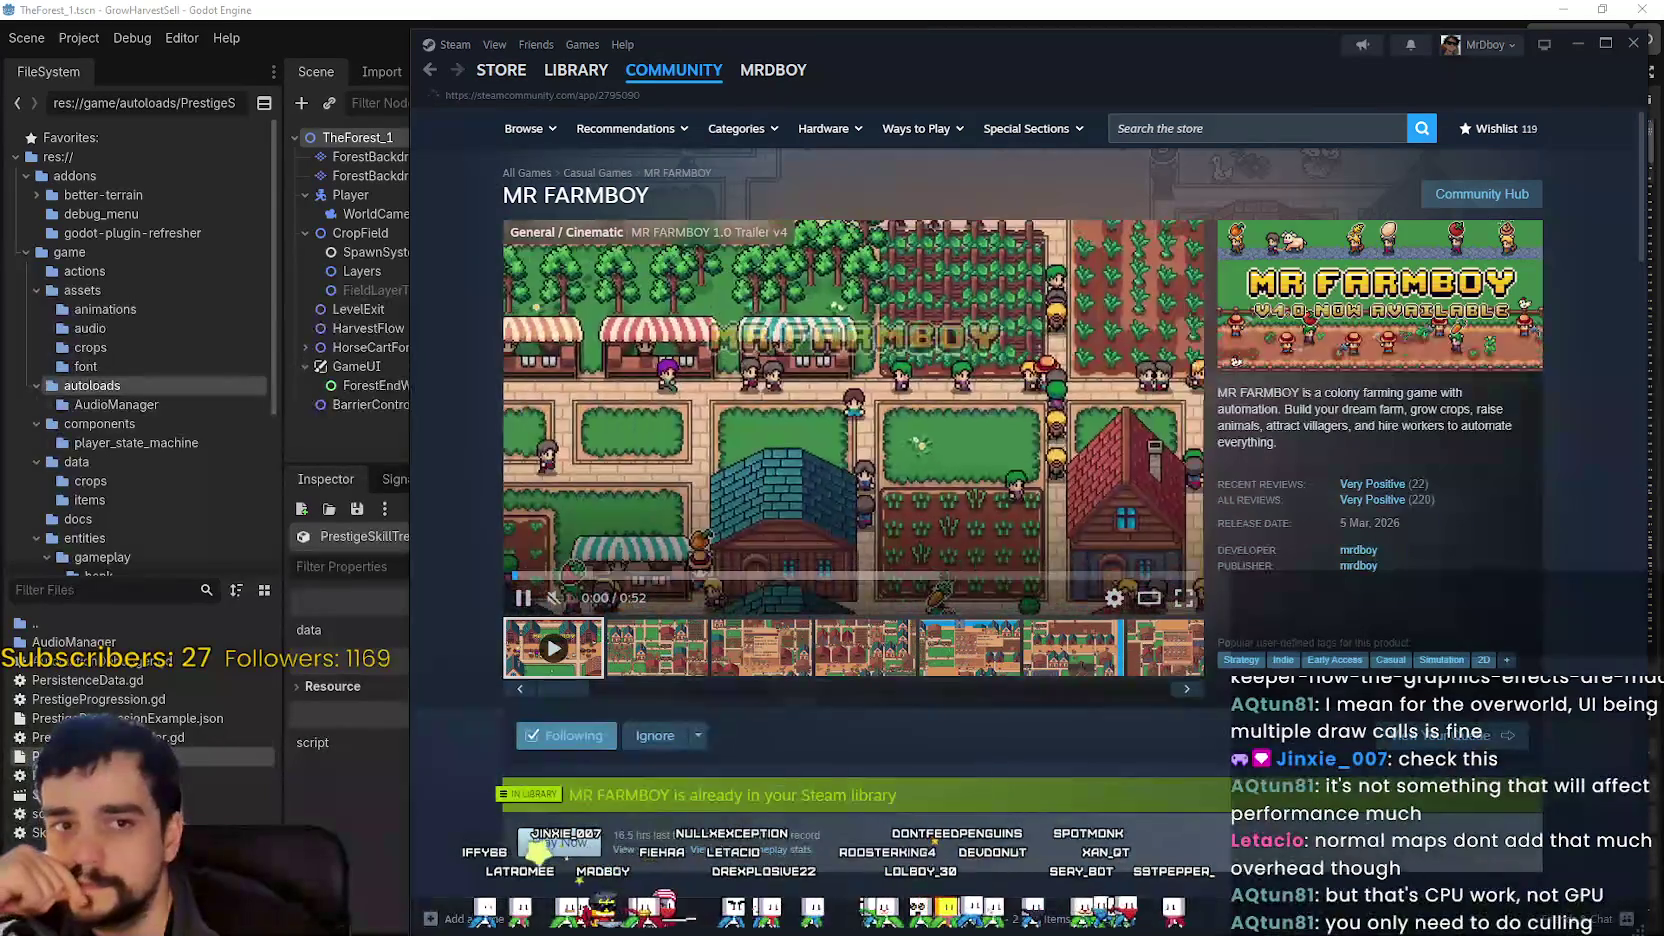
click(1482, 194)
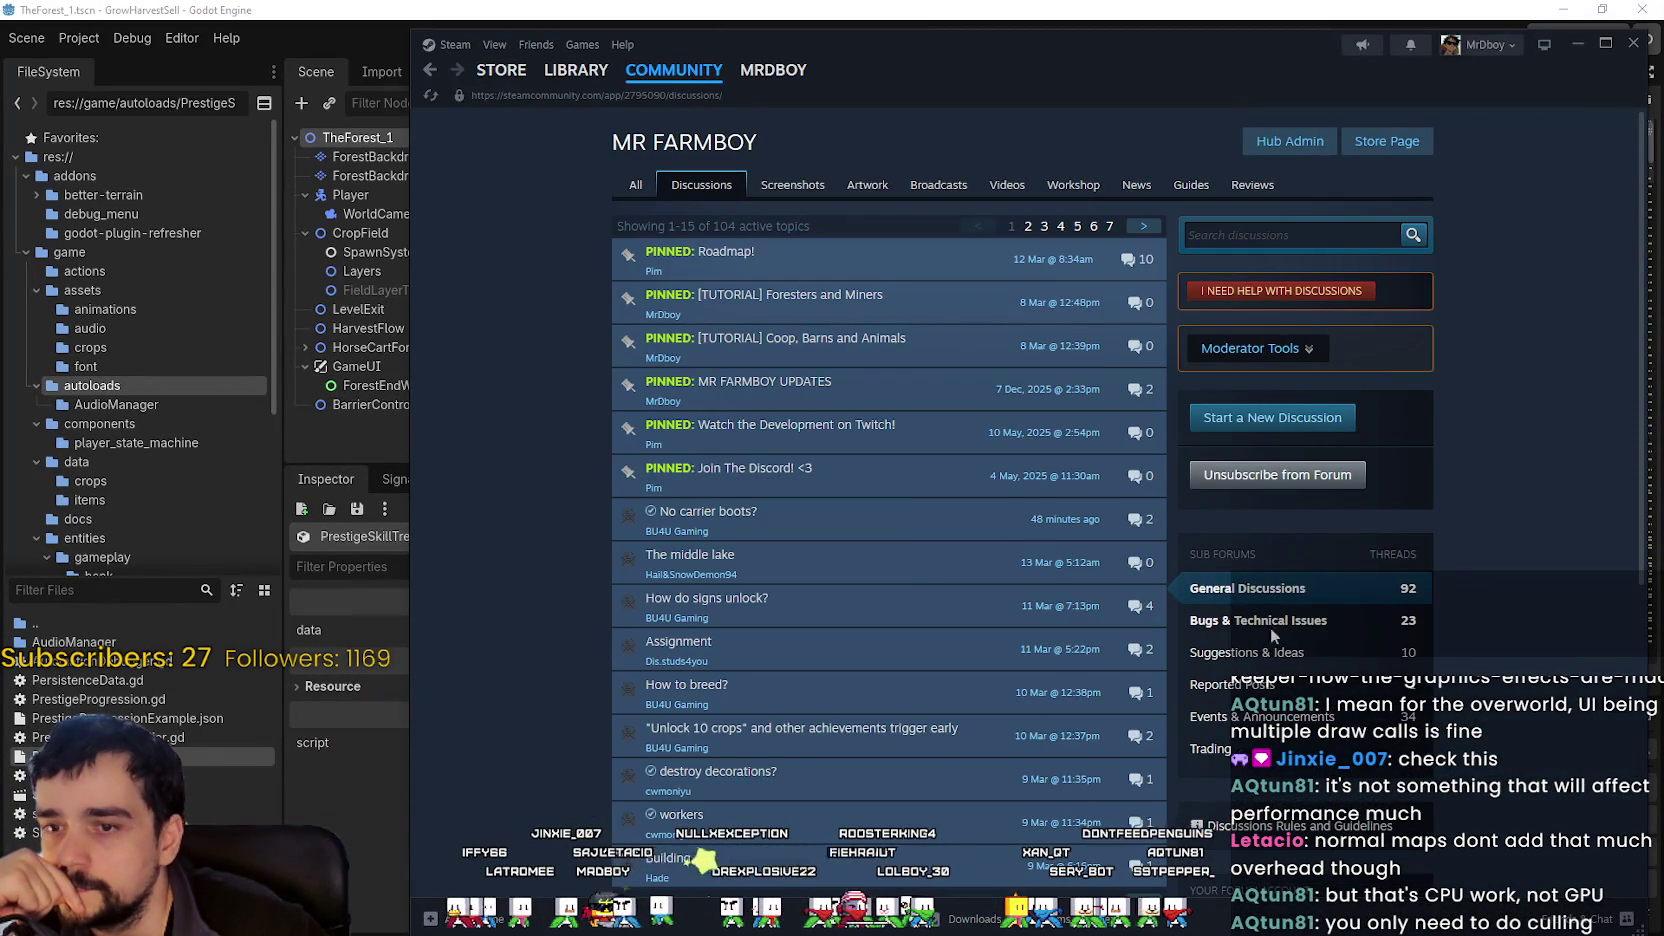
click(1271, 628)
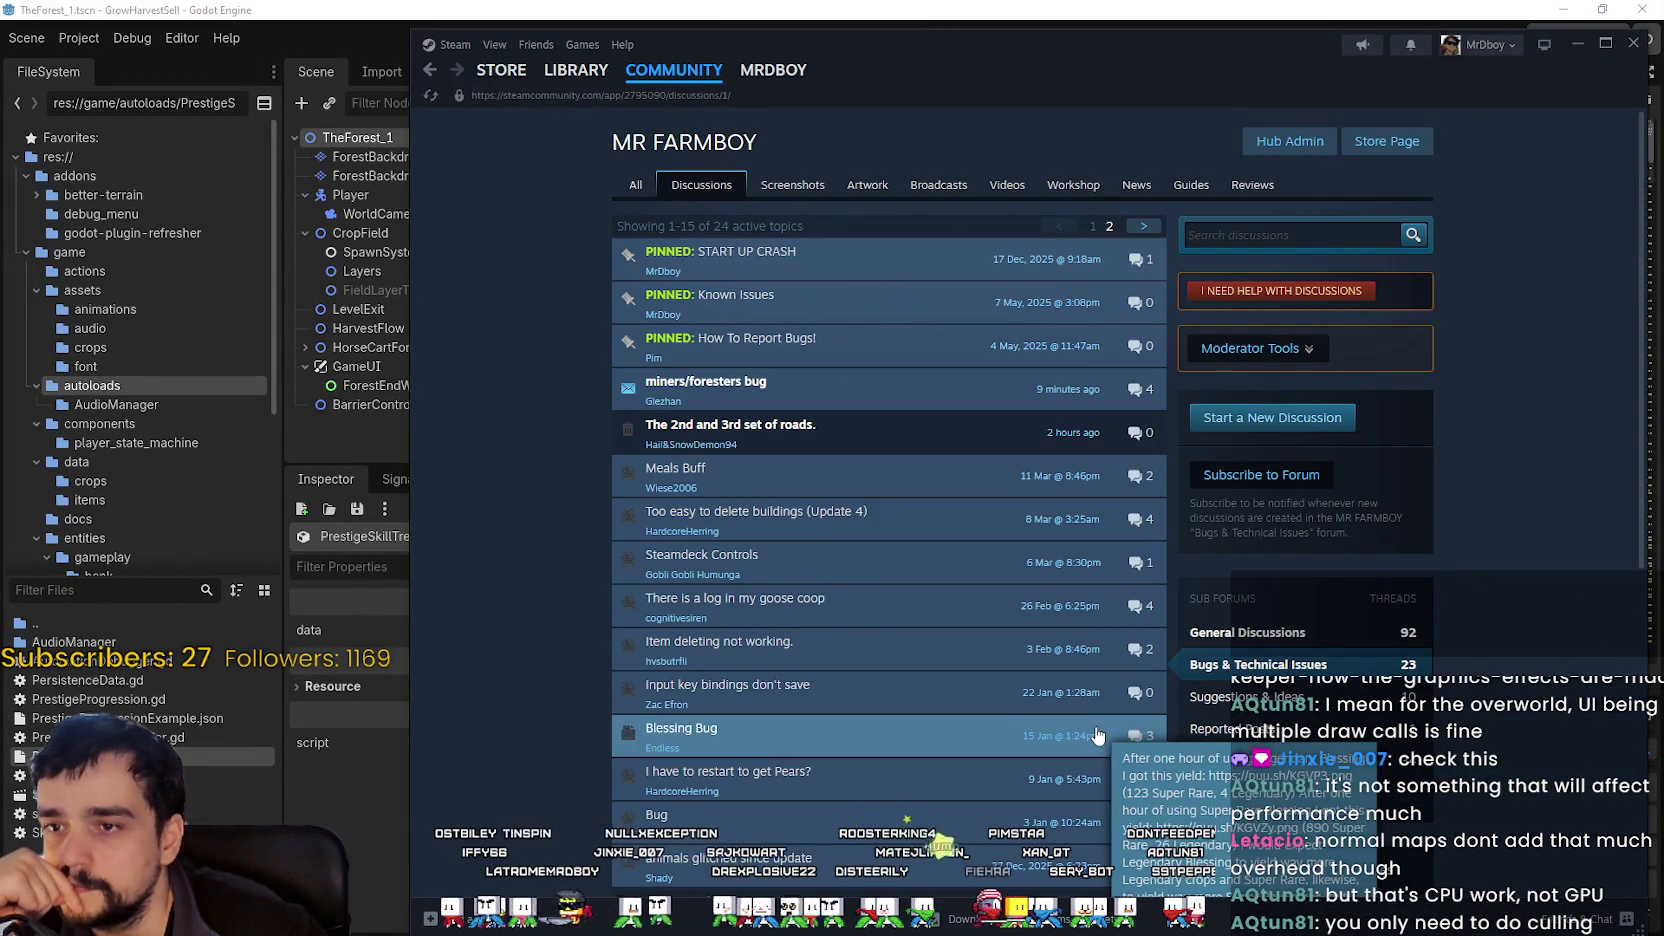
click(905, 435)
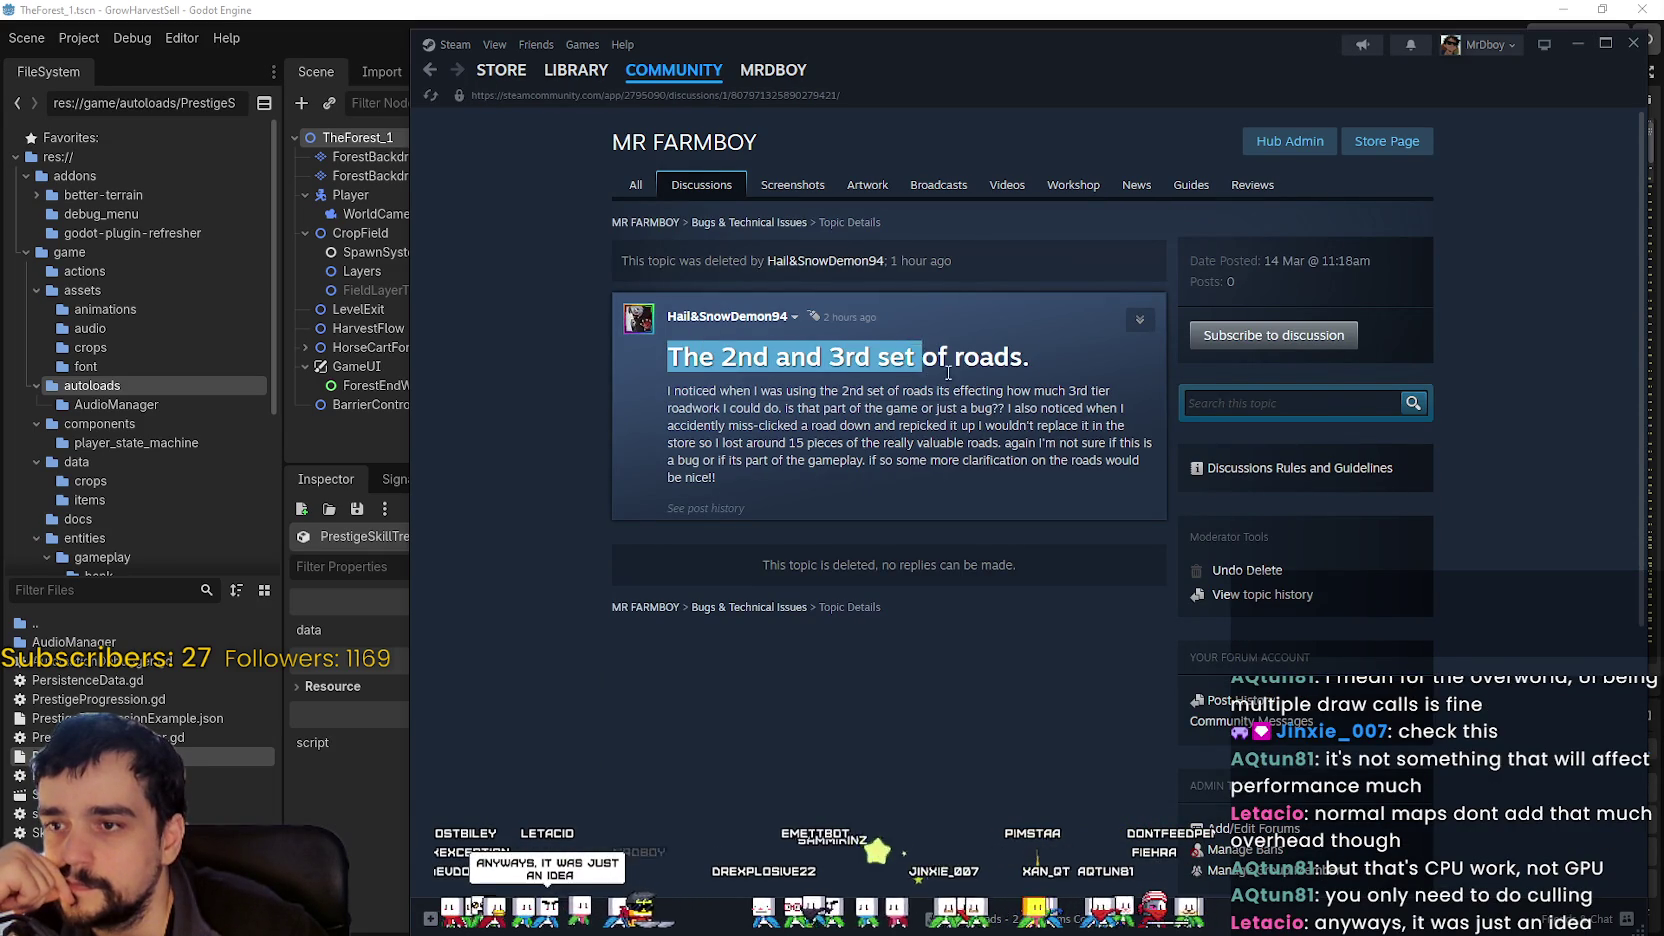
- Read the deleted roads post by highlighting its text, then return to the Bugs & Technical Issues list
mouse_move(948, 373)
mouse_down()
mouse_move(1030, 365)
mouse_move(1025, 392)
mouse_move(1054, 408)
mouse_move(1118, 403)
mouse_move(760, 408)
mouse_up()
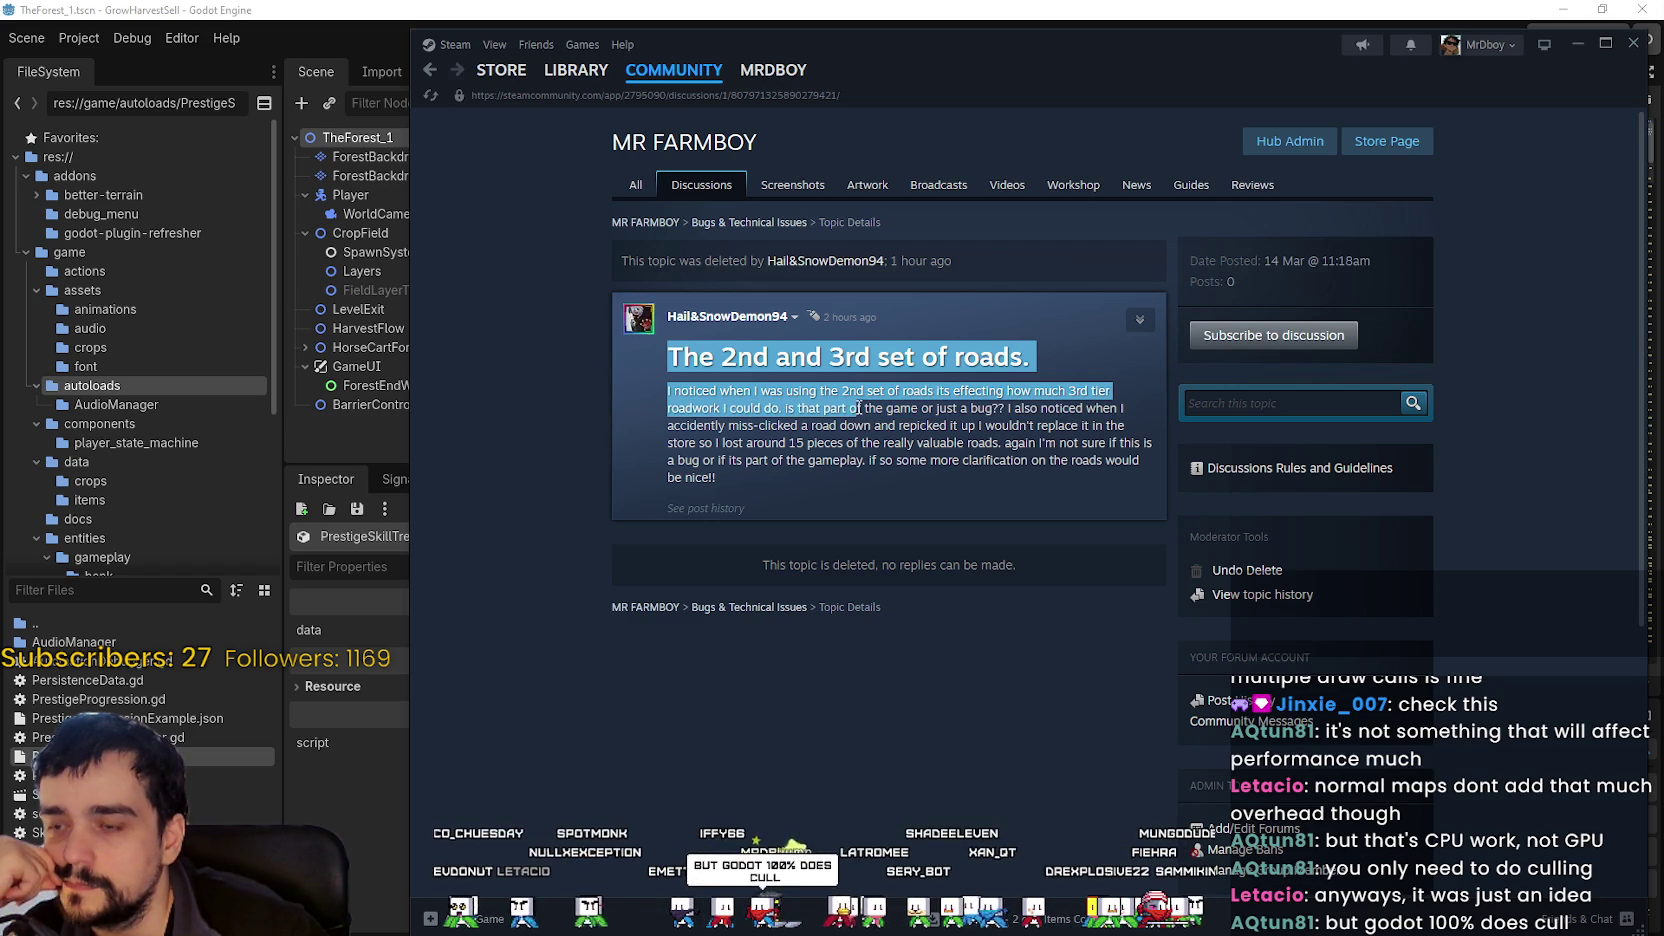
mouse_move(1084, 408)
mouse_down()
mouse_move(1132, 403)
mouse_move(1127, 441)
mouse_up()
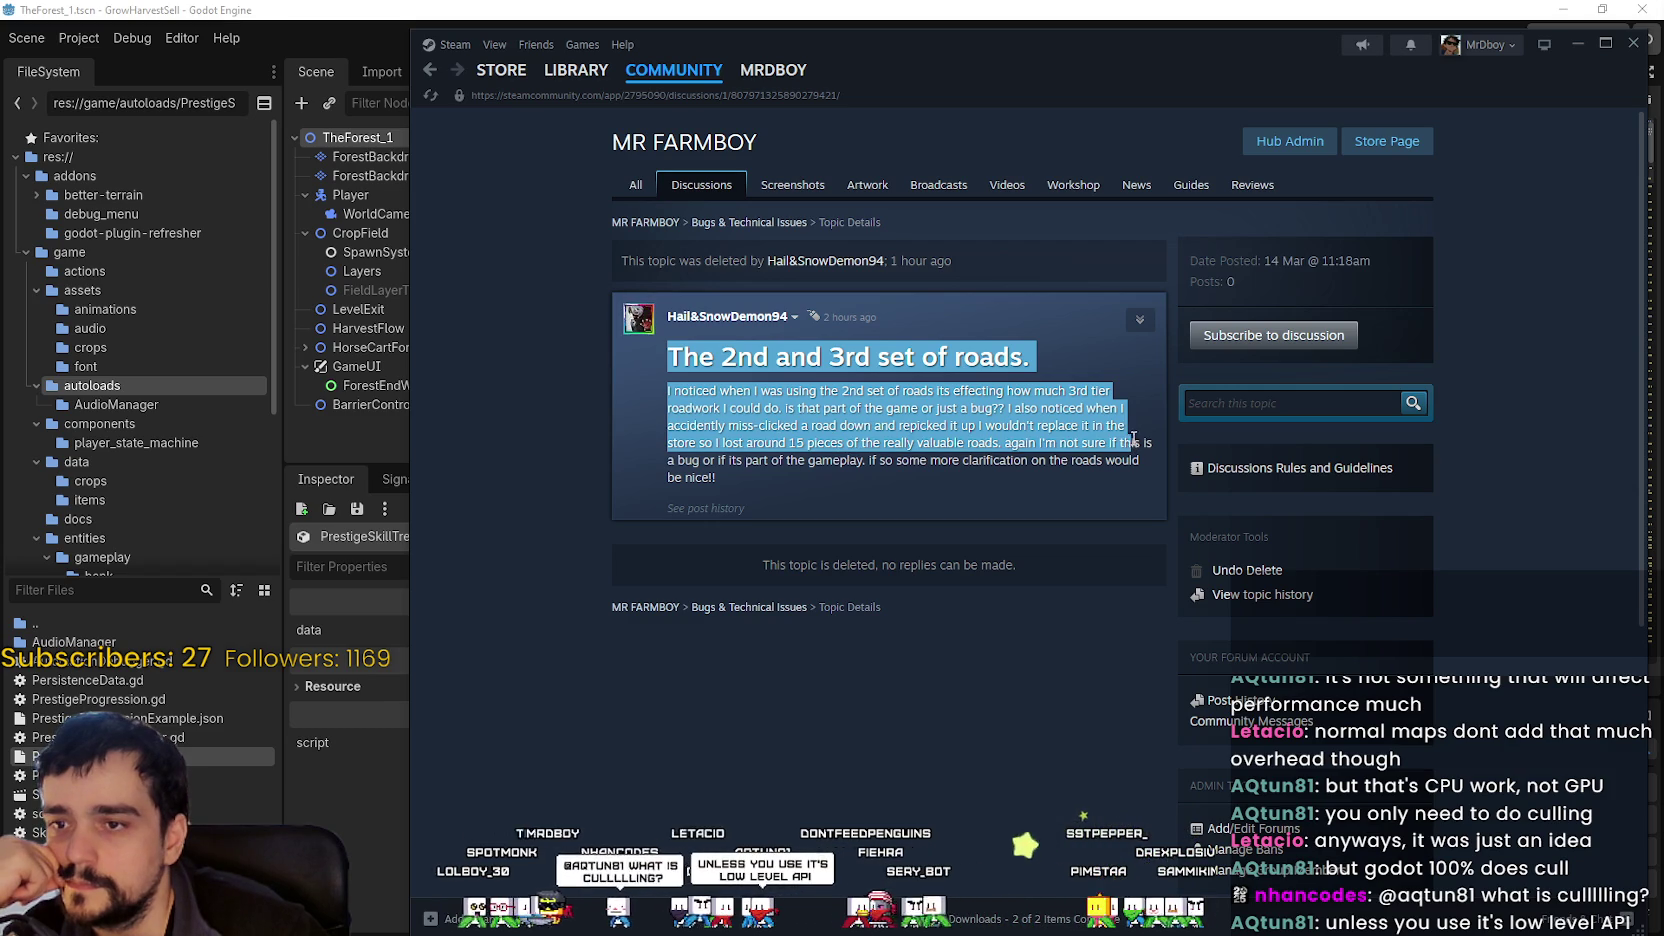
drag(1144, 459, 1142, 463)
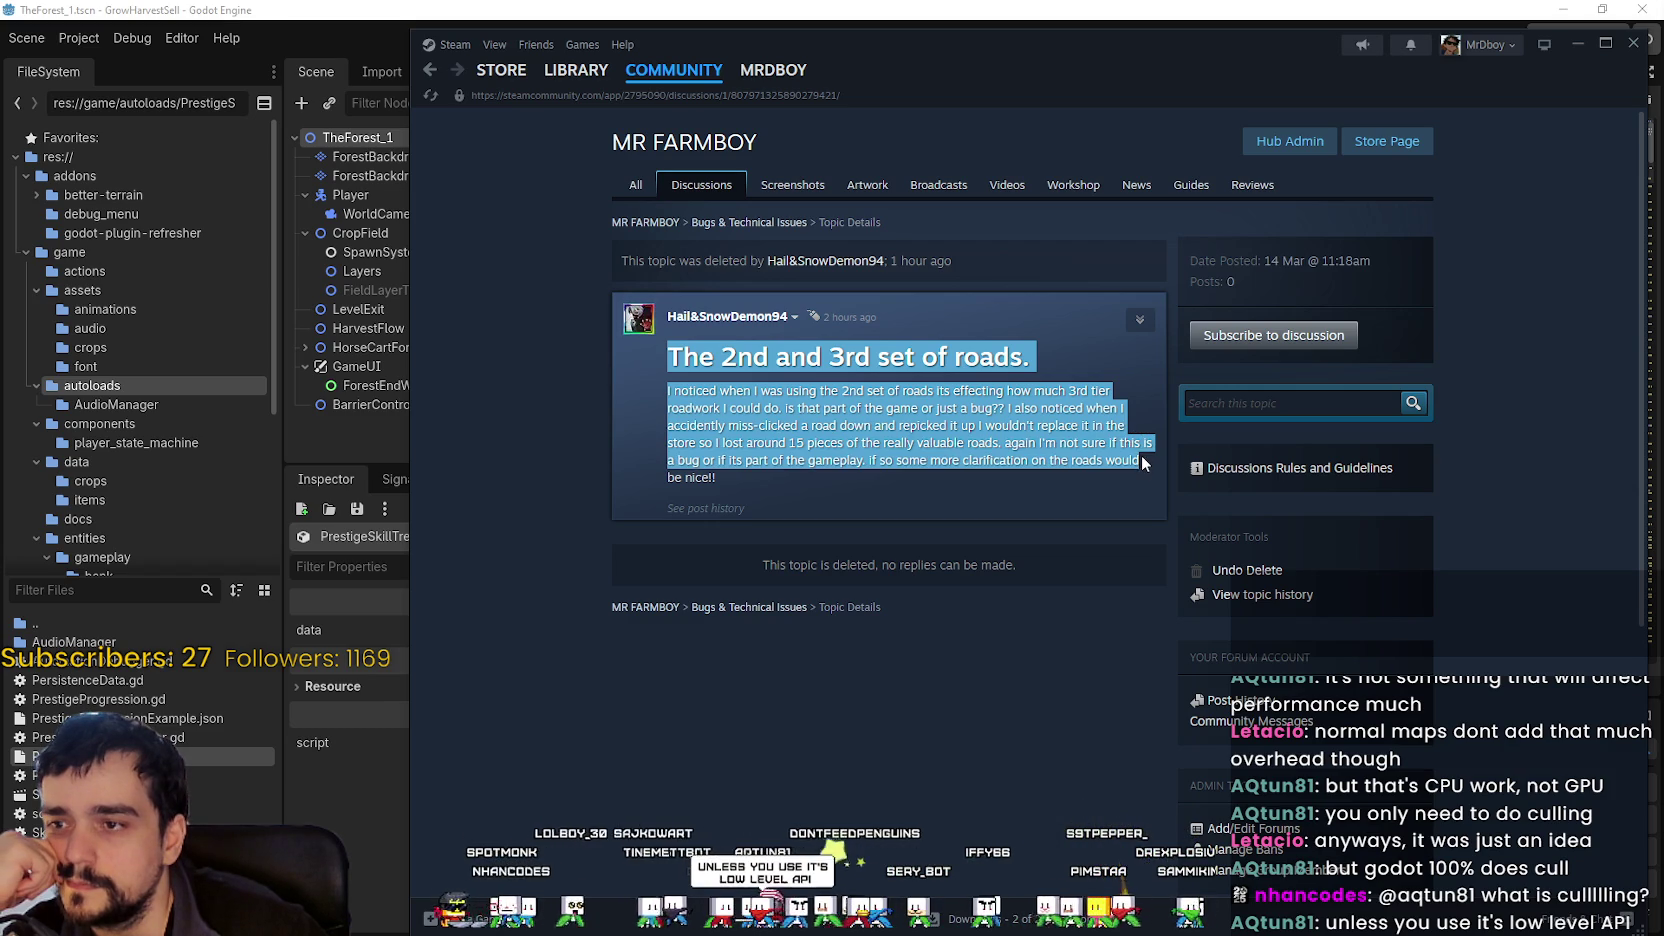
click(1015, 497)
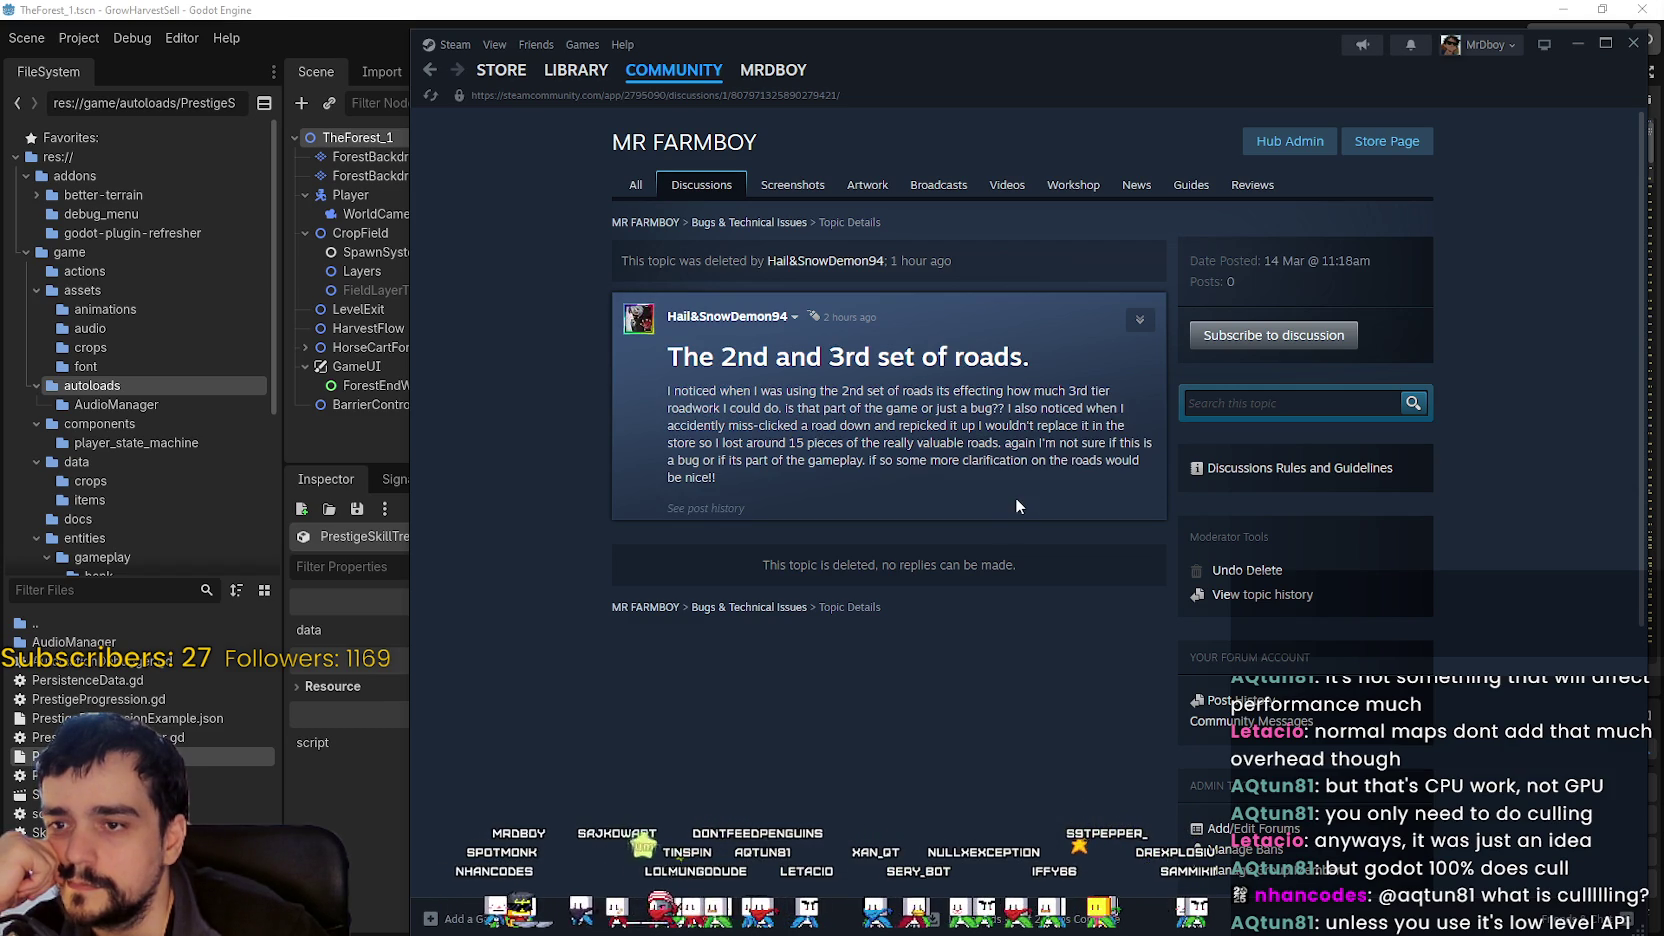
click(426, 72)
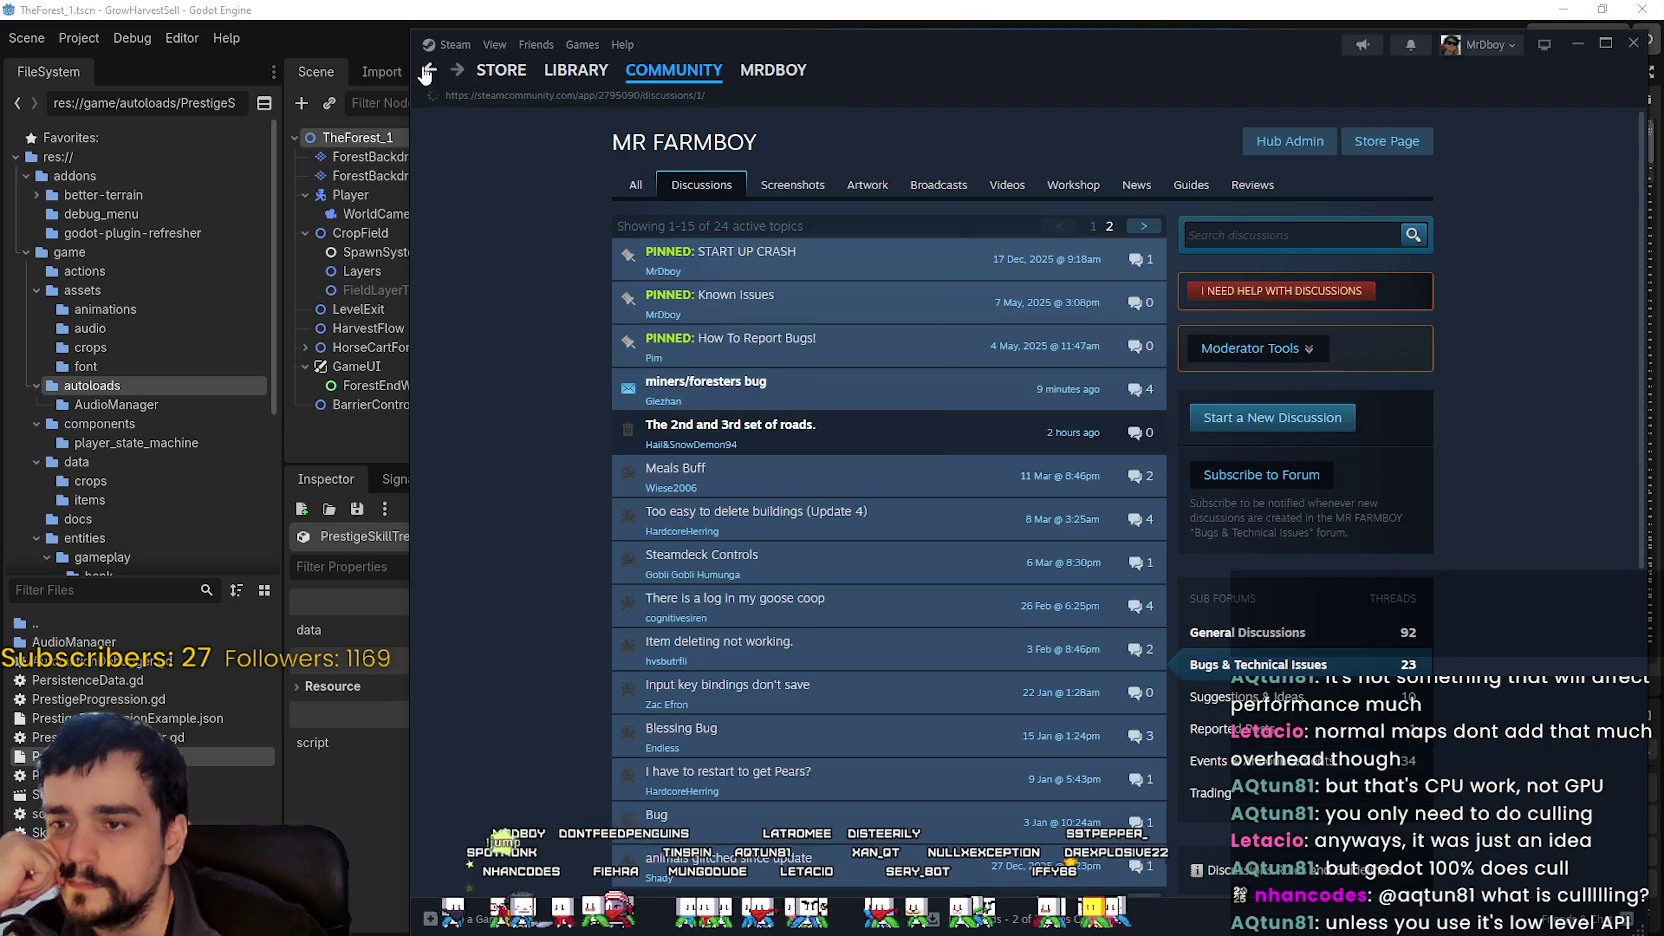
- Read the latest replies in the miners/foresters bug thread, then minimize Steam
click(940, 380)
scroll(928, 687, down, 10)
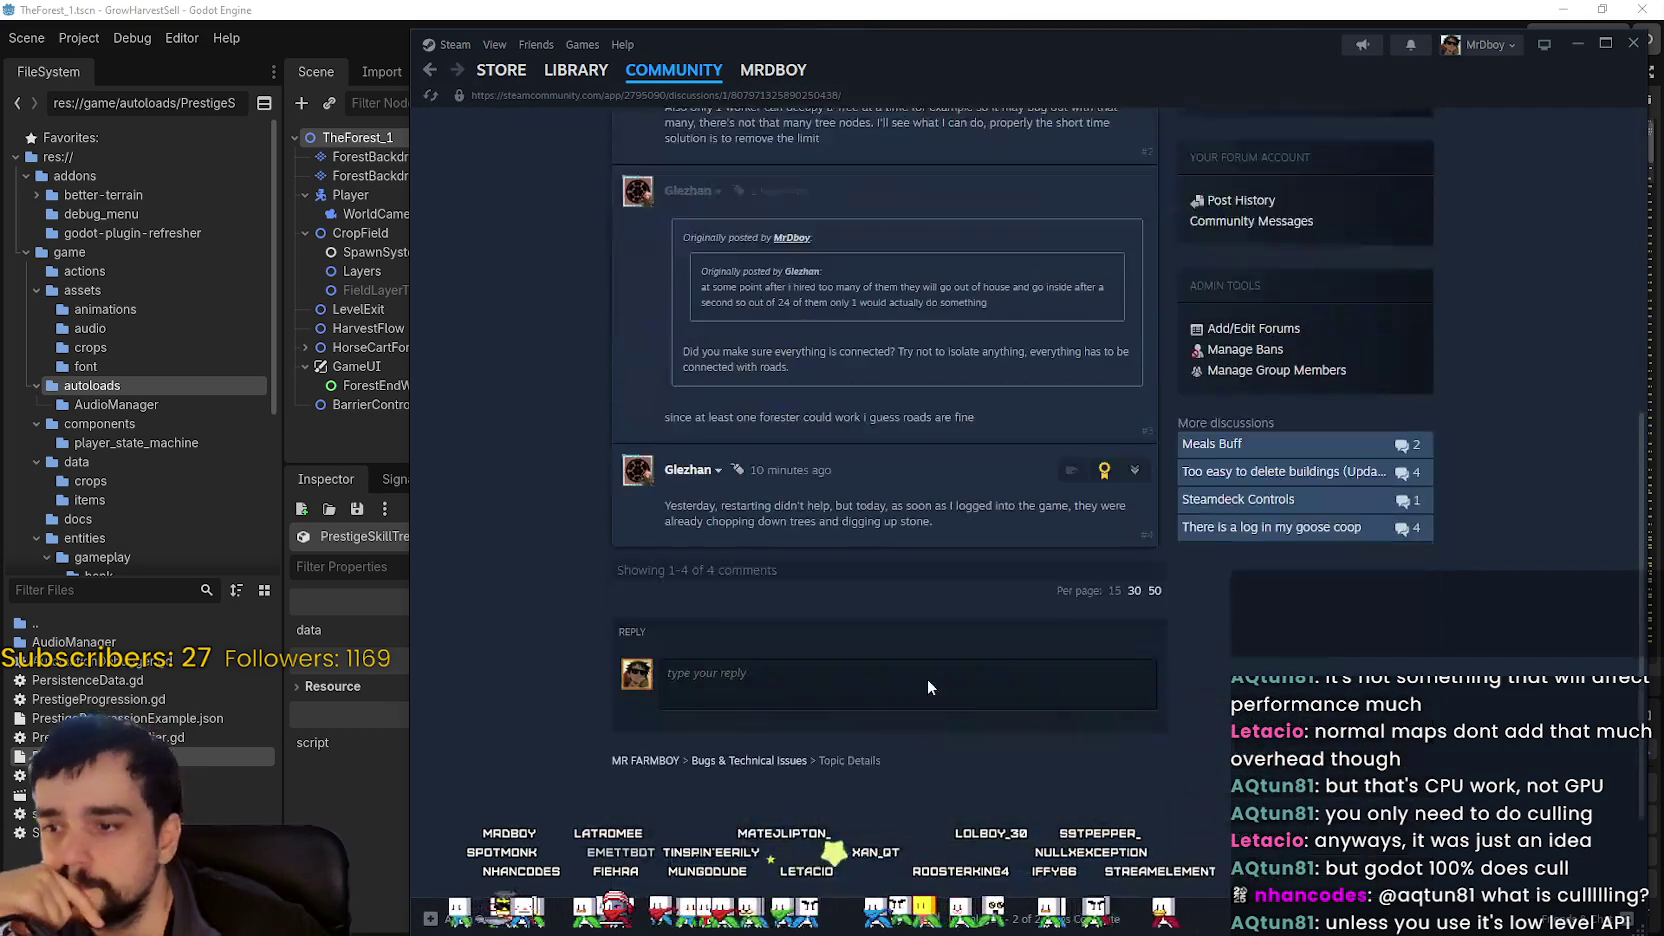
click(939, 637)
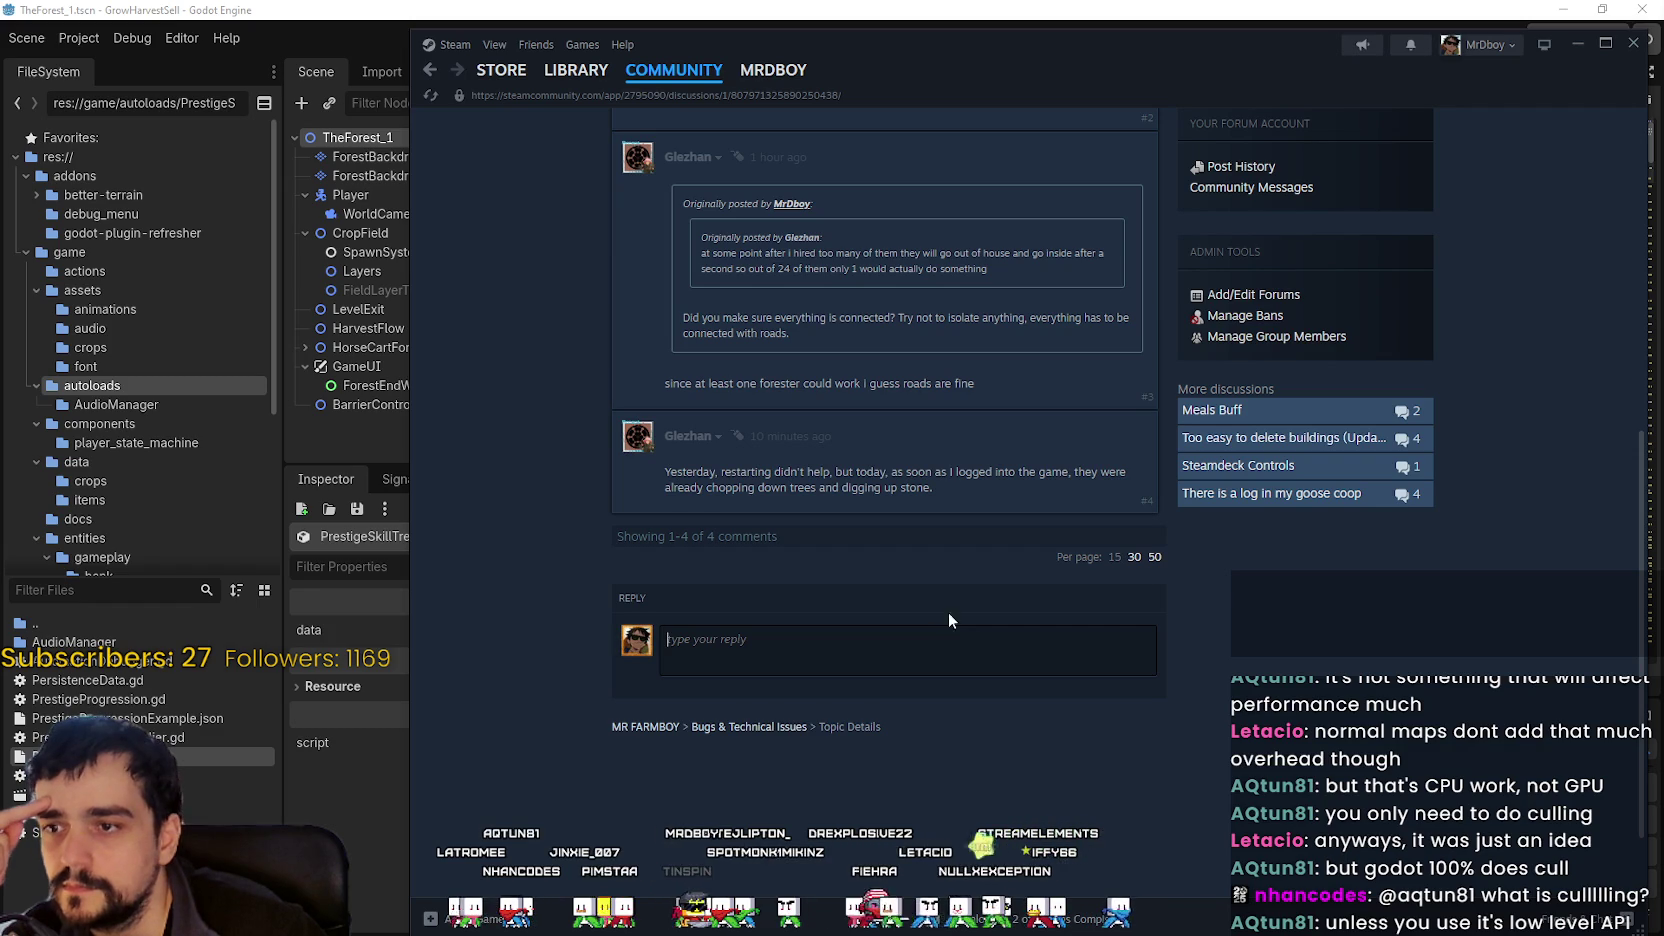
drag(945, 488, 697, 471)
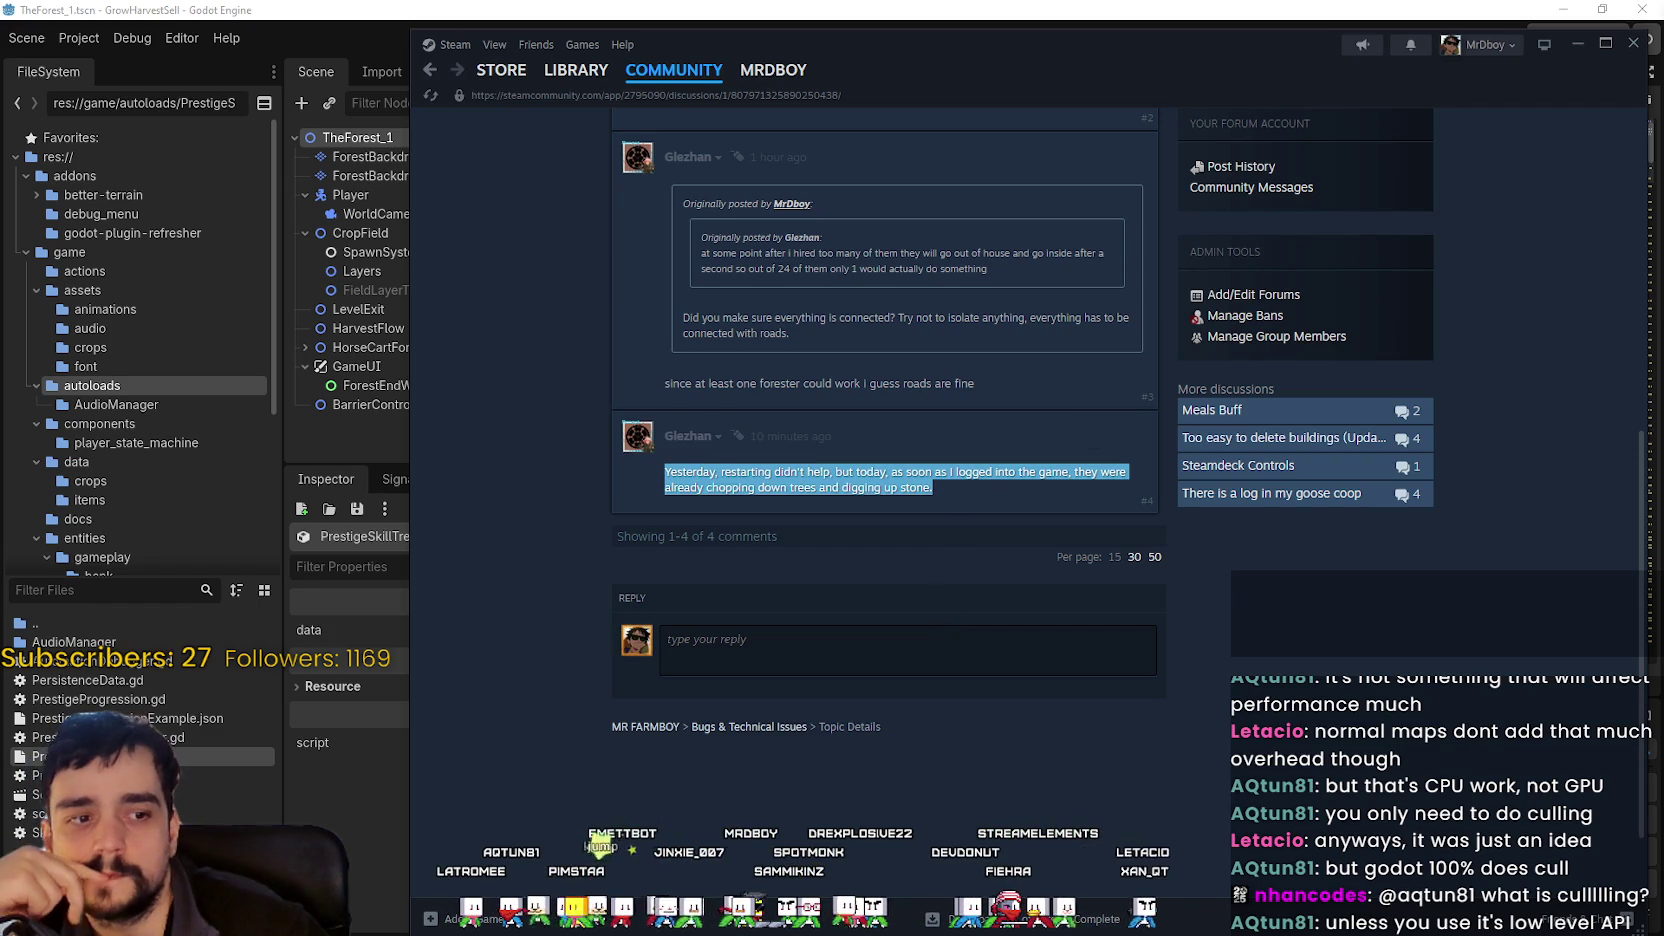
click(1579, 45)
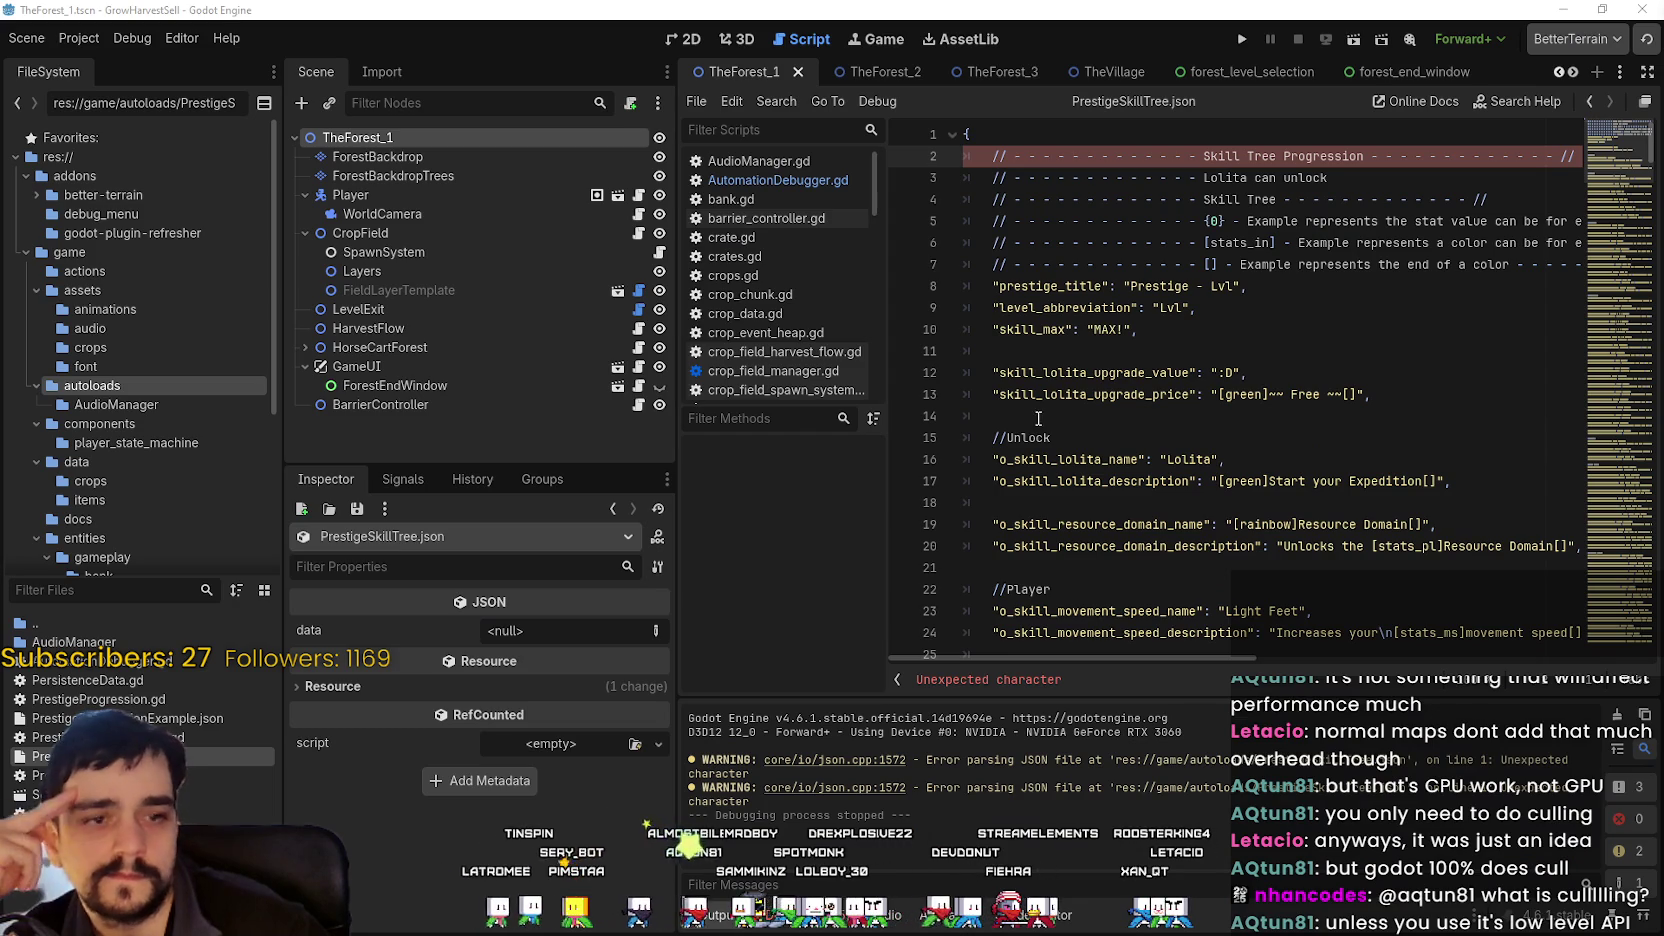
- Place the cursor on empty line 14 of the script and run the project
click(1038, 418)
click(1246, 38)
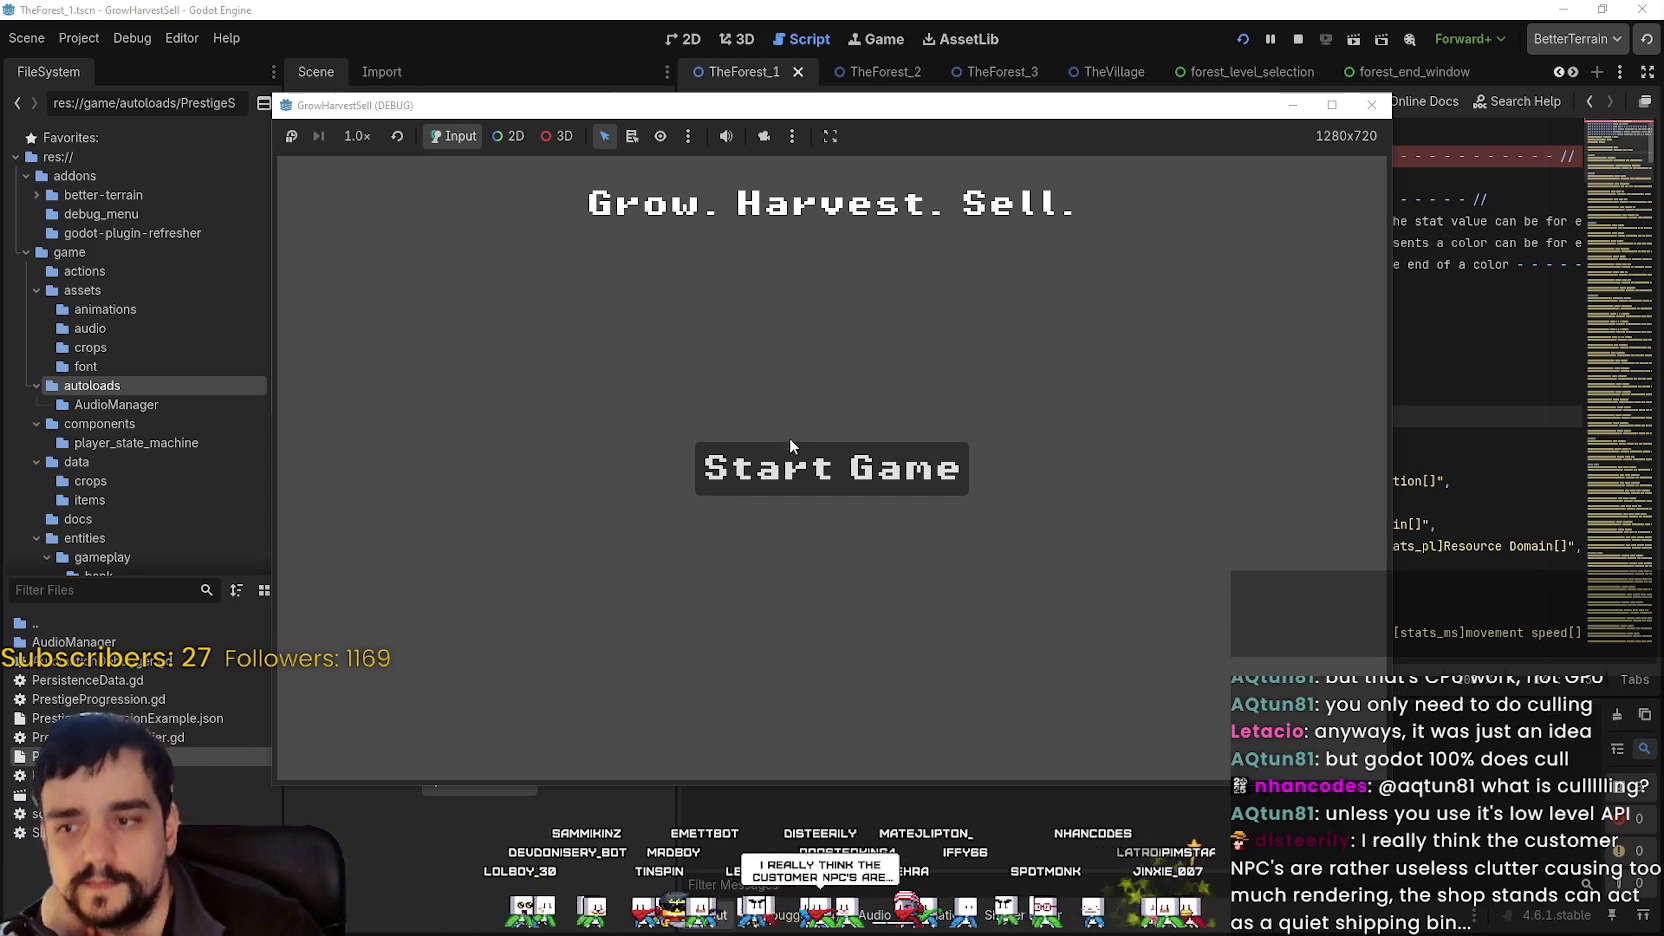
- Start a new game and ride the player right along the road past the stalls
click(798, 458)
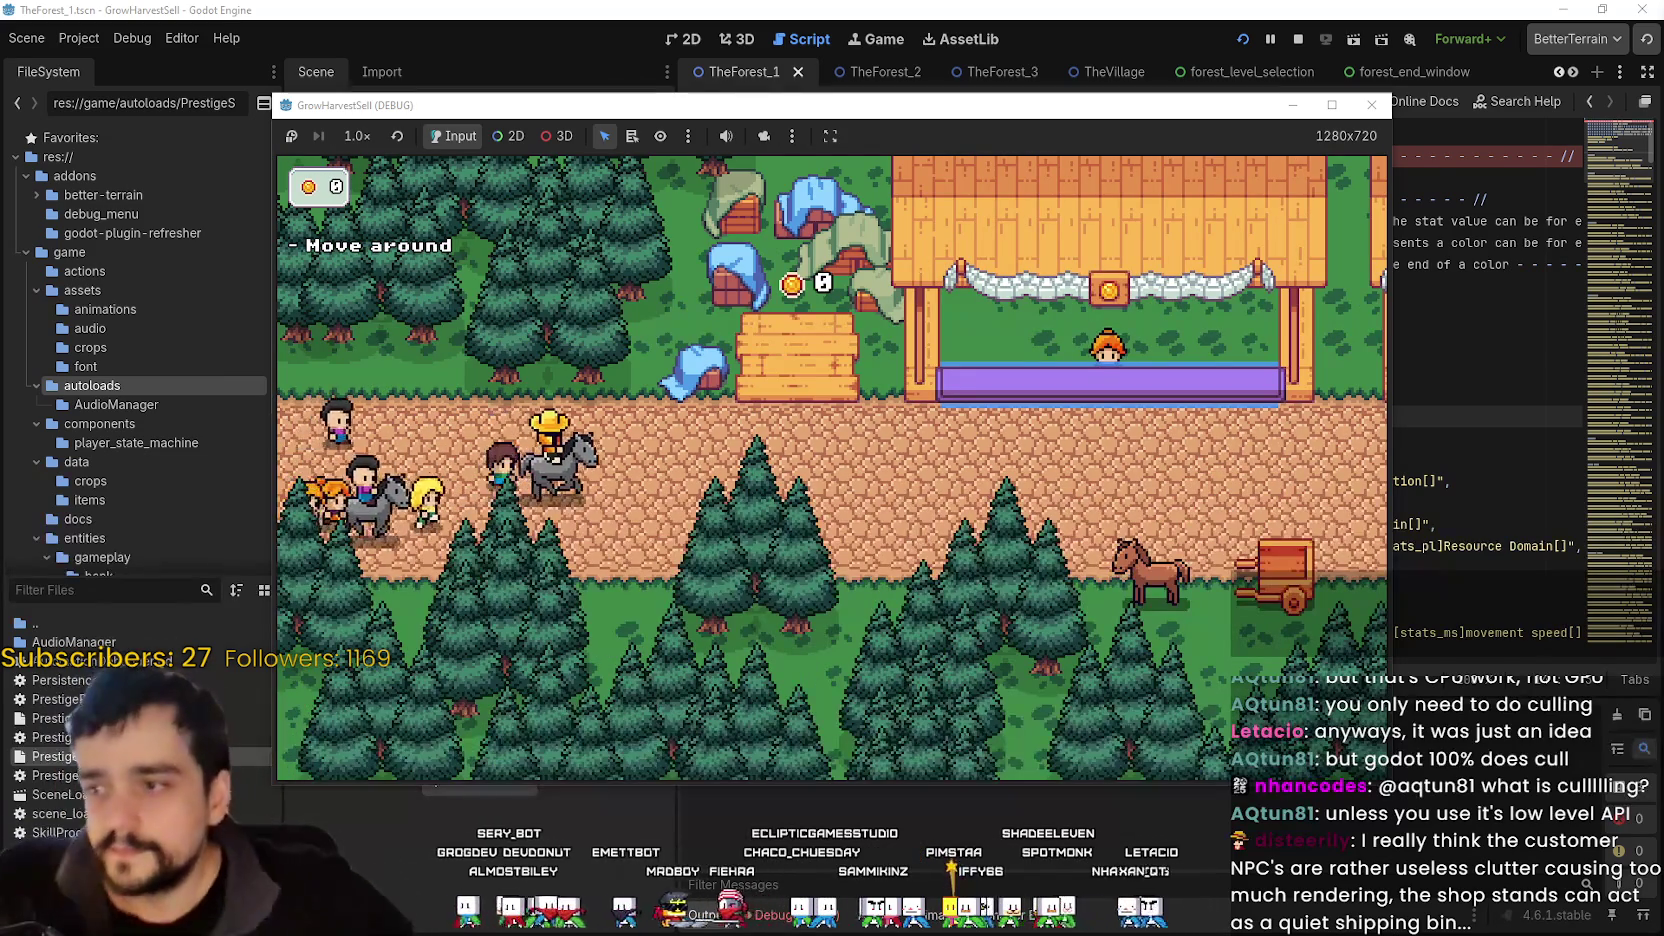
key(d)
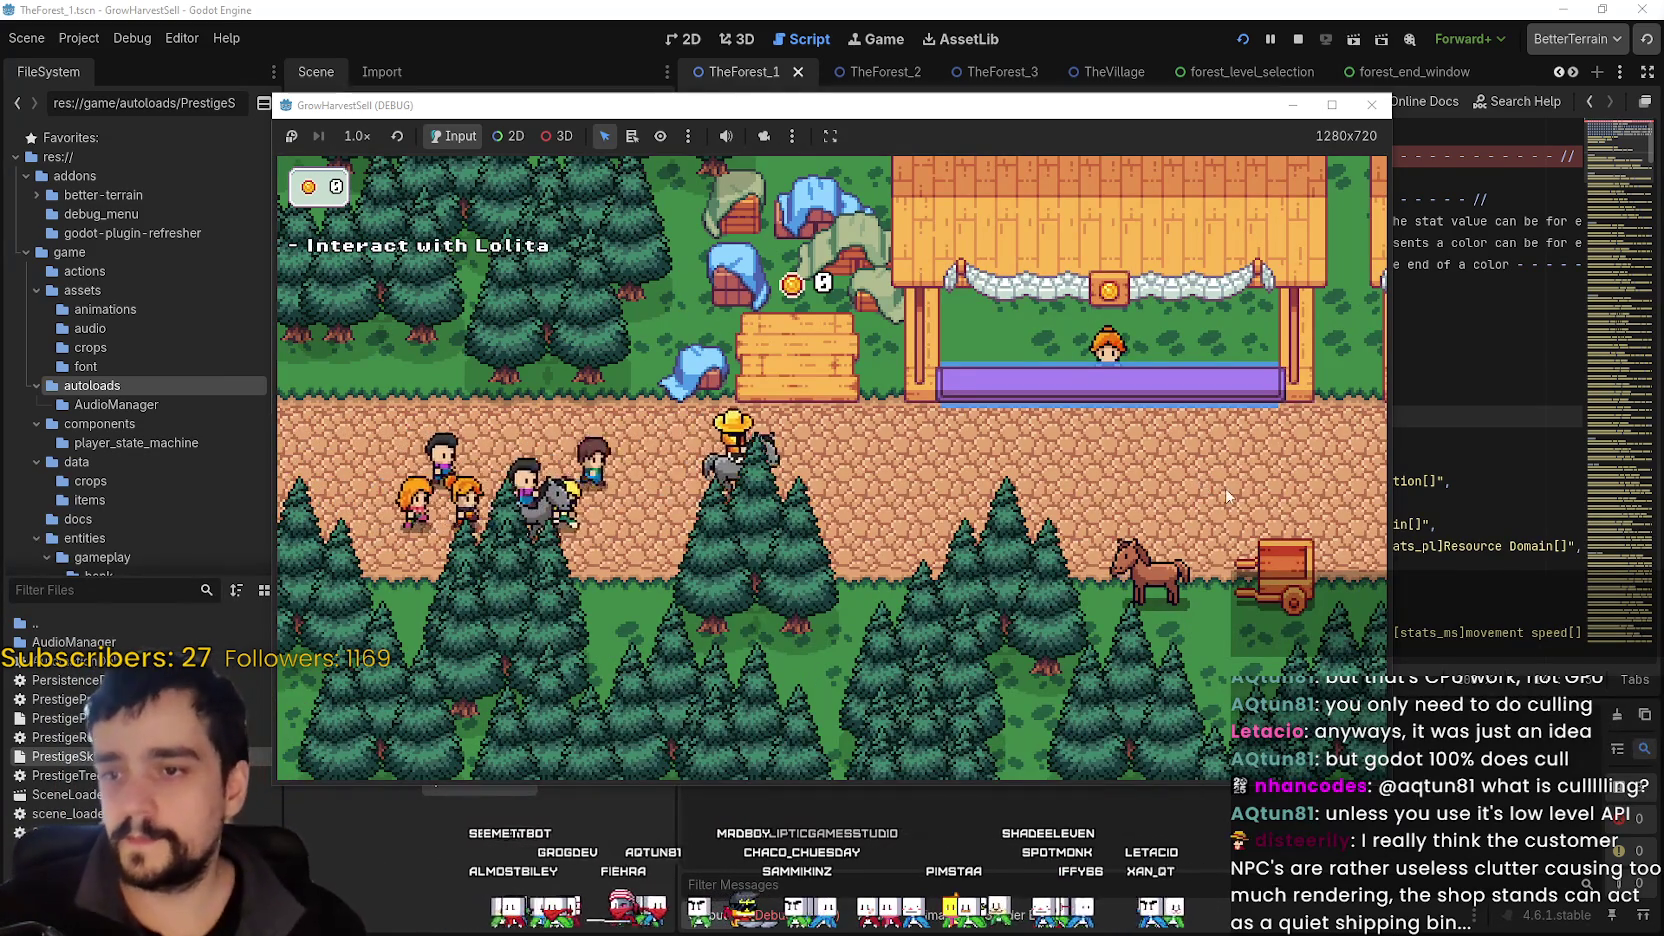
key(d)
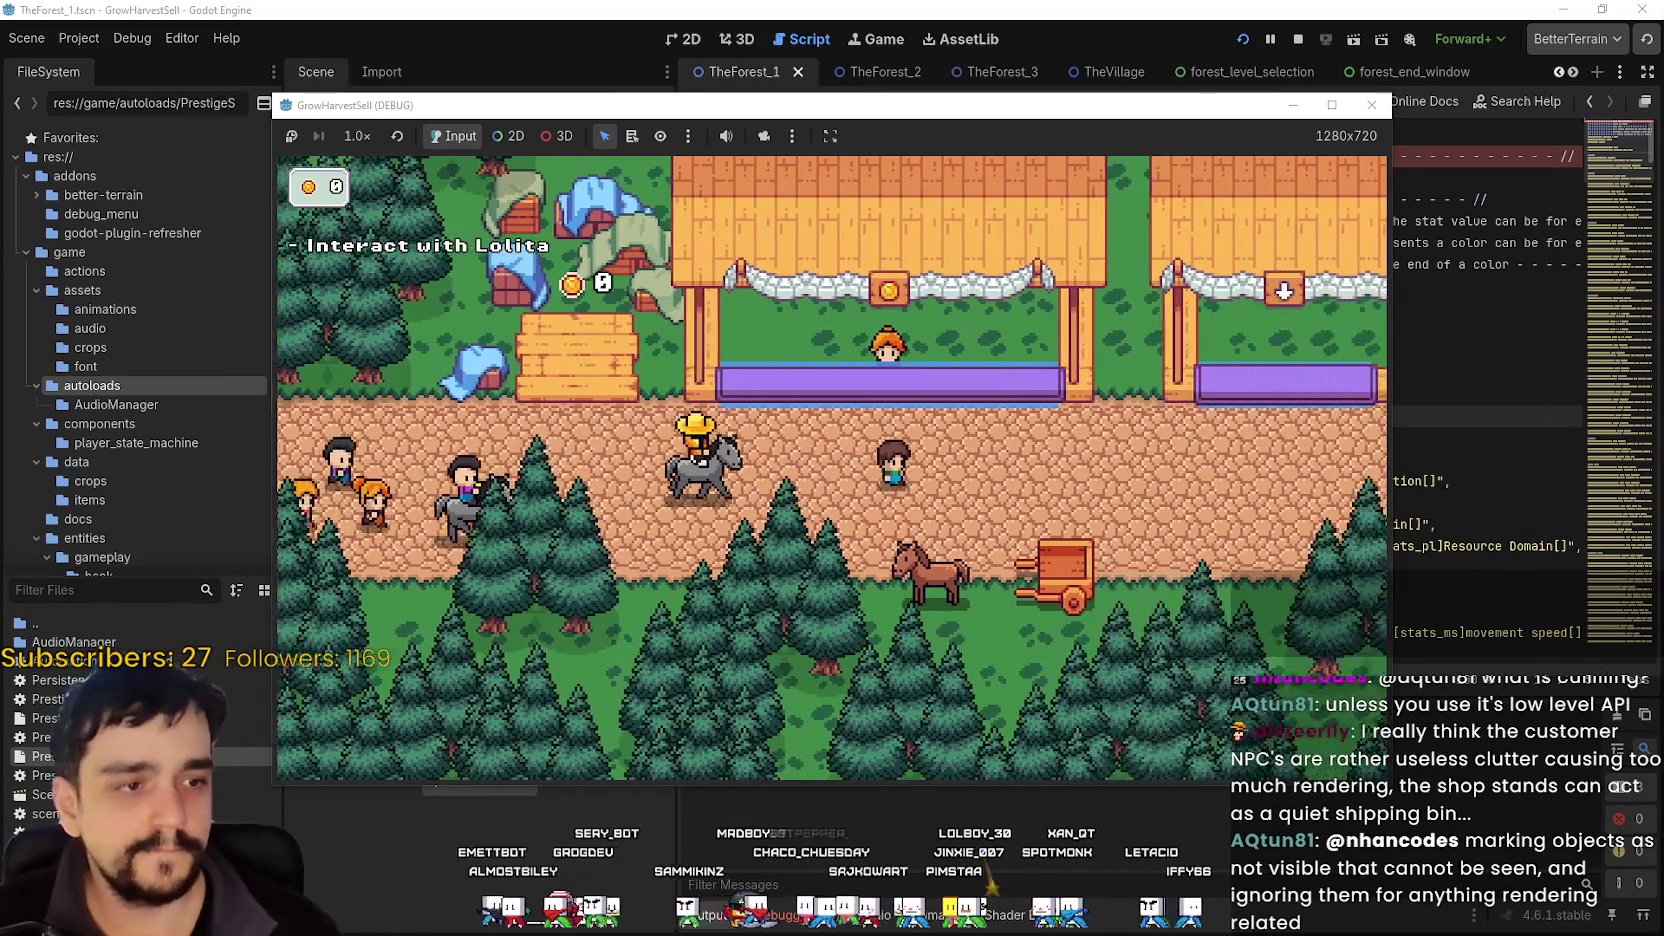
key(d)
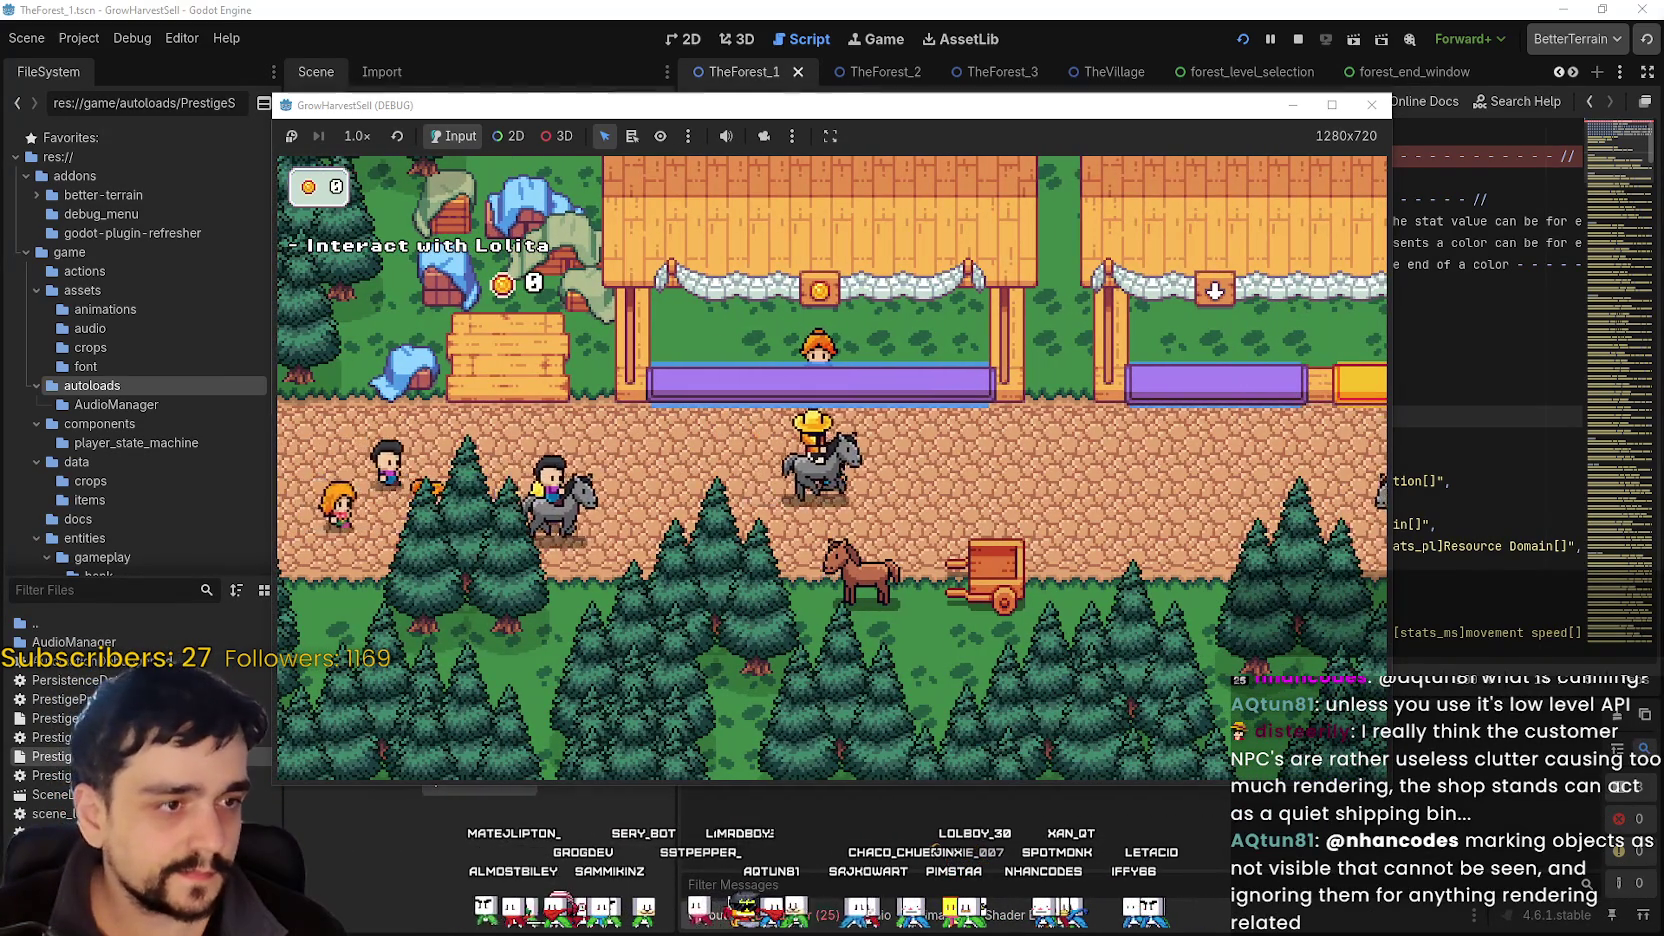
key(d)
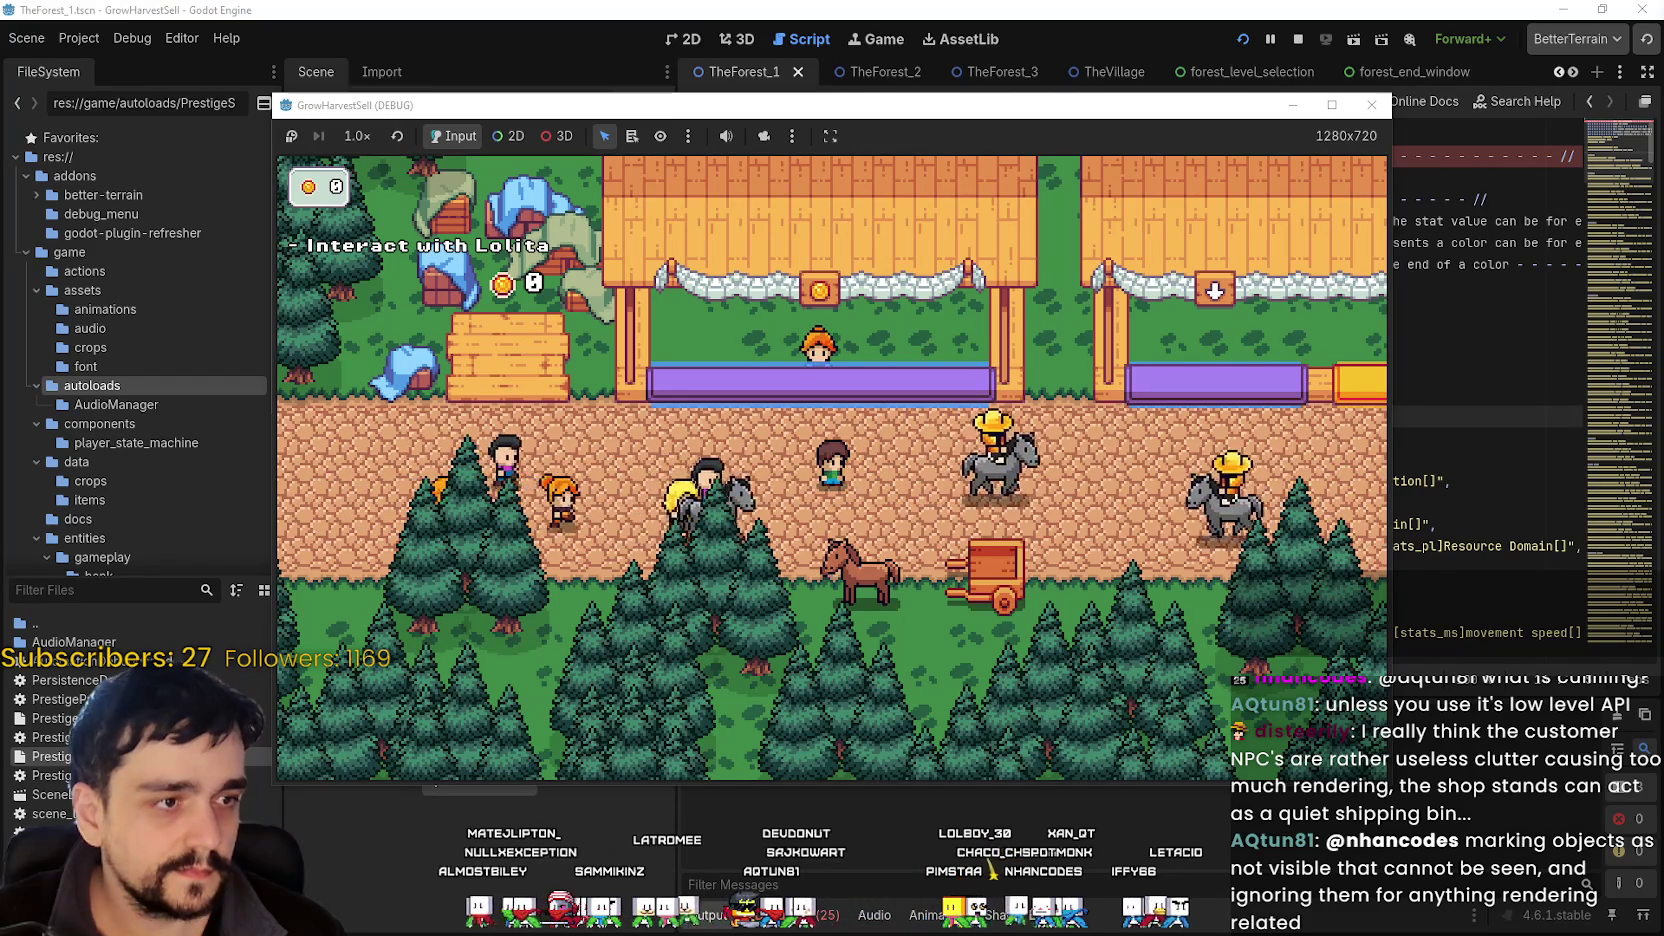
key(d)
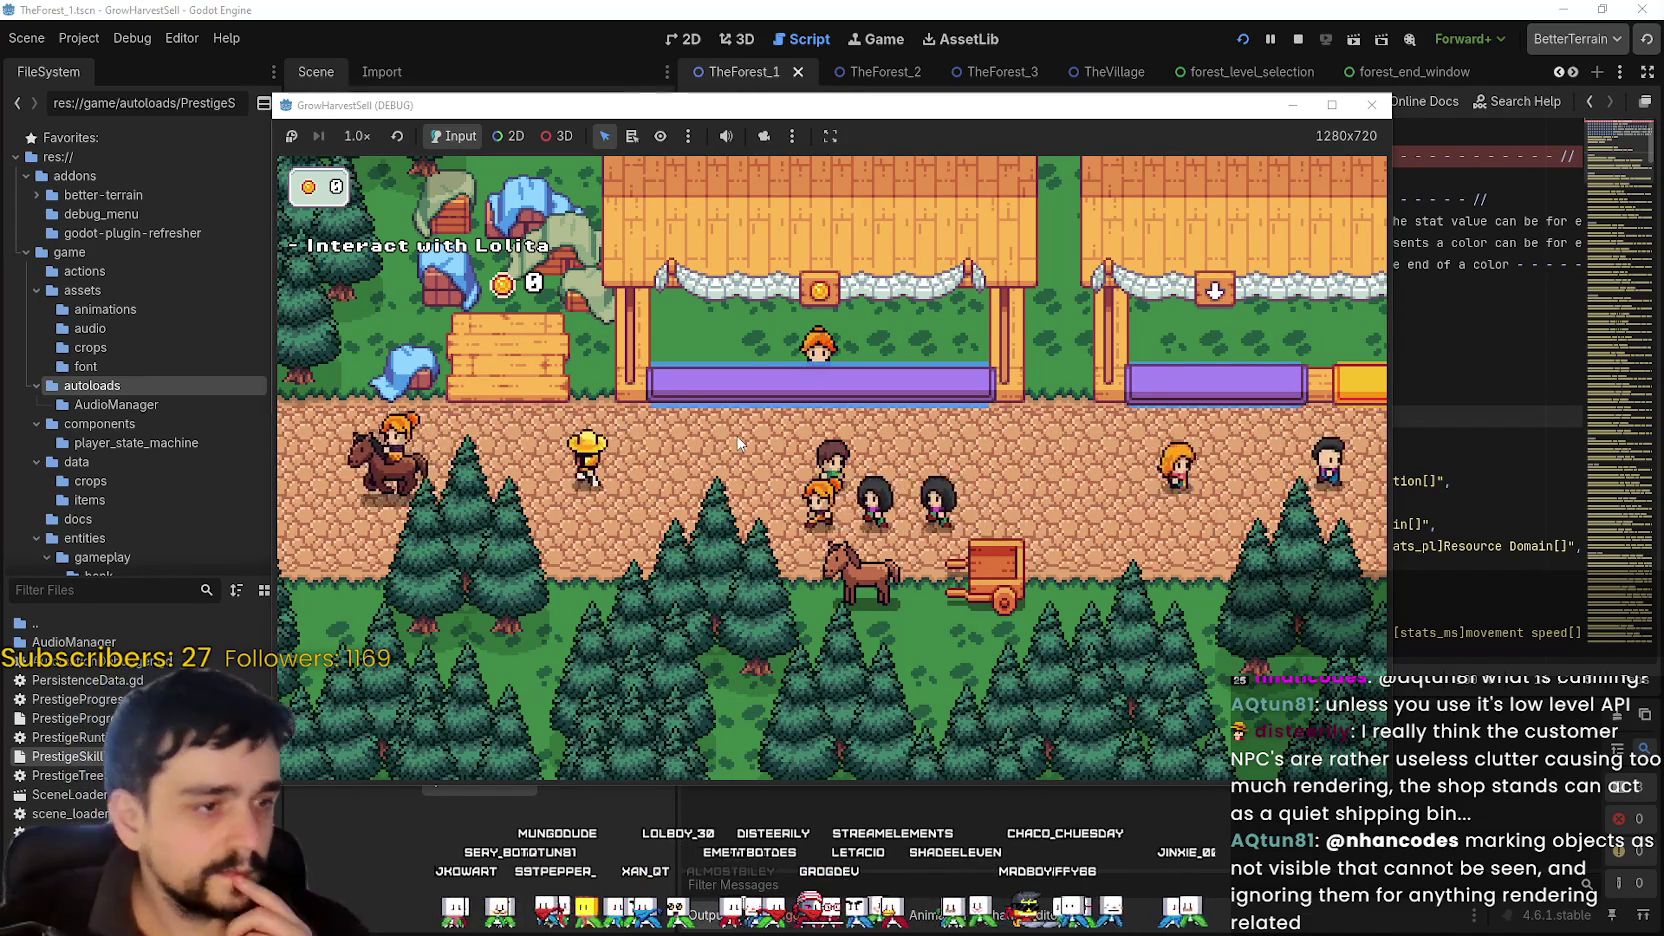
- Walk the player down toward the cart, then back and forth along the road to the last stall
key(Right)
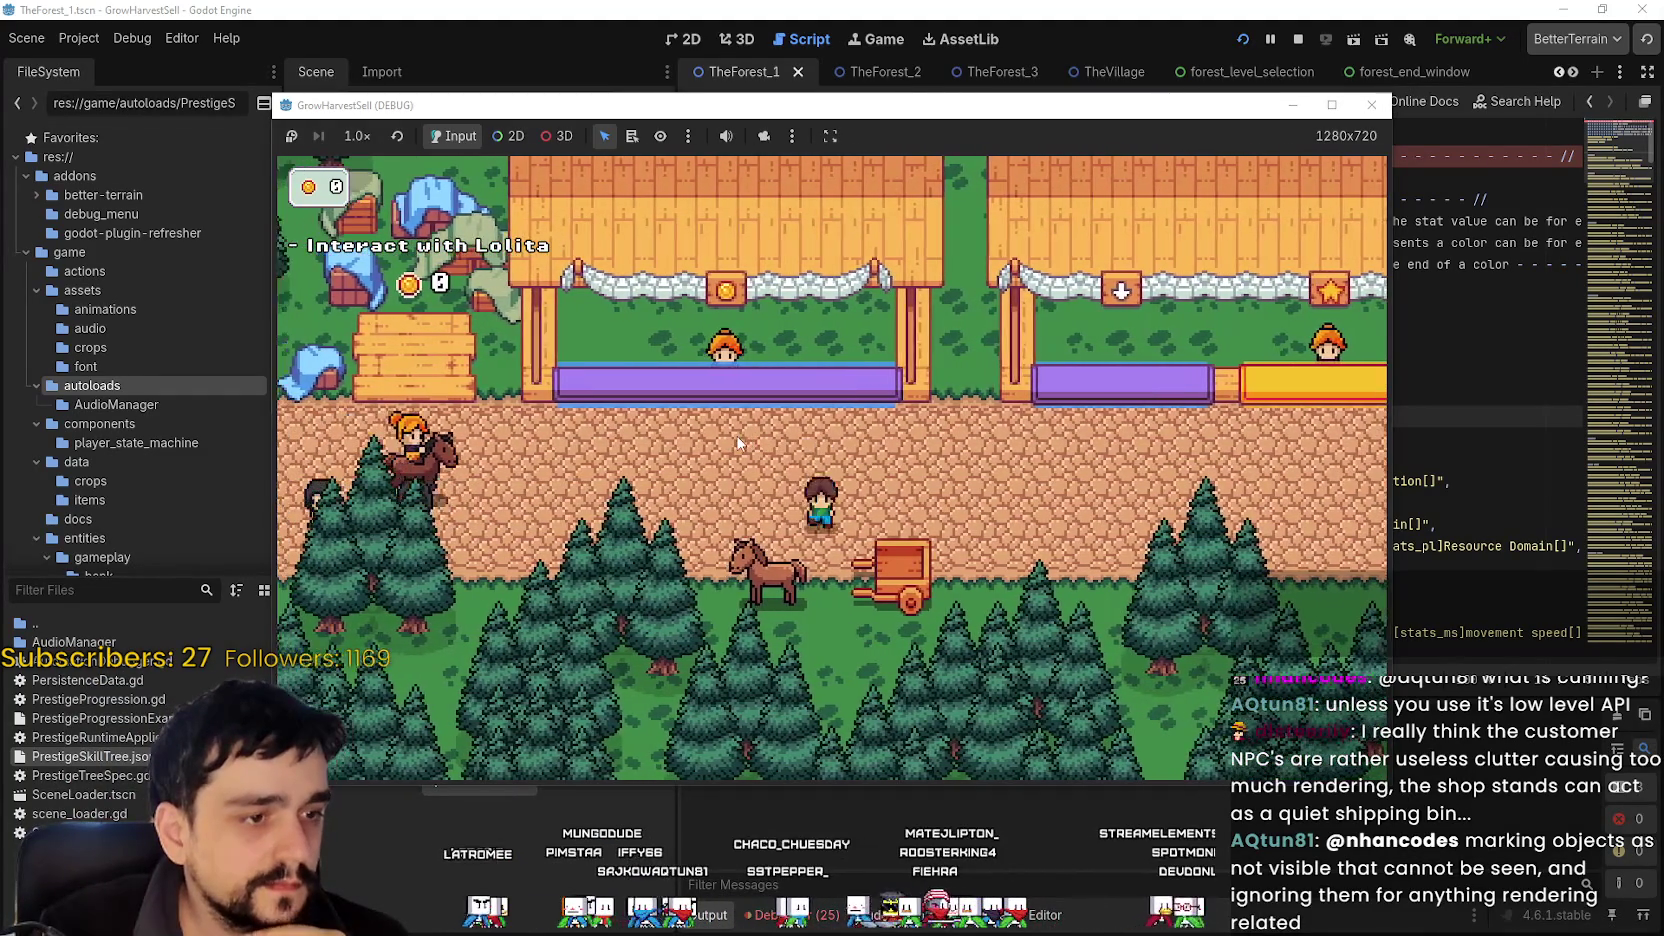
key(Right)
key(Down)
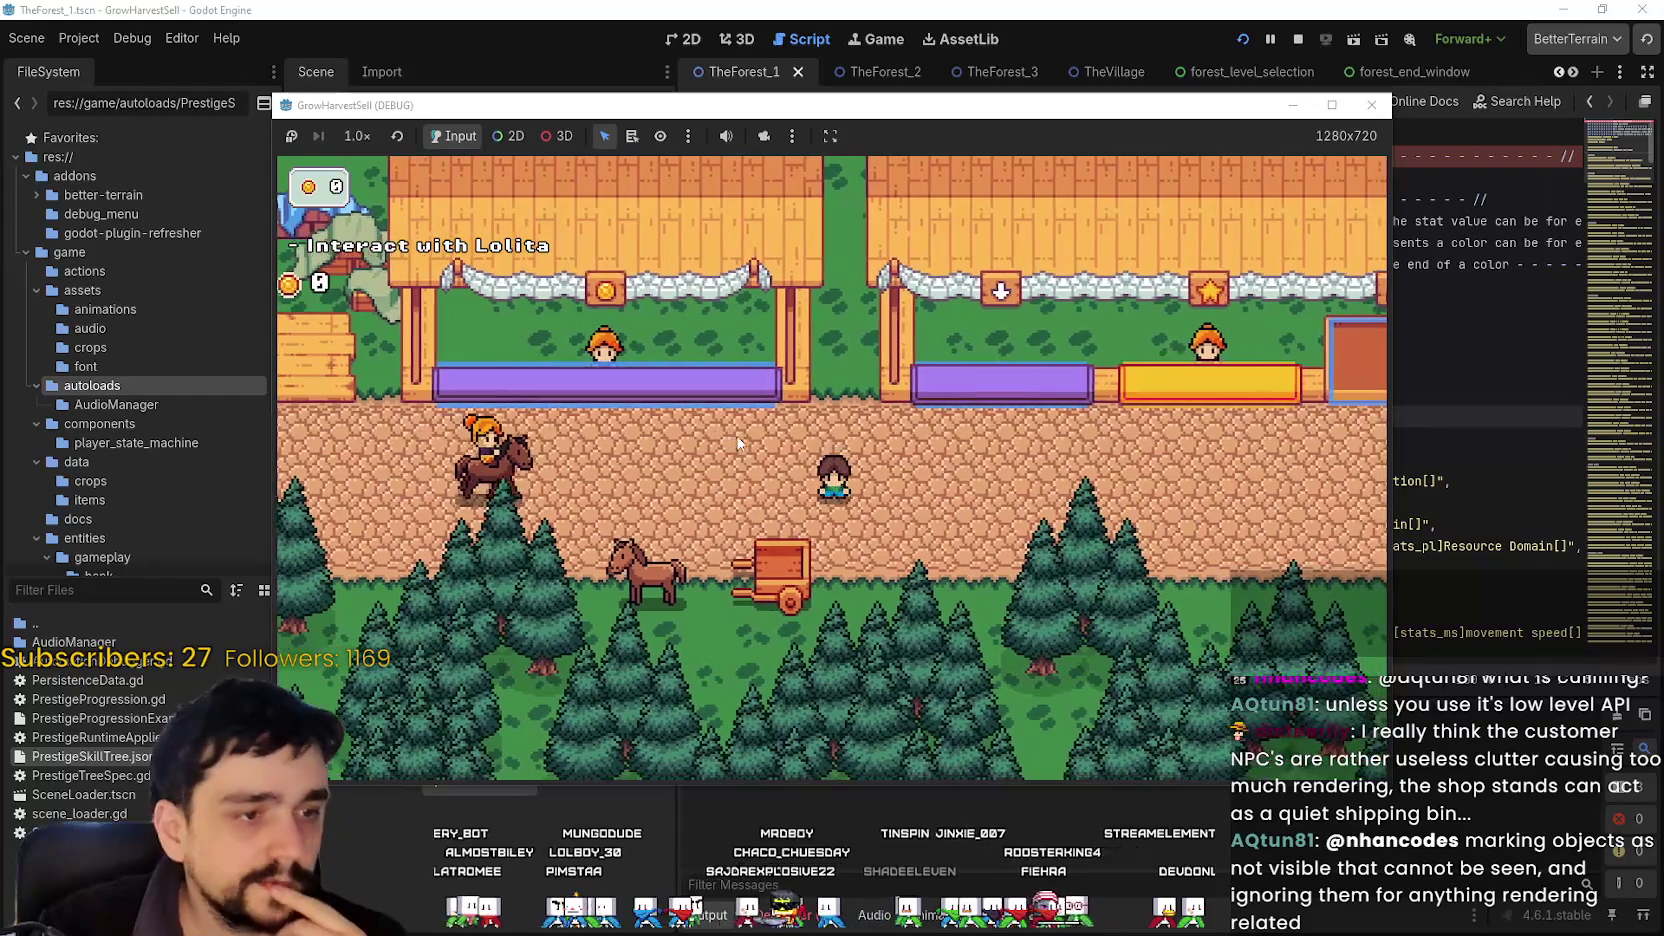
key(Right)
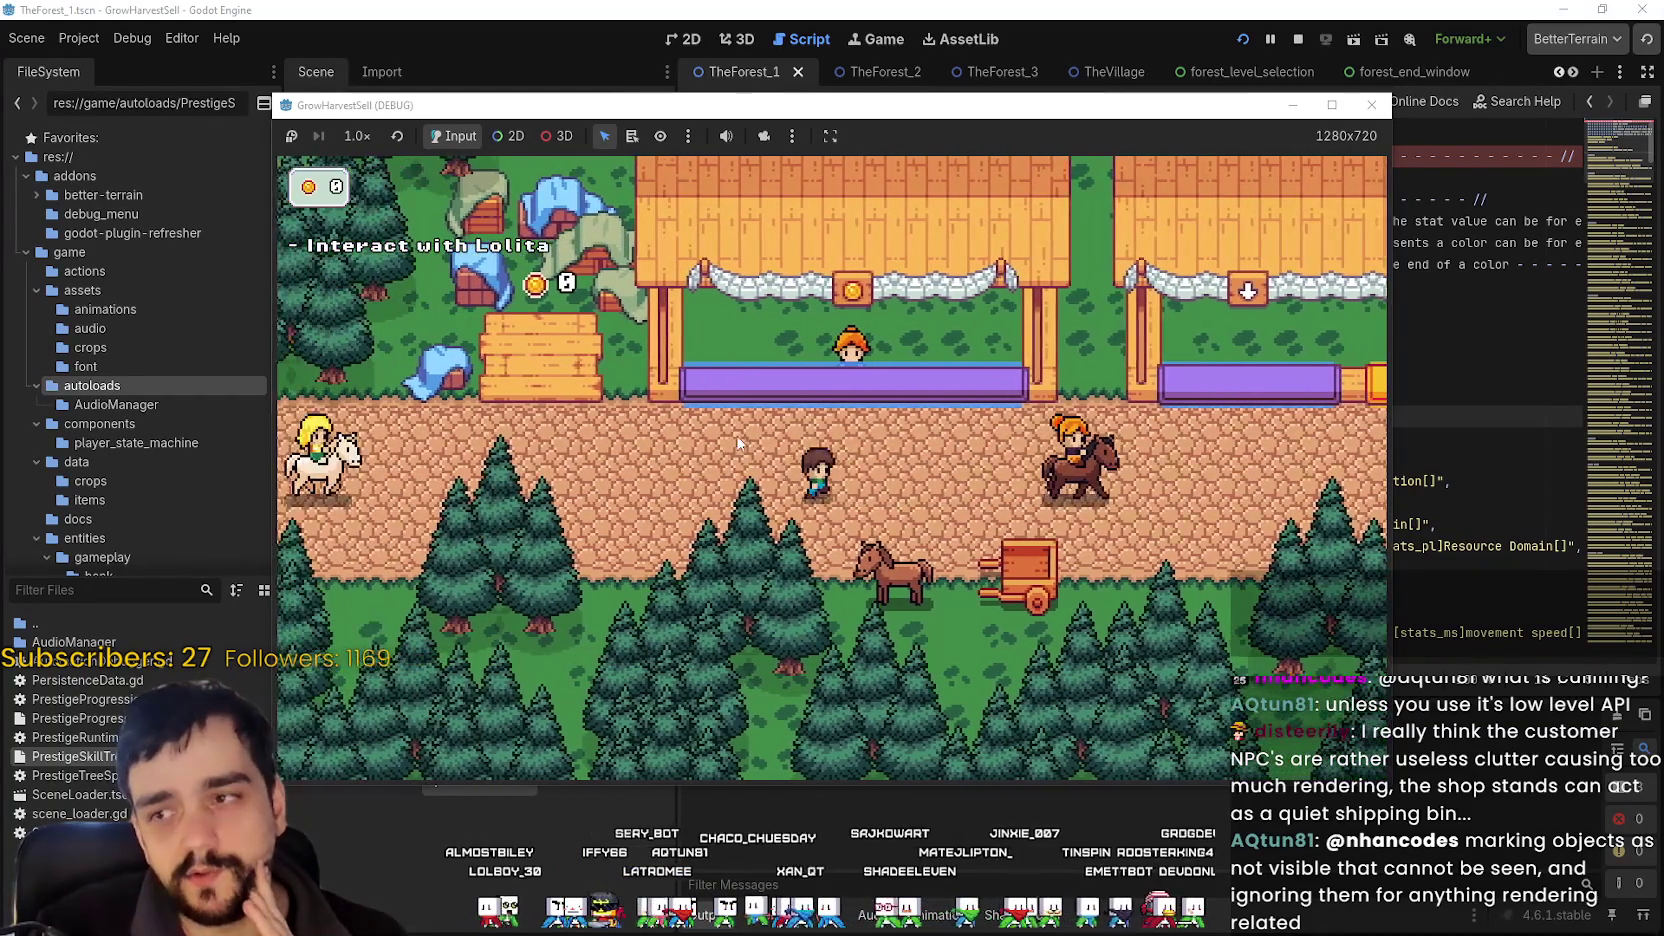
key(Right)
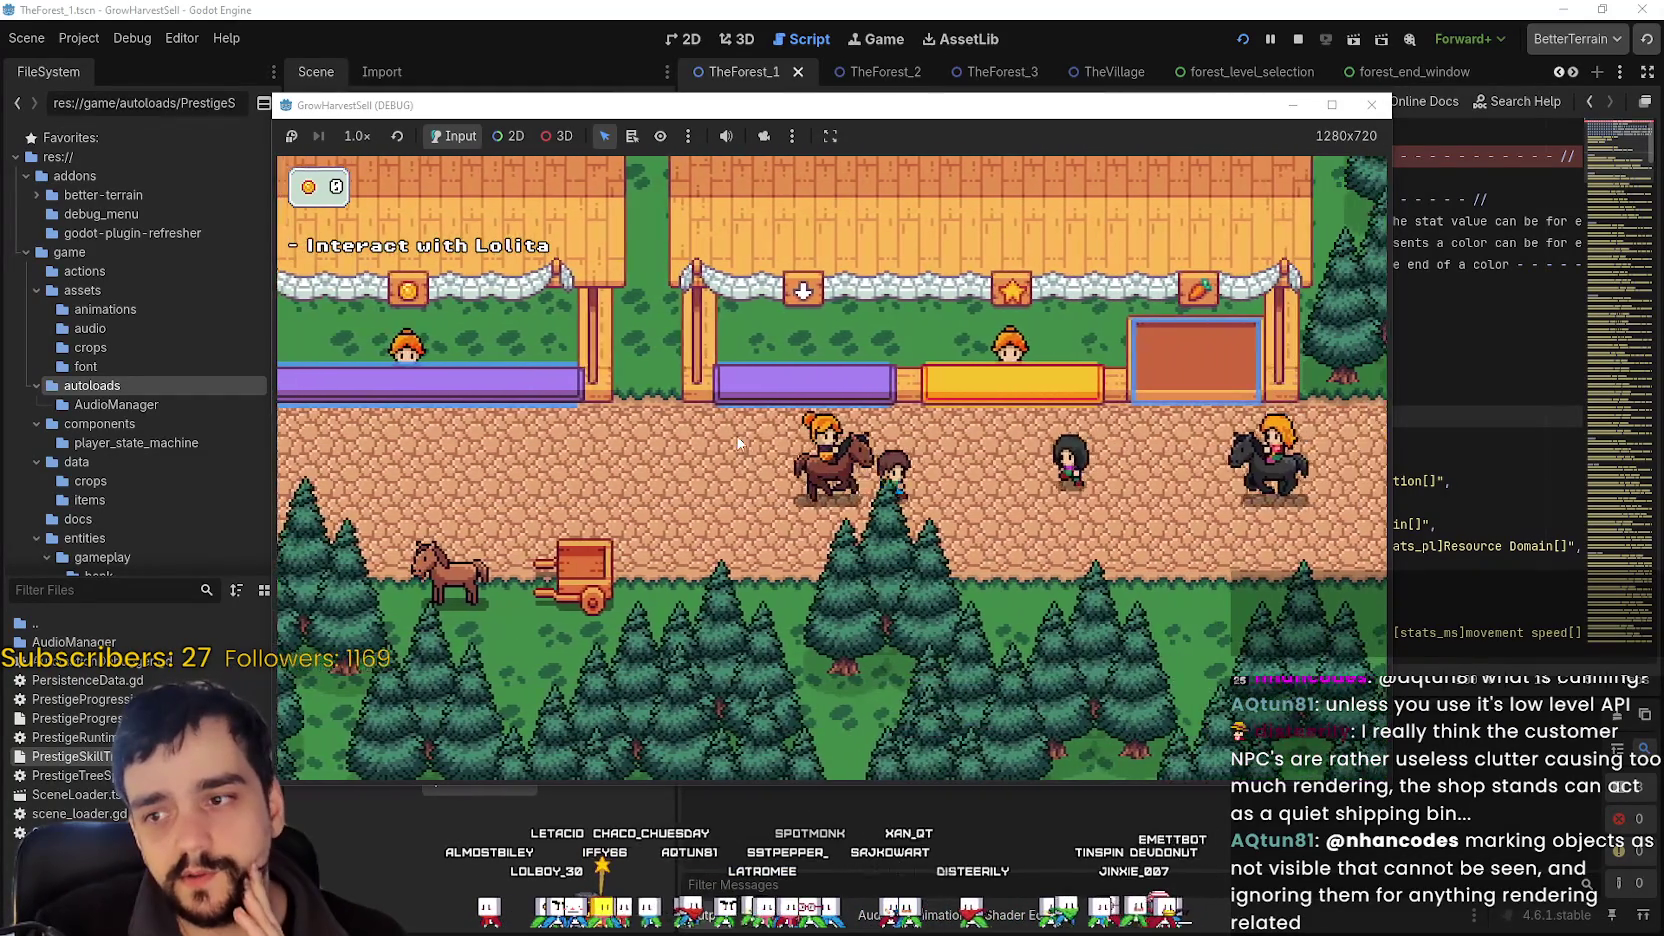
key(Right)
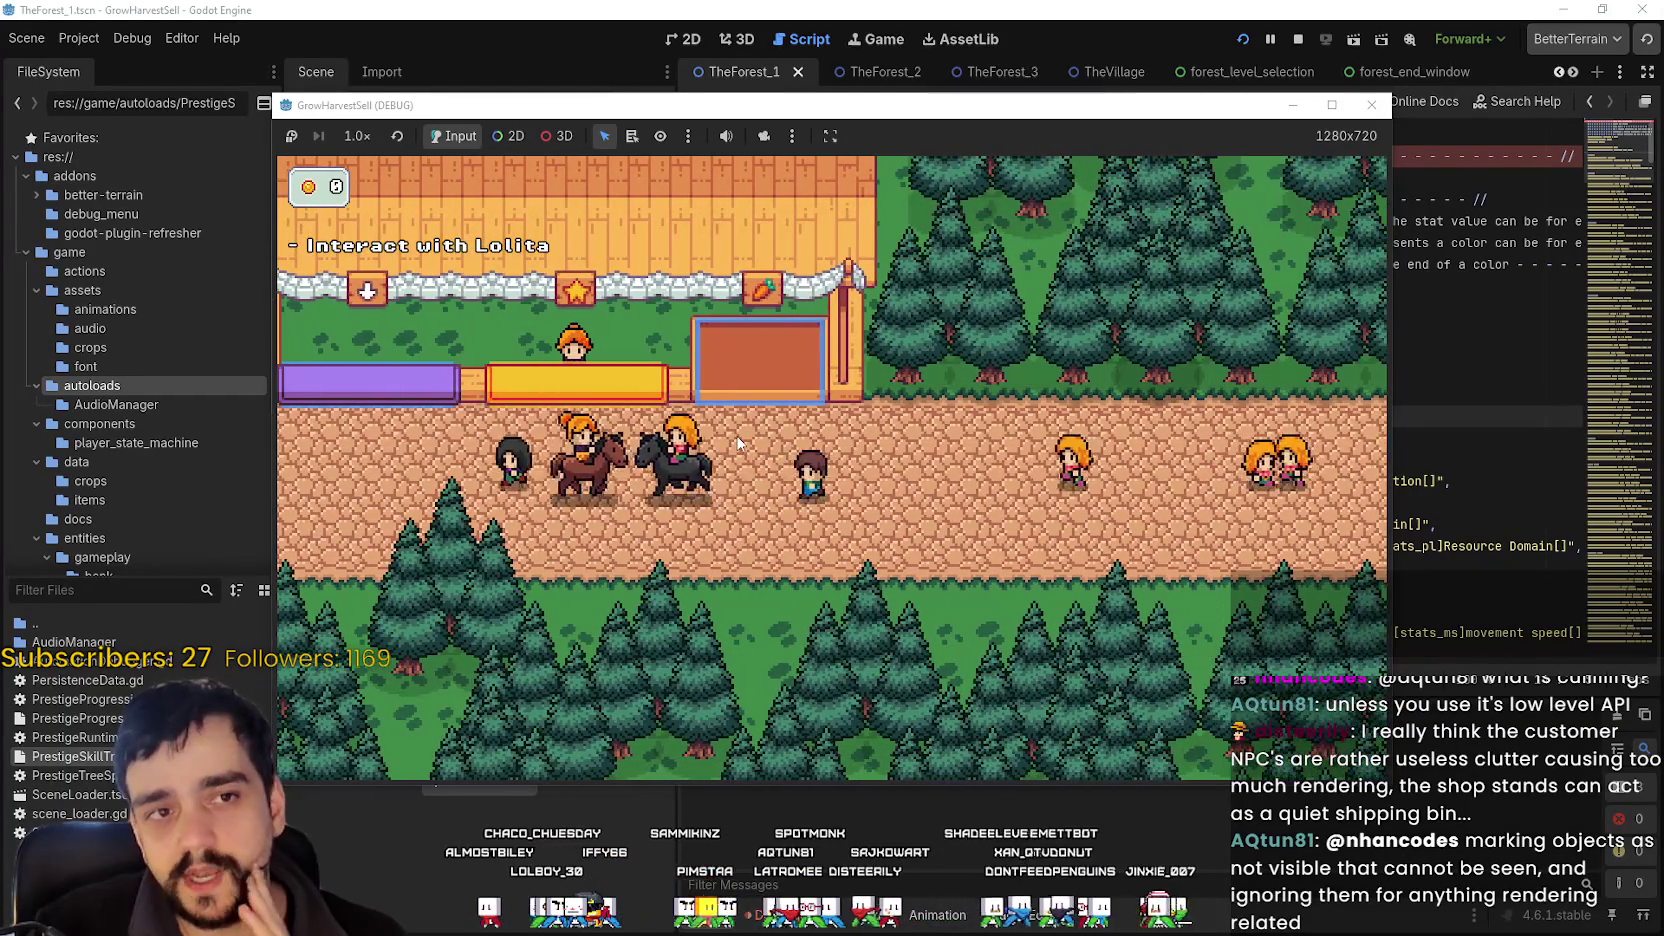
key(Left)
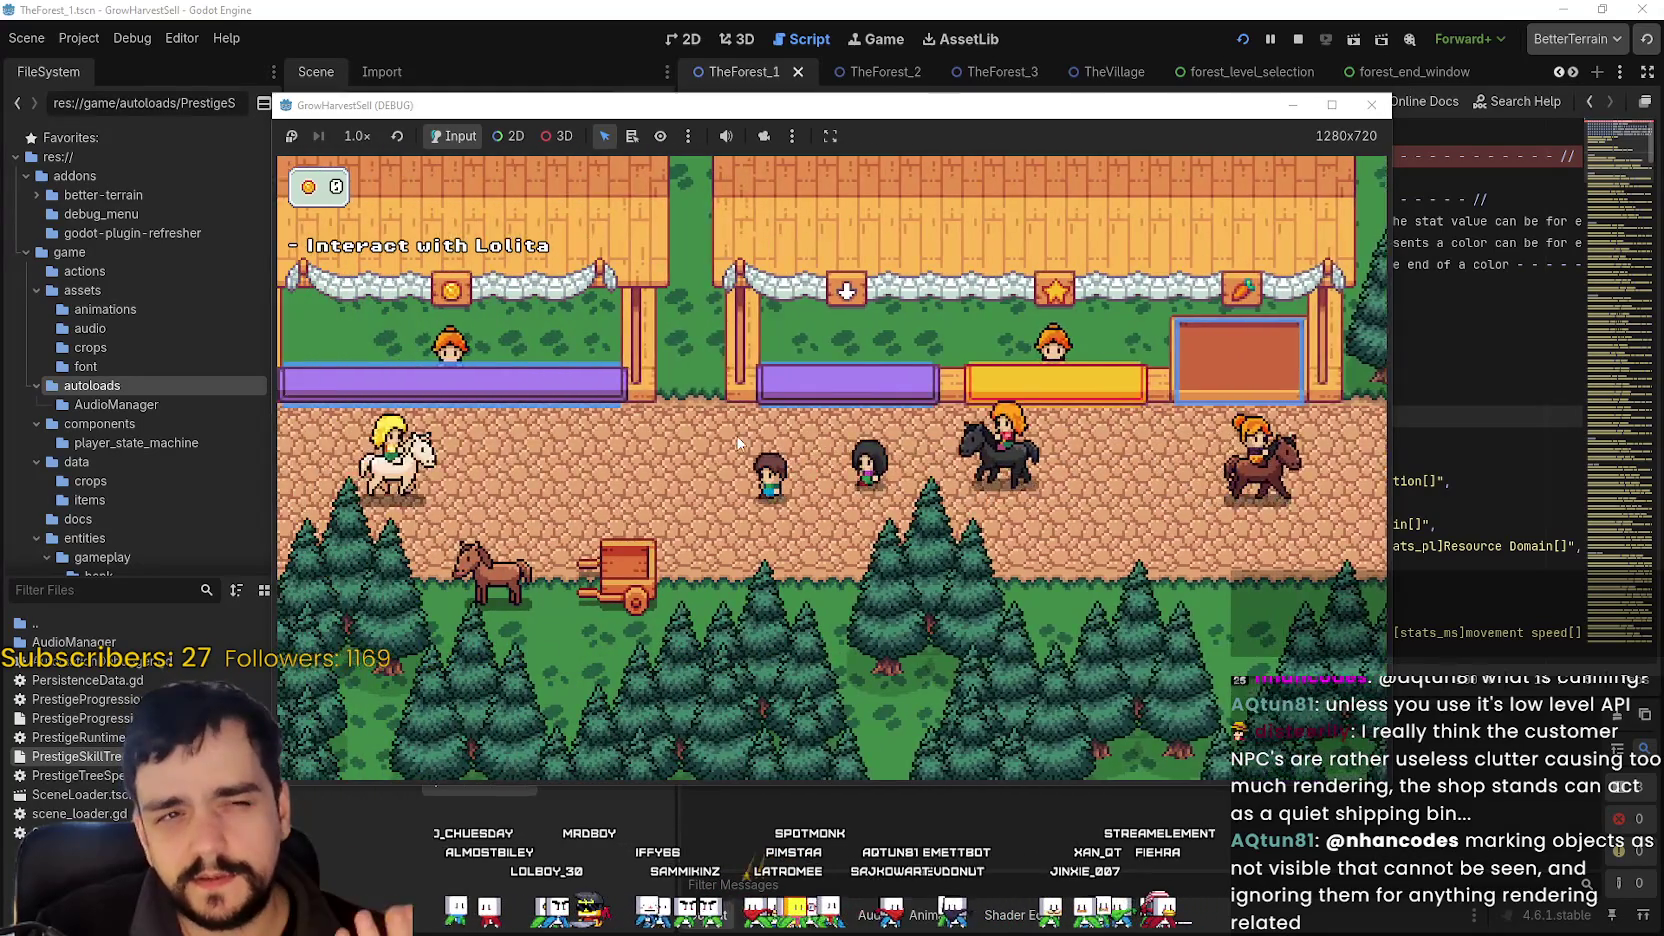
key(Left)
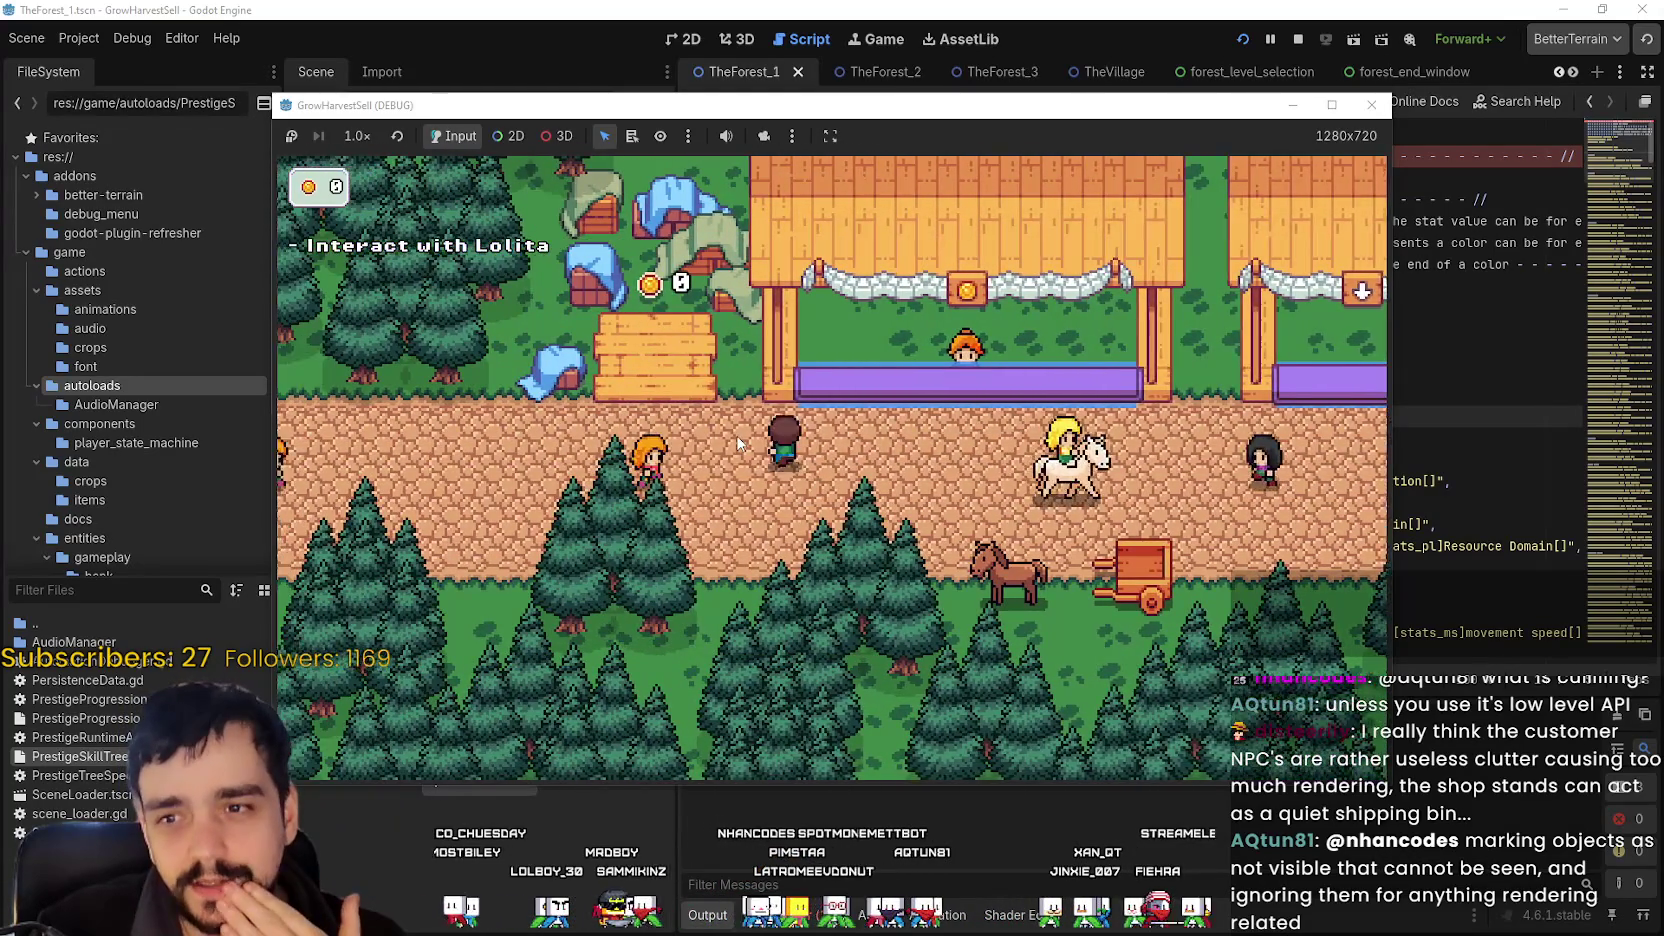
key(Right)
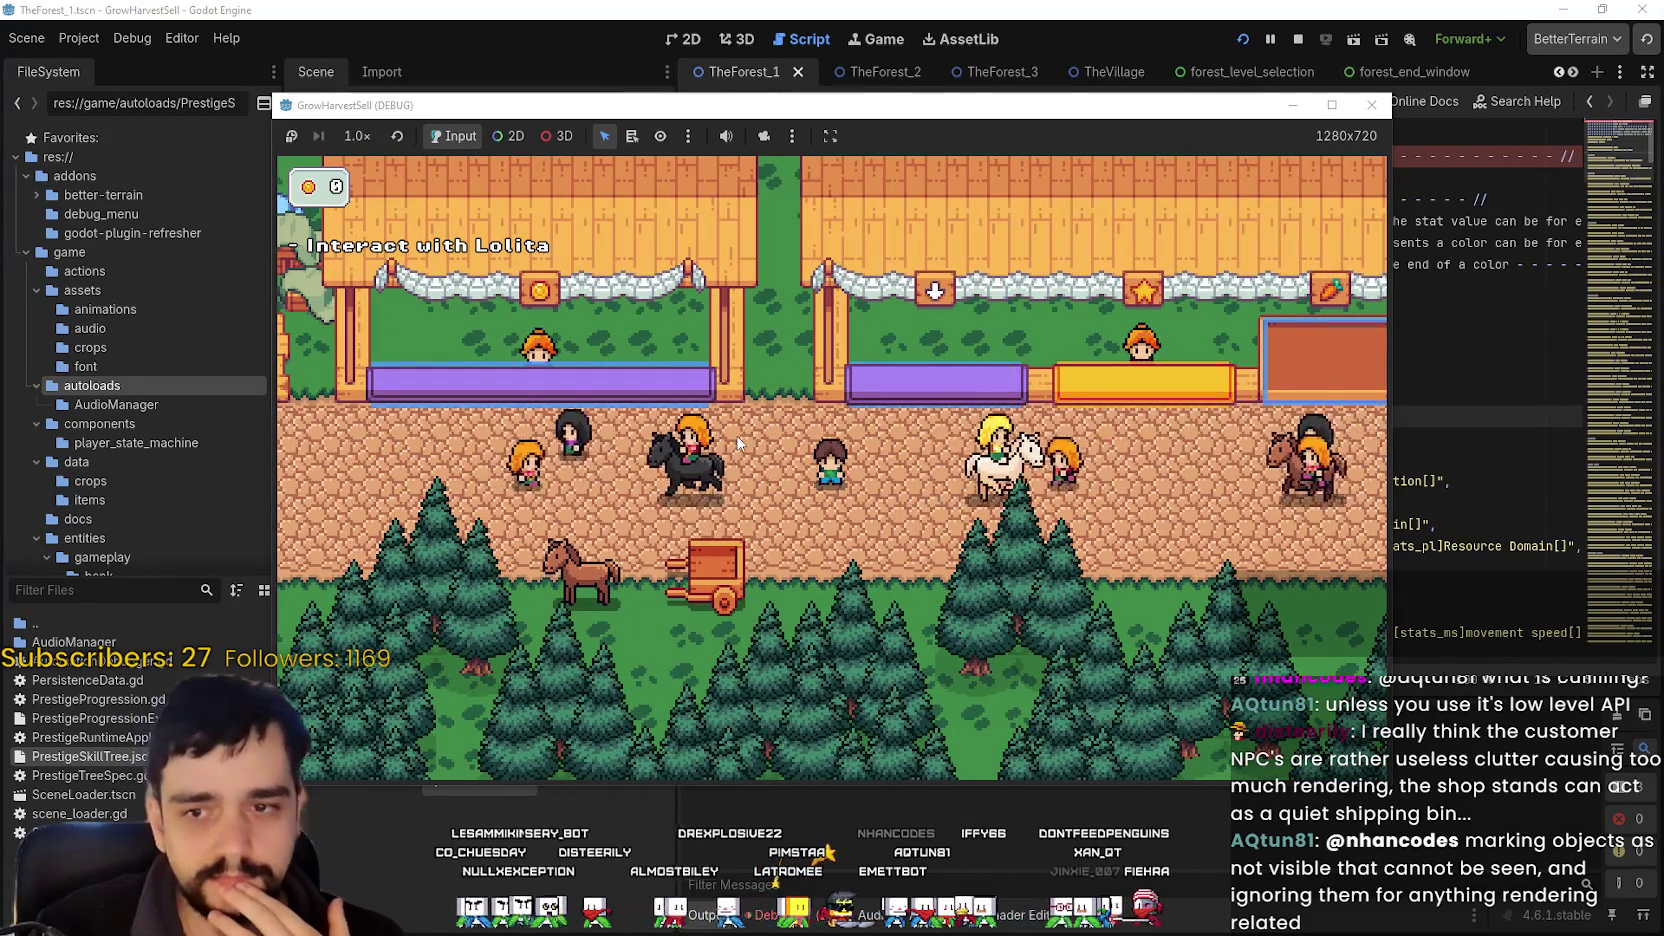
key(Right)
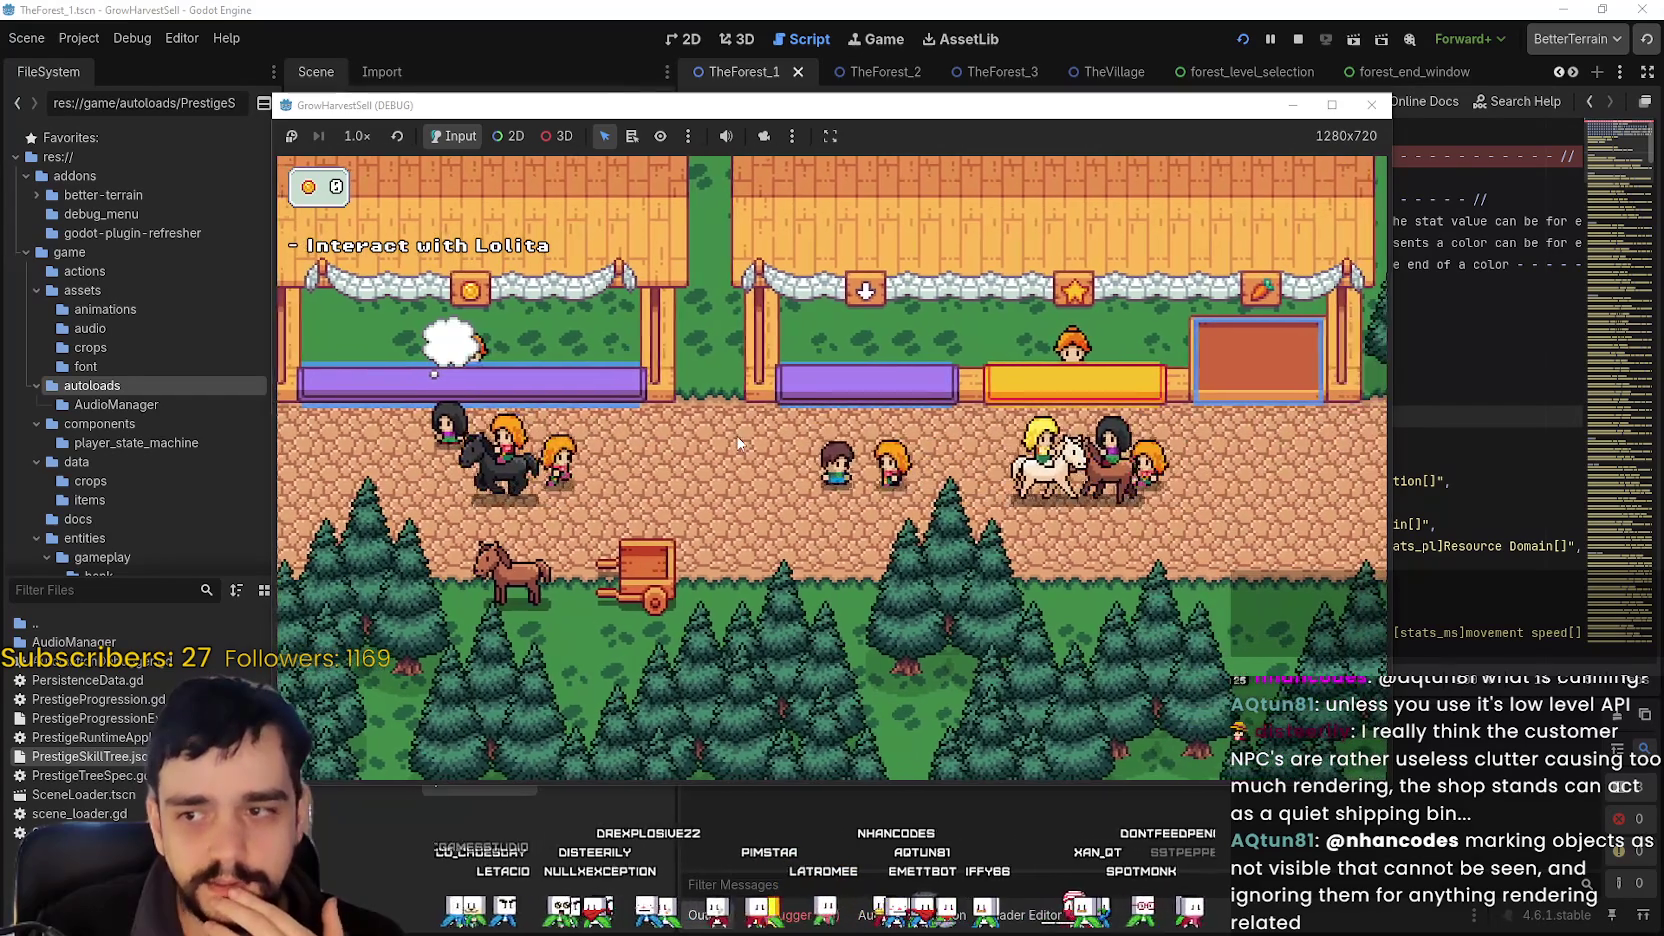
key(Left)
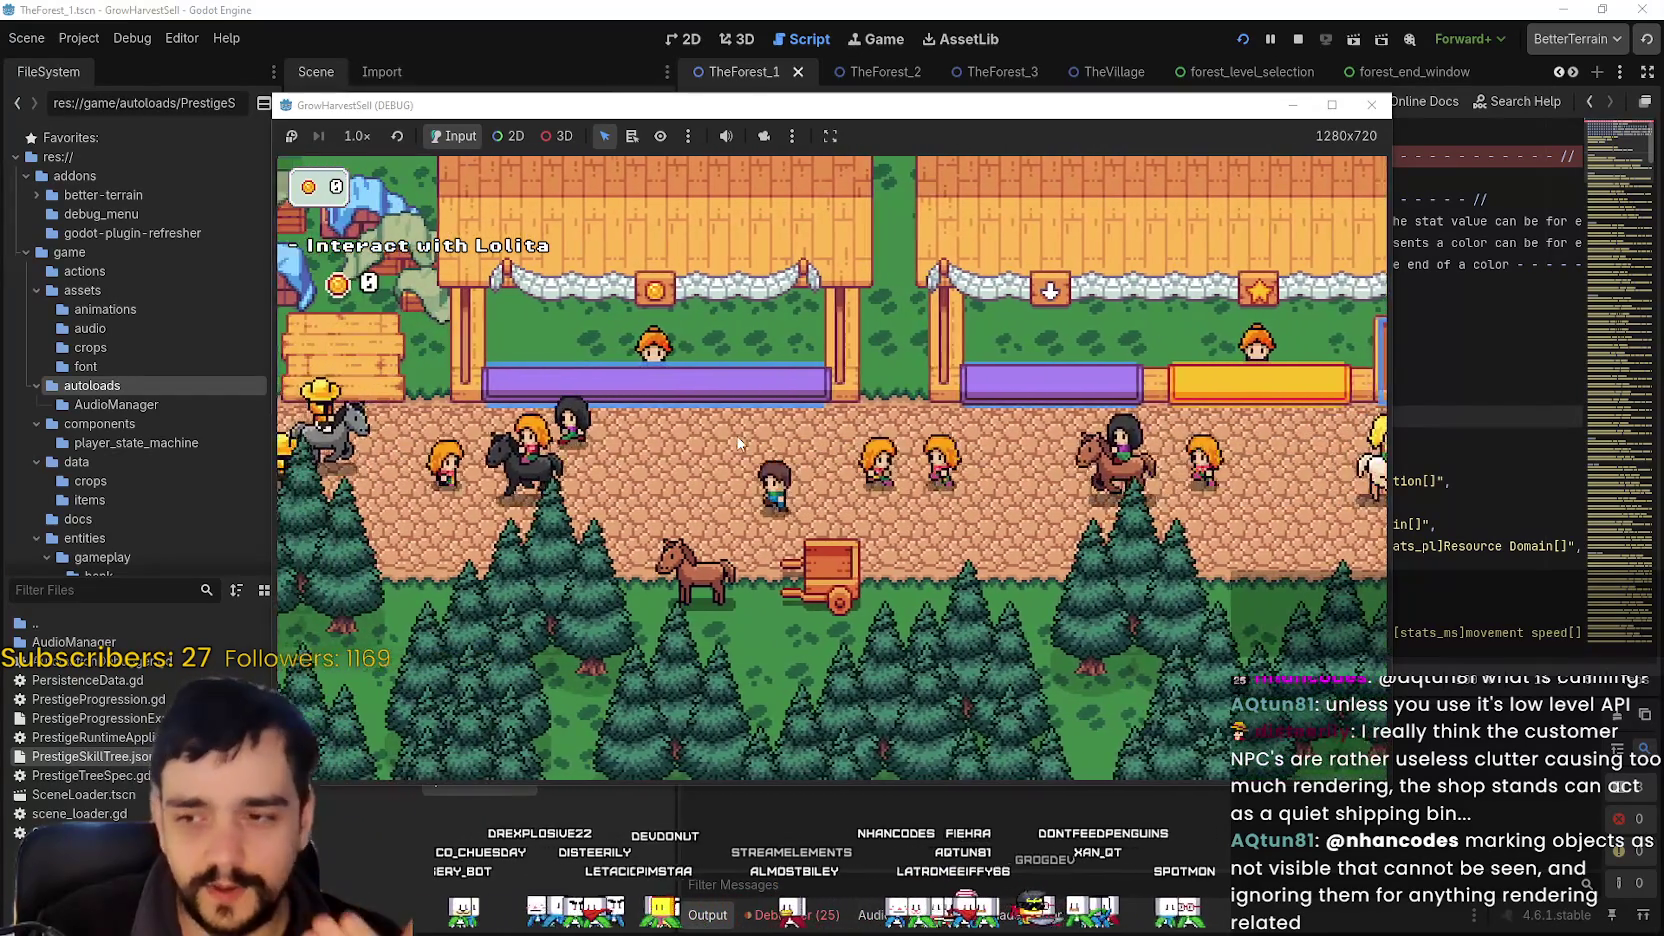
key(Right)
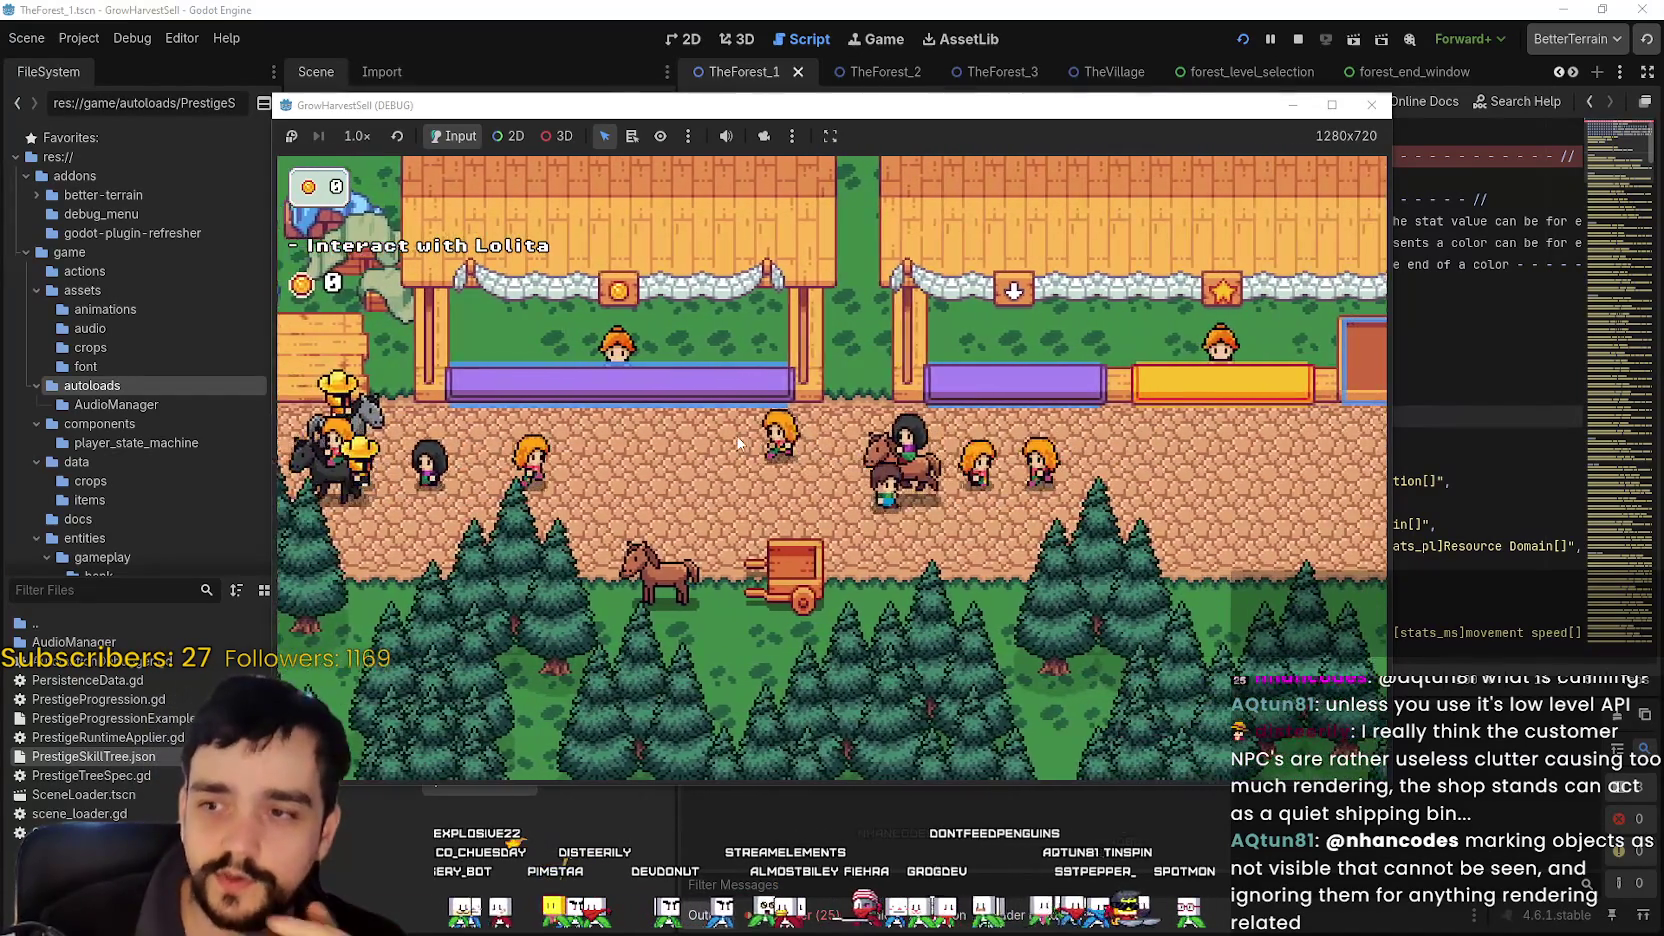
key(Right)
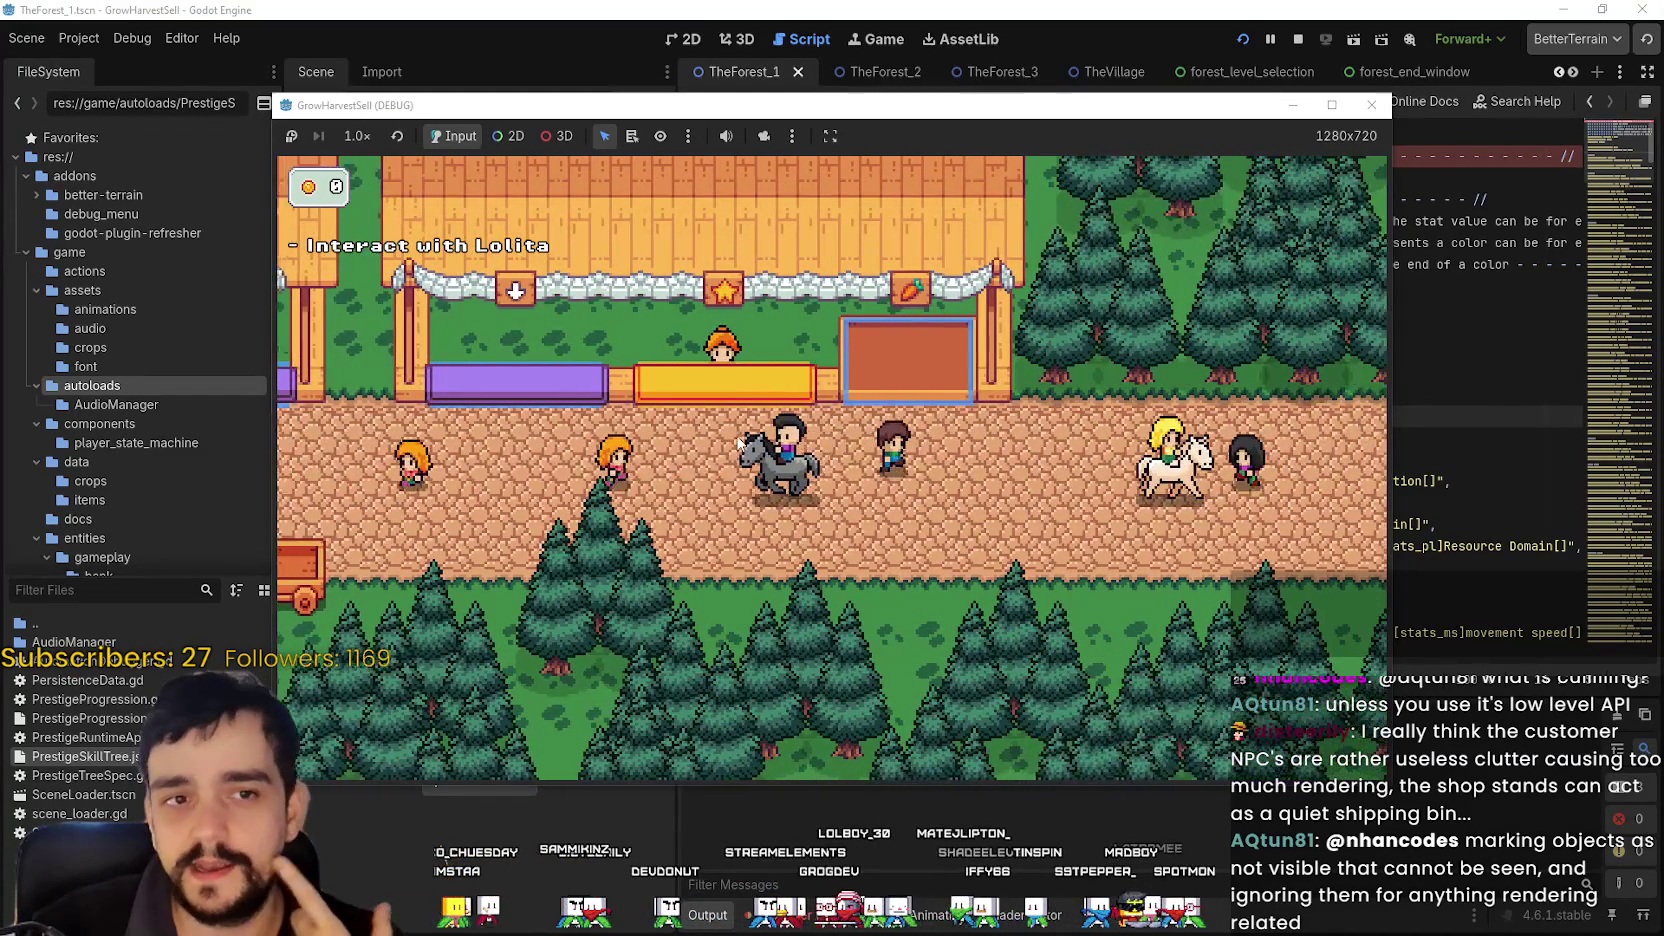
key(Left)
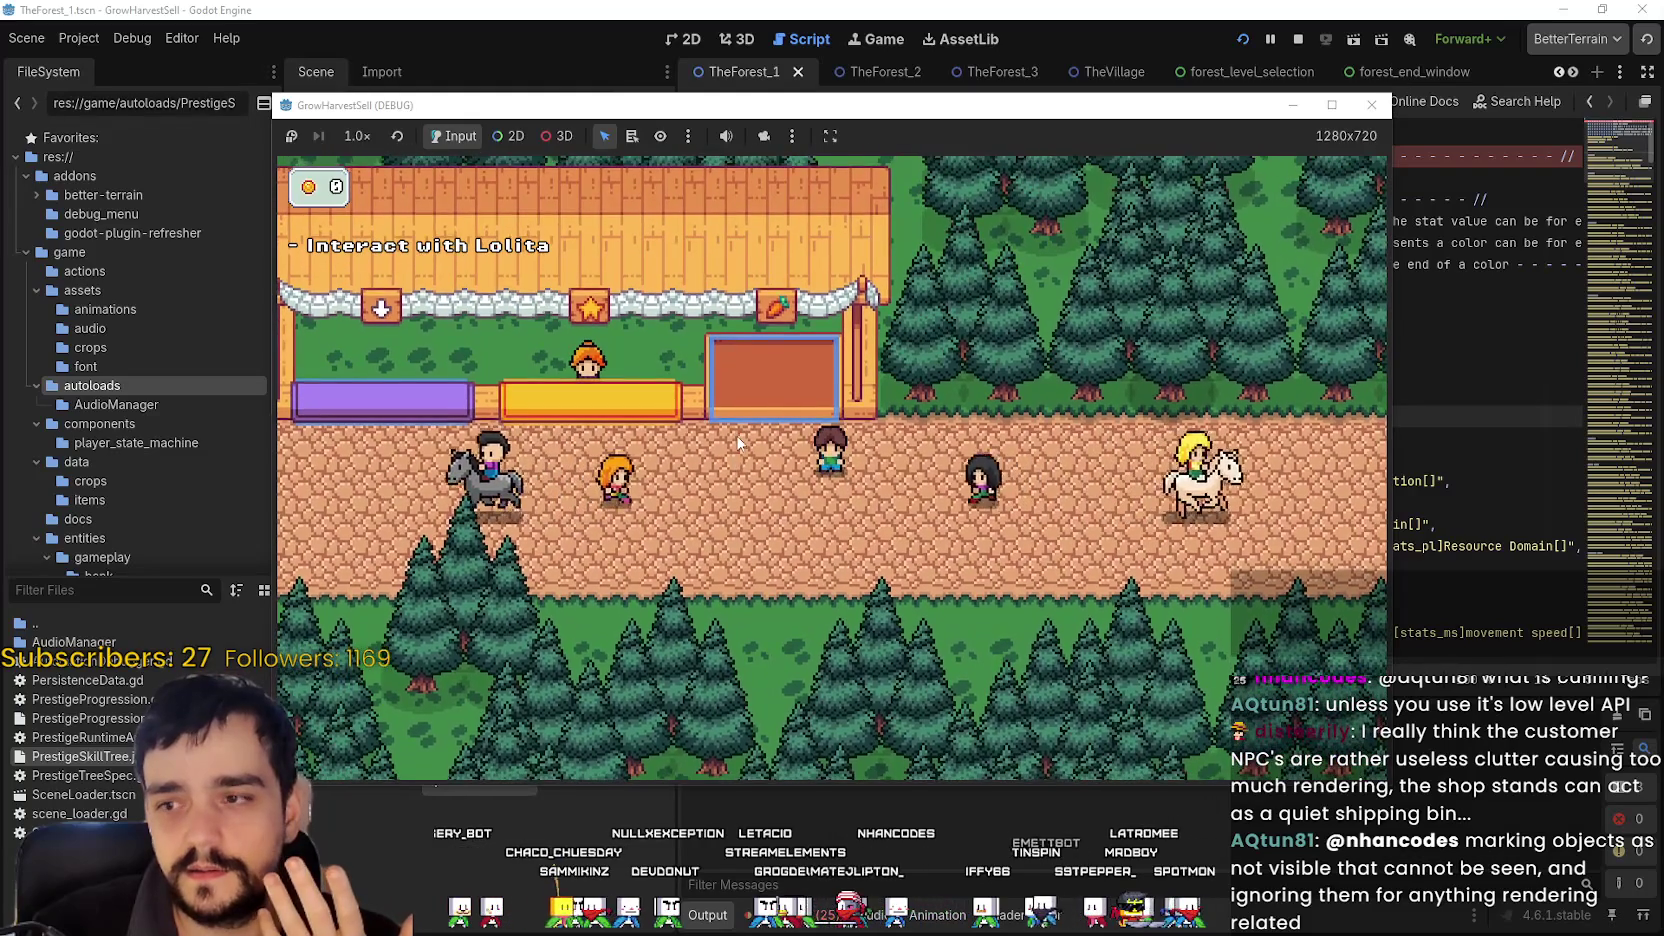
key(Left)
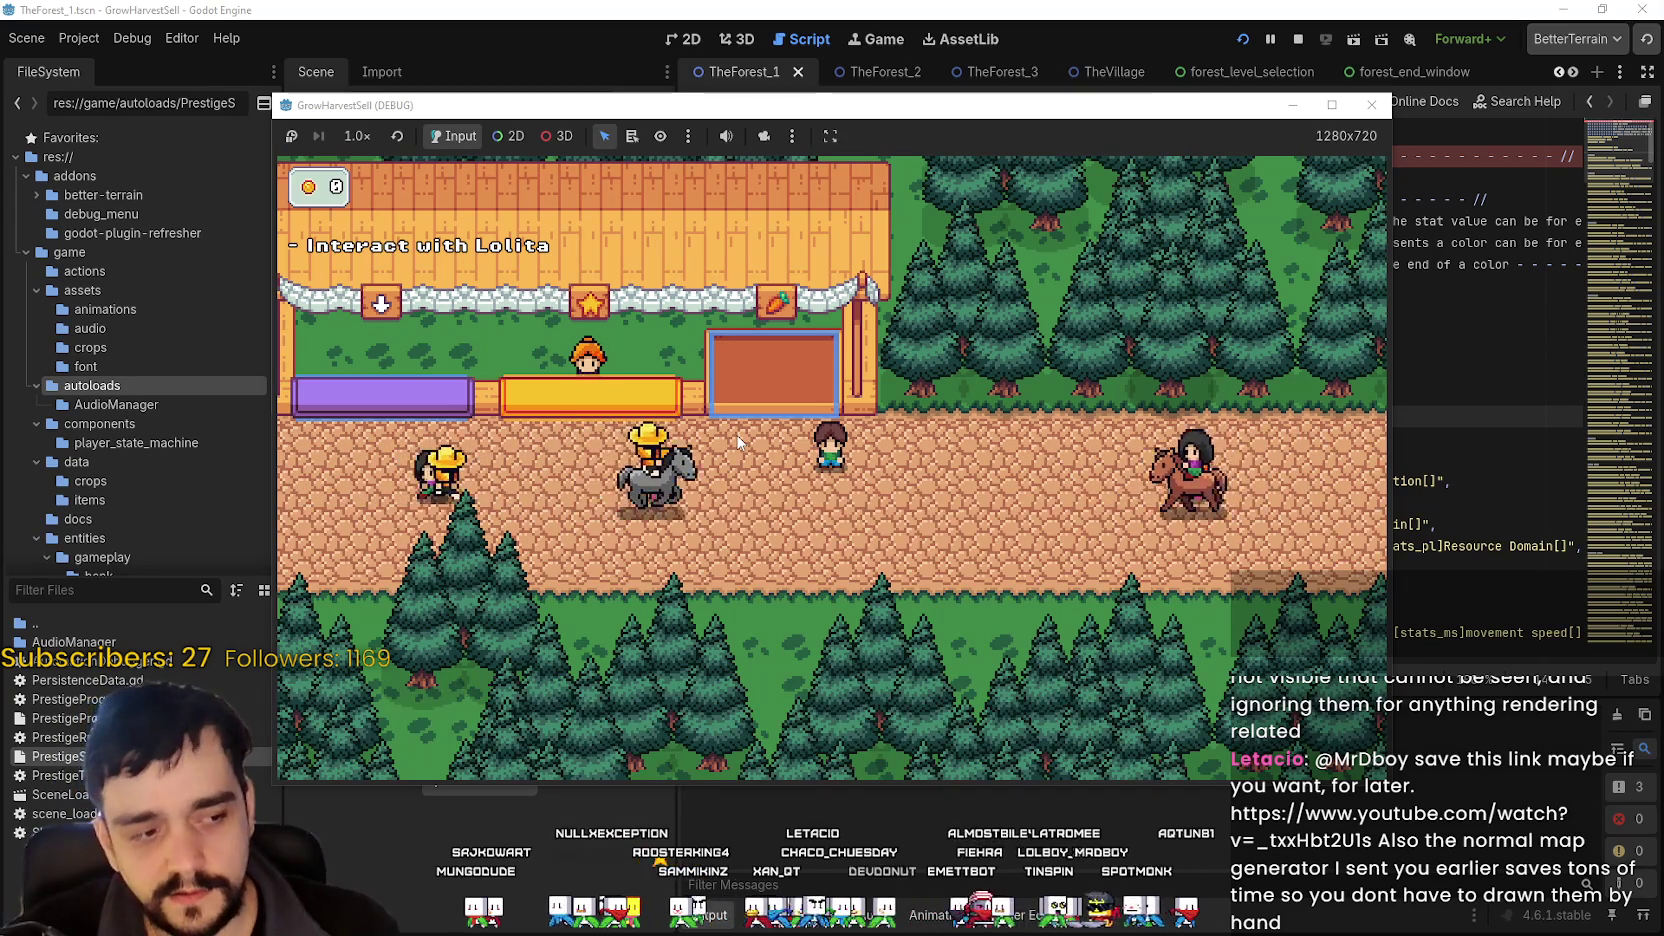
- Ride back and forth along the road, up to the cart and away again
key(Right)
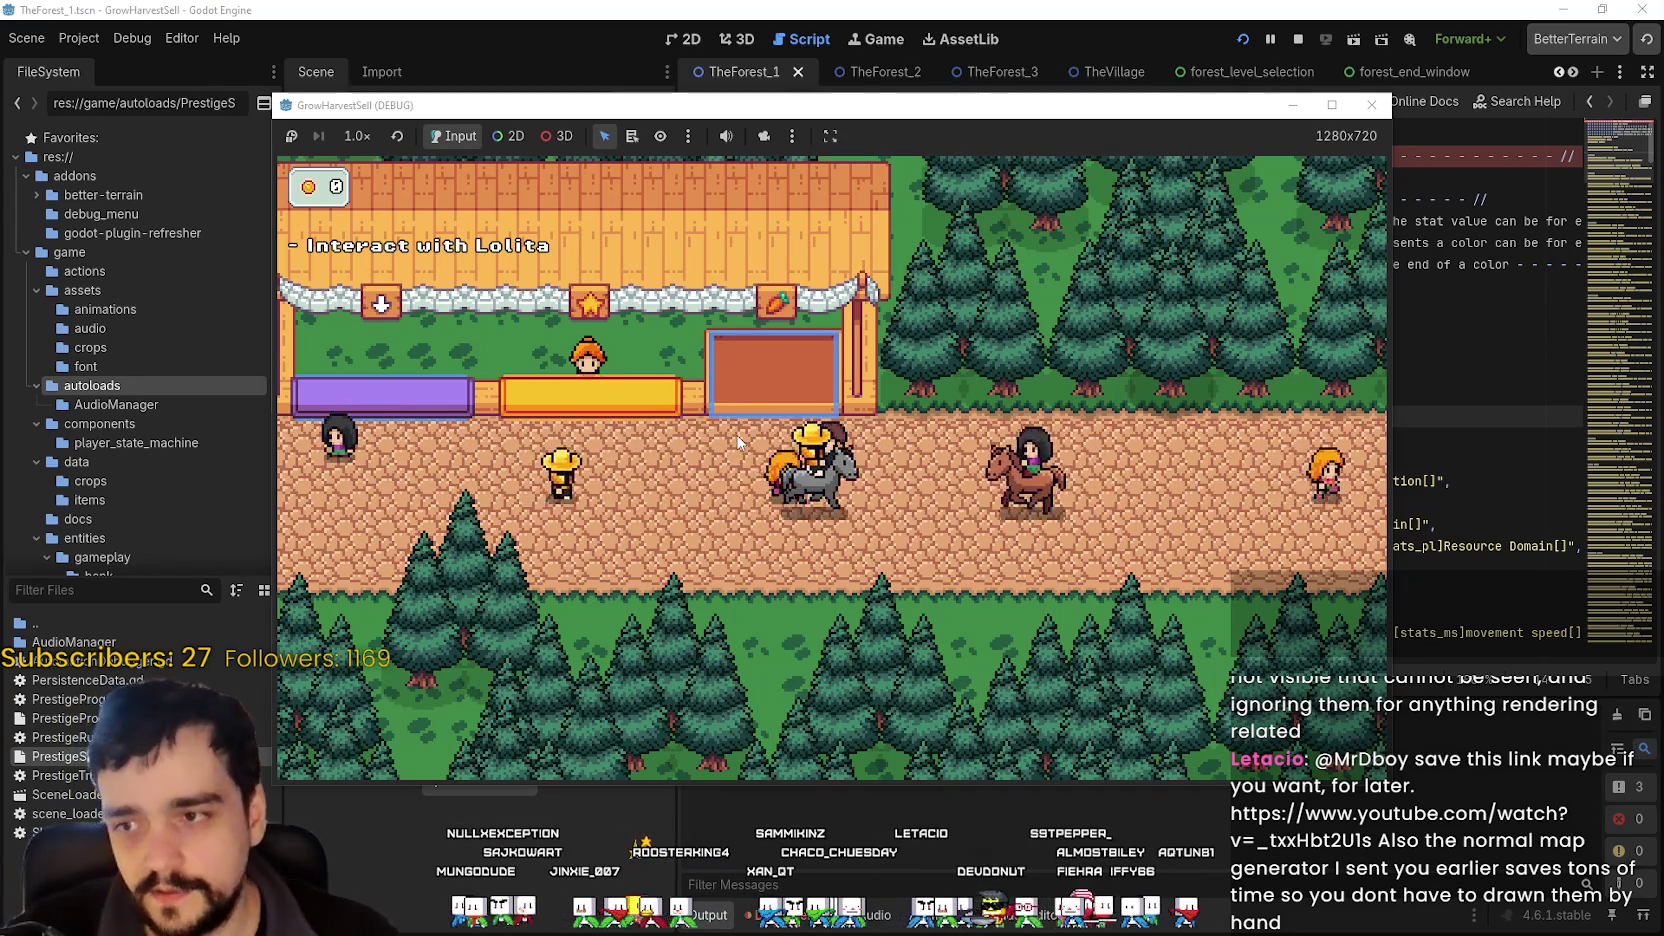
key(Right)
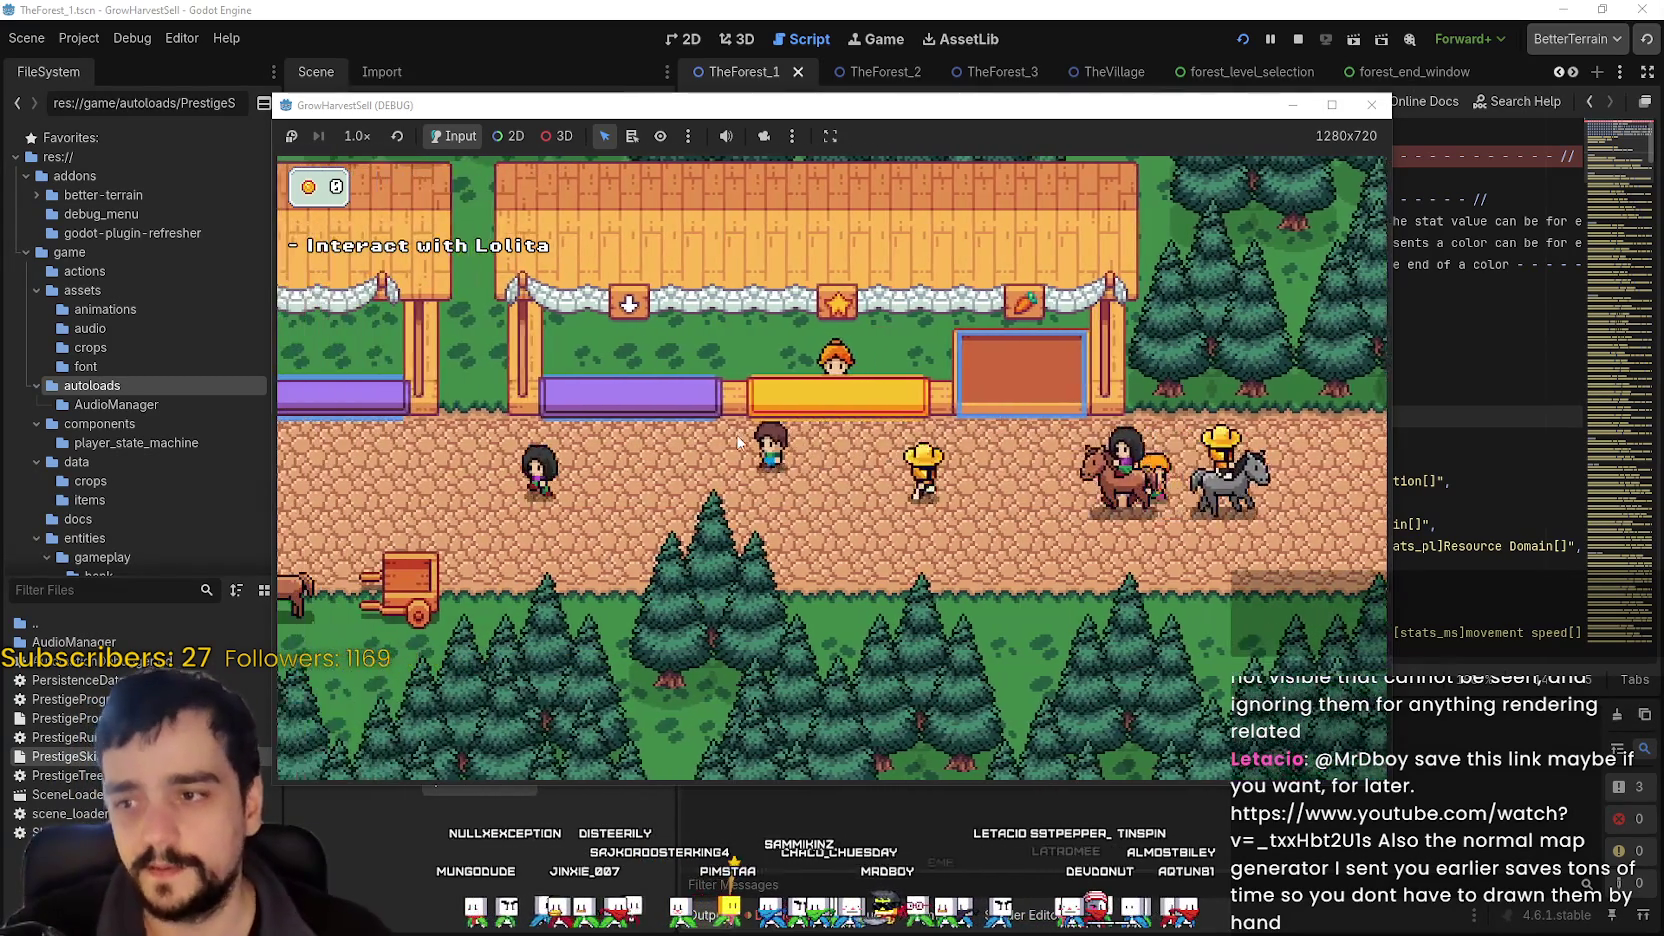
key(Left)
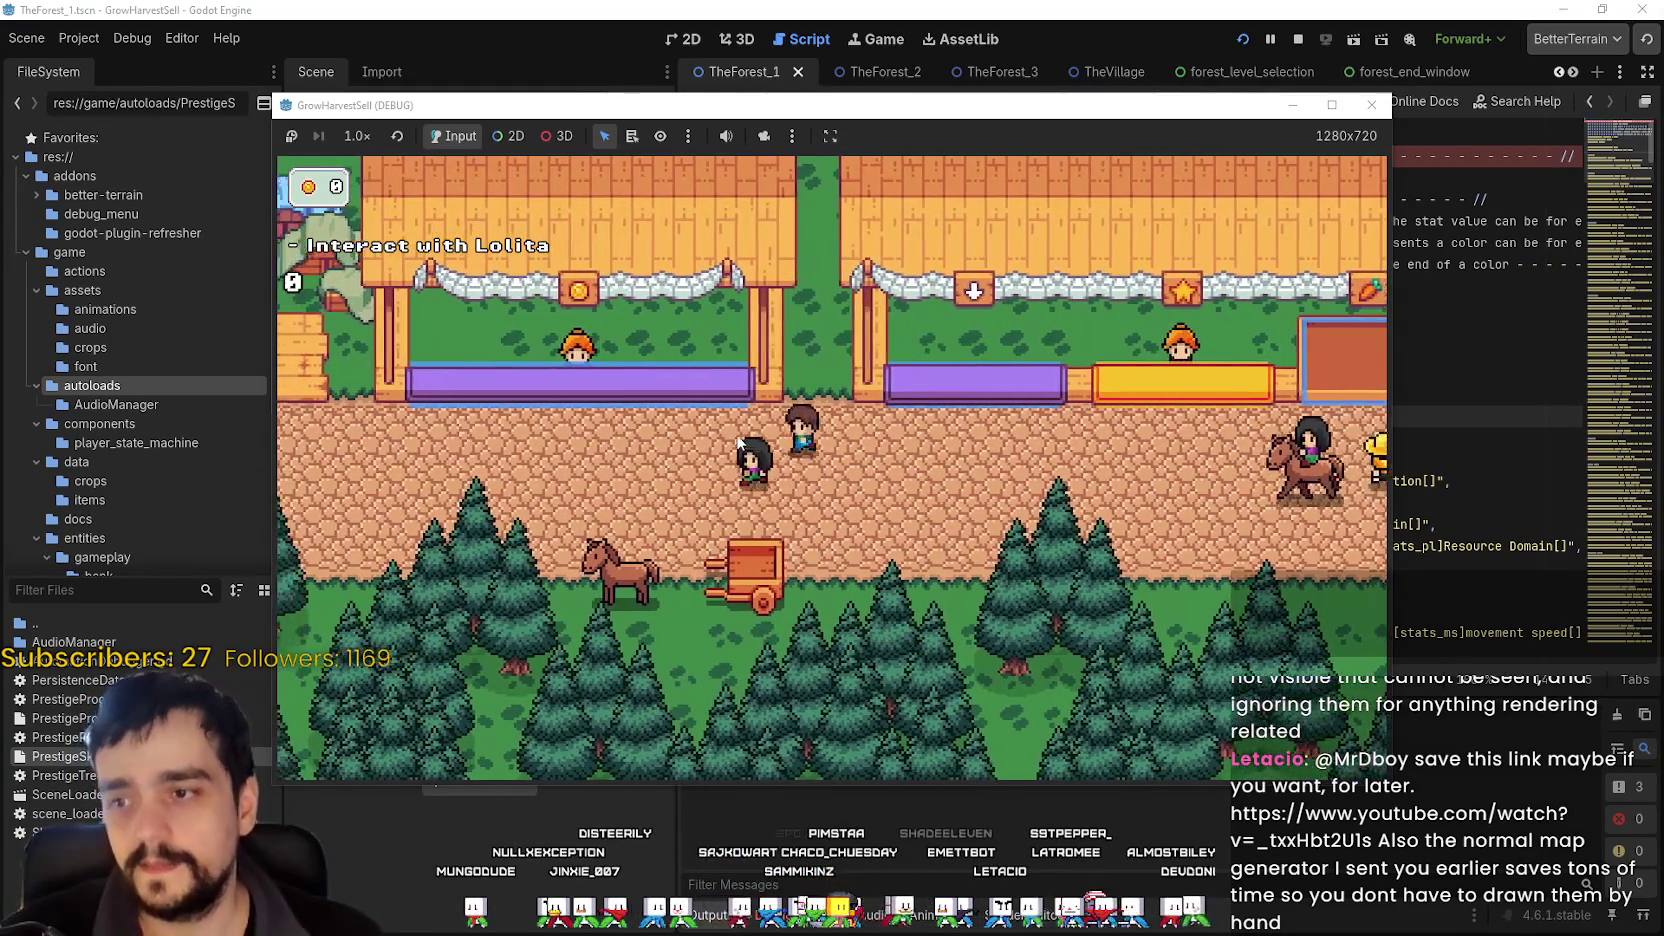
key(Left)
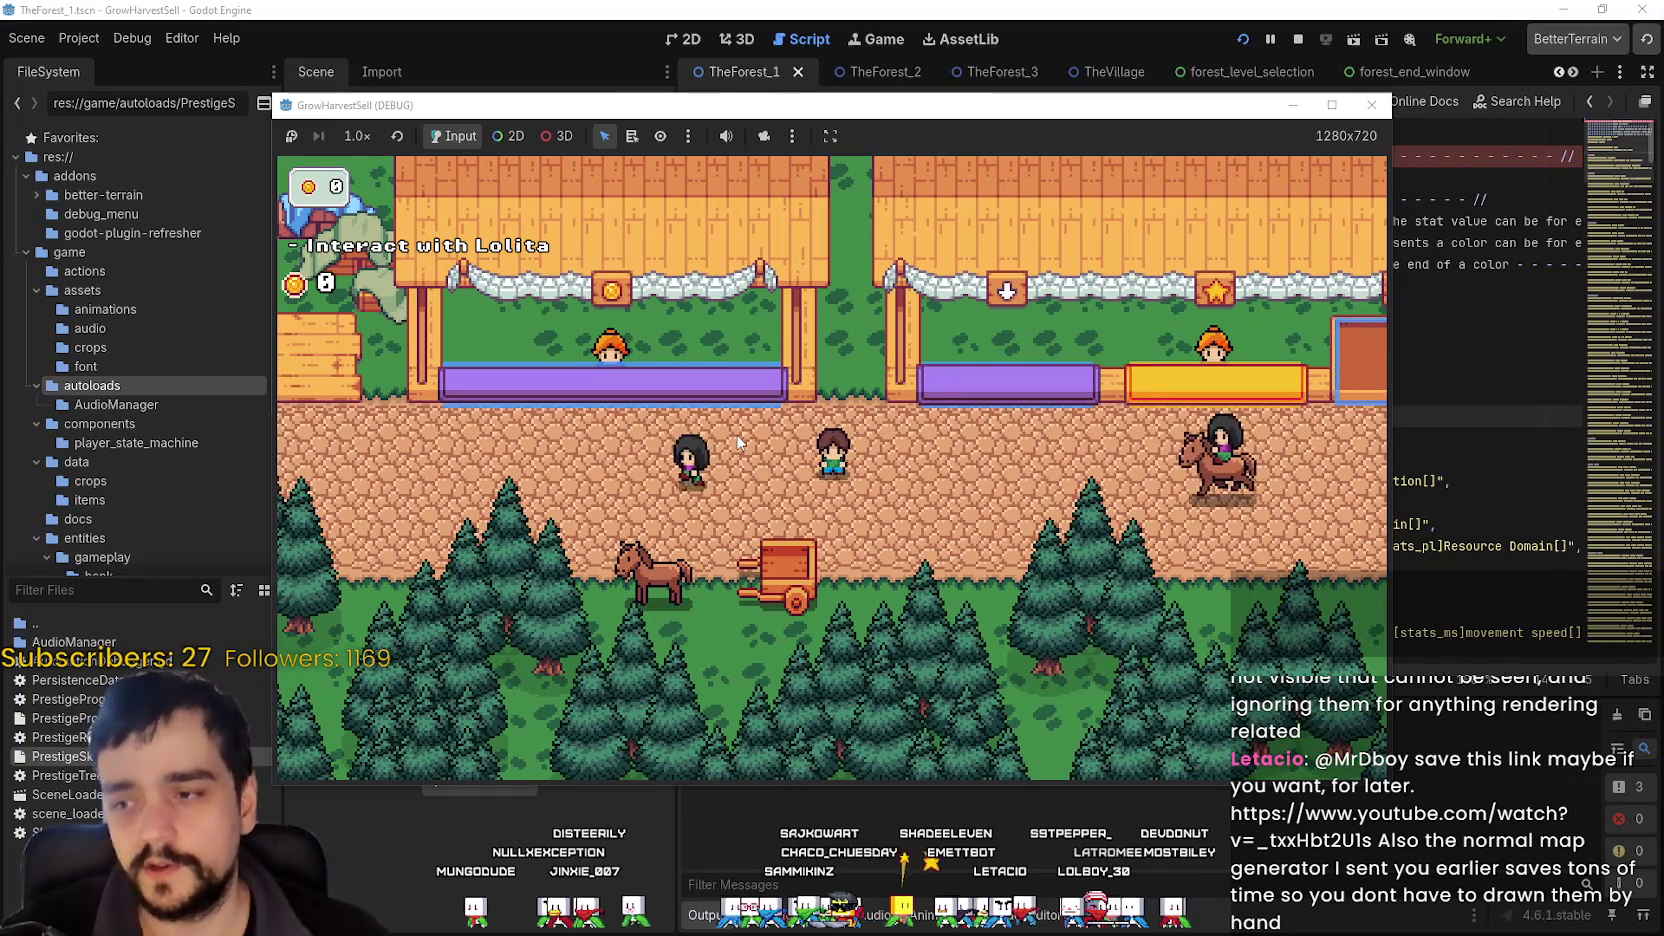
key(Right)
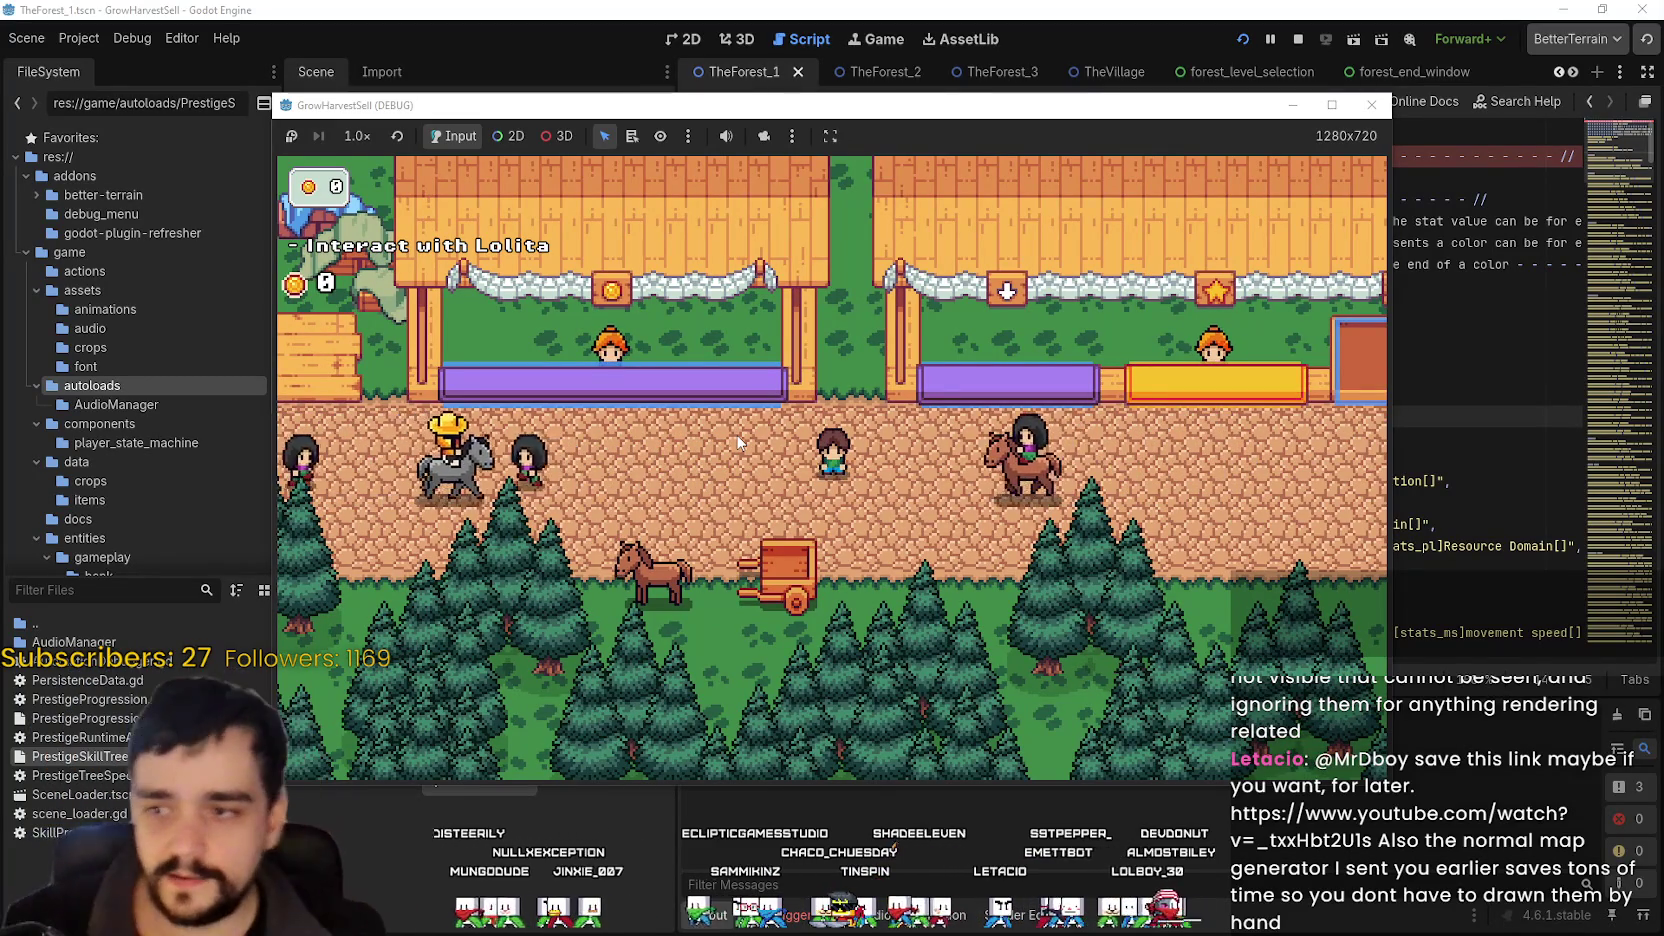
key(Right)
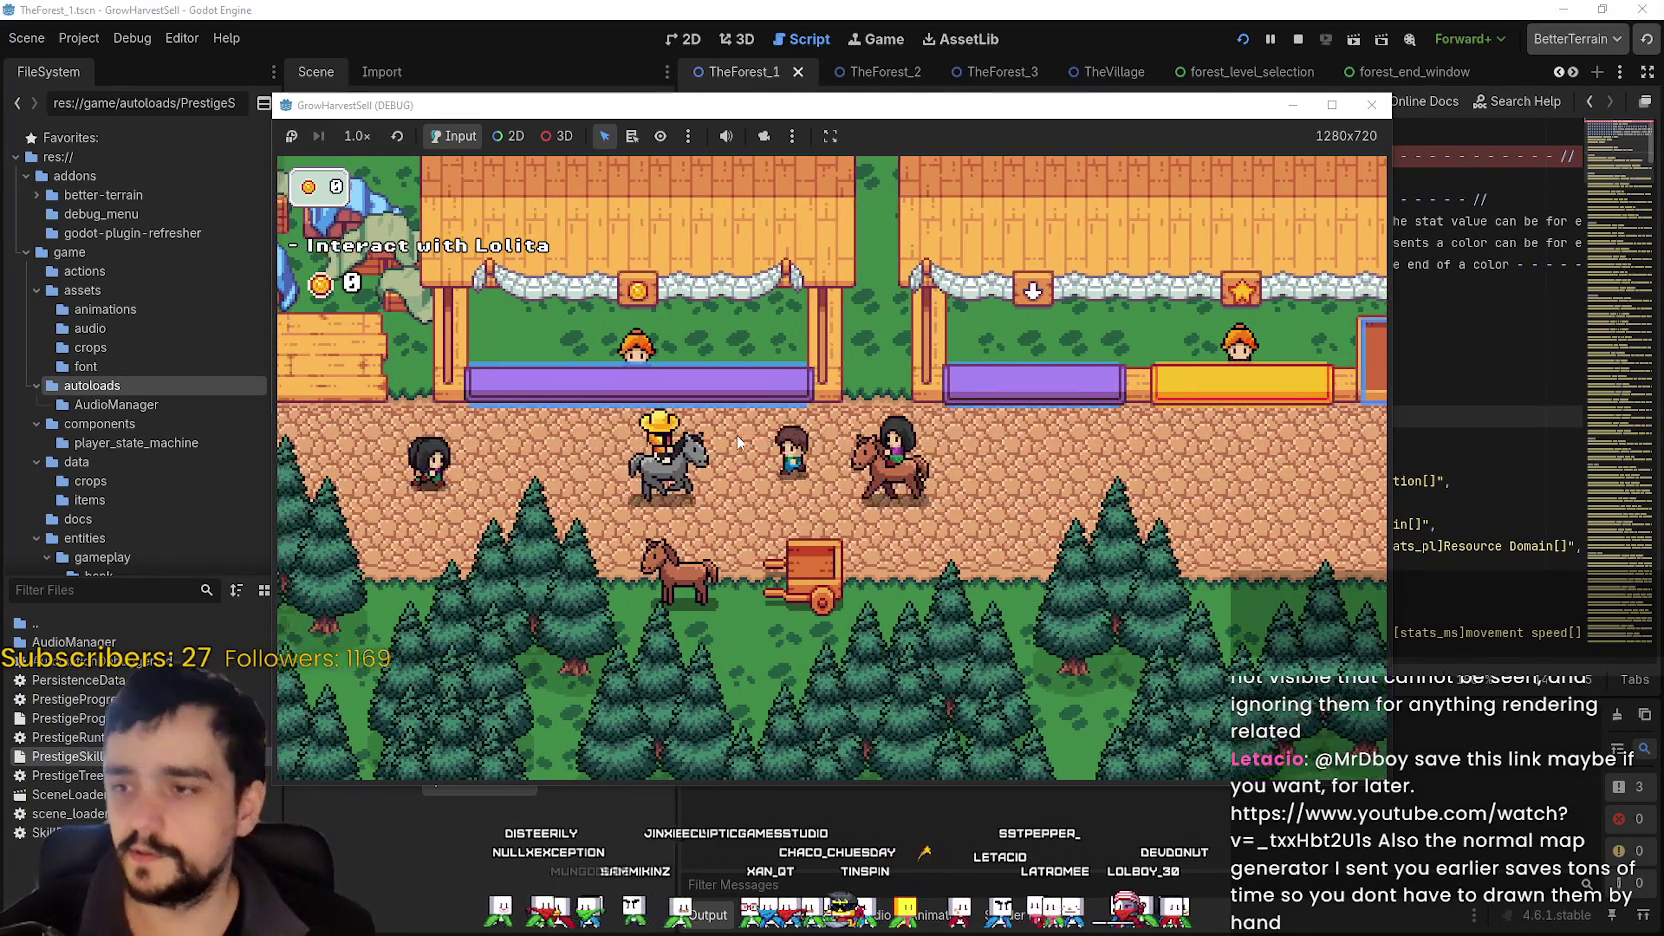
key(Left)
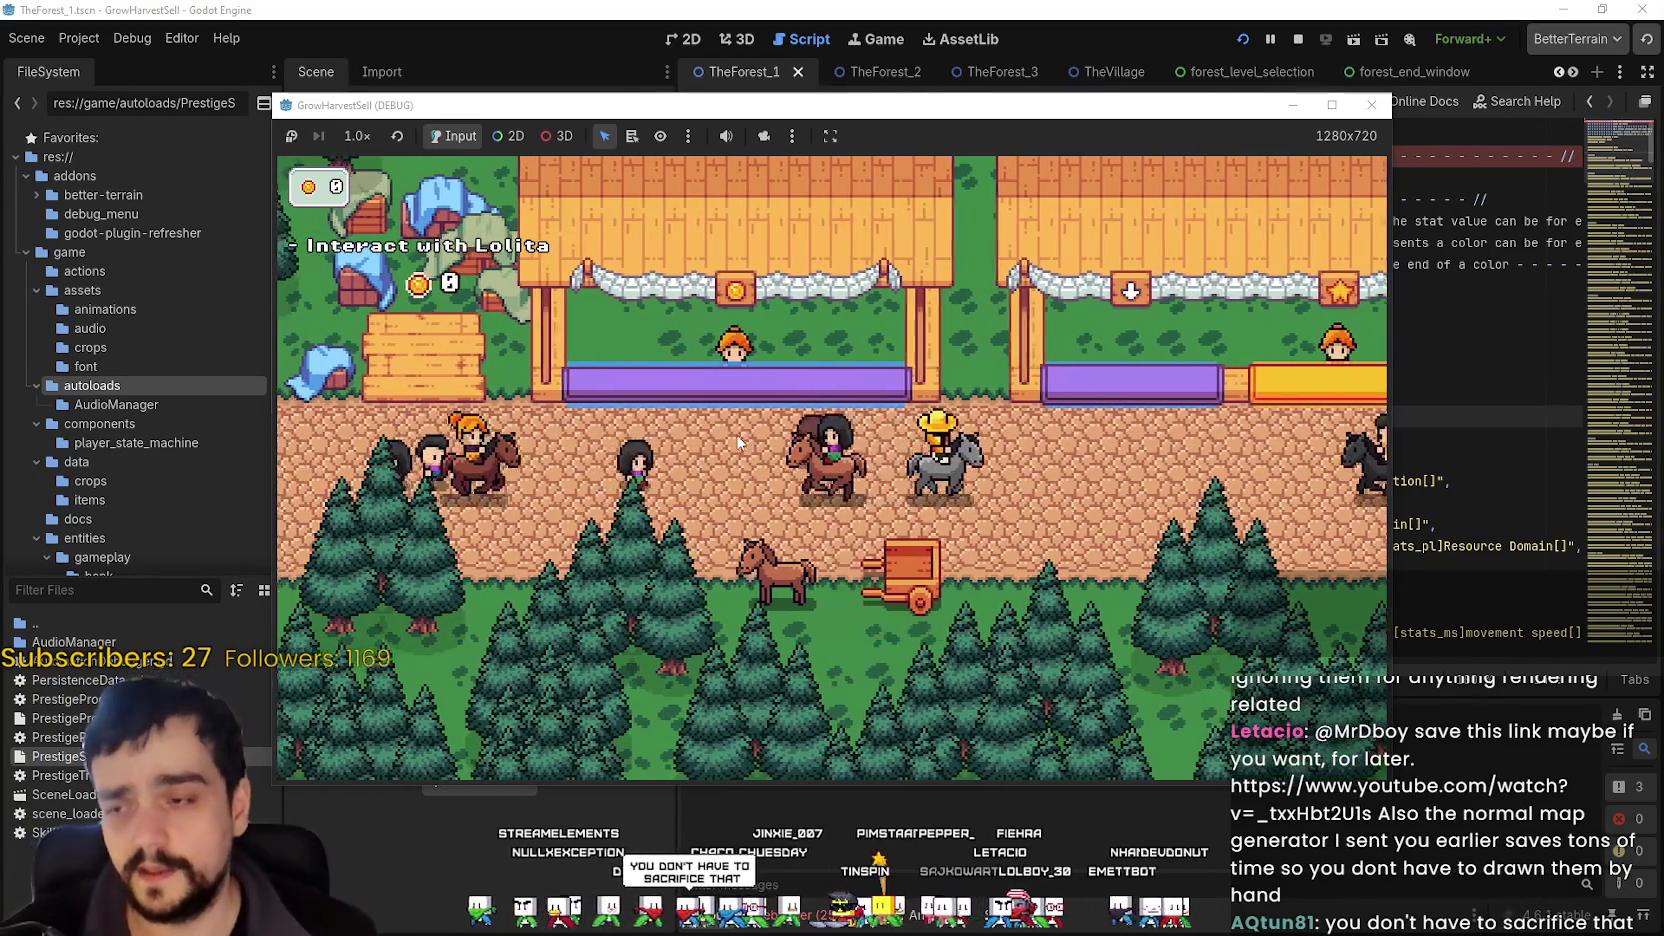
key(Right)
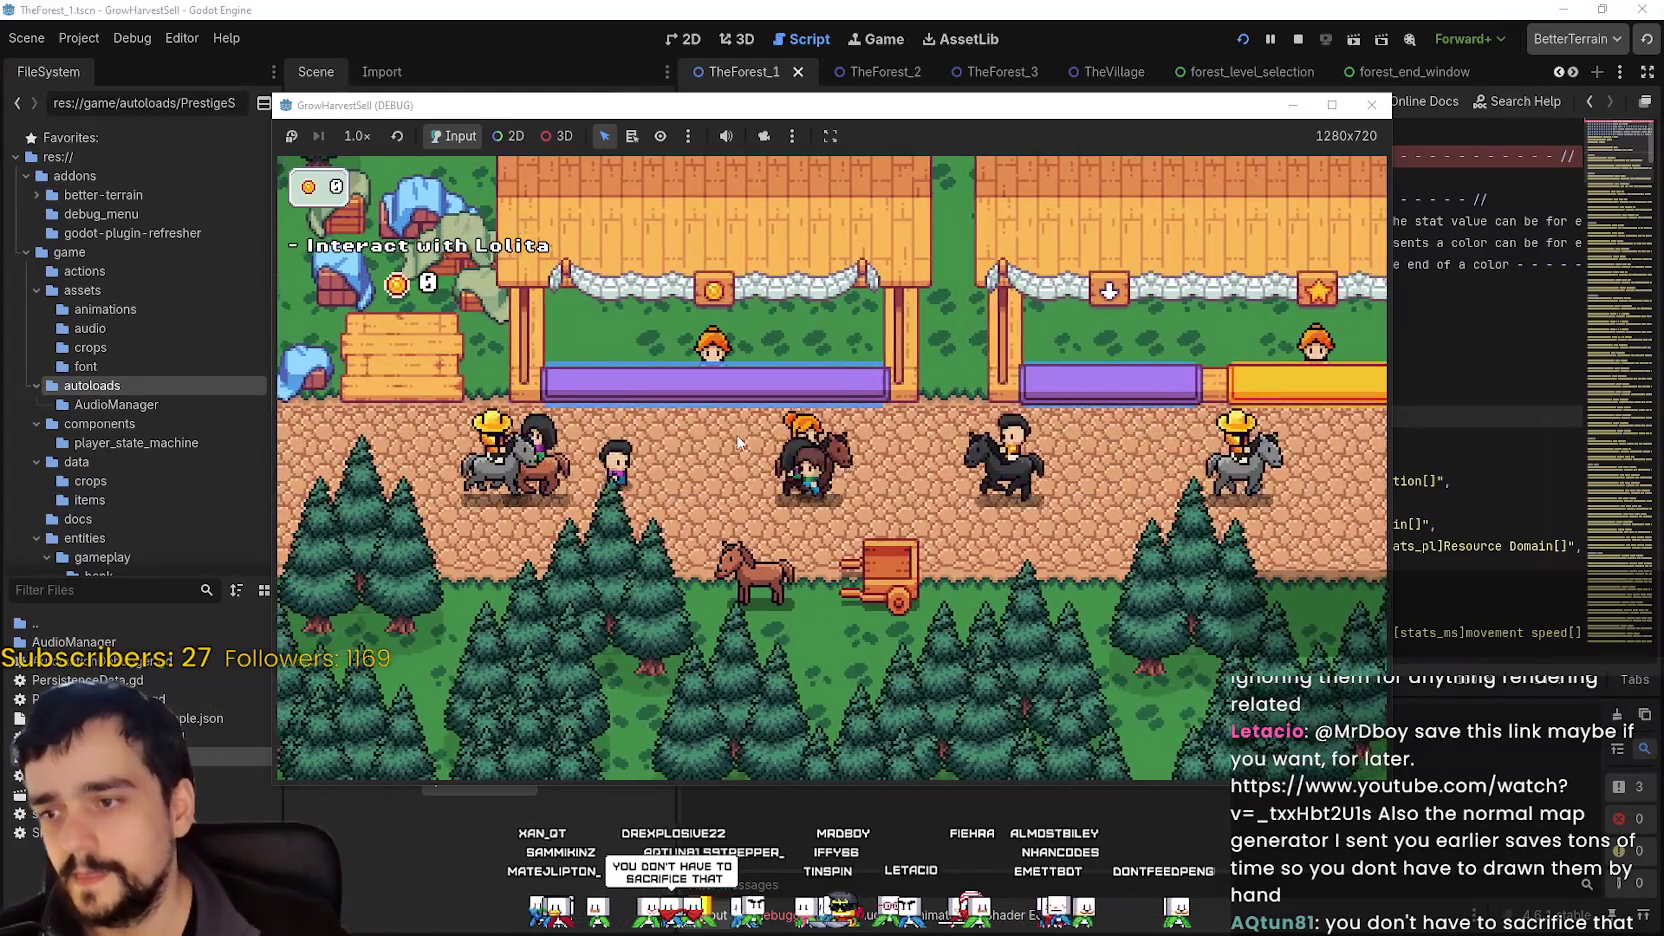
key(Left)
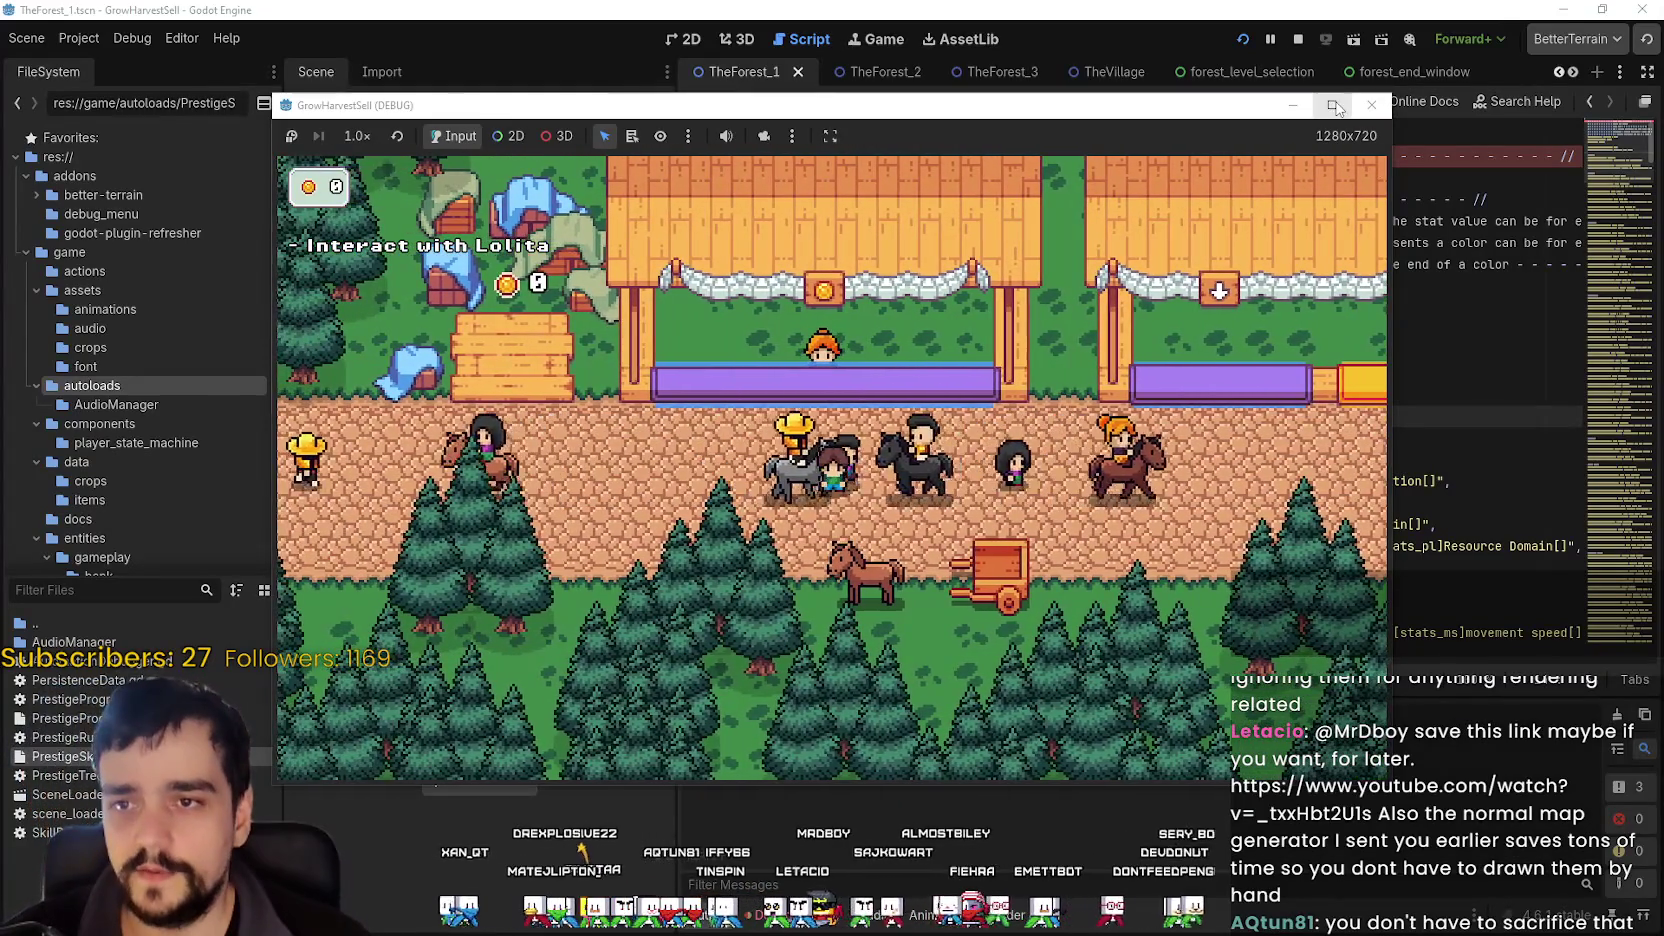
- Maximize the game window and walk the player left, then right along the market path
click(1333, 105)
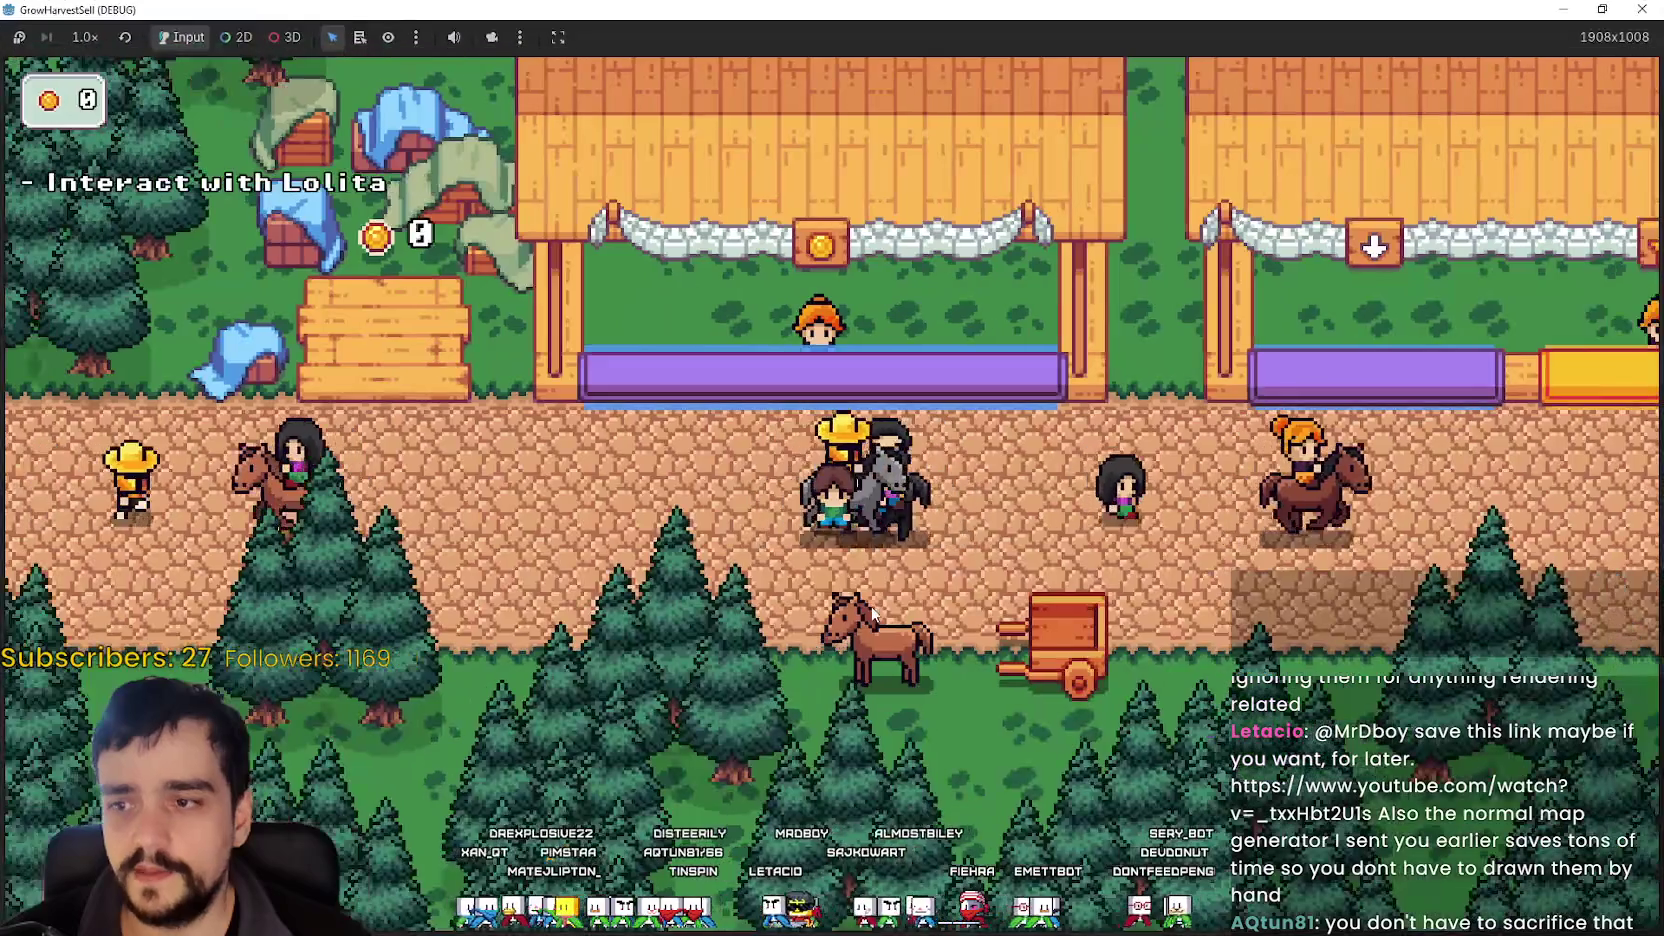
key(Left)
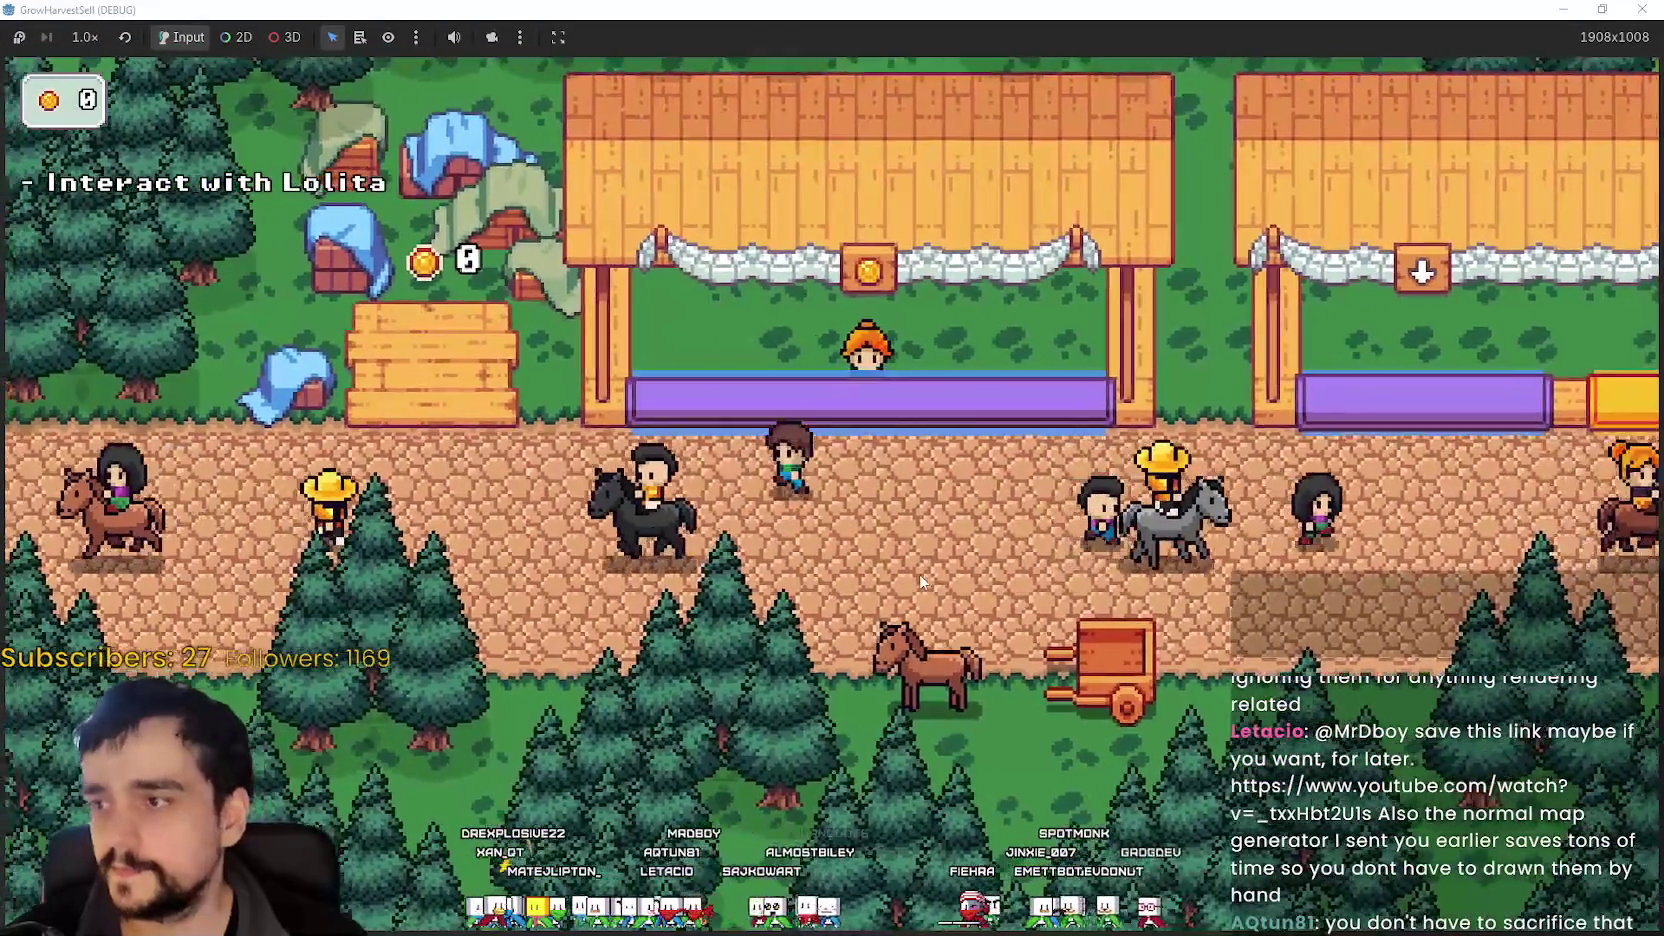
key(Down)
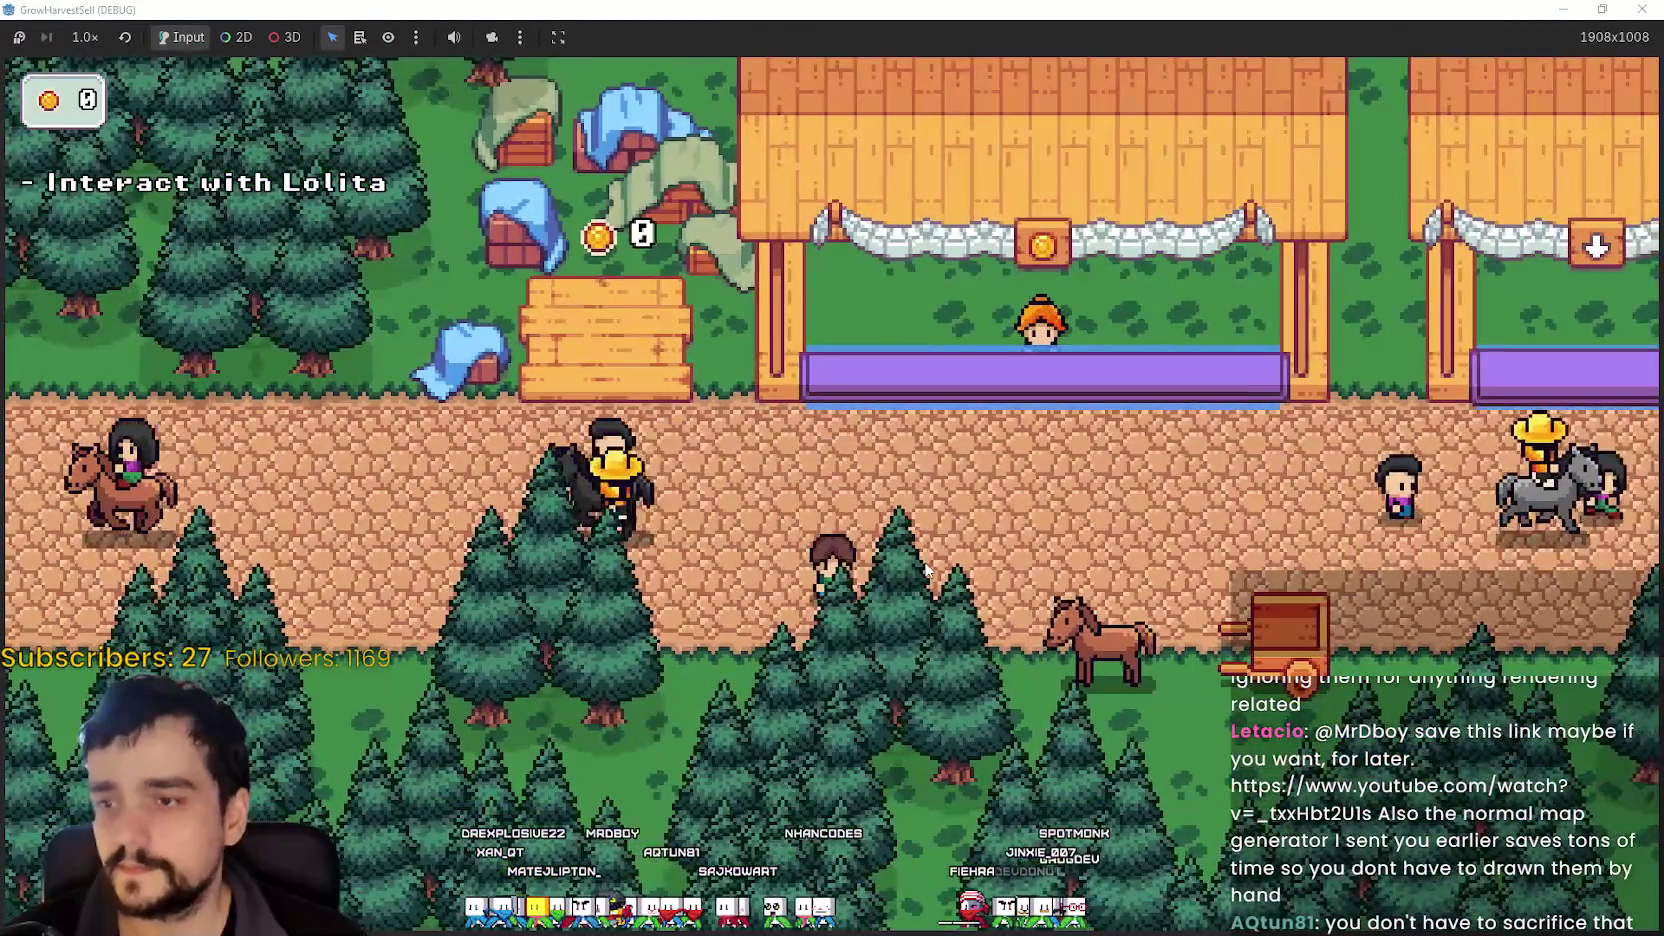
key(Left)
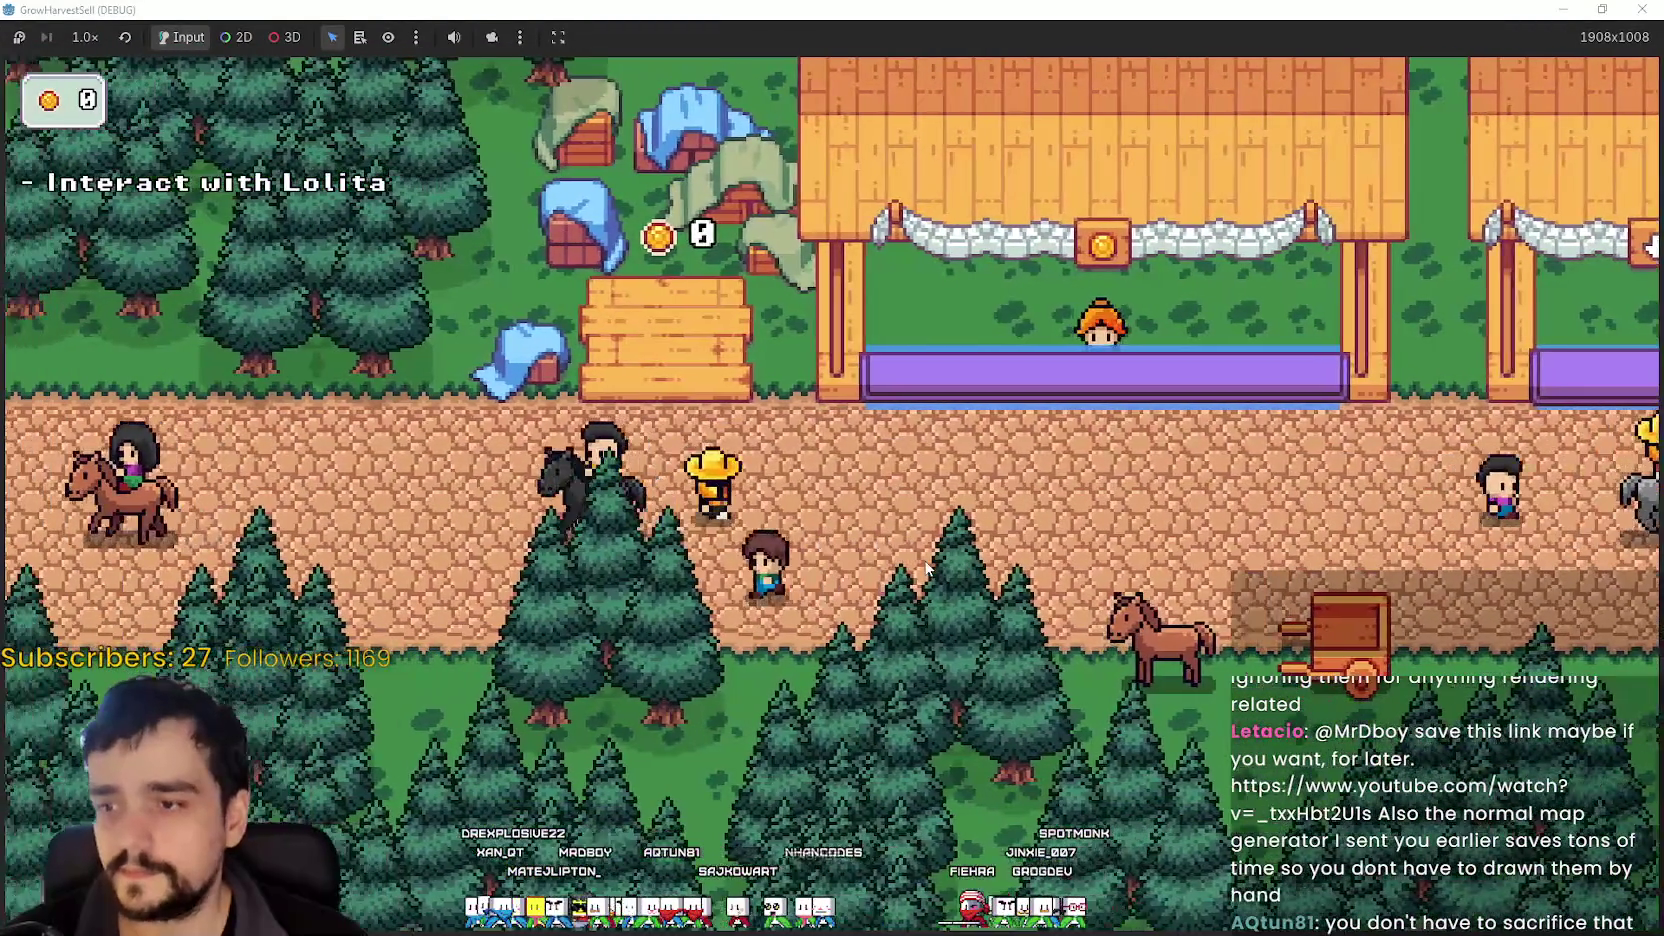
key(Up)
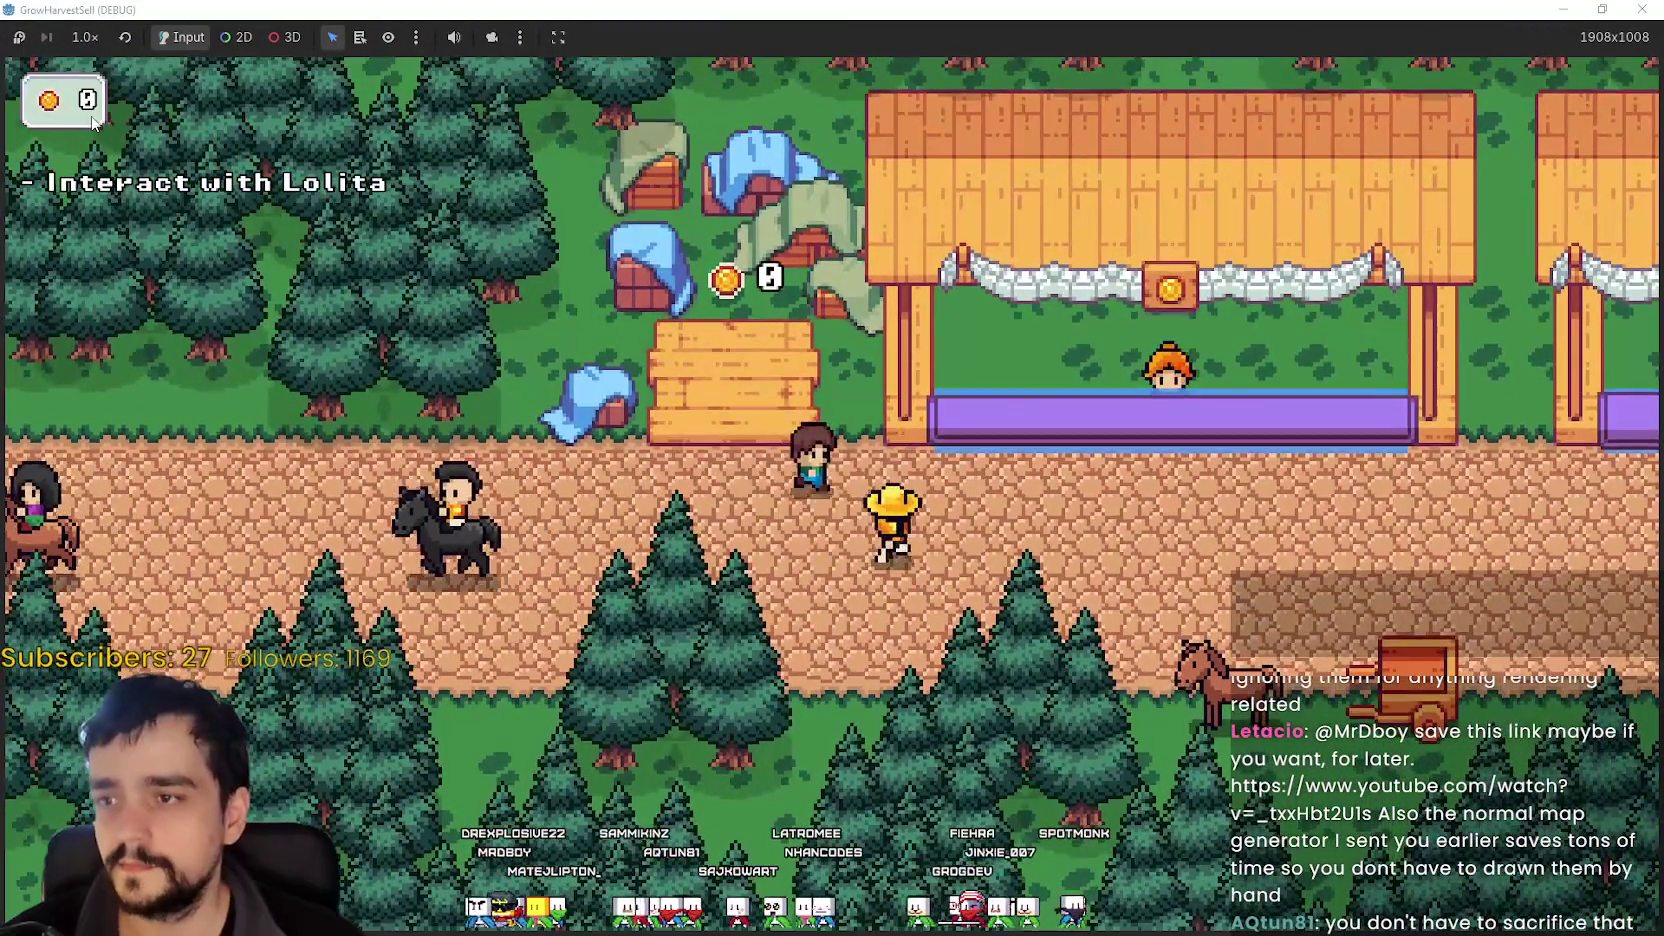
key(Right)
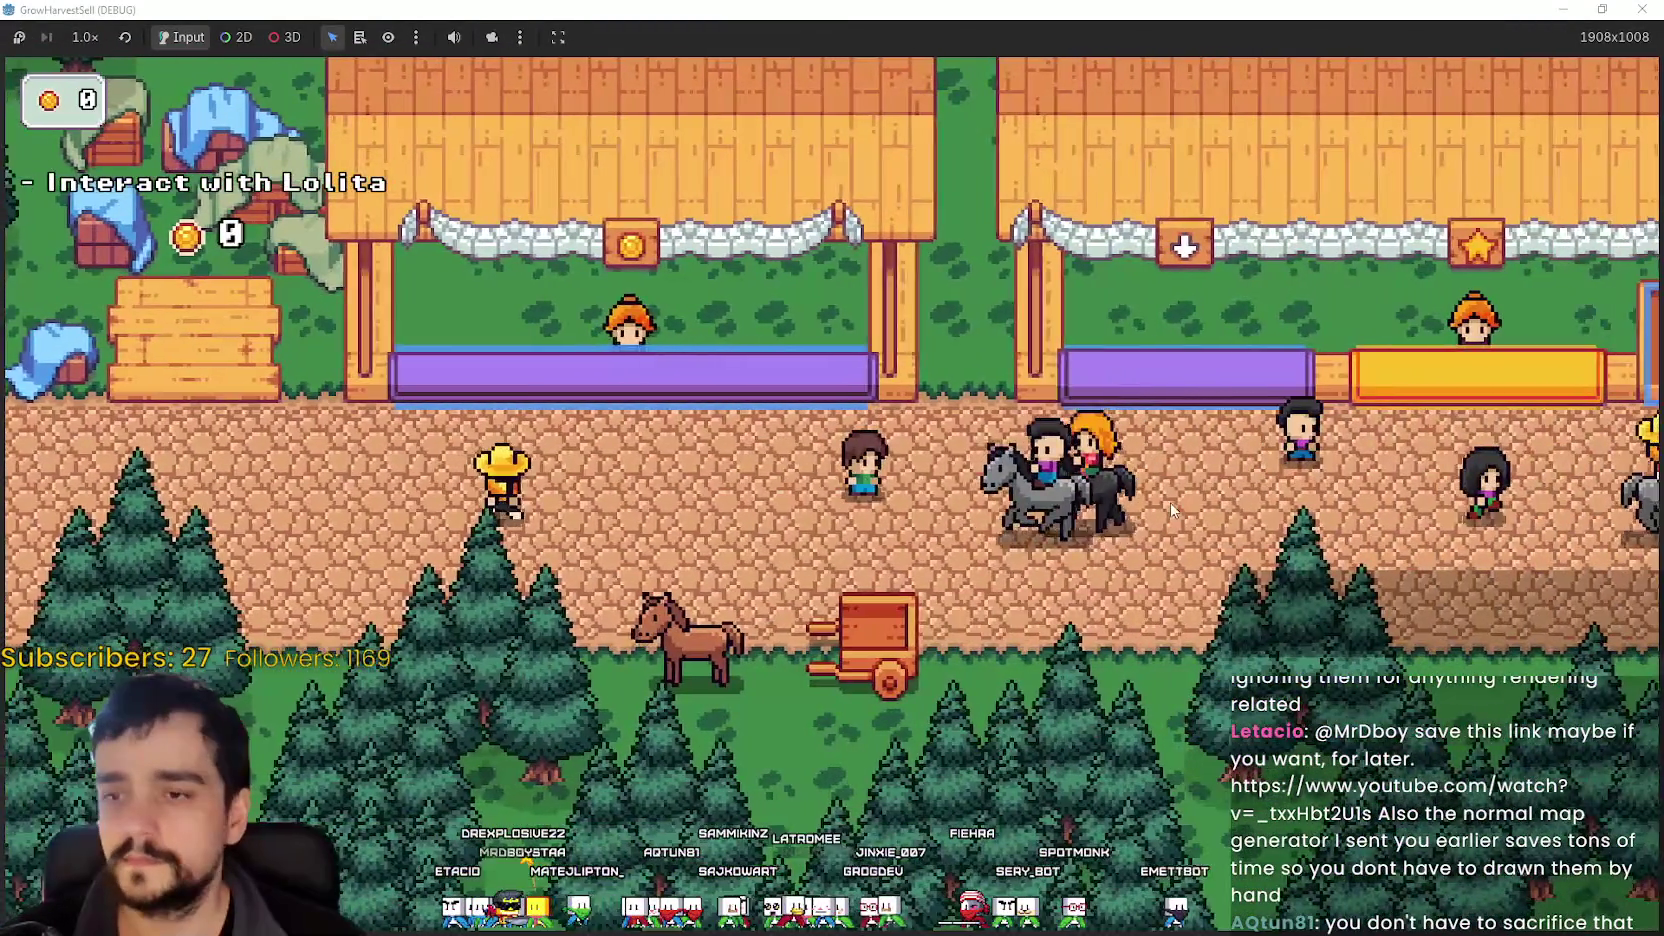
key(Right)
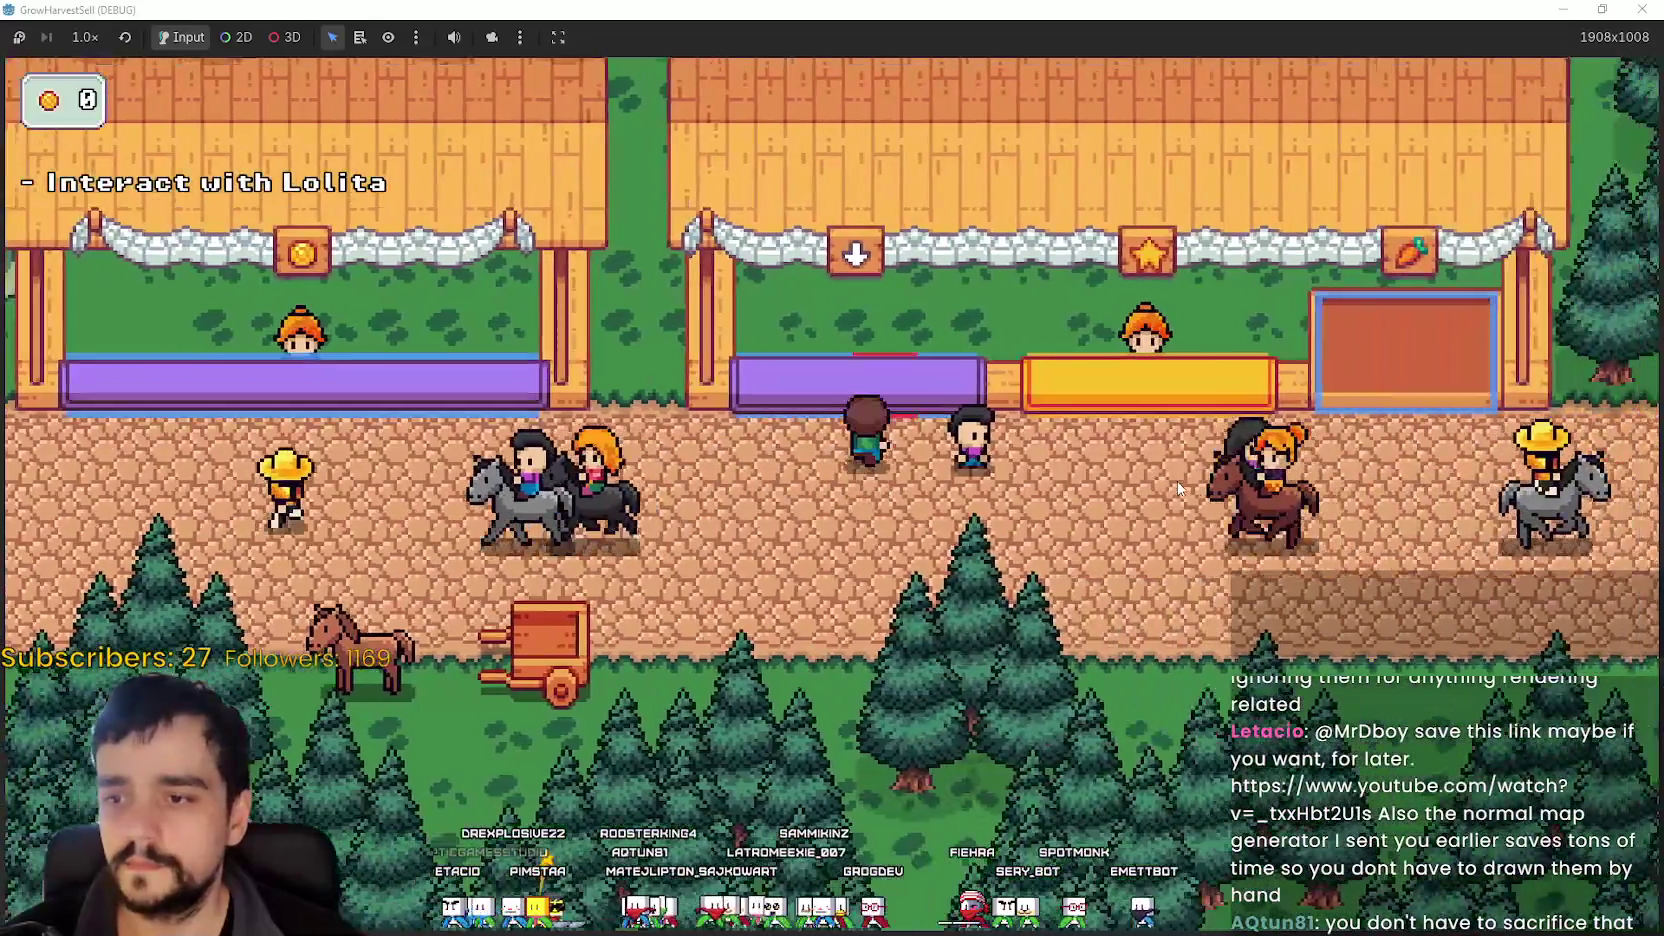
key(Up)
- Walk the player back to the brown horse by the cart and step up next to it
key(Left)
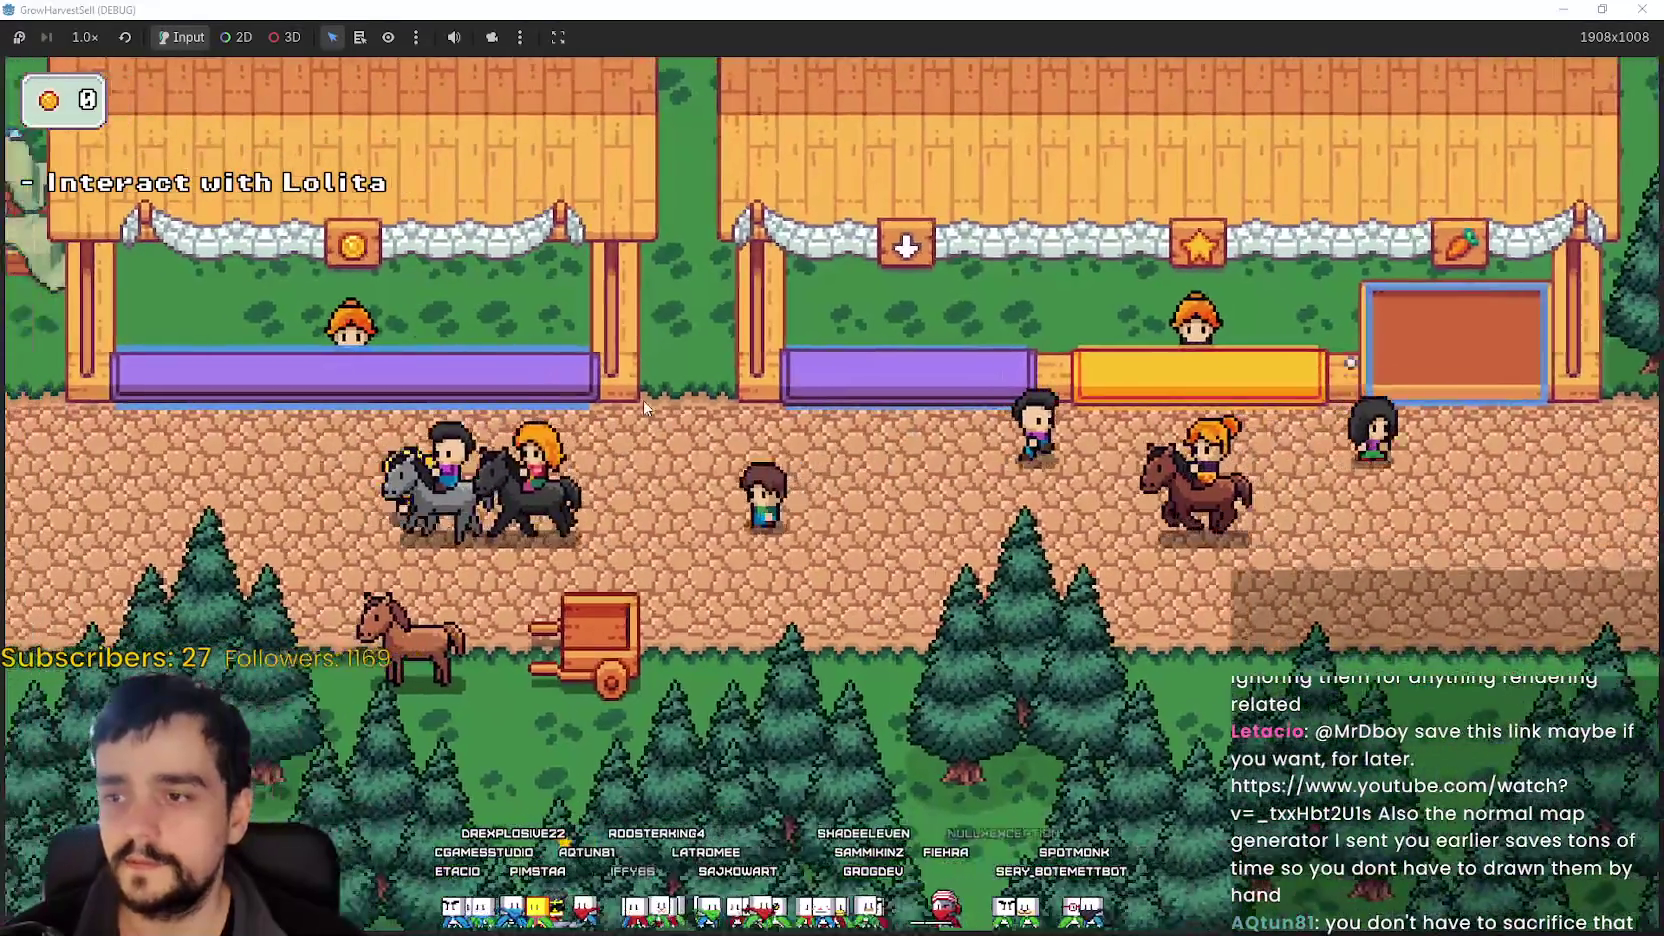
key(Down)
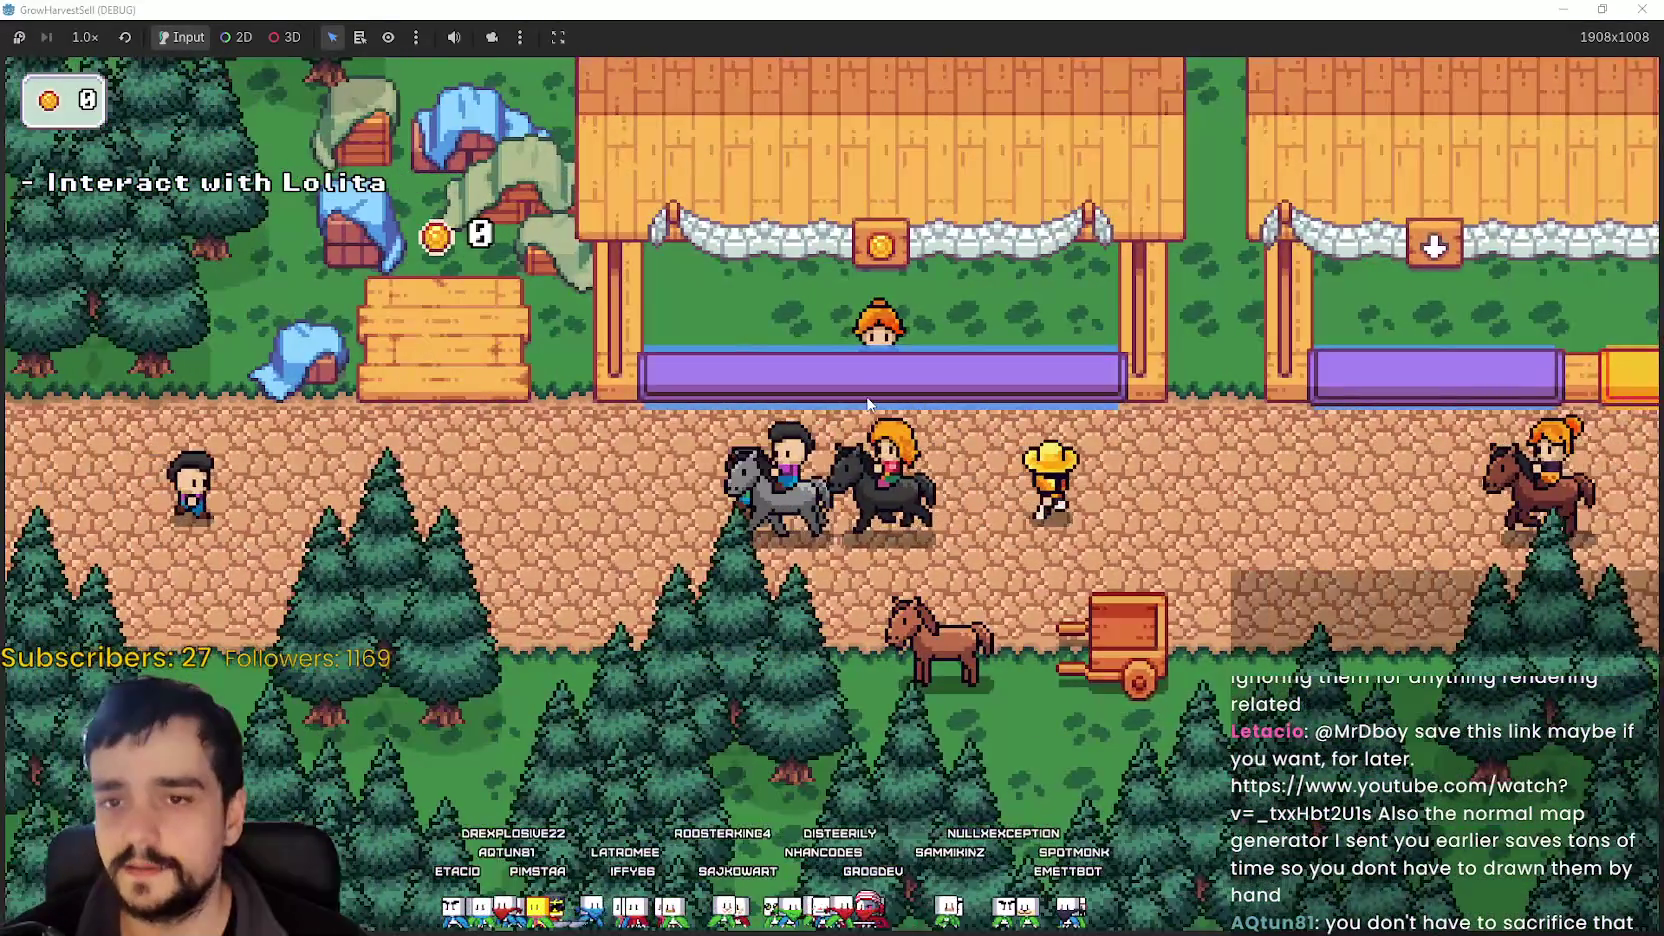
key(Right)
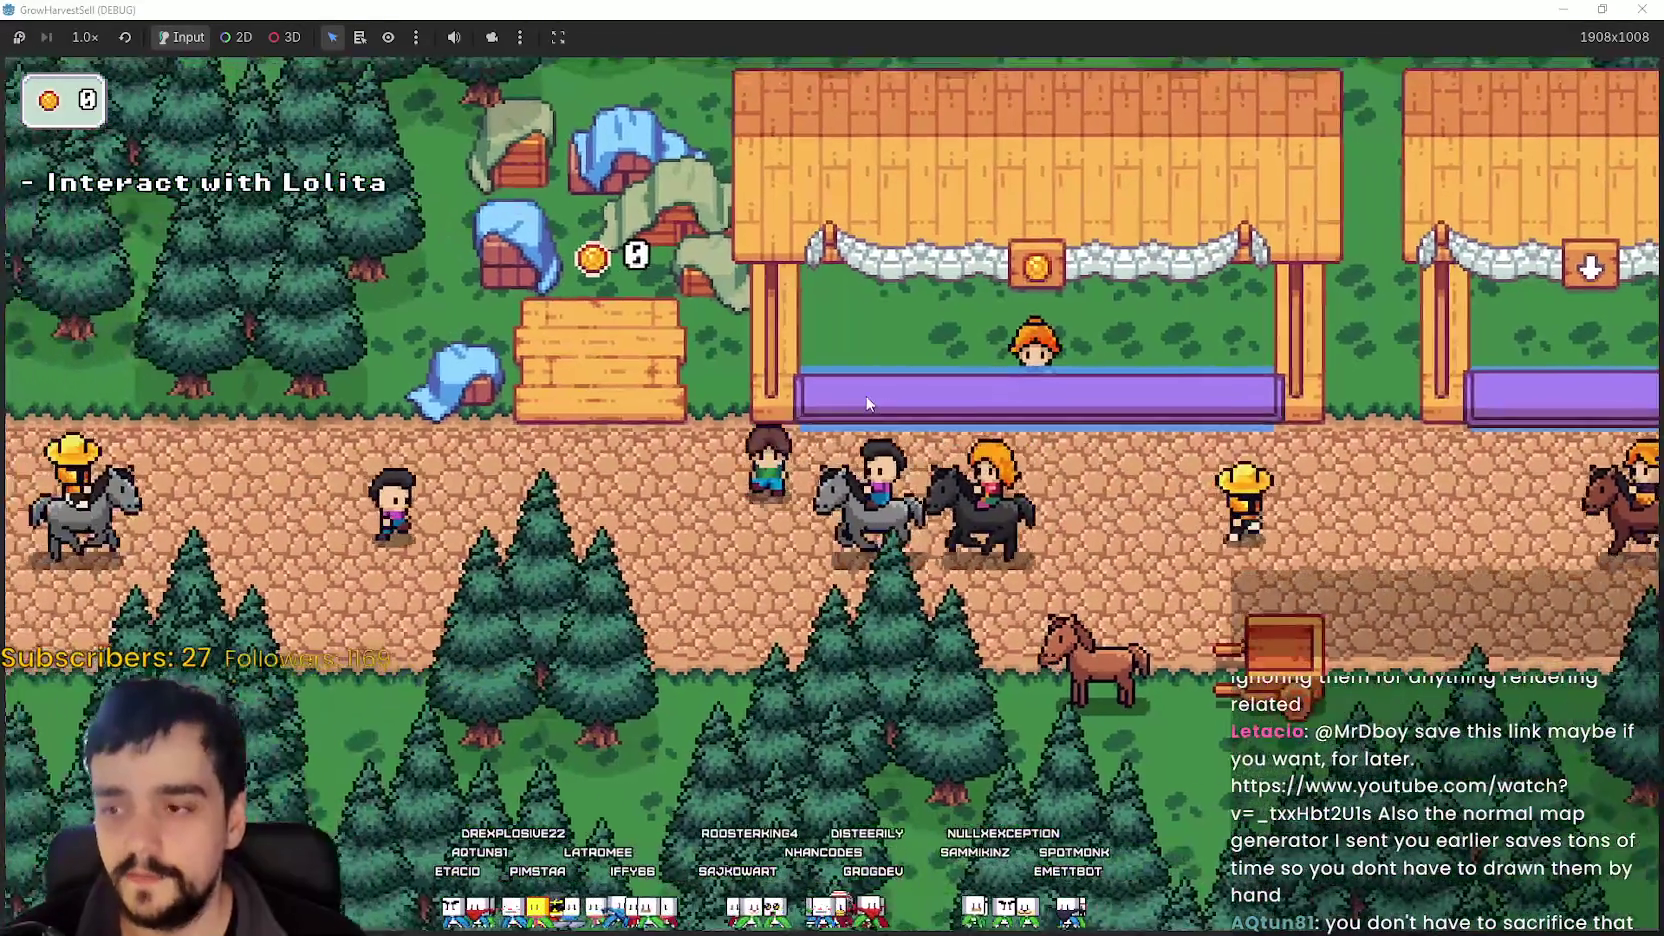
key(Down)
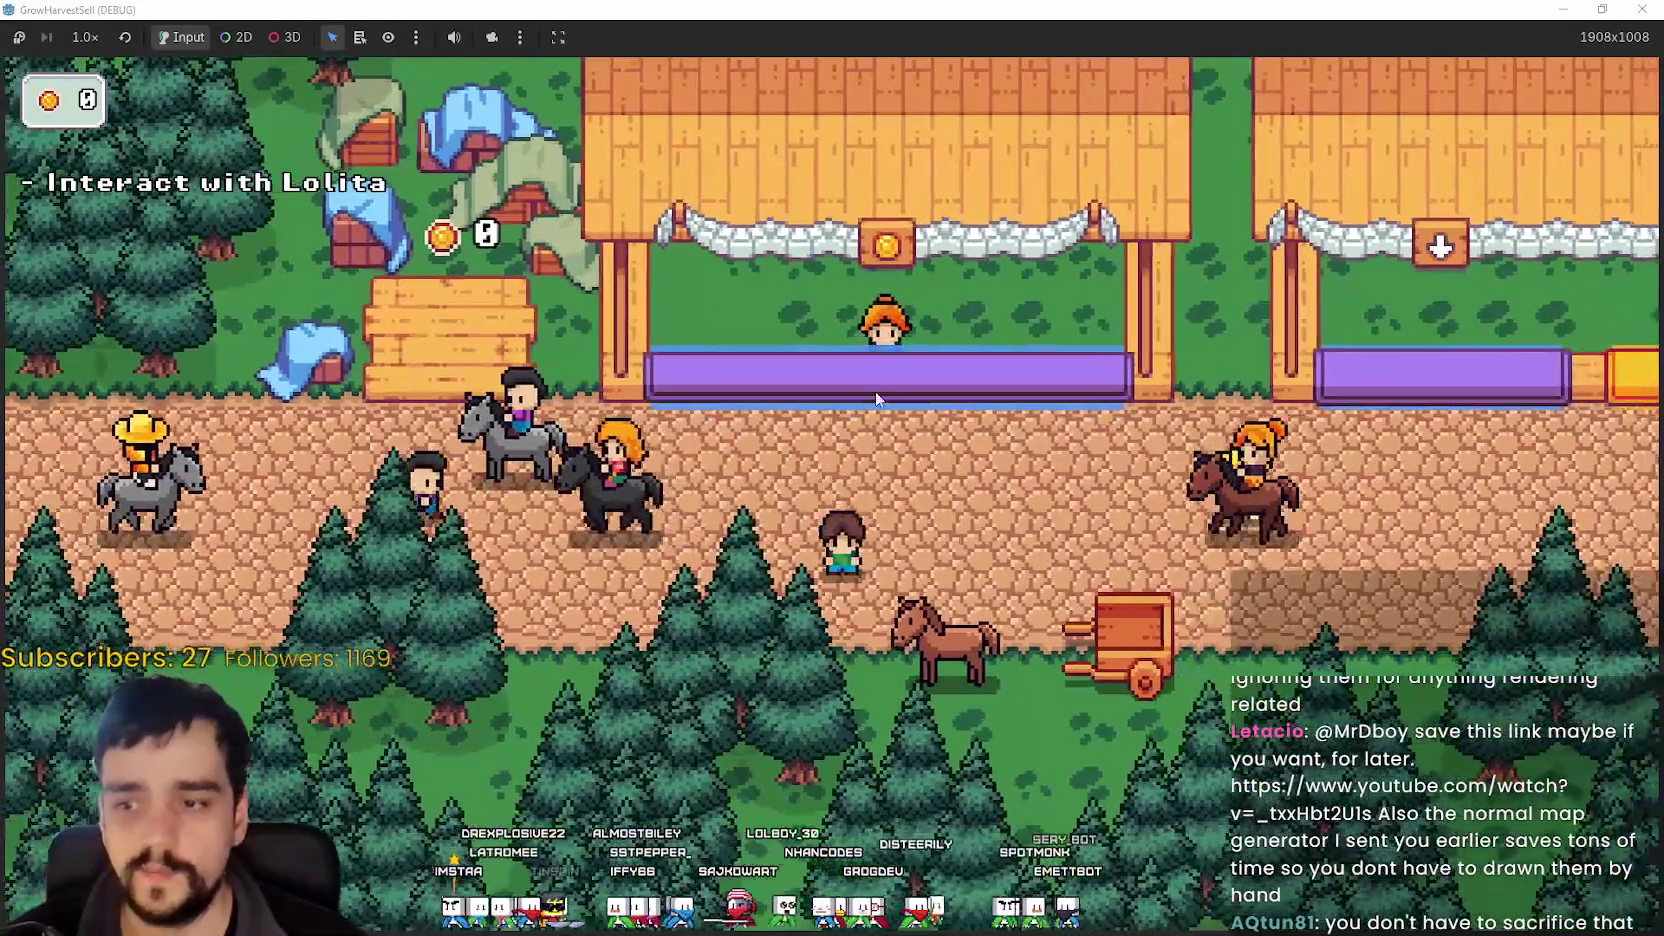
key(Right)
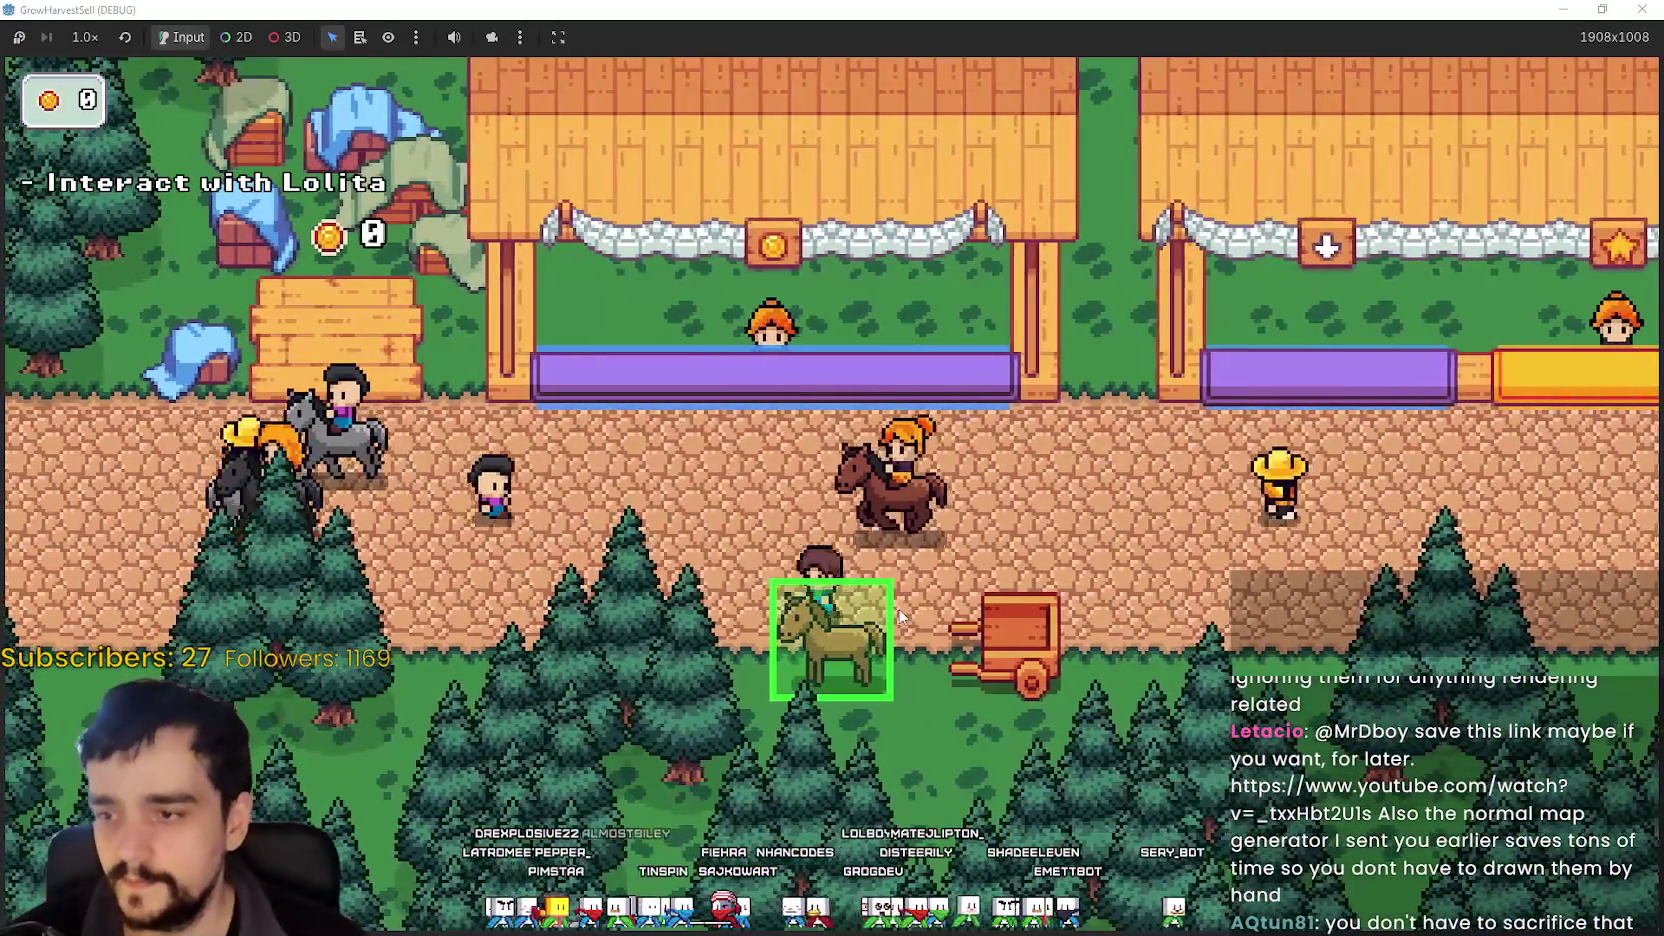
key(Up)
key(Down)
- Open Prestige from the stage menu, inspect the skill node cards around Lolita, then window the game
key(e)
click(544, 665)
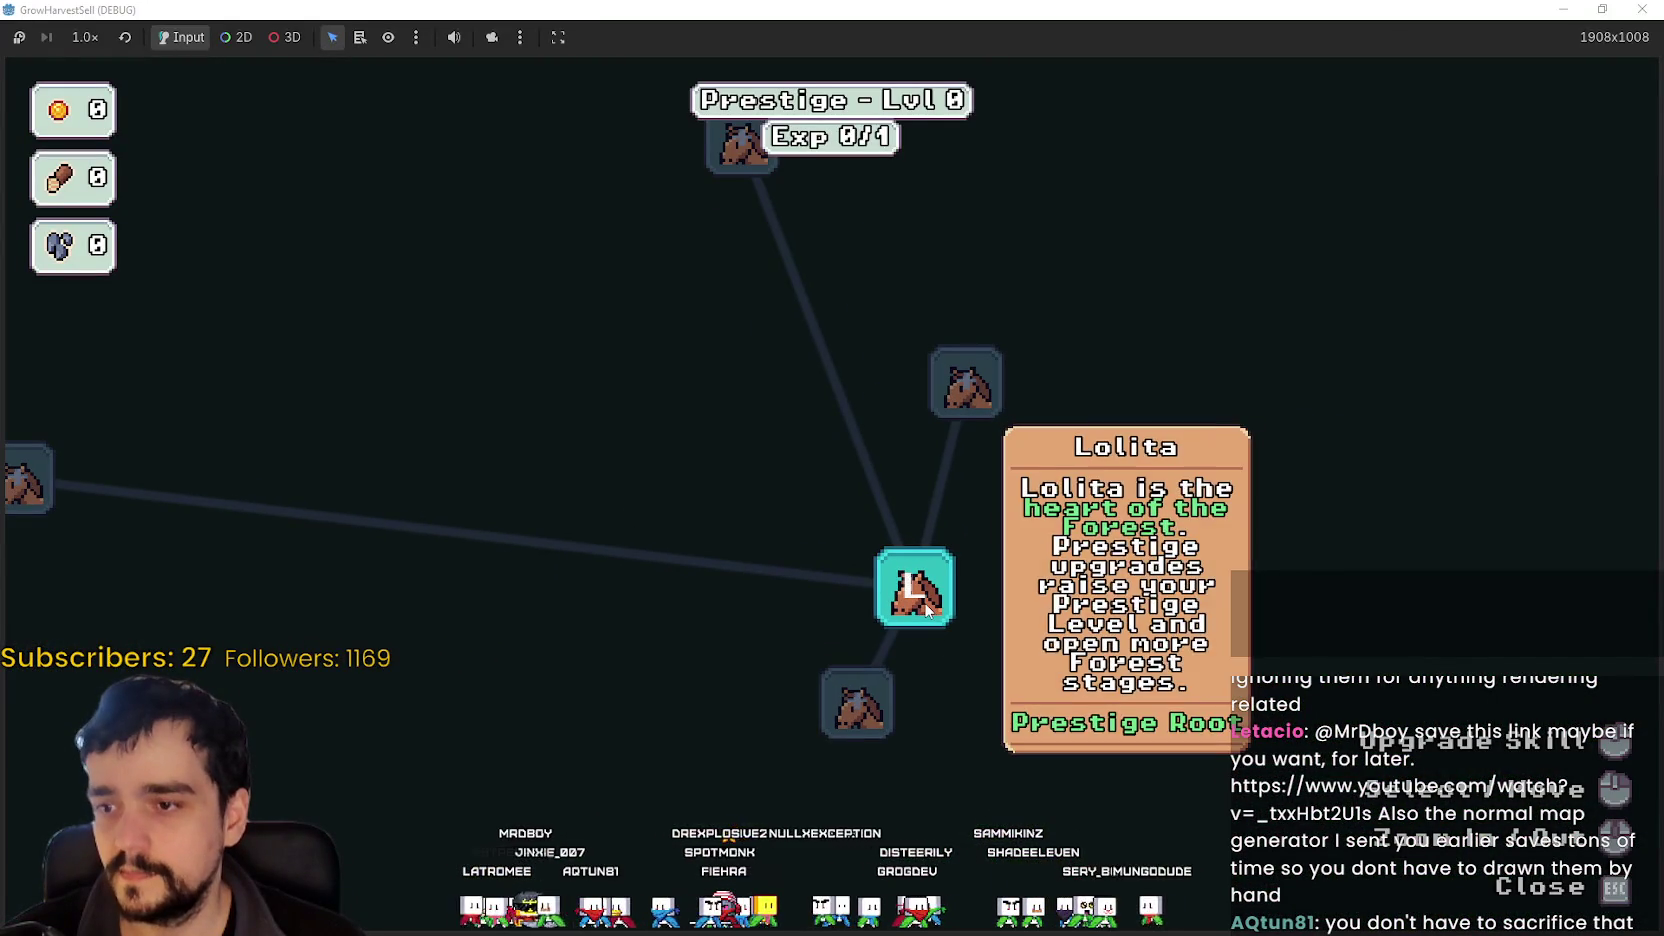
mouse_move(849, 722)
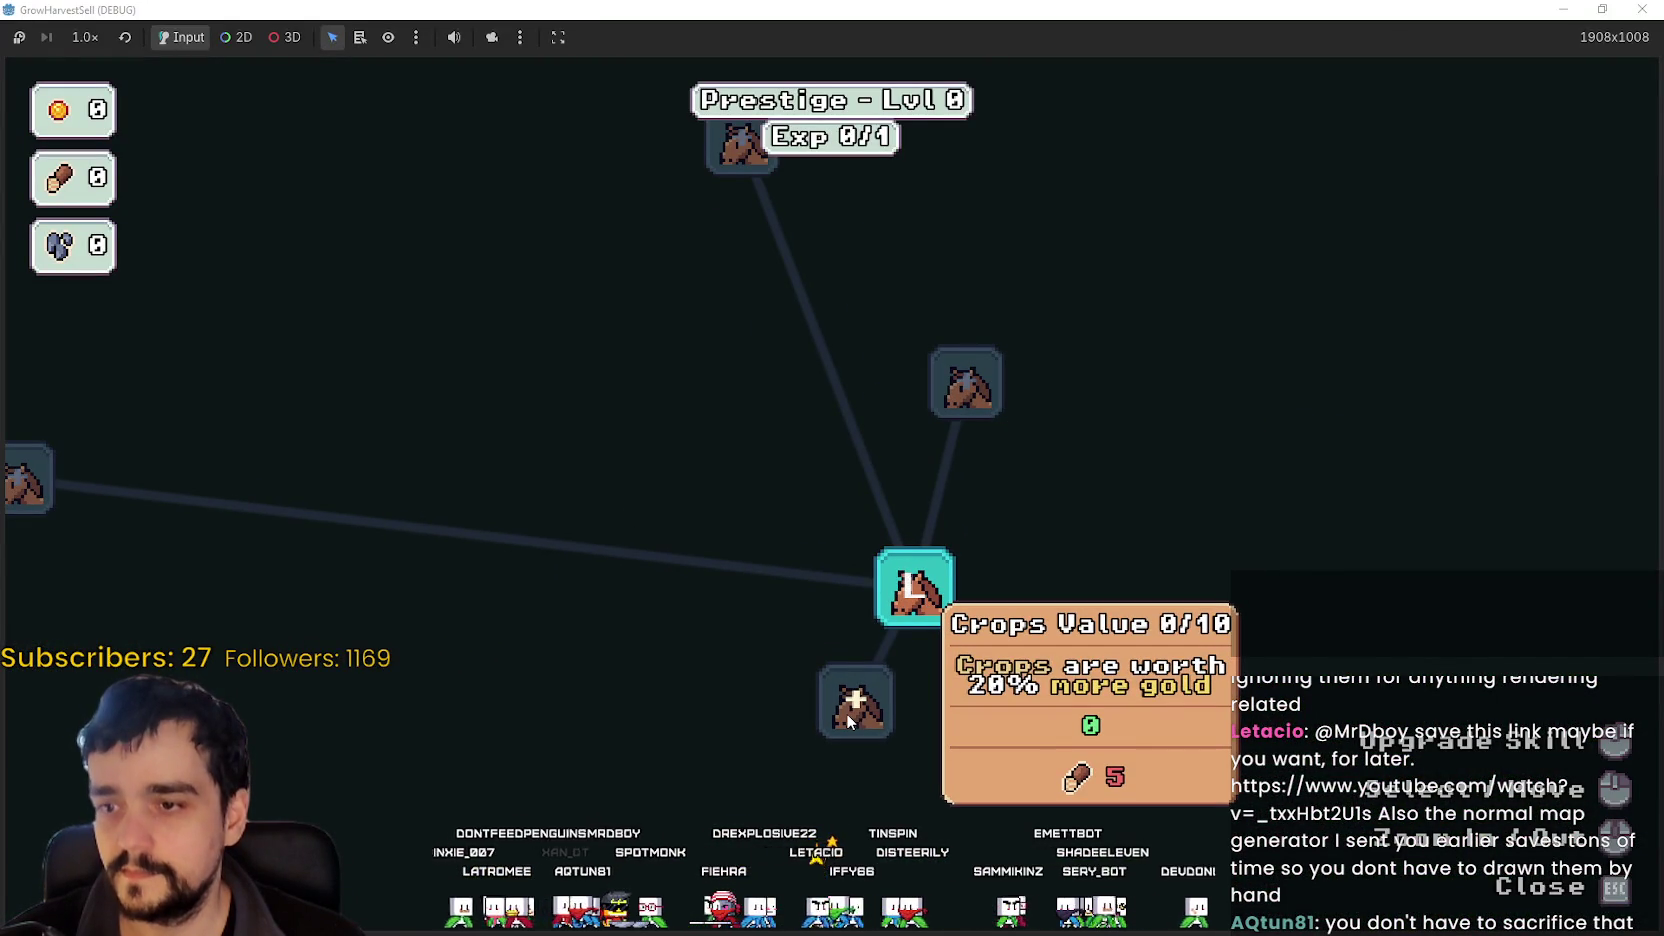
mouse_move(975, 395)
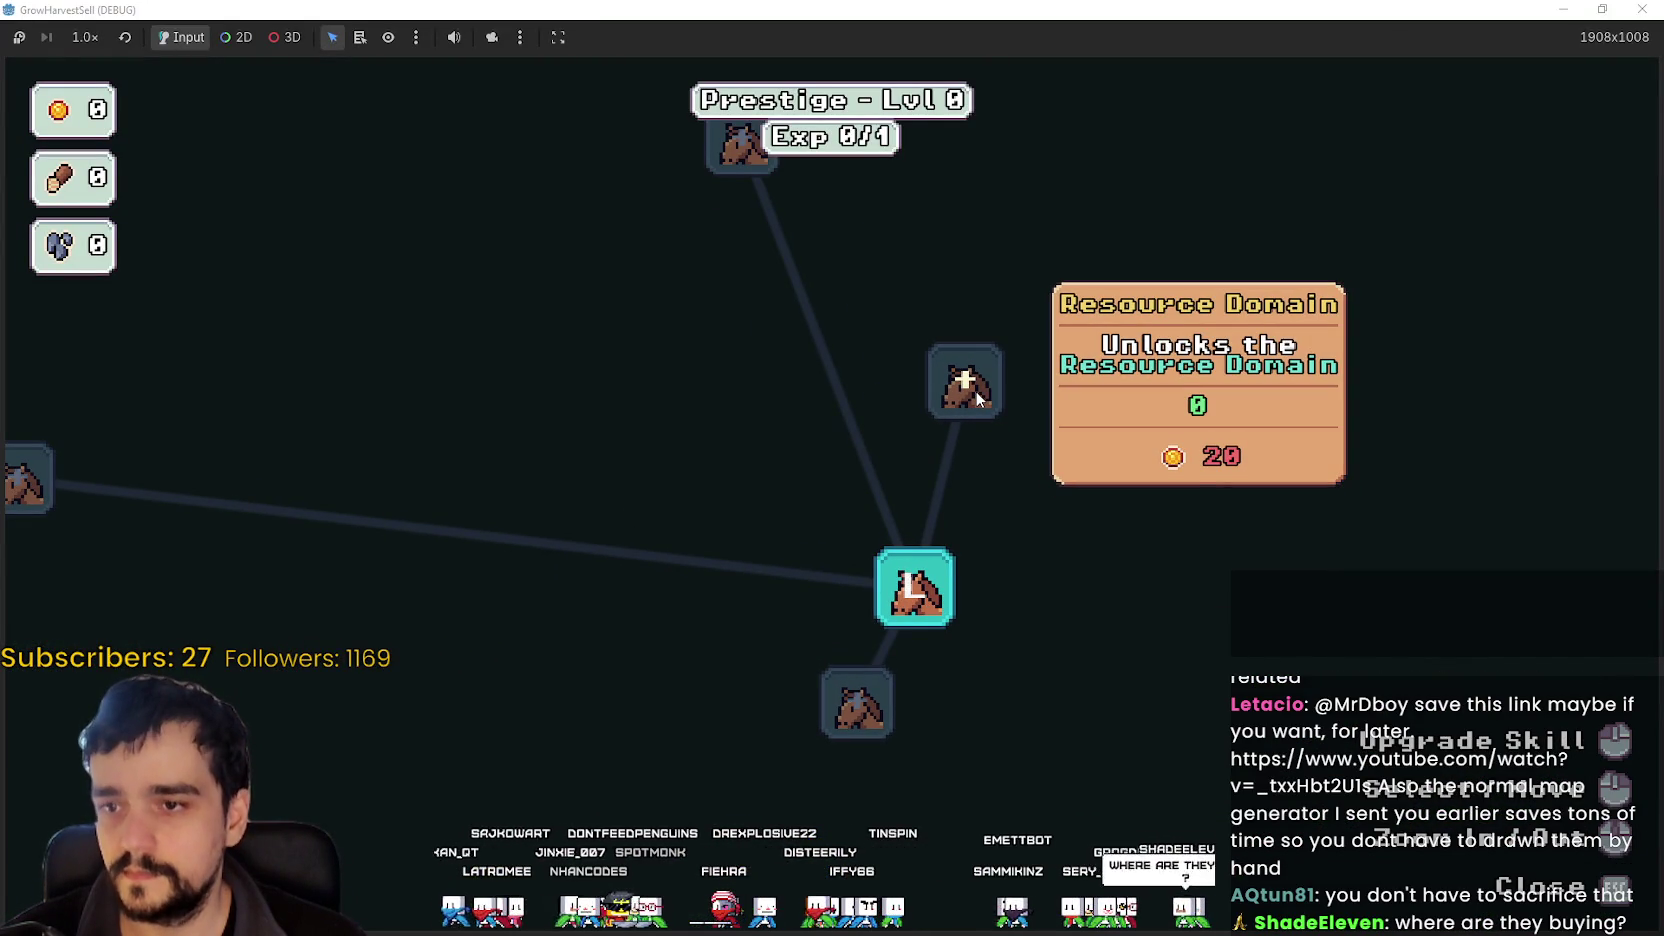
scroll(975, 393, down, 1)
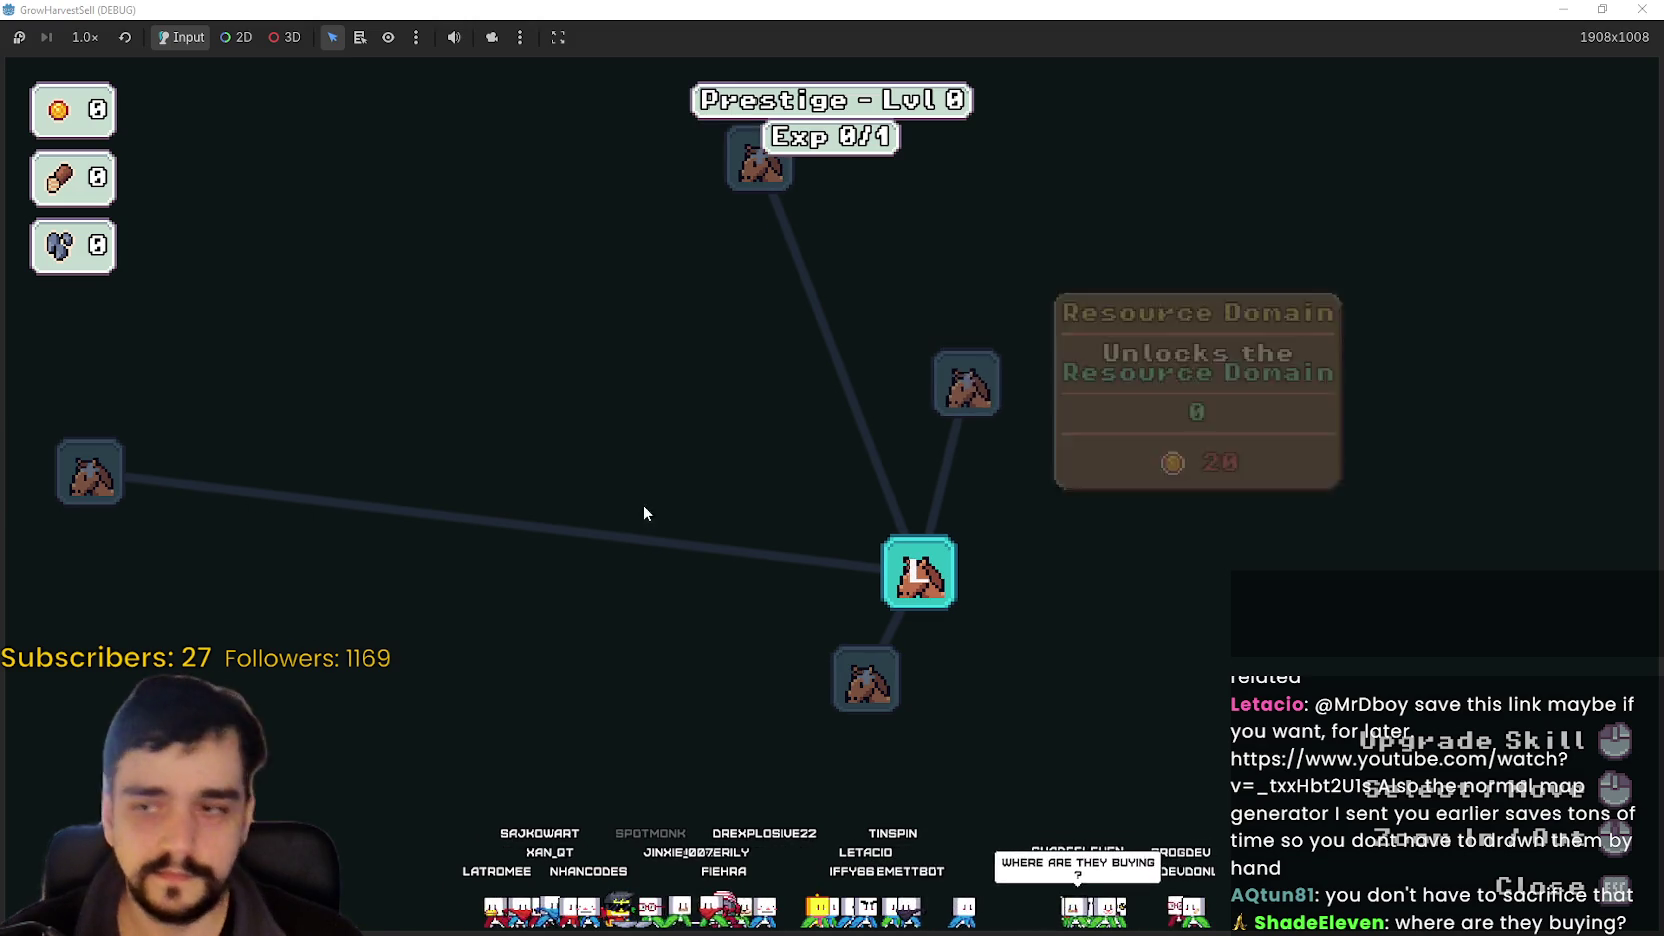
scroll(644, 504, down, 2)
mouse_move(374, 547)
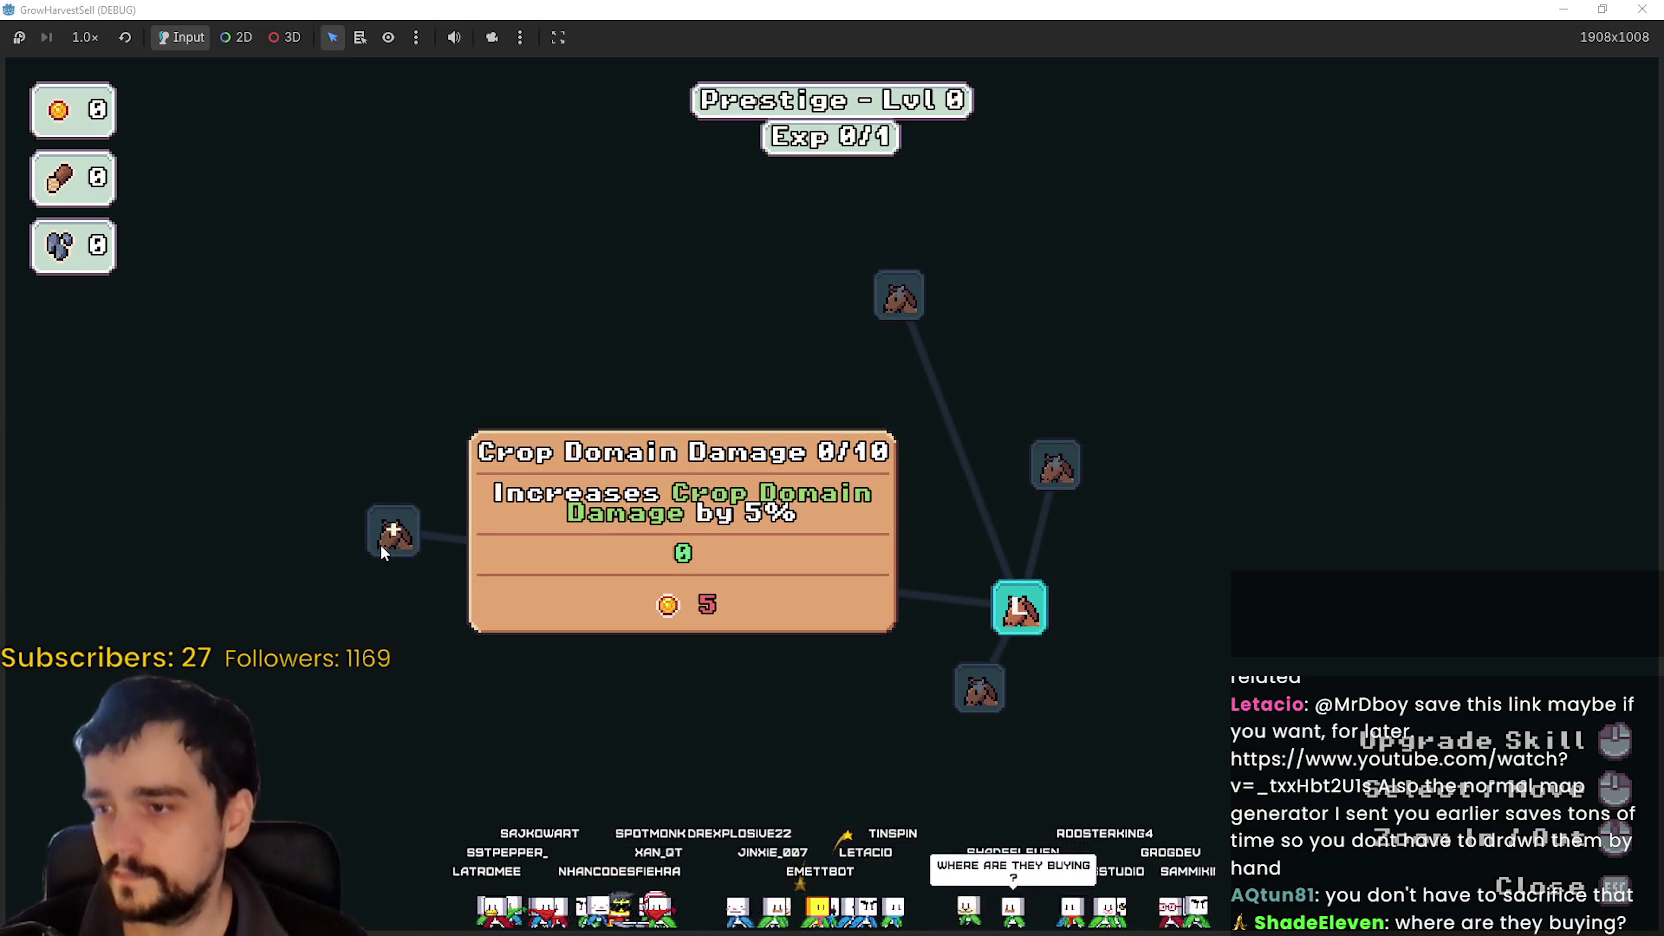
mouse_move(909, 280)
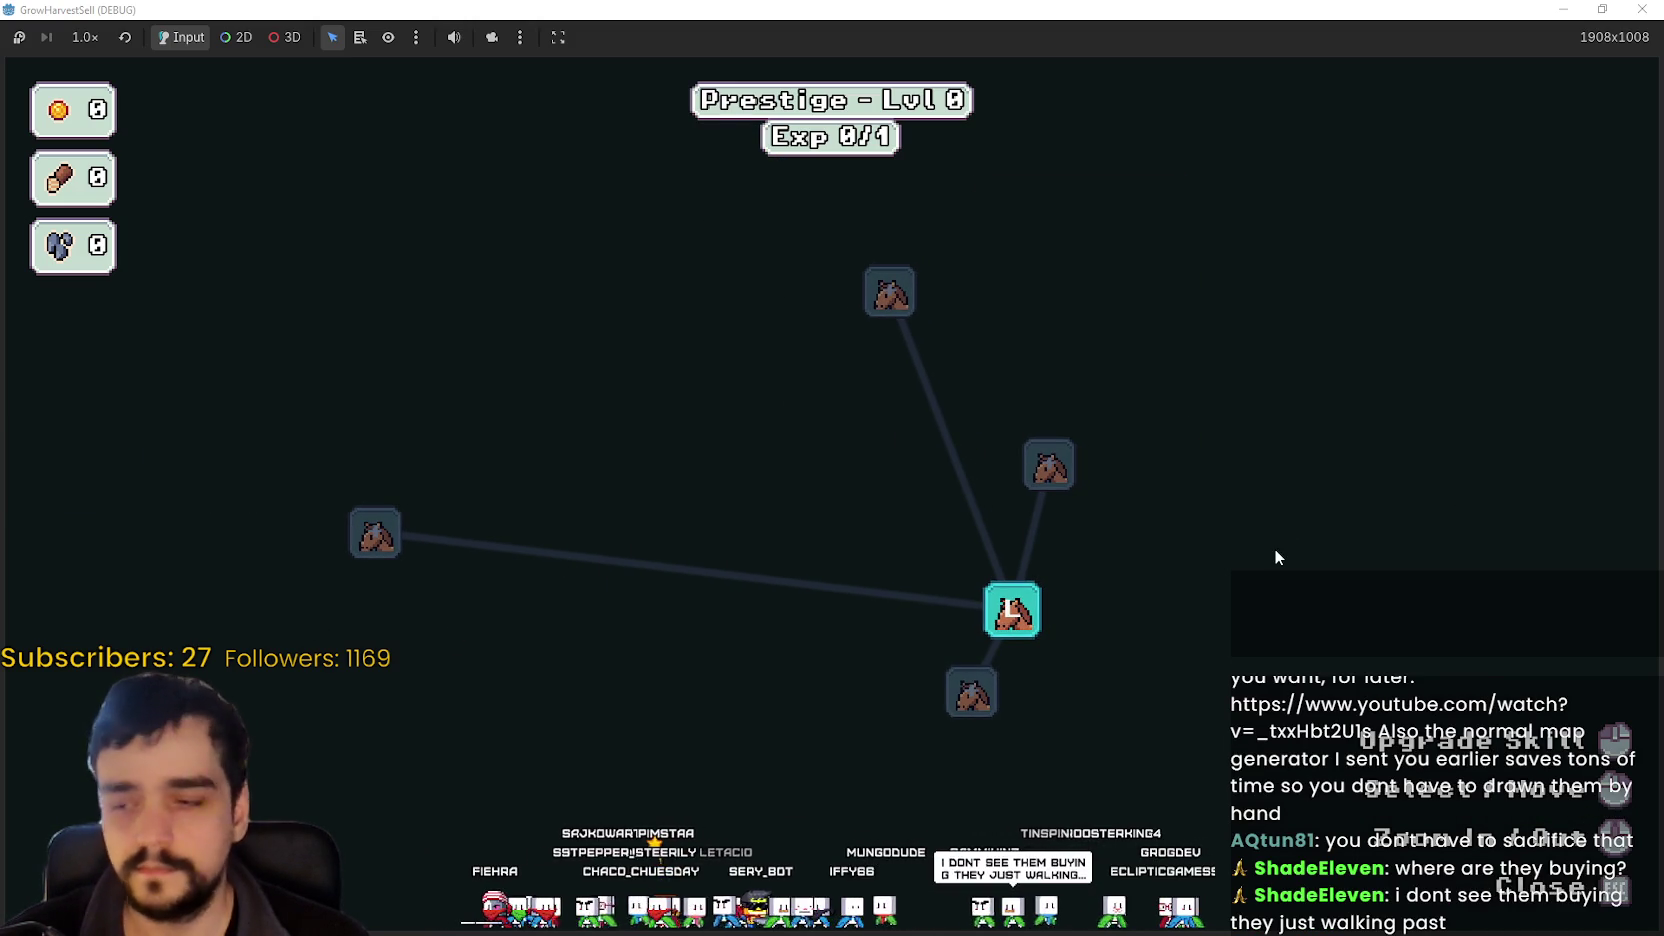
key(super+Down)
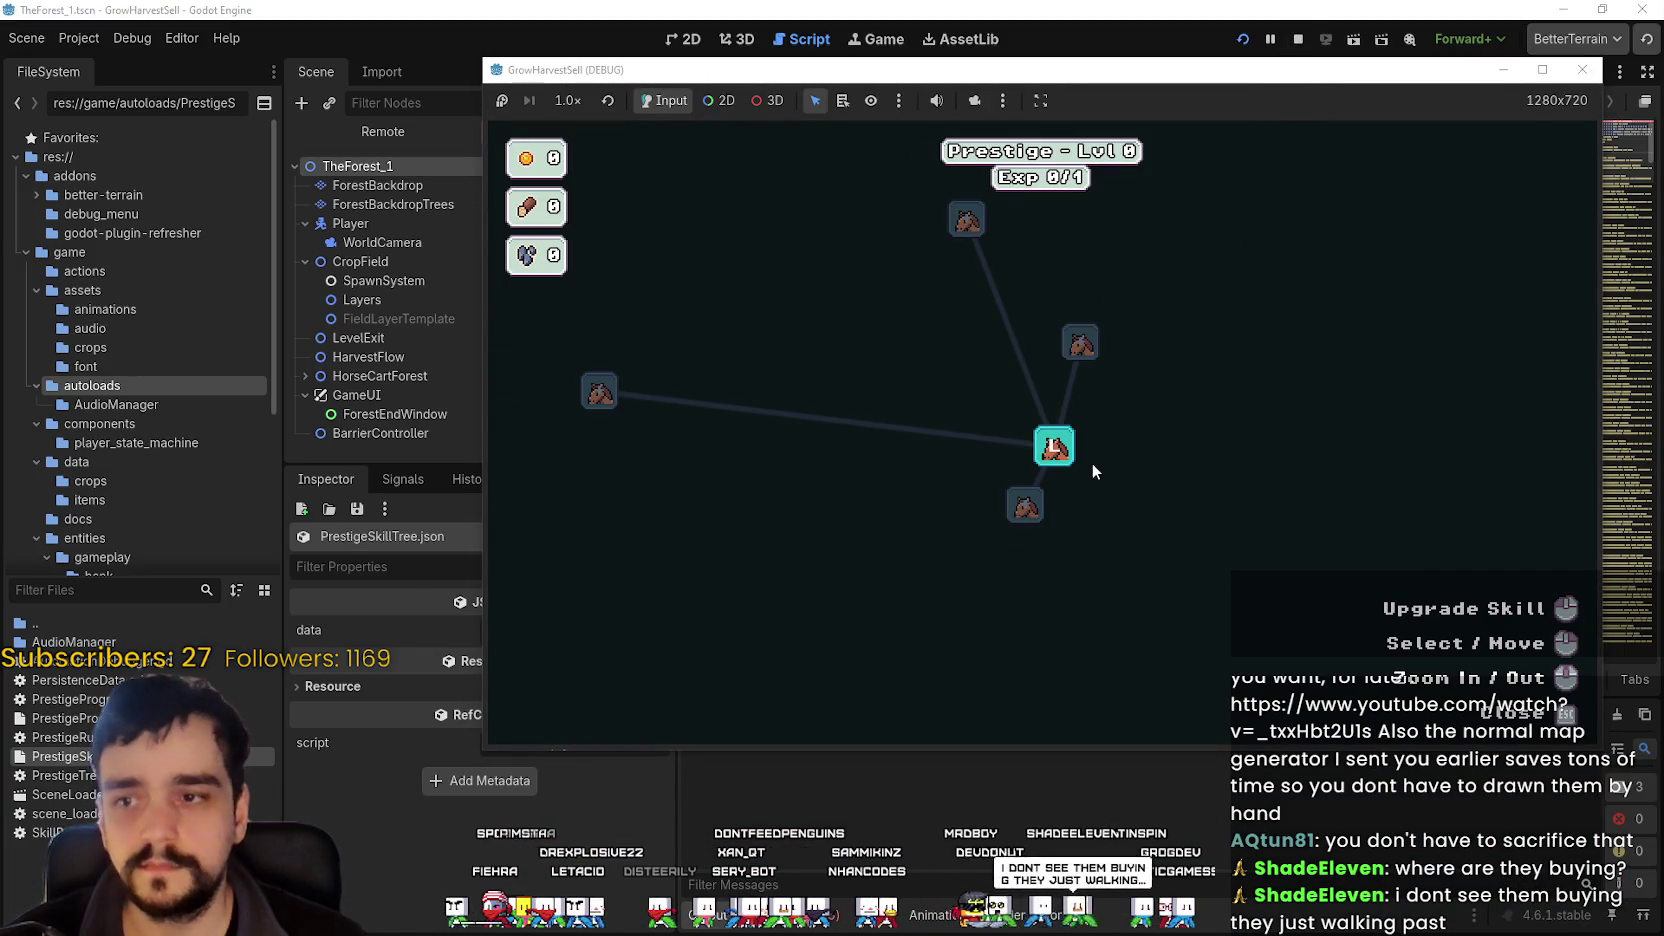
- Close the Prestige skill tree and Select a Stage menu, then walk left along the market path
key(Escape)
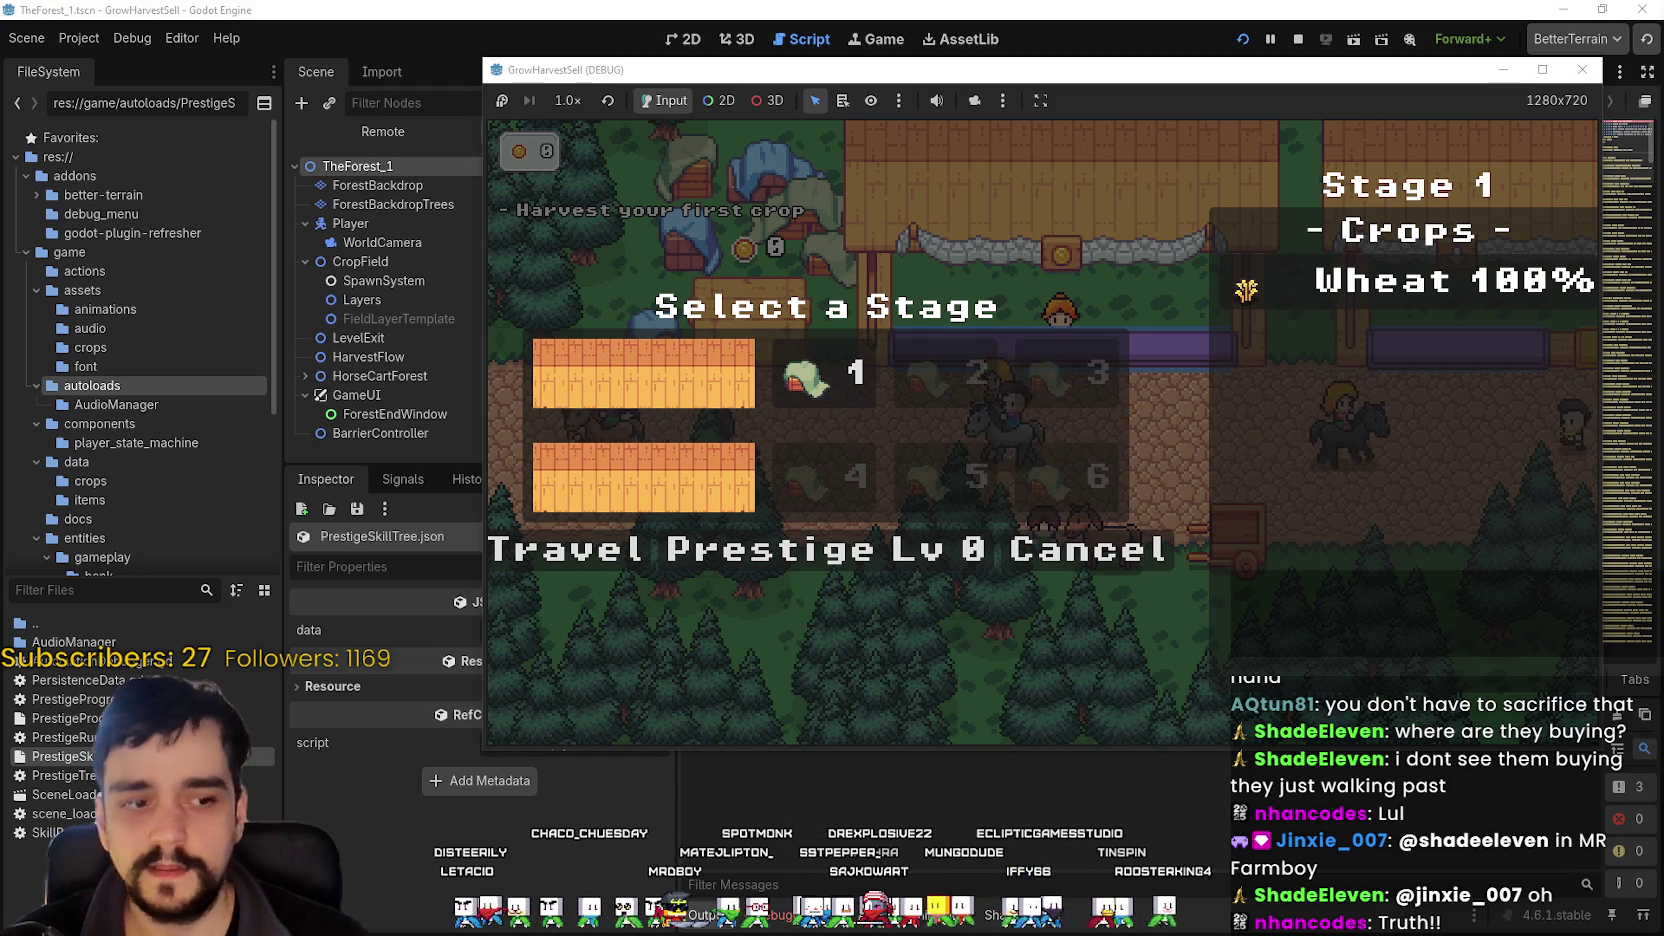
click(1050, 557)
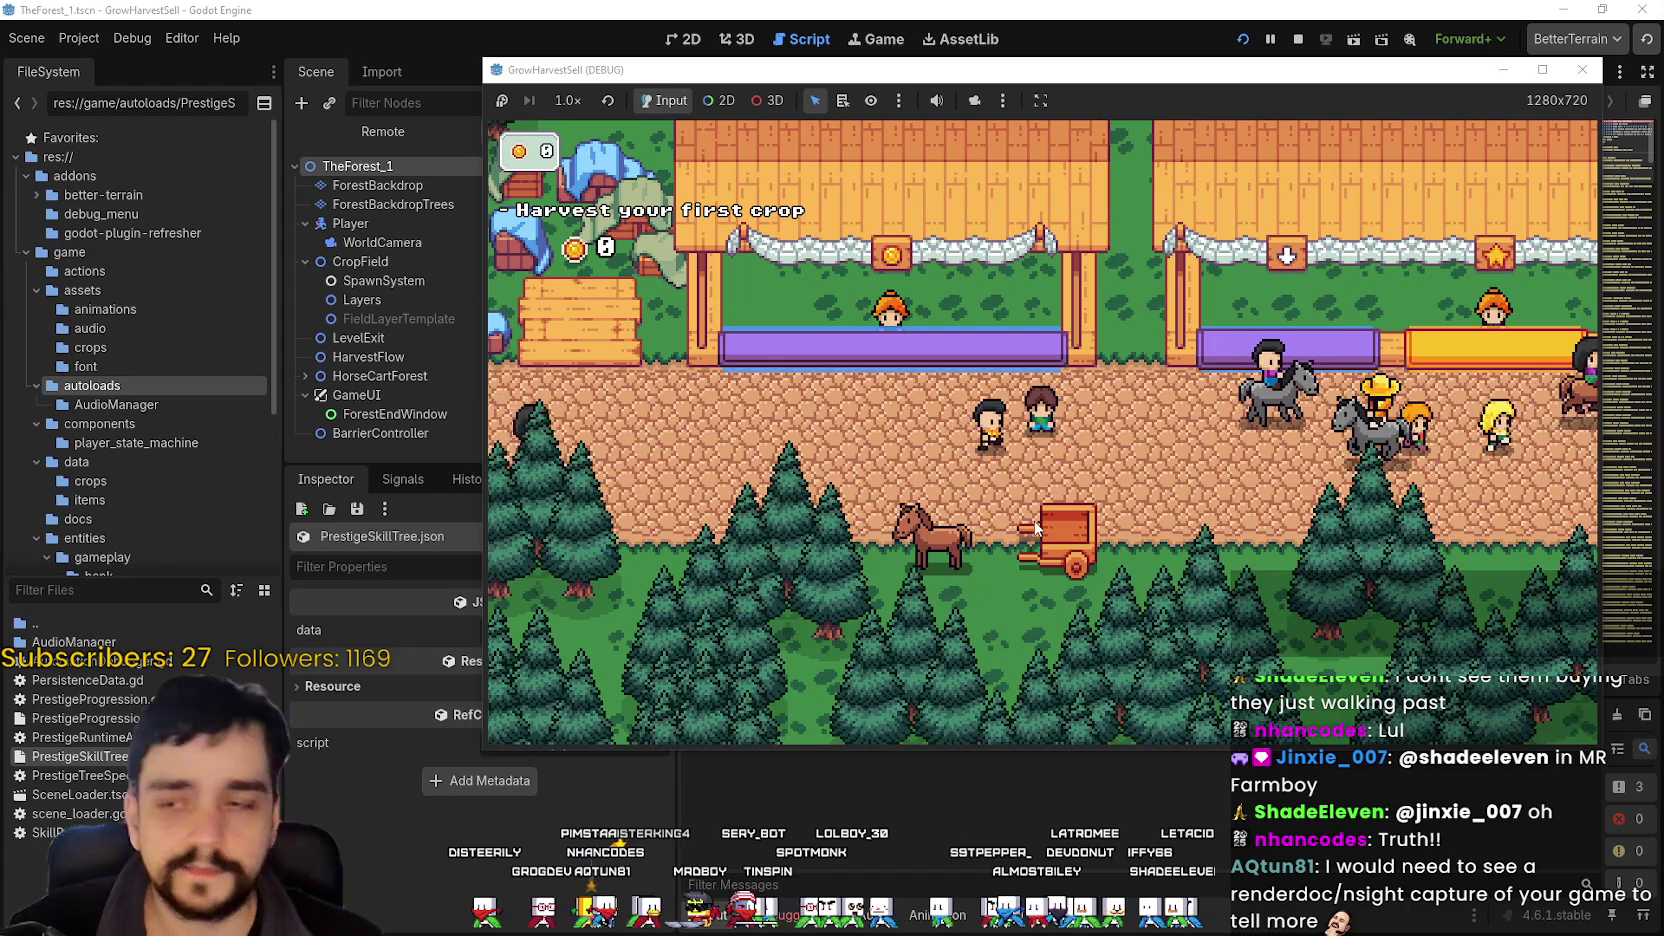
key(a)
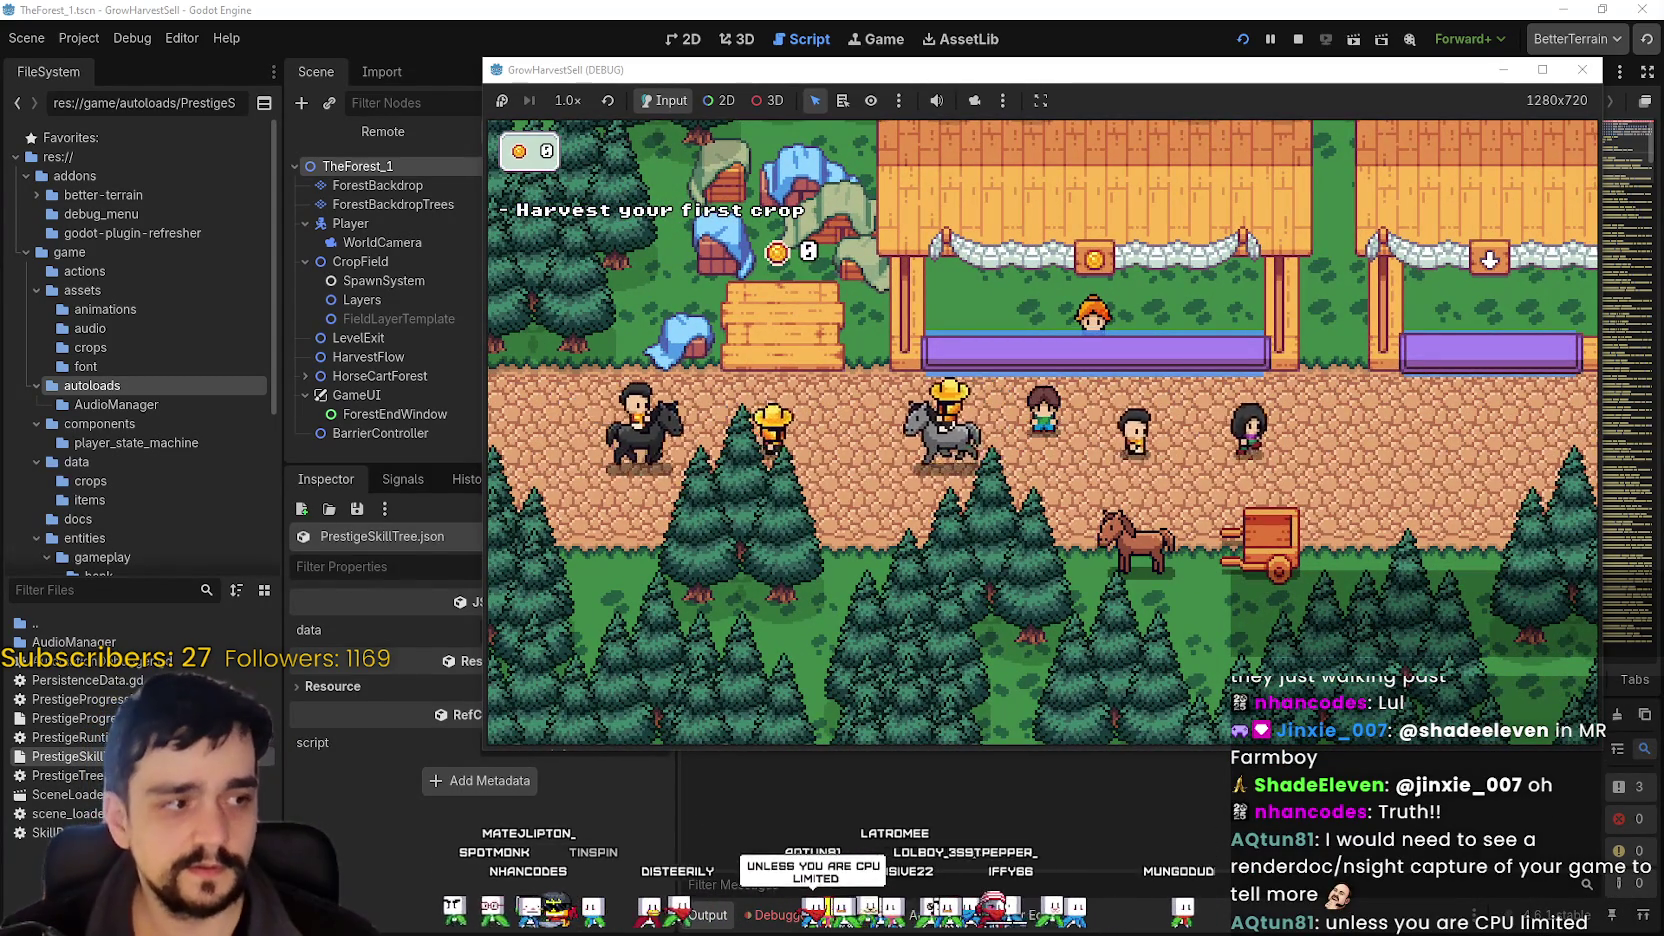
key(a)
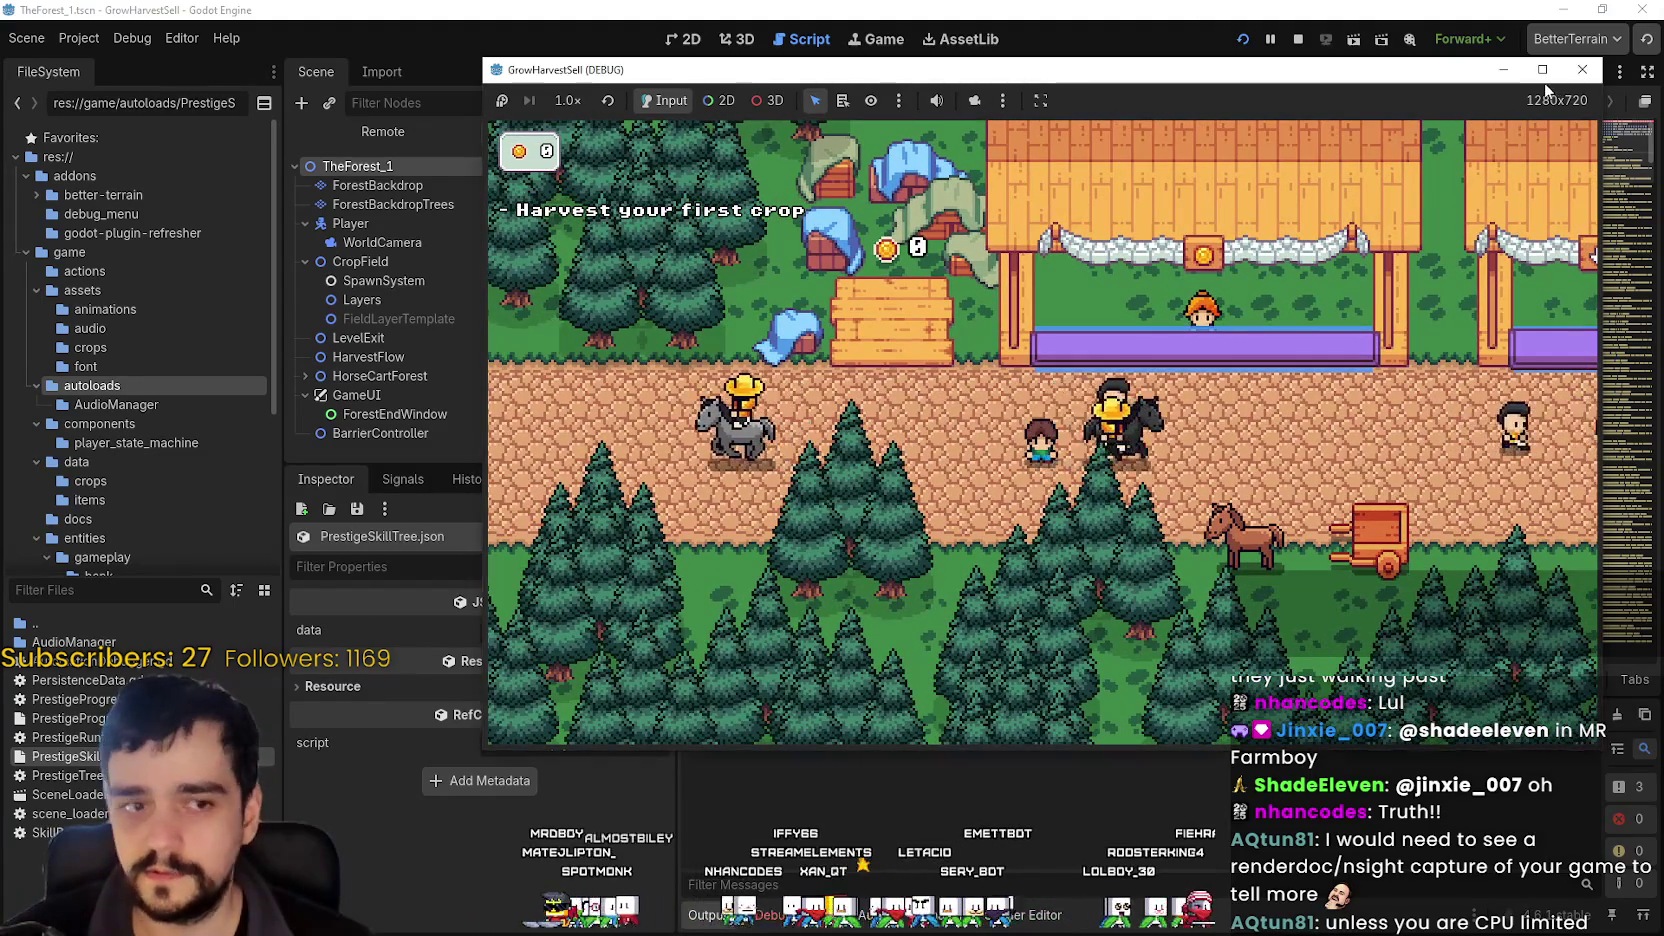
- Maximize the game window, walk to the horse, and travel to stage 1, The Forest
click(1542, 69)
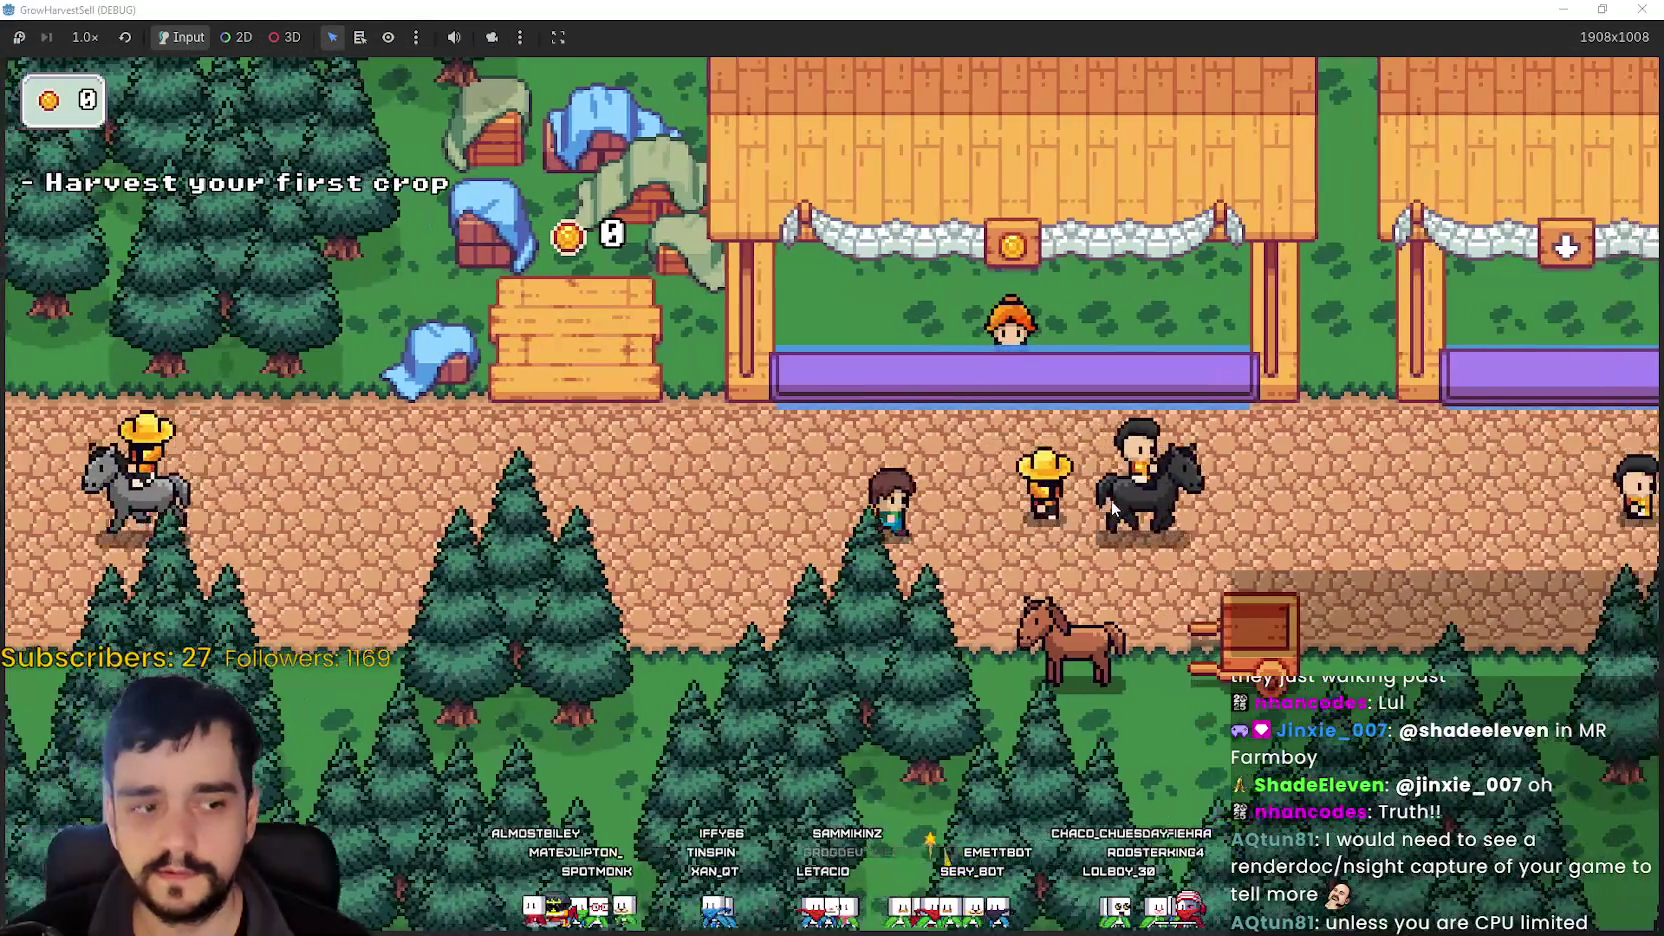
key(a)
key(w)
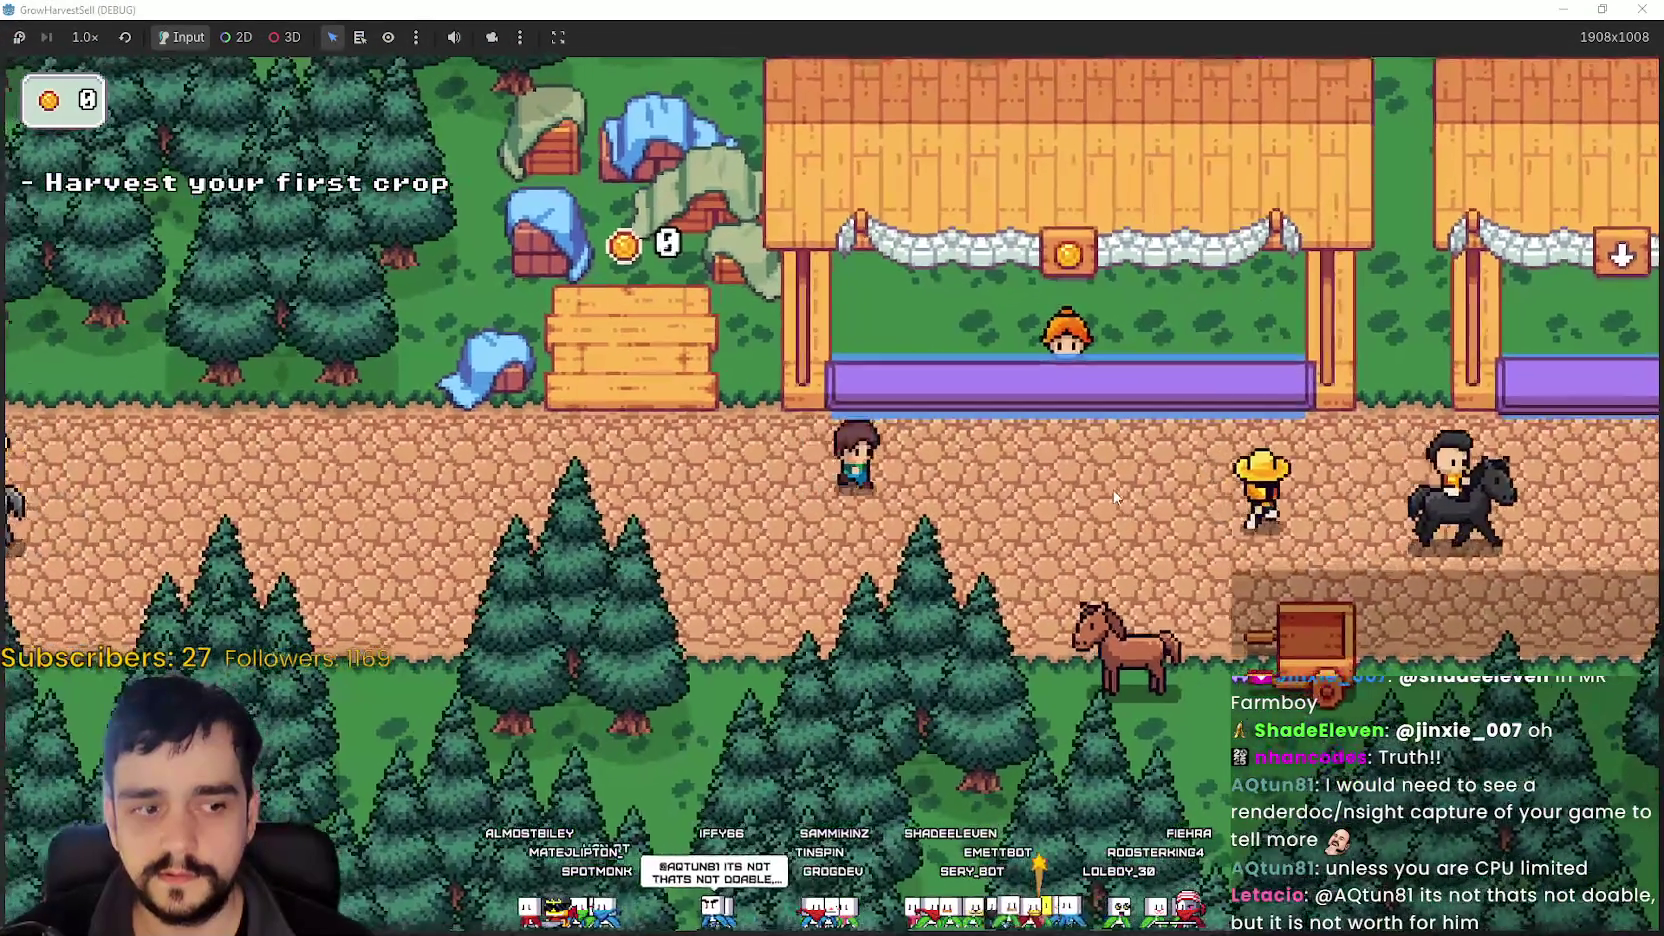
key(s)
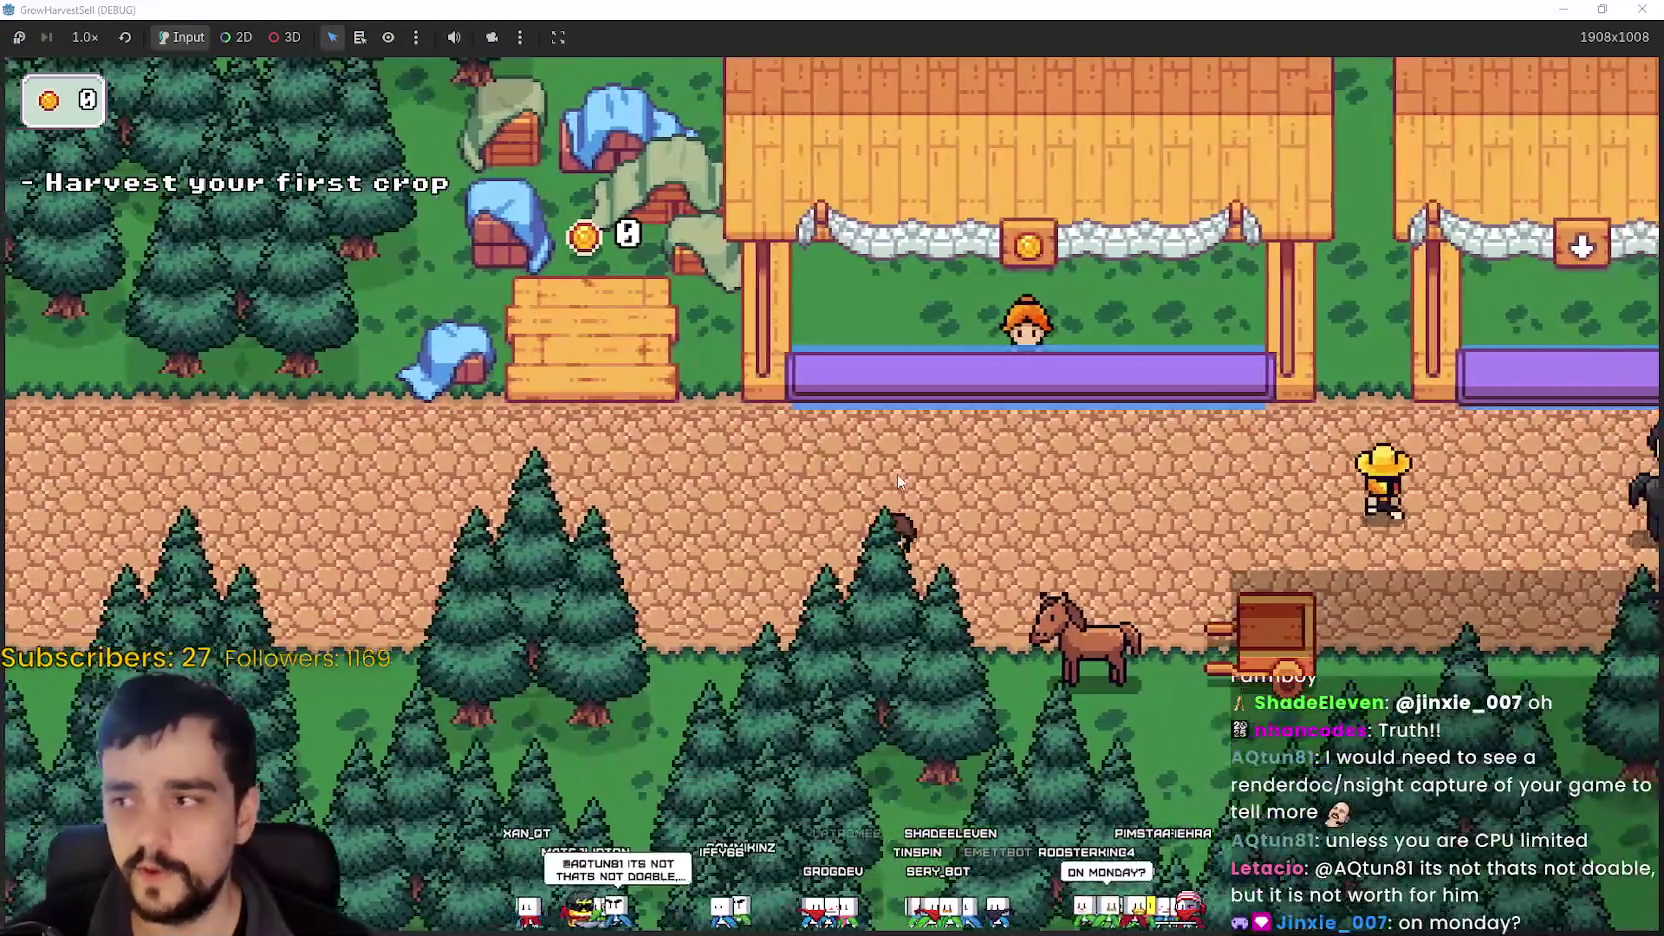
key(d)
key(e)
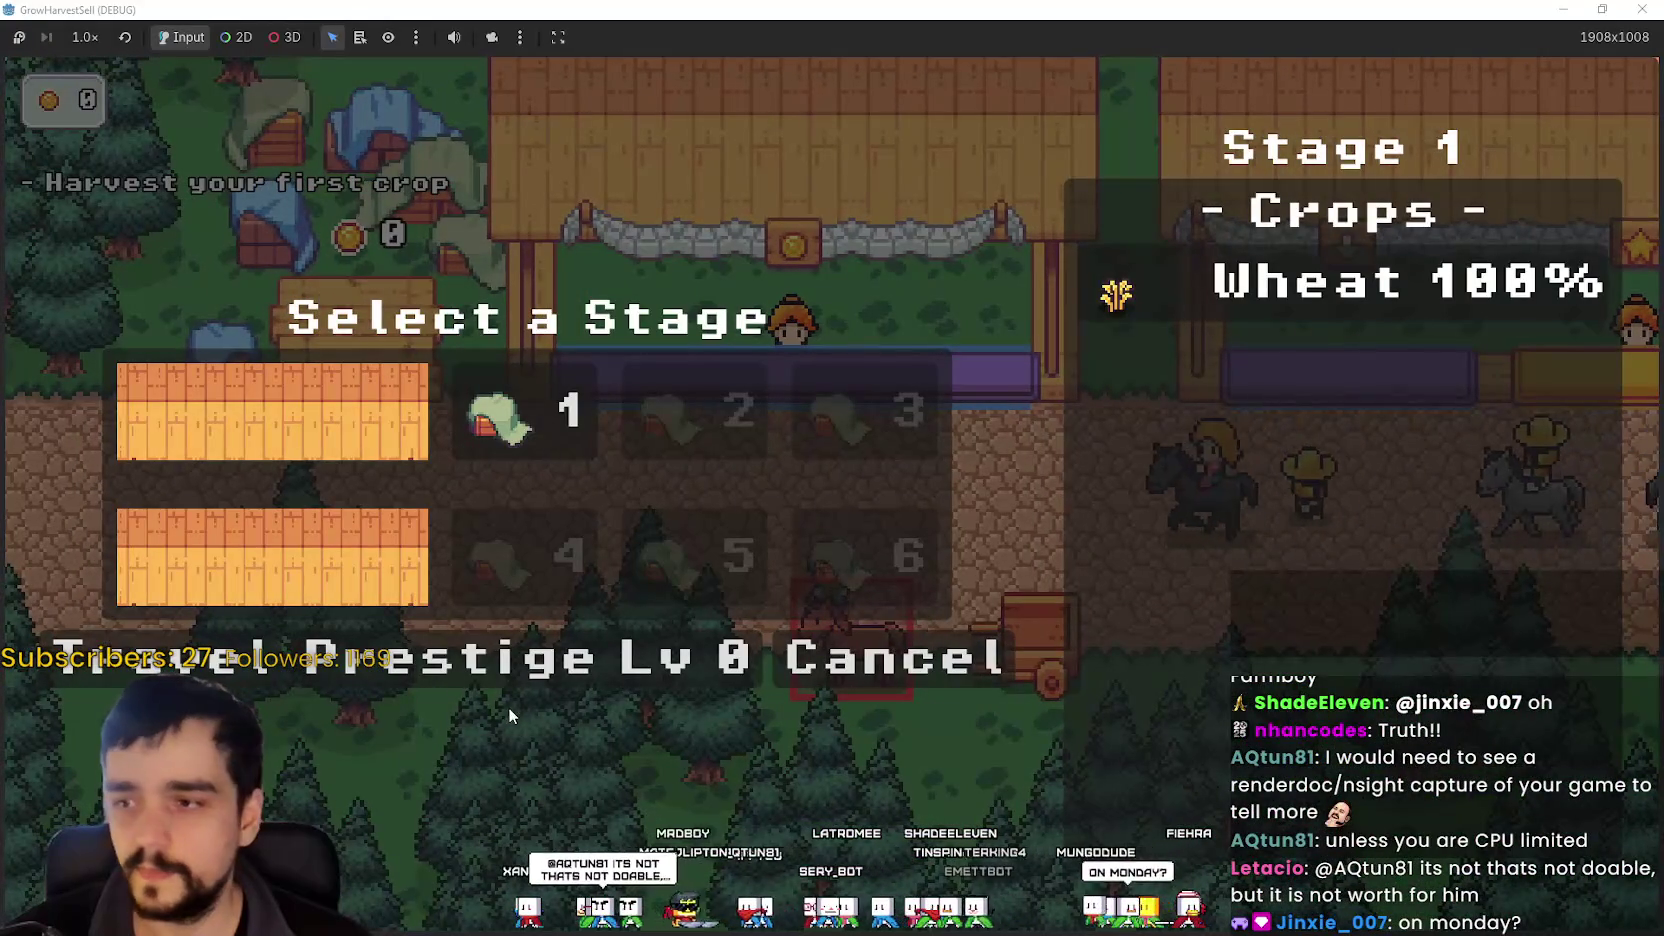
key(e)
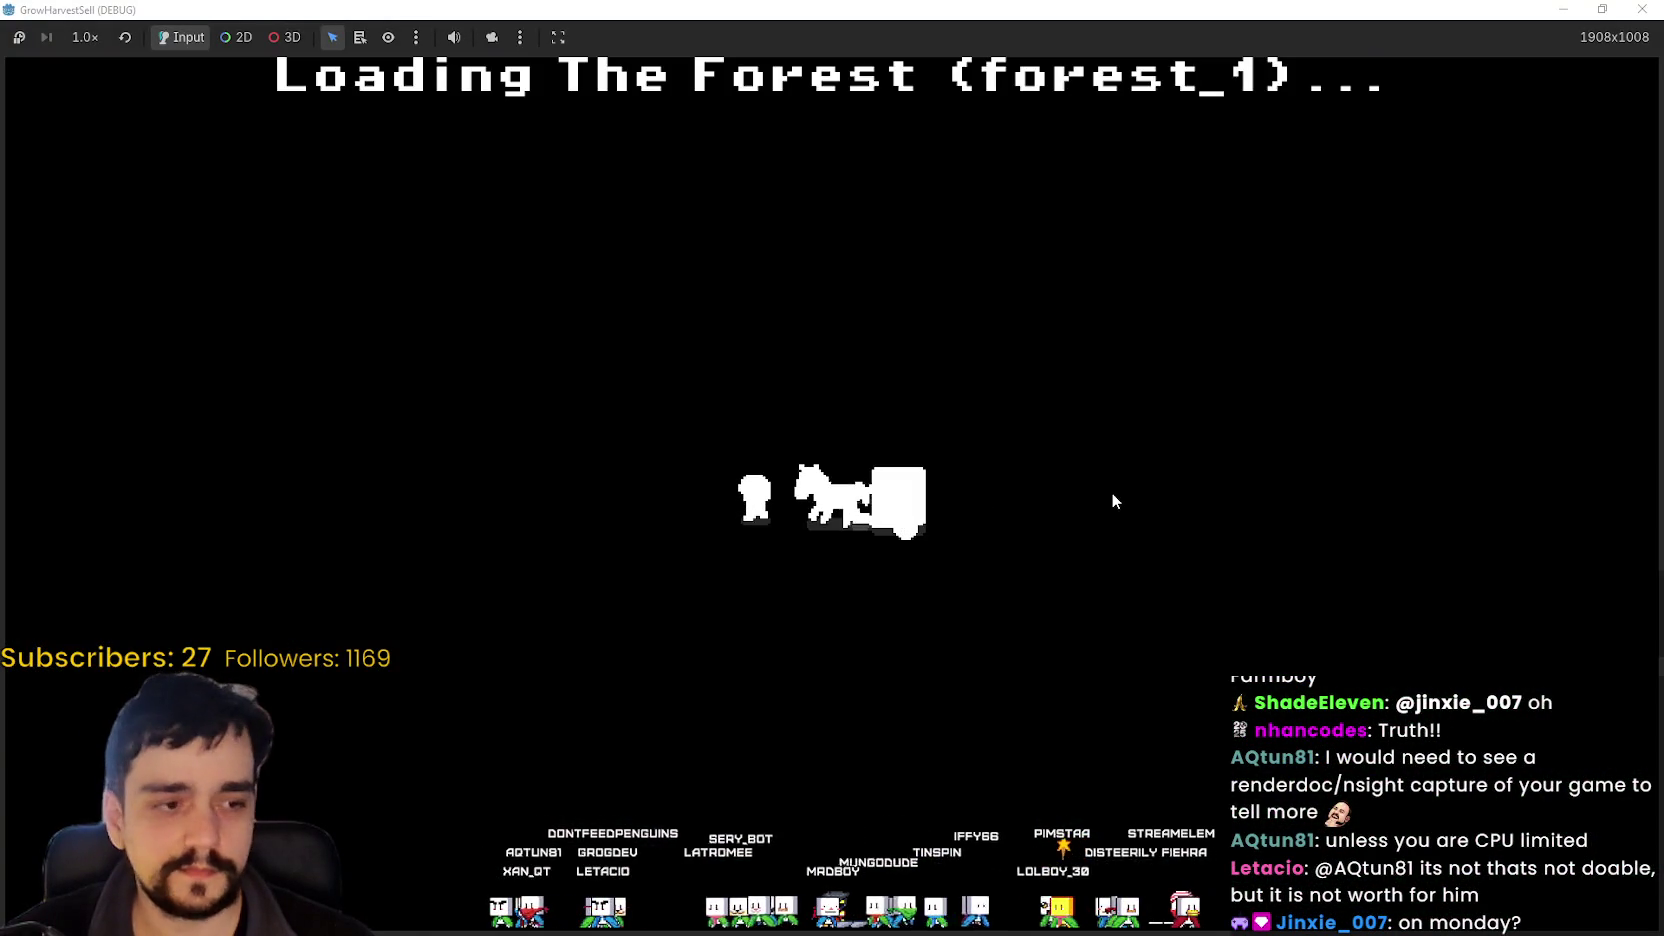
- Walk into the forest field and speed the game up to 4.0×
key(a)
key(s)
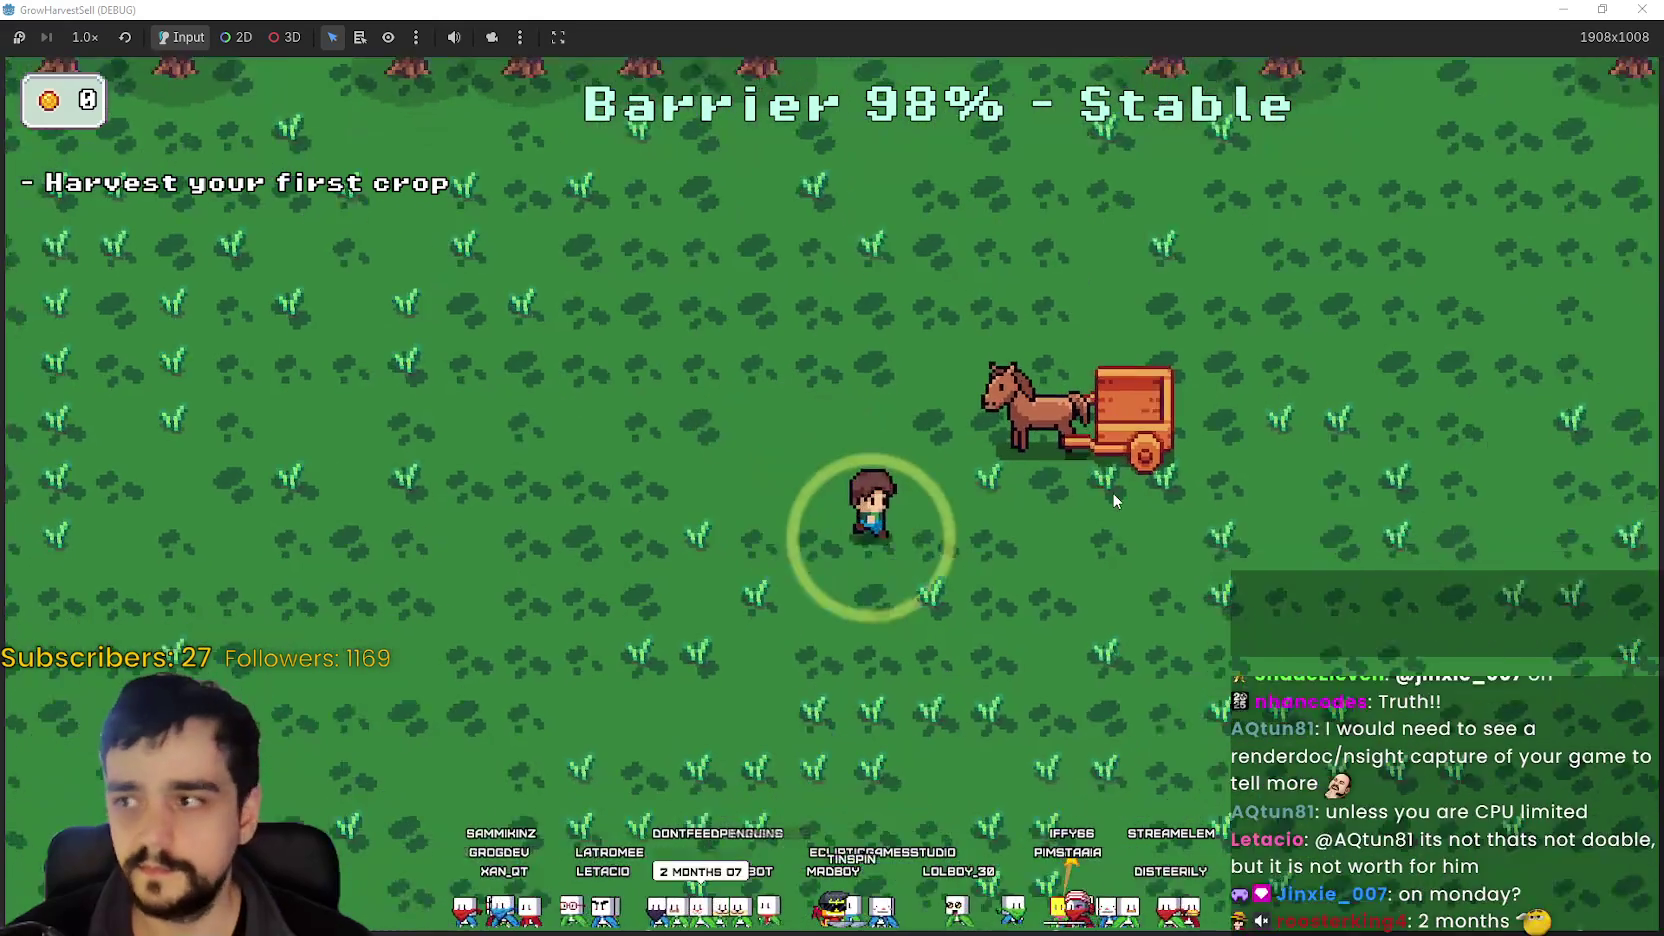
key(d)
key(s)
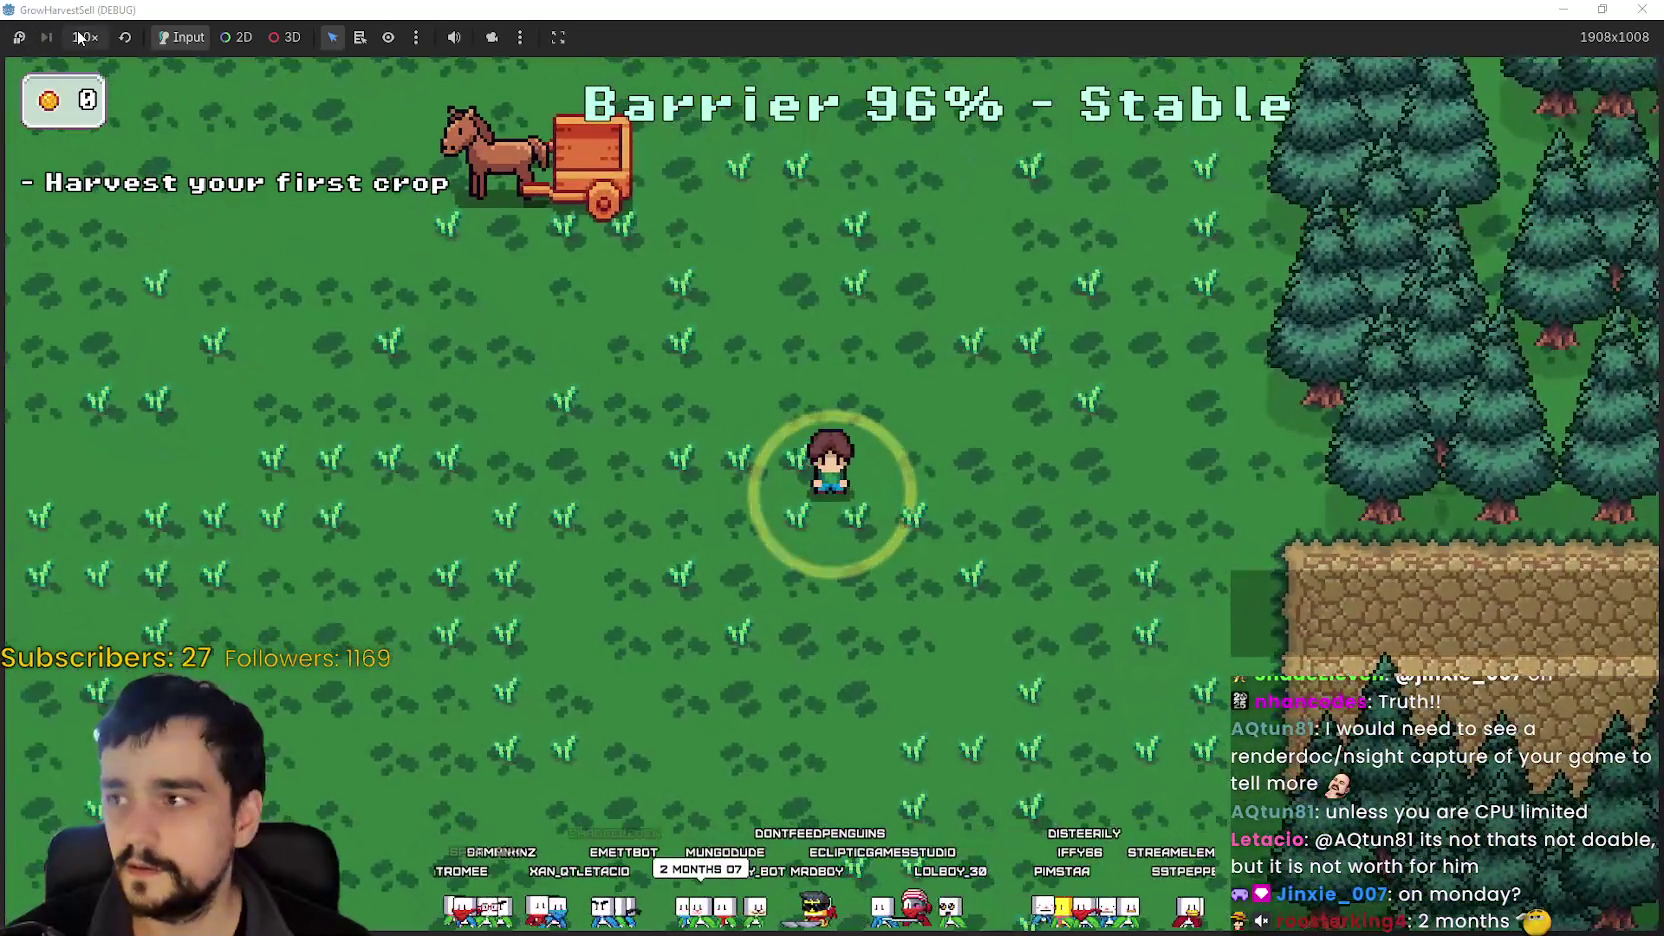
click(85, 37)
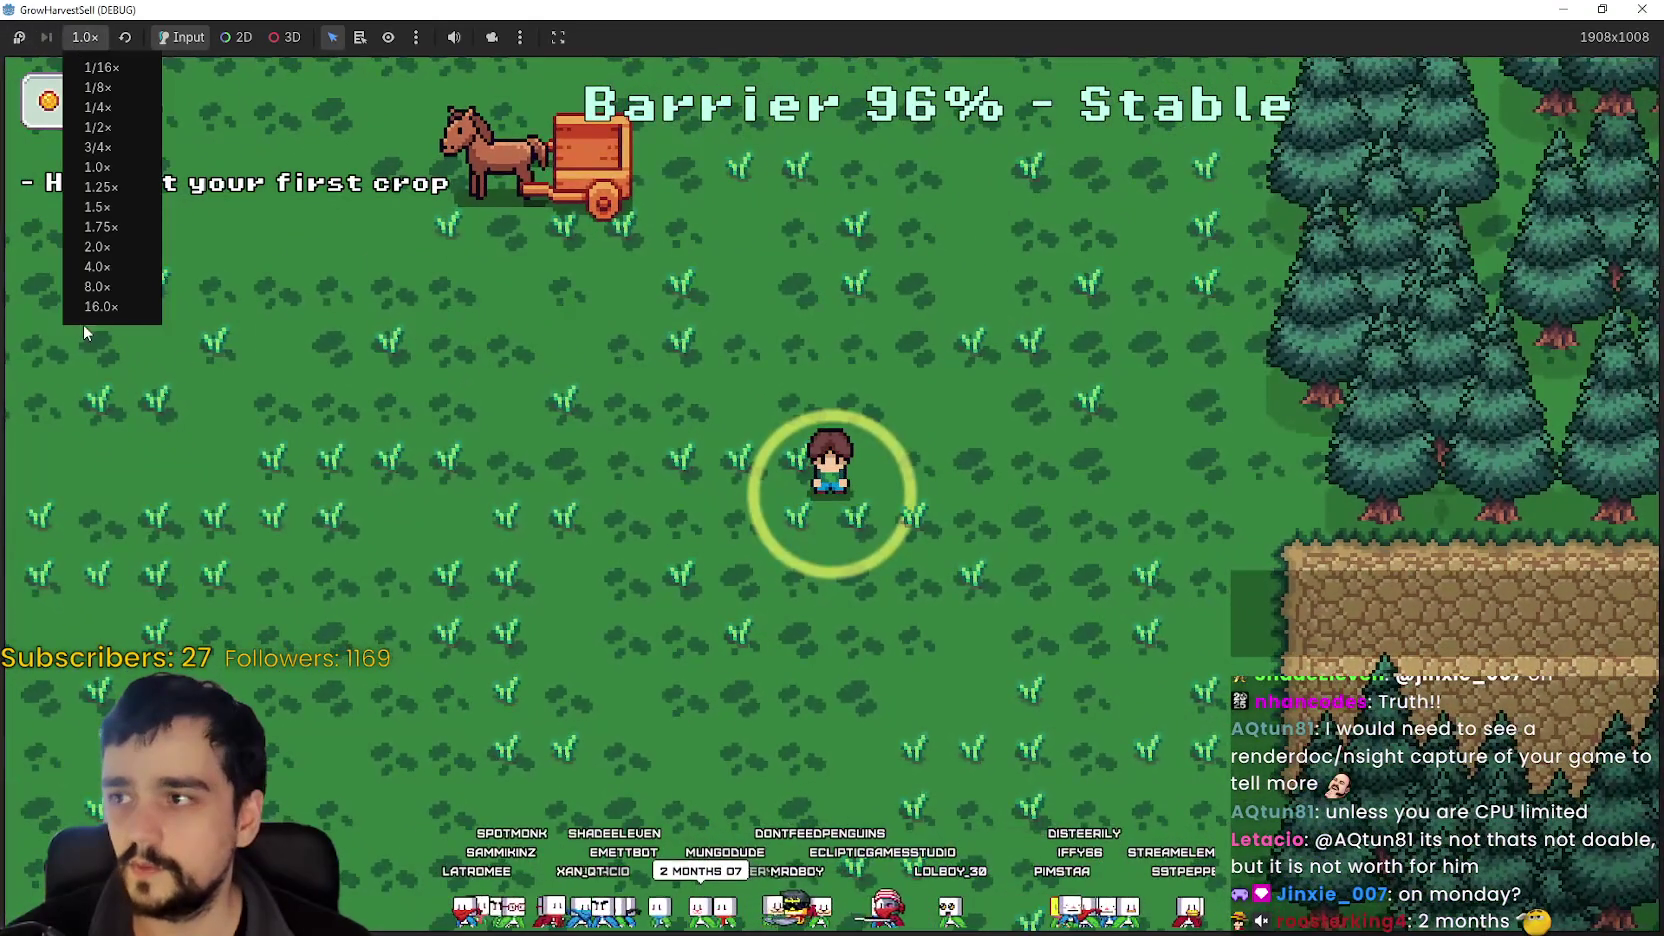
click(109, 266)
click(85, 37)
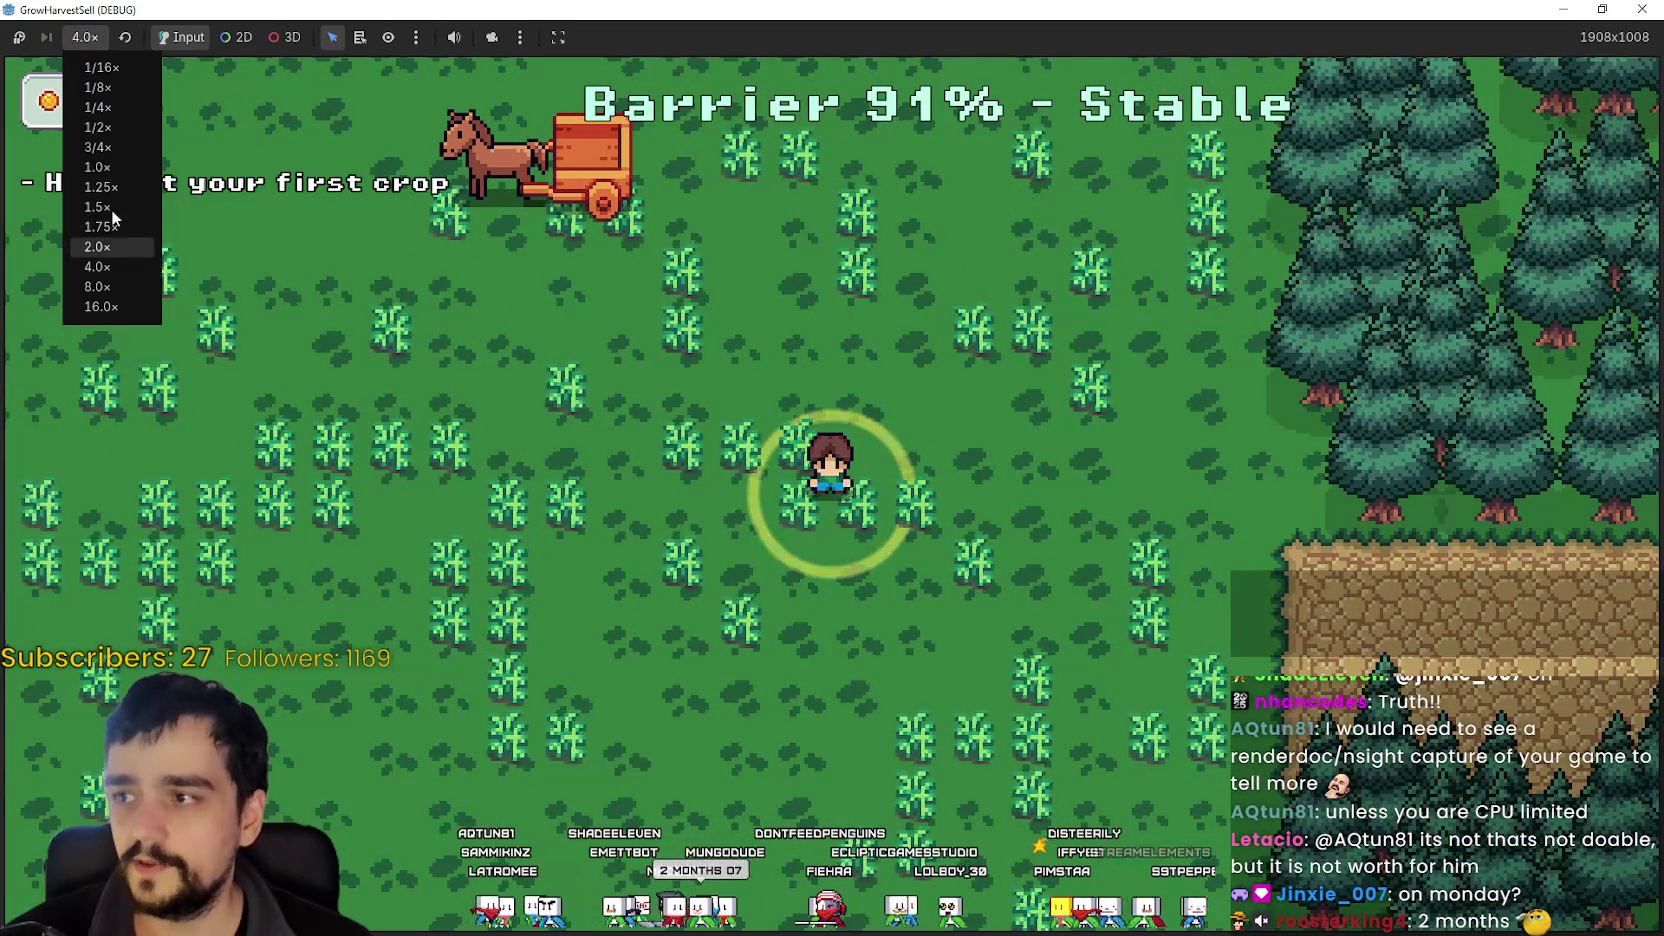
click(110, 266)
- Walk through the crops and slow the game down to 2.0×
key(a)
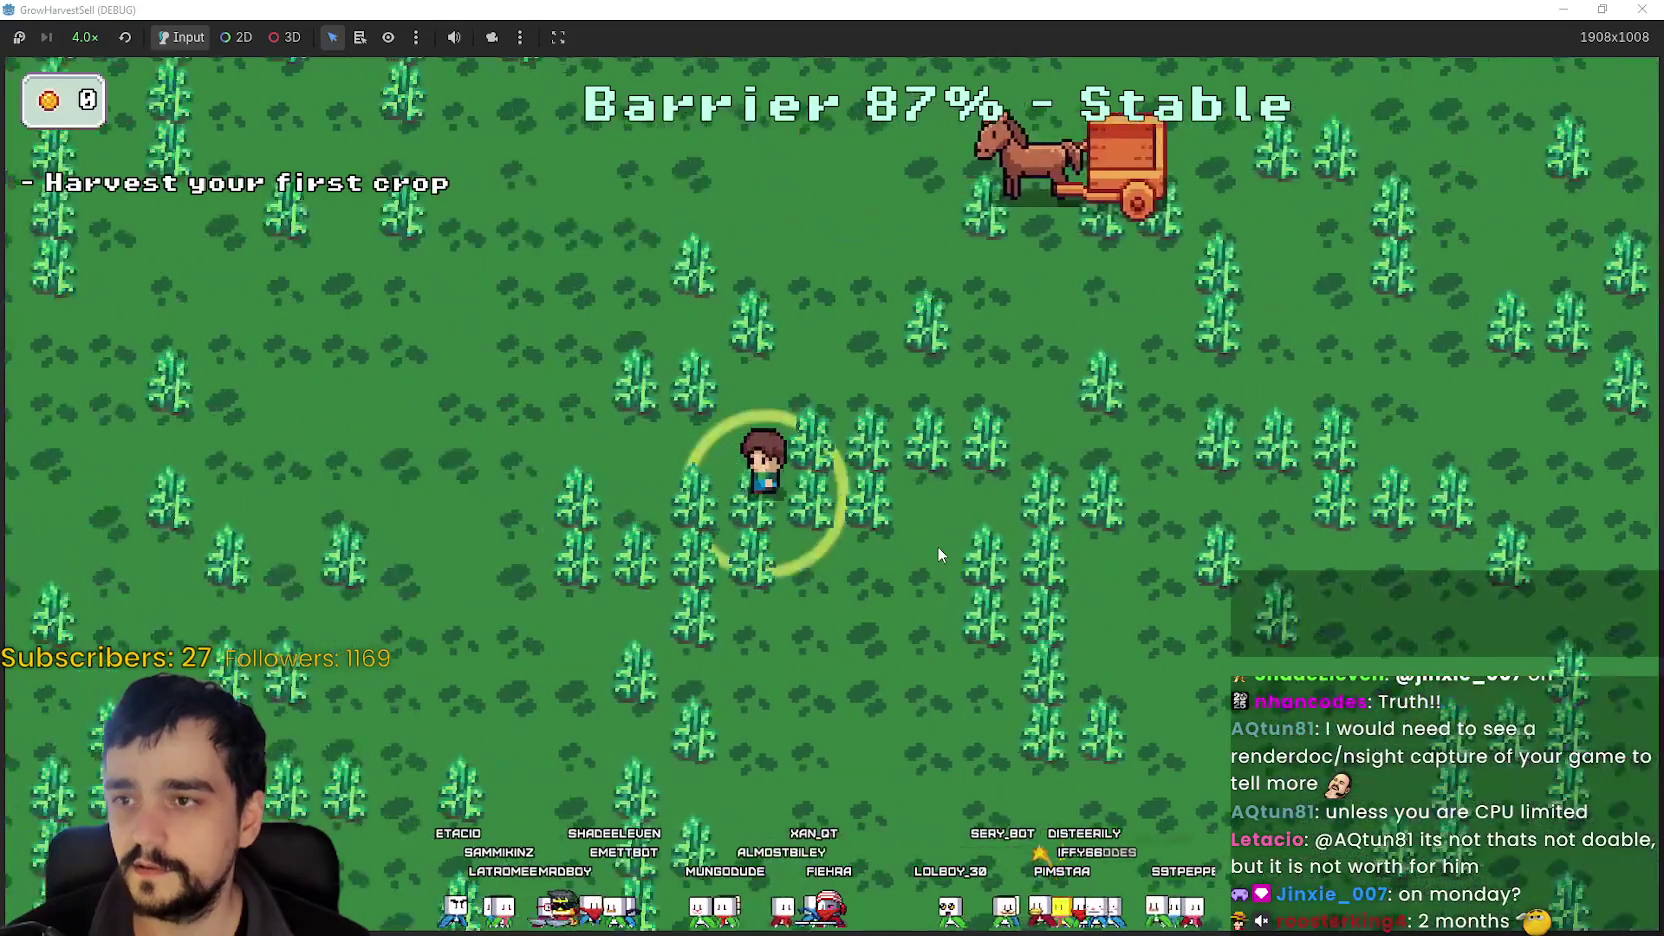
key(d)
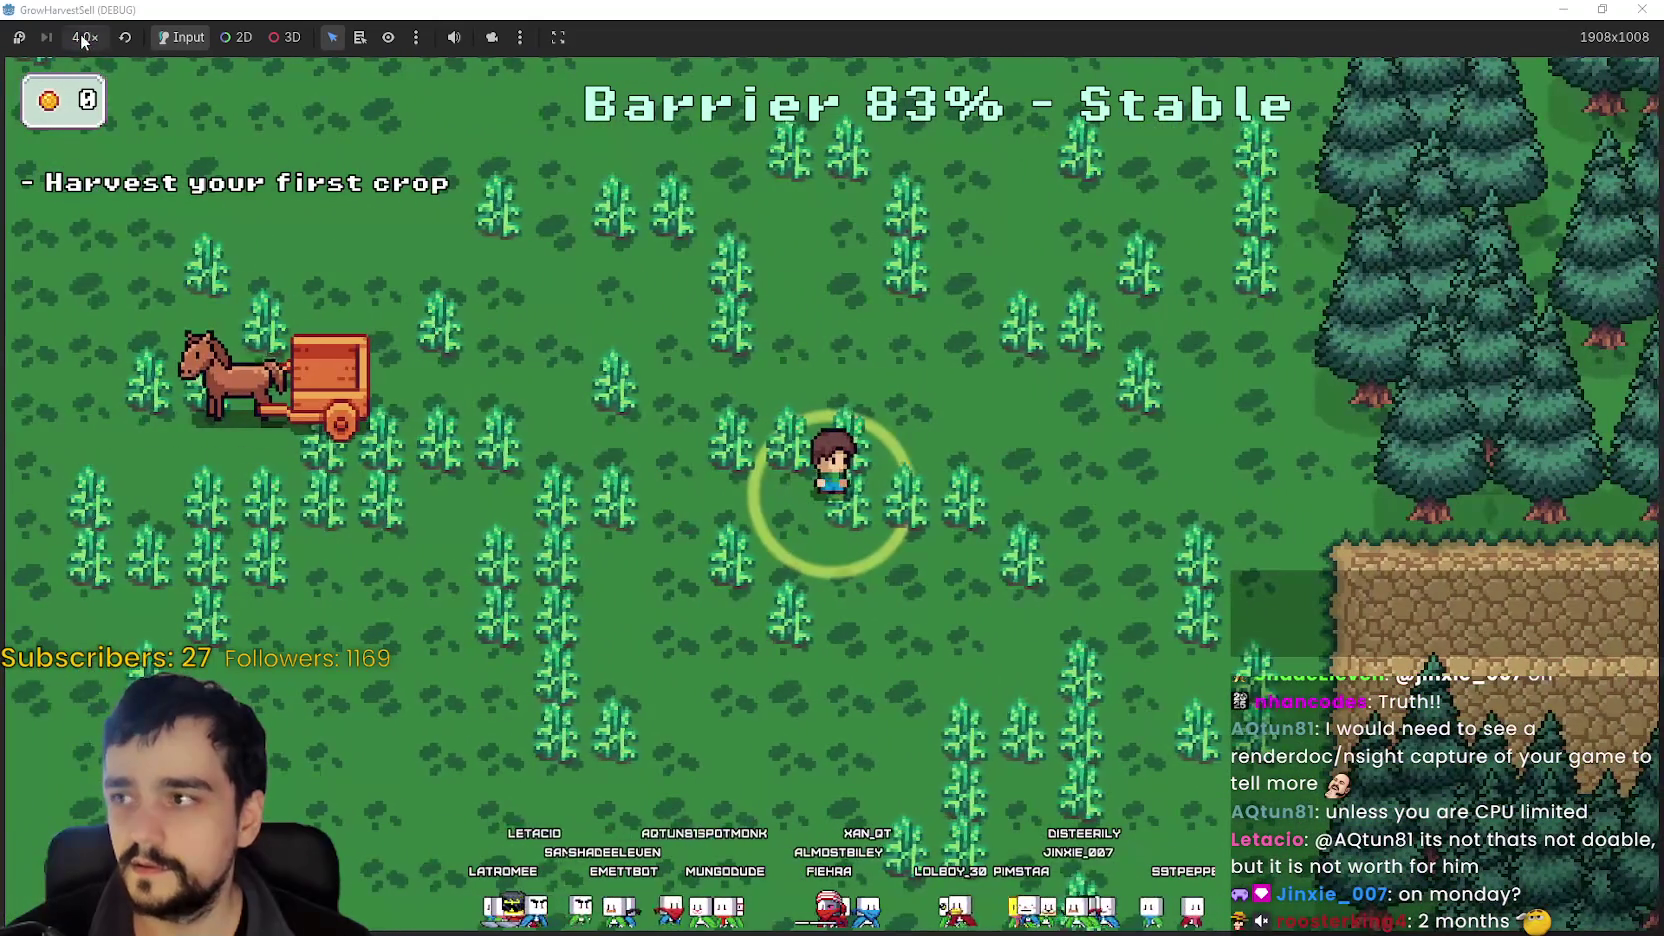
click(85, 37)
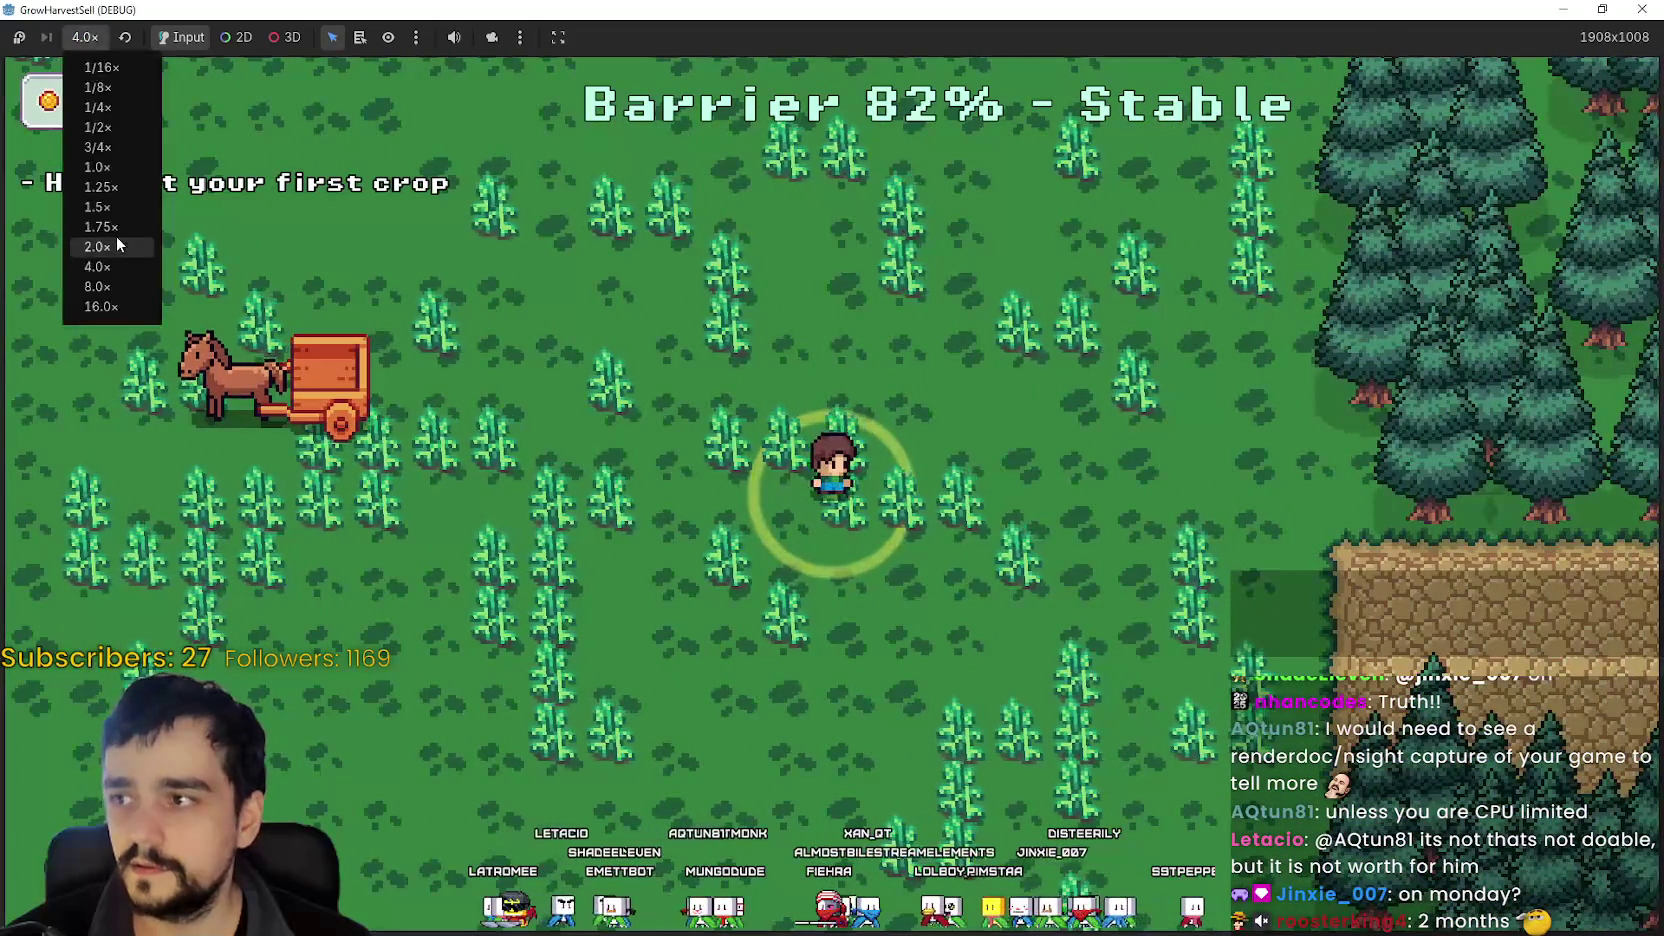
click(113, 246)
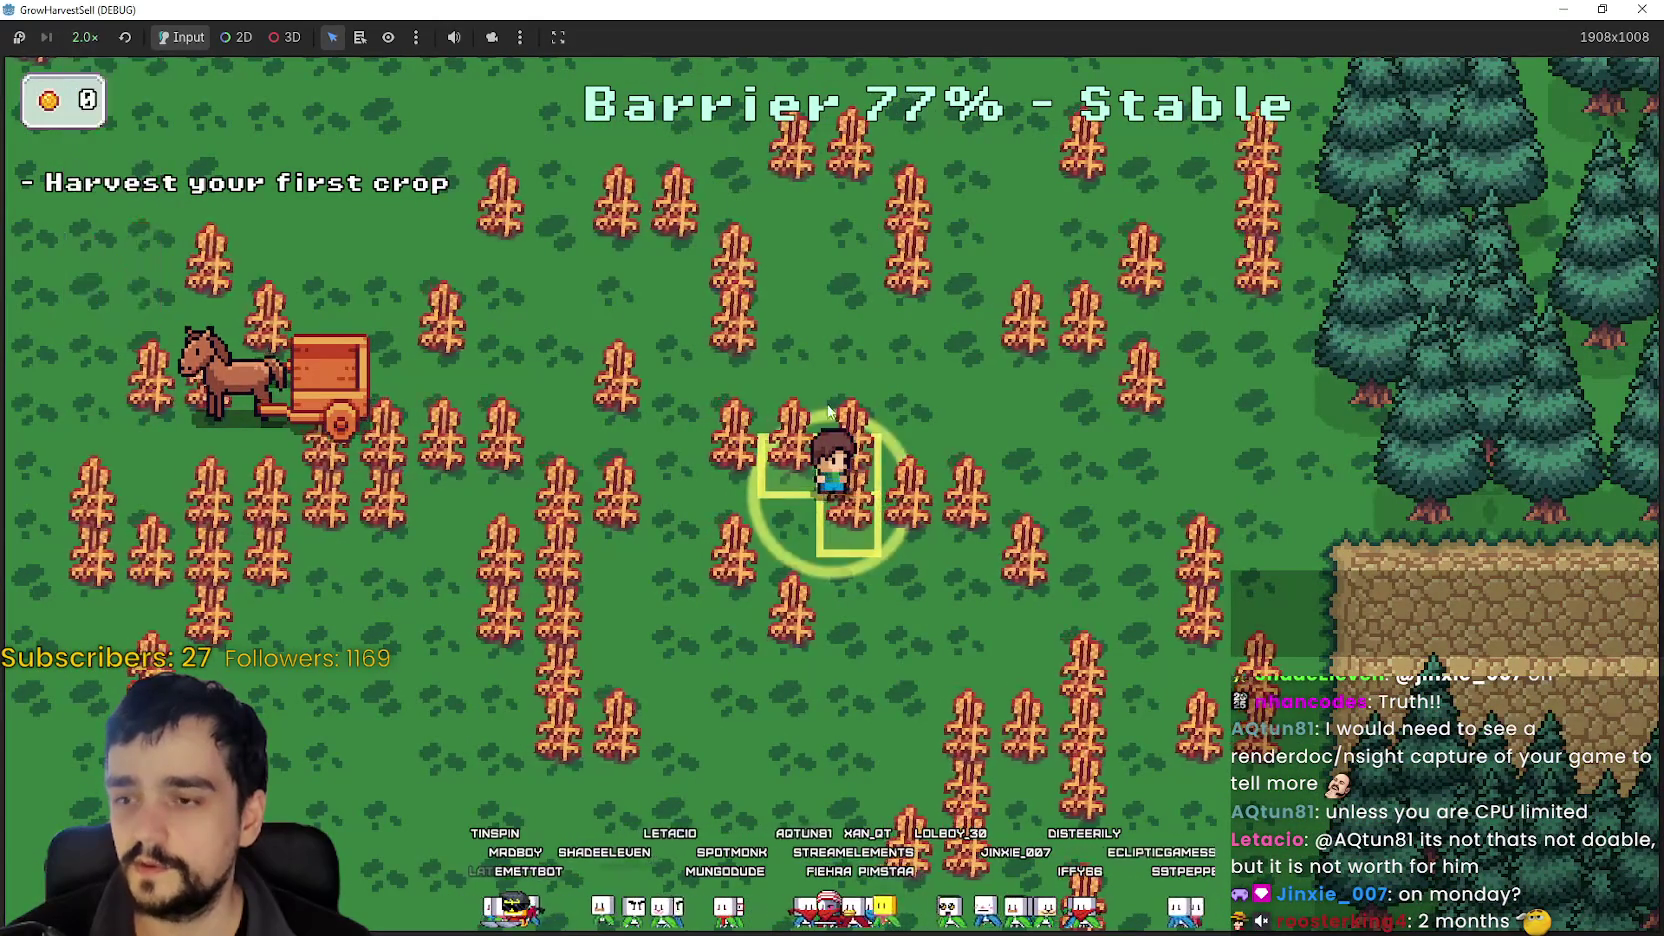
- Harvest the nearby wheat, loading the crops into the cart
key(a)
key(s)
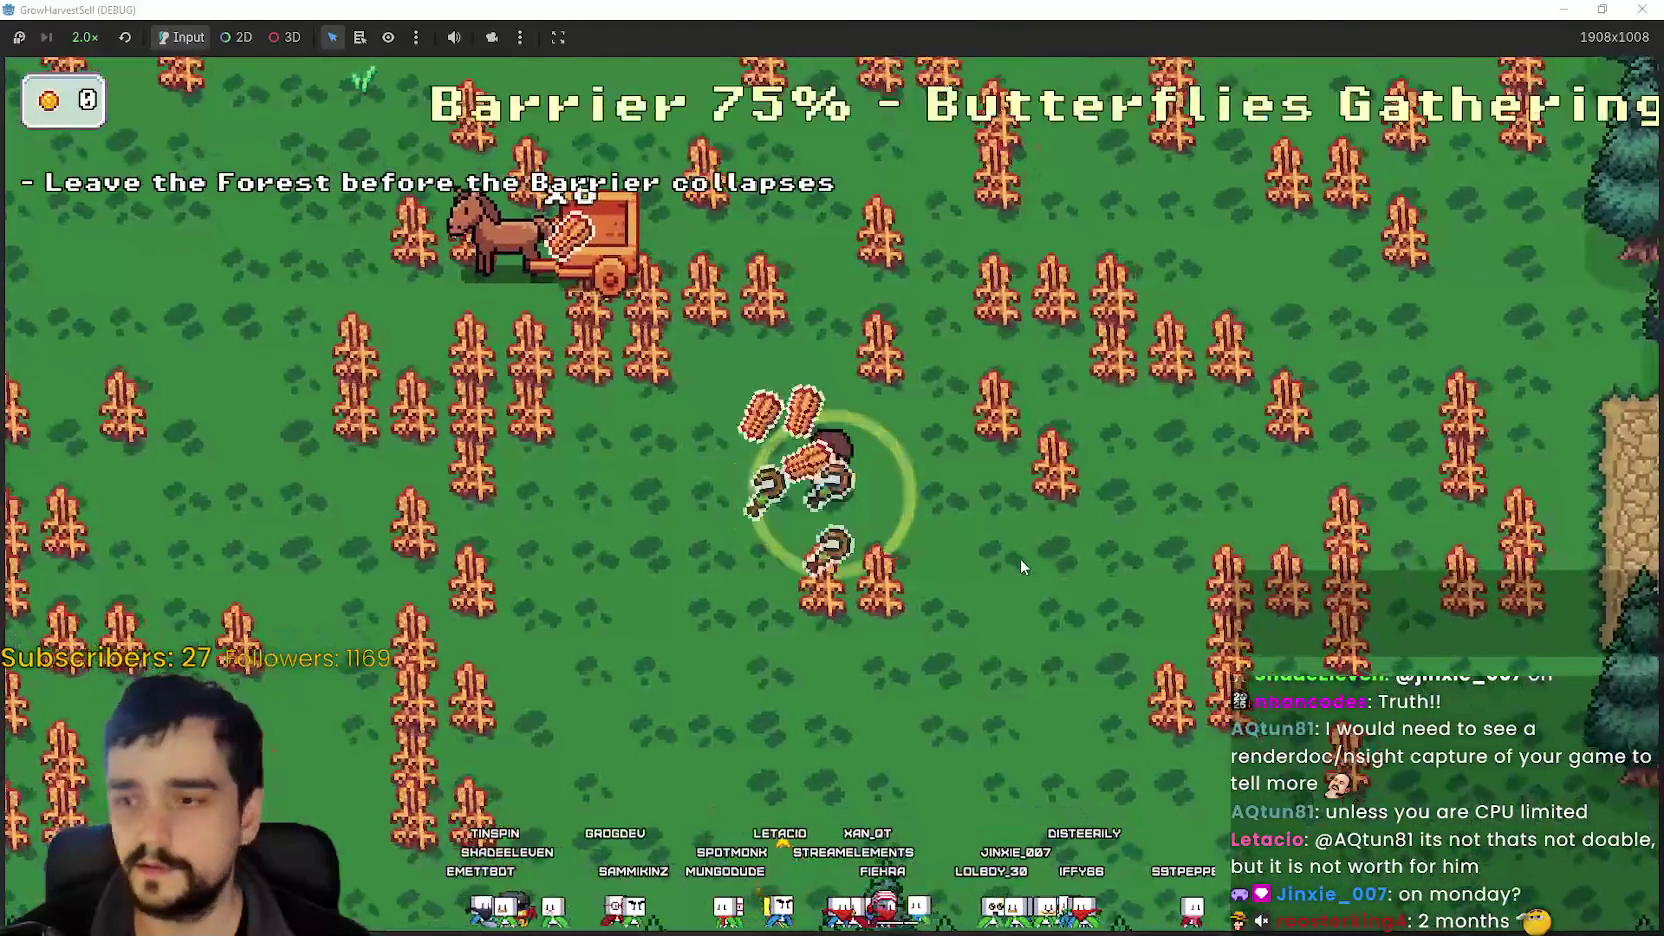
key(d)
key(w)
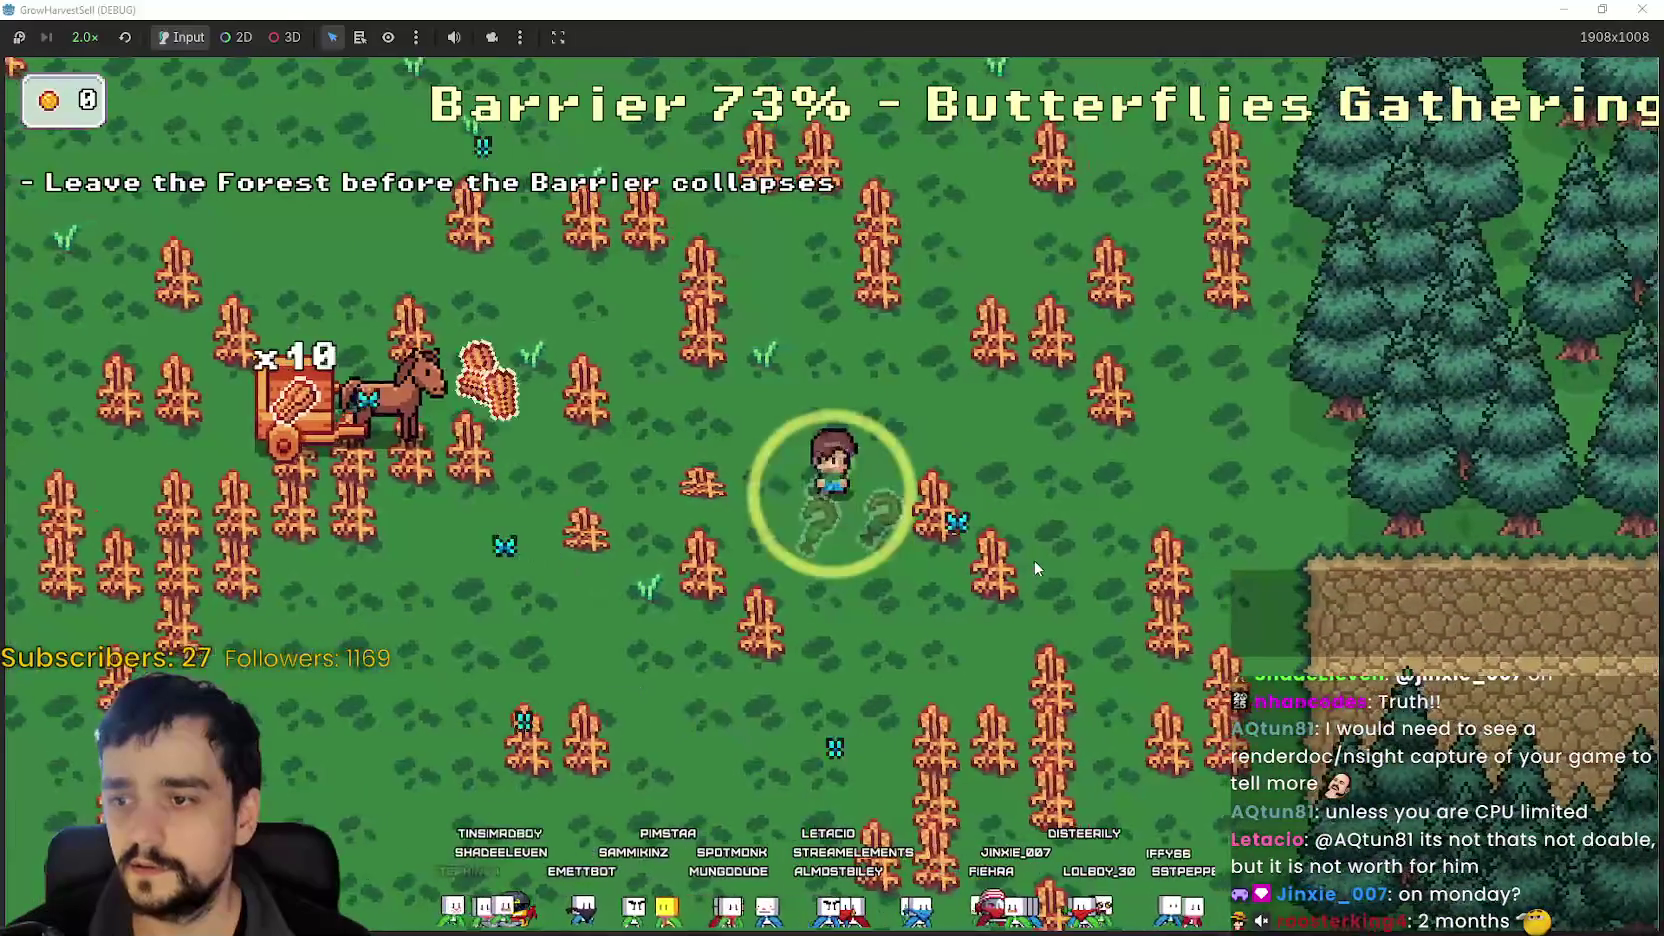
key(a)
key(s)
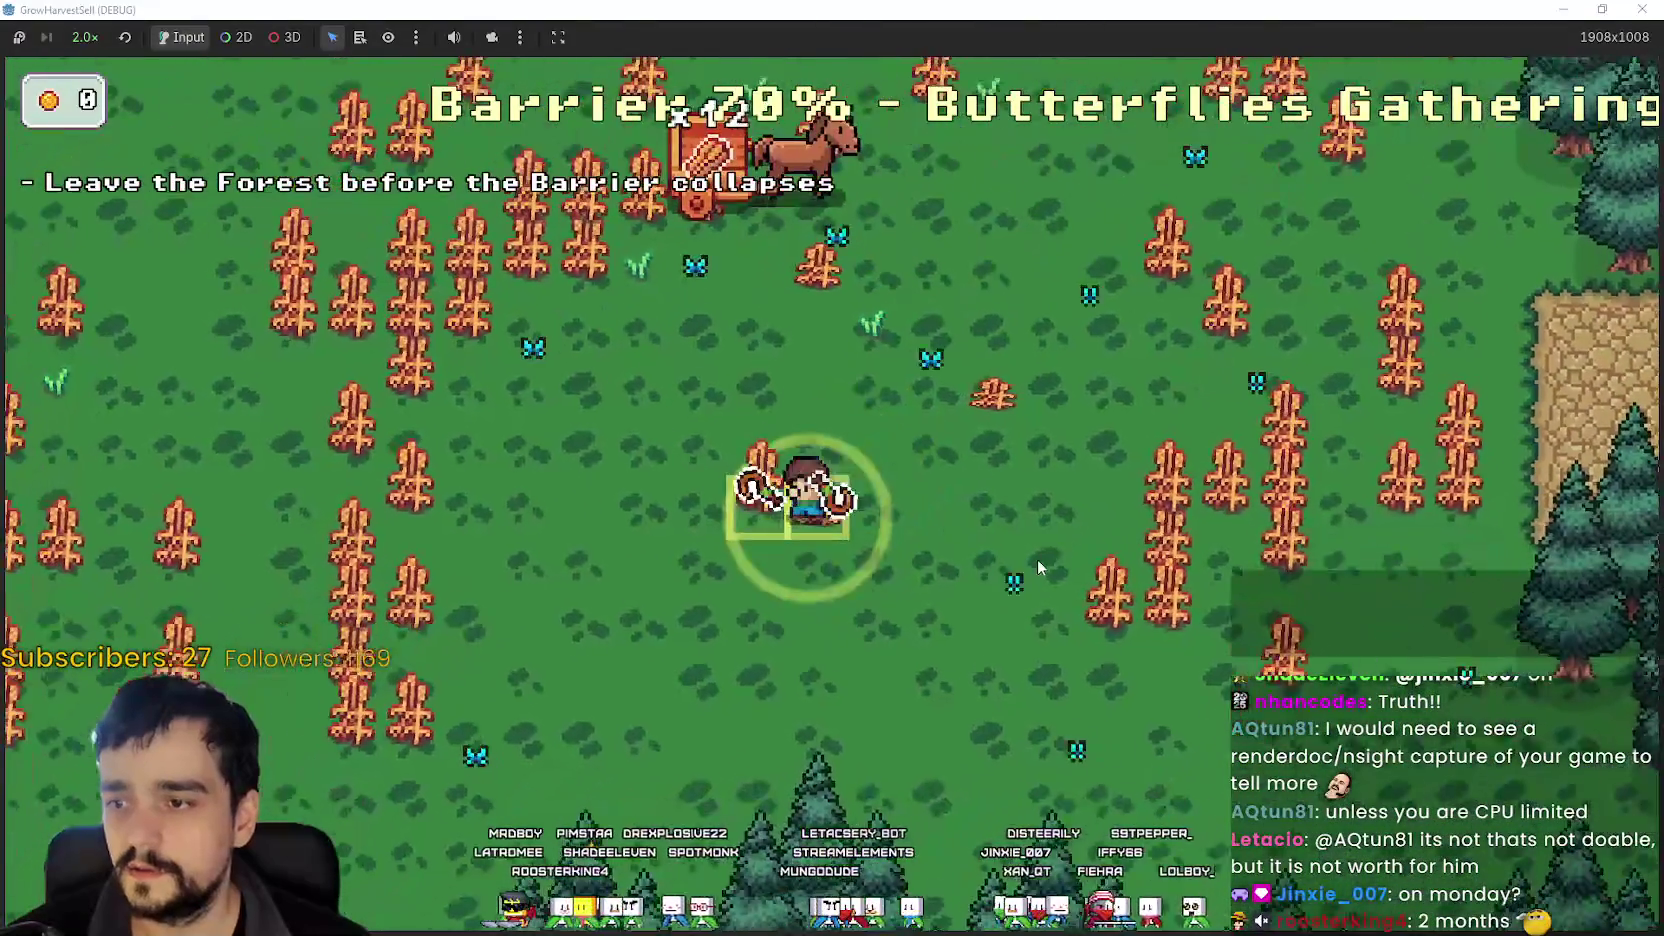
key(a)
key(w)
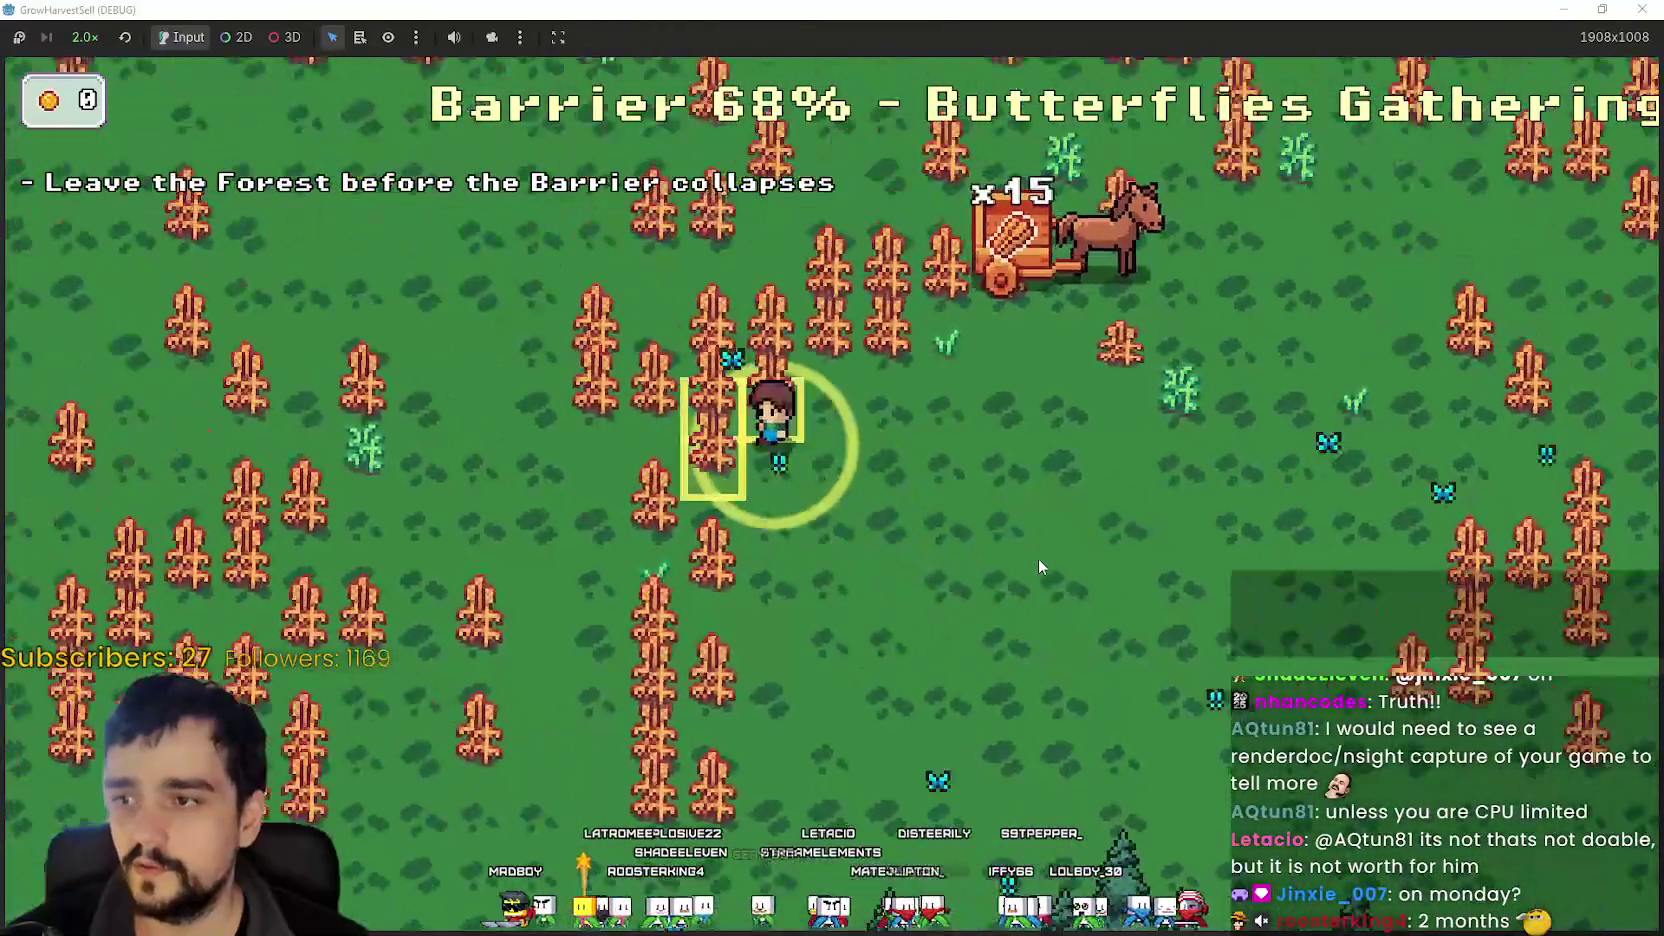
key(a)
key(s)
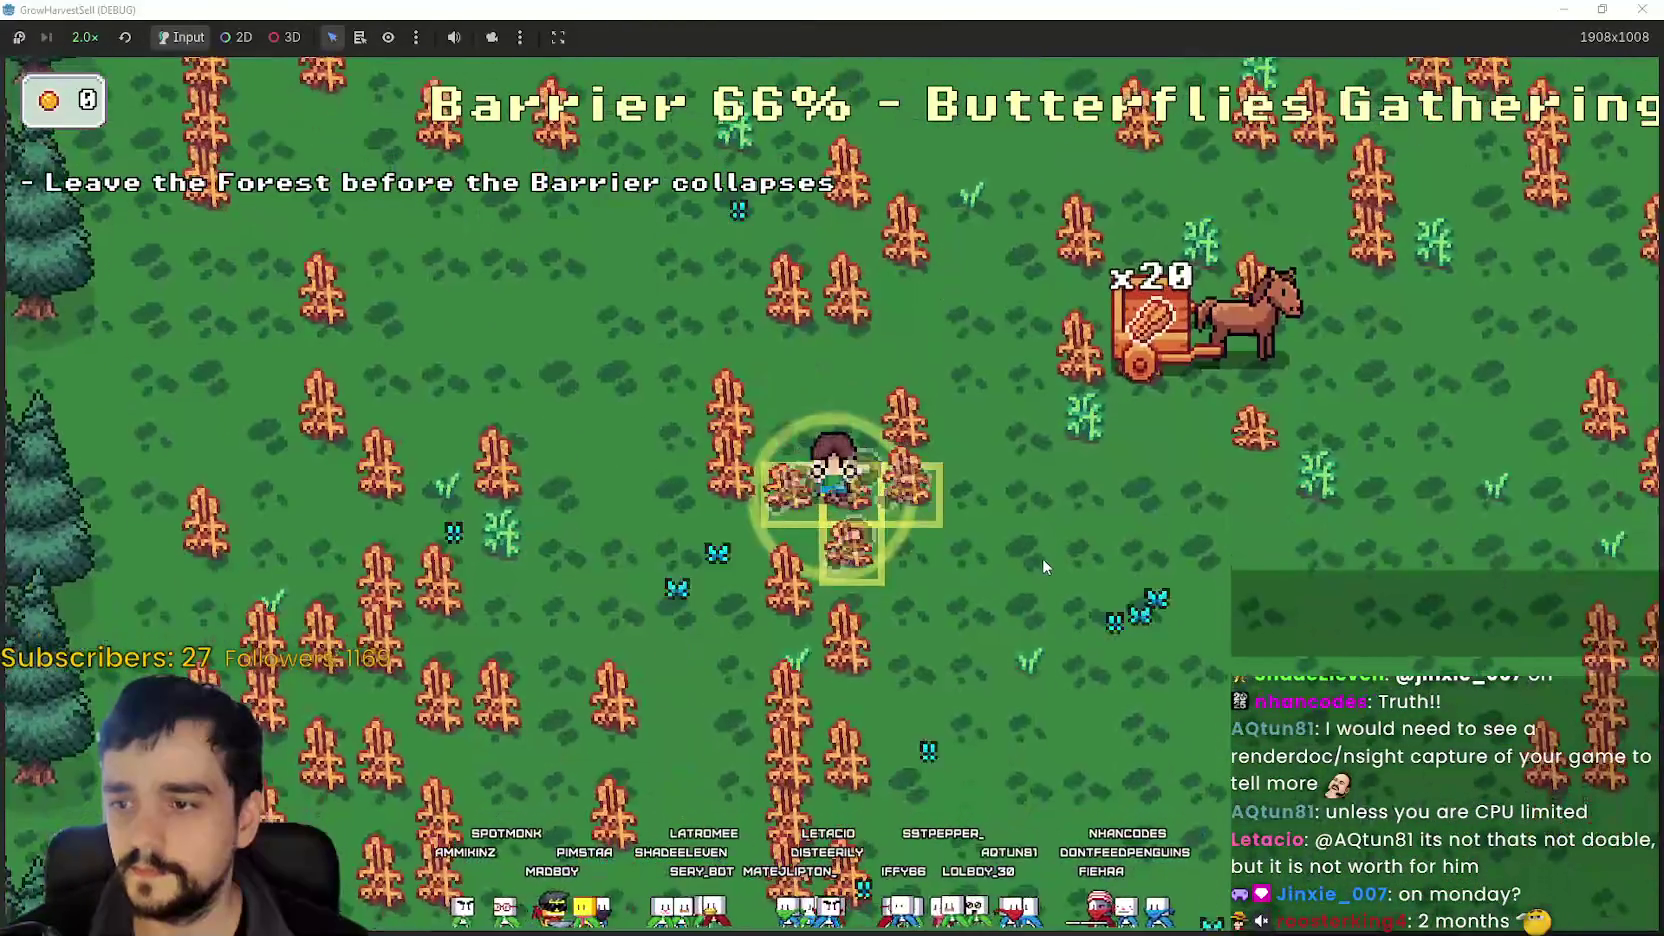
key(d)
key(s)
key(a)
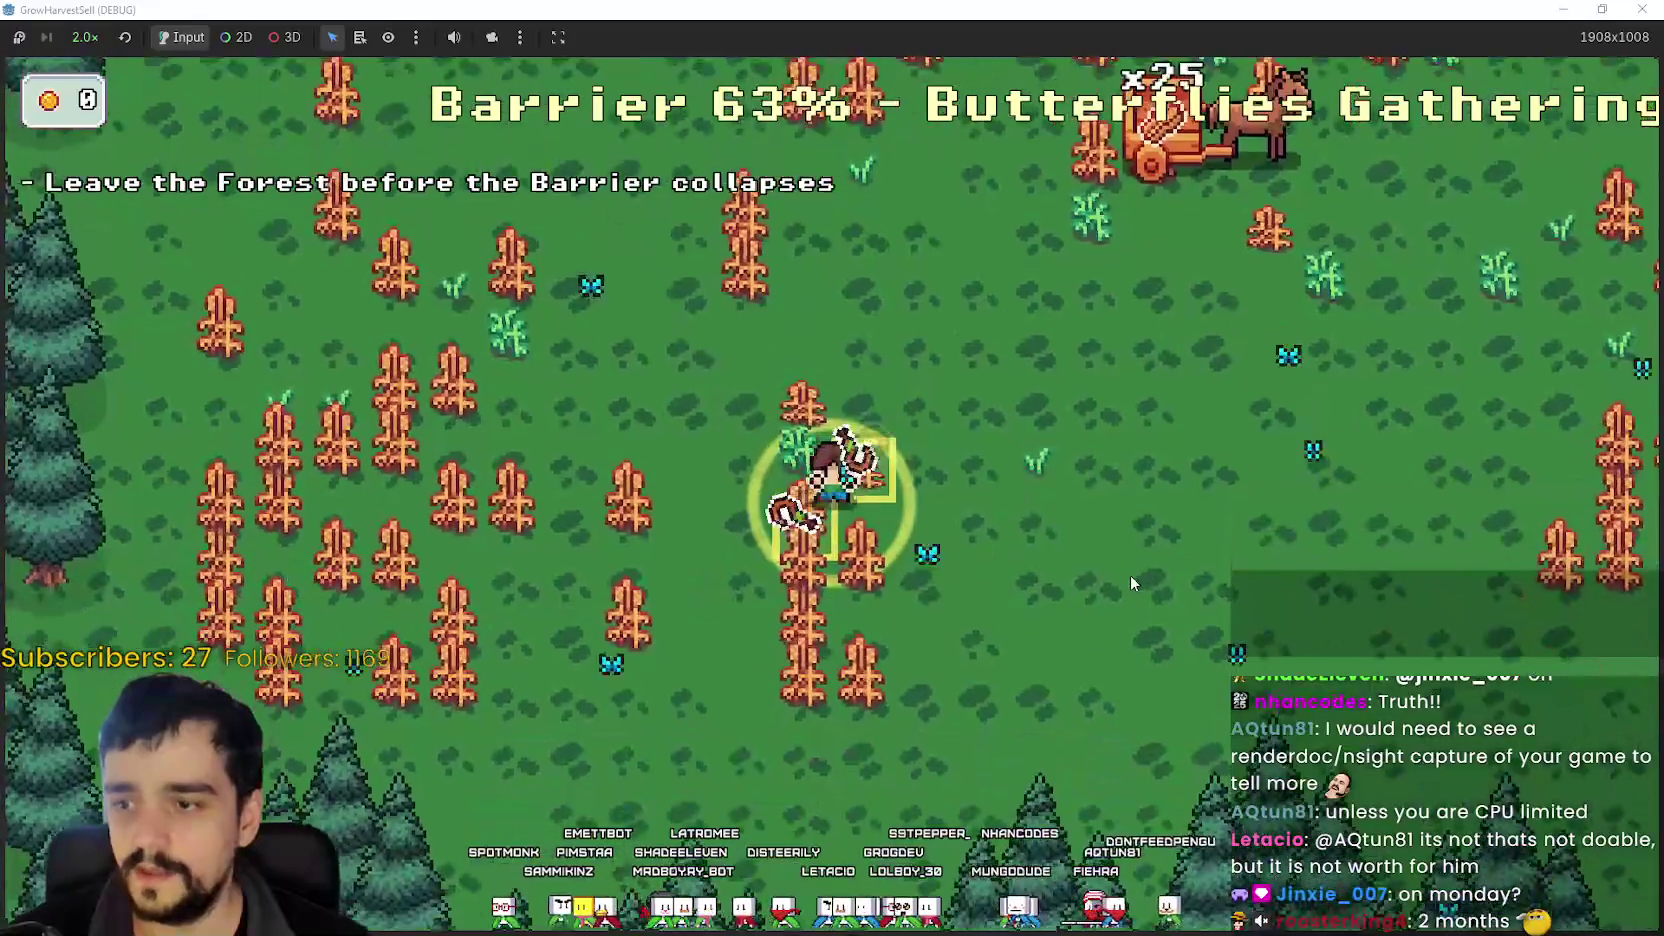
key(s)
key(d)
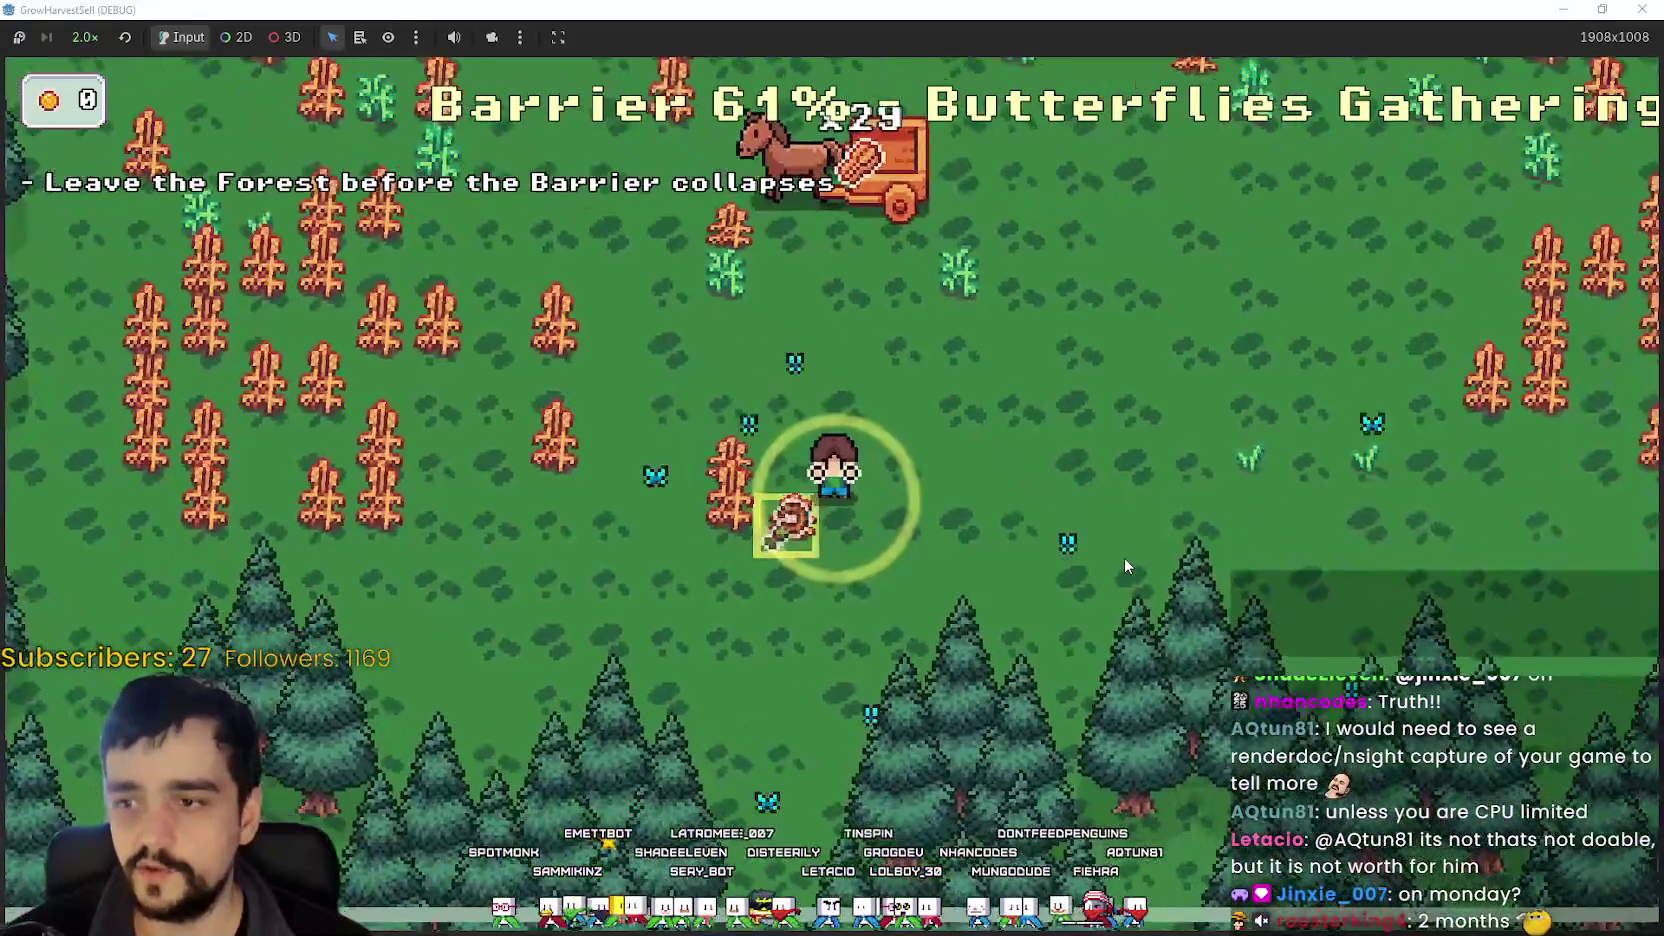
key(a)
key(d)
key(w)
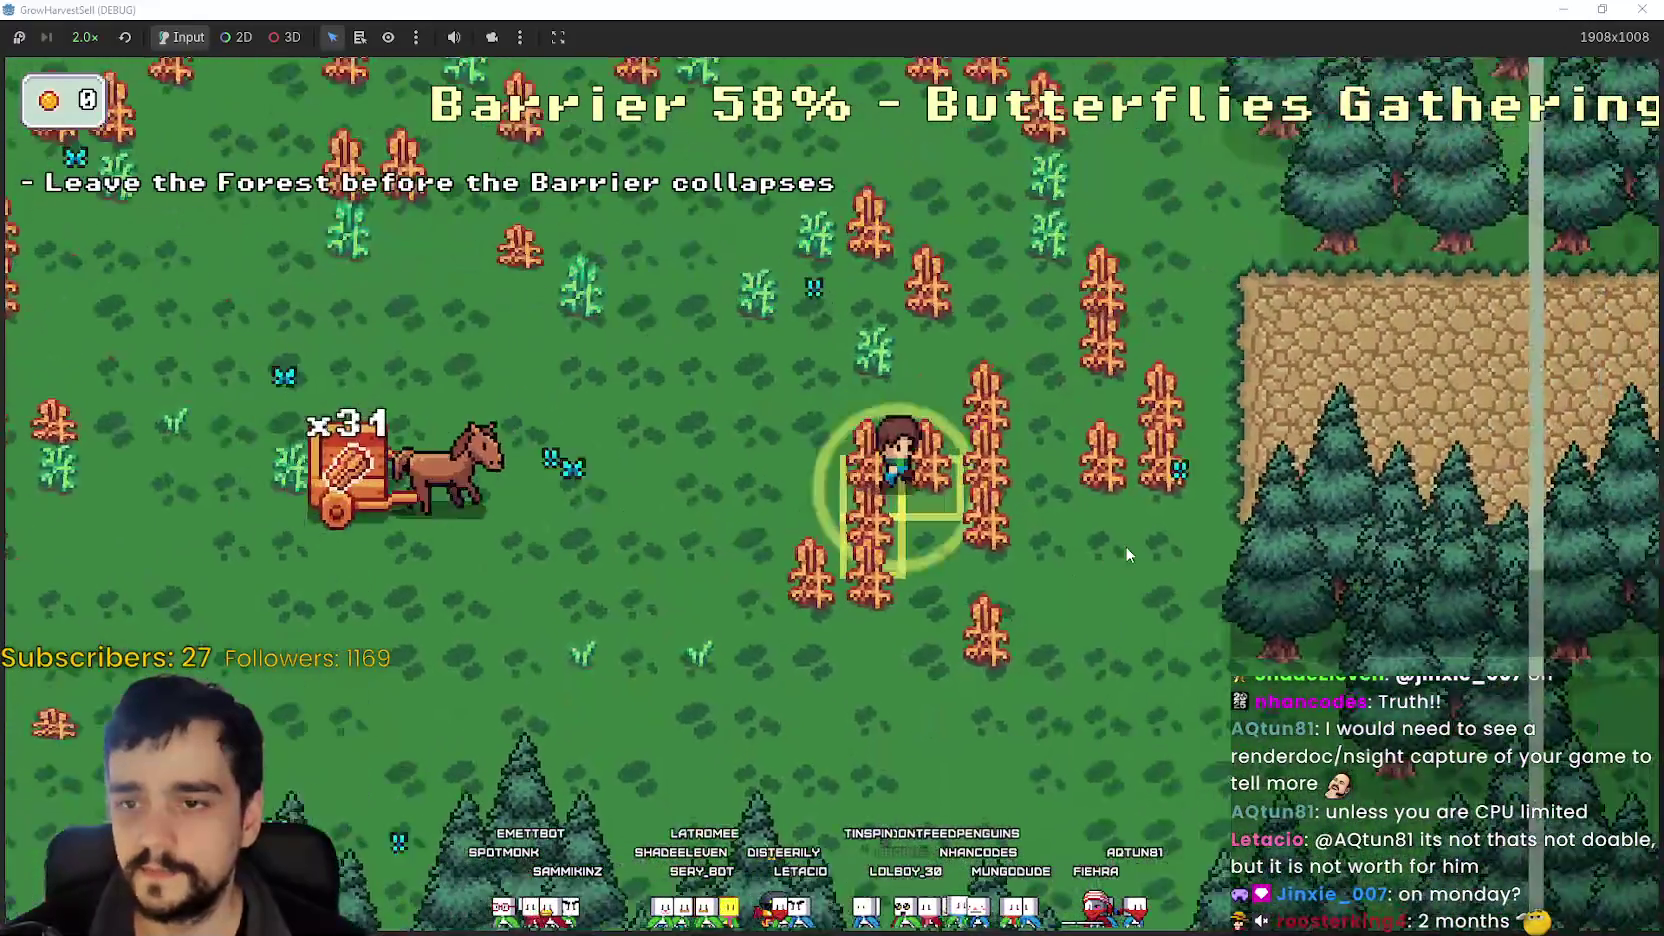
key(d)
key(s)
- Continue harvesting wheat by the cliff and along the forest edge, collecting dropped crops
key(w)
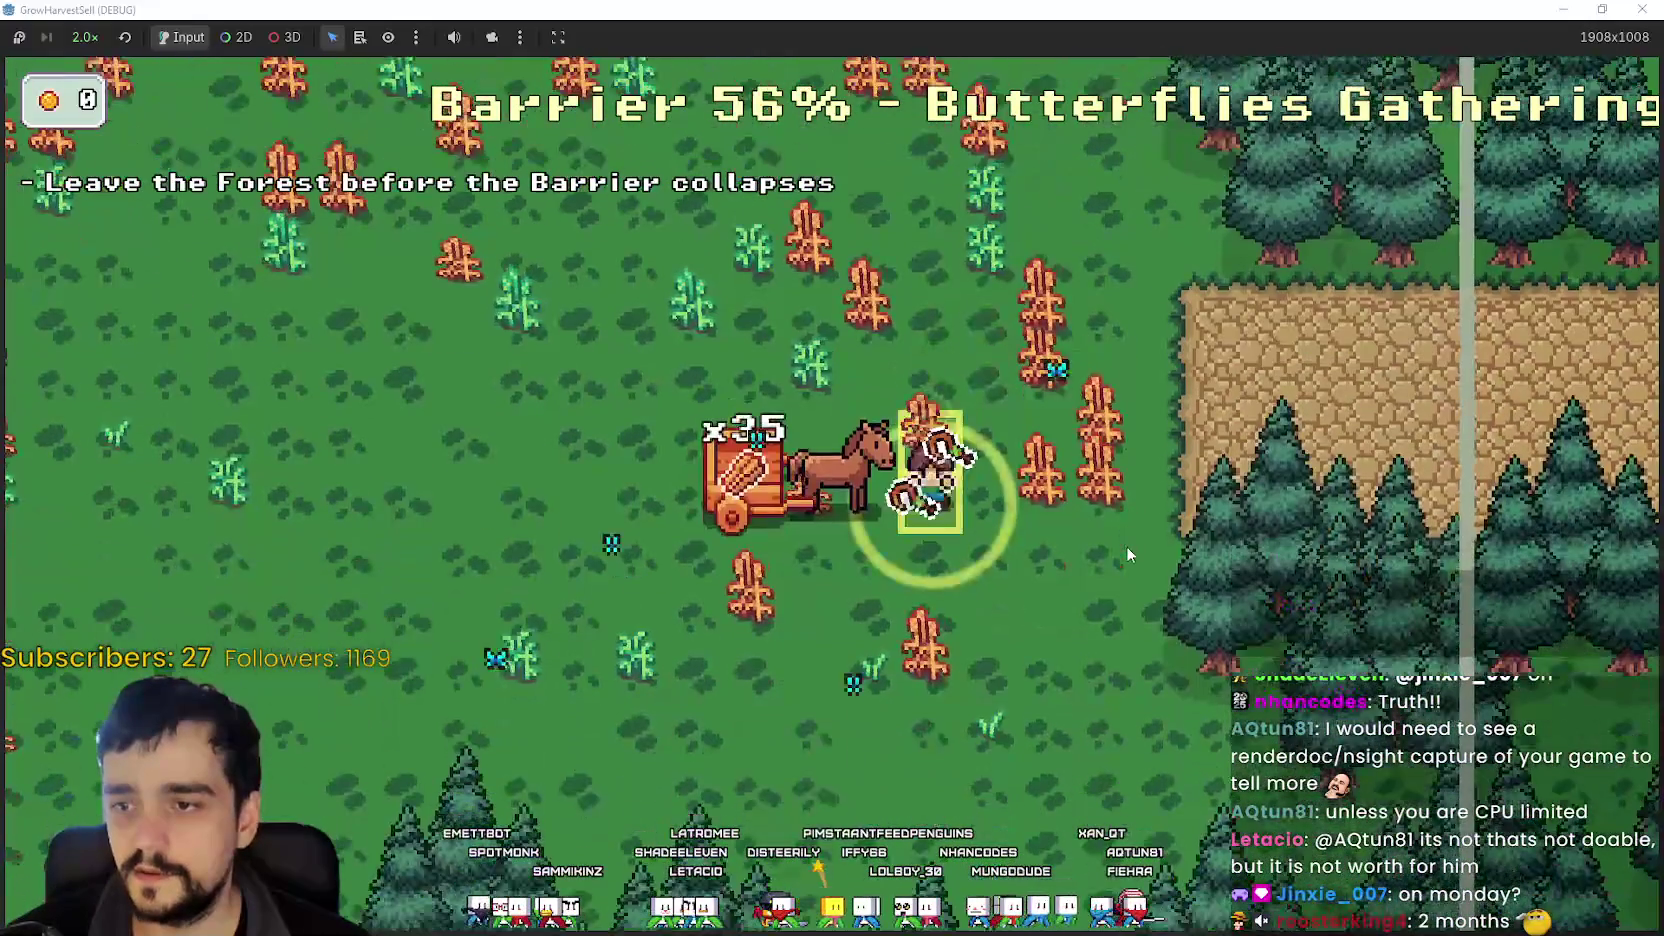
key(d)
key(w)
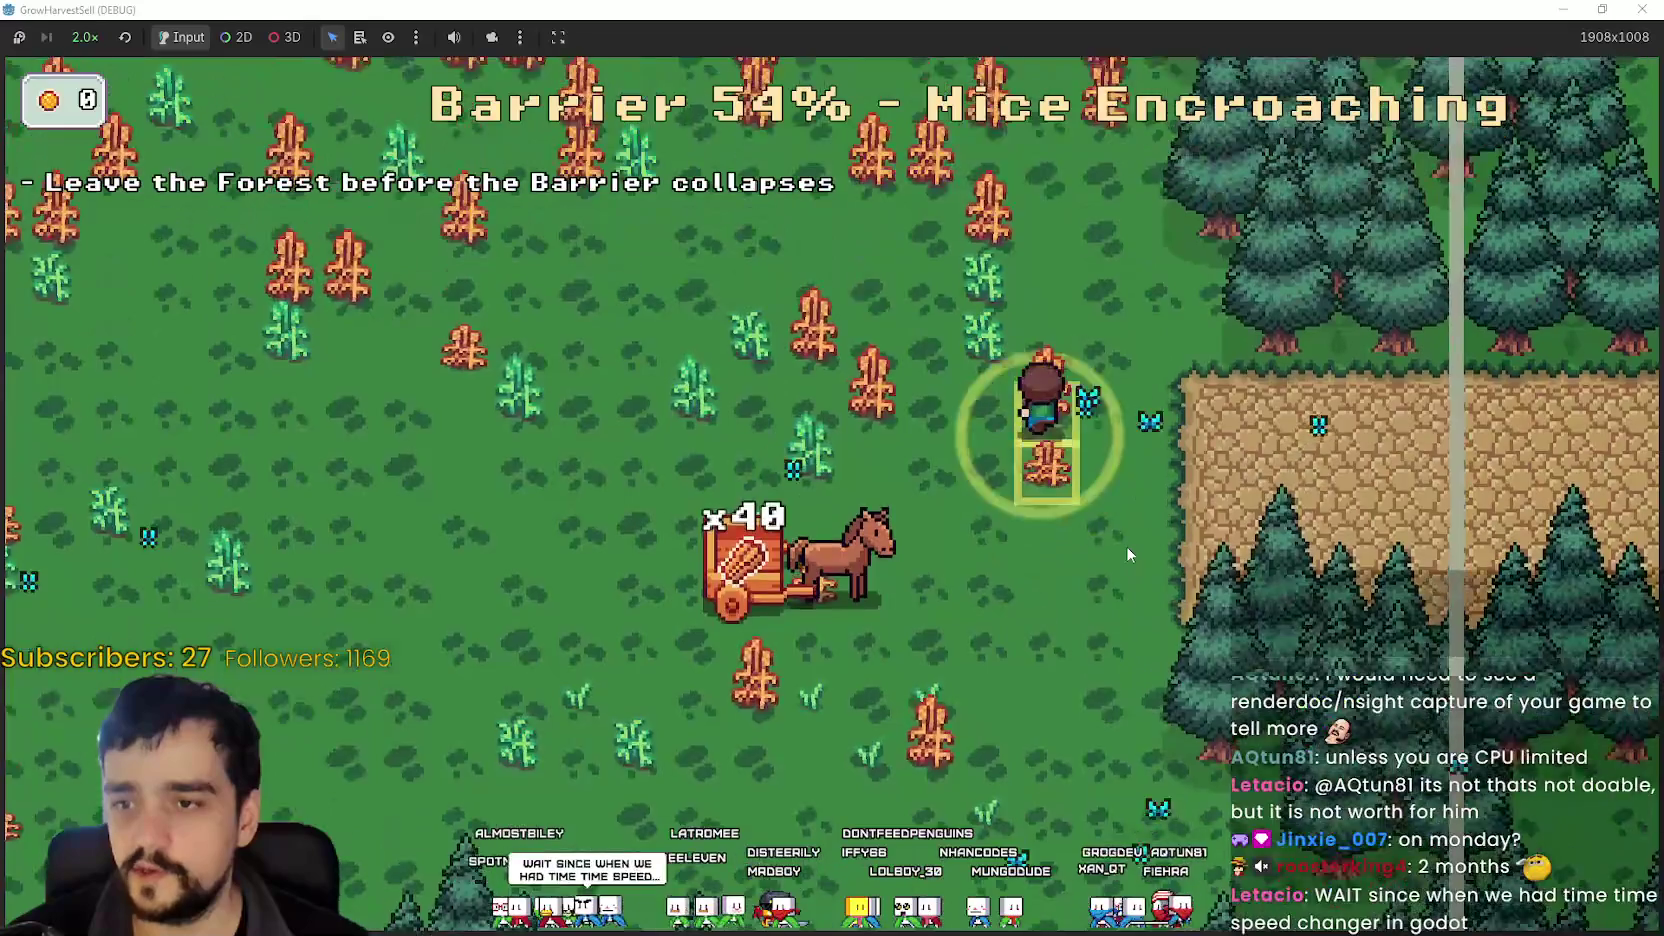
key(w)
key(a)
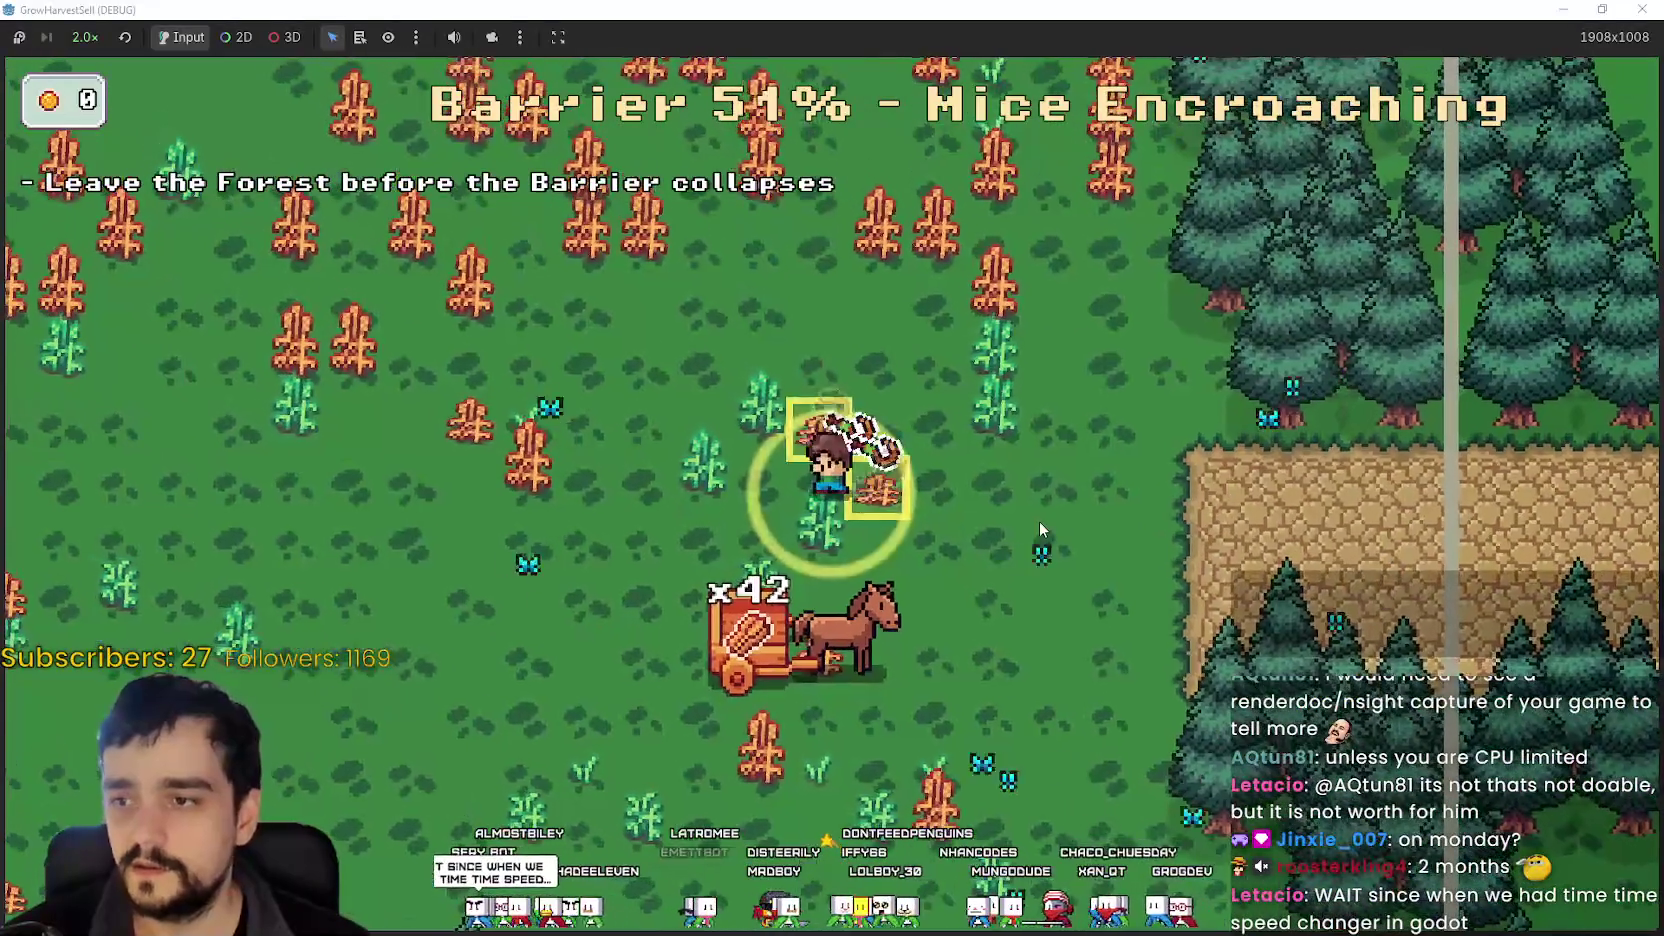
key(w)
key(a)
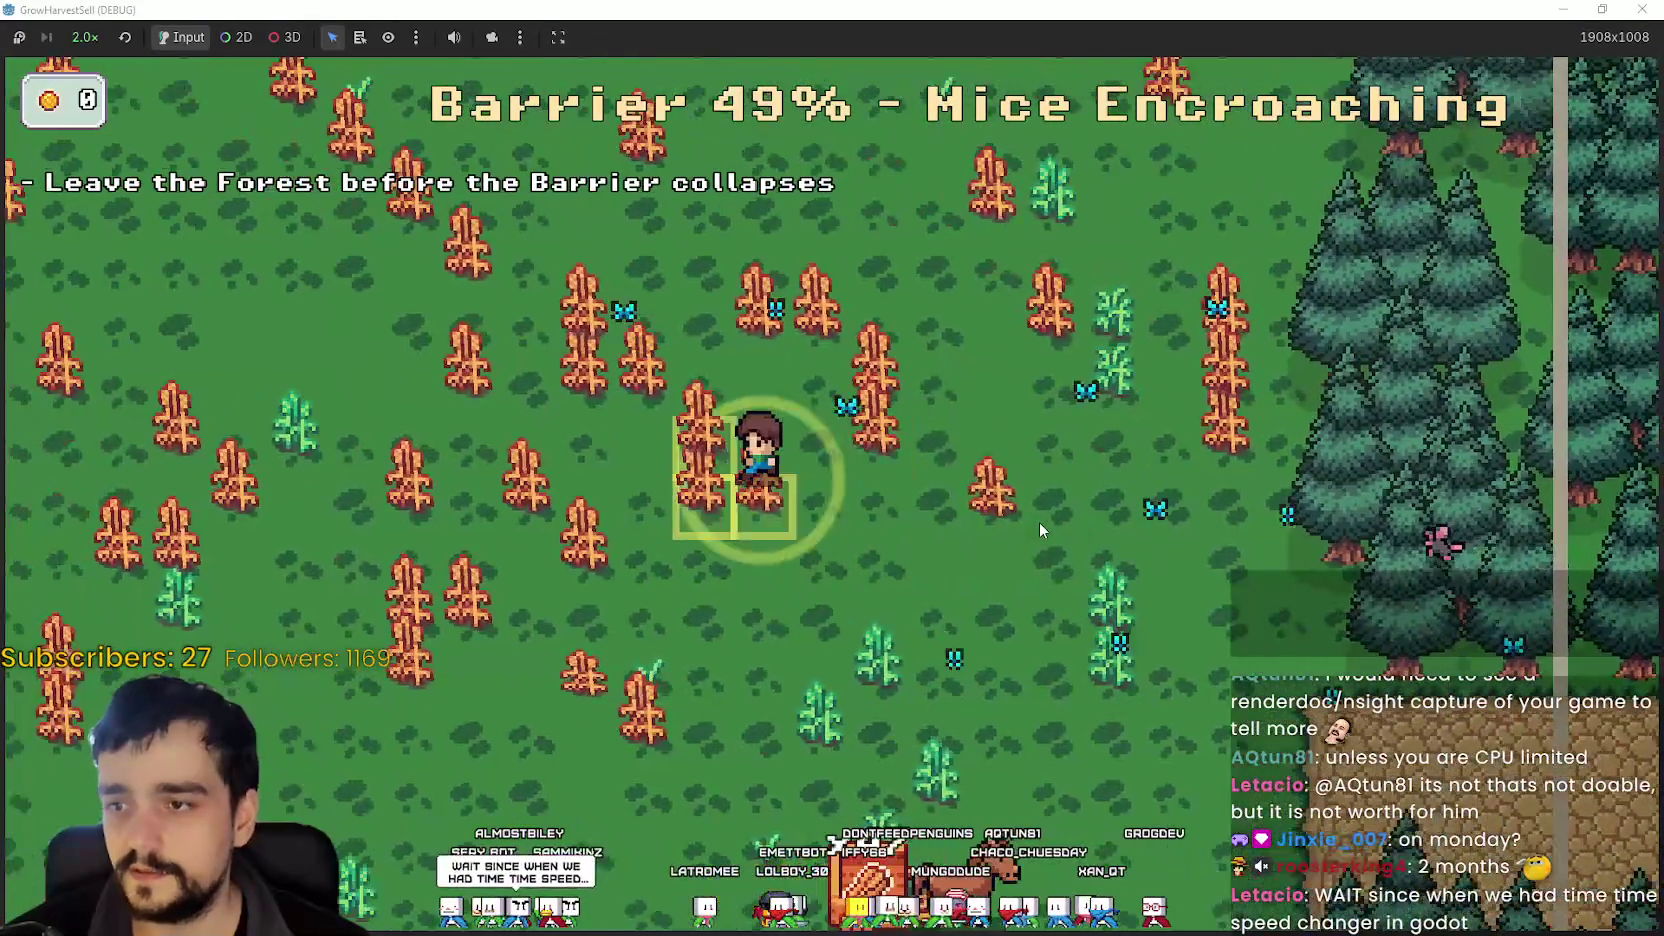
key(a)
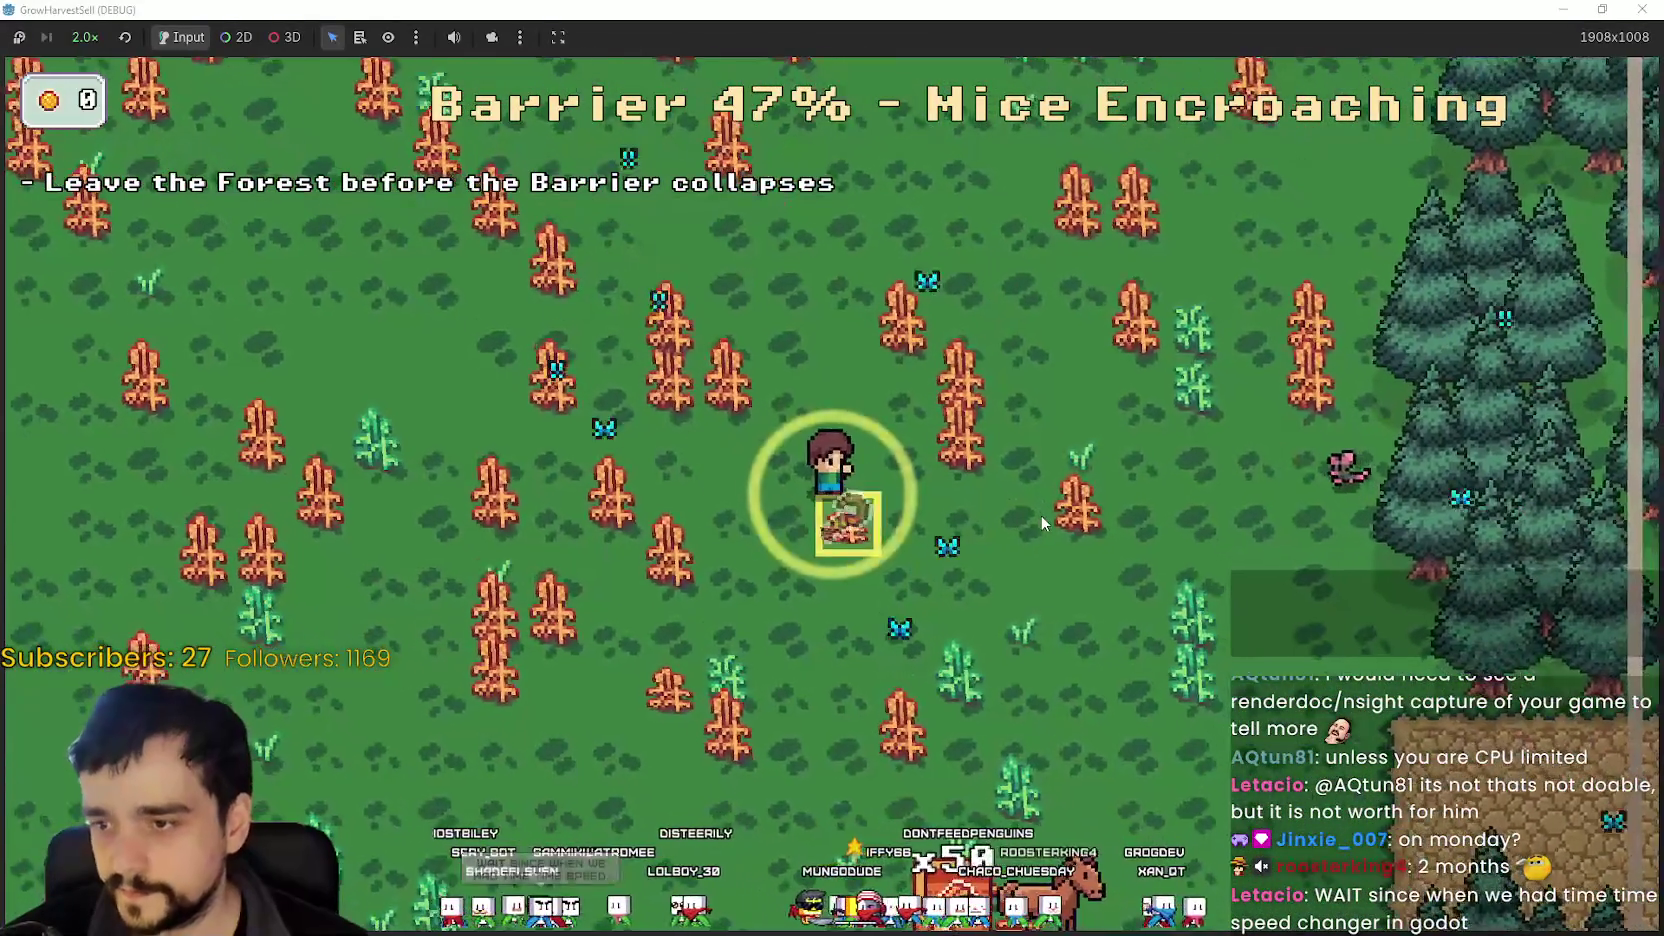
key(a)
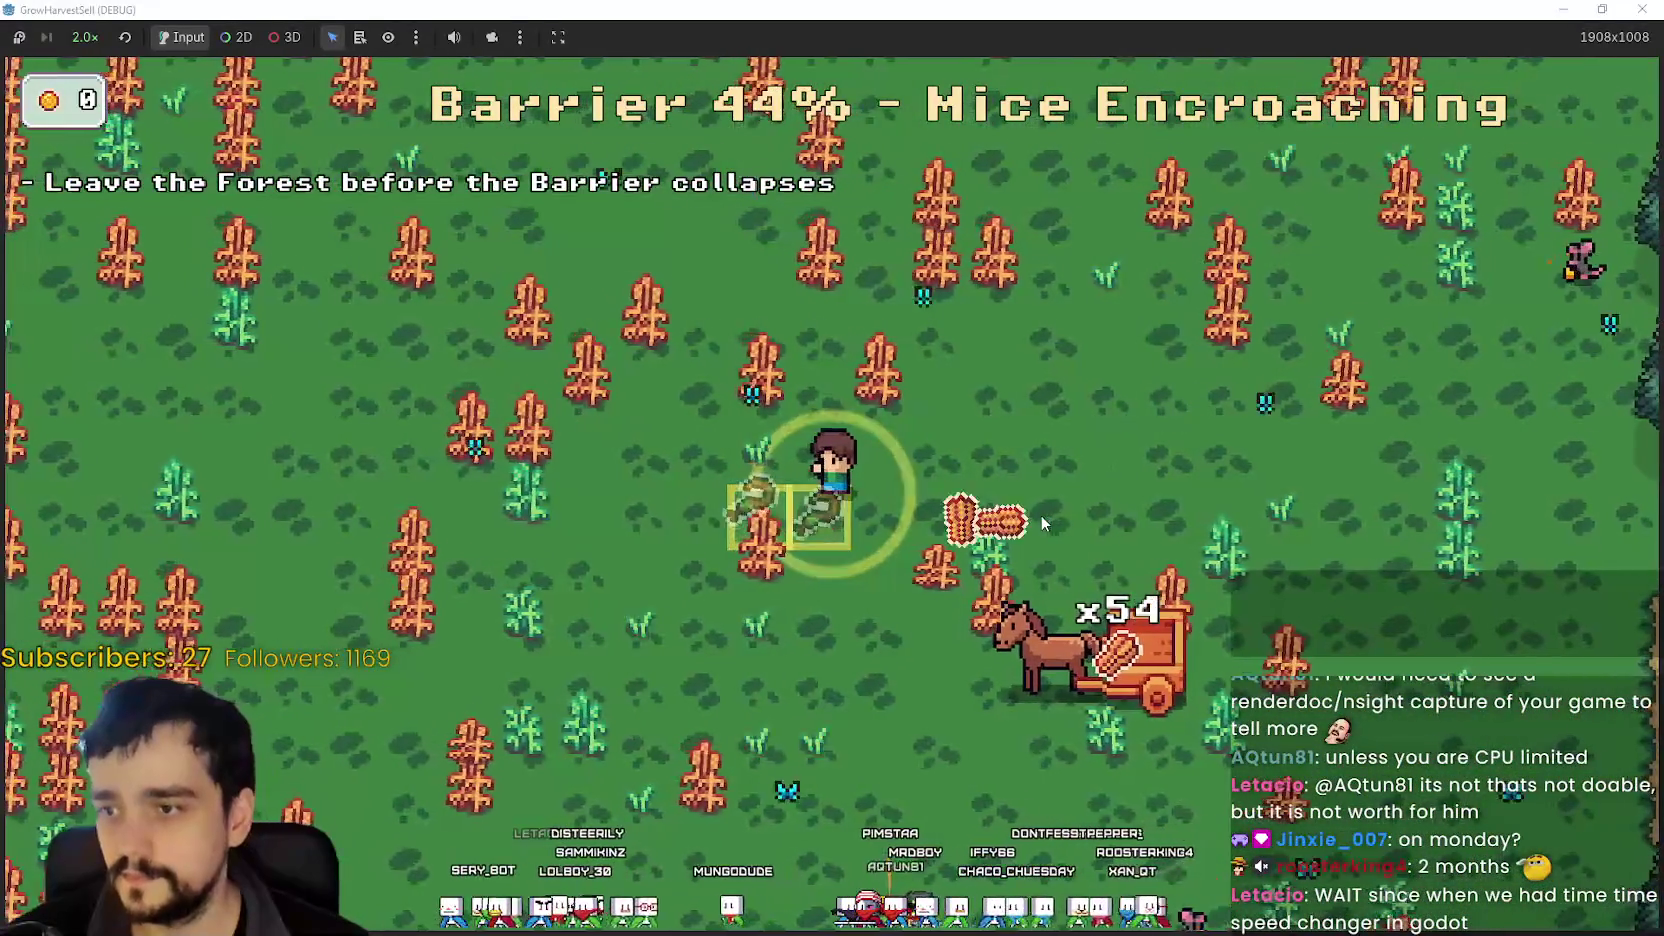
key(s)
key(a)
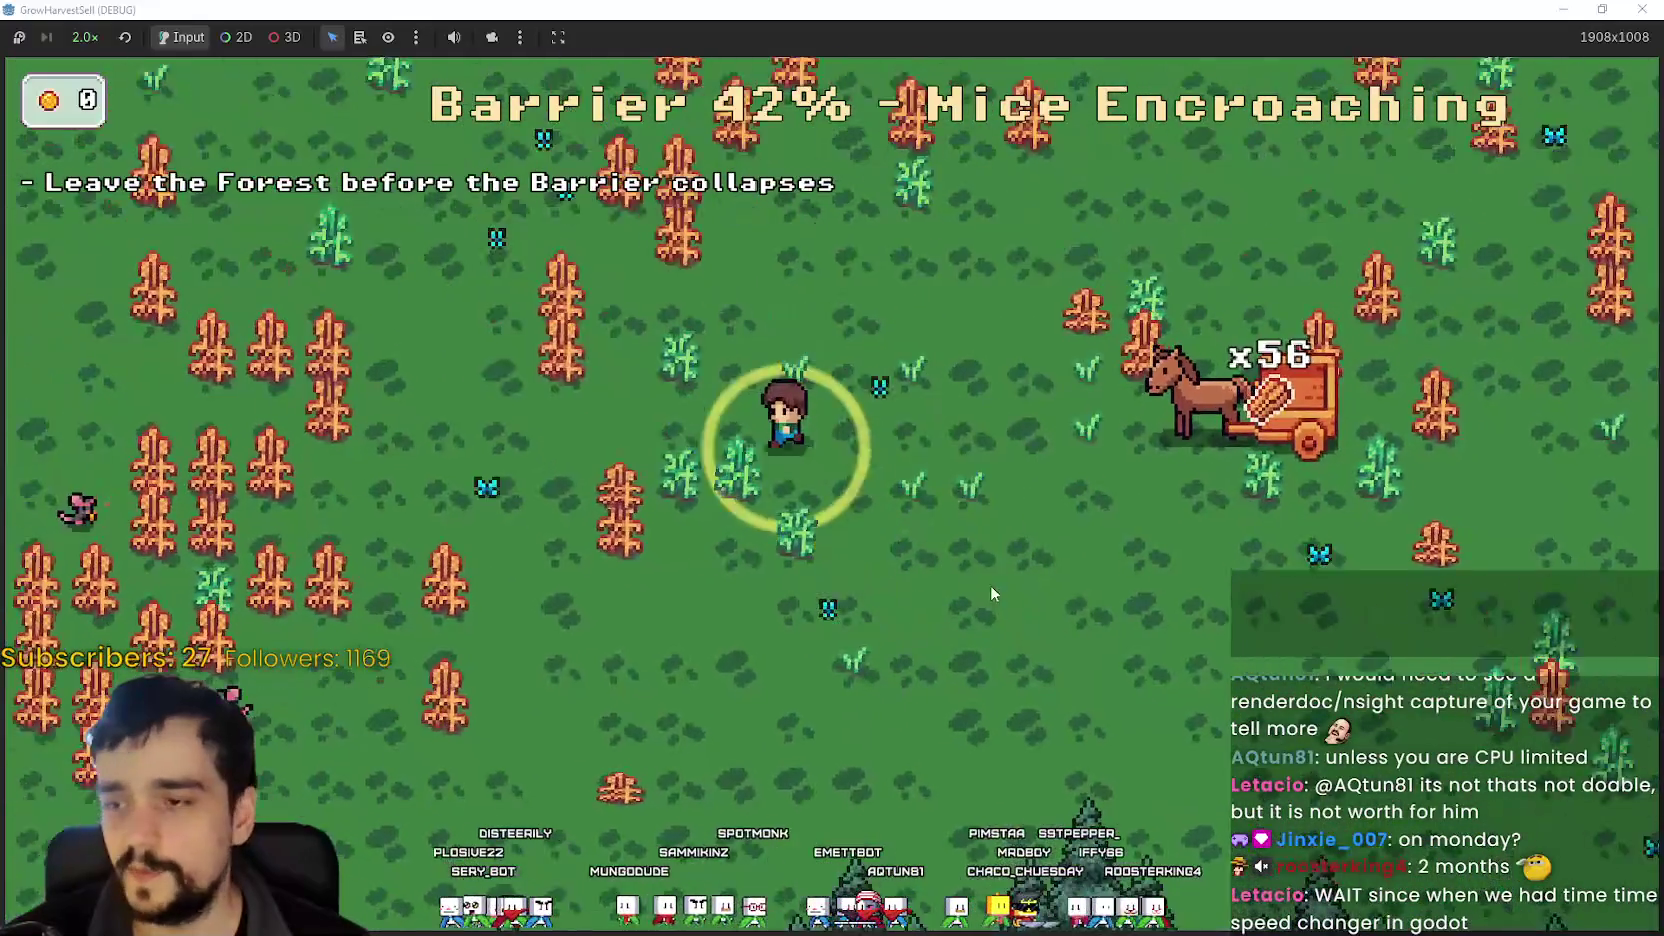
key(s)
key(a)
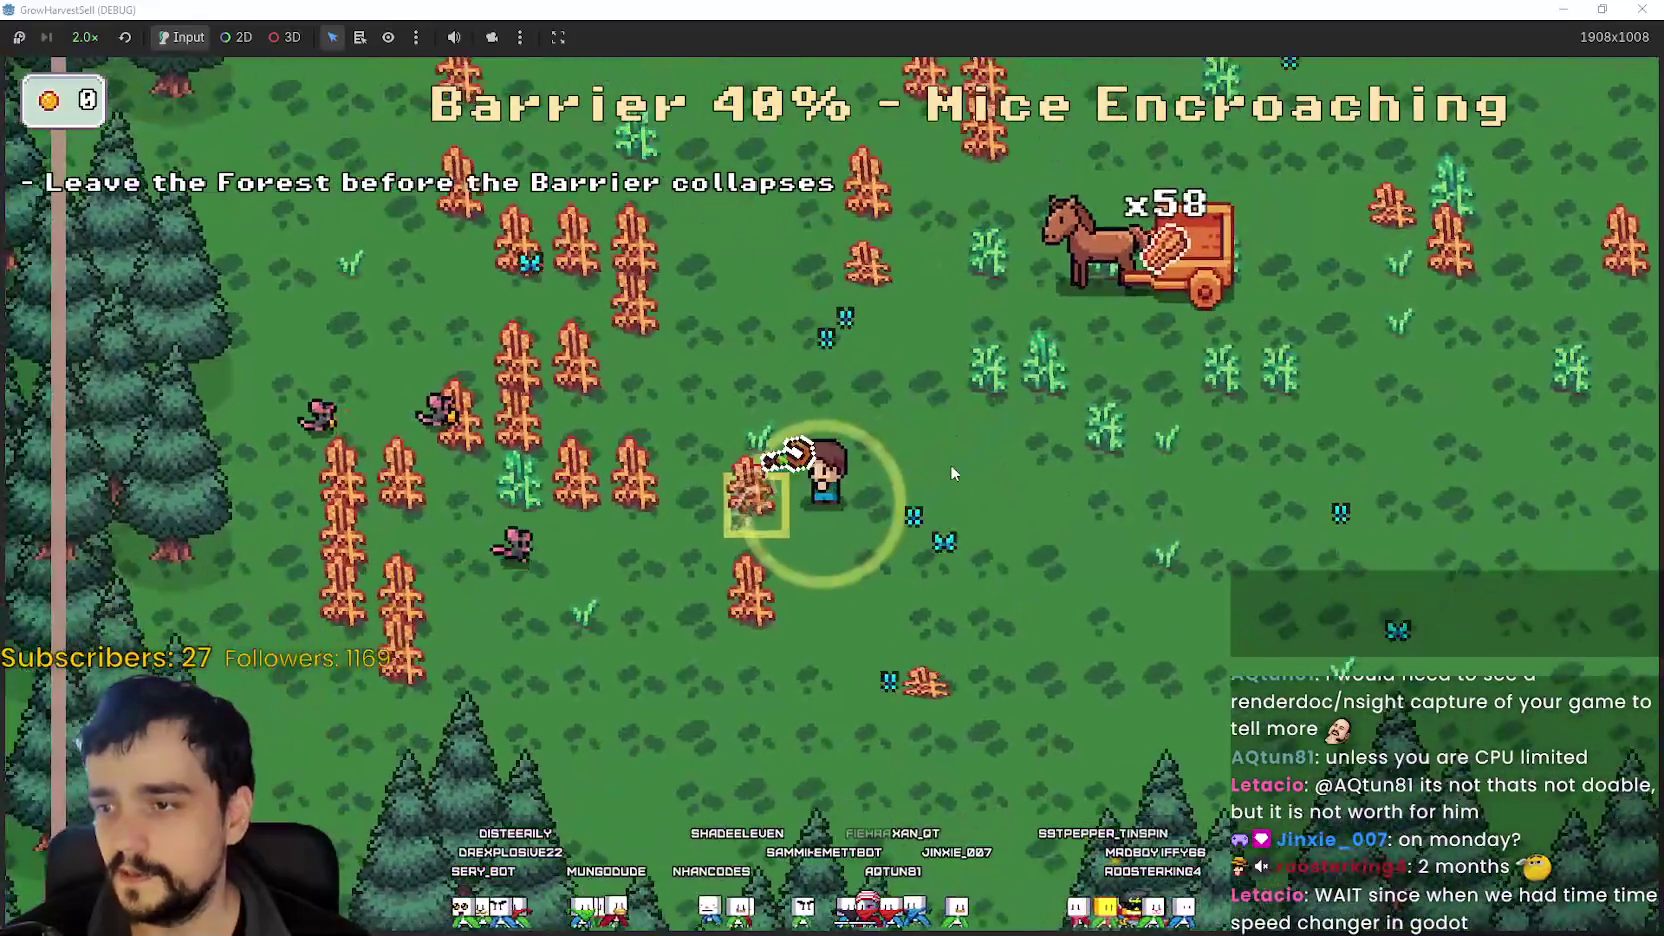
key(a)
key(w)
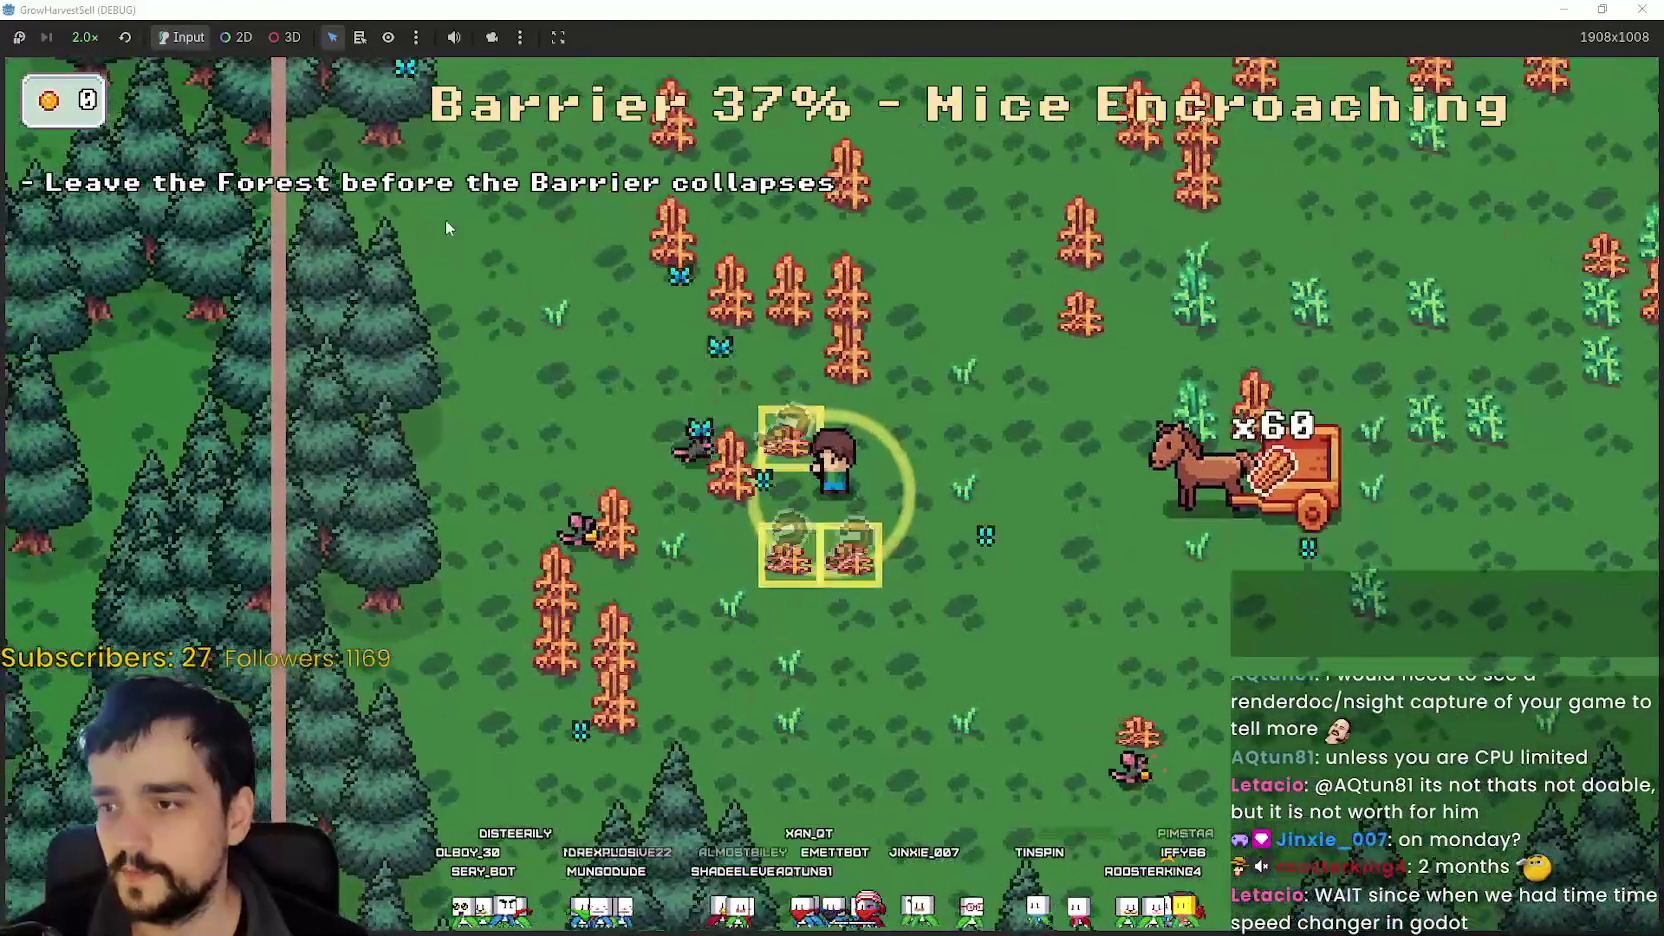
key(w)
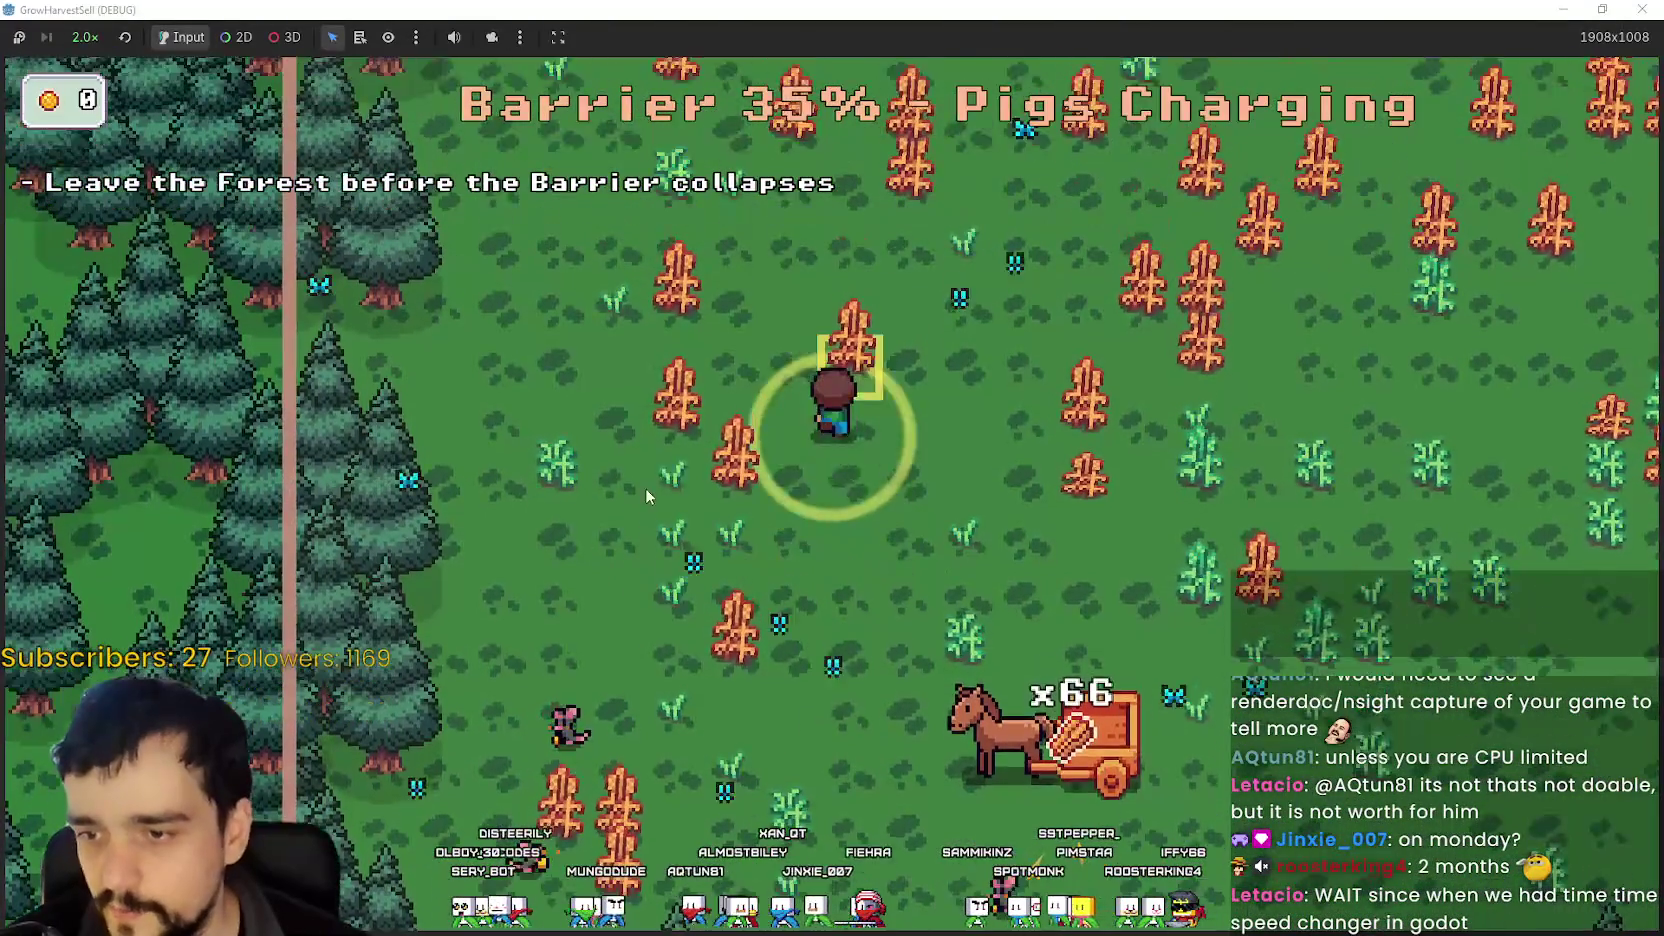
key(w)
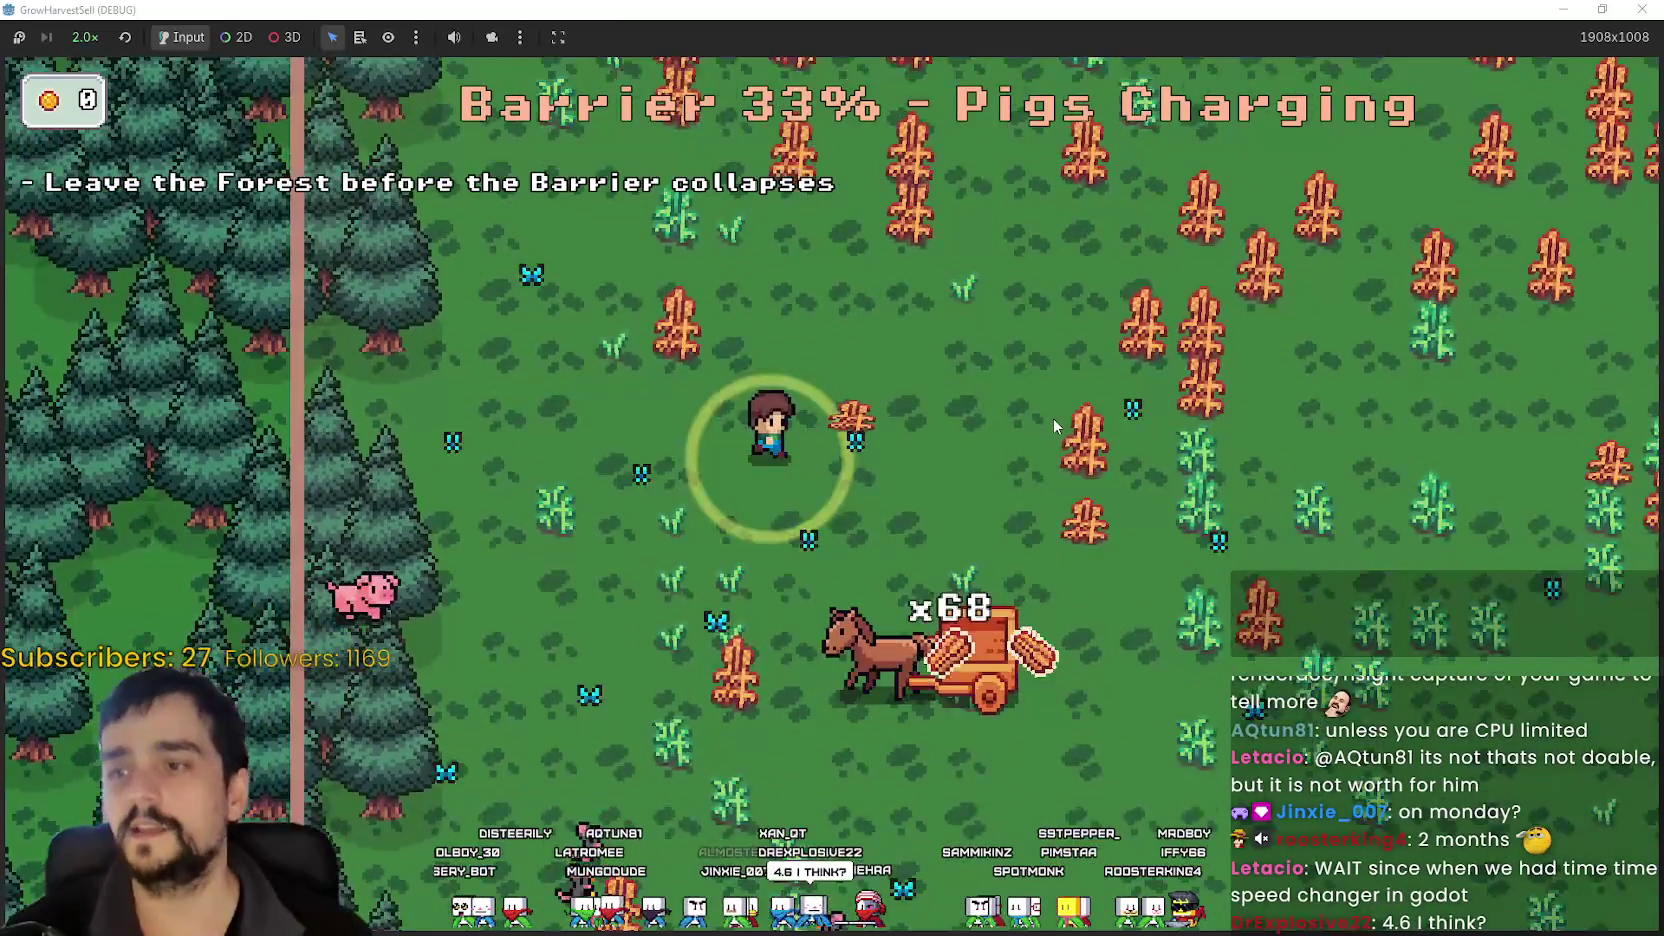
key(d)
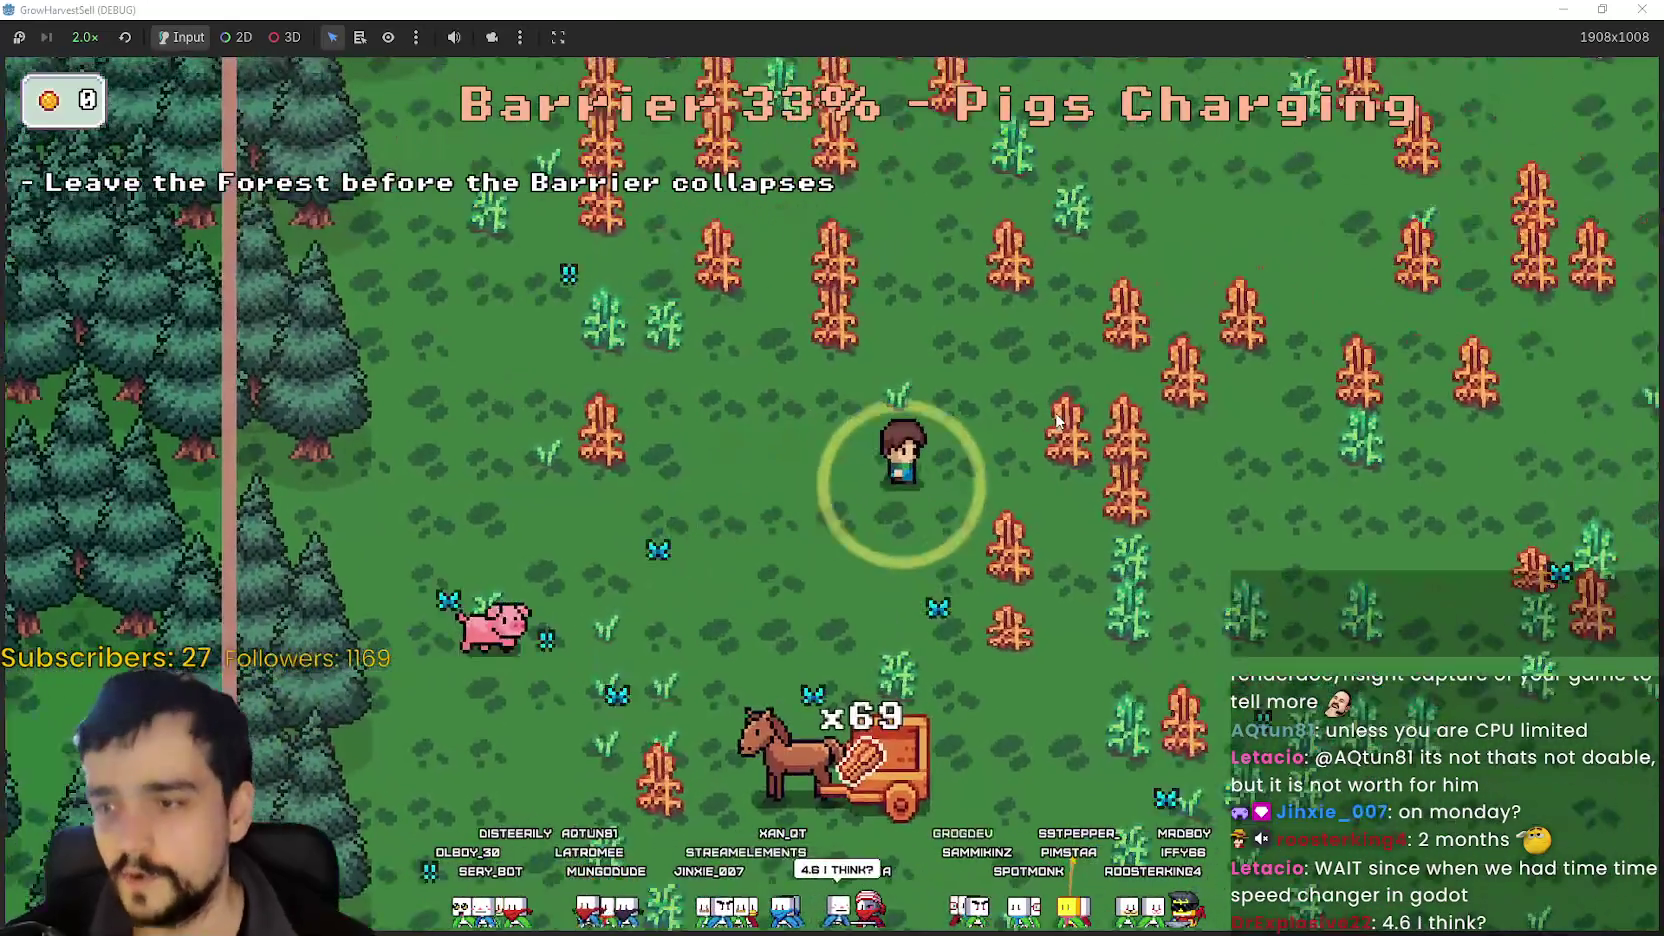
key(s)
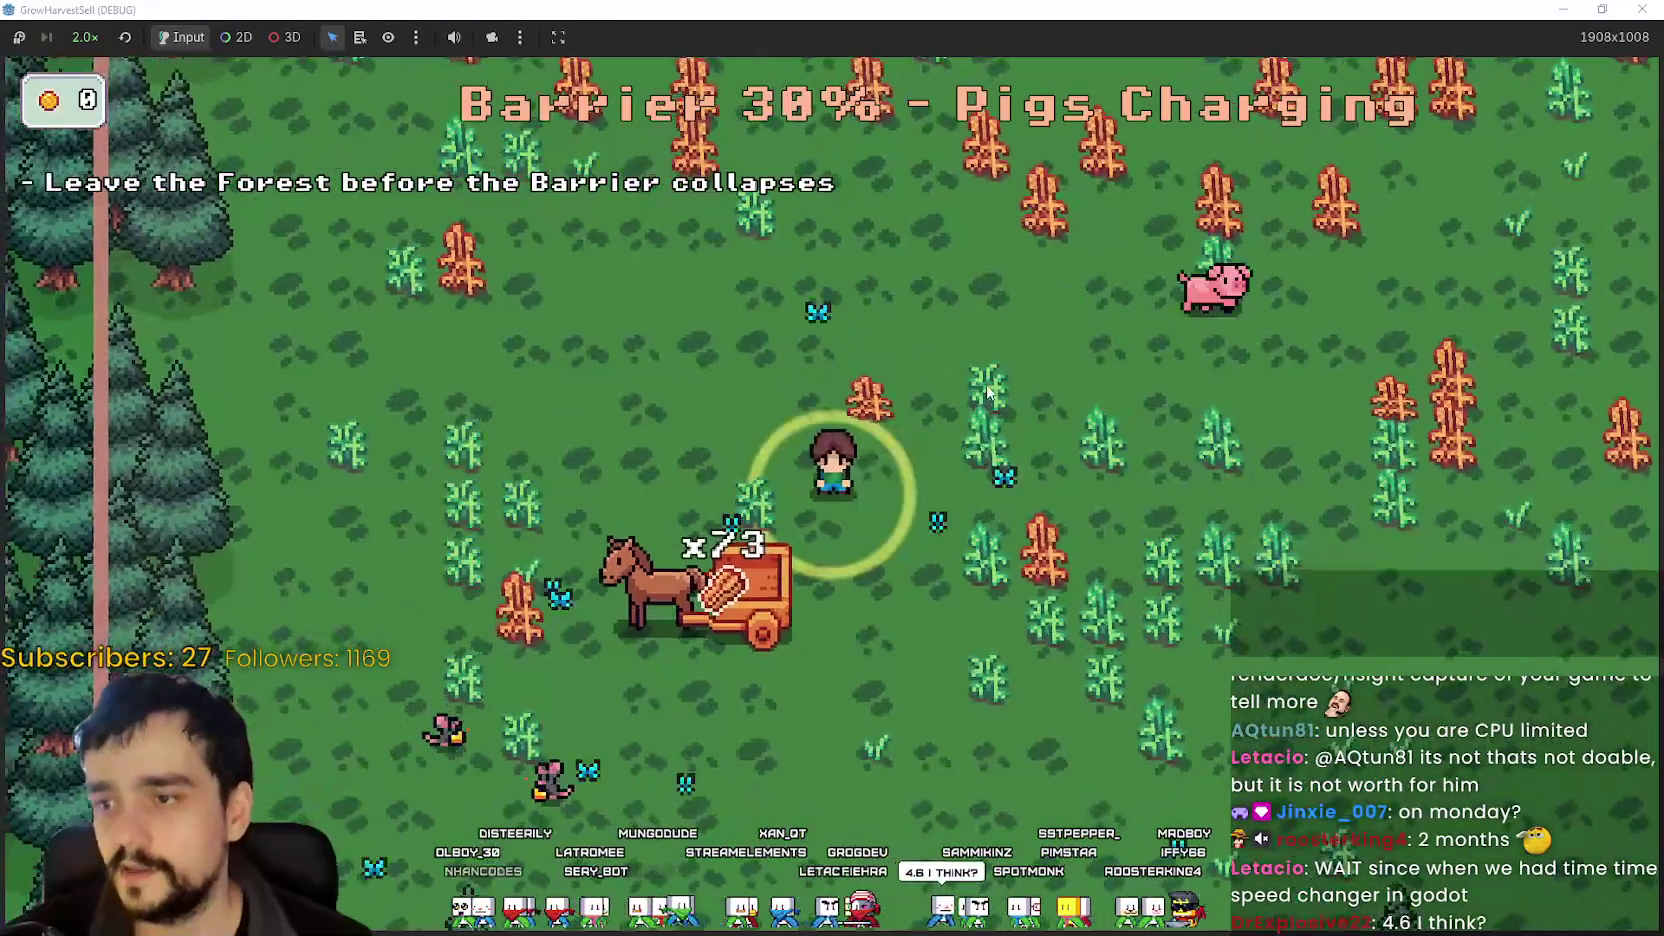
key(d)
key(w)
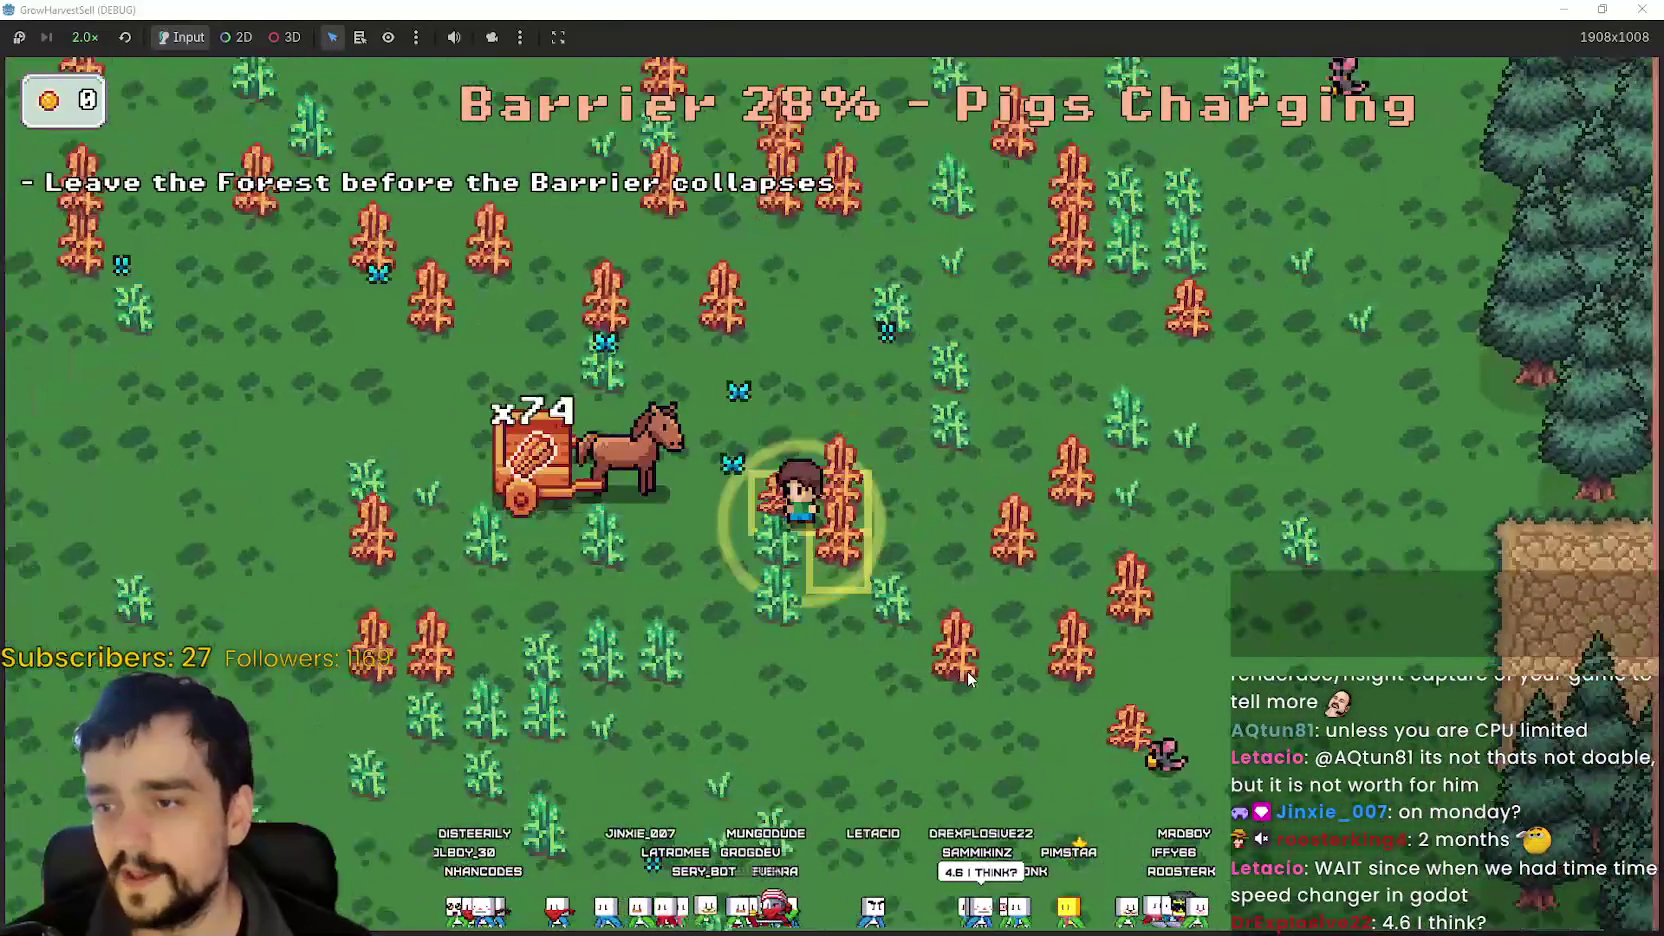
- Harvest the last wheat and walk past the cart into the forest exit
key(d)
key(s)
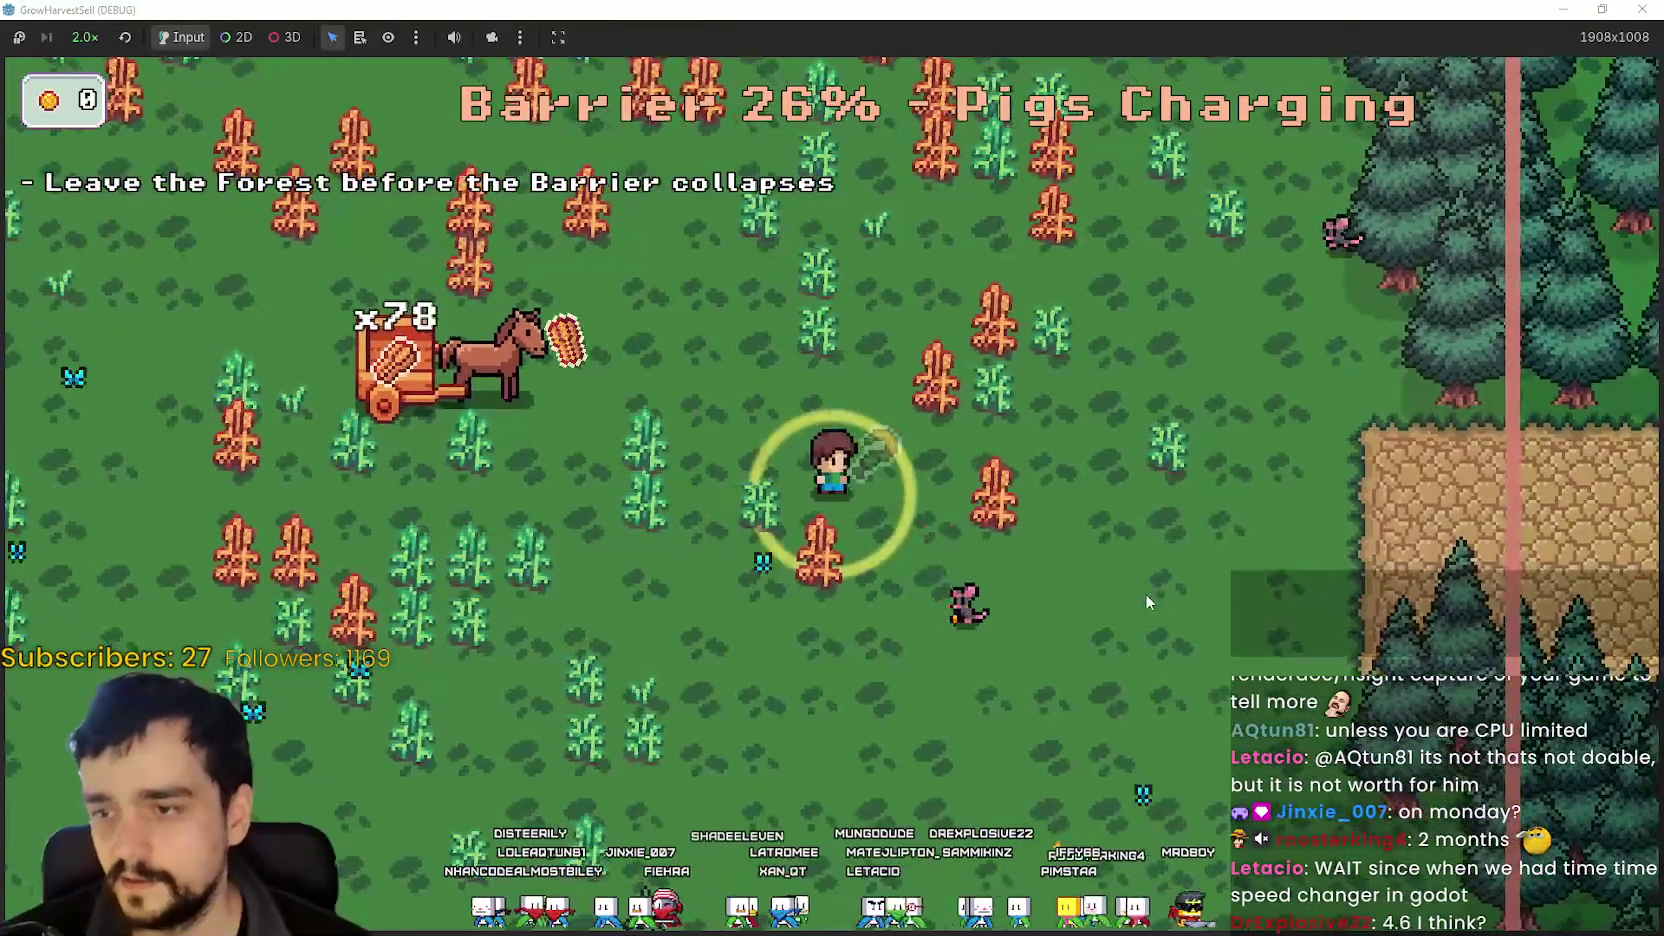
key(s)
key(a)
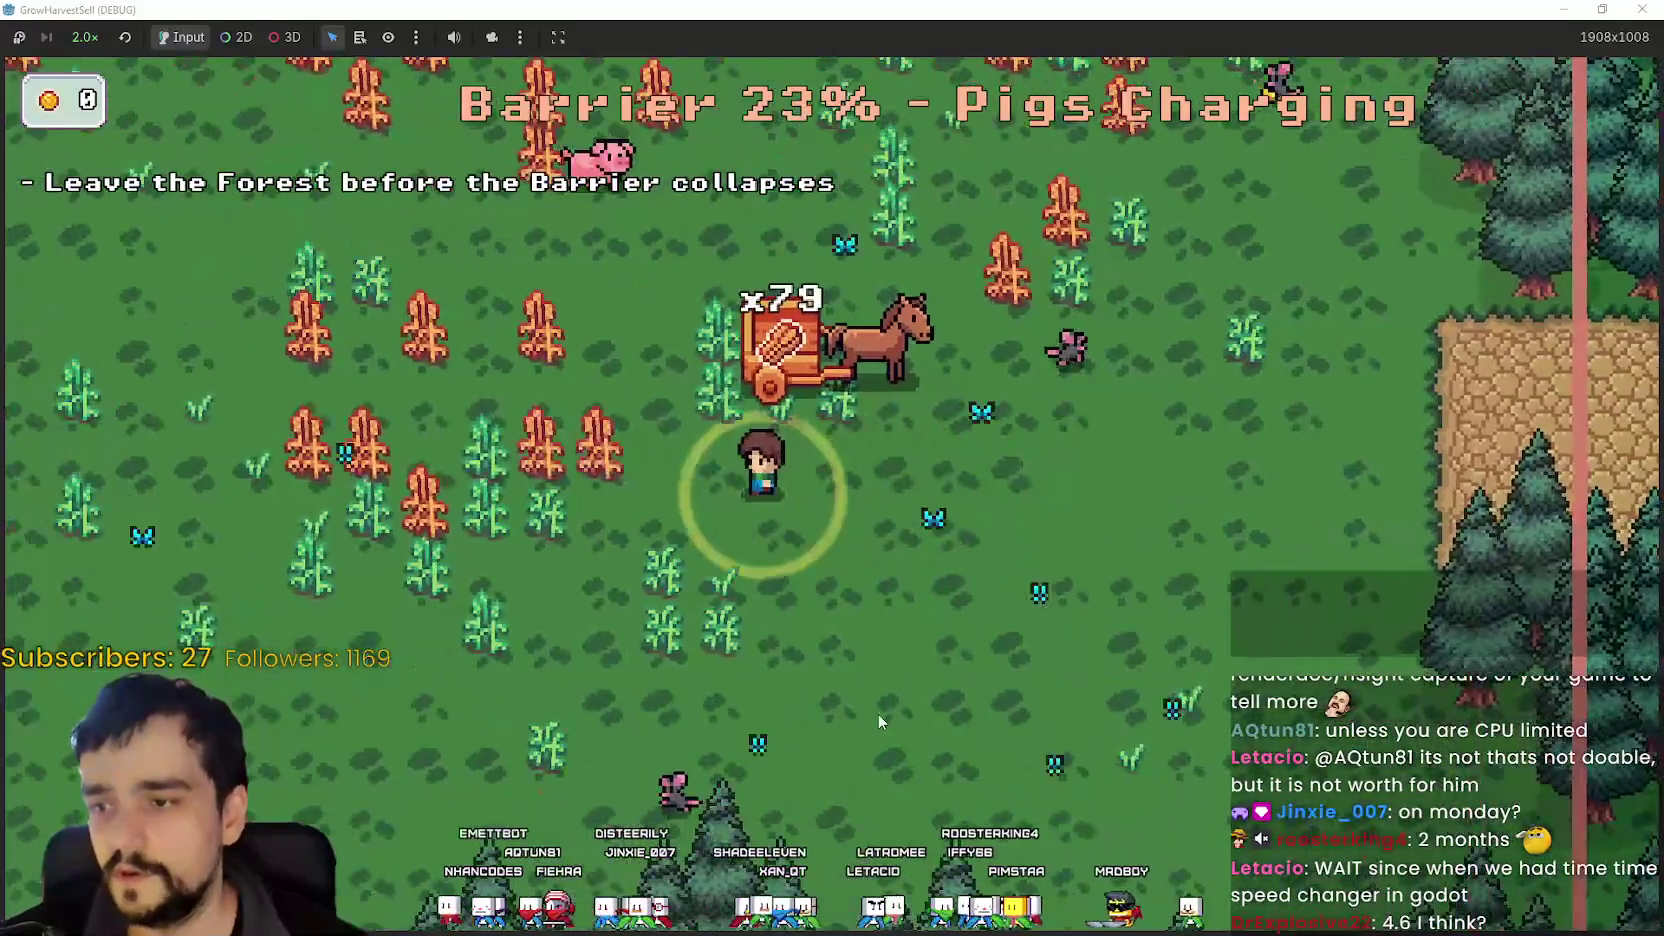
key(a)
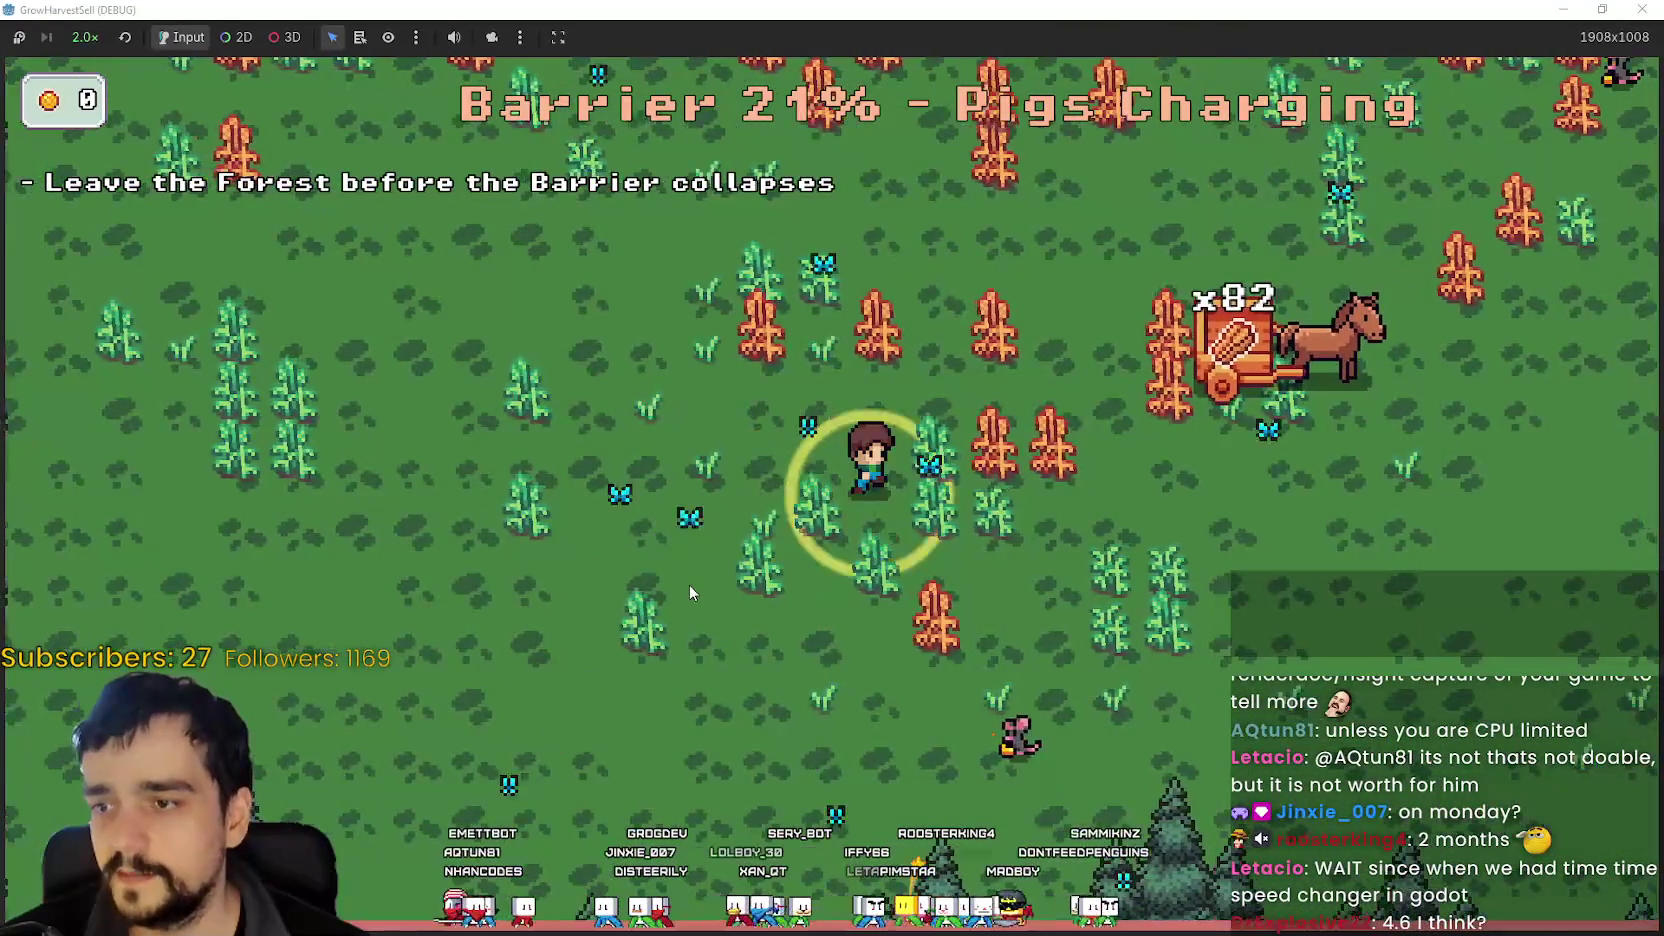
key(d)
key(w)
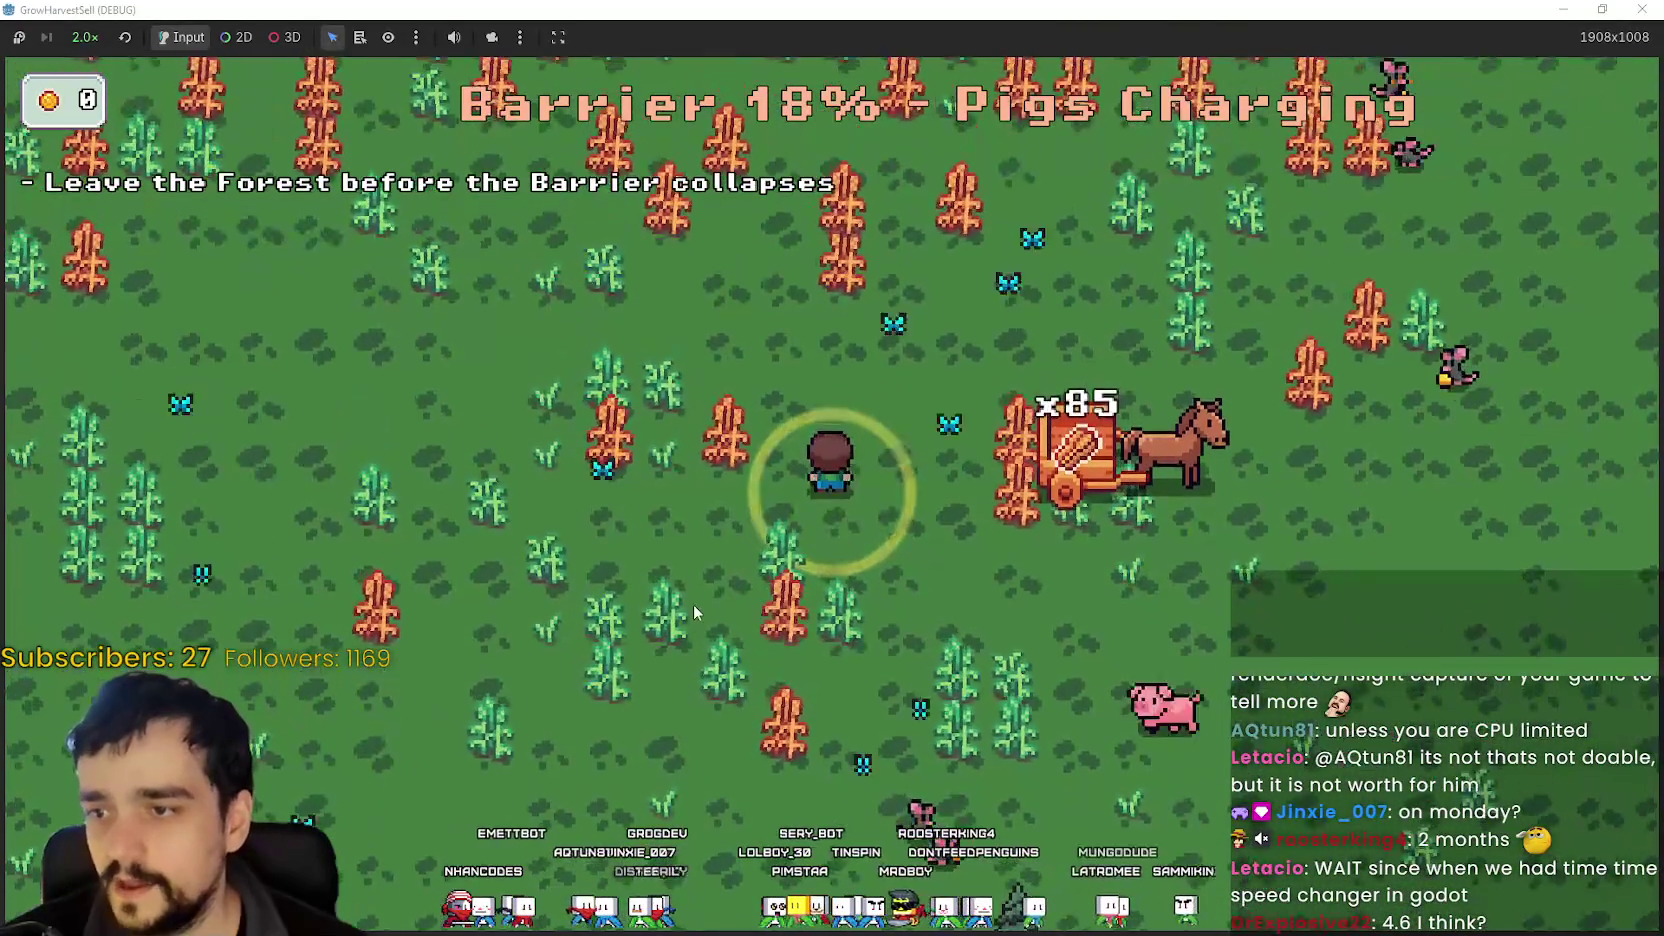
key(a)
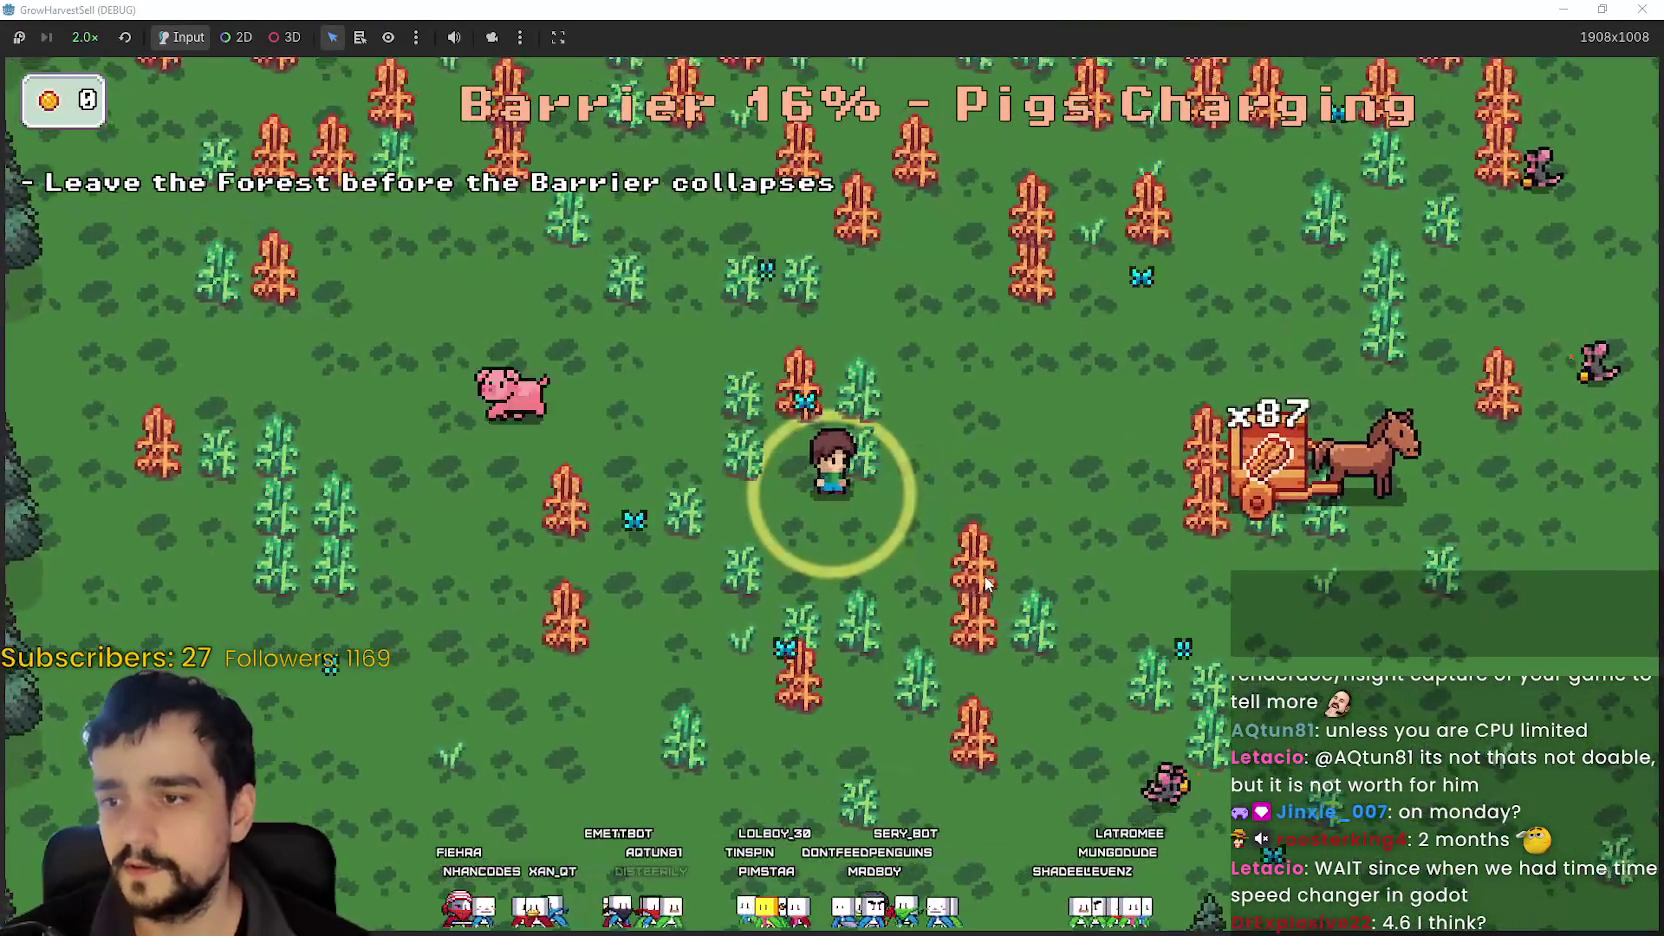
key(d)
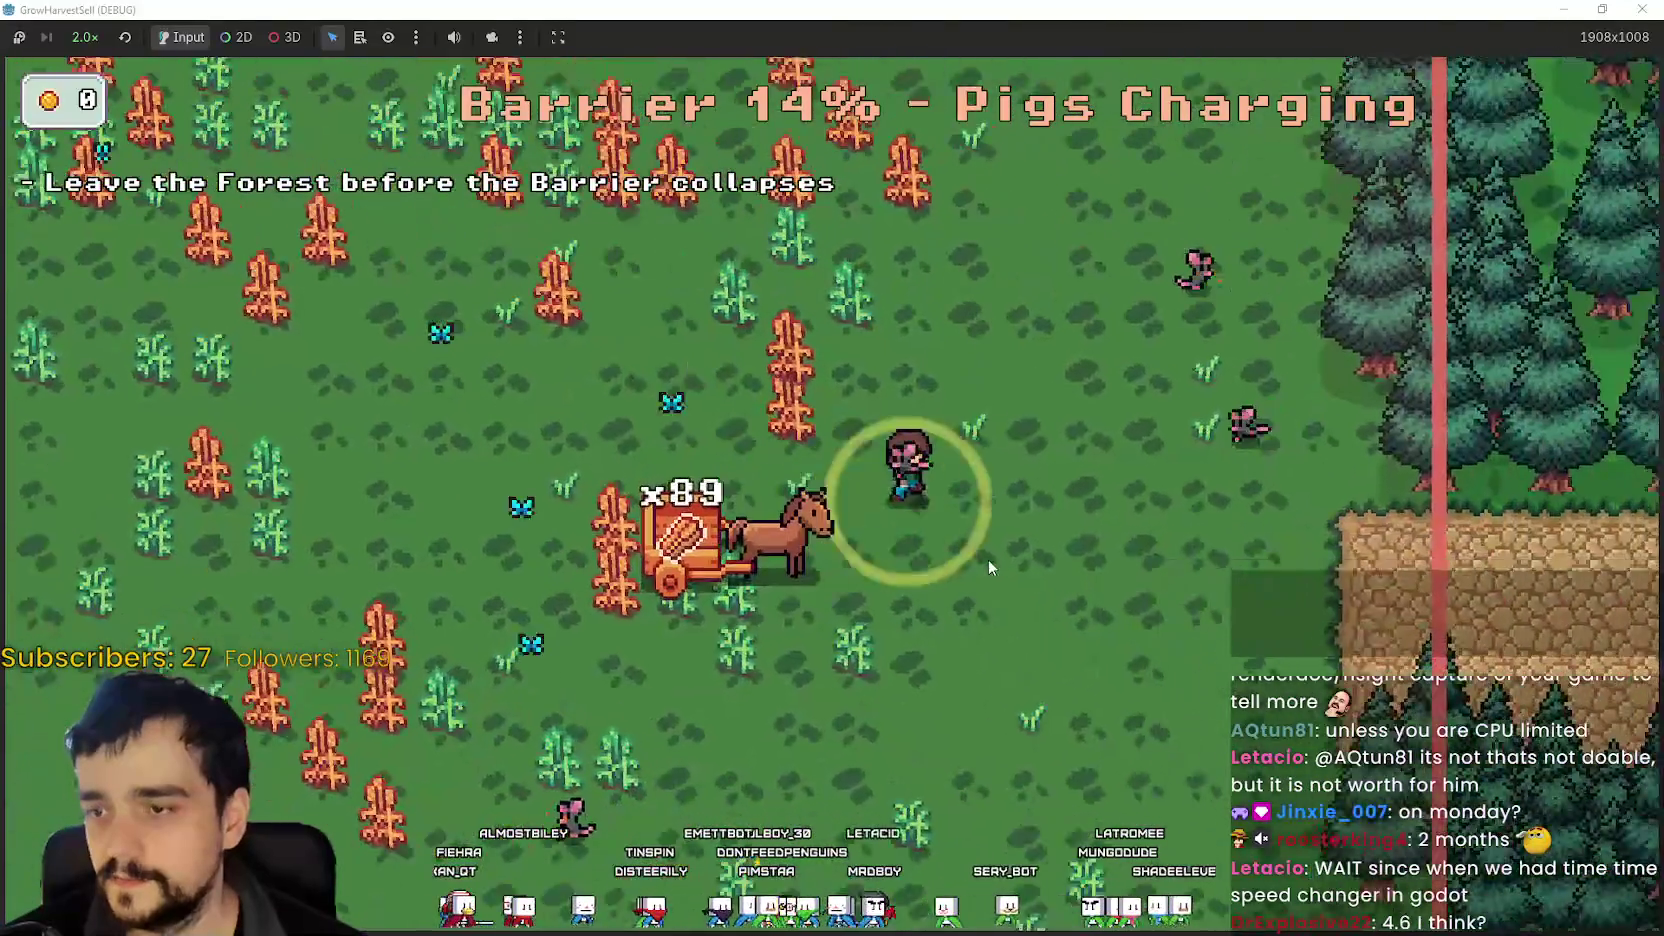
key(d)
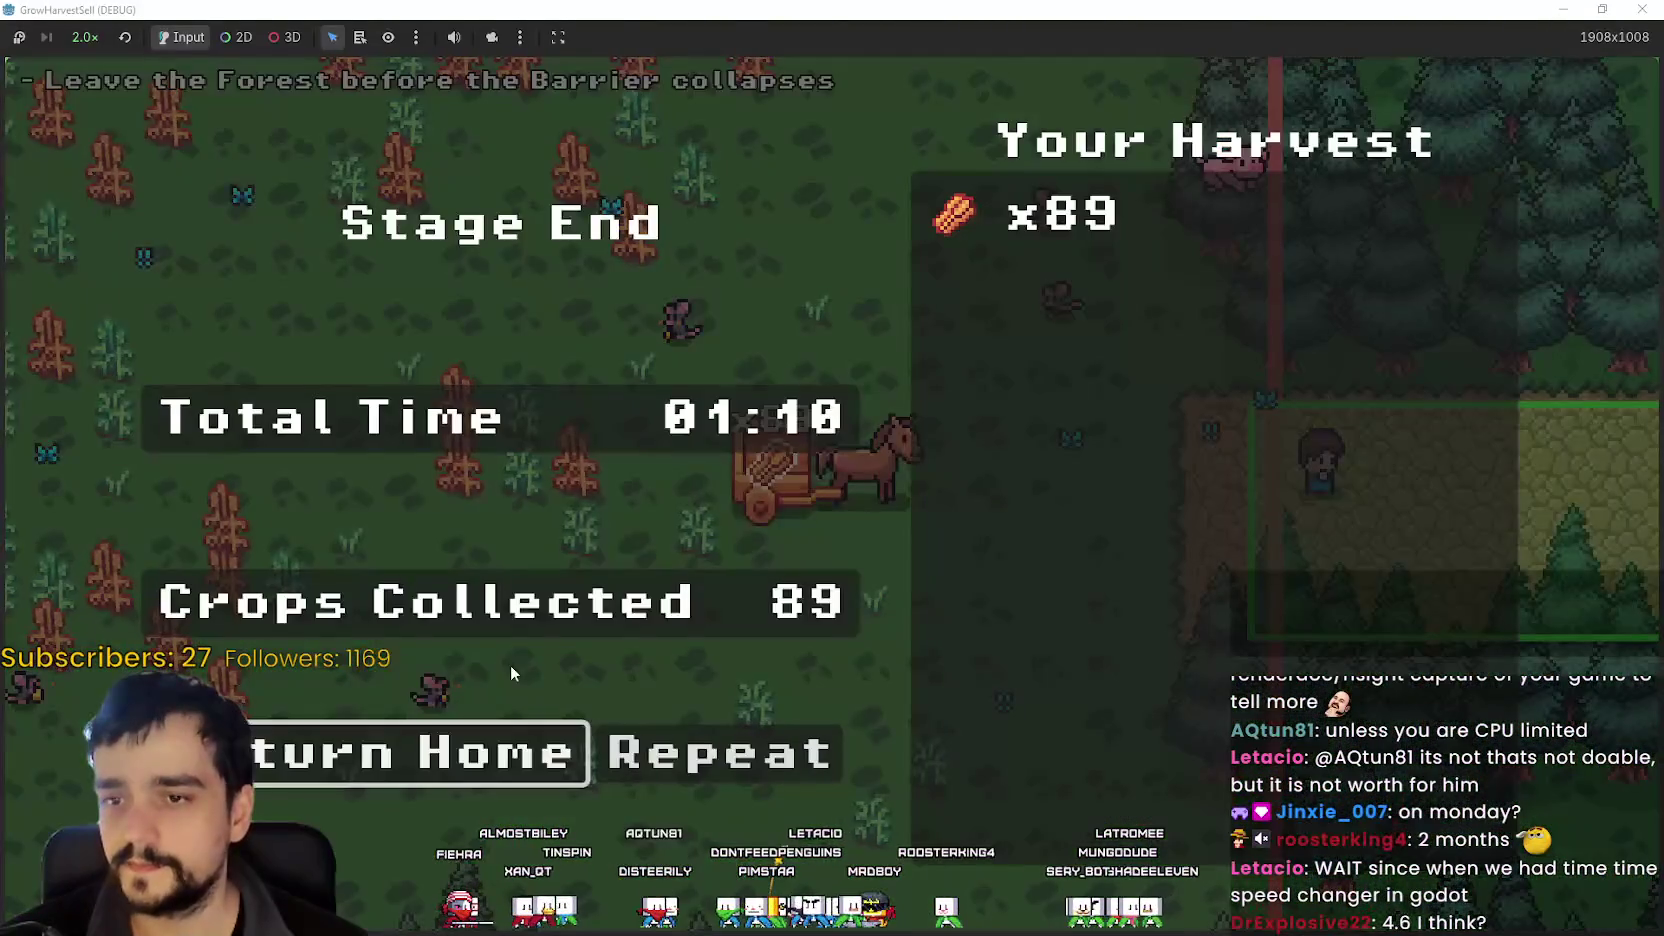
- Continue from the stage results to the village and set game speed back to 1.0×
click(470, 750)
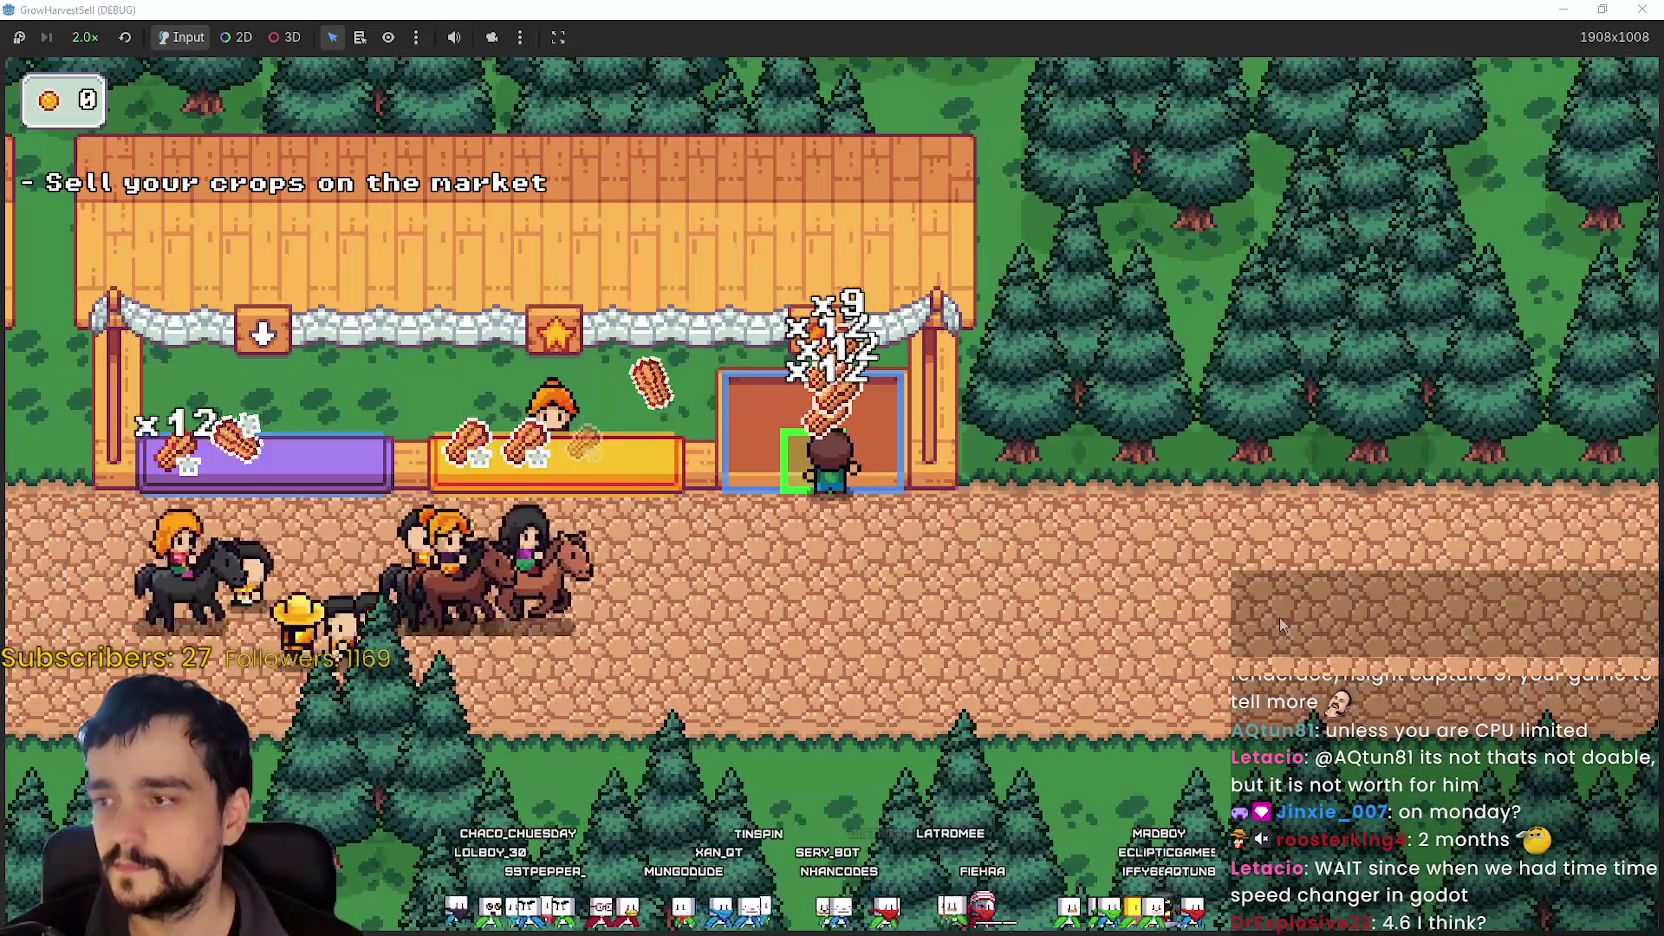
click(85, 37)
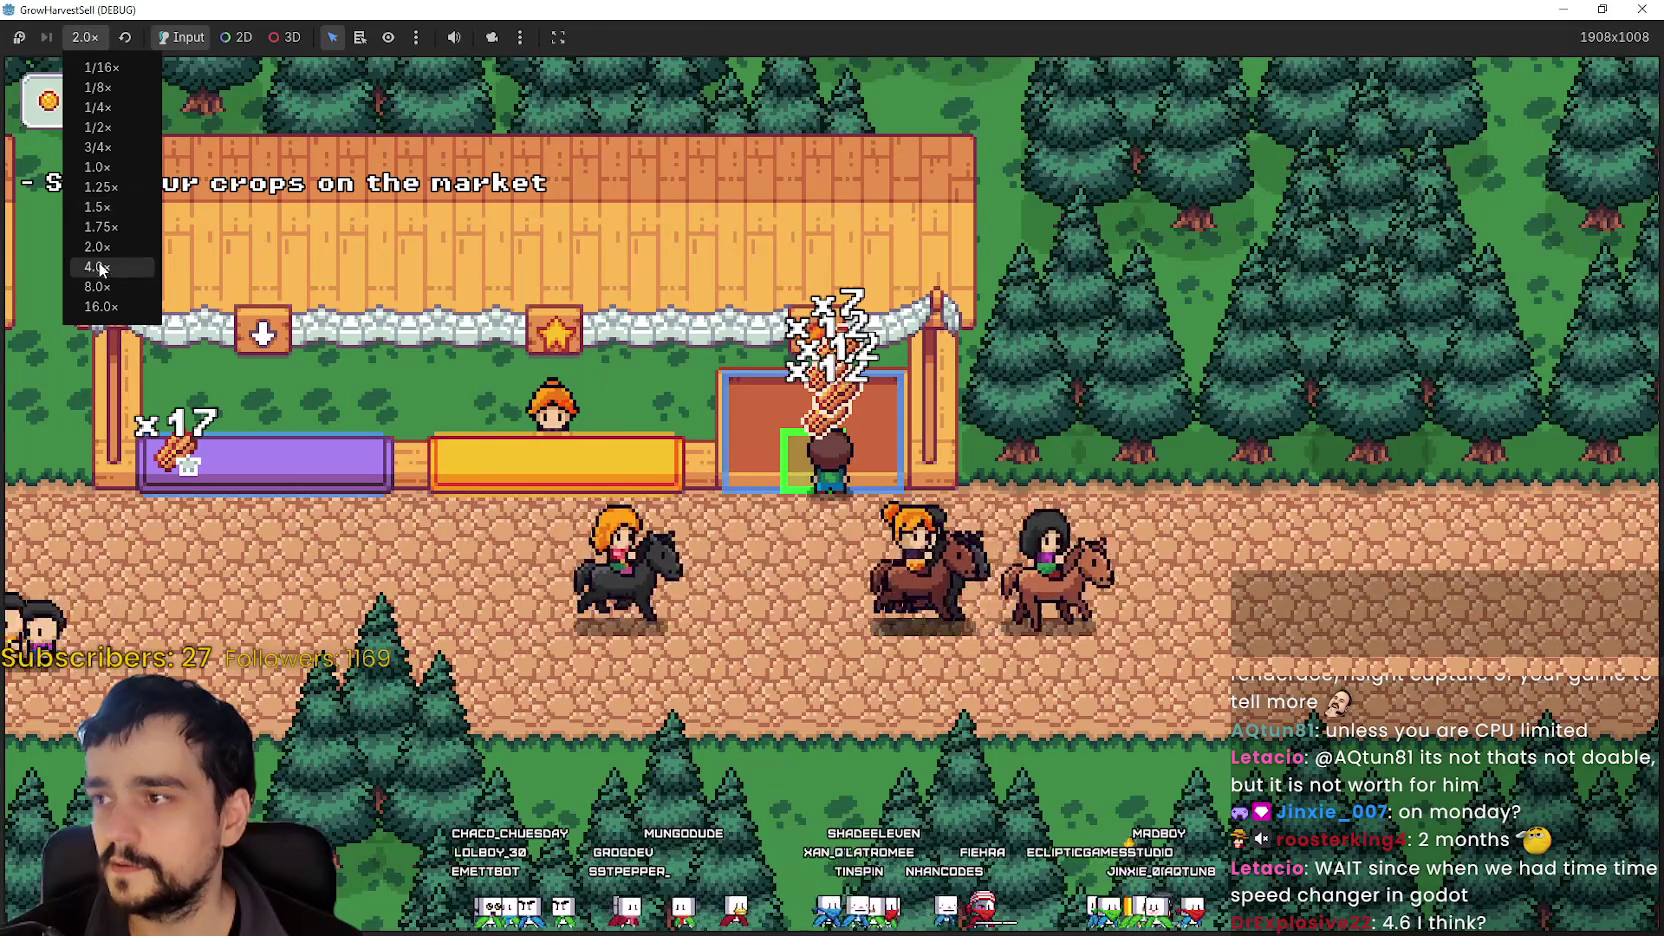
click(97, 167)
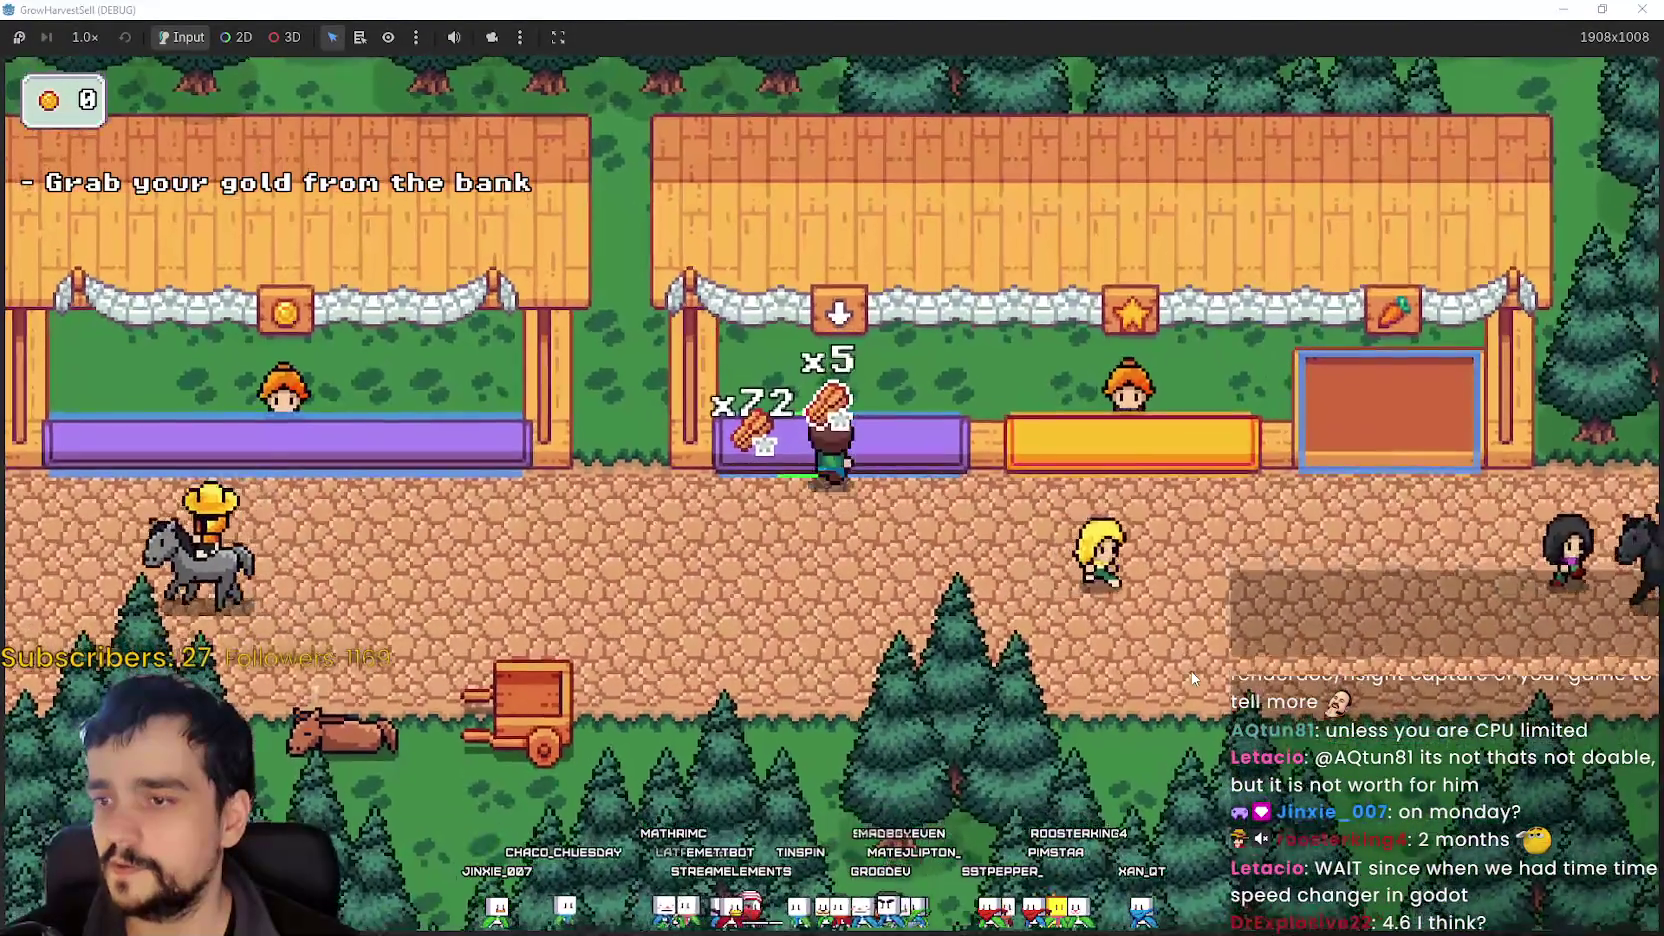
- Stop the game, return to the TheVillage 2D scene, and select the purple stall's nine-patch panel
key(F8)
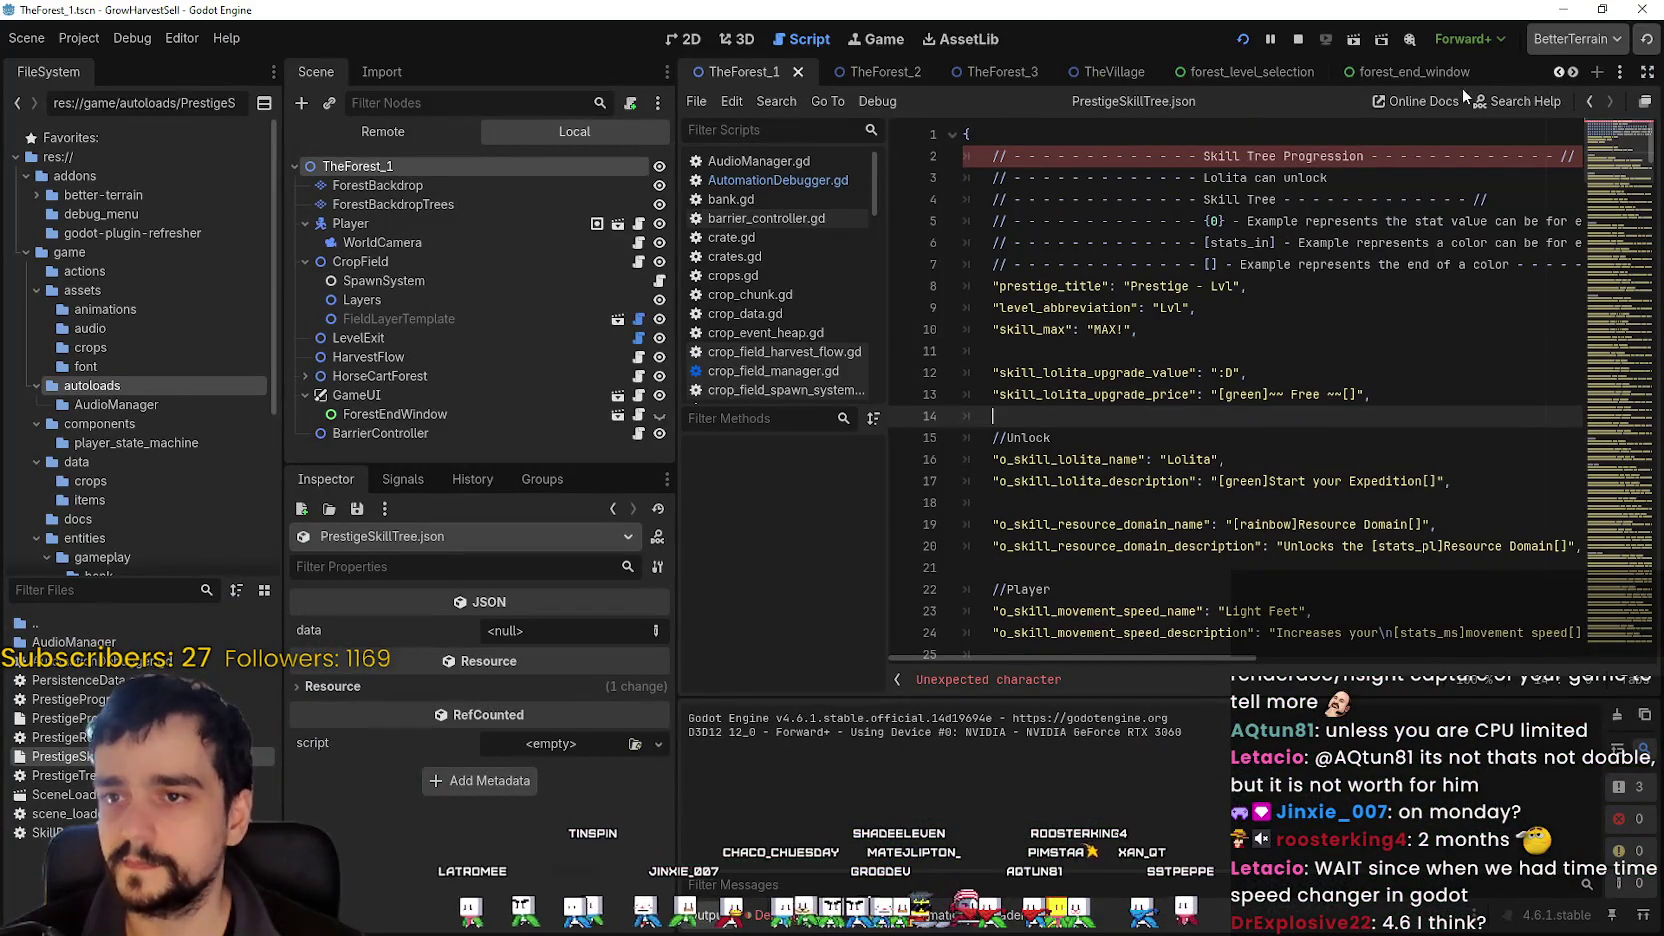
click(1117, 72)
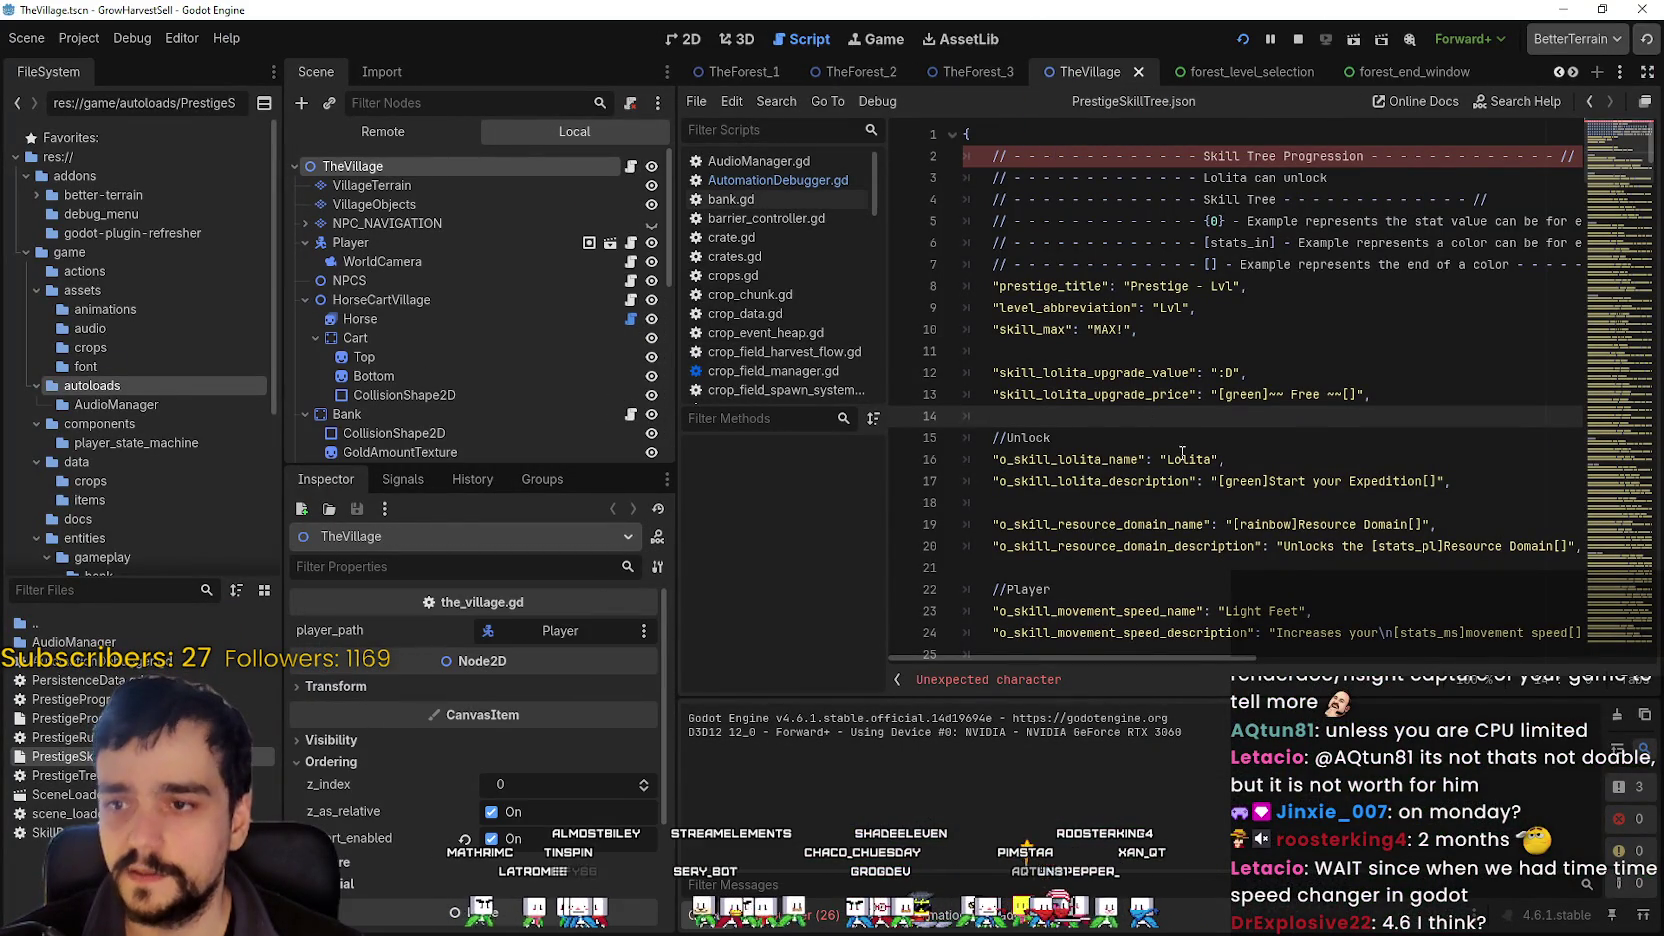
scroll(1050, 453, up, 5)
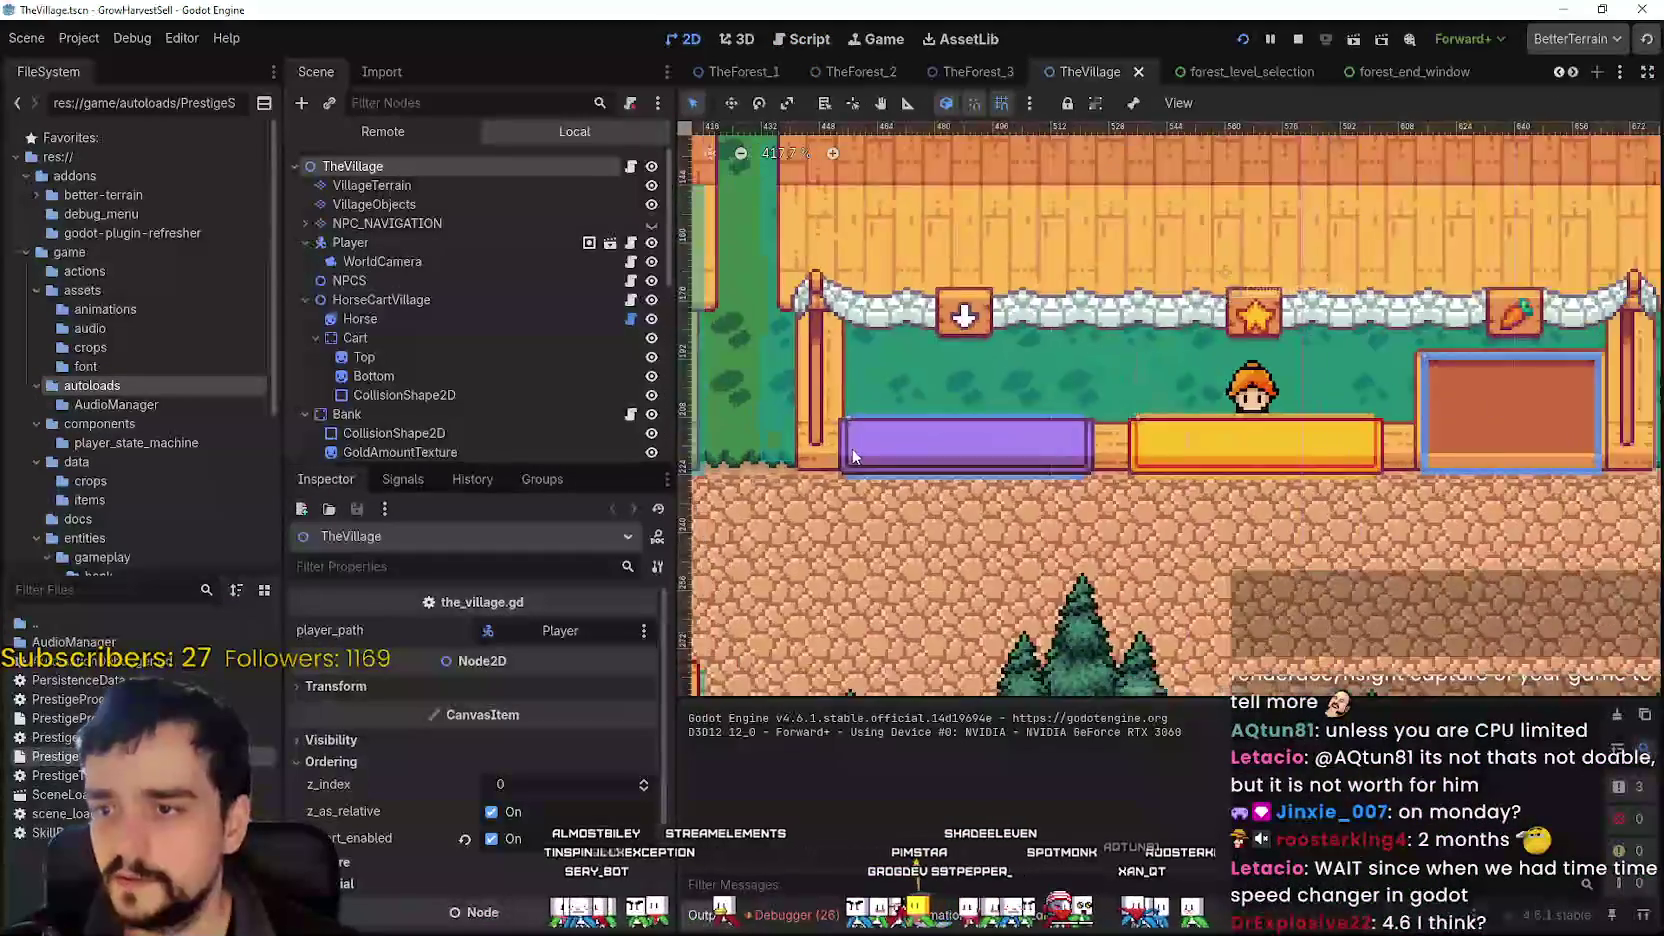
scroll(499, 393, down, 2)
scroll(490, 390, down, 5)
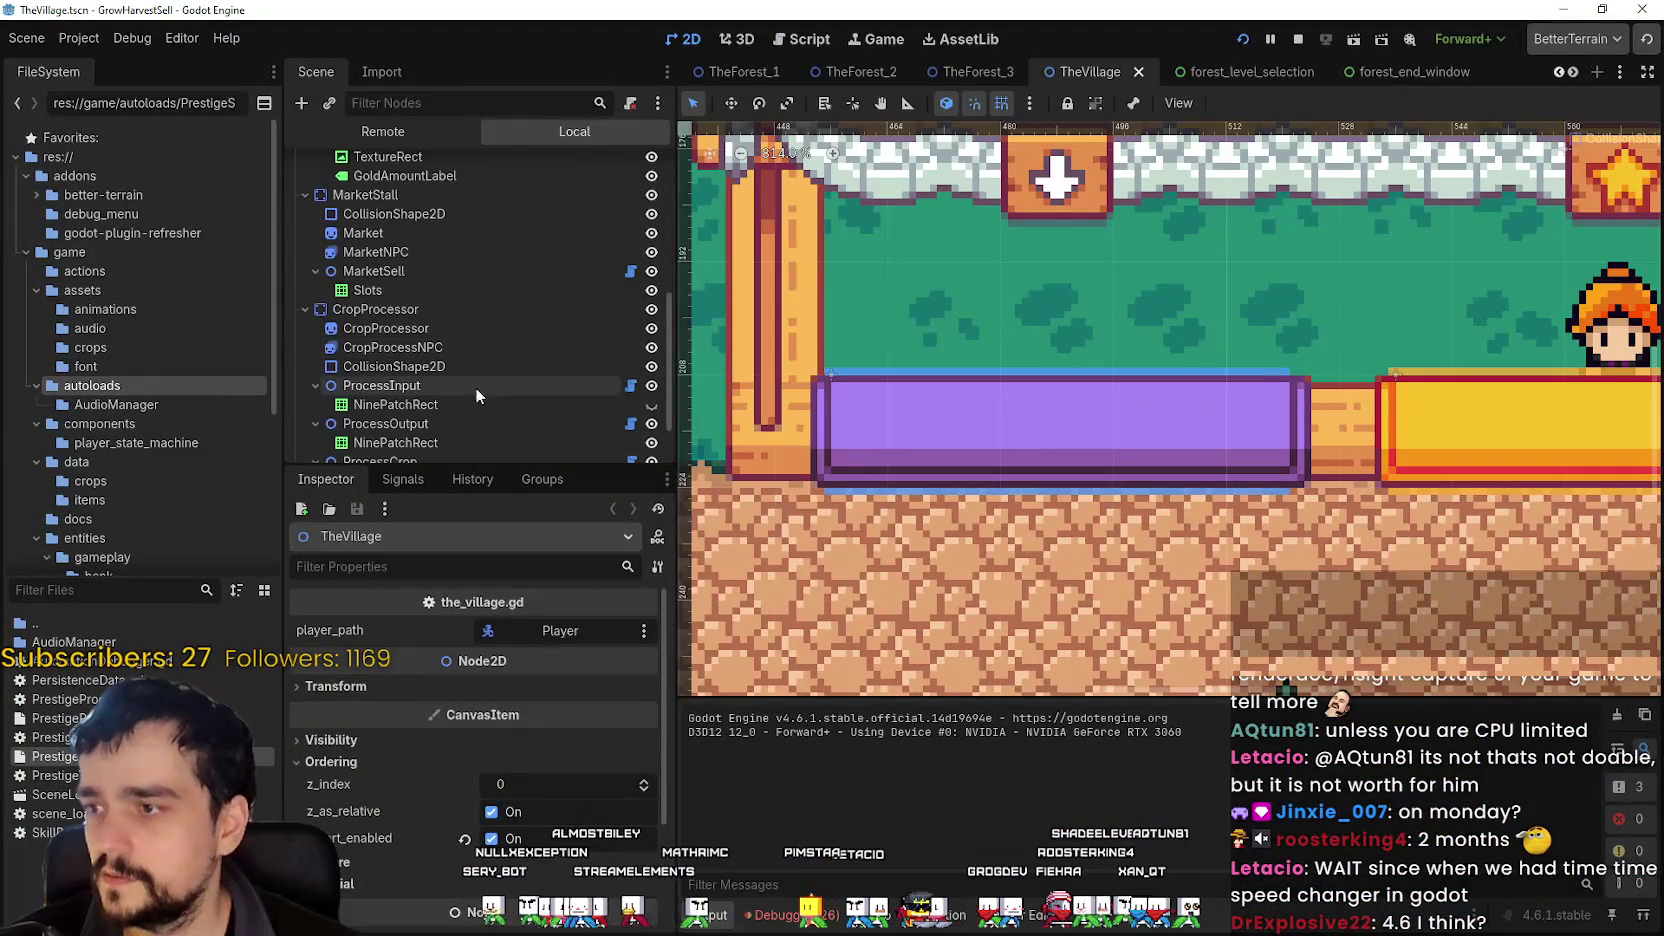
click(923, 440)
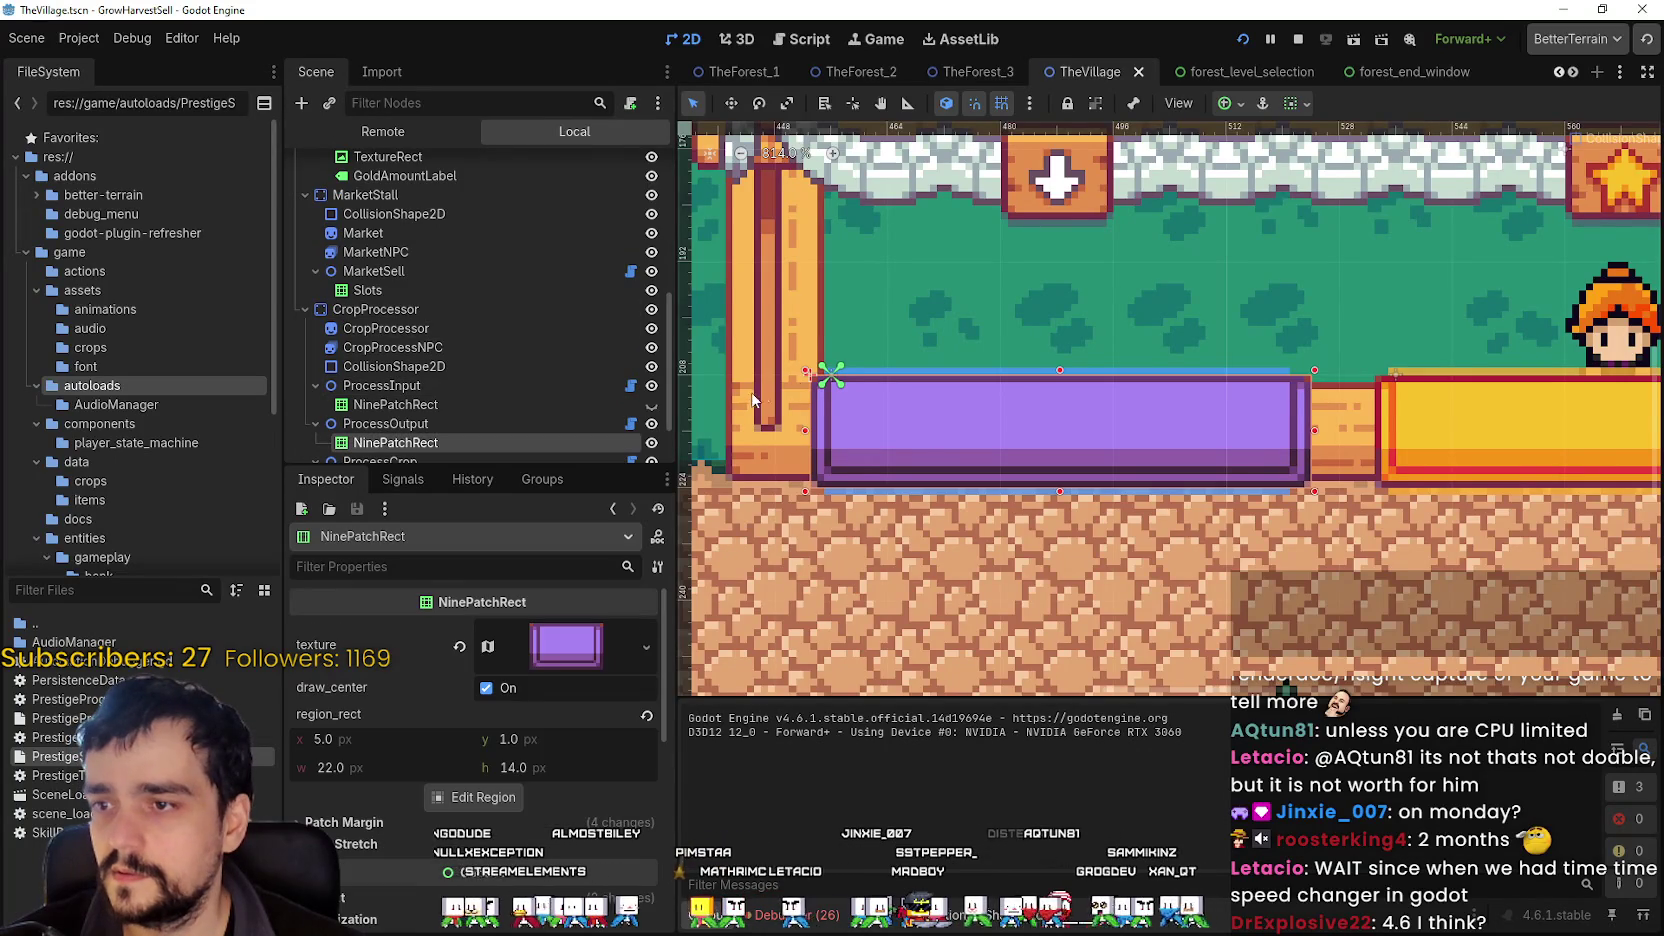
scroll(755, 400, down, 1)
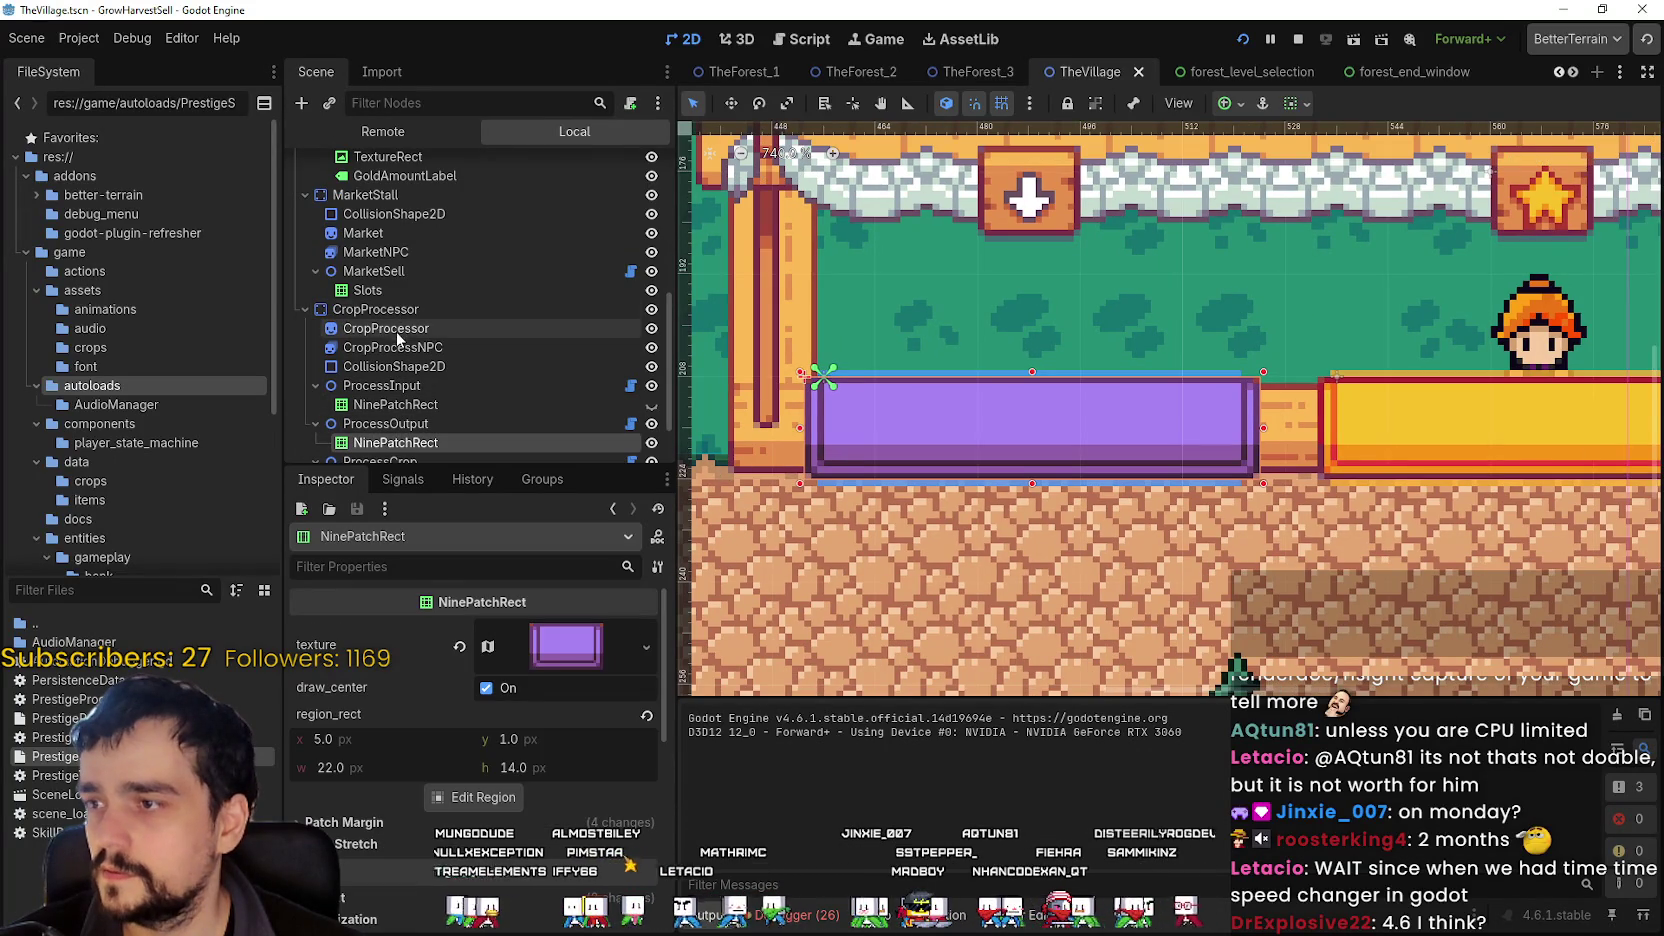
- Move CropProcessor's CollisionShape2D to (8, 10), then save the scene and run the game
click(394, 370)
scroll(935, 415, down, 9)
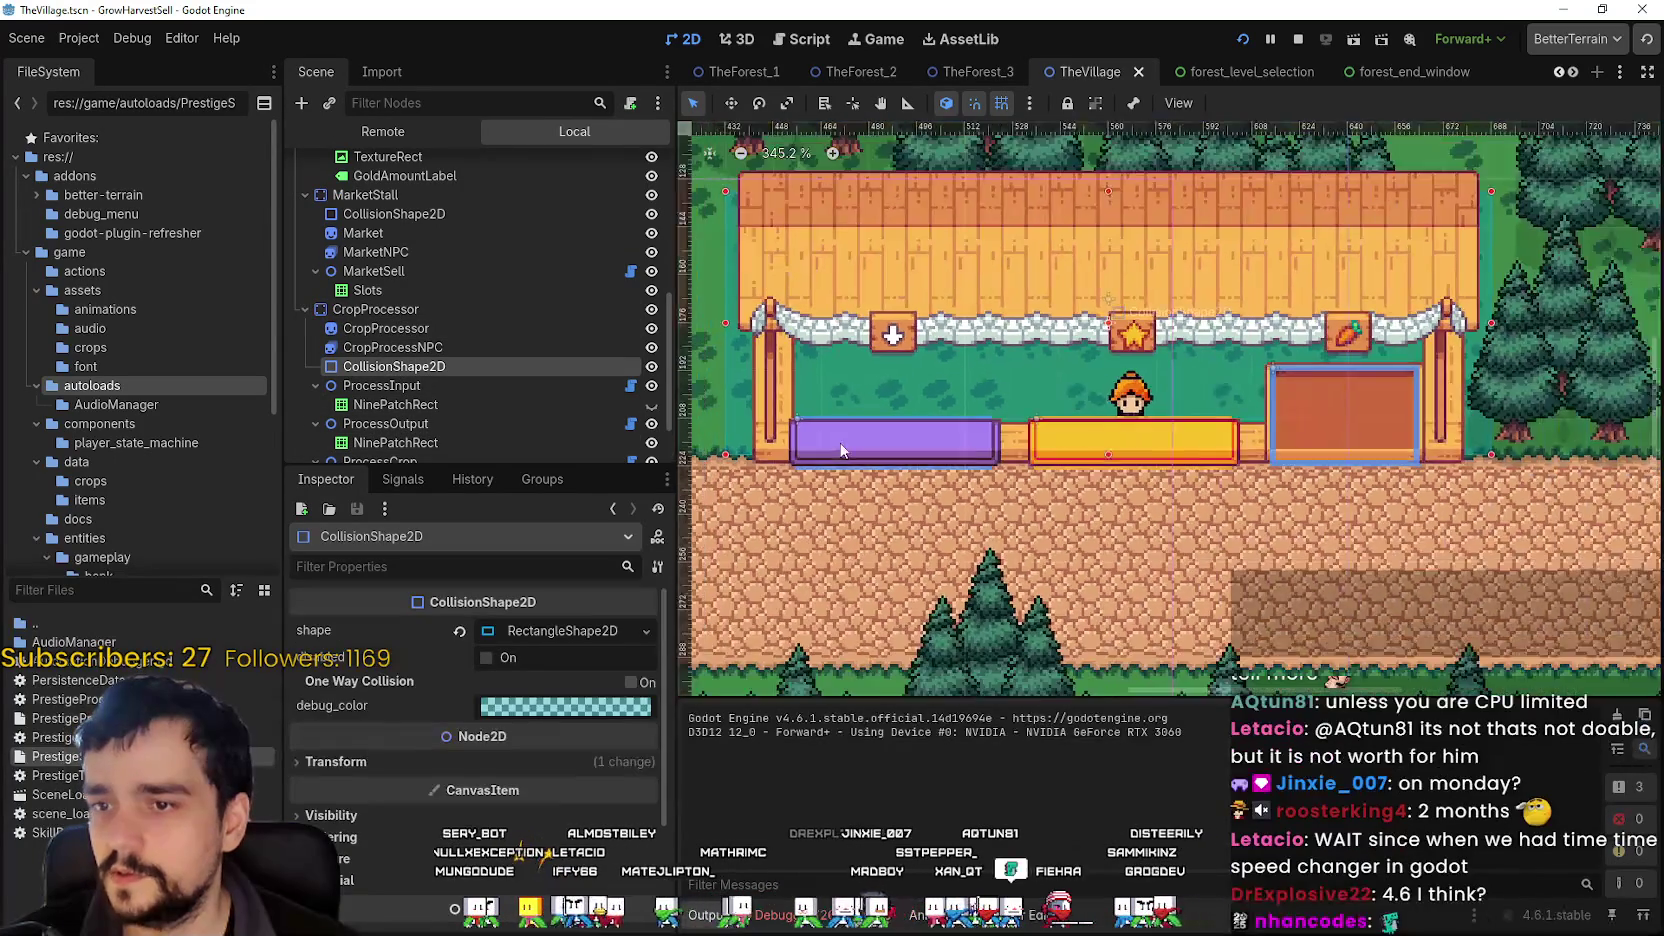
scroll(1476, 456, up, 15)
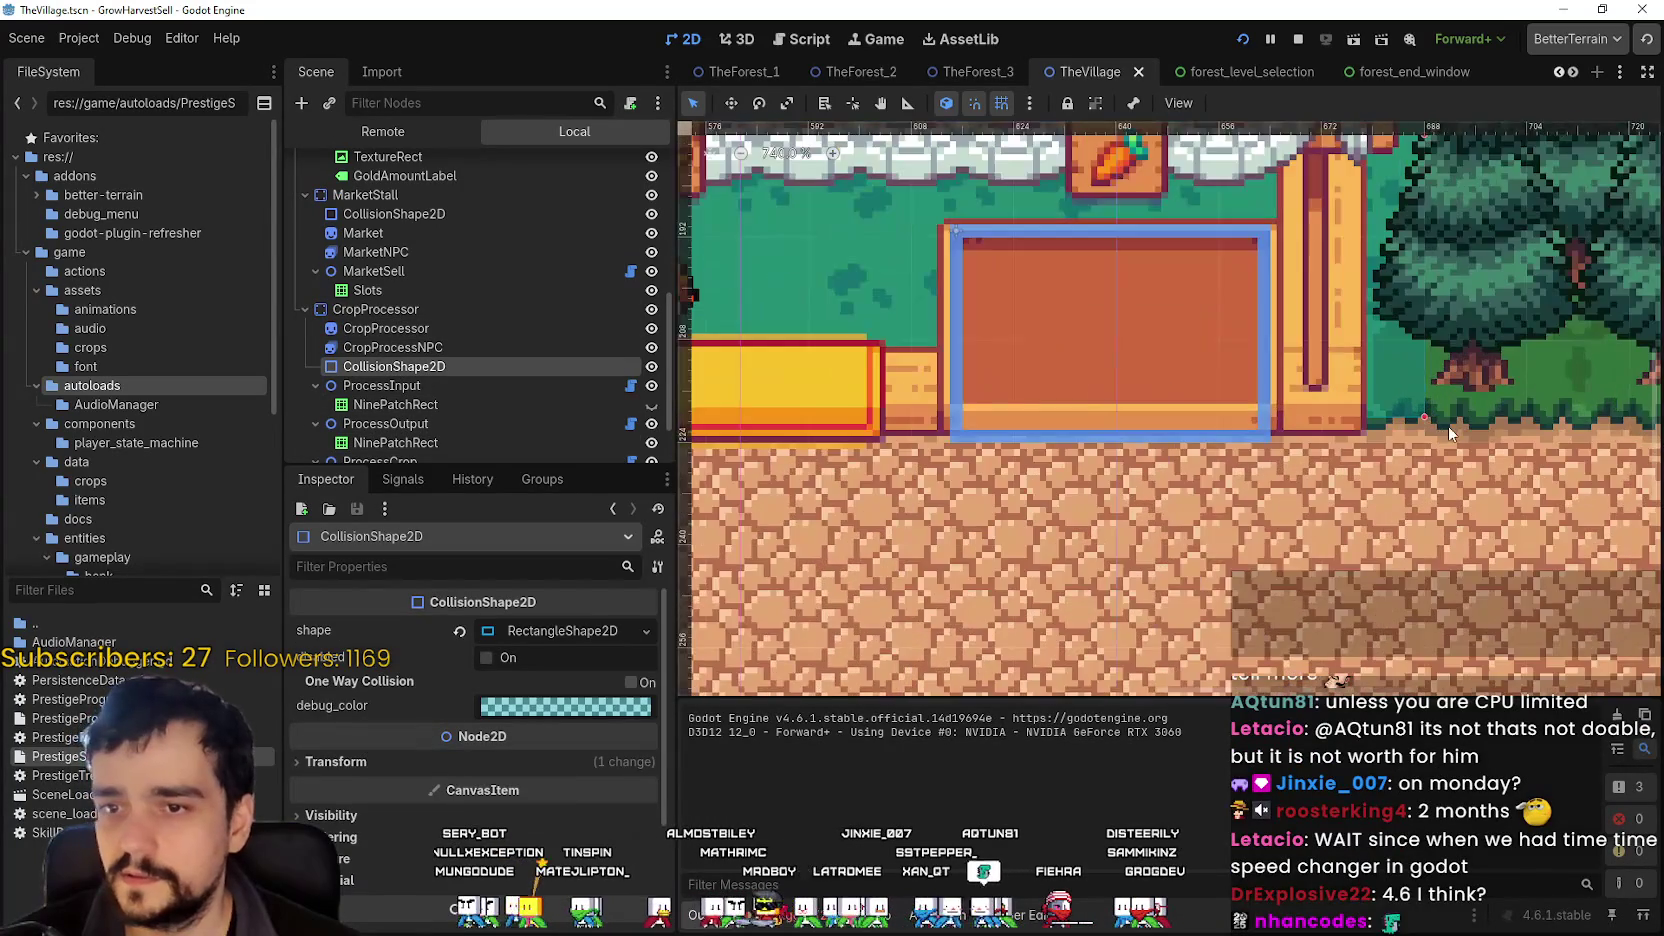
scroll(1421, 429, down, 8)
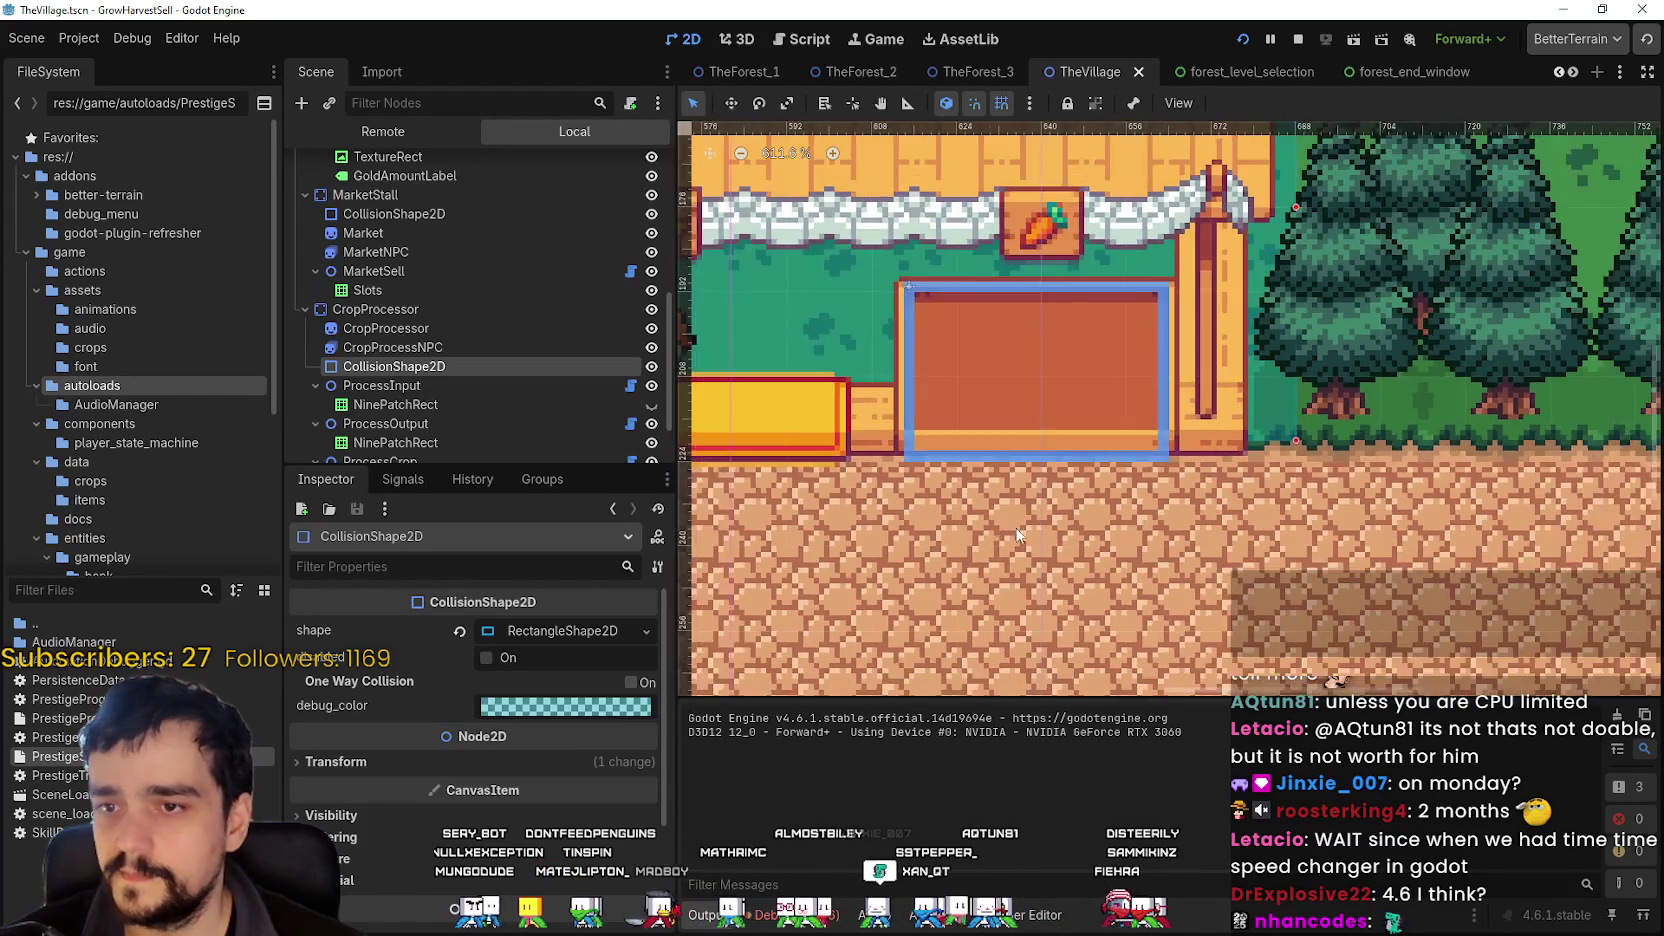
drag(966, 503, 1110, 533)
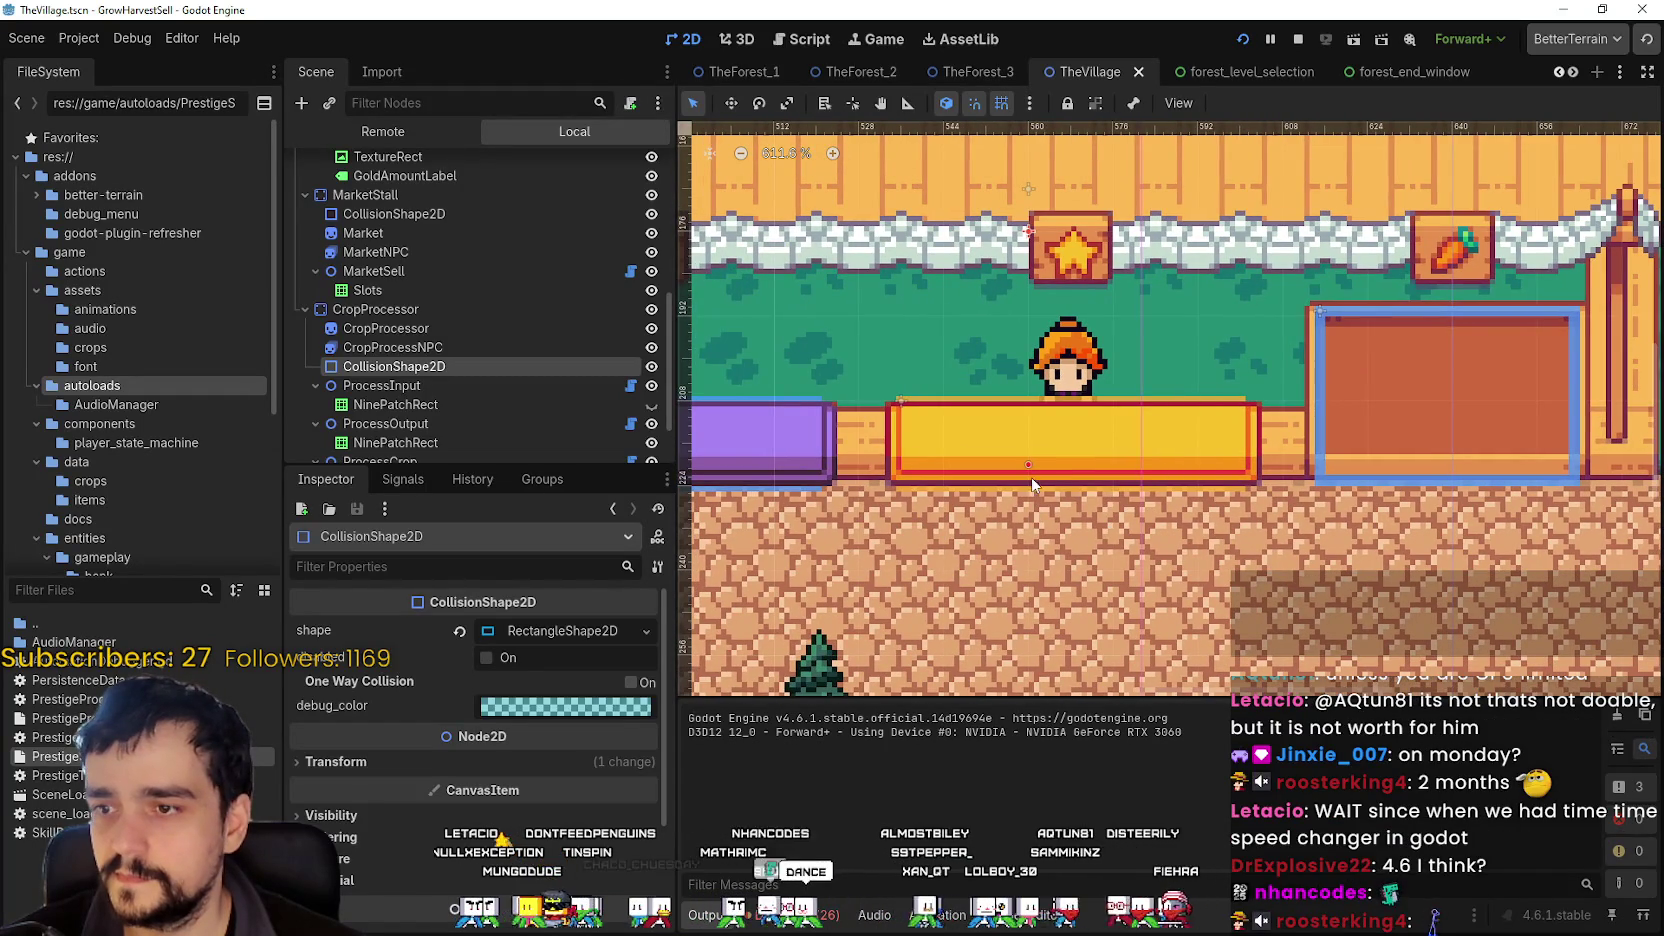
scroll(1070, 520, down, 1)
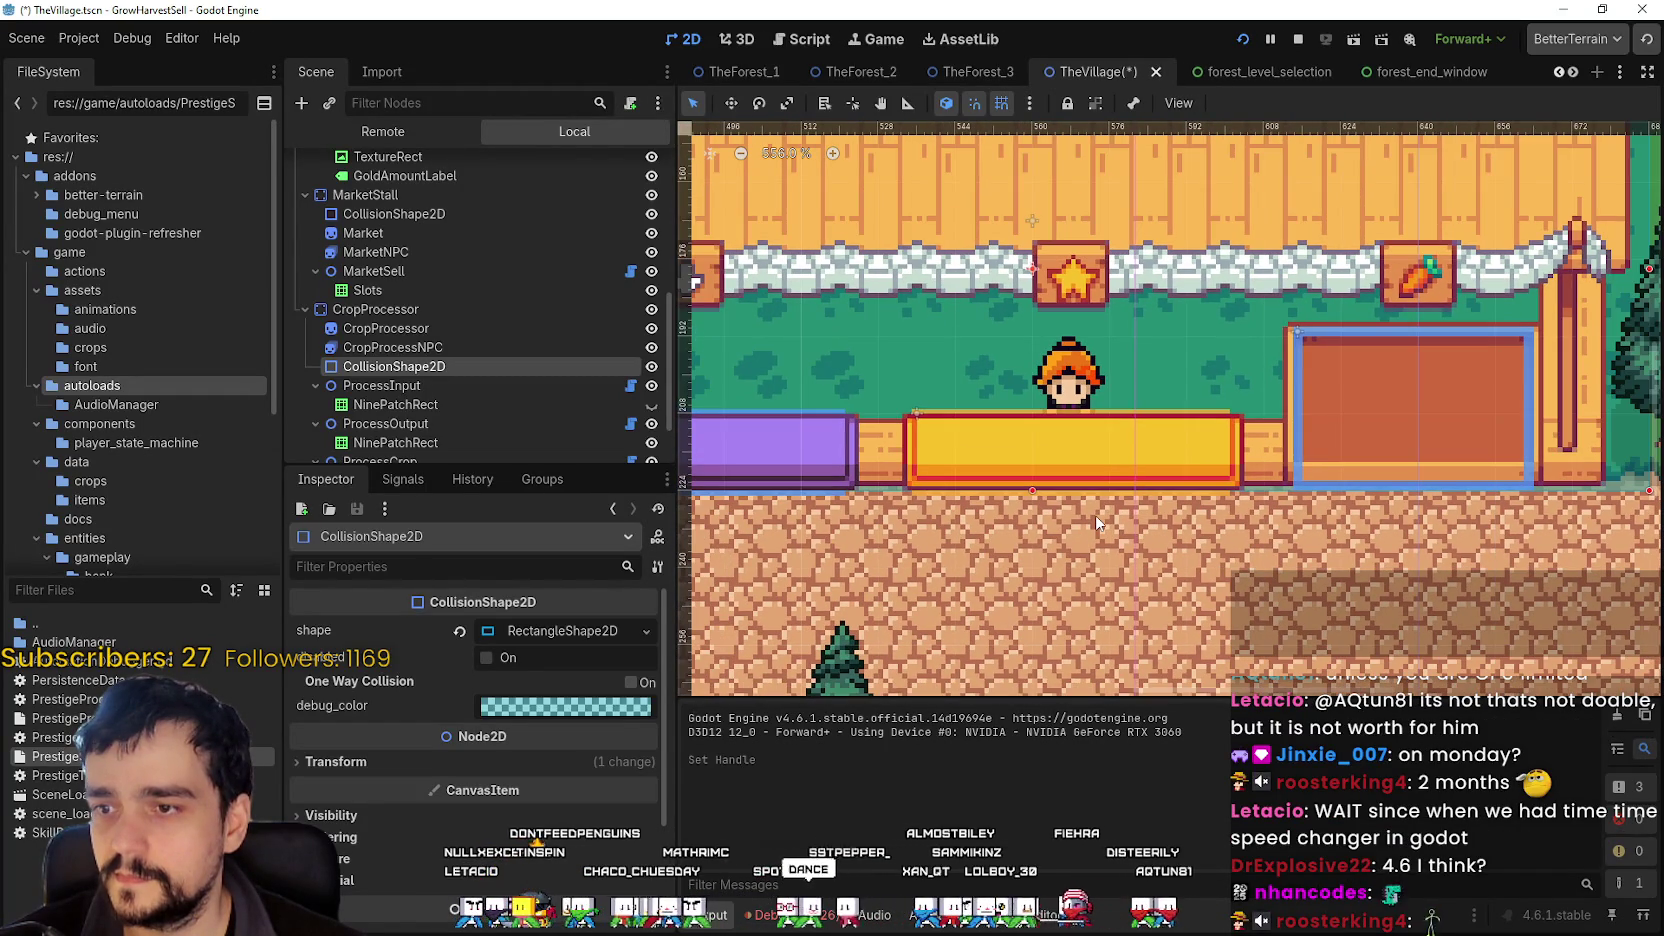
key(F5)
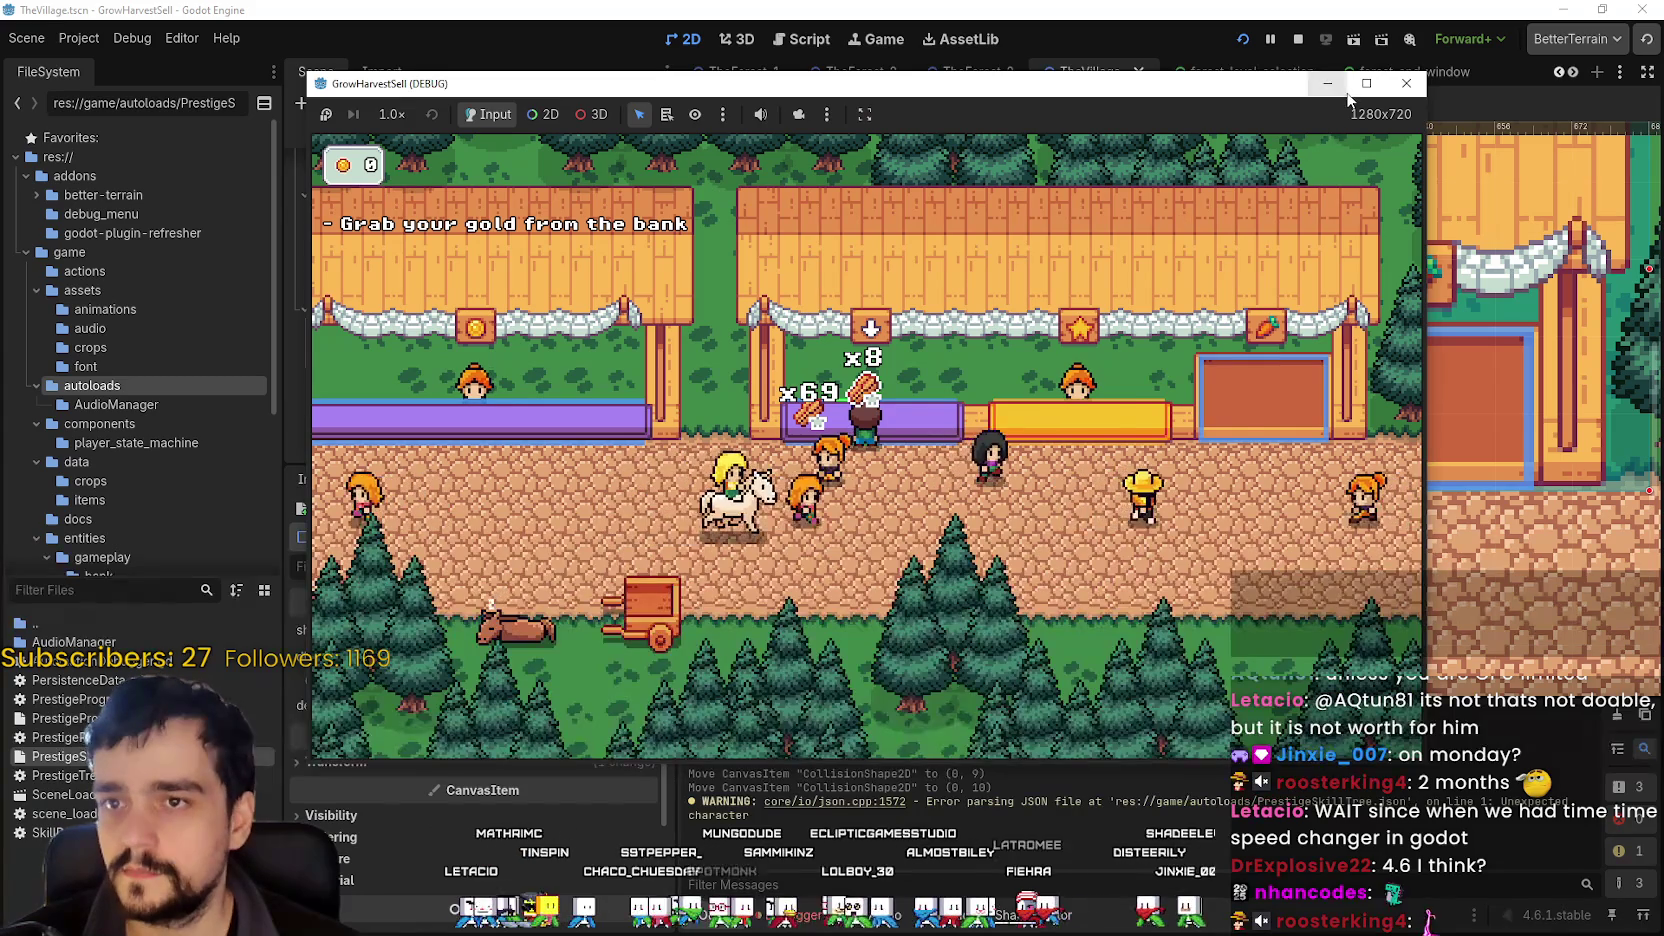
- Maximize the game, collect the bank's gold pile, and open Prestige from the stand's stage menu
click(1366, 84)
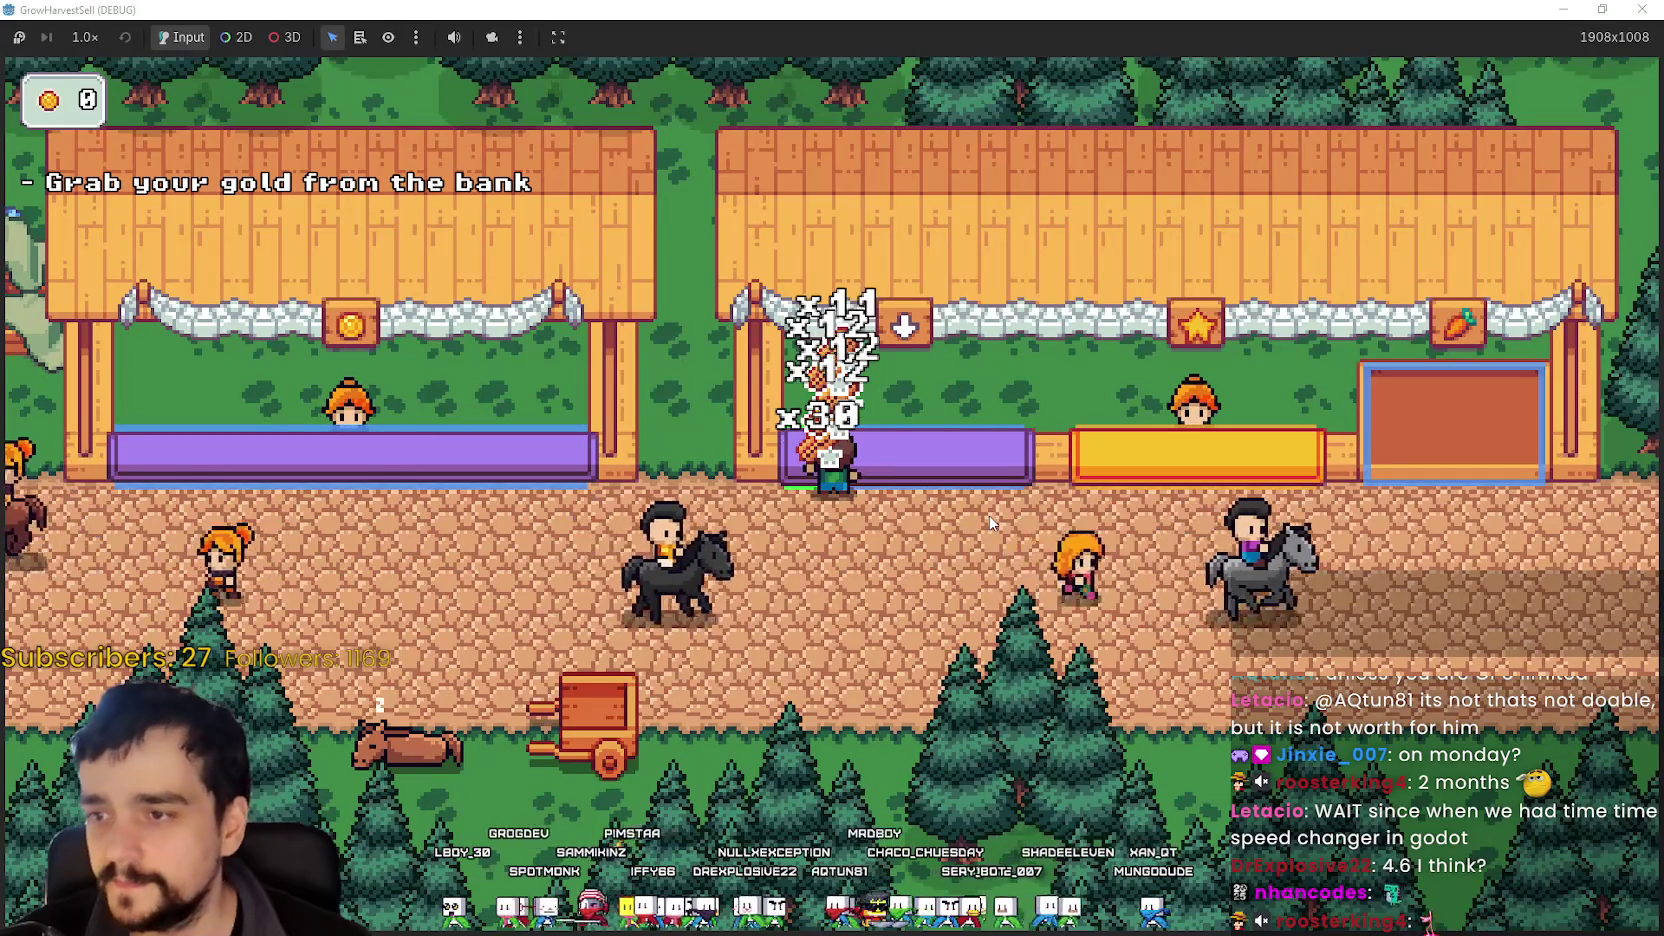
key(Left)
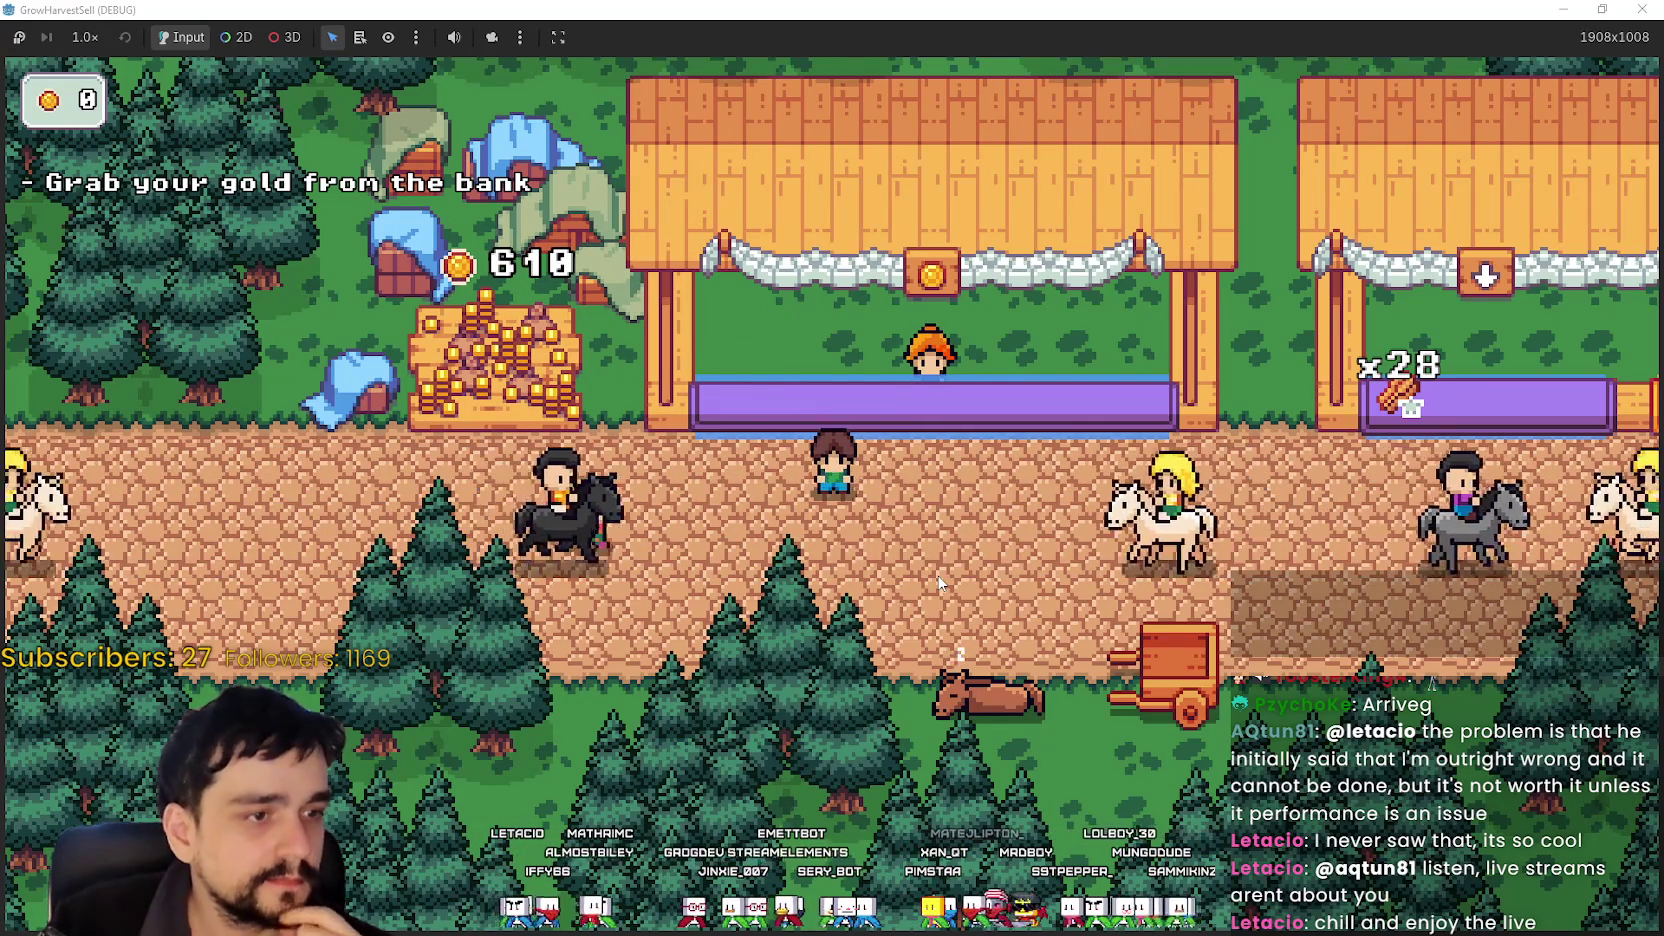
click(455, 425)
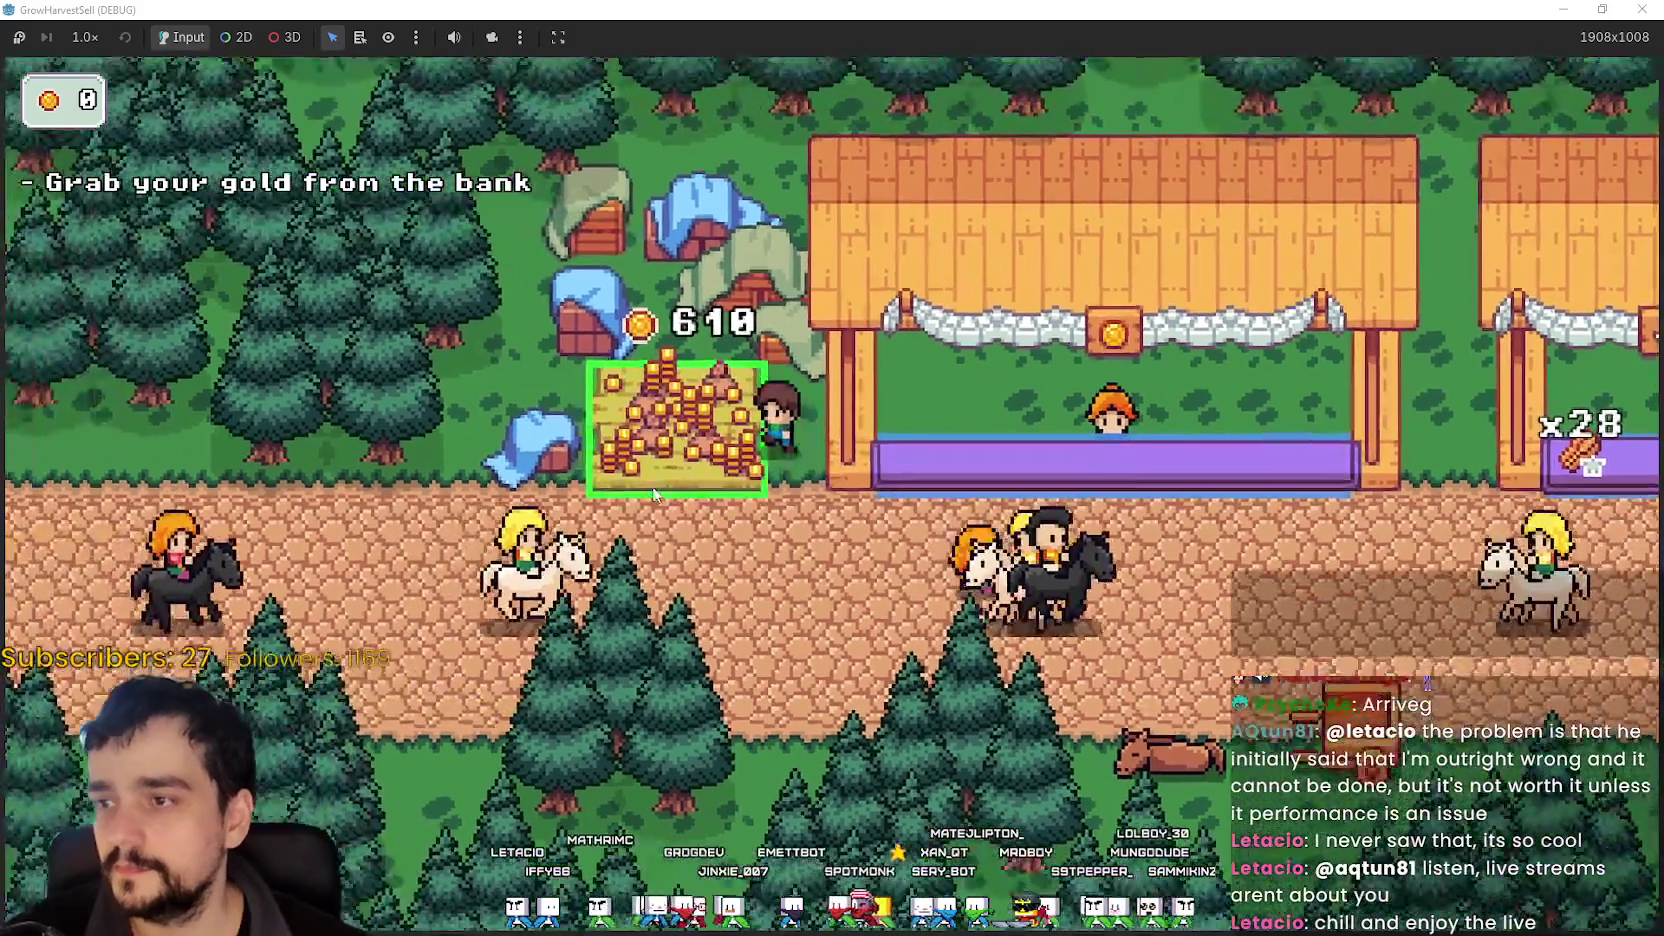
click(655, 493)
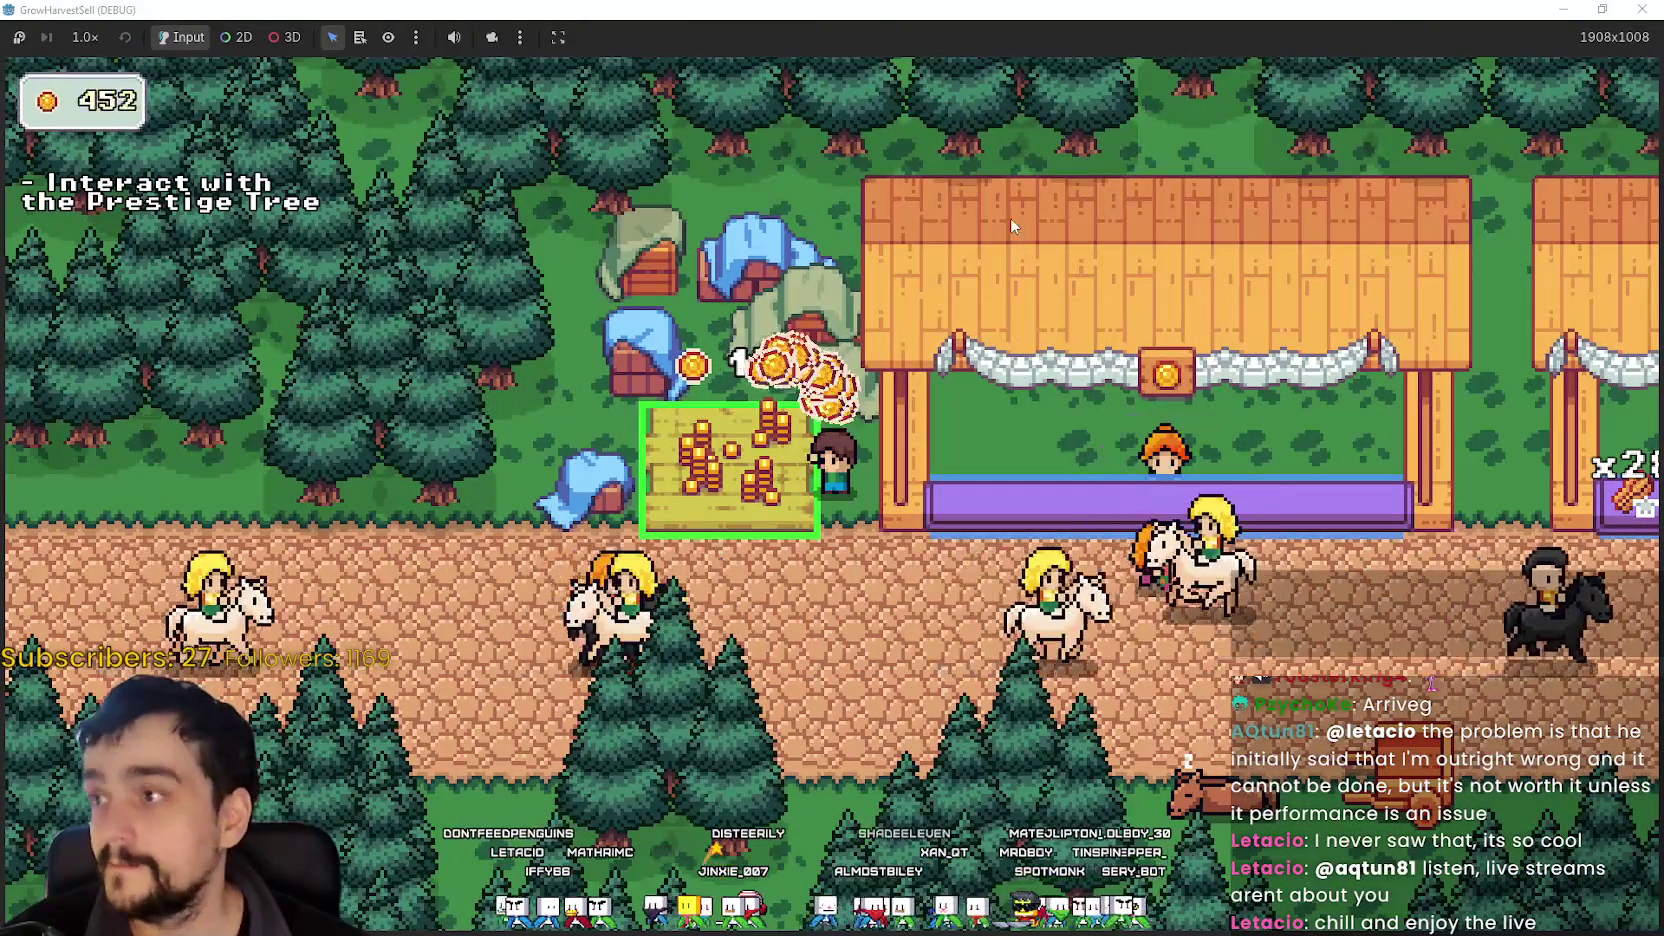
click(1032, 437)
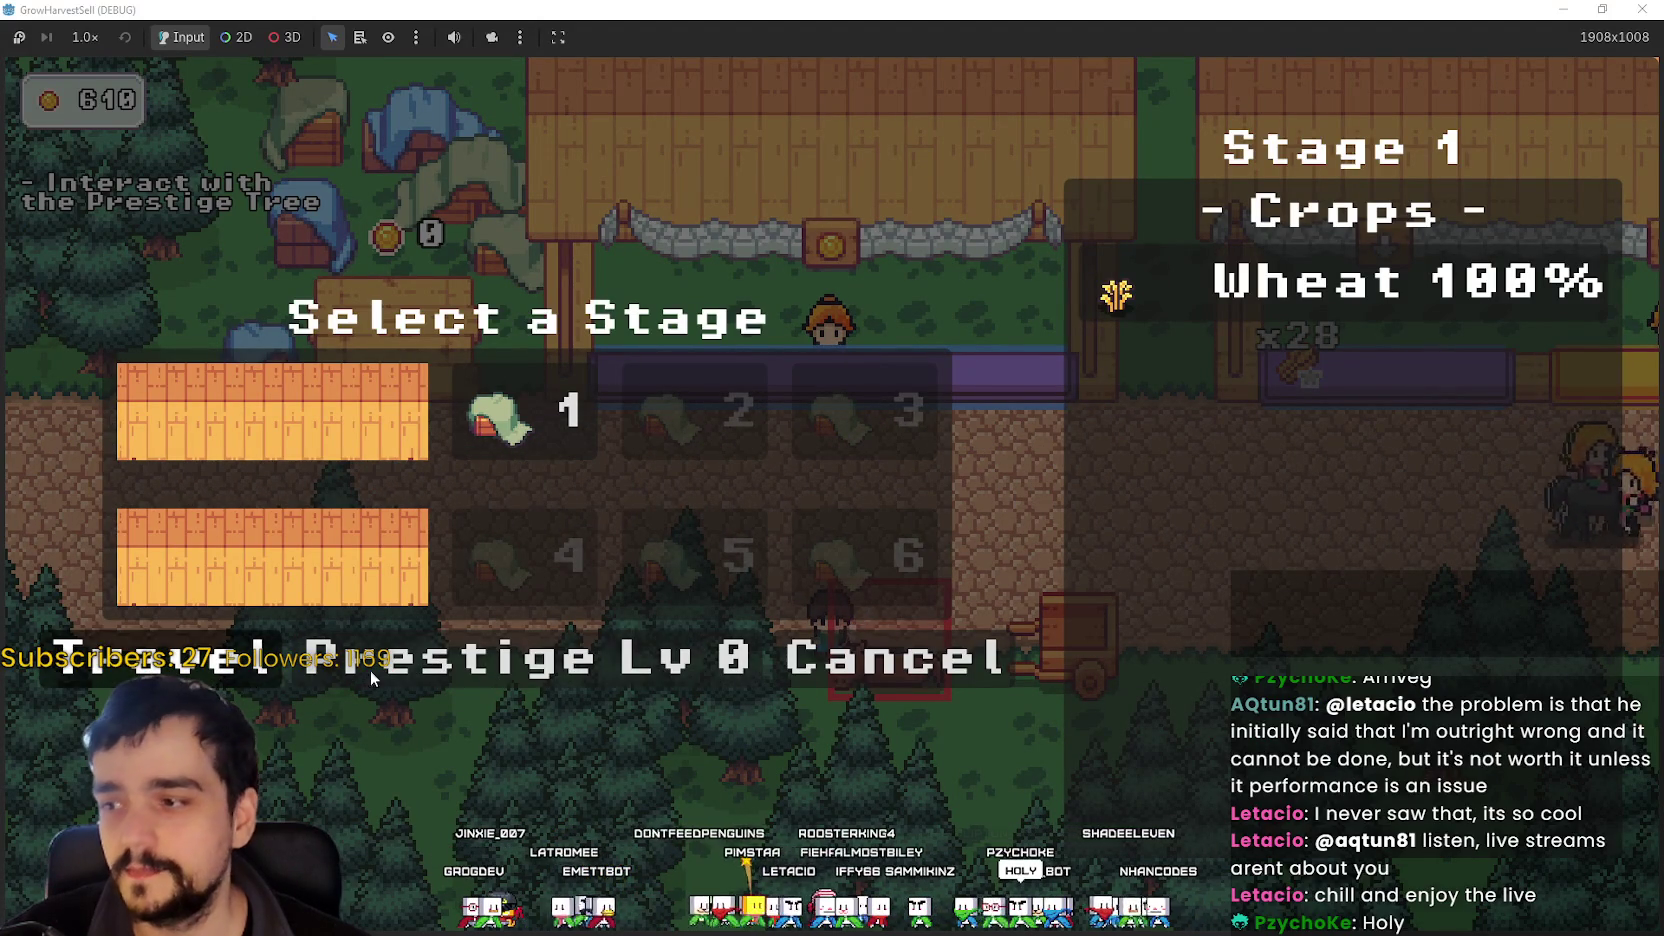
click(527, 698)
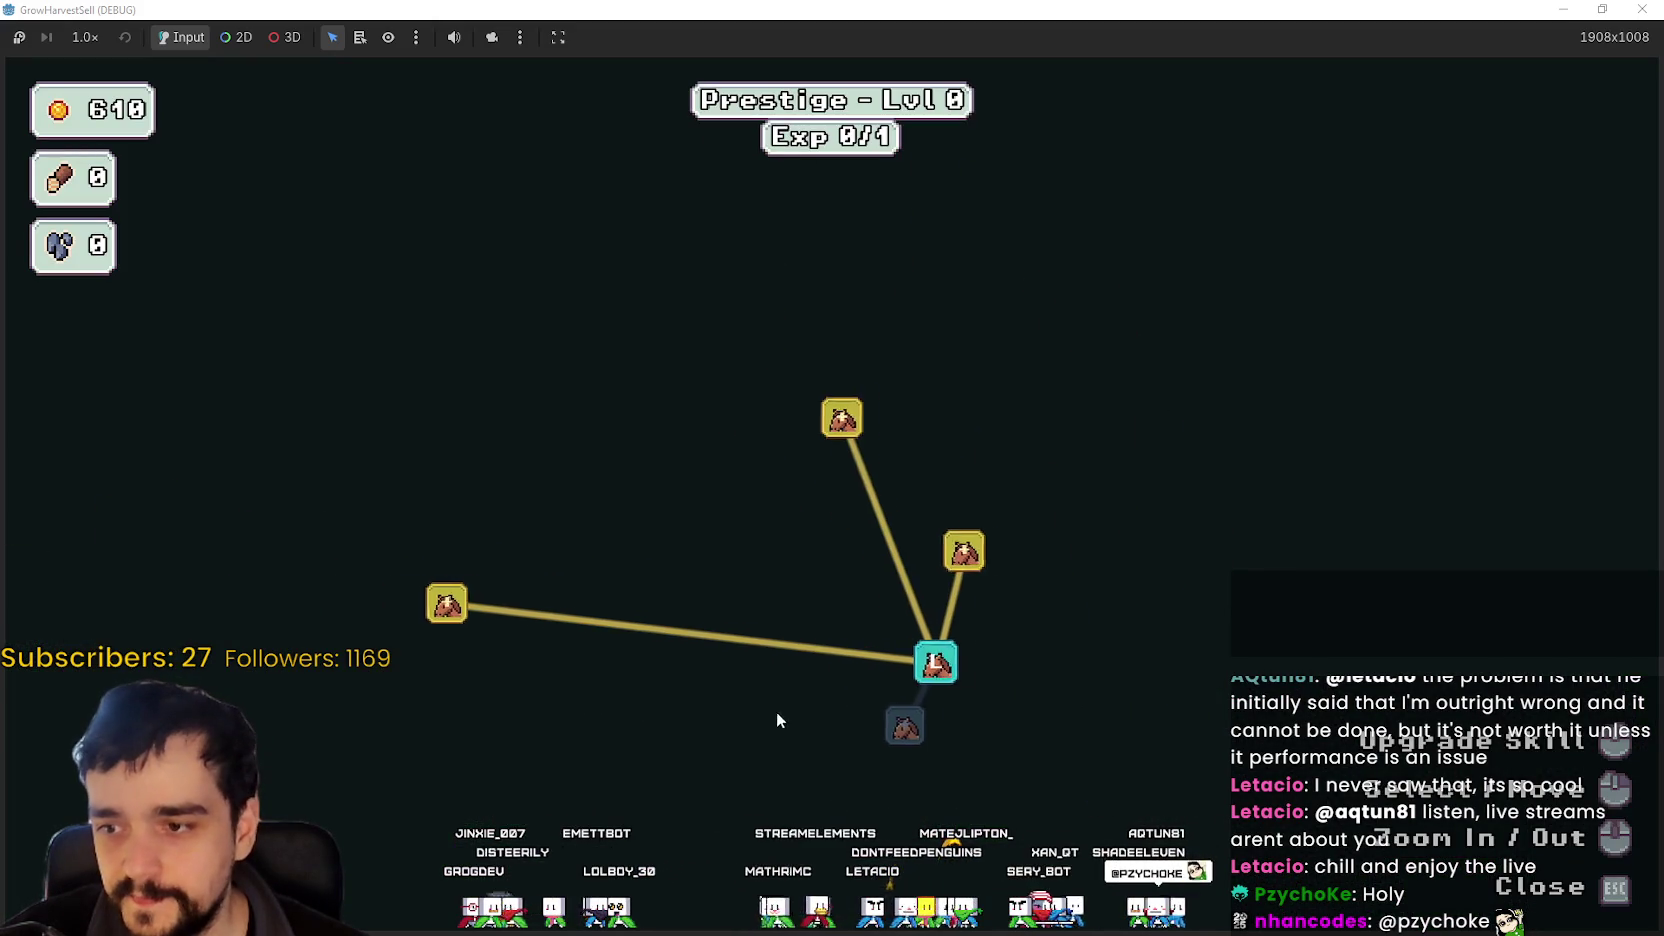
- Unlock the Resource Domain prestige skill
mouse_move(528, 628)
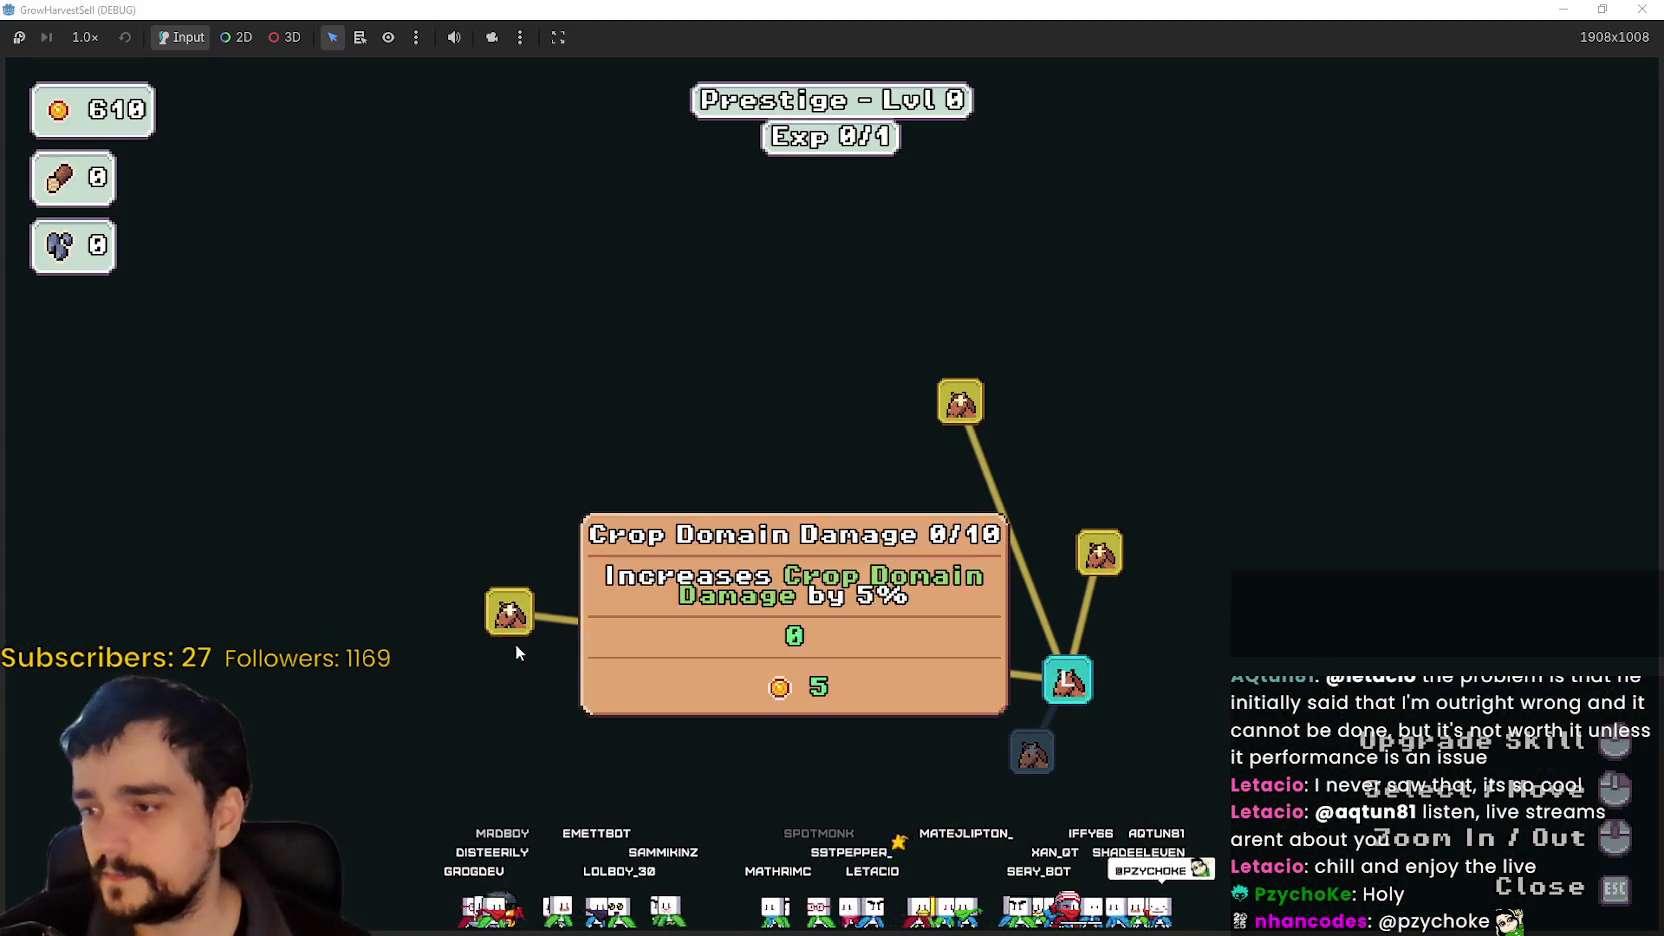
mouse_move(1124, 523)
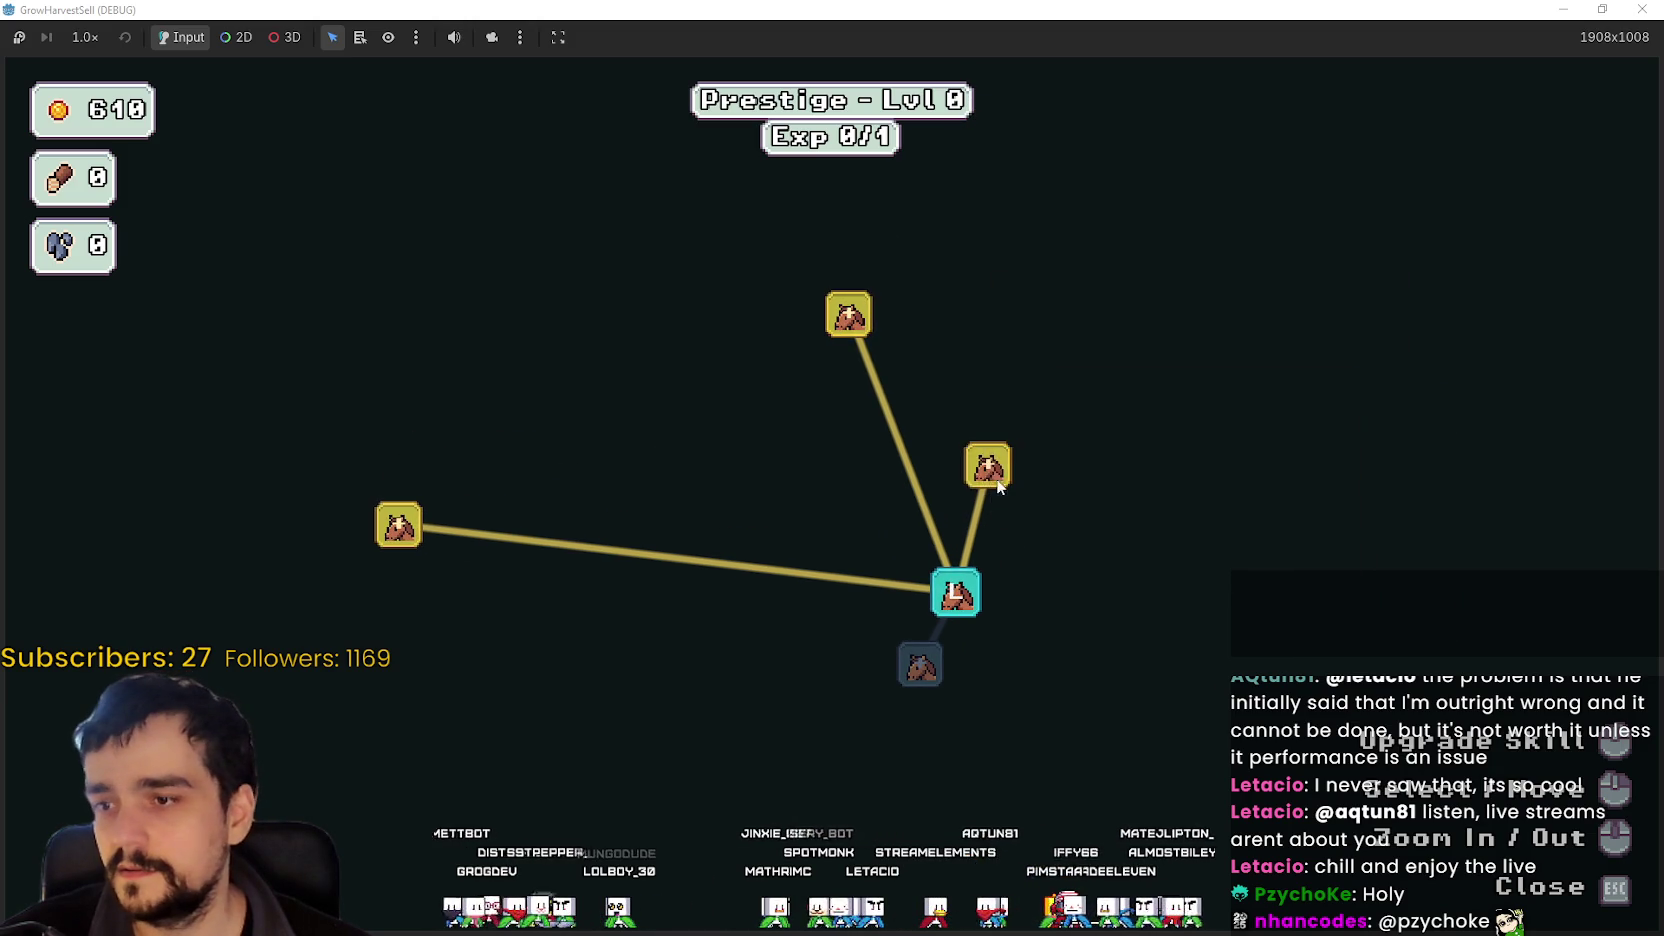
mouse_move(968, 598)
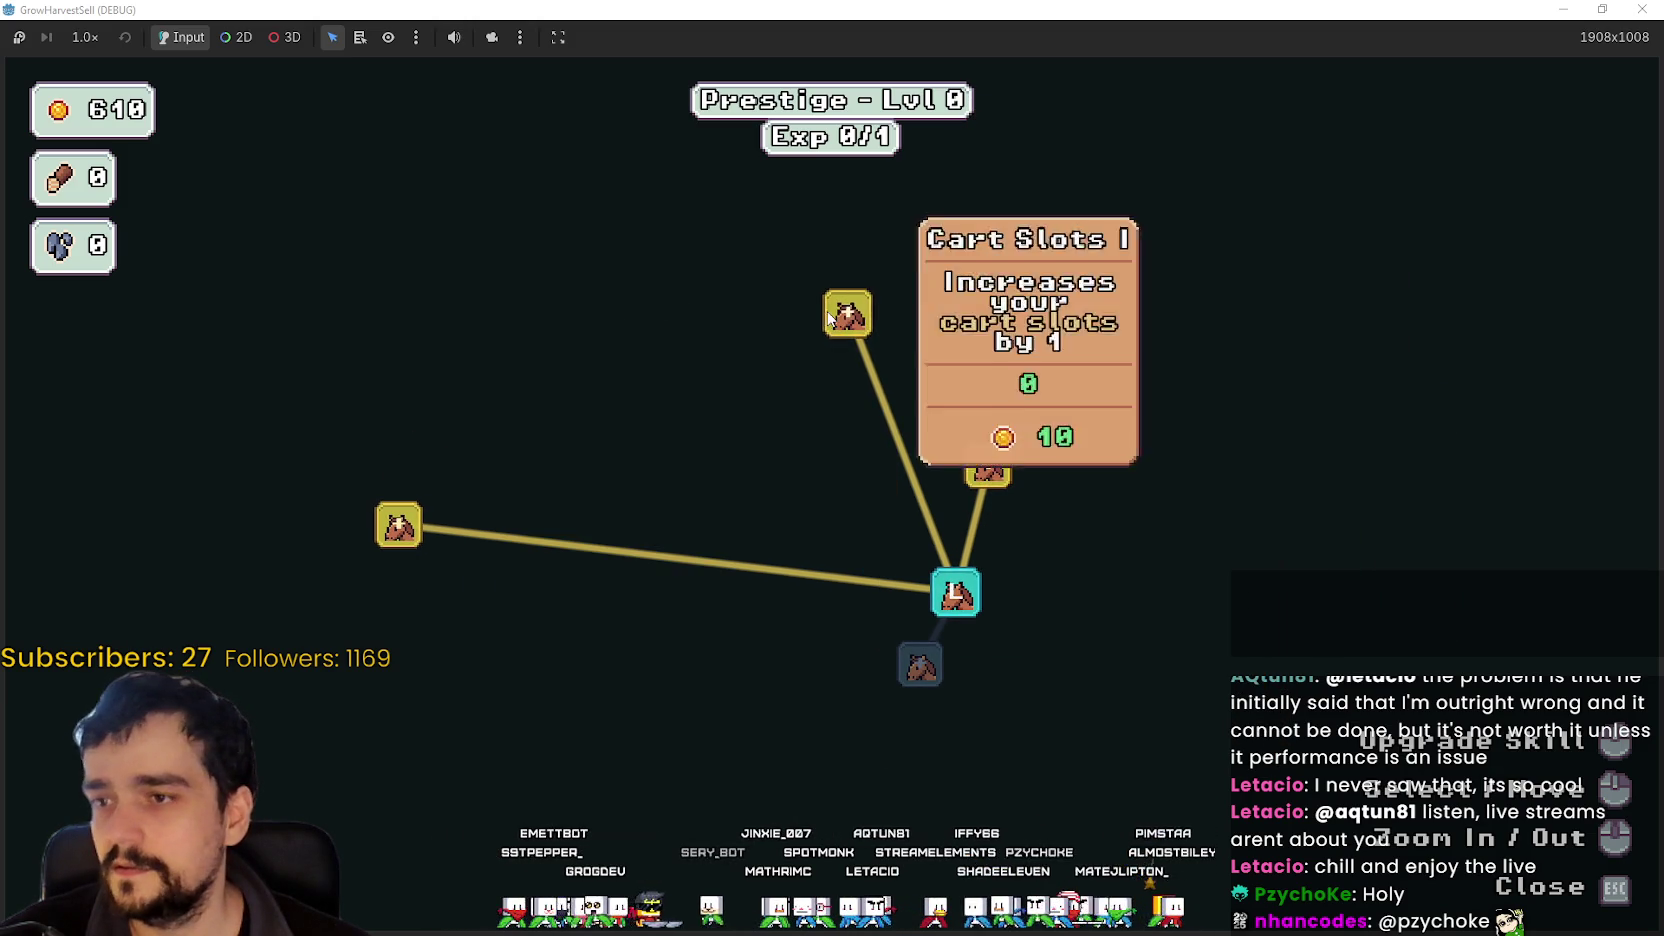
mouse_move(994, 473)
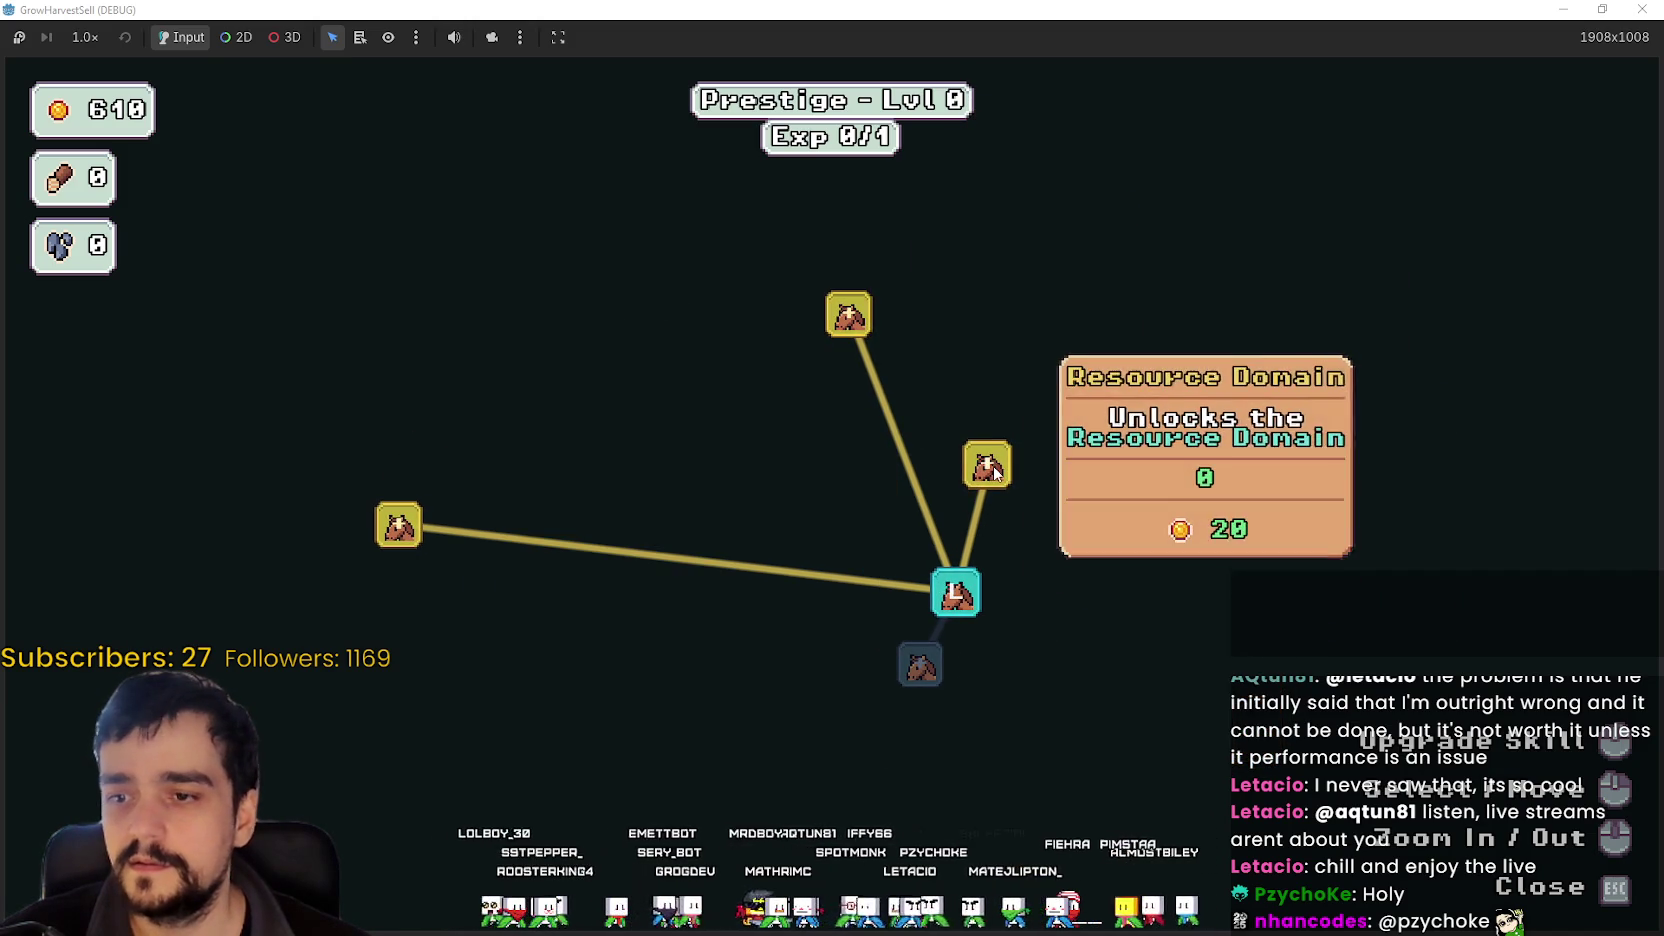
click(987, 465)
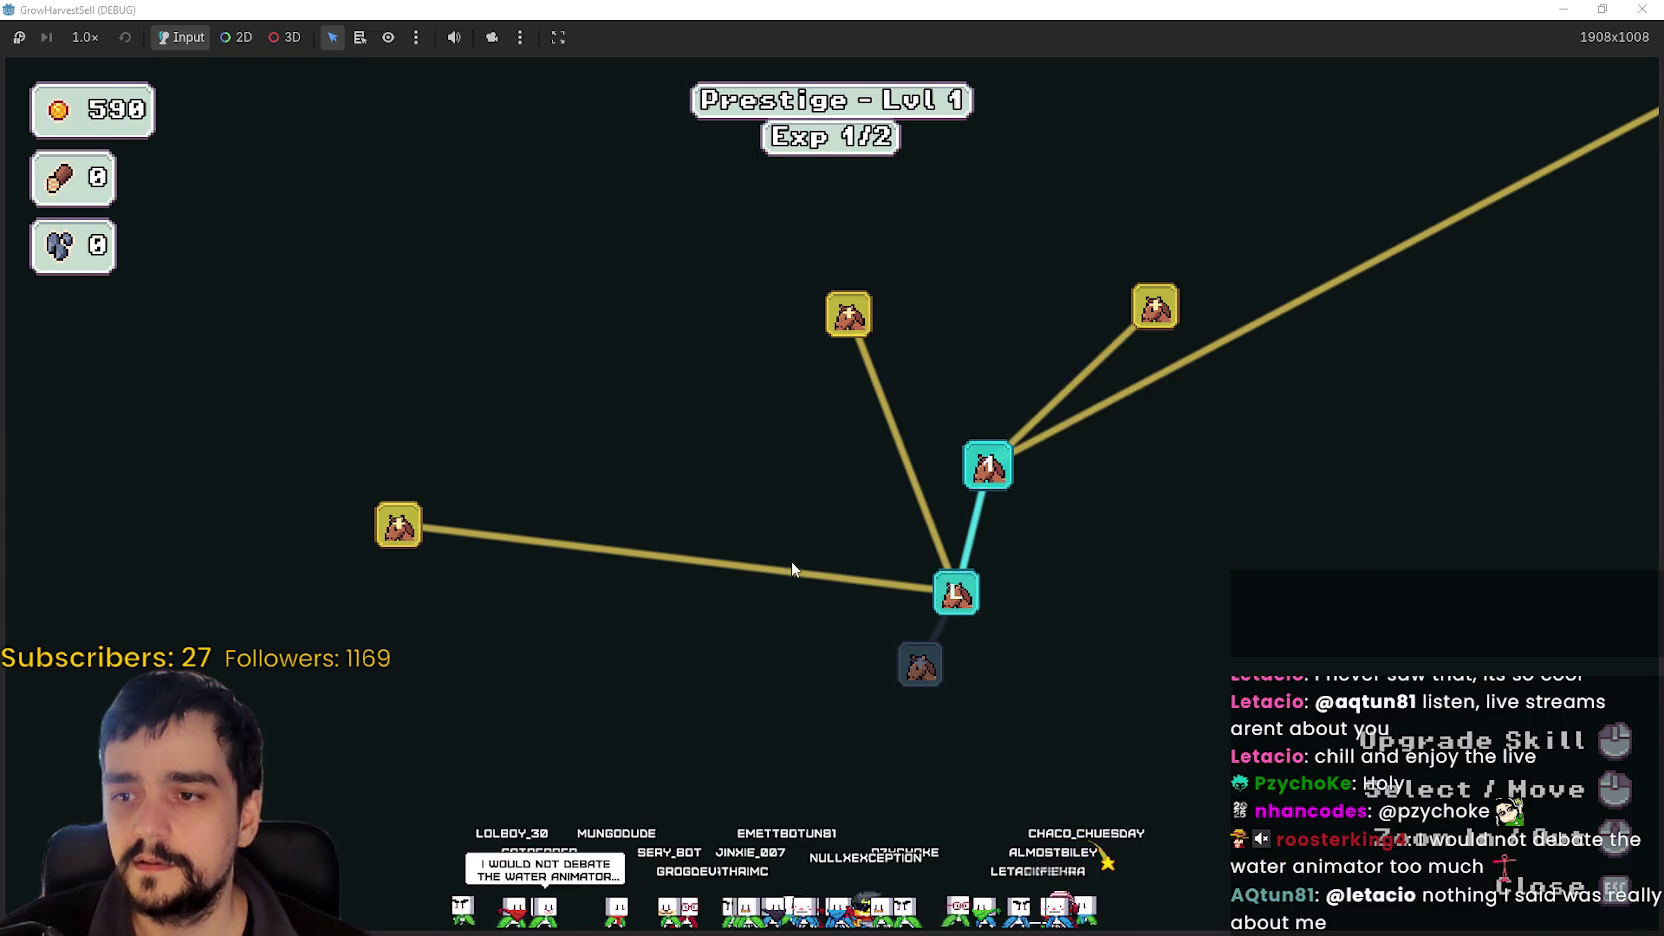
scroll(1242, 468, down, 3)
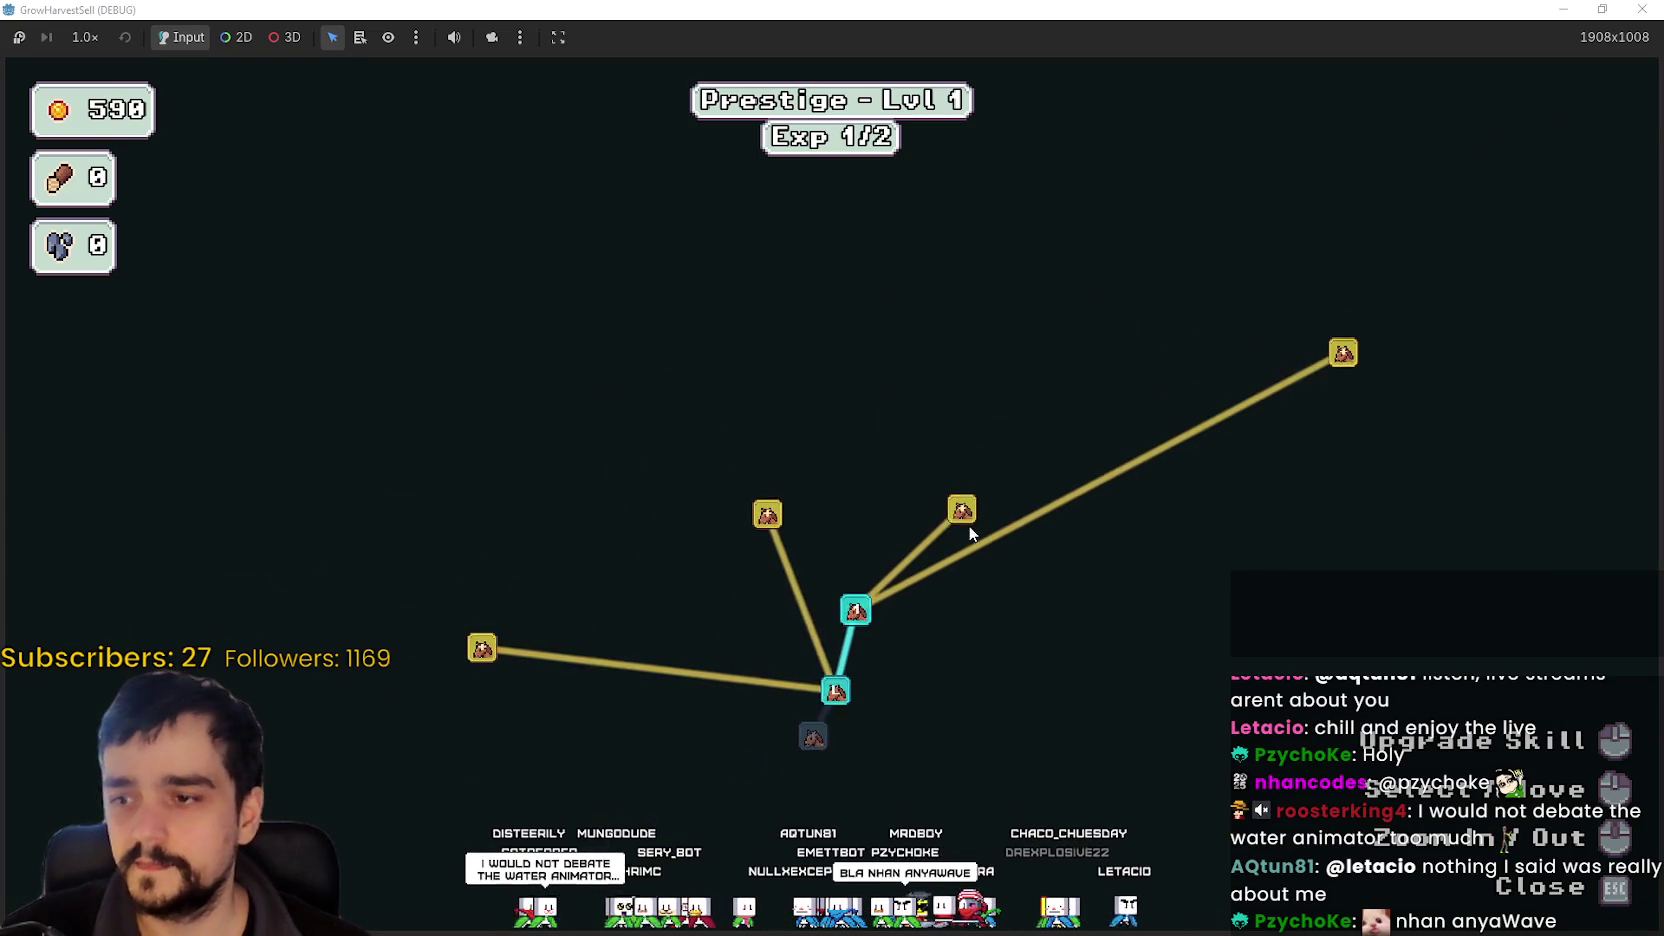
scroll(970, 512, up, 4)
- Buy the Market Slots and Resource Domain Damage prestige skills
drag(789, 446, 723, 280)
mouse_move(612, 368)
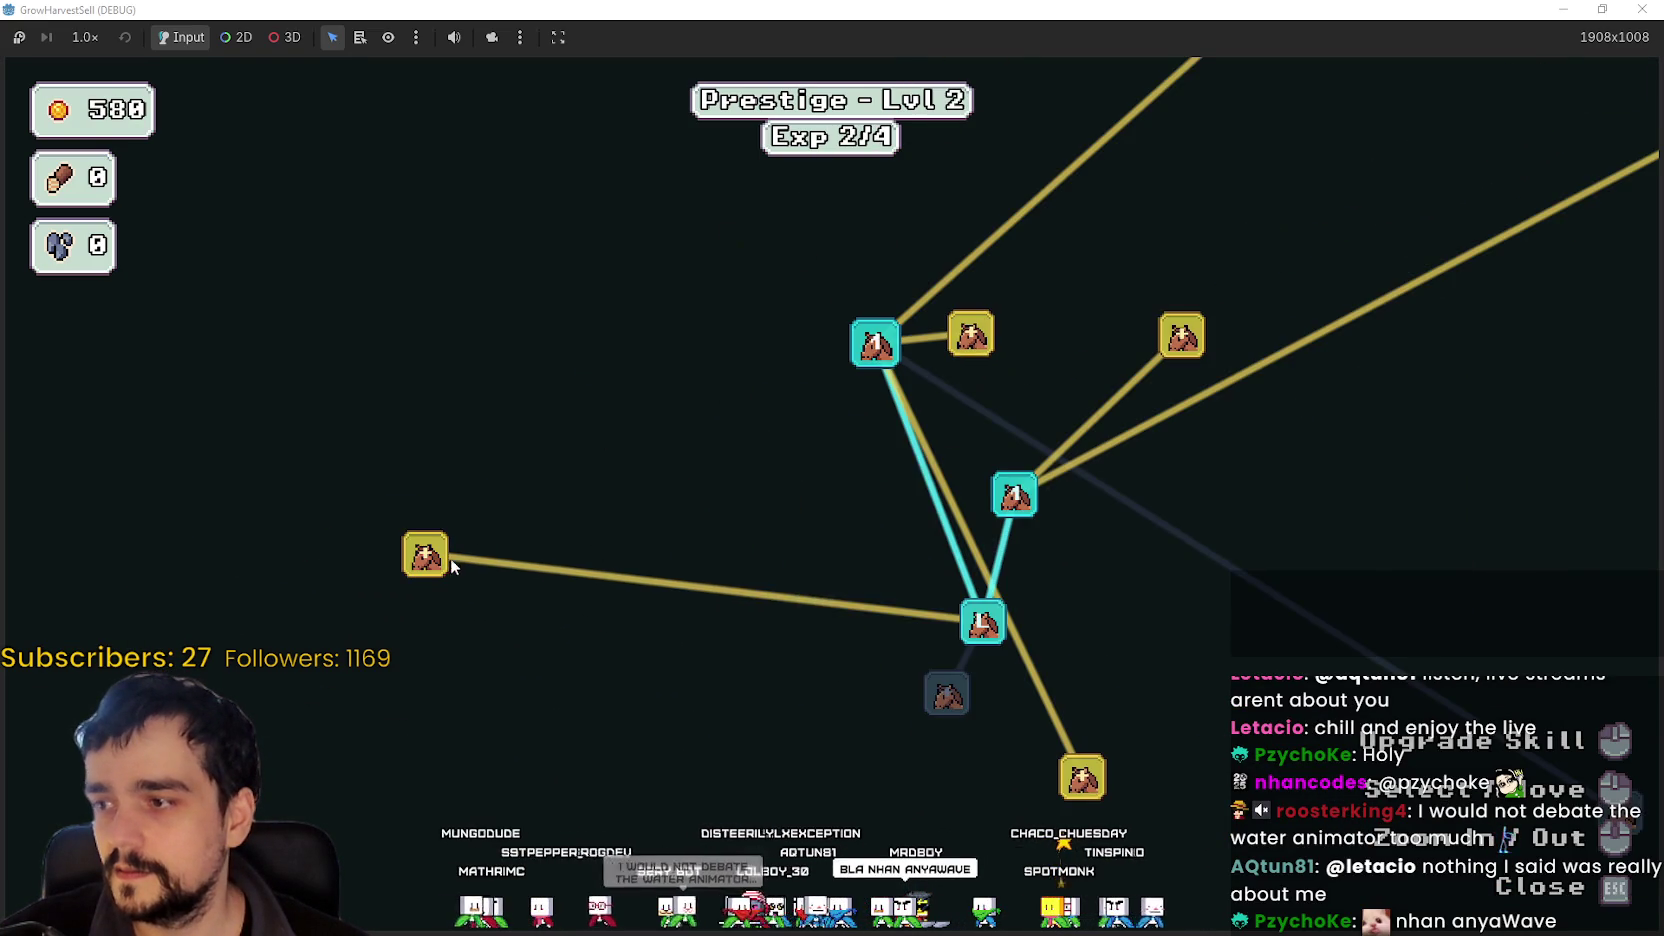
scroll(448, 555, down, 3)
scroll(625, 585, up, 3)
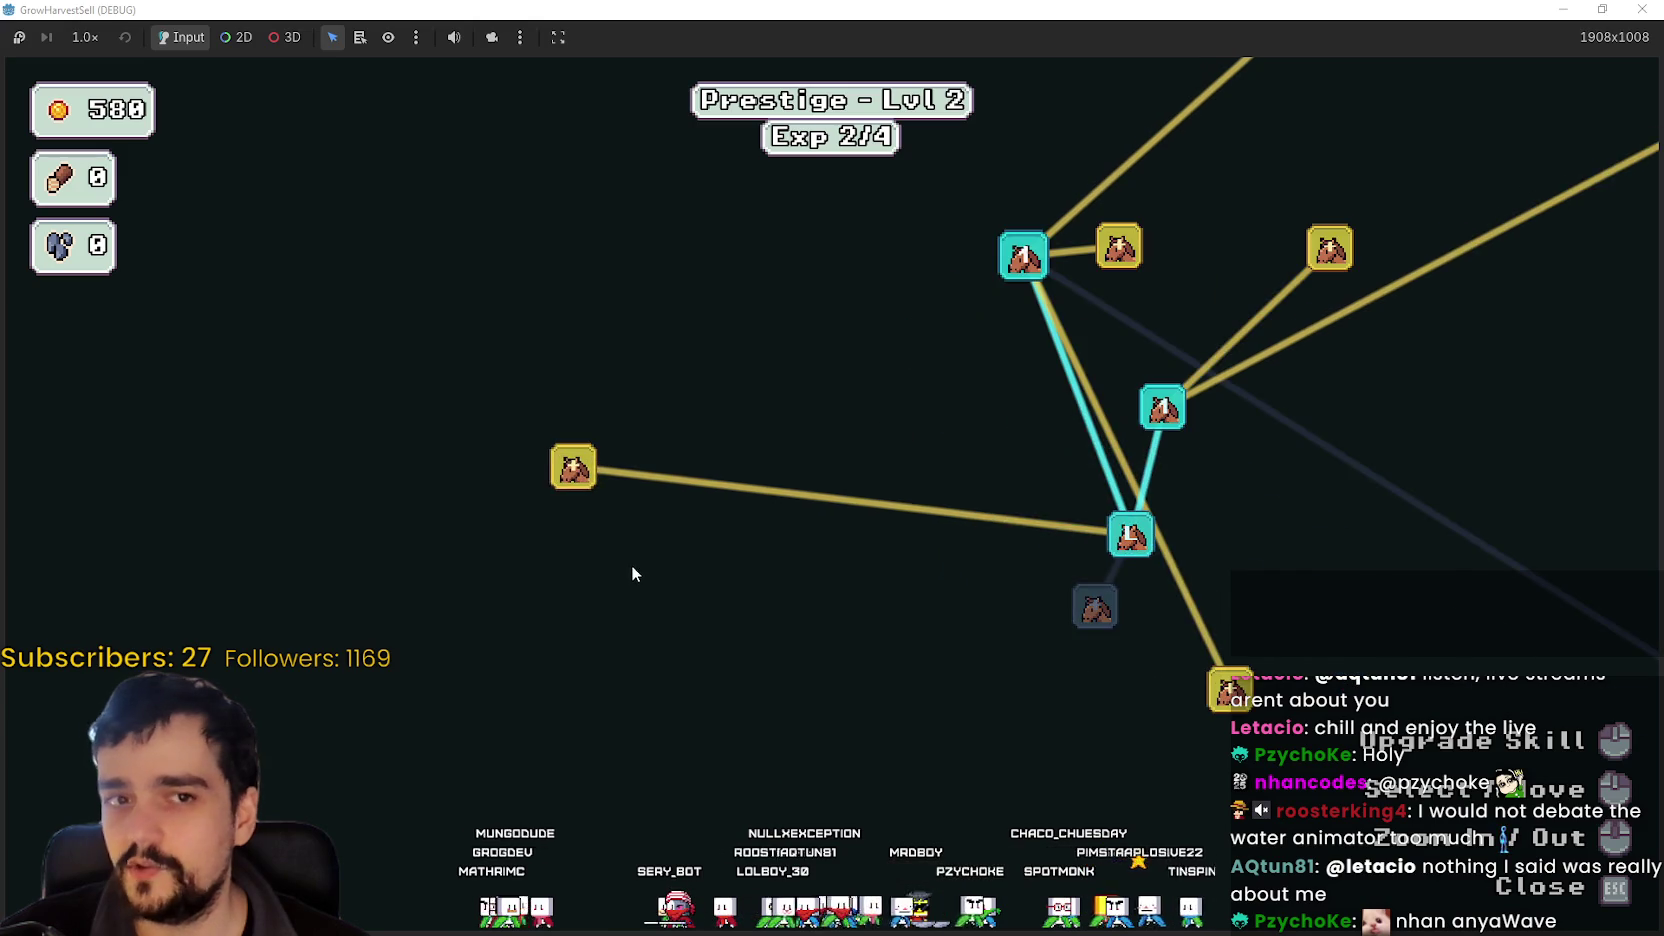
mouse_move(584, 472)
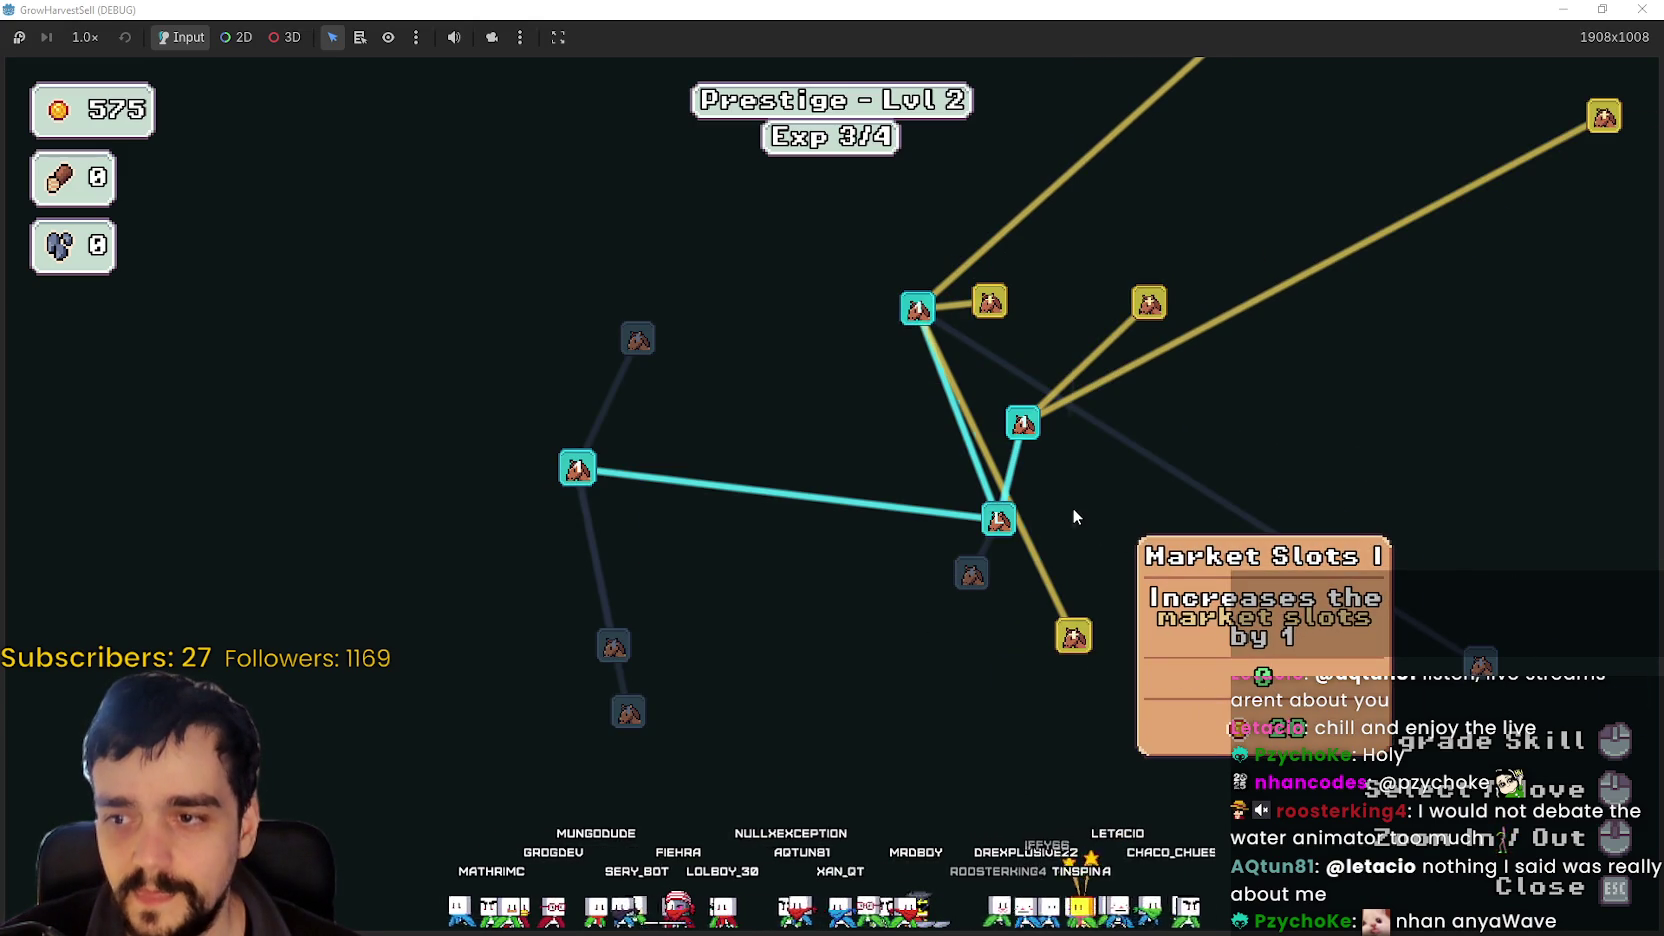
click(1074, 636)
scroll(1004, 644, down, 3)
scroll(1250, 462, up, 3)
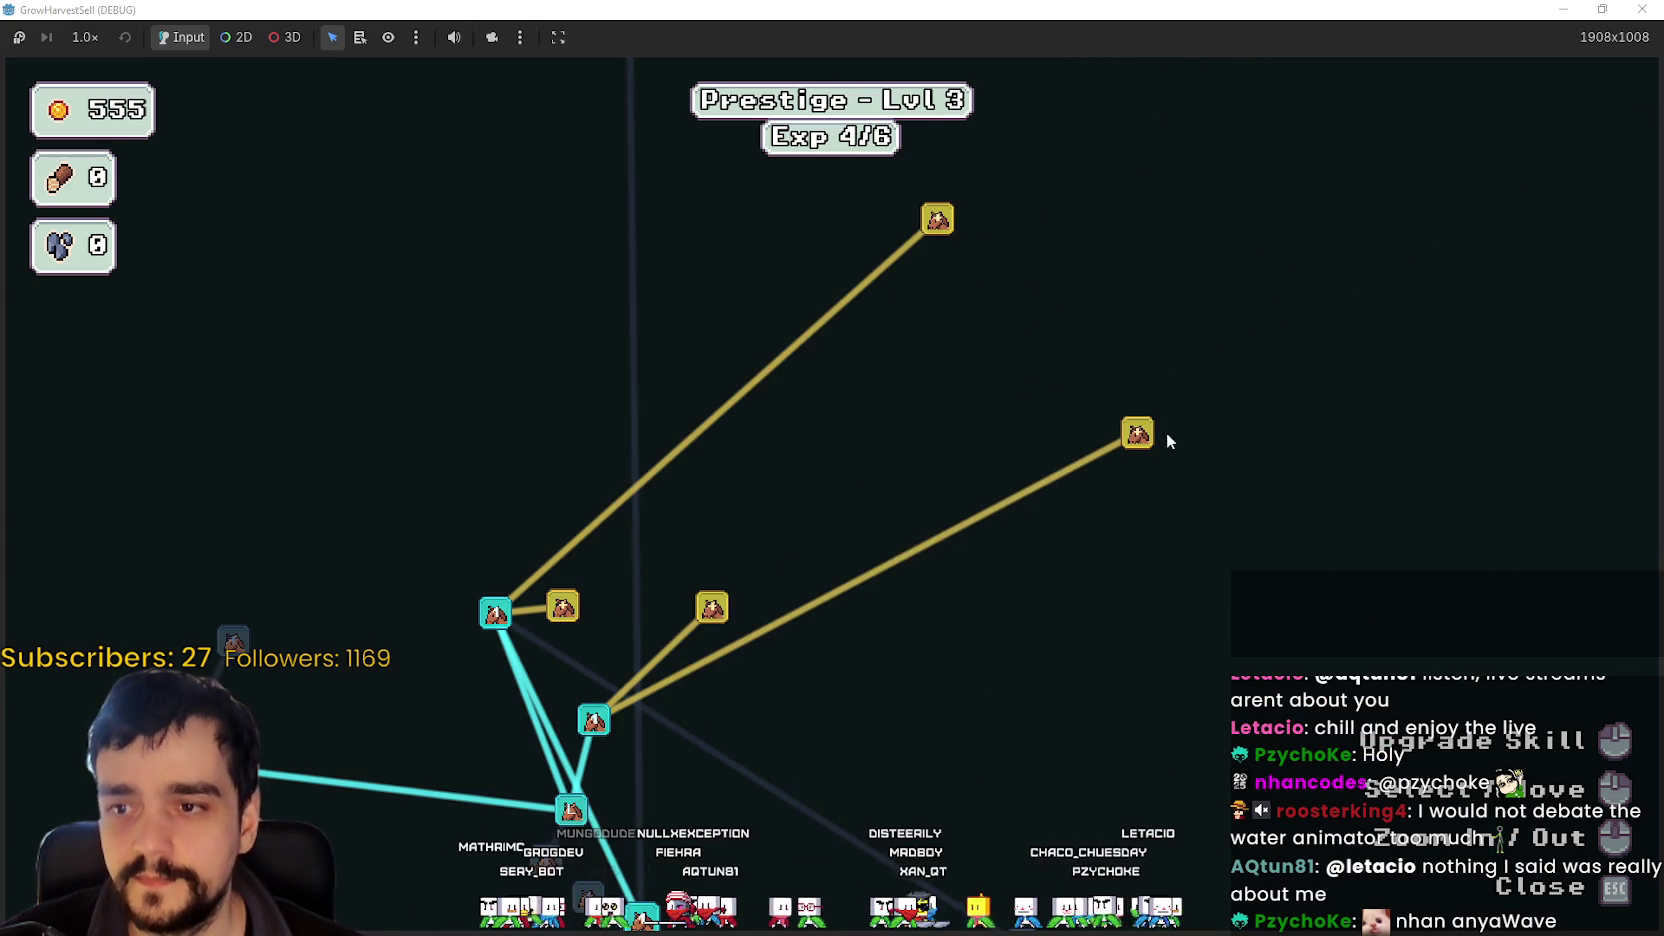
mouse_move(1137, 435)
click(987, 705)
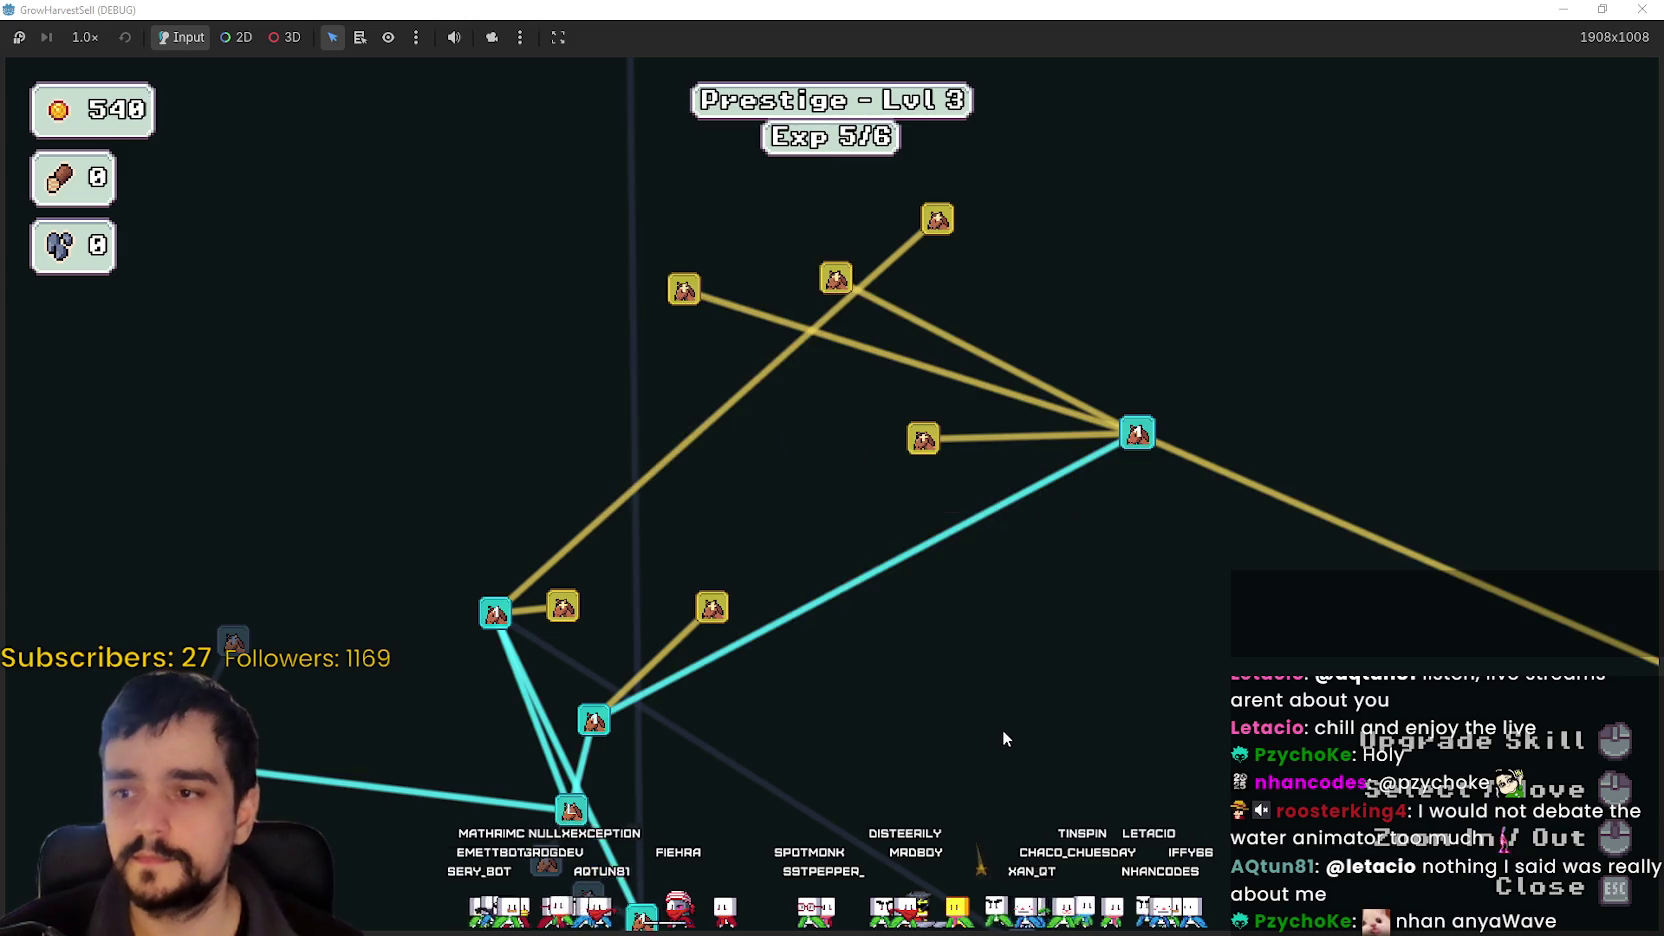
scroll(958, 639, down, 3)
scroll(848, 552, up, 3)
- Buy Resource Domain Energy, upgrade Deep Barrier to rank 1, and close the prestige tree
mouse_move(858, 556)
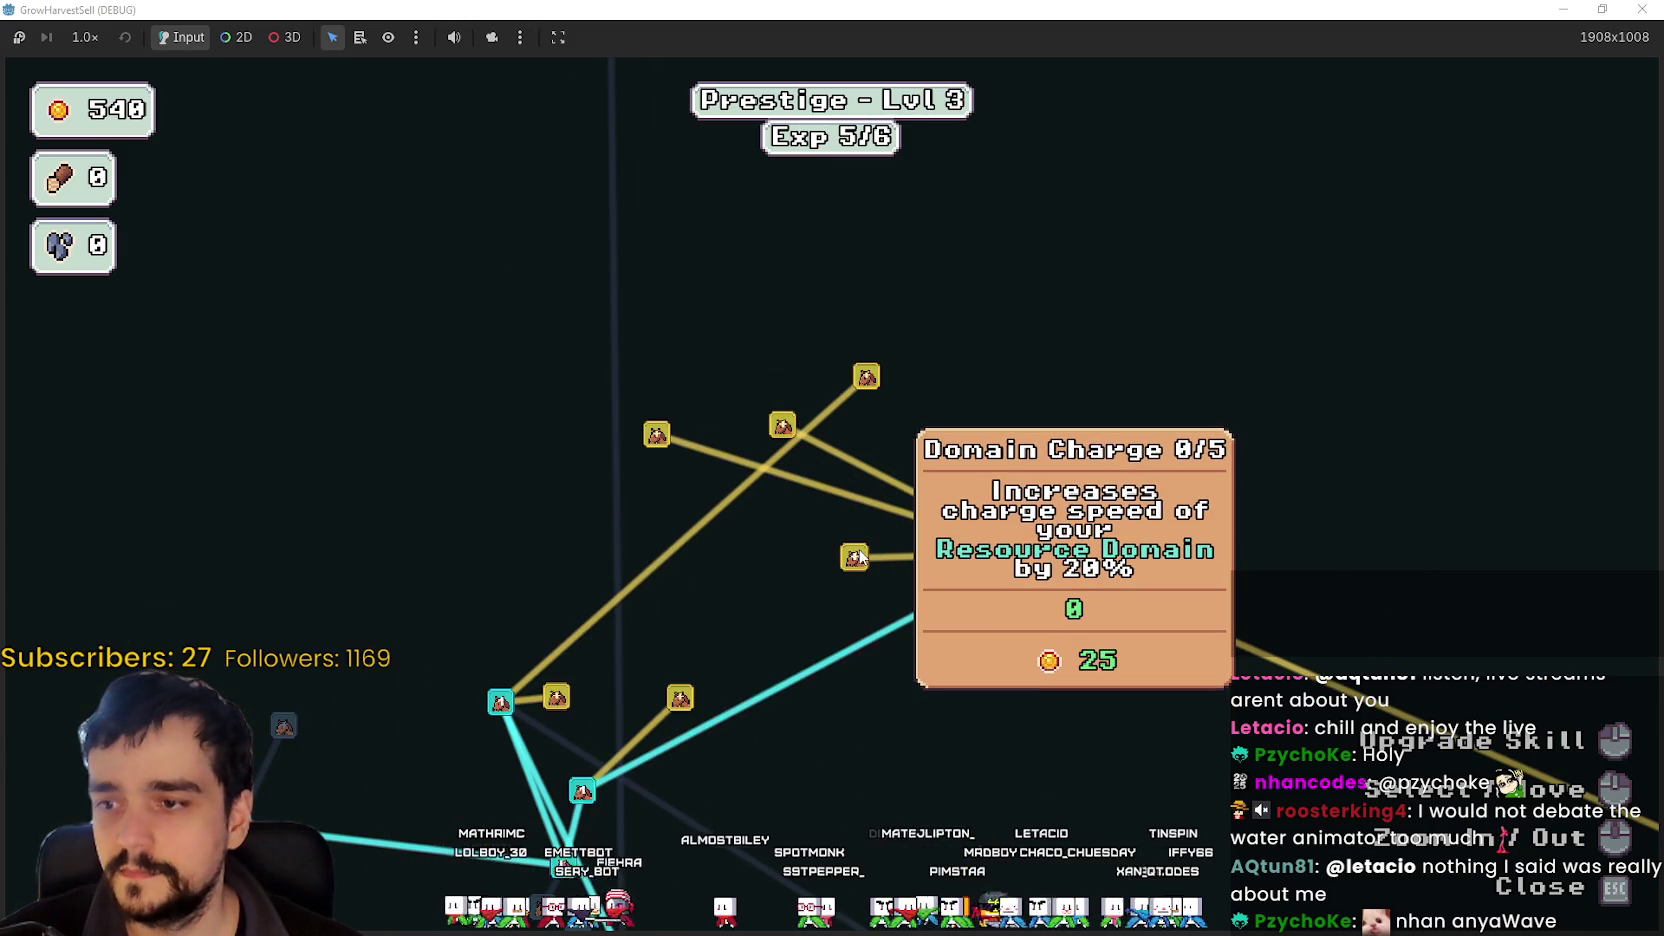
scroll(956, 818, down, 3)
scroll(1013, 647, up, 4)
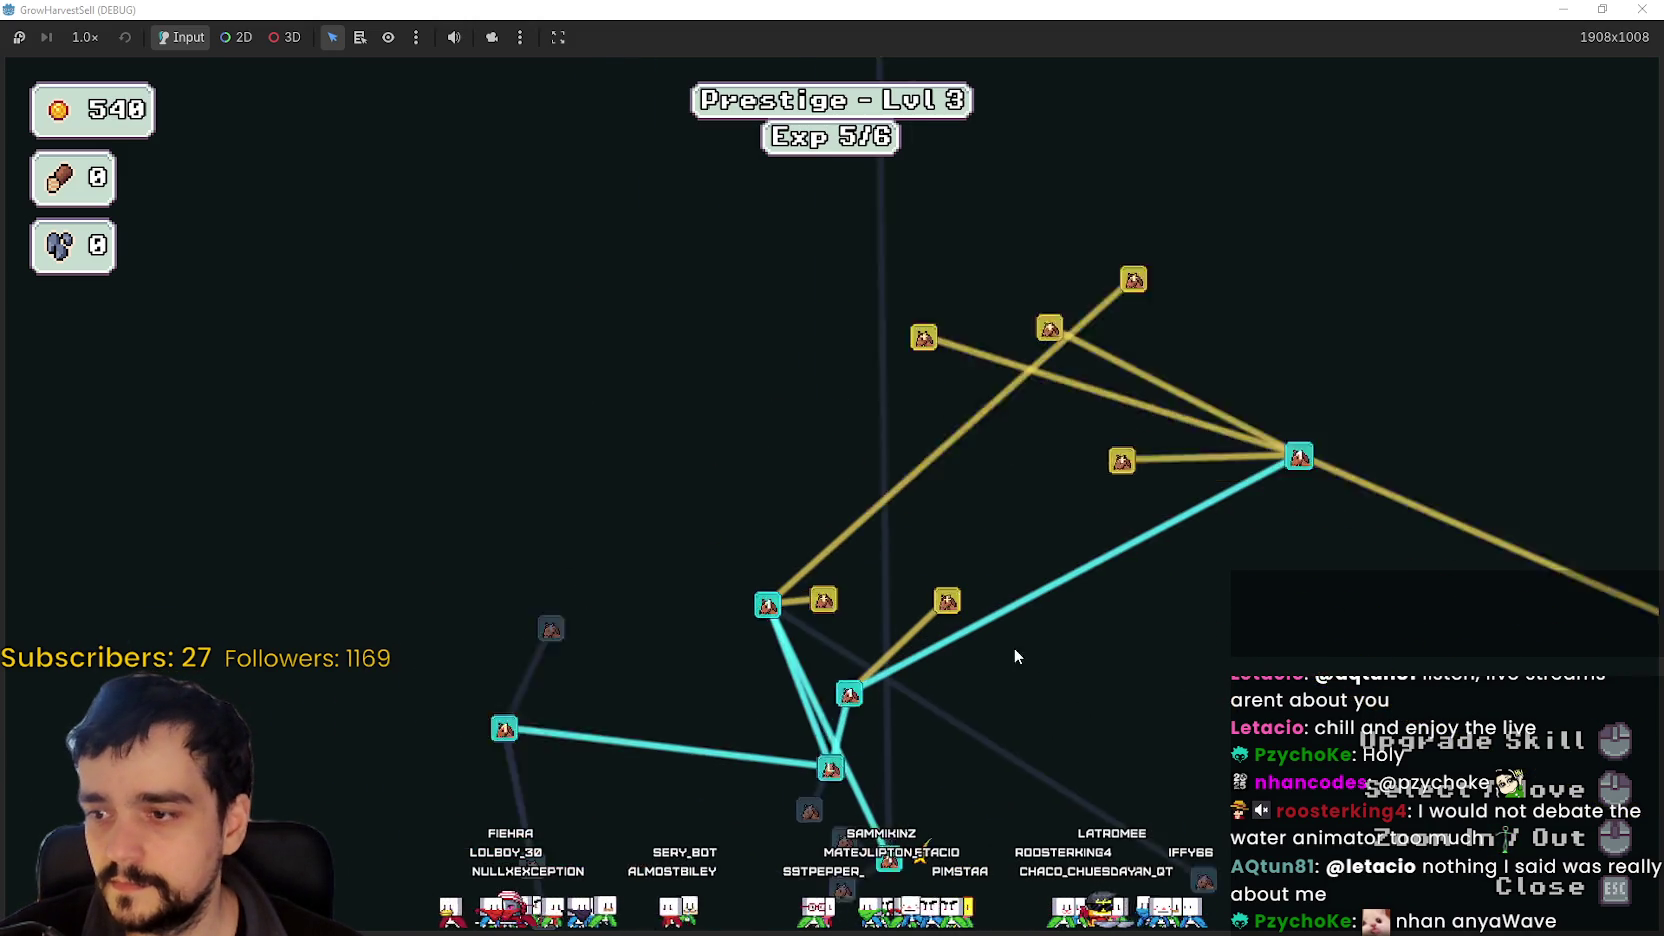
mouse_move(903, 570)
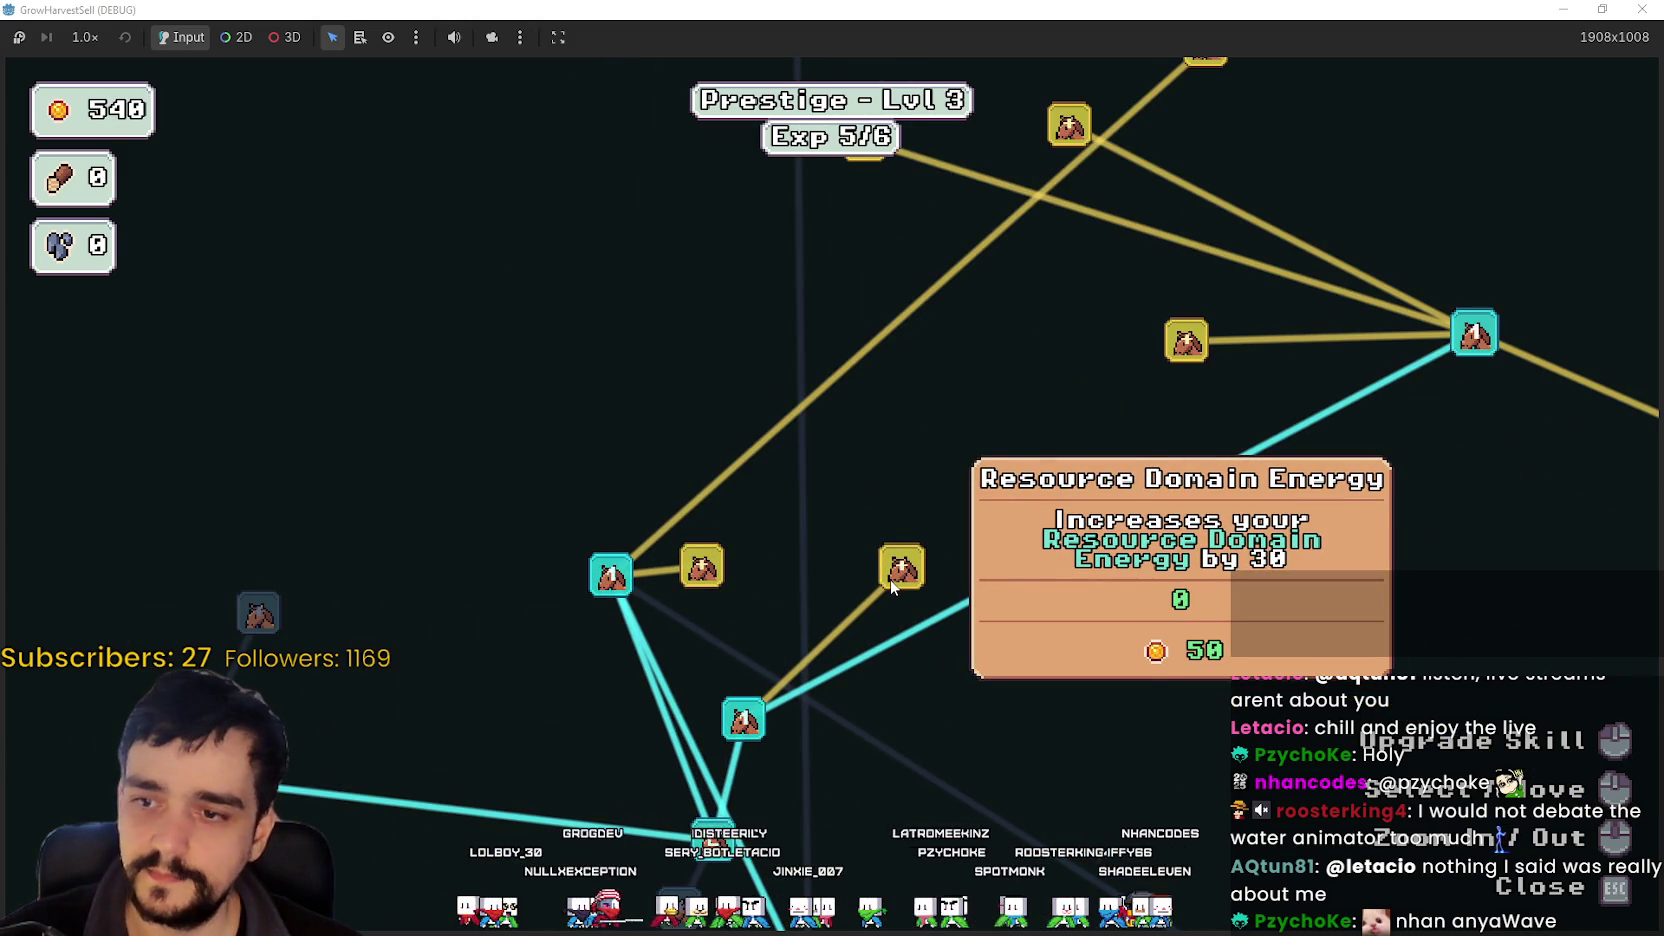
click(890, 578)
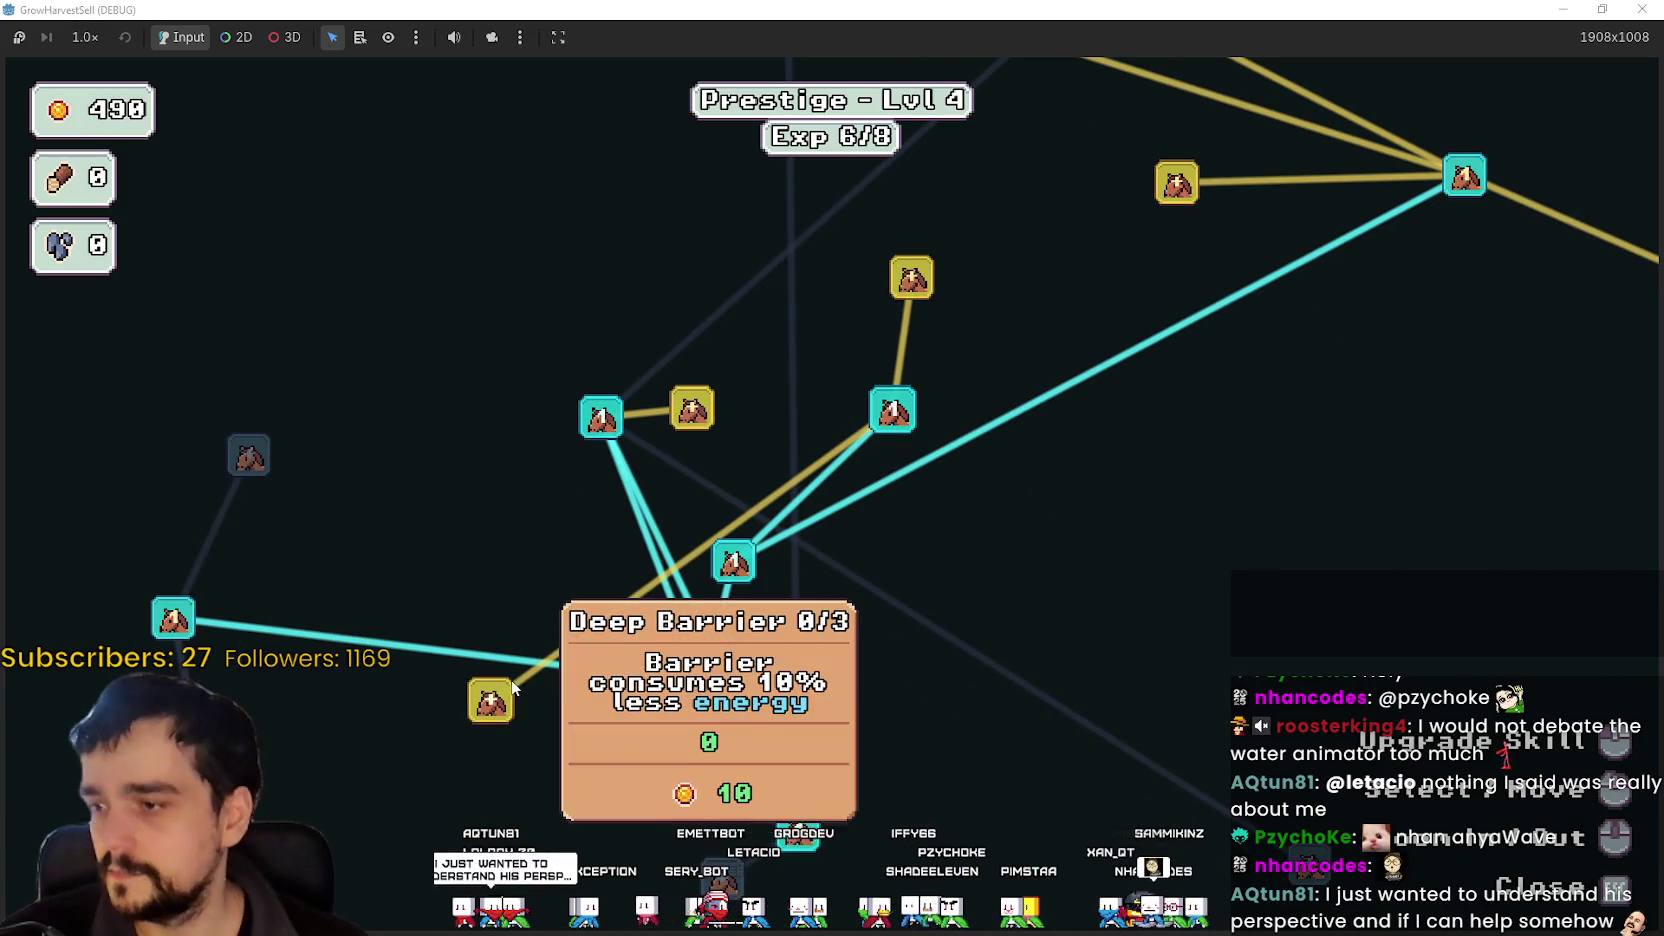
mouse_move(487, 699)
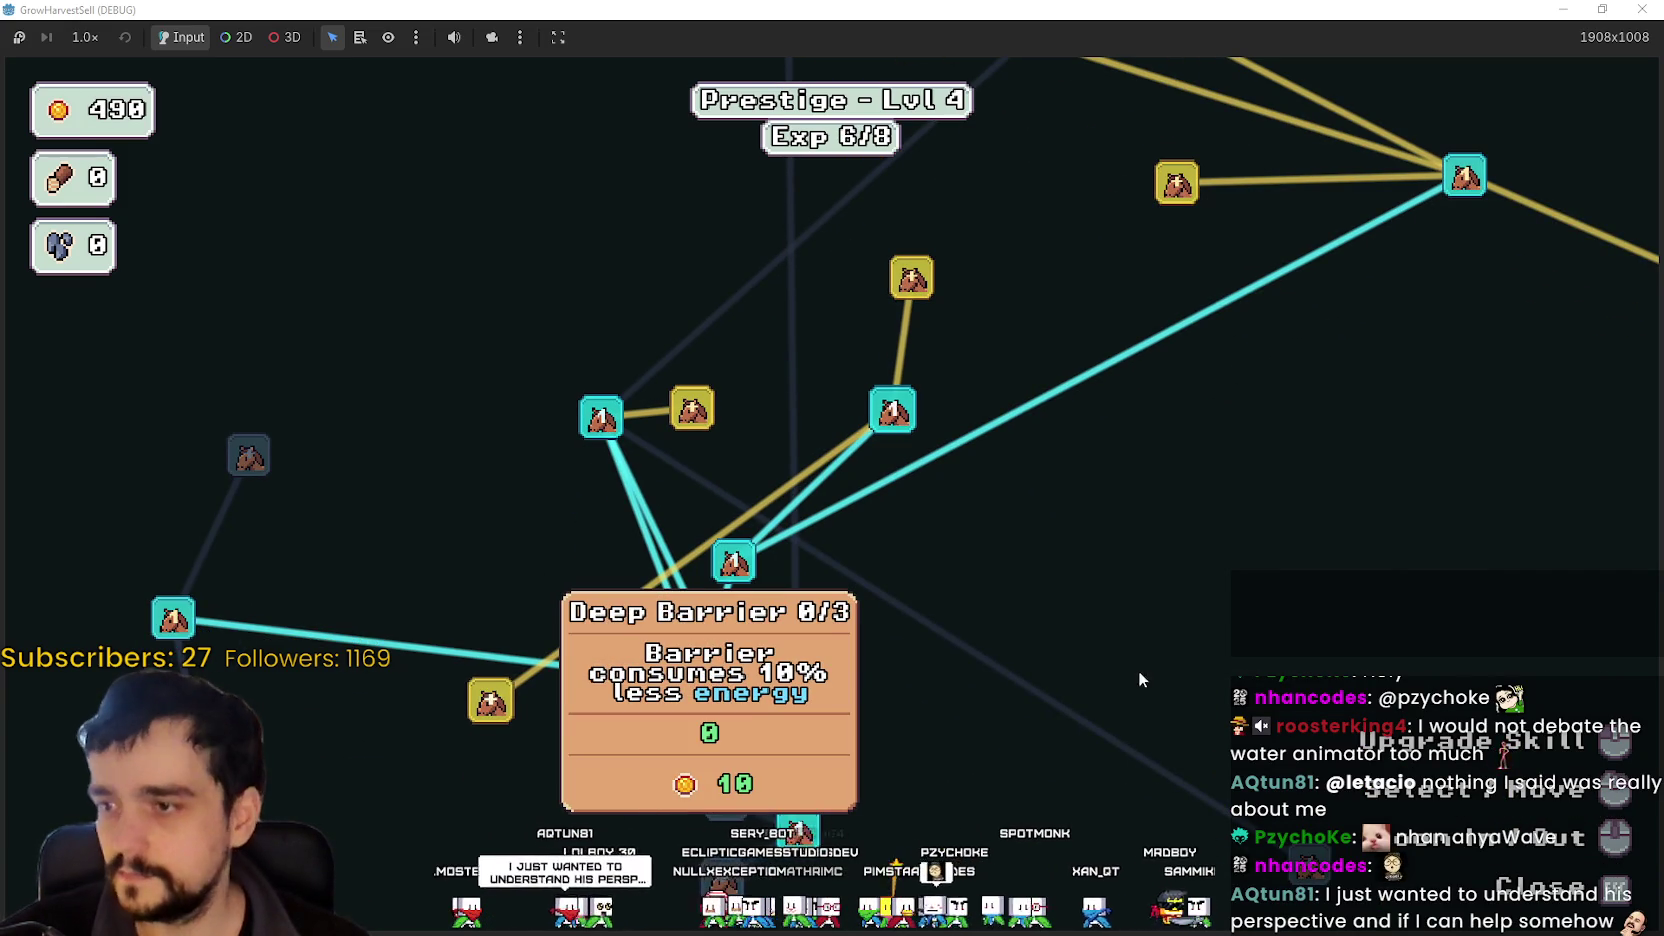
key(space)
scroll(1096, 660, down, 5)
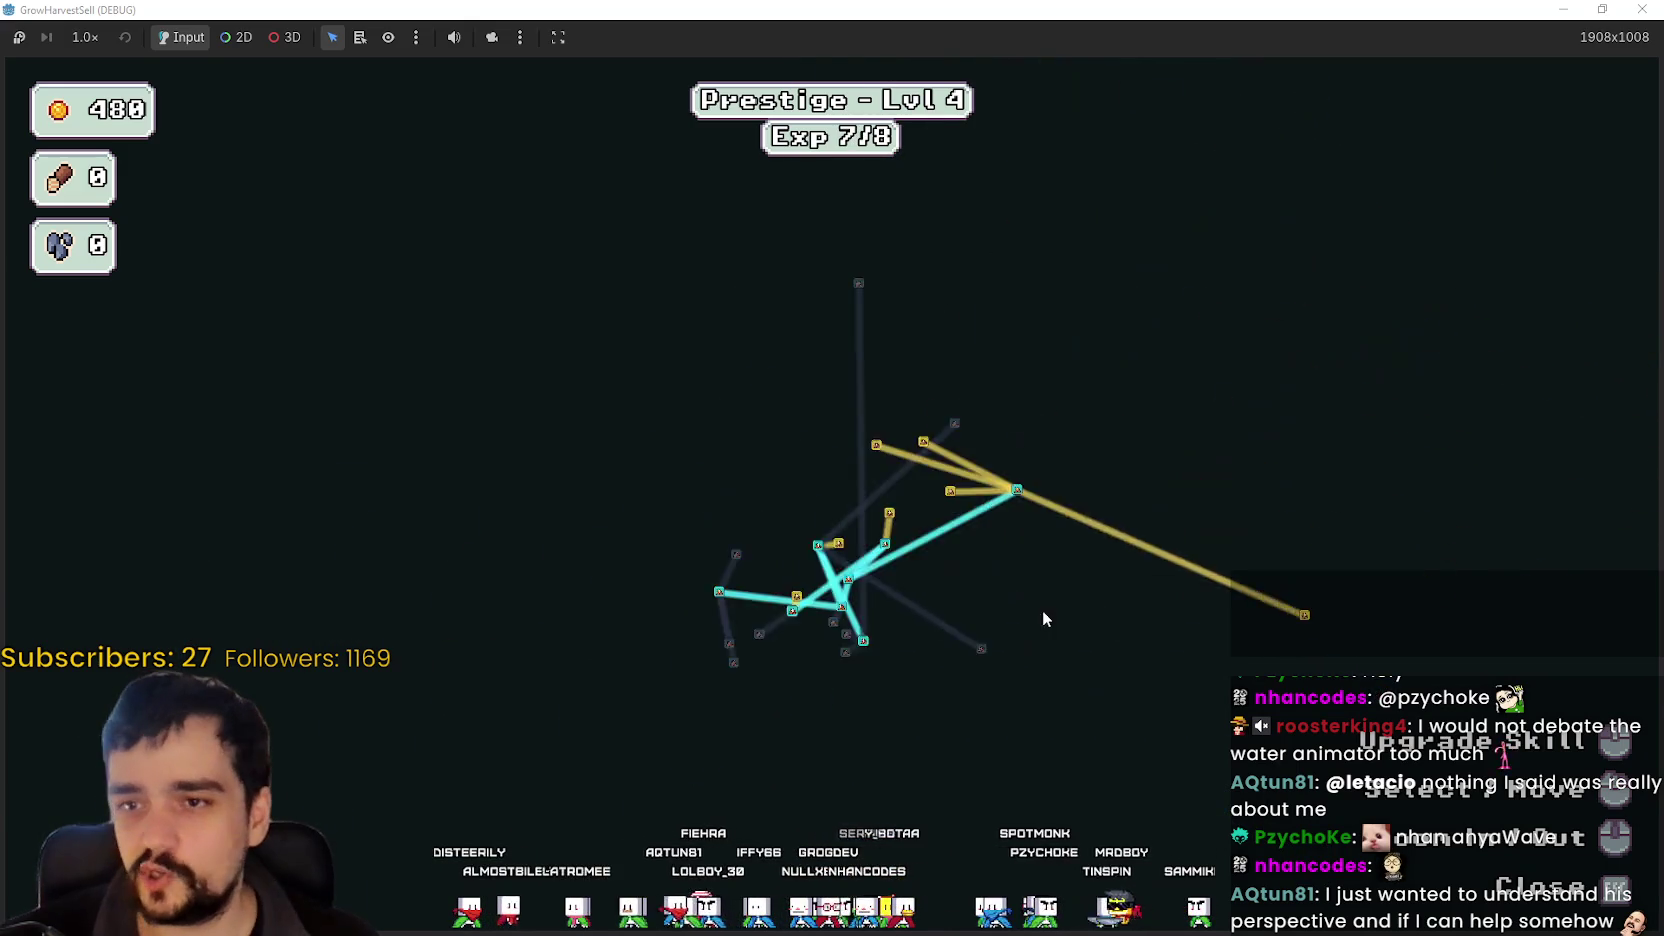
key(Escape)
key(Escape)
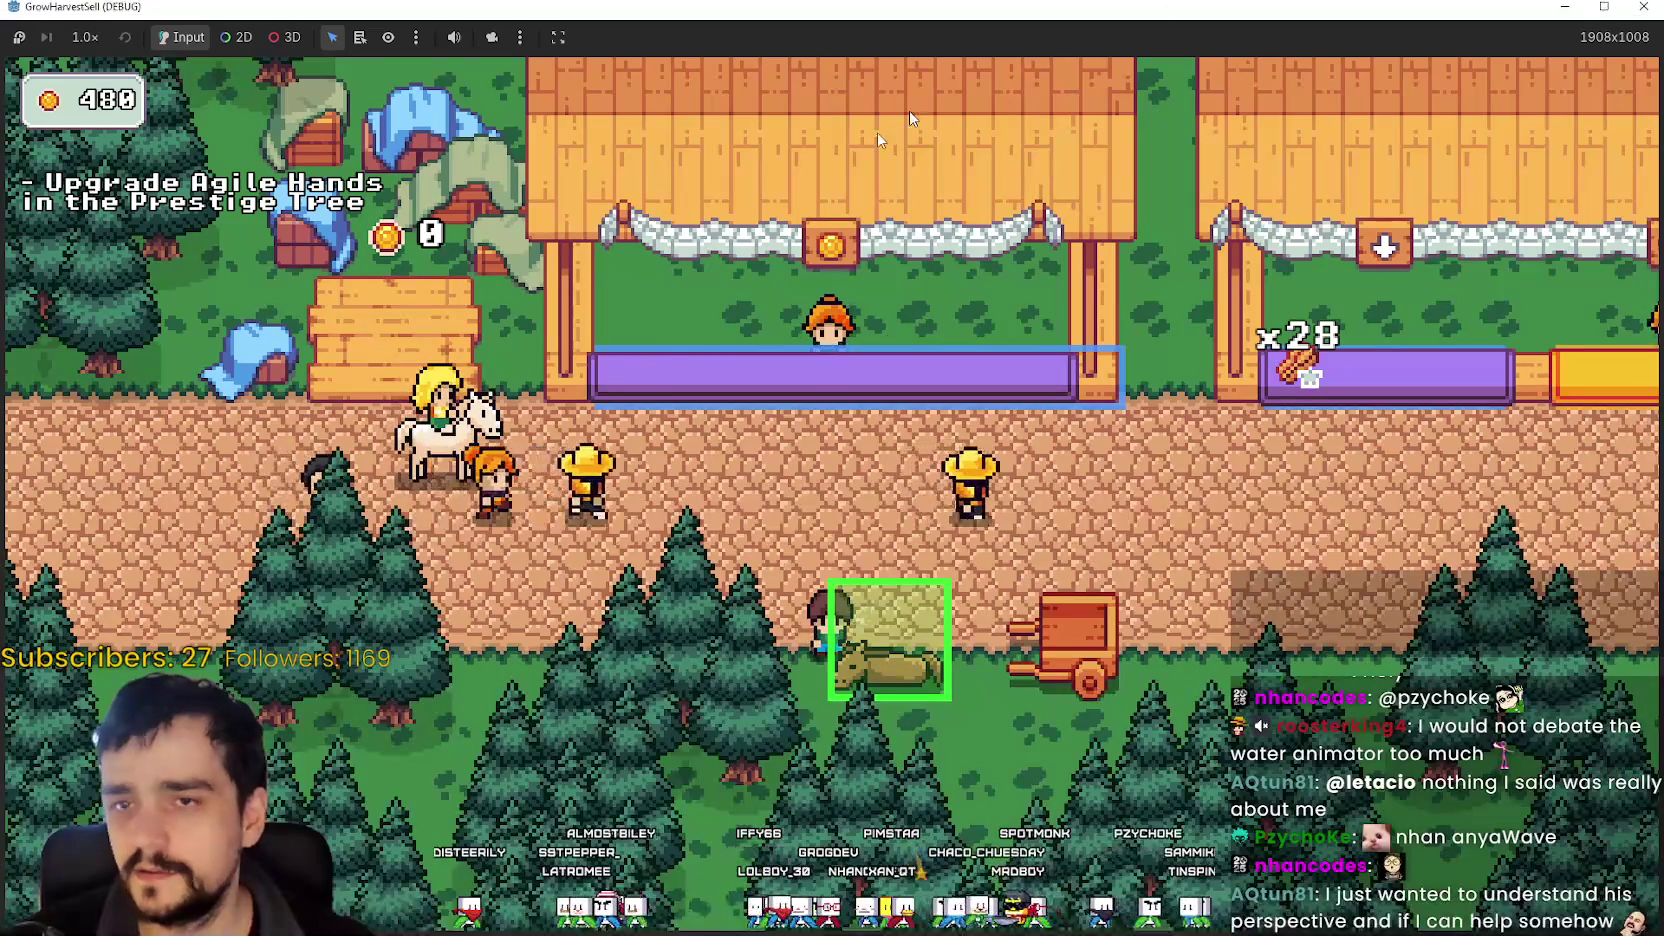
- Stop the running game and scroll the scene tab bar toward prestige_tree_panel
key(F8)
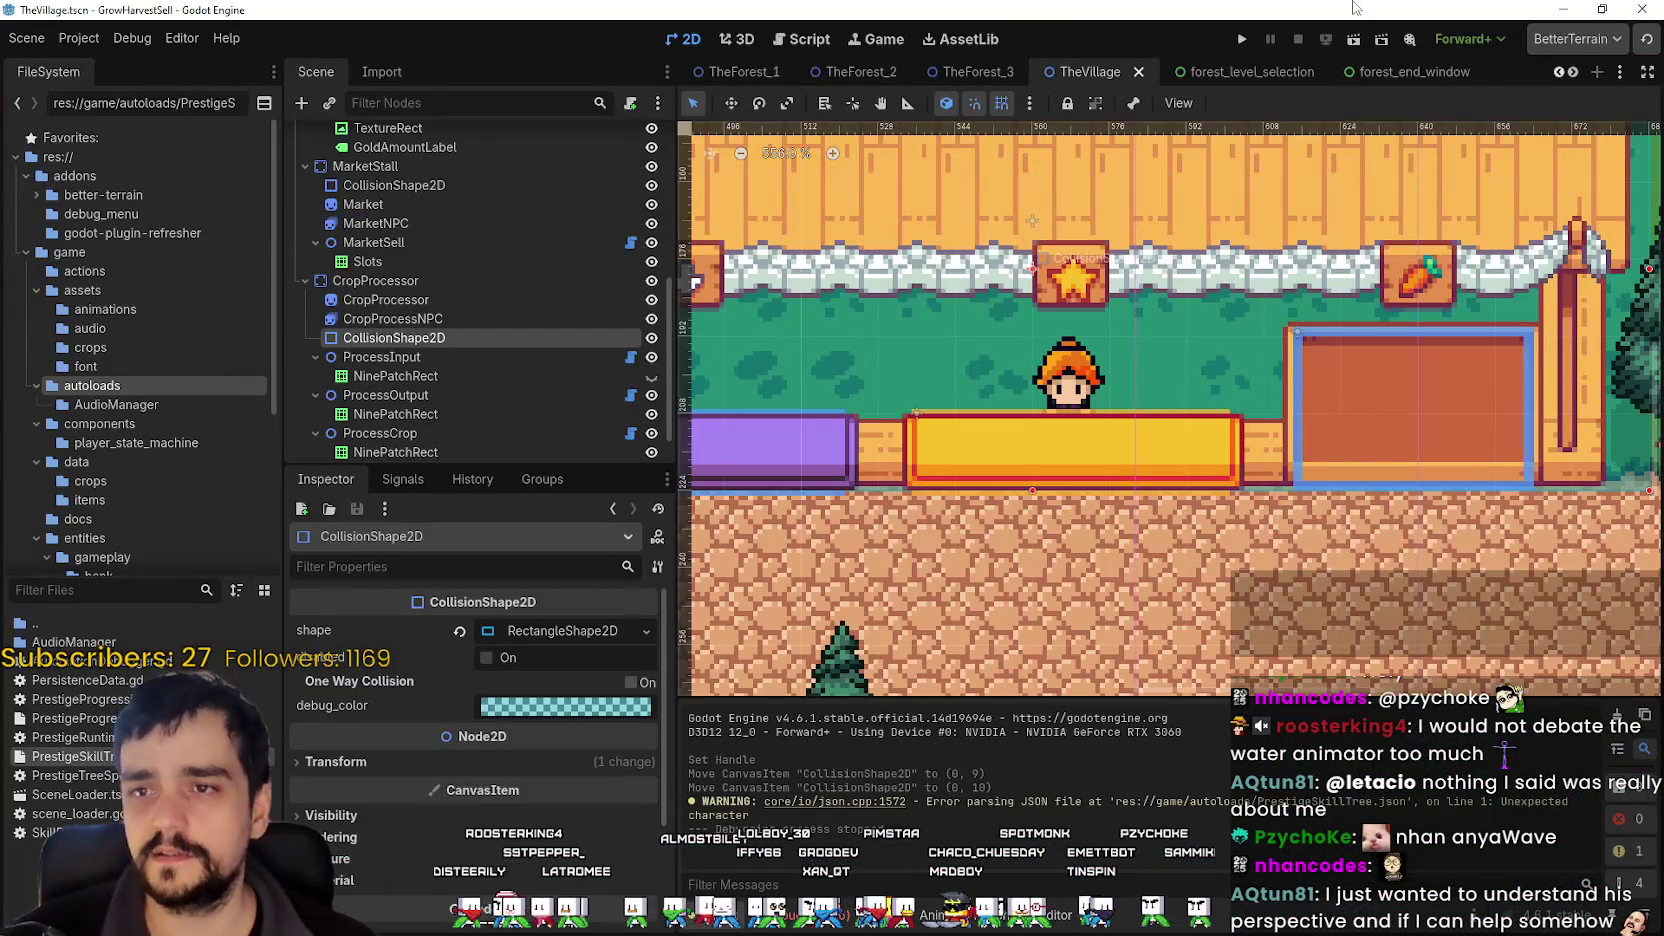
scroll(1589, 72, down, 5)
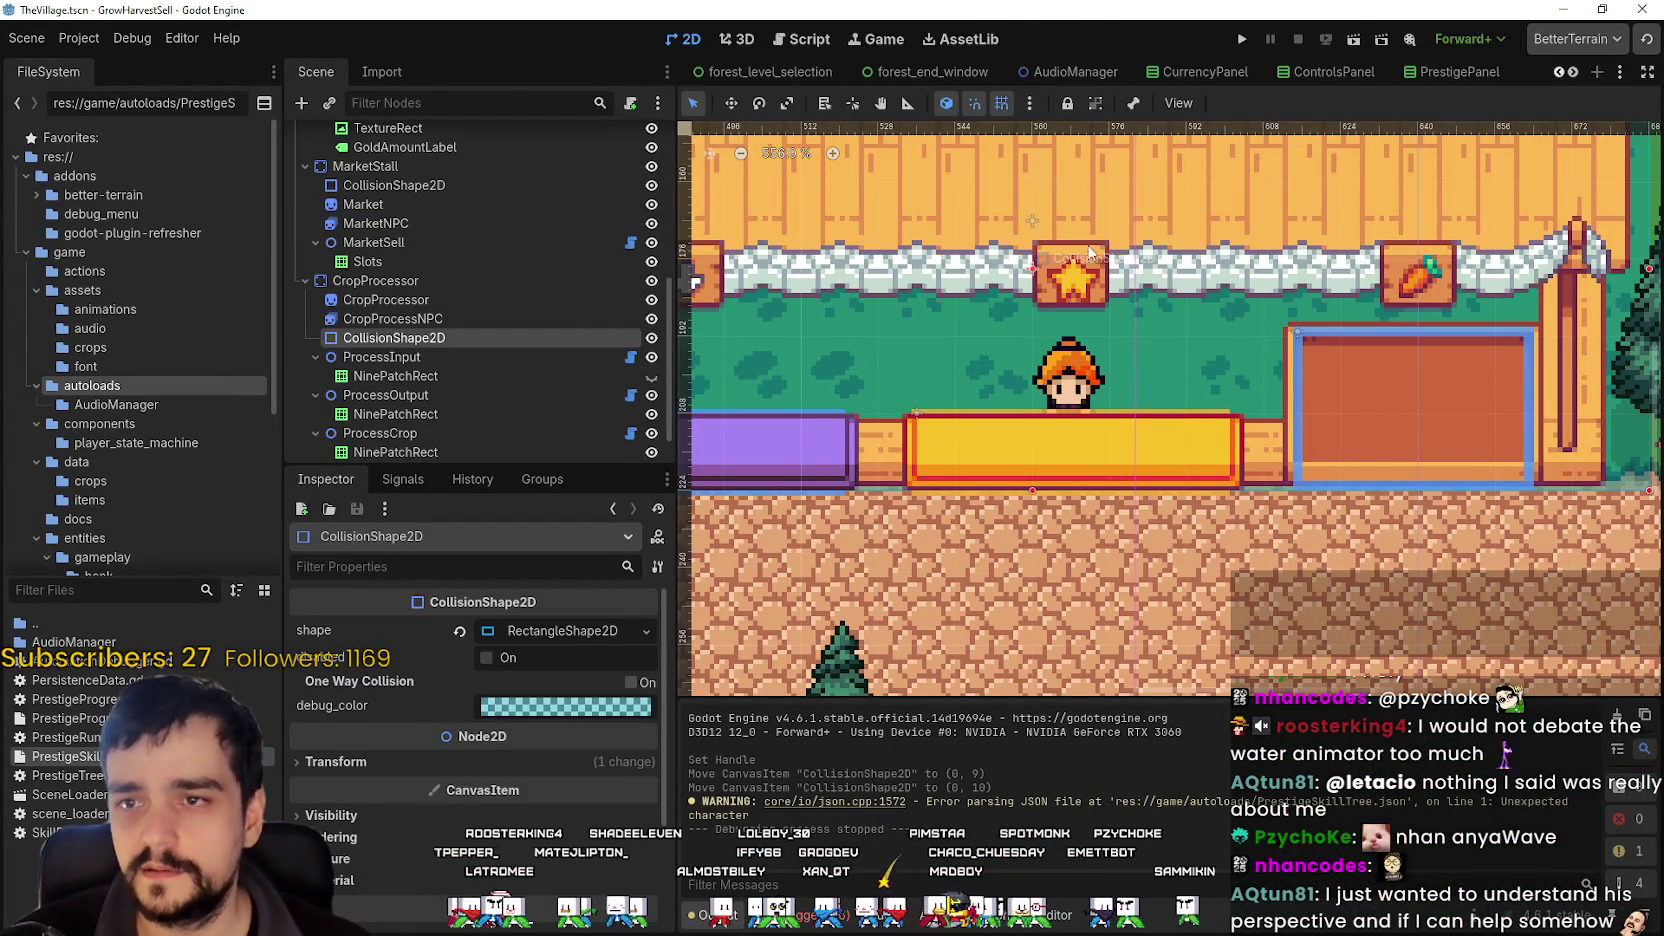
scroll(1569, 76, down, 2)
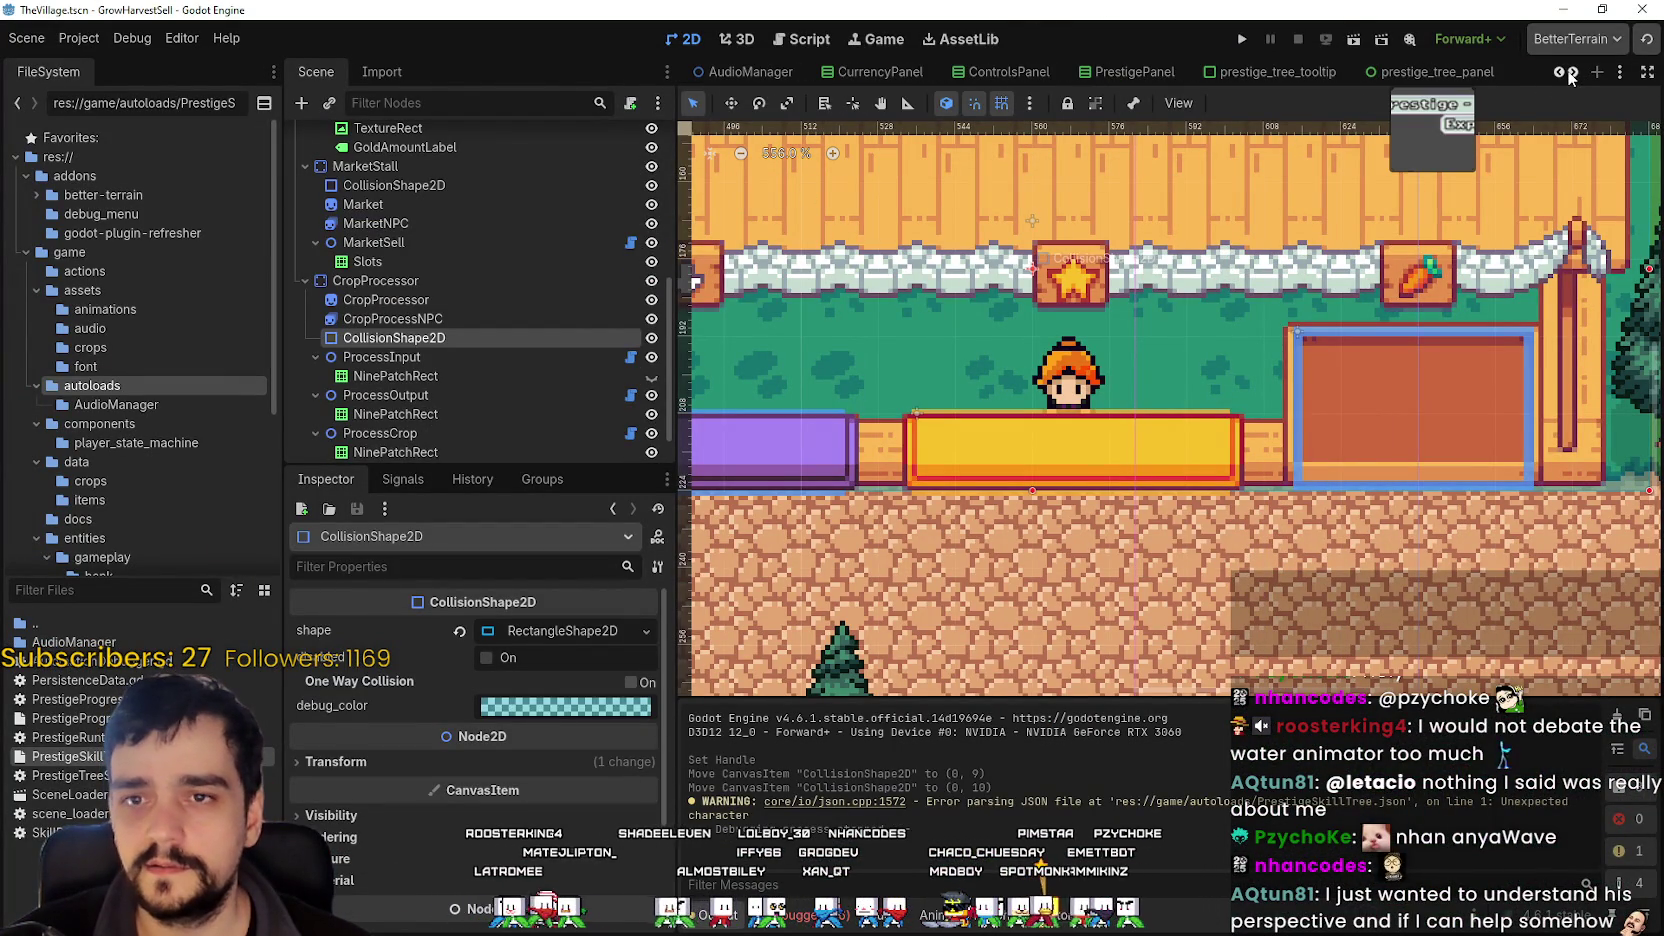
- Open prestige_tree_panel and uncheck clip_contents on its Graph node
click(1424, 72)
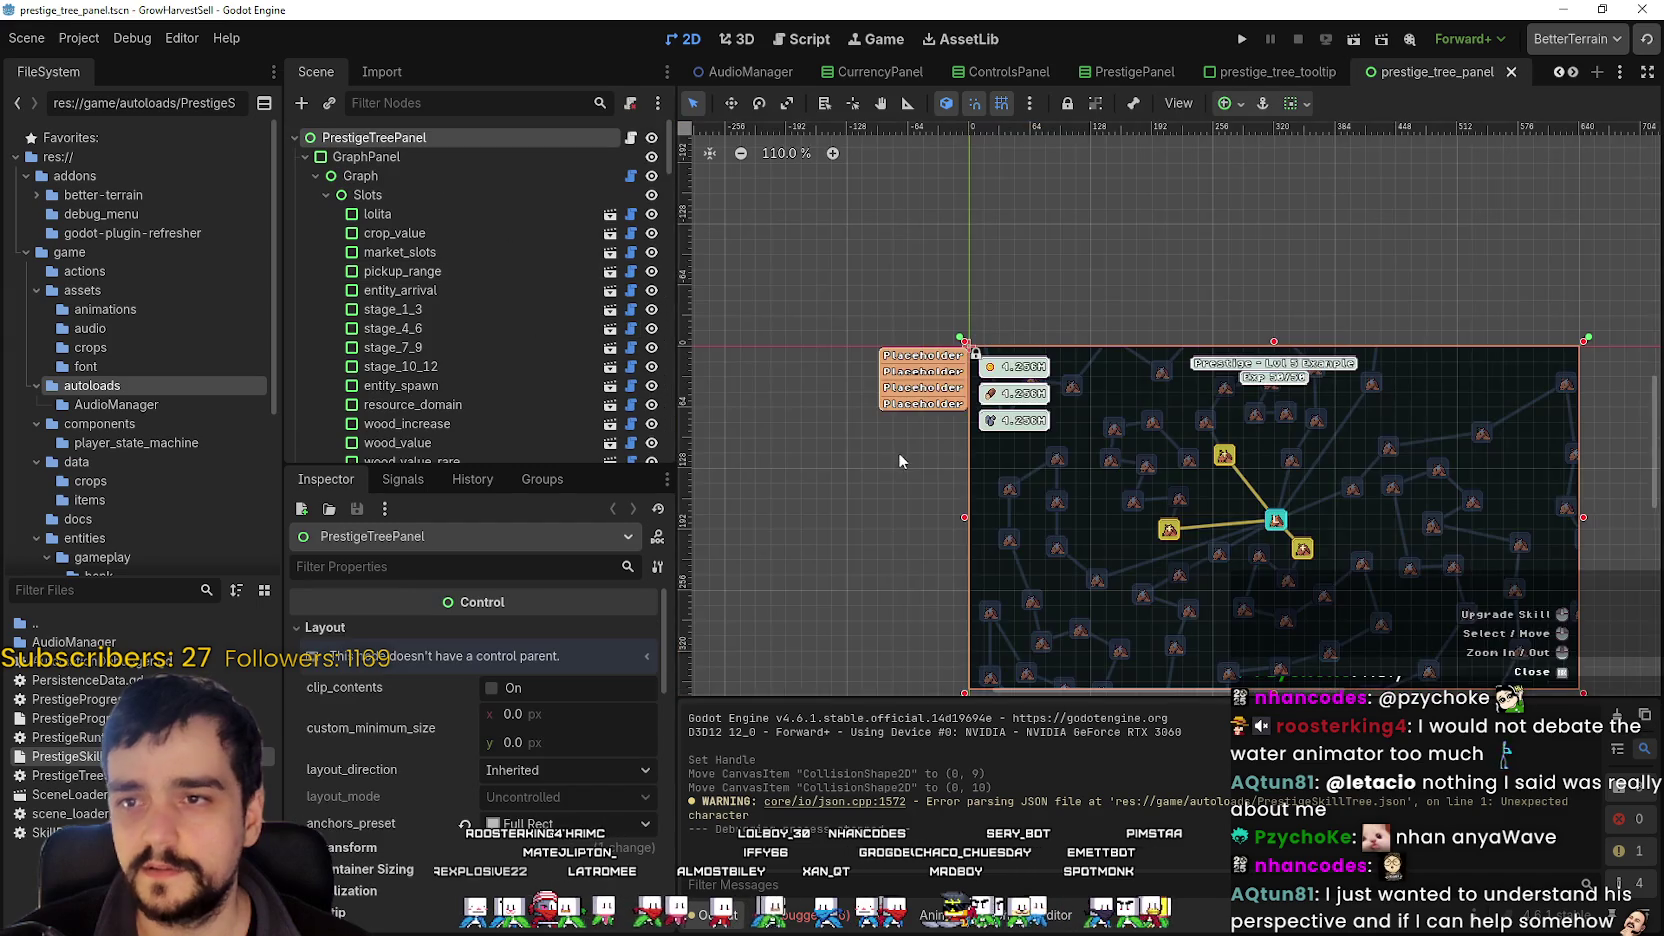
scroll(1281, 464, up, 2)
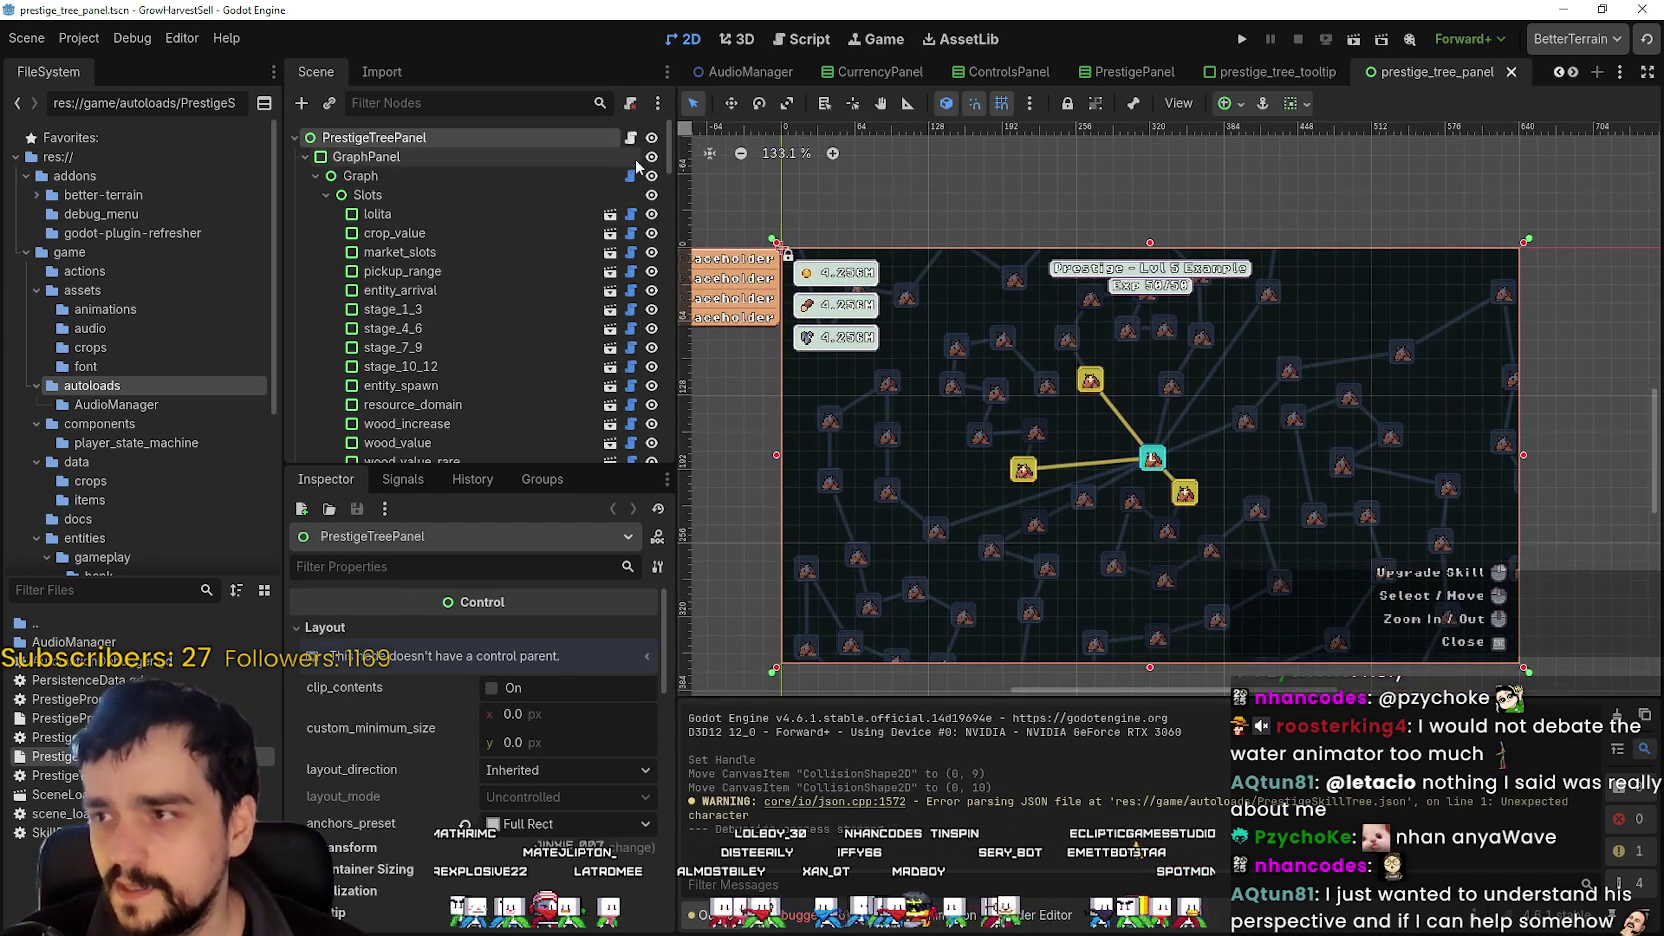
click(545, 177)
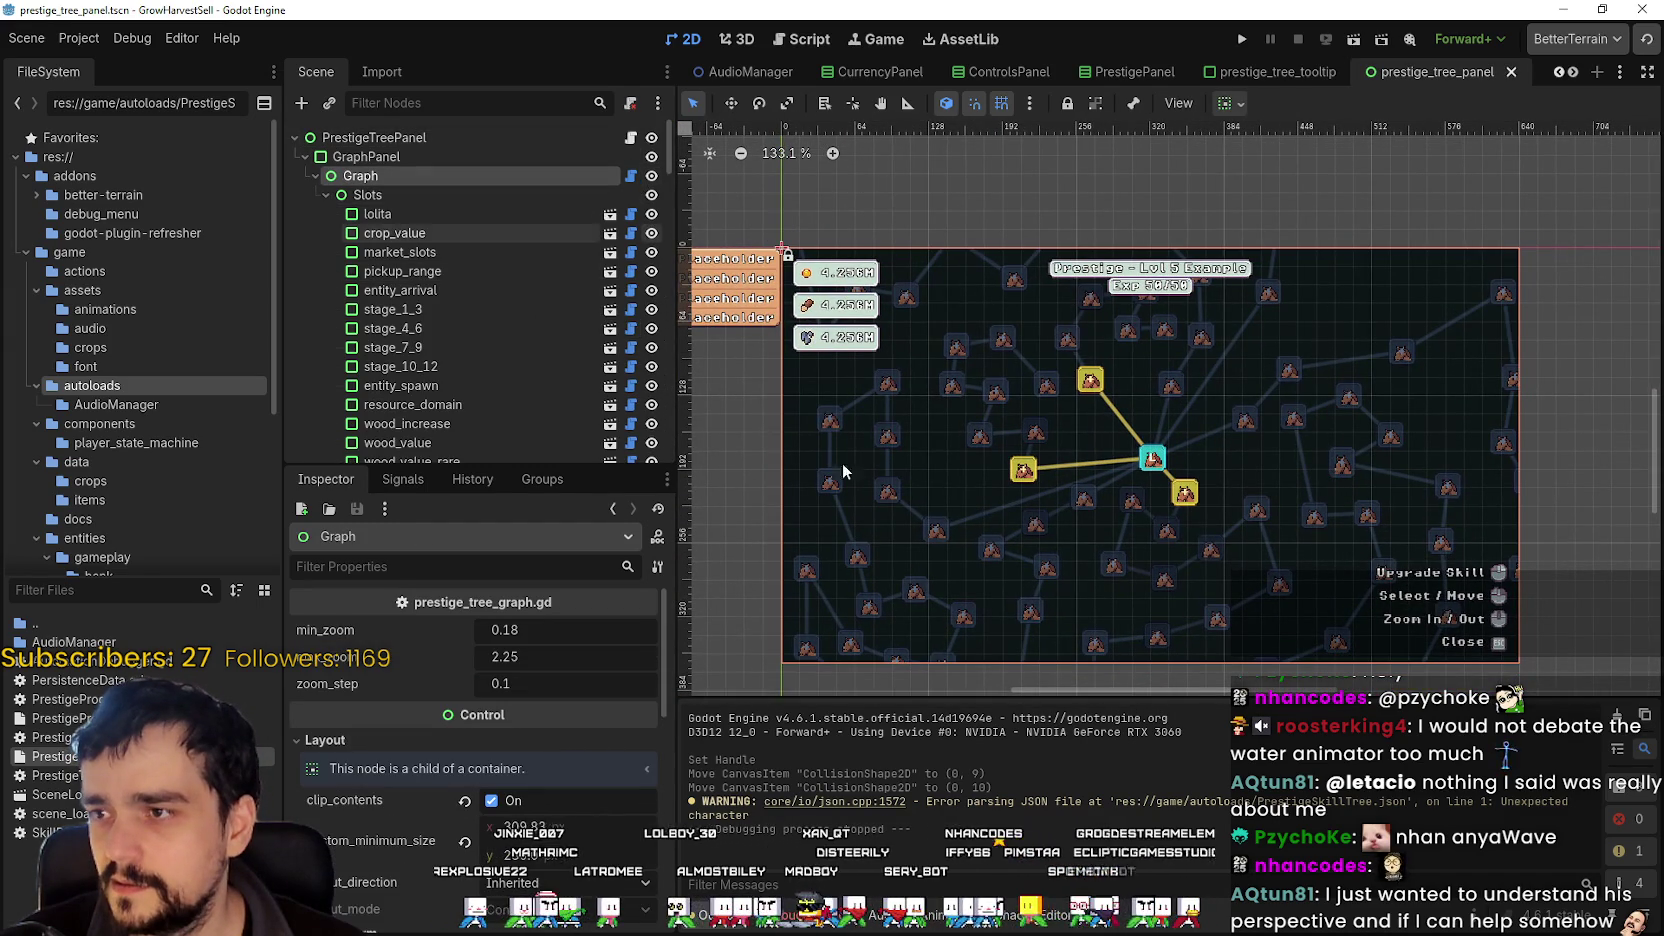
click(491, 800)
scroll(928, 514, down, 5)
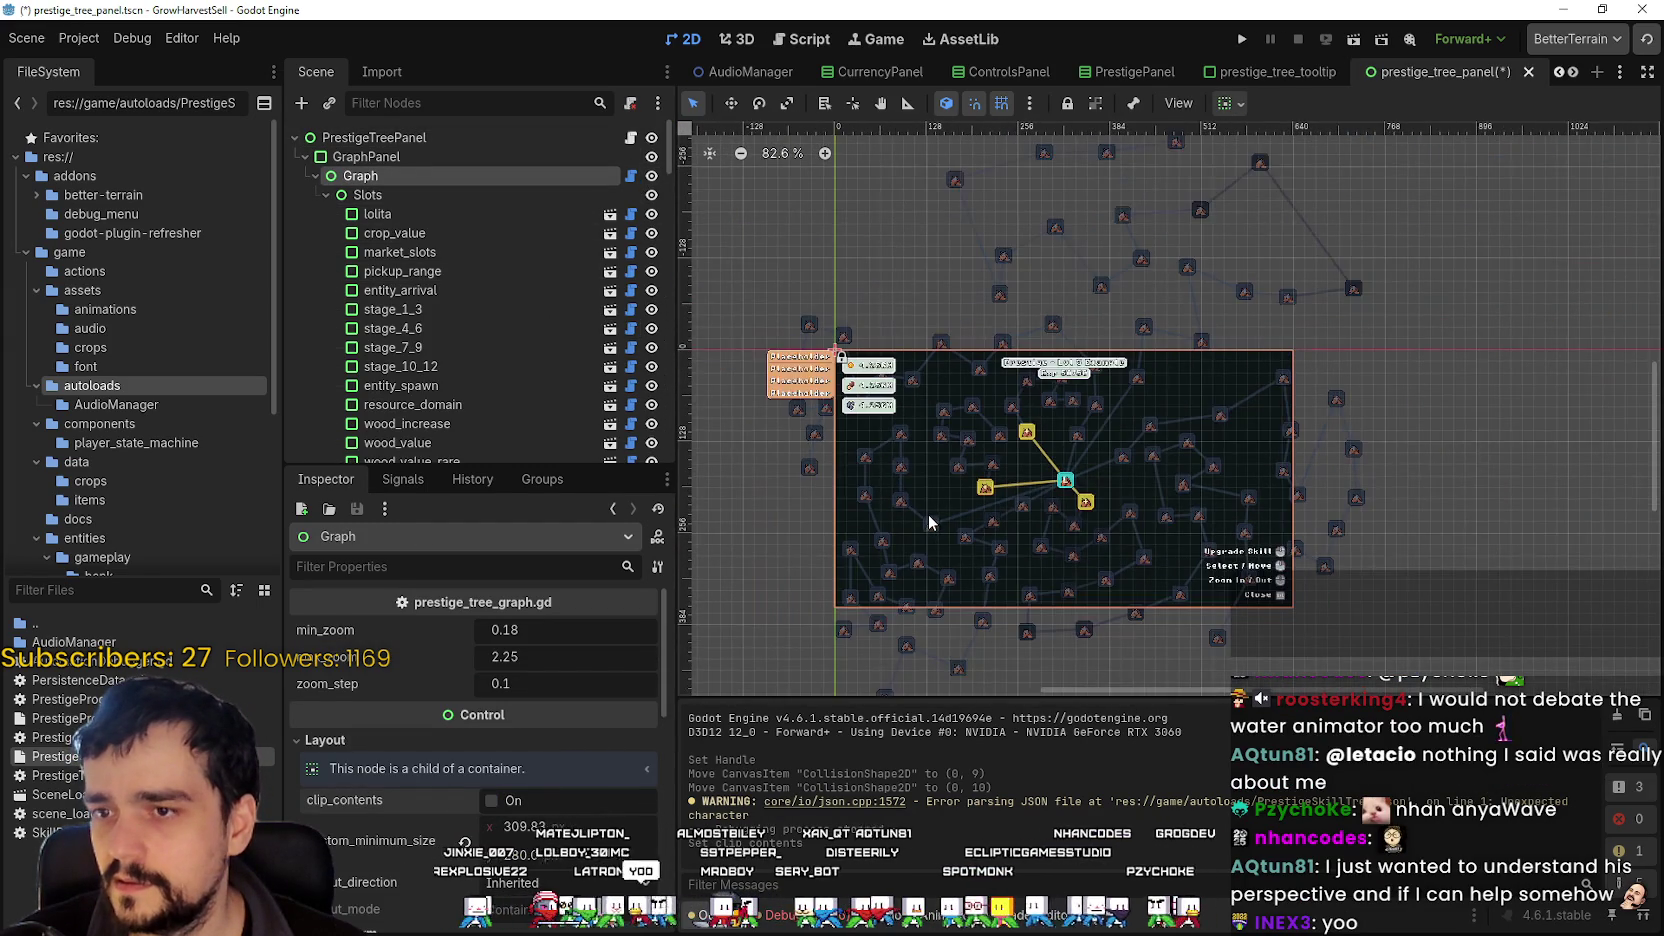
scroll(1043, 505, up, 7)
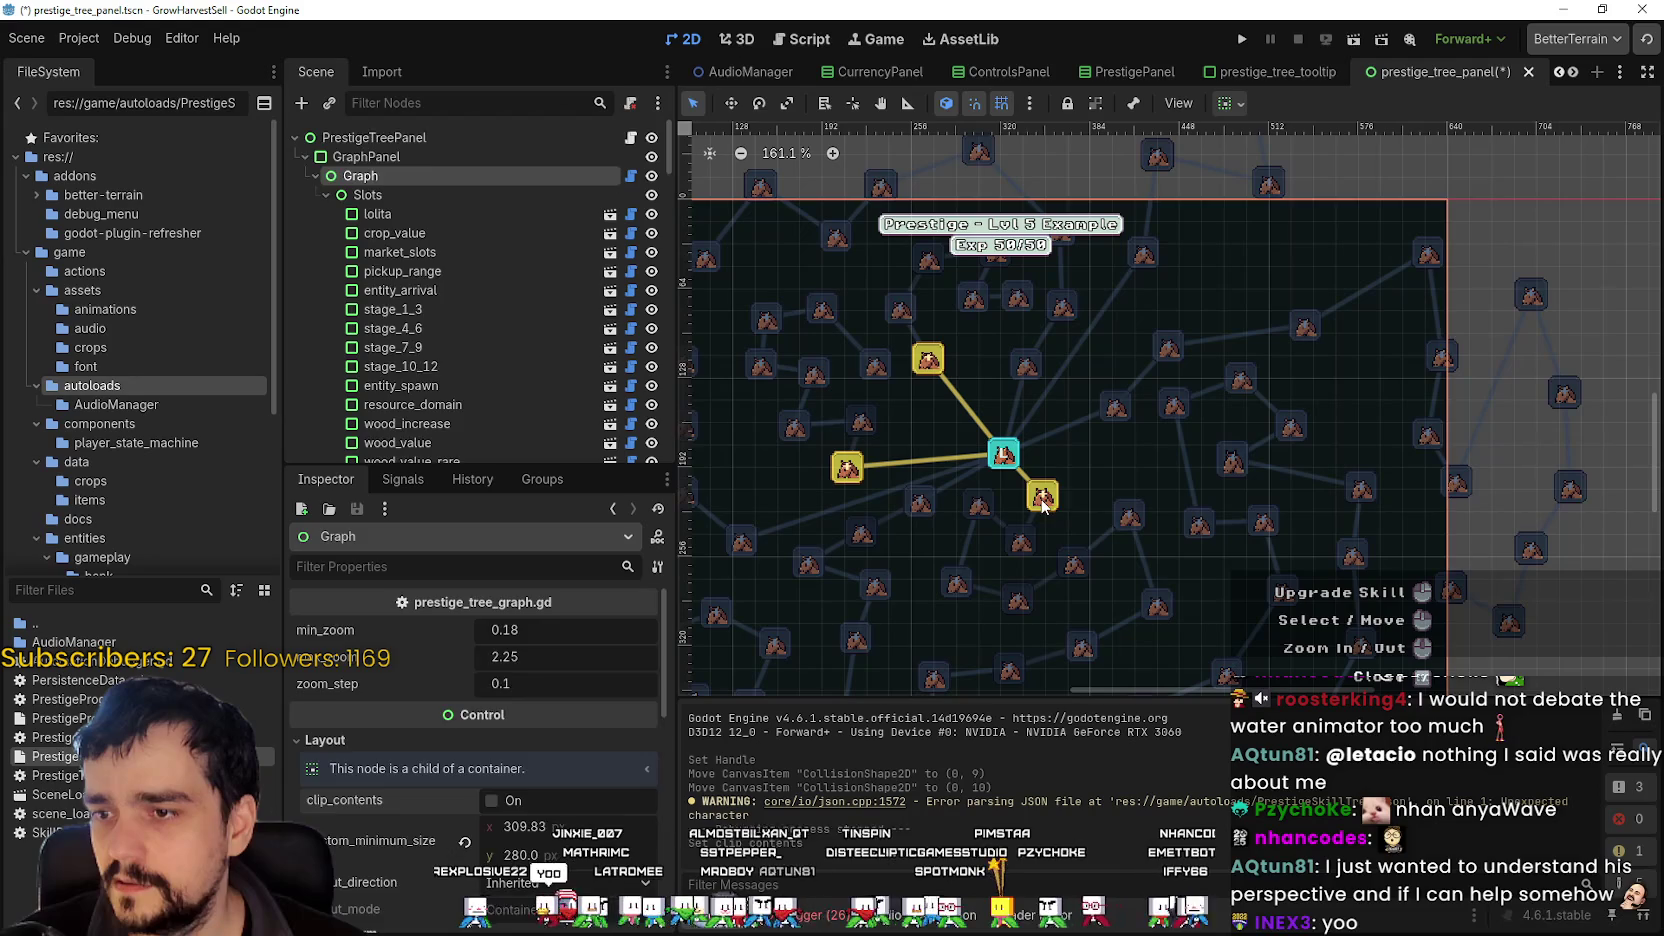
- Inspect the agile_hands and deep_barrier slots, then close the scene with Don't Save
click(1043, 500)
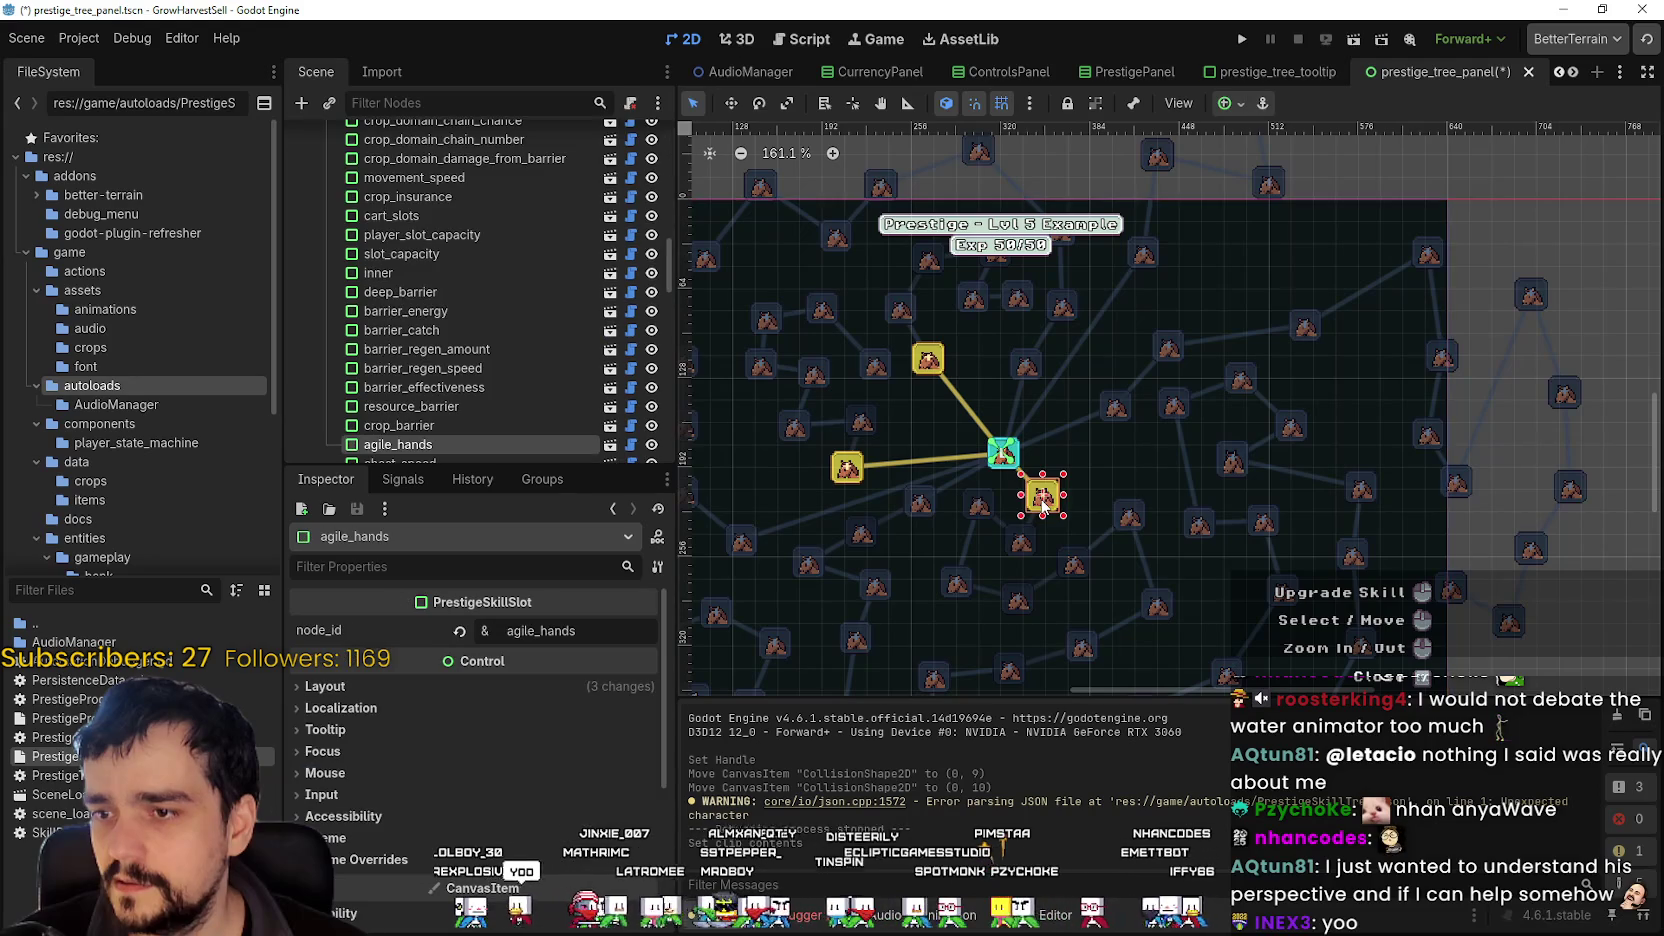
click(861, 471)
scroll(1045, 510, down, 6)
scroll(1045, 510, up, 2)
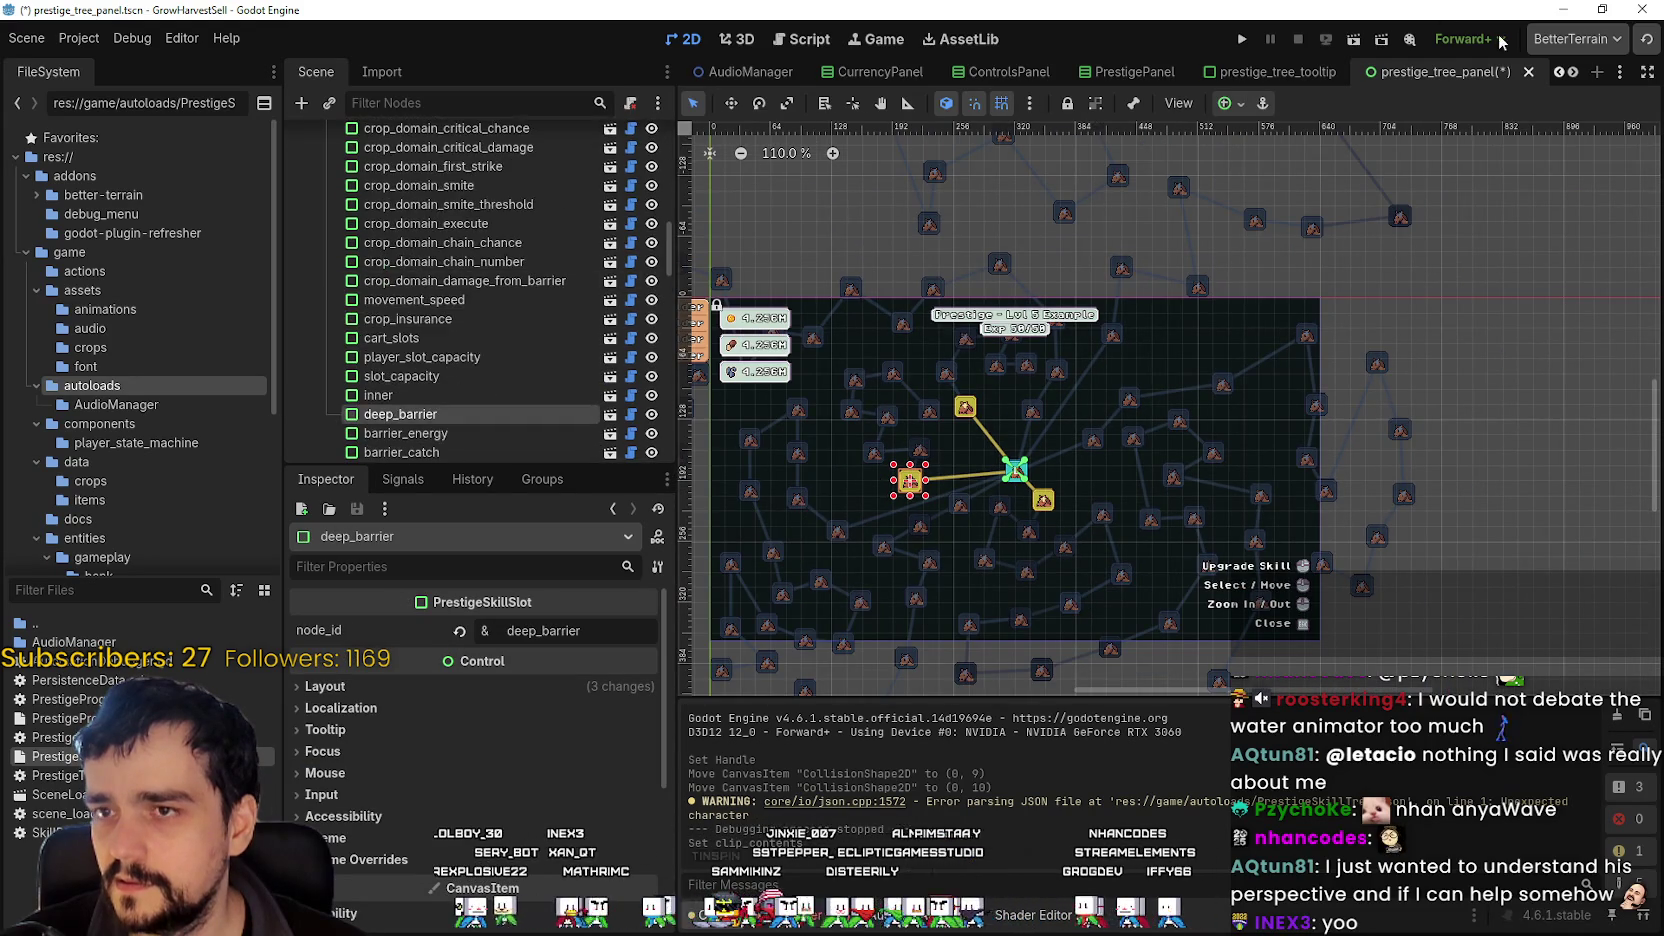
click(1528, 71)
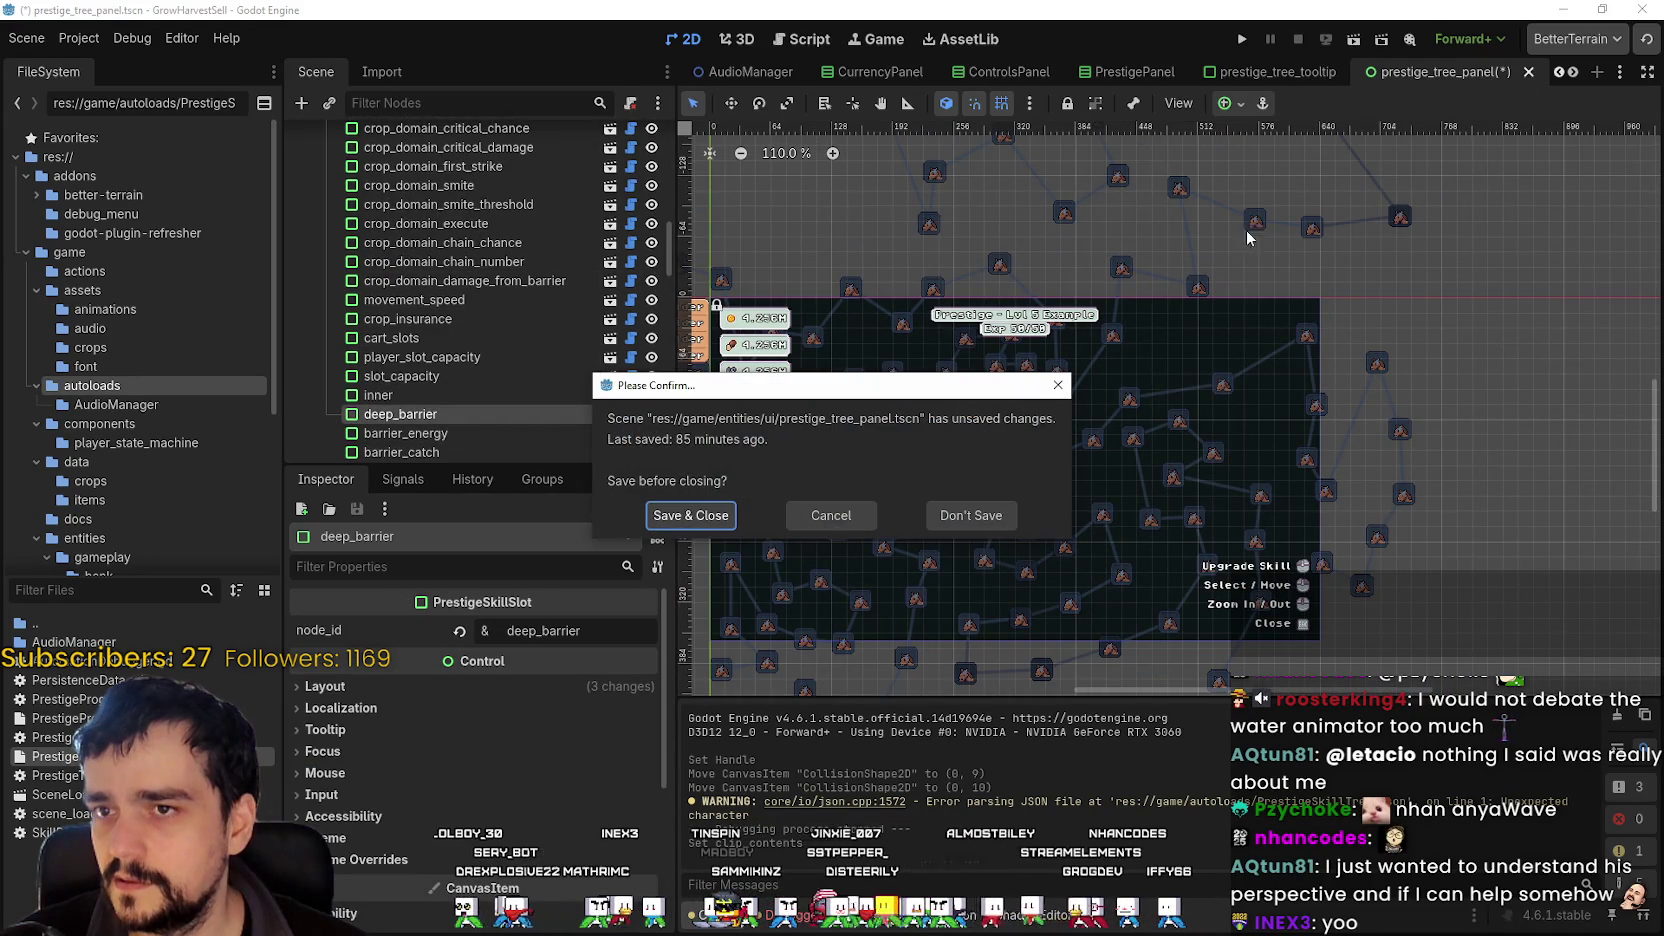
click(970, 515)
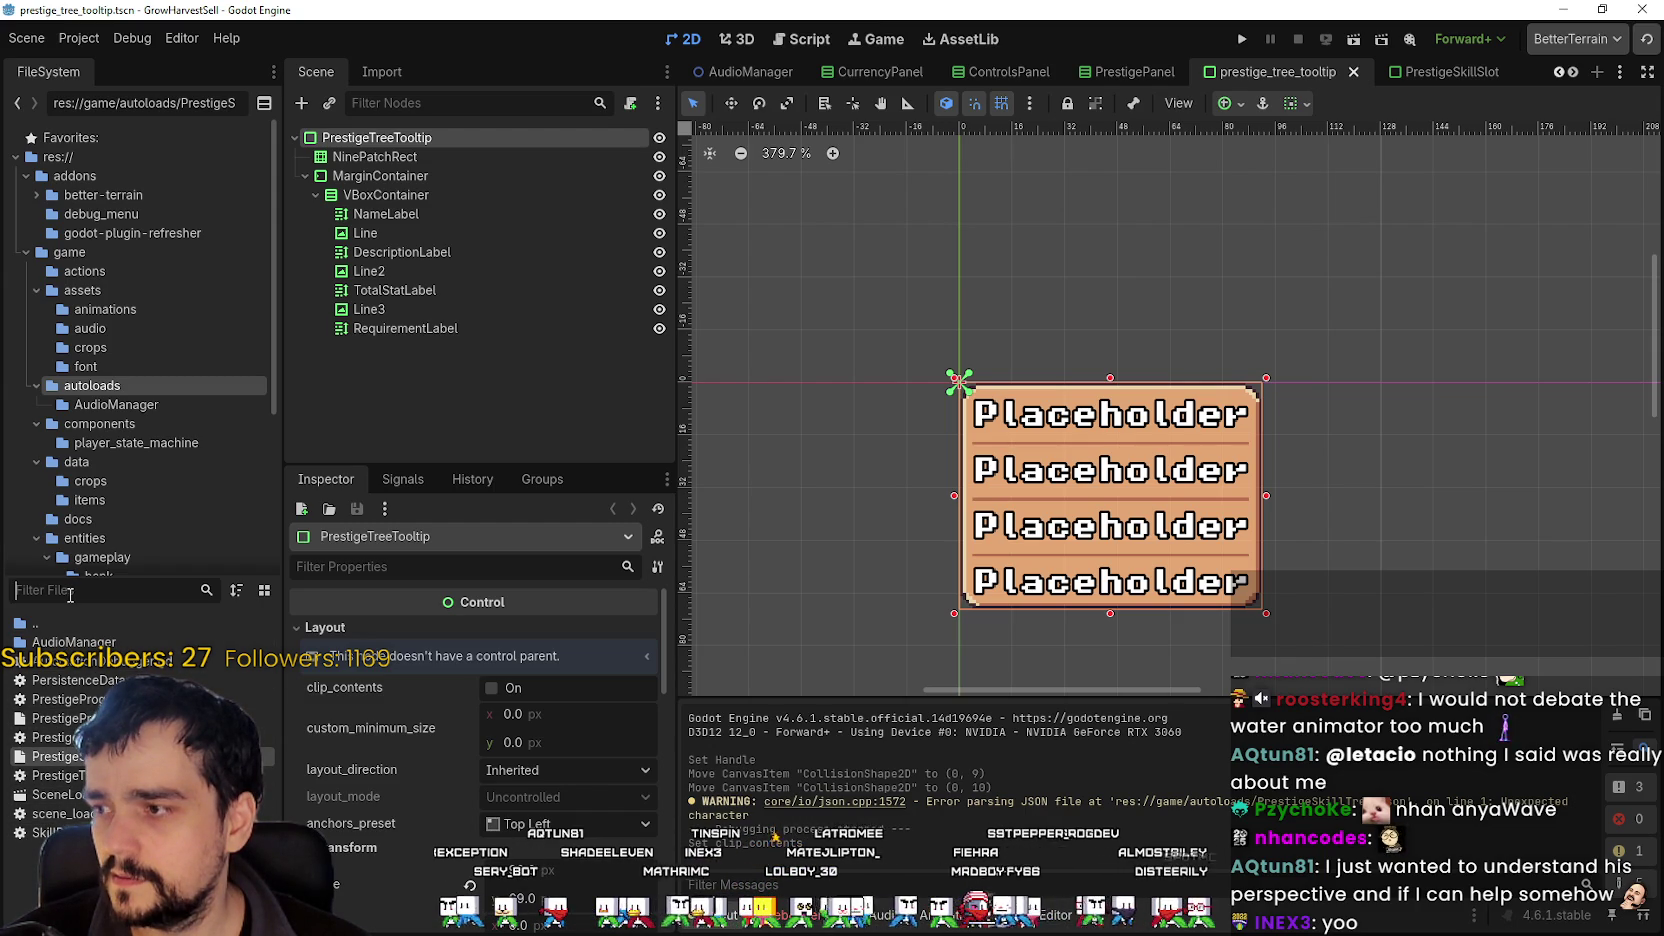
- Filter the FileSystem by 'presti', open PrestigePanel.tscn, then reopen prestige_tree_panel.tscn
text([r)
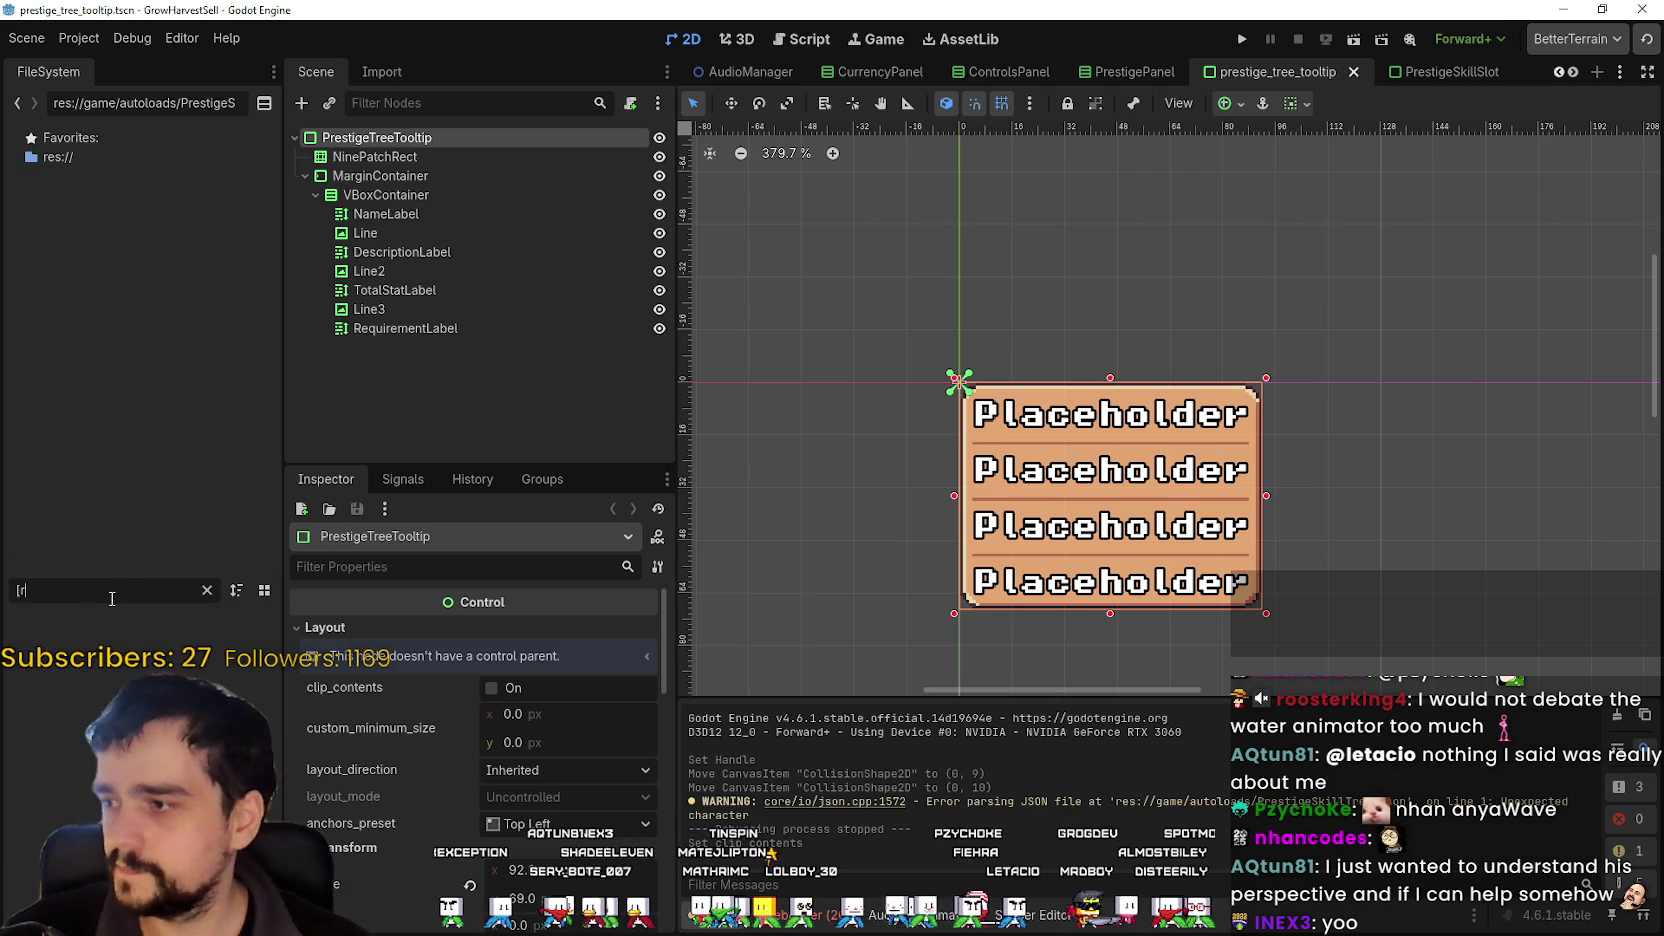
key(BackSpace)
key(BackSpace)
text(presti)
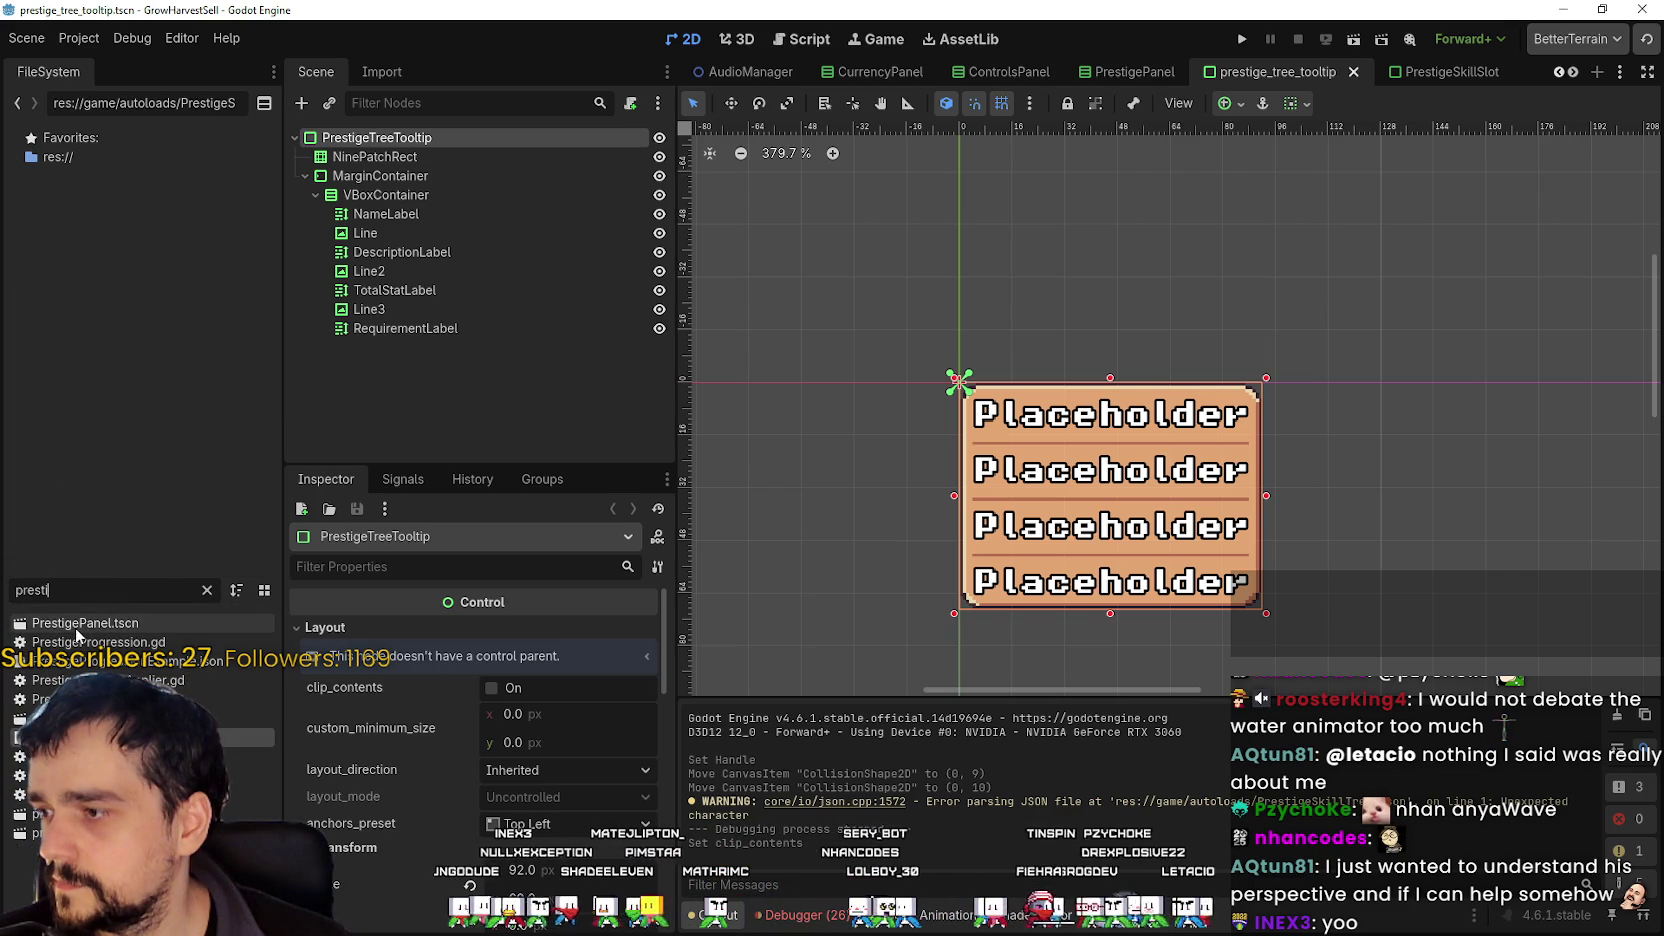
double_click(76, 626)
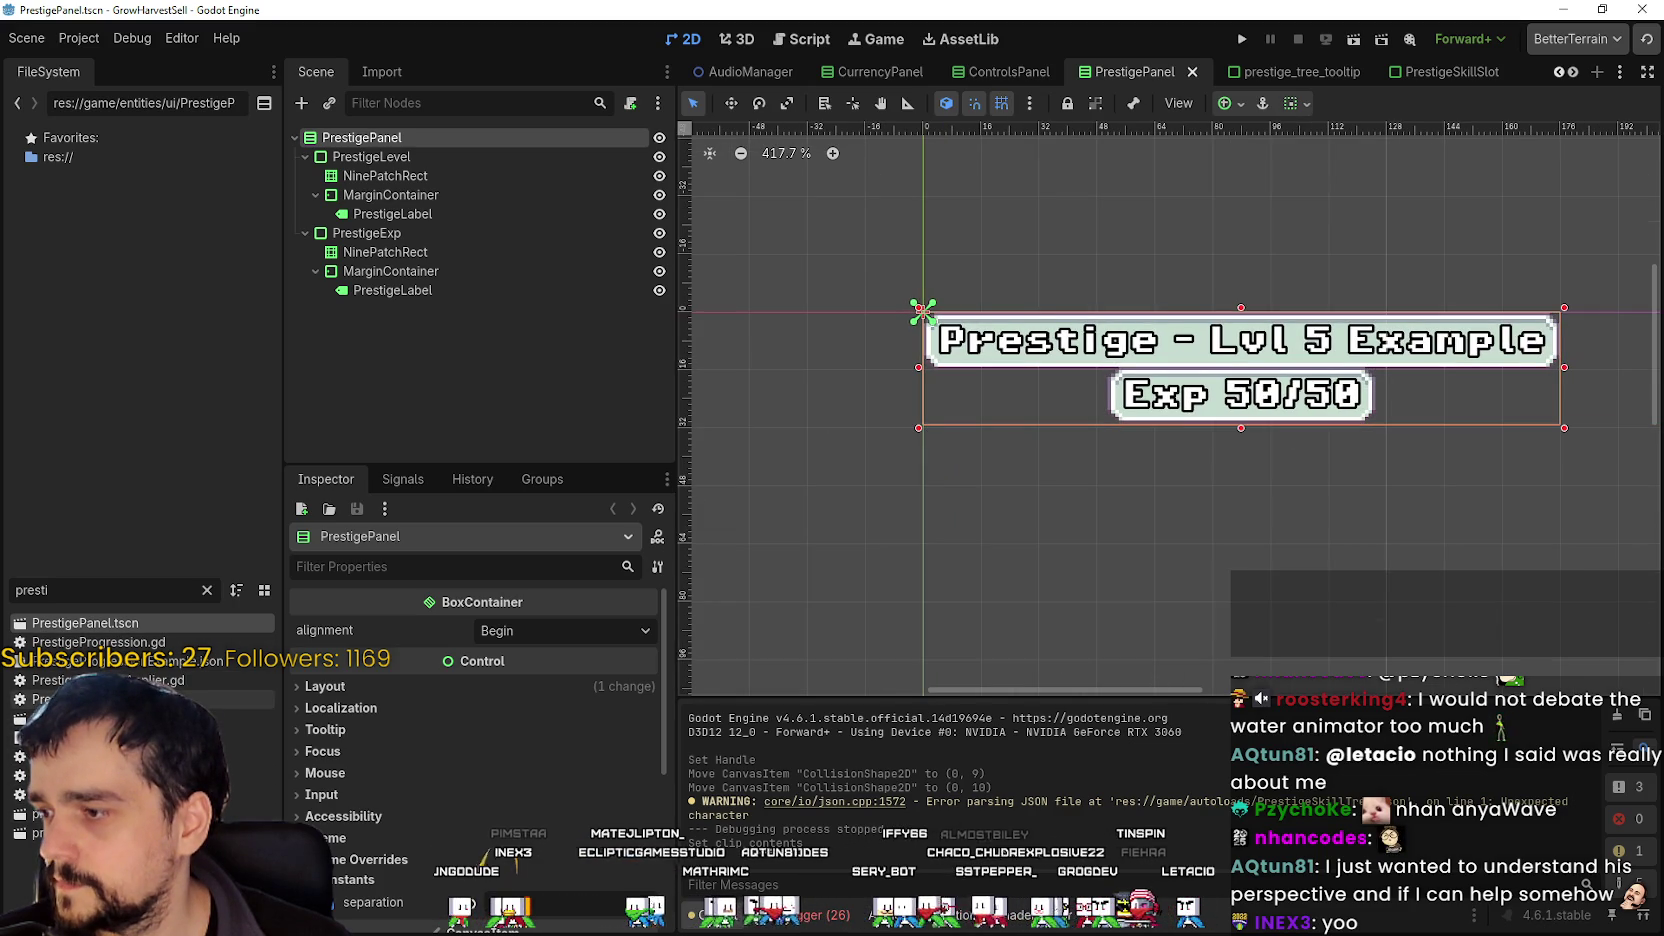
double_click(60, 813)
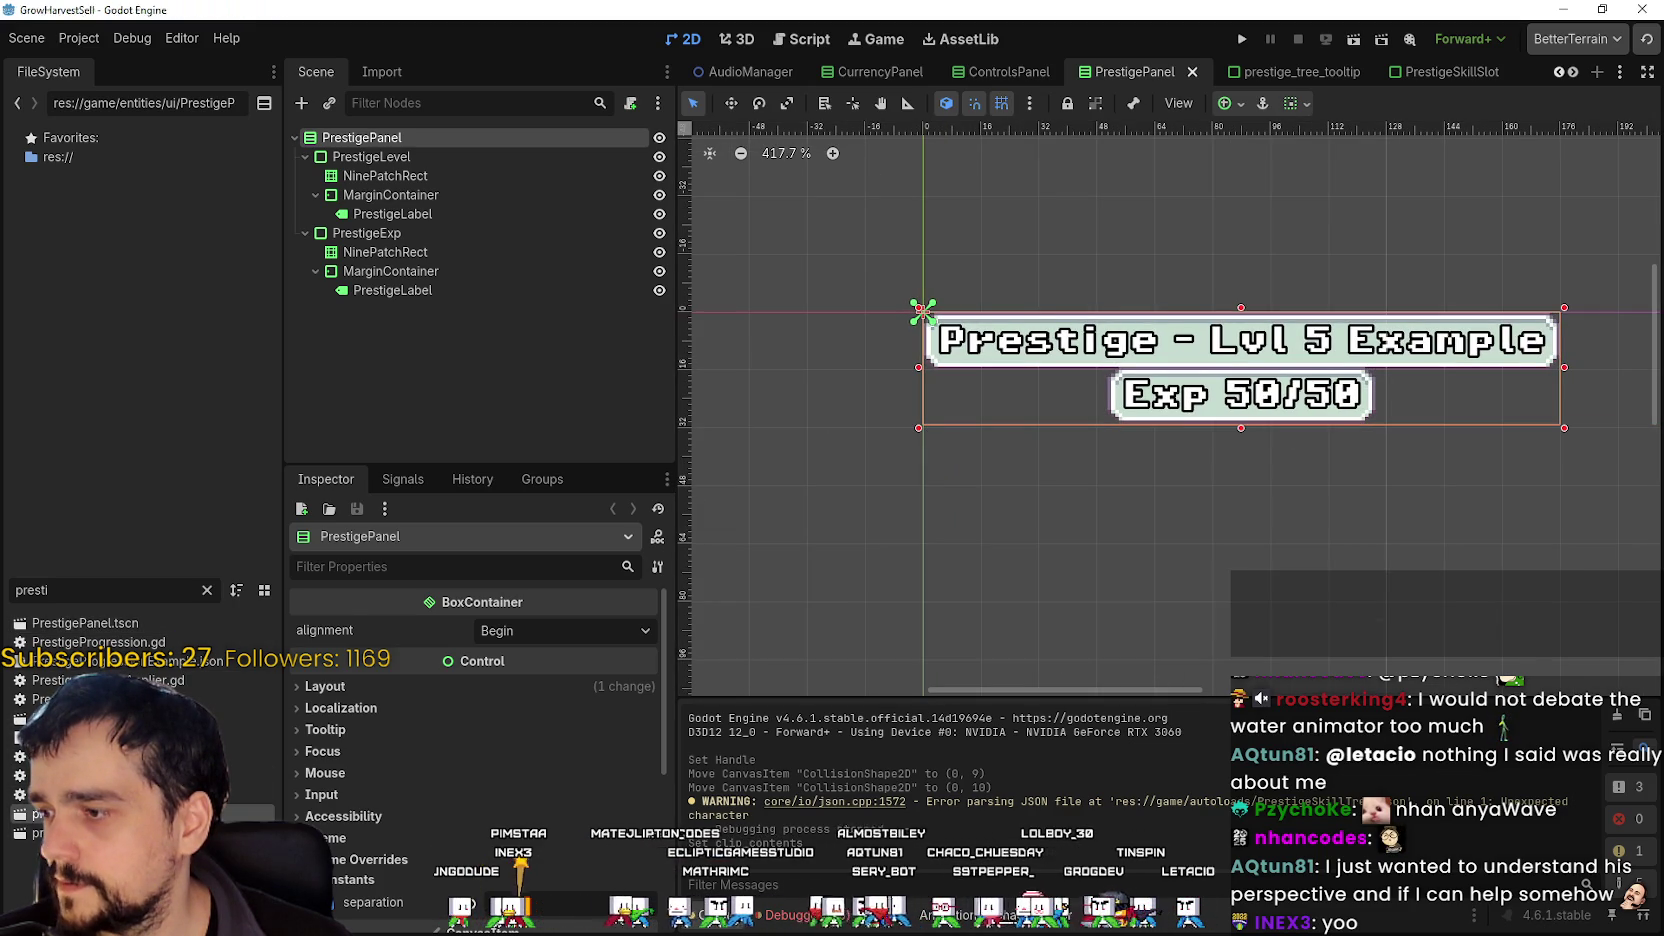
scroll(1287, 462, down, 2)
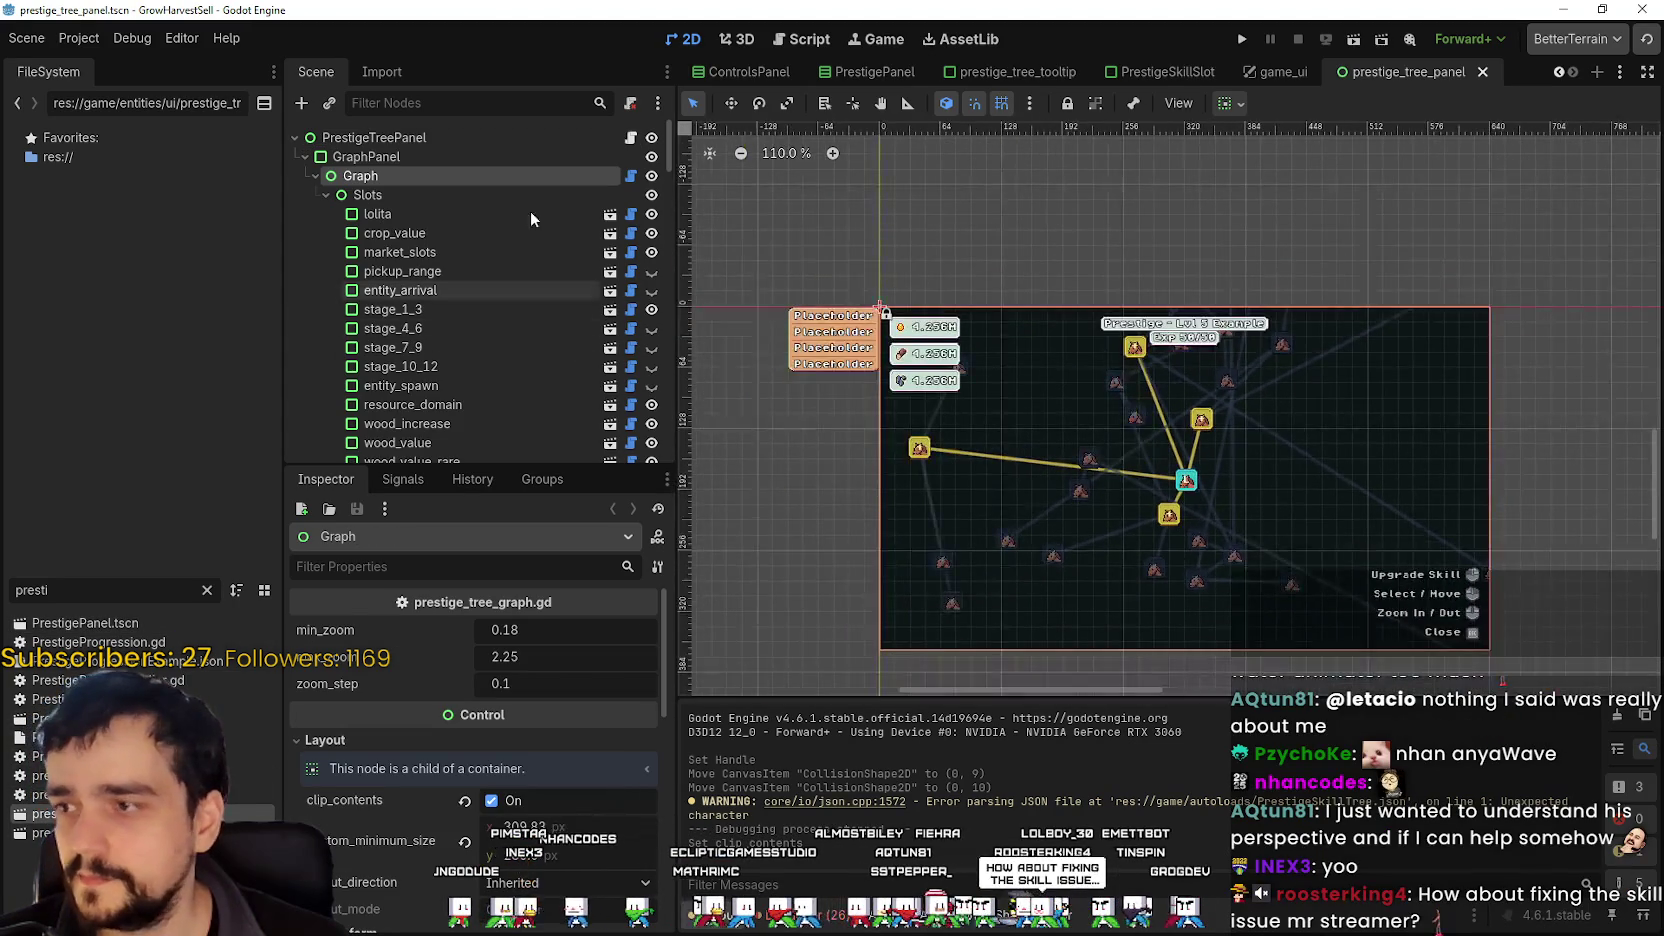
click(498, 800)
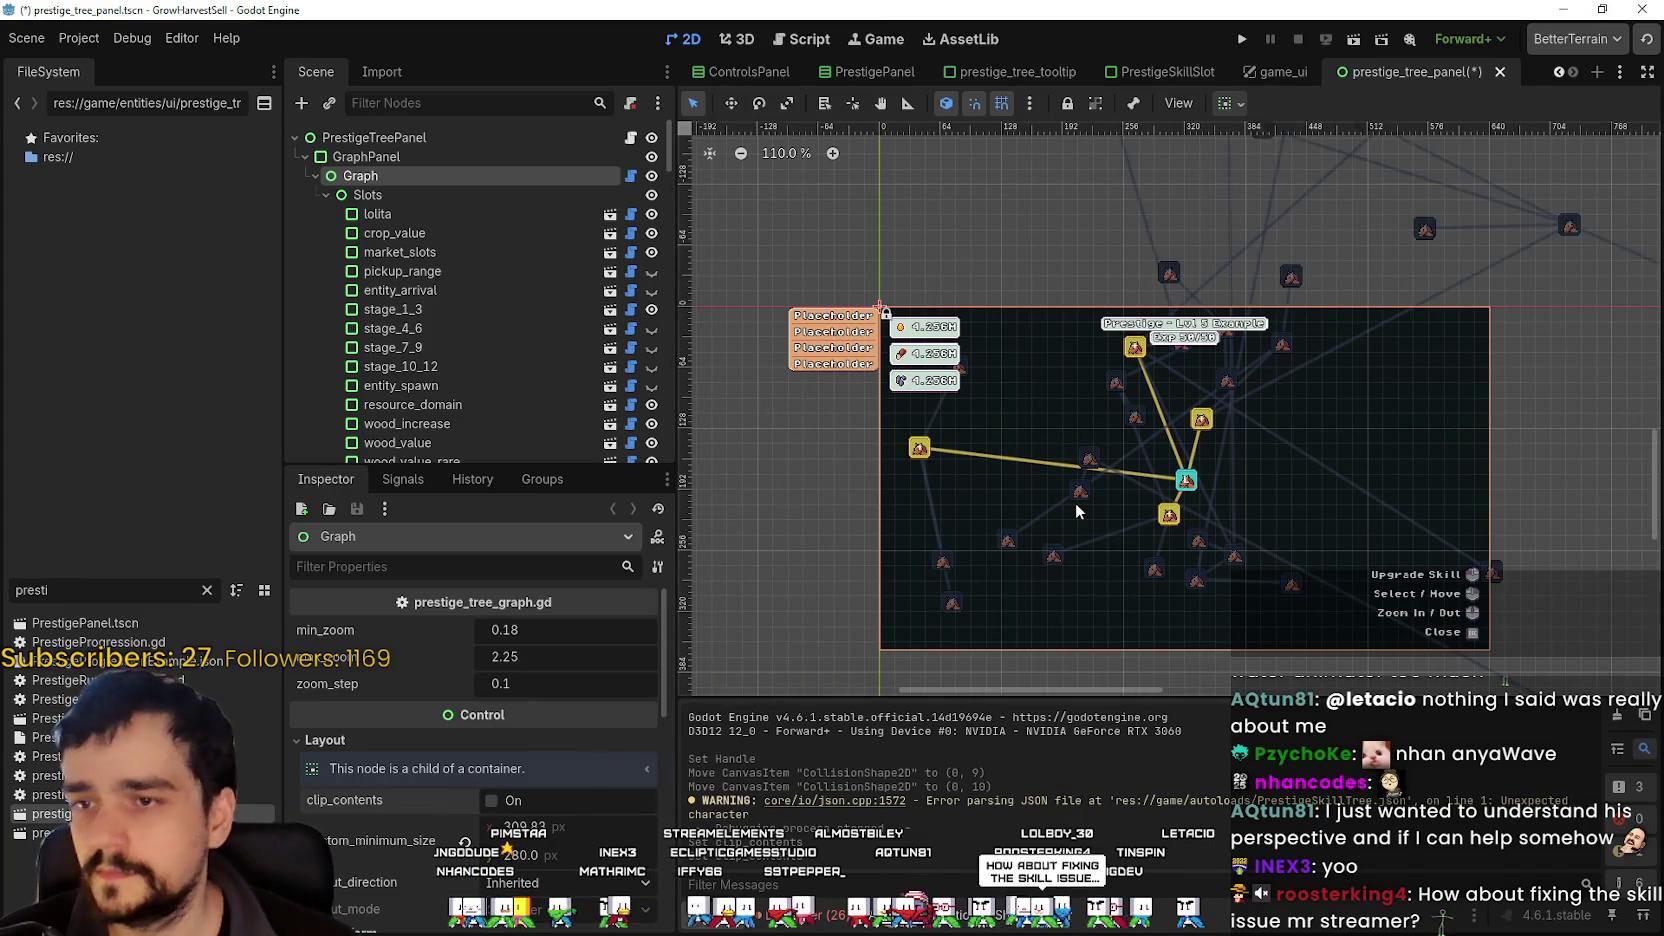
scroll(1078, 502, down, 15)
scroll(1100, 500, up, 19)
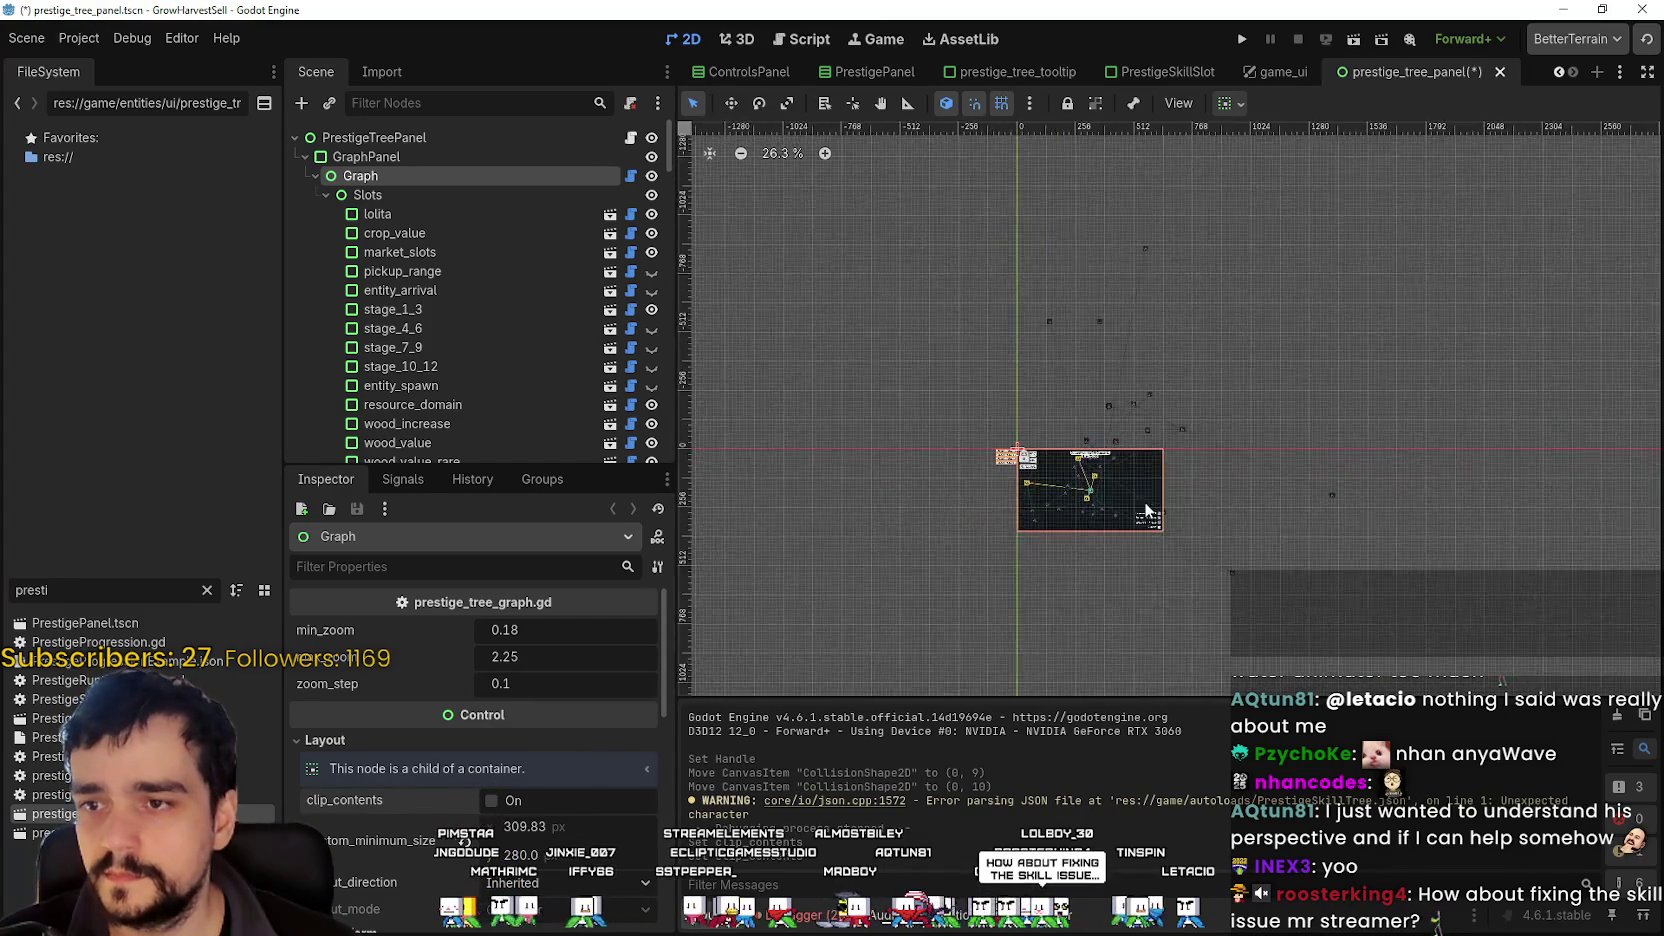
scroll(1152, 484, up, 2)
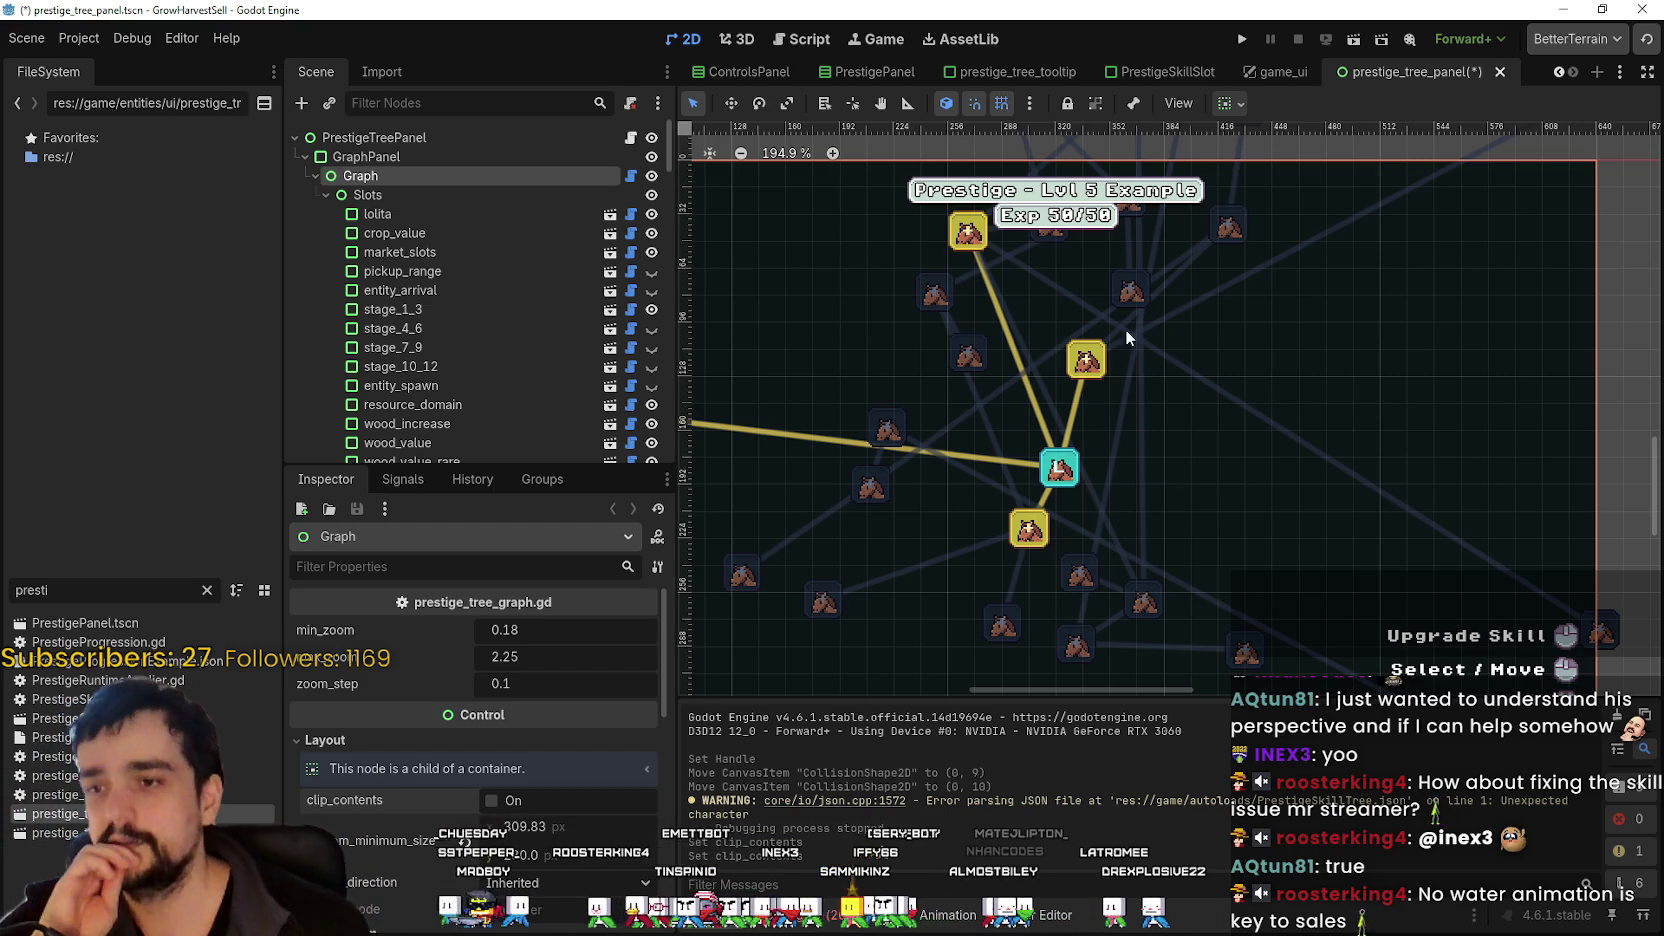
scroll(1221, 343, down, 4)
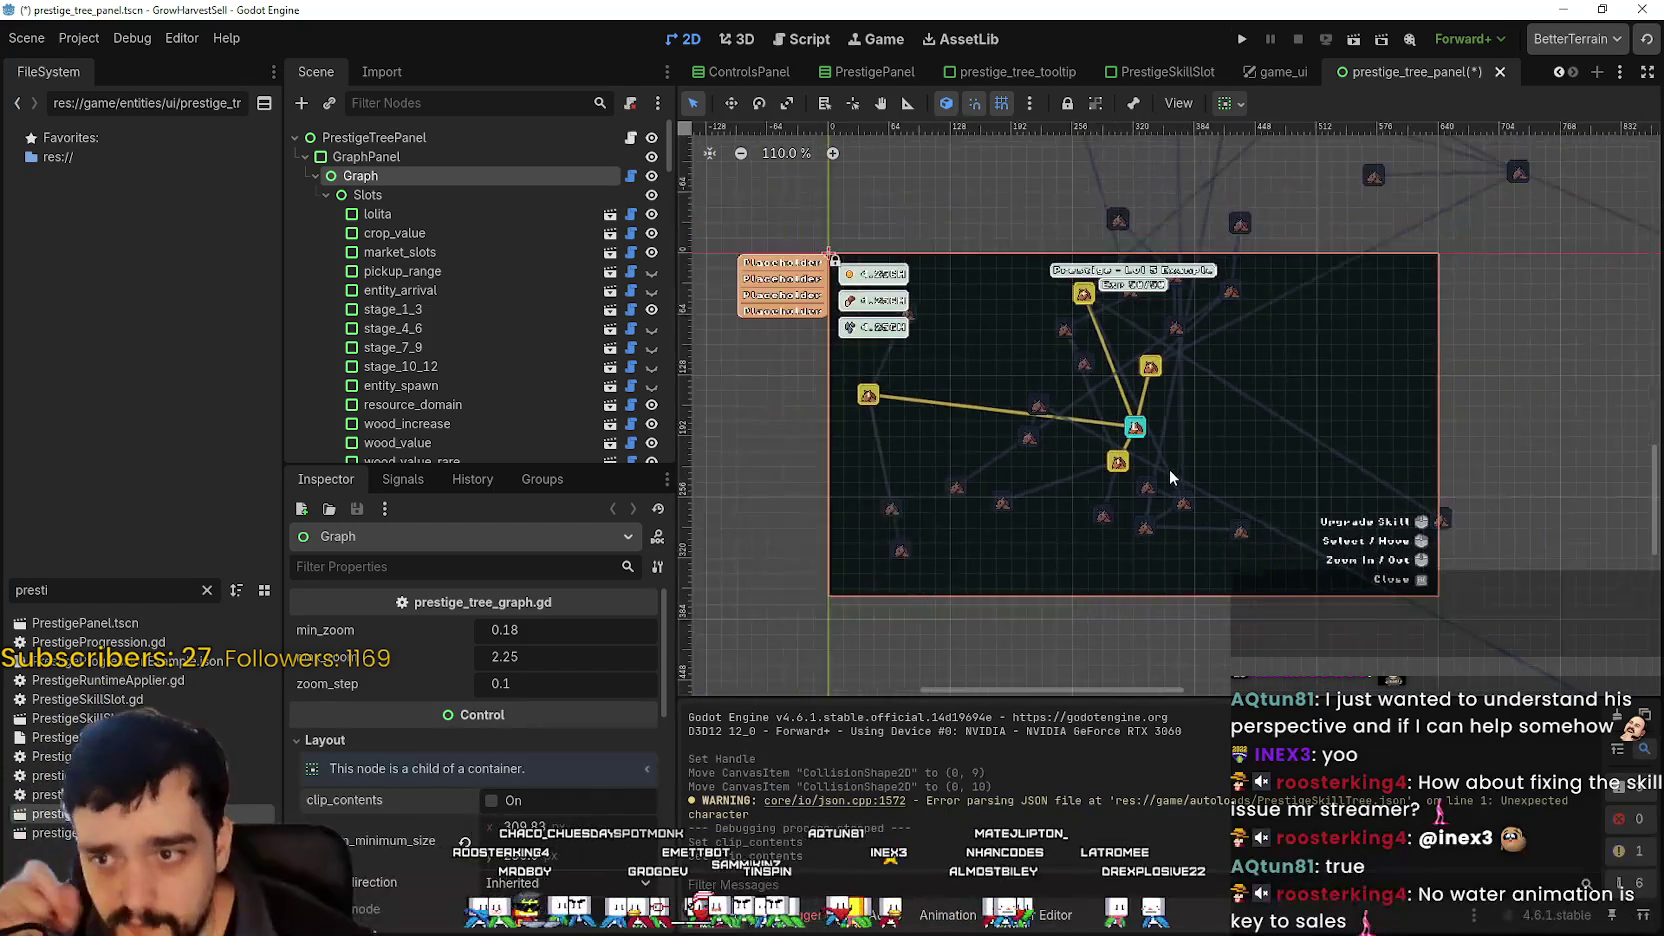
scroll(1124, 469, up, 4)
click(1095, 462)
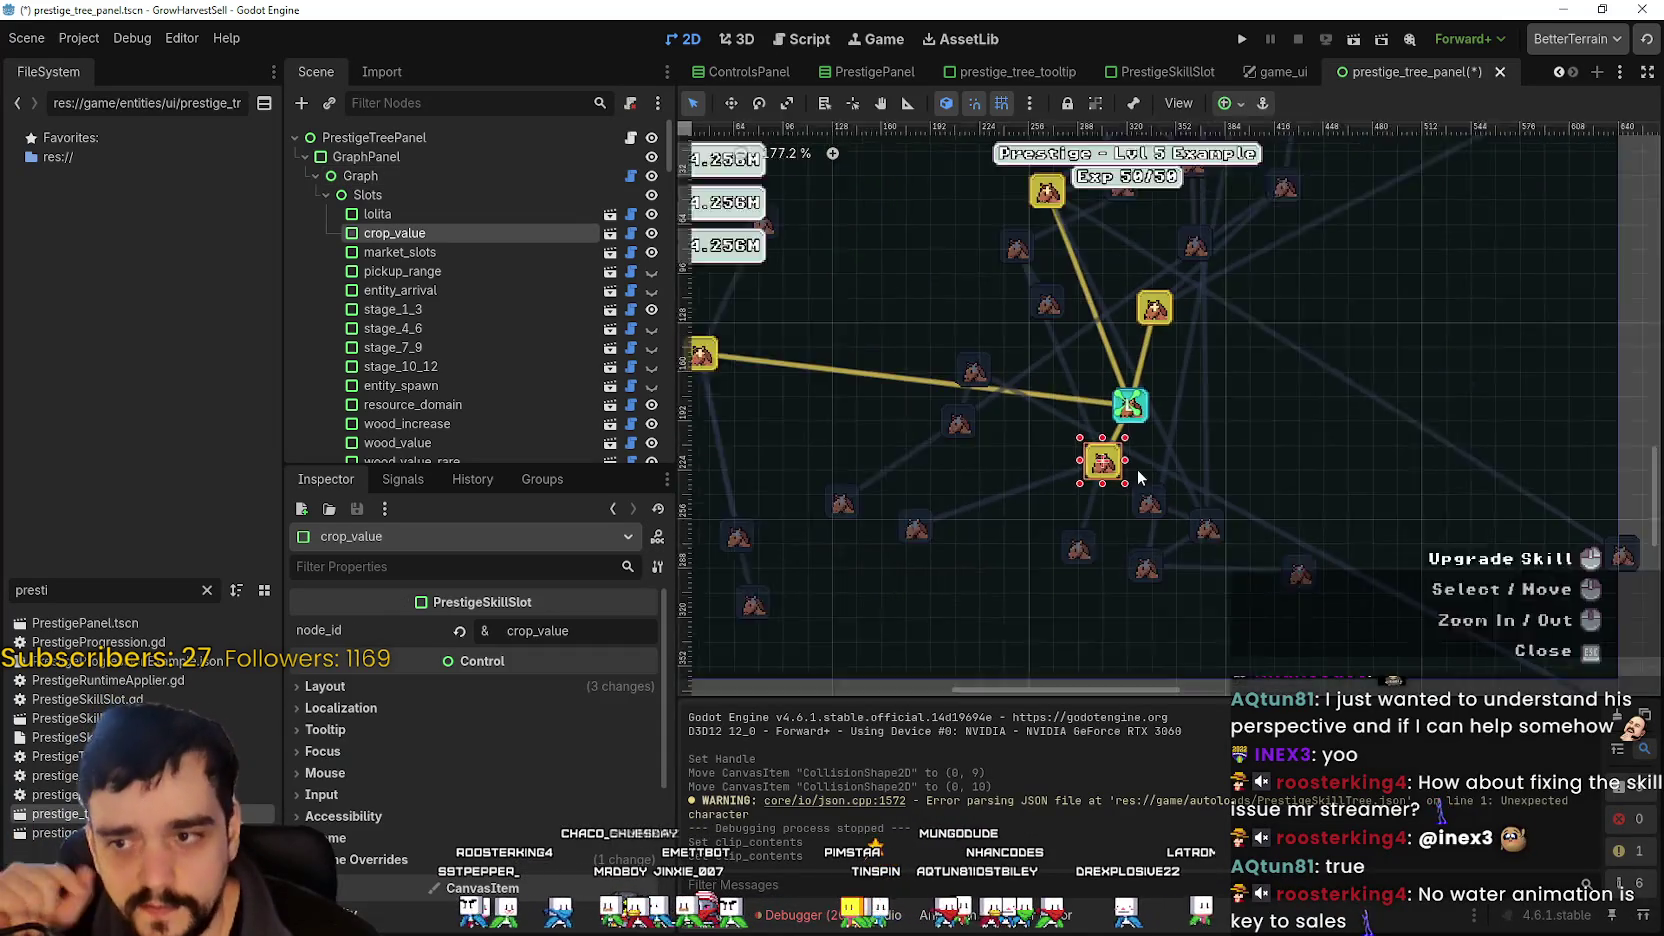
scroll(1163, 442, up, 1)
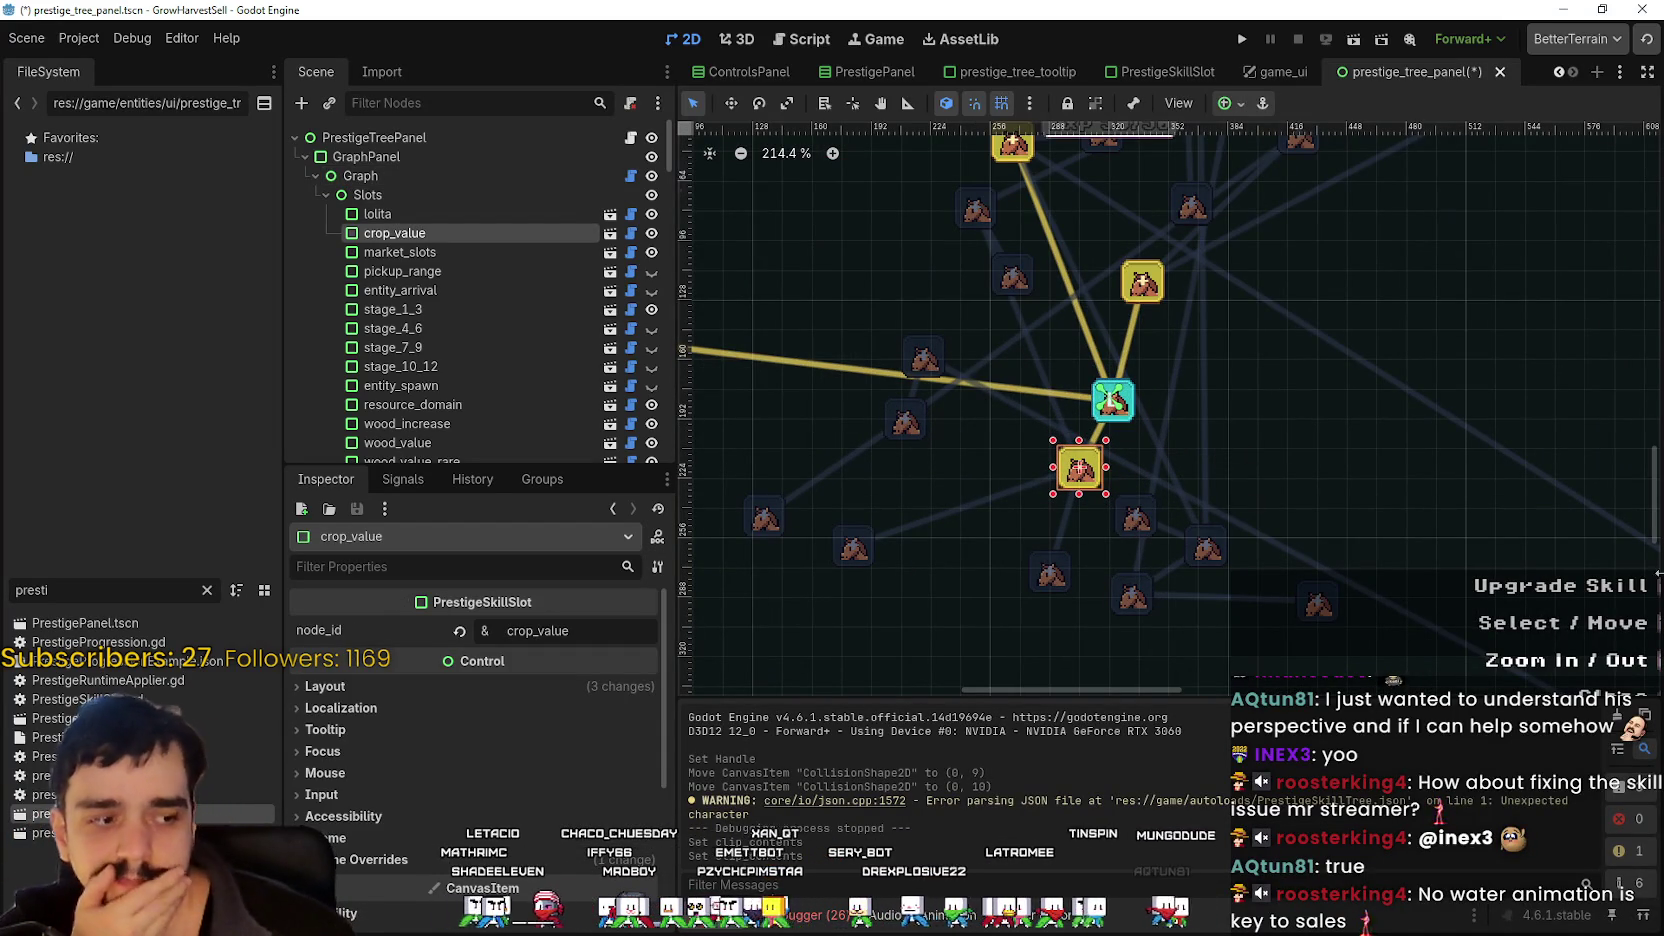
scroll(1208, 497, down, 4)
scroll(893, 443, up, 3)
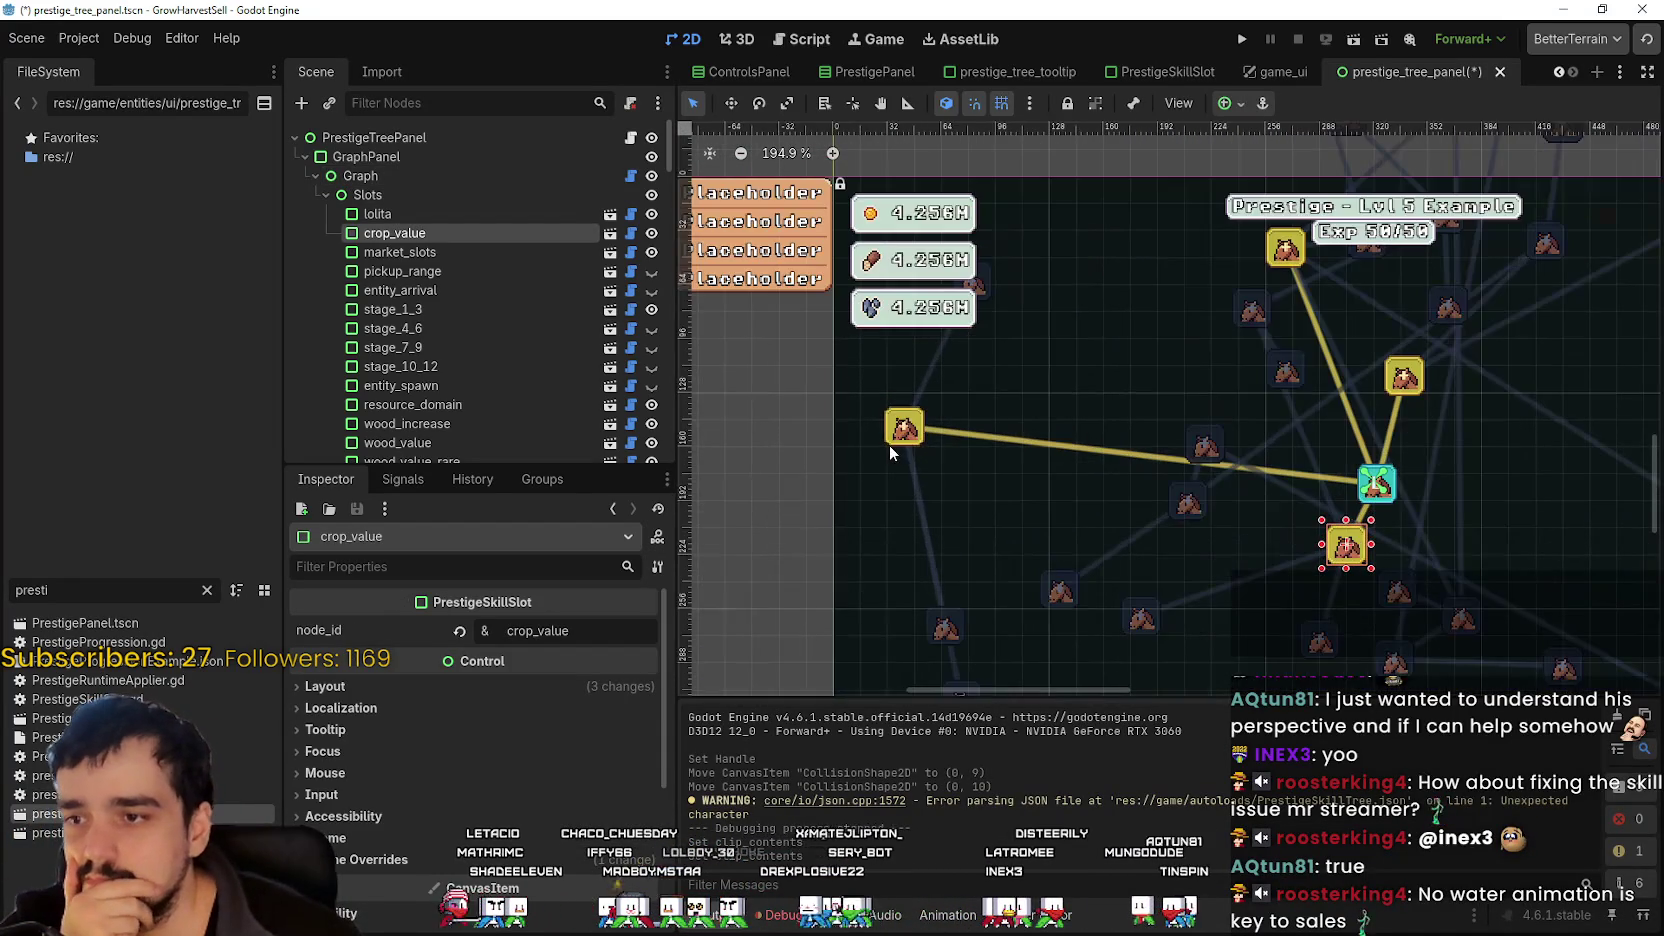
click(898, 441)
scroll(925, 450, right, 3)
scroll(955, 455, down, 2)
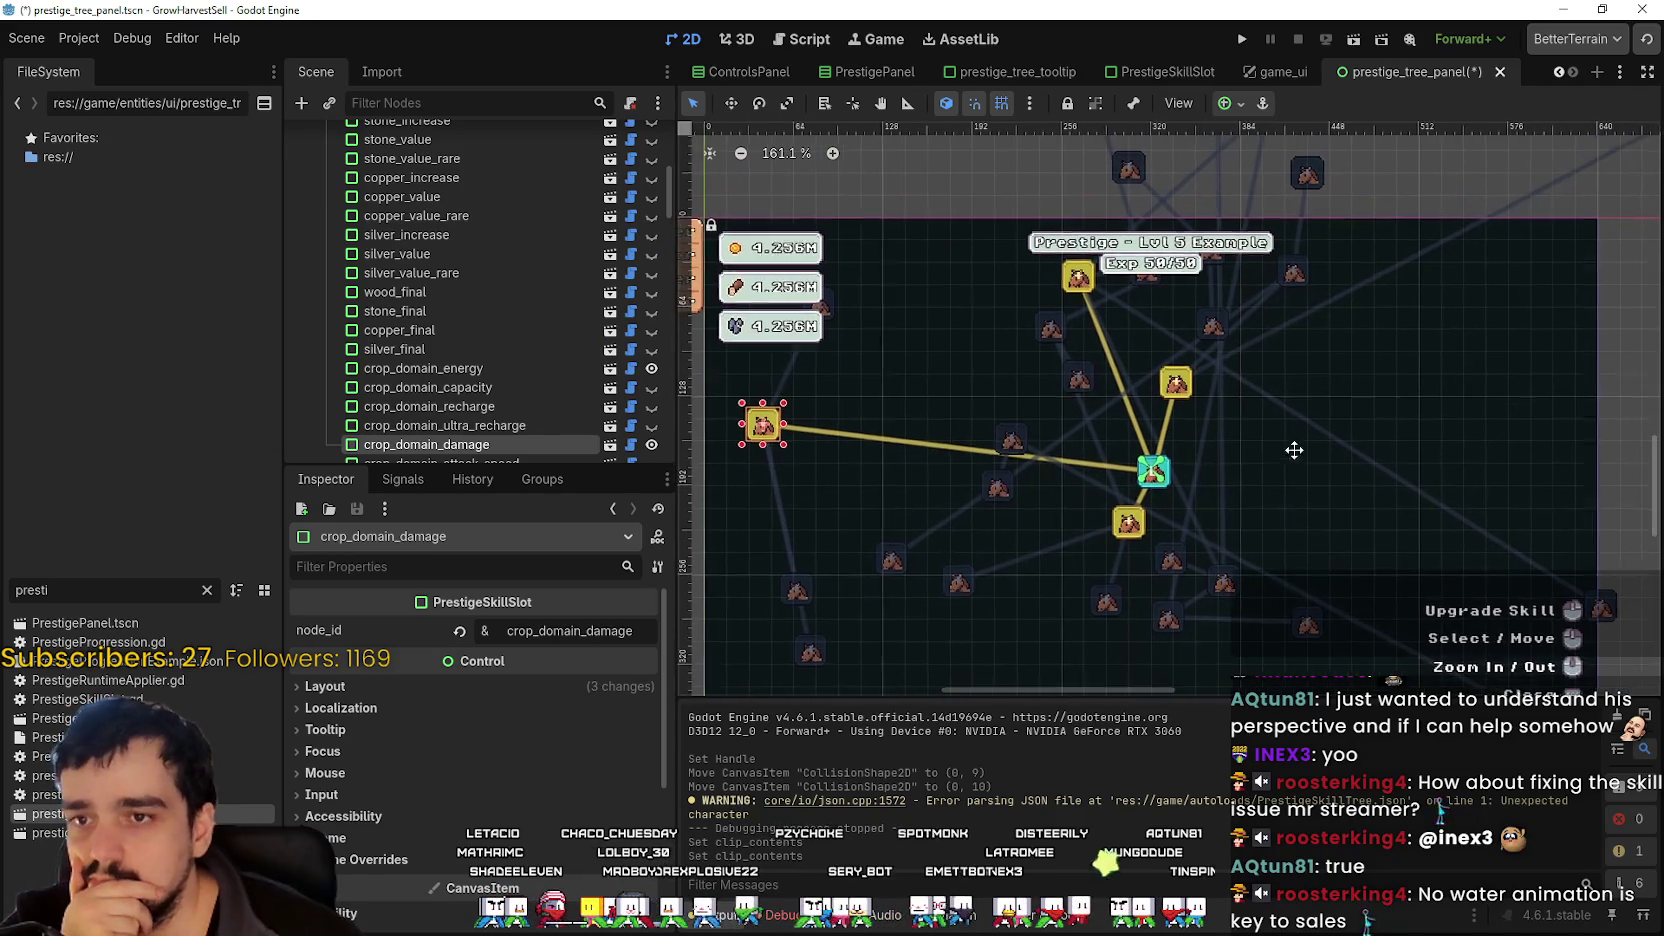
scroll(1234, 439, up, 2)
scroll(1234, 439, up, 1)
scroll(1234, 439, down, 1)
scroll(1230, 480, up, 2)
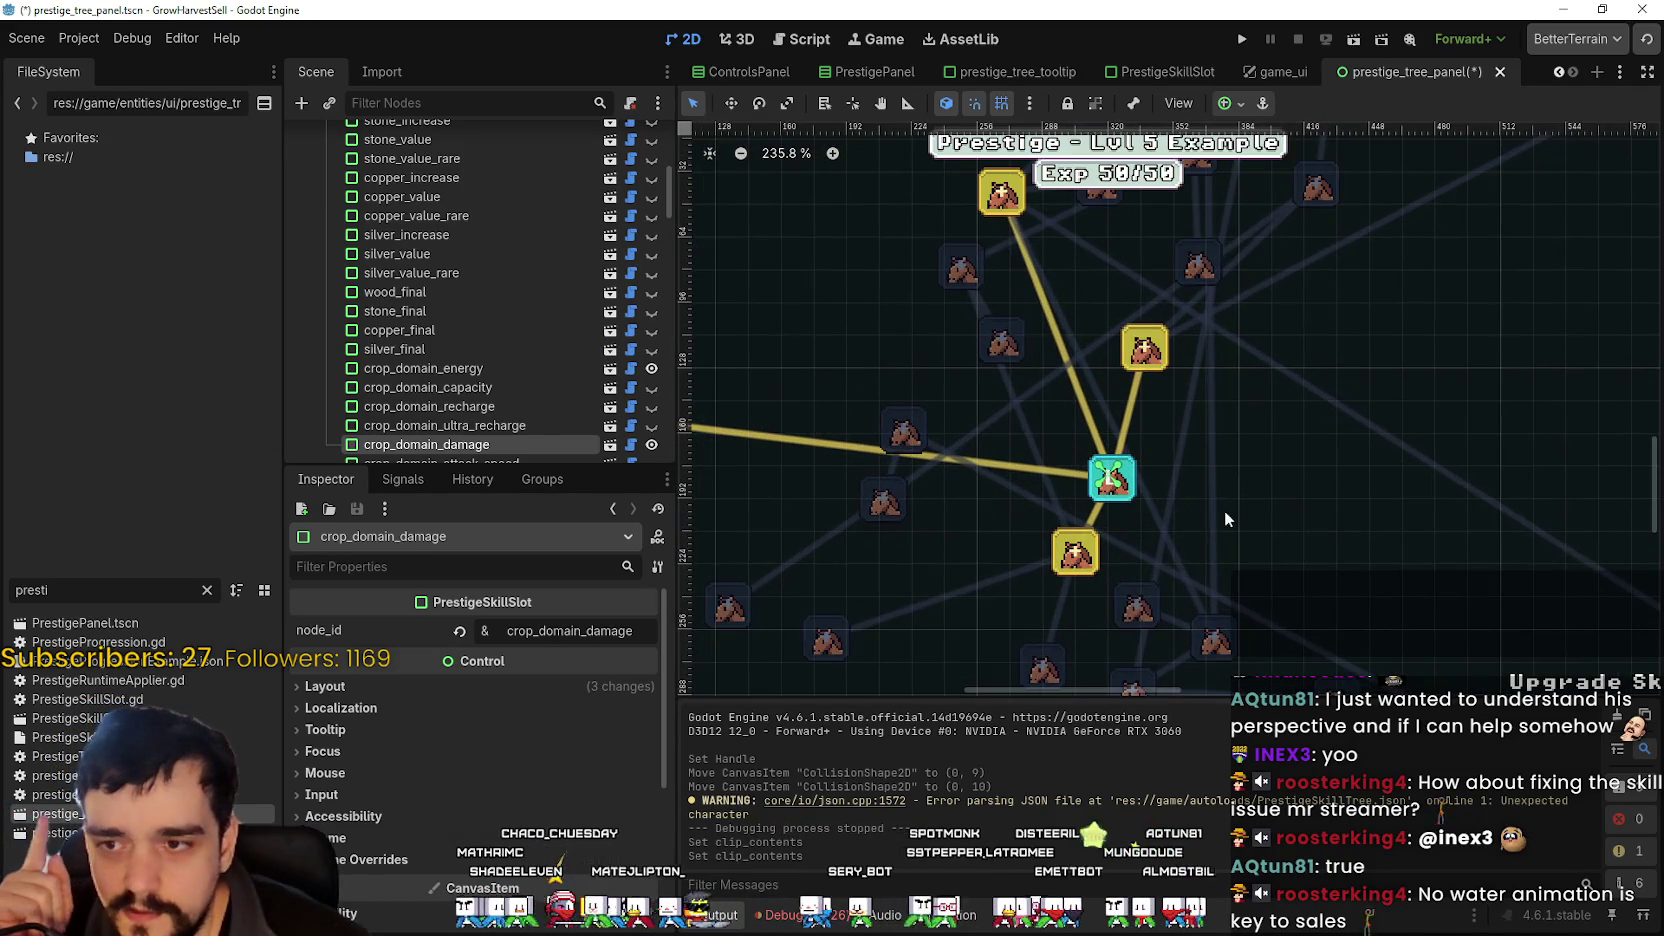
scroll(1210, 520, down, 3)
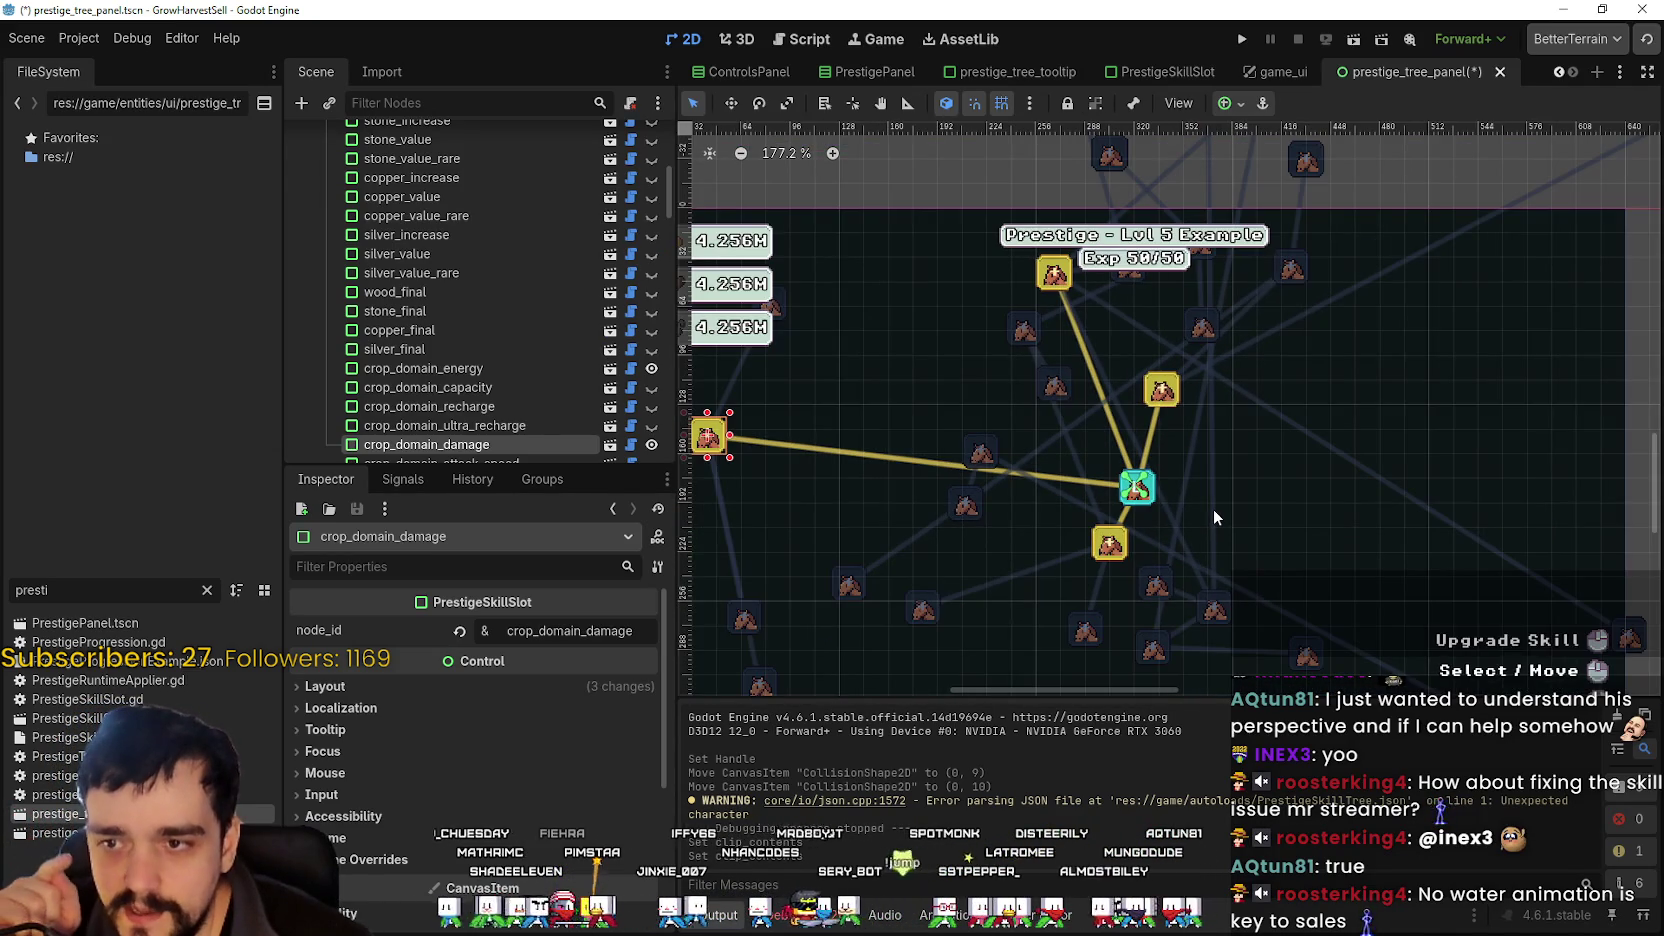
scroll(1213, 507, down, 2)
scroll(1277, 533, up, 3)
scroll(1261, 532, down, 3)
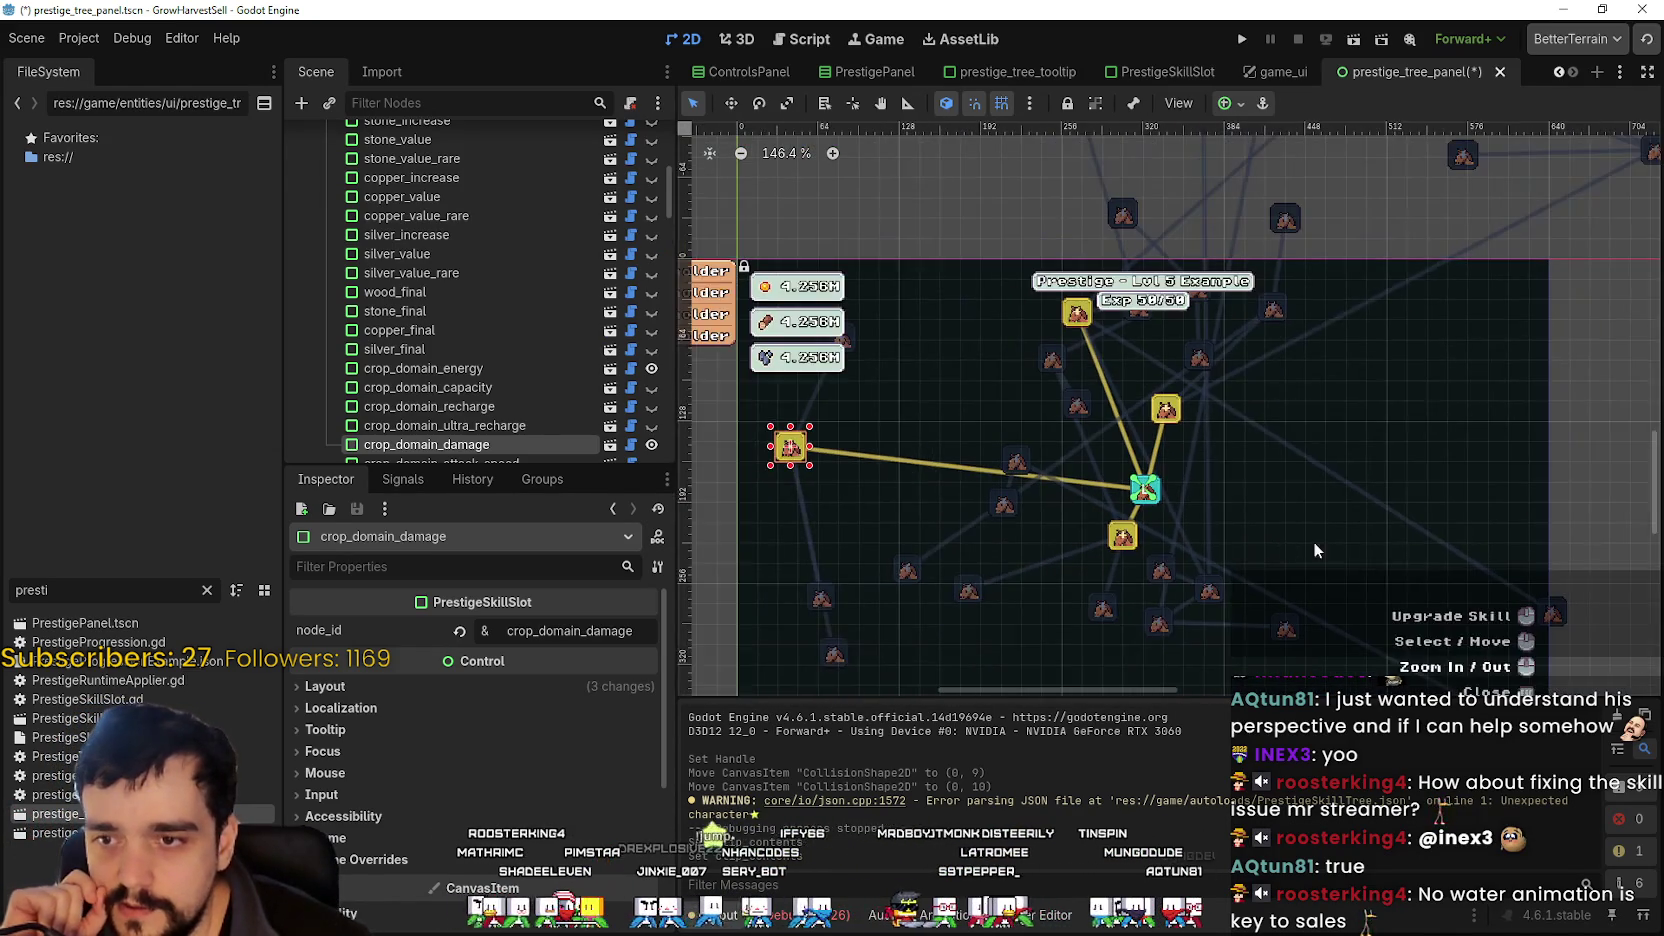
scroll(1313, 541, up, 1)
scroll(1500, 540, up, 1)
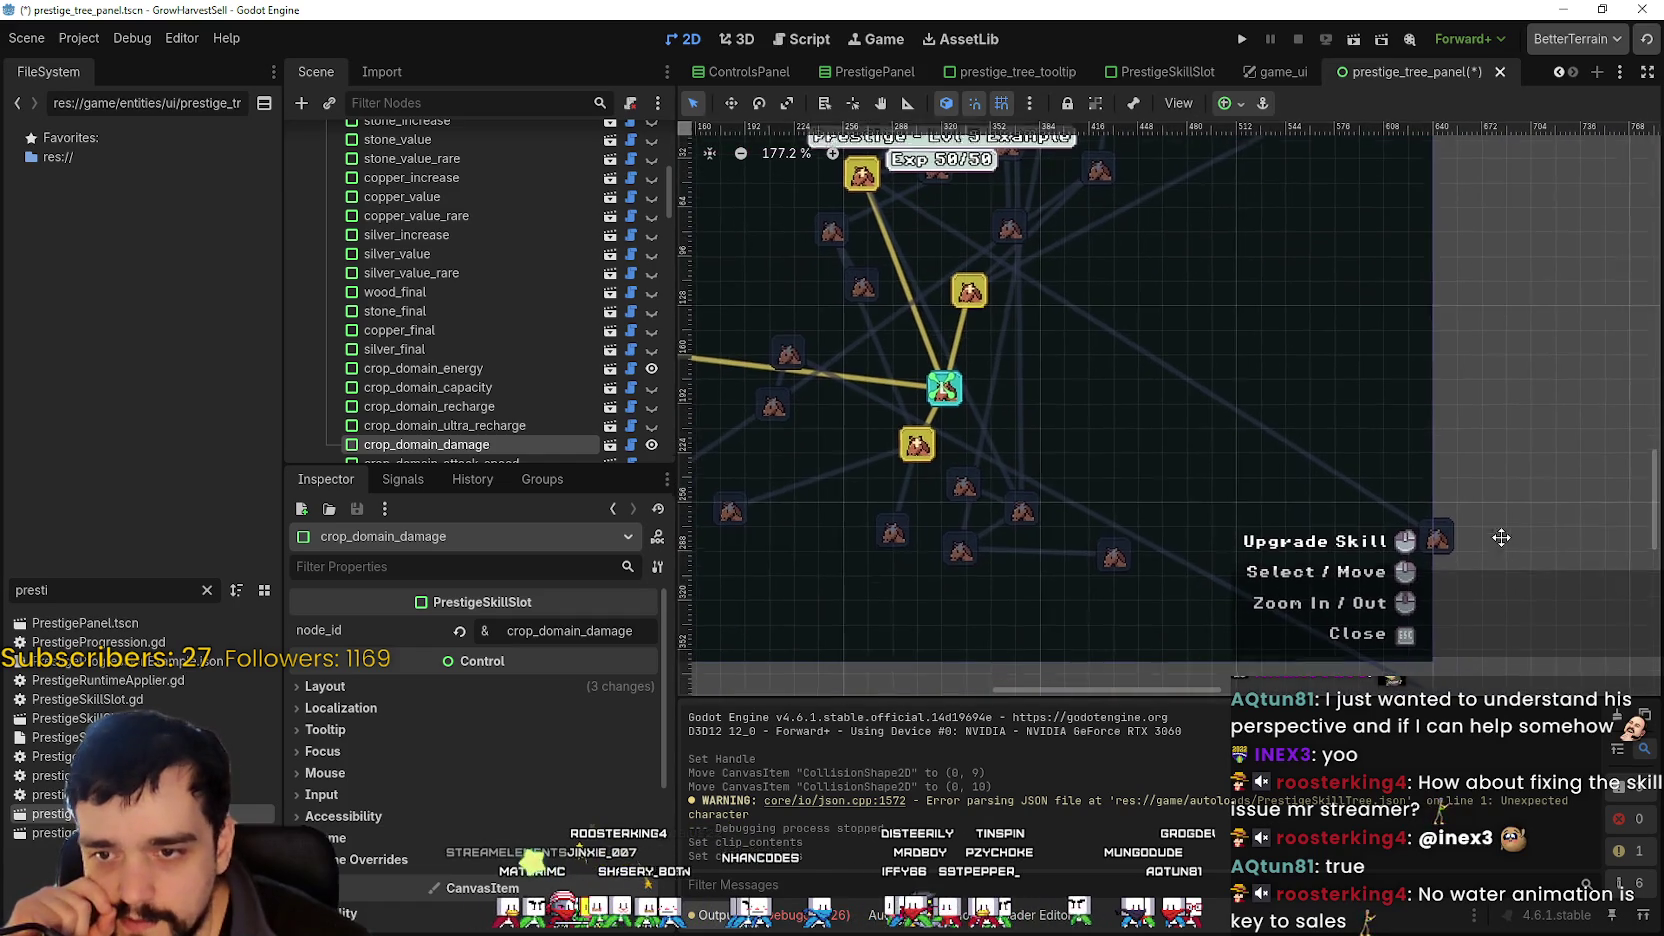
click(1437, 535)
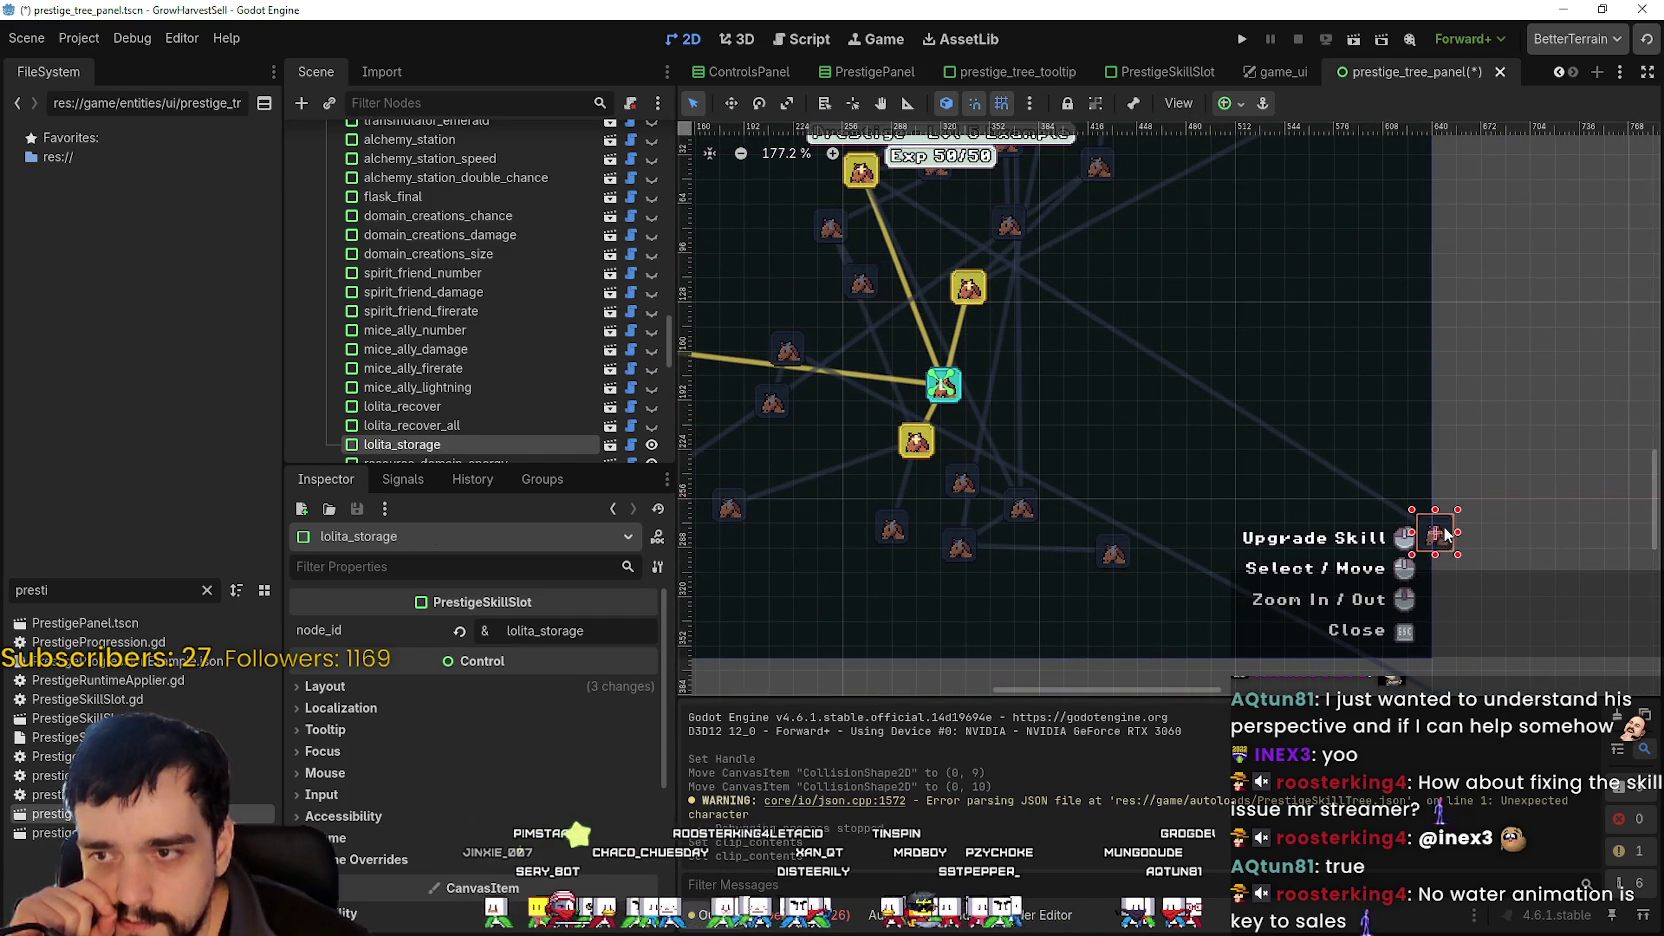
scroll(1445, 535, left, 5)
scroll(1299, 488, up, 2)
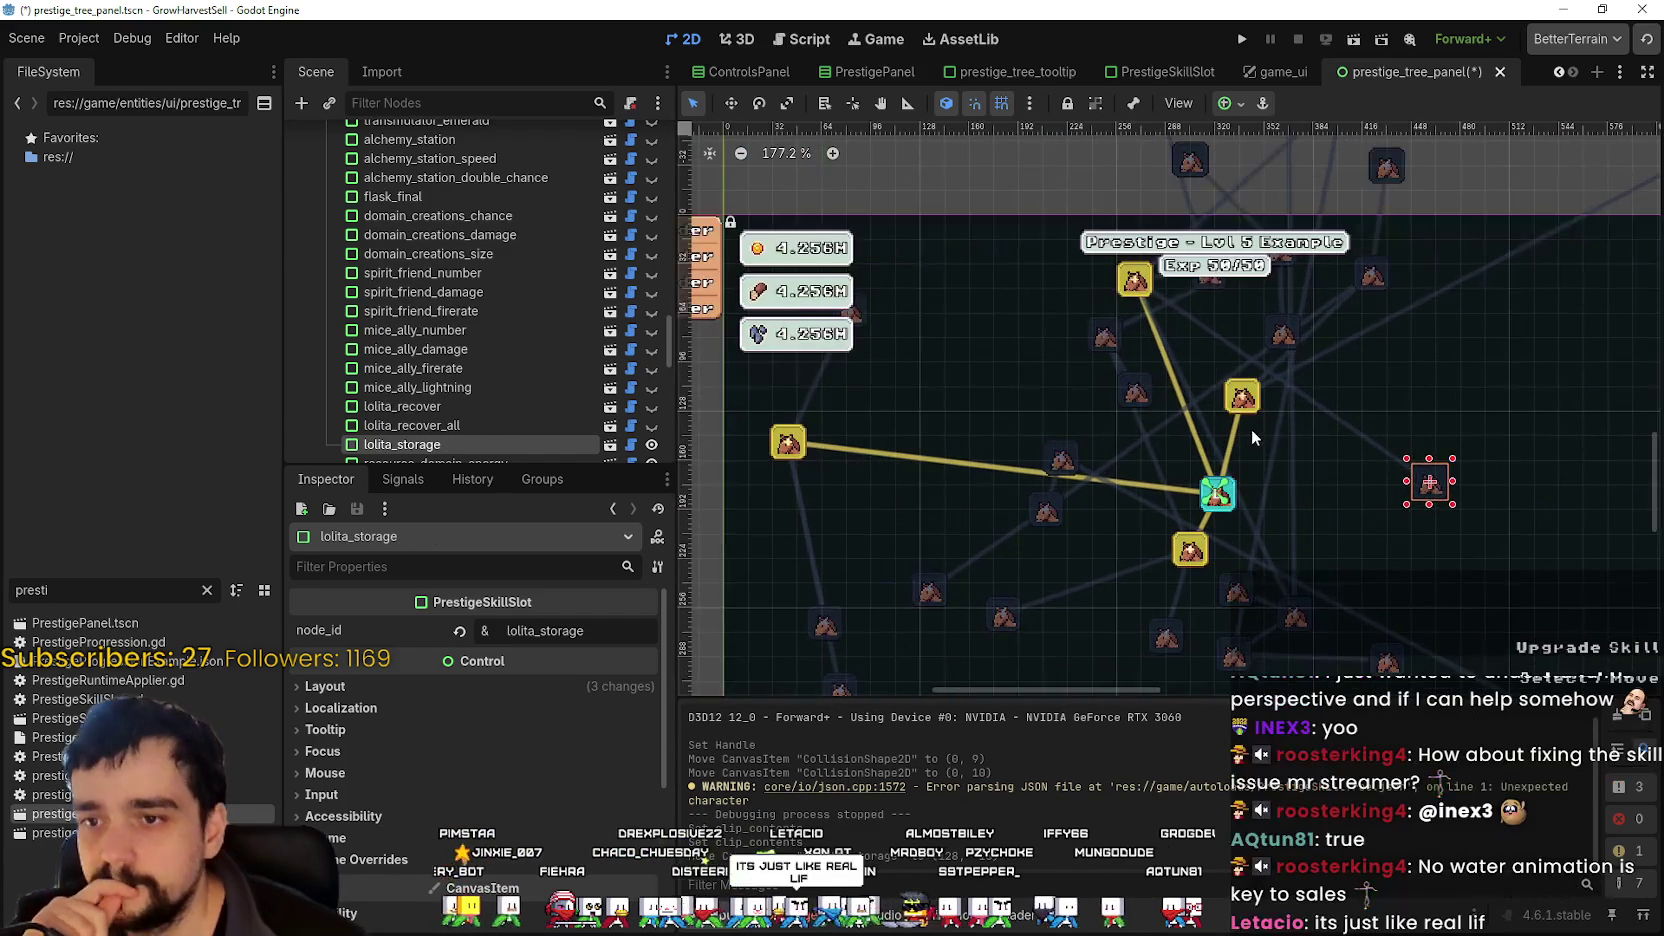
click(1217, 491)
scroll(1299, 478, up, 2)
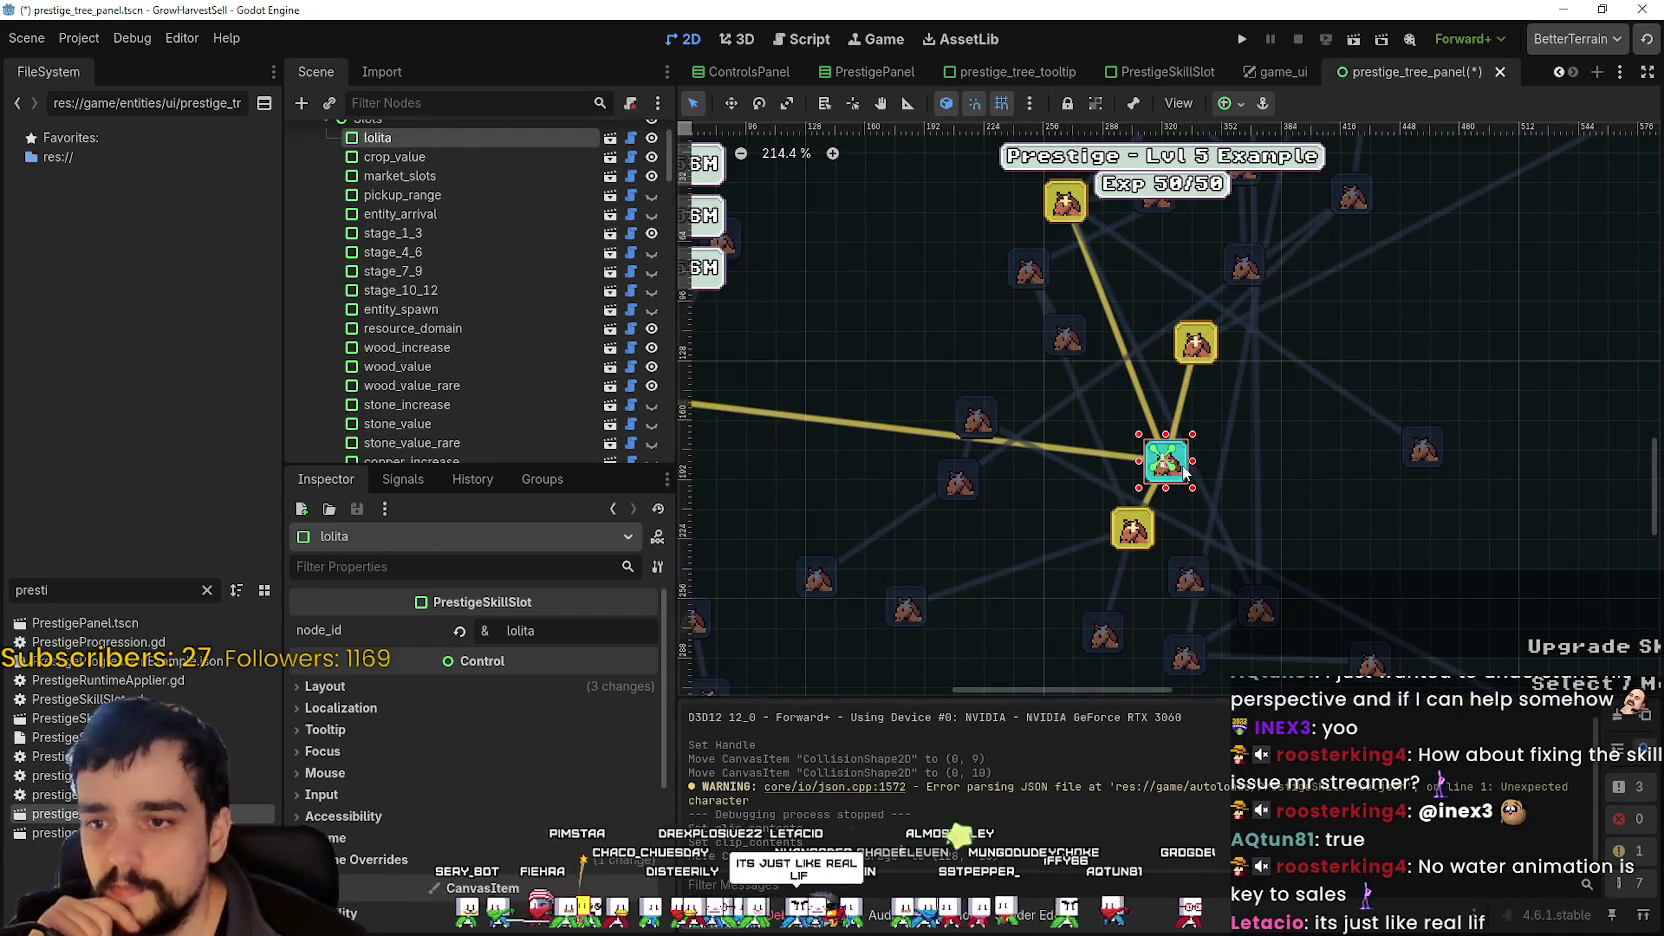
scroll(1338, 463, down, 2)
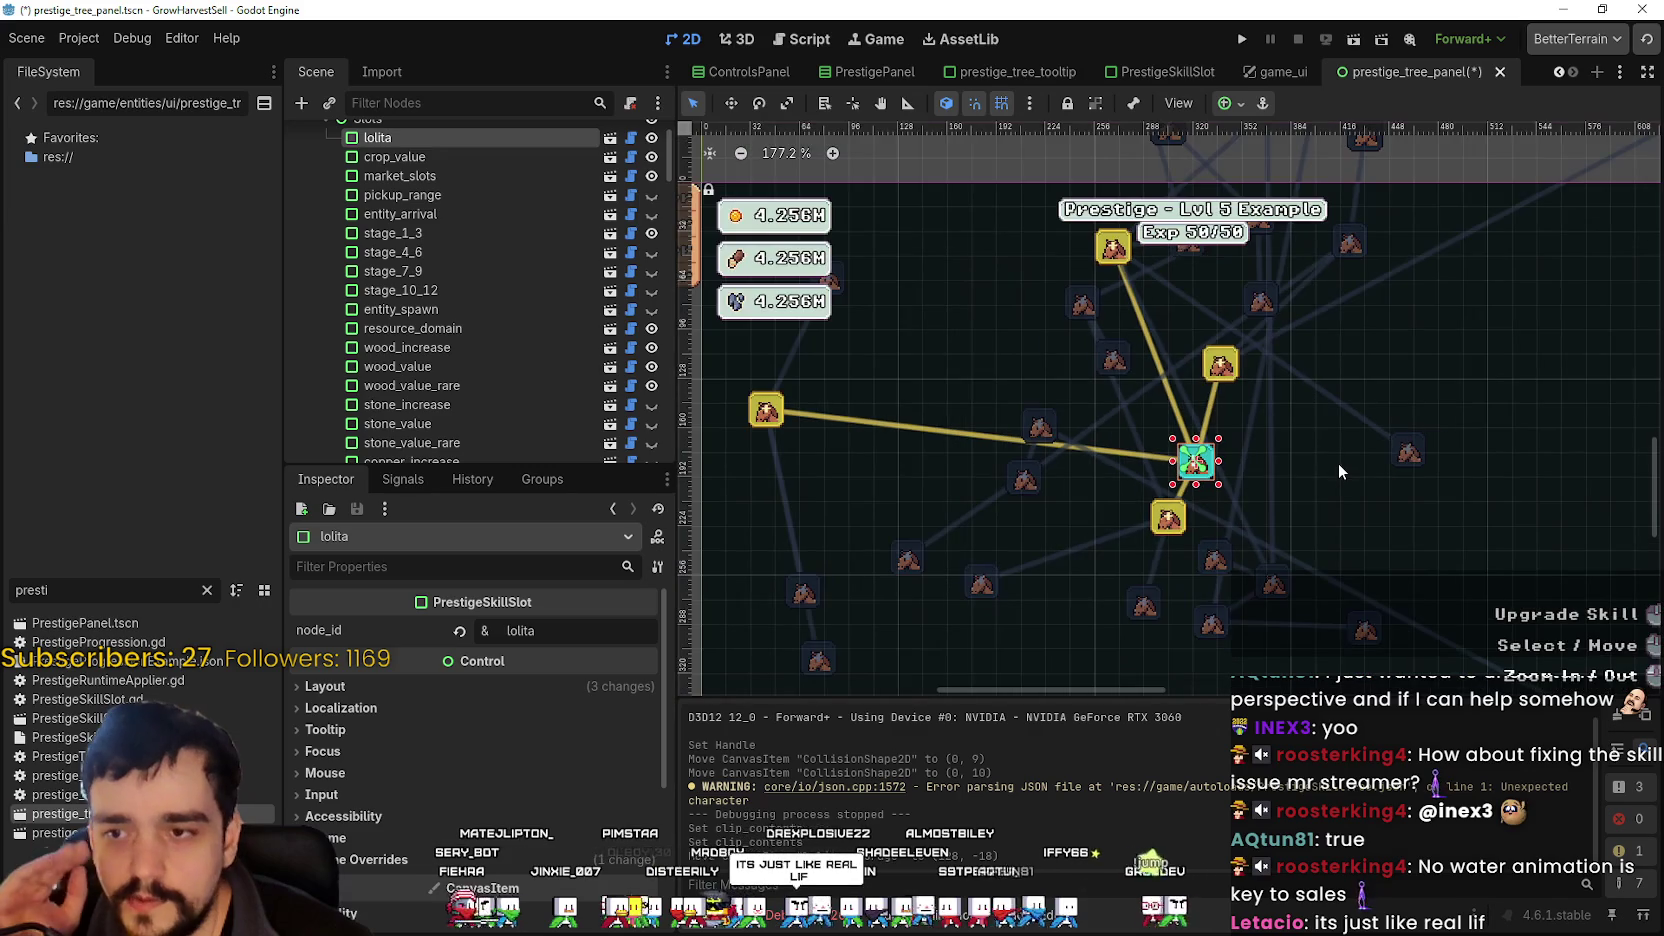
scroll(1275, 463, up, 4)
scroll(1212, 448, down, 3)
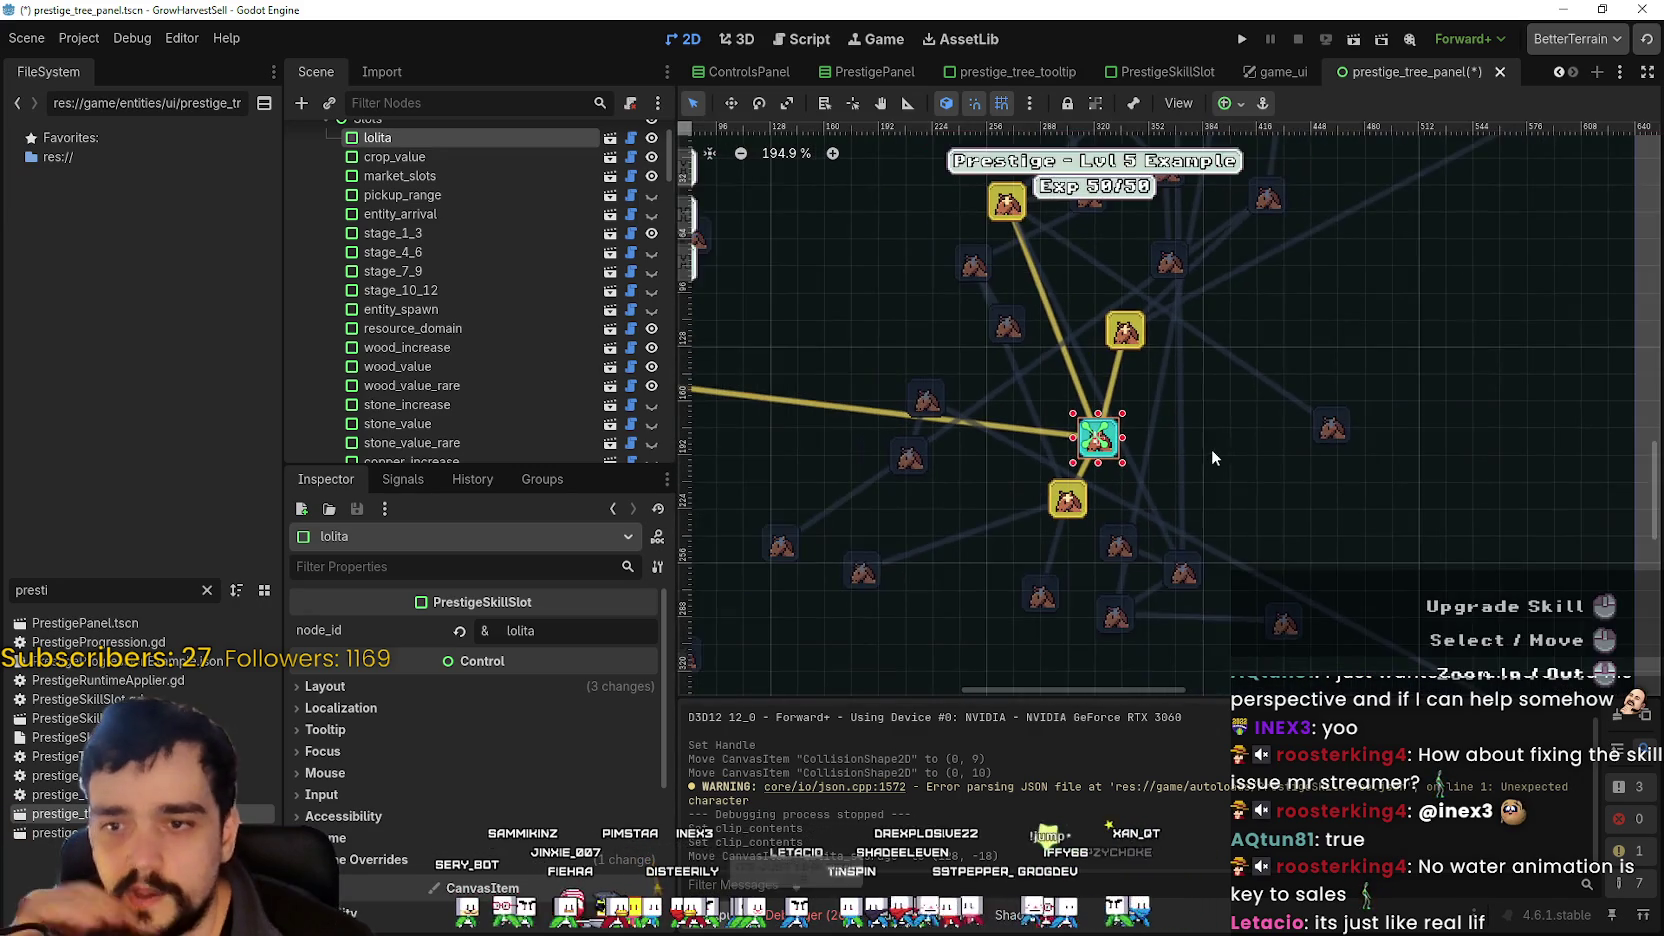
scroll(1221, 478, up, 1)
click(1102, 508)
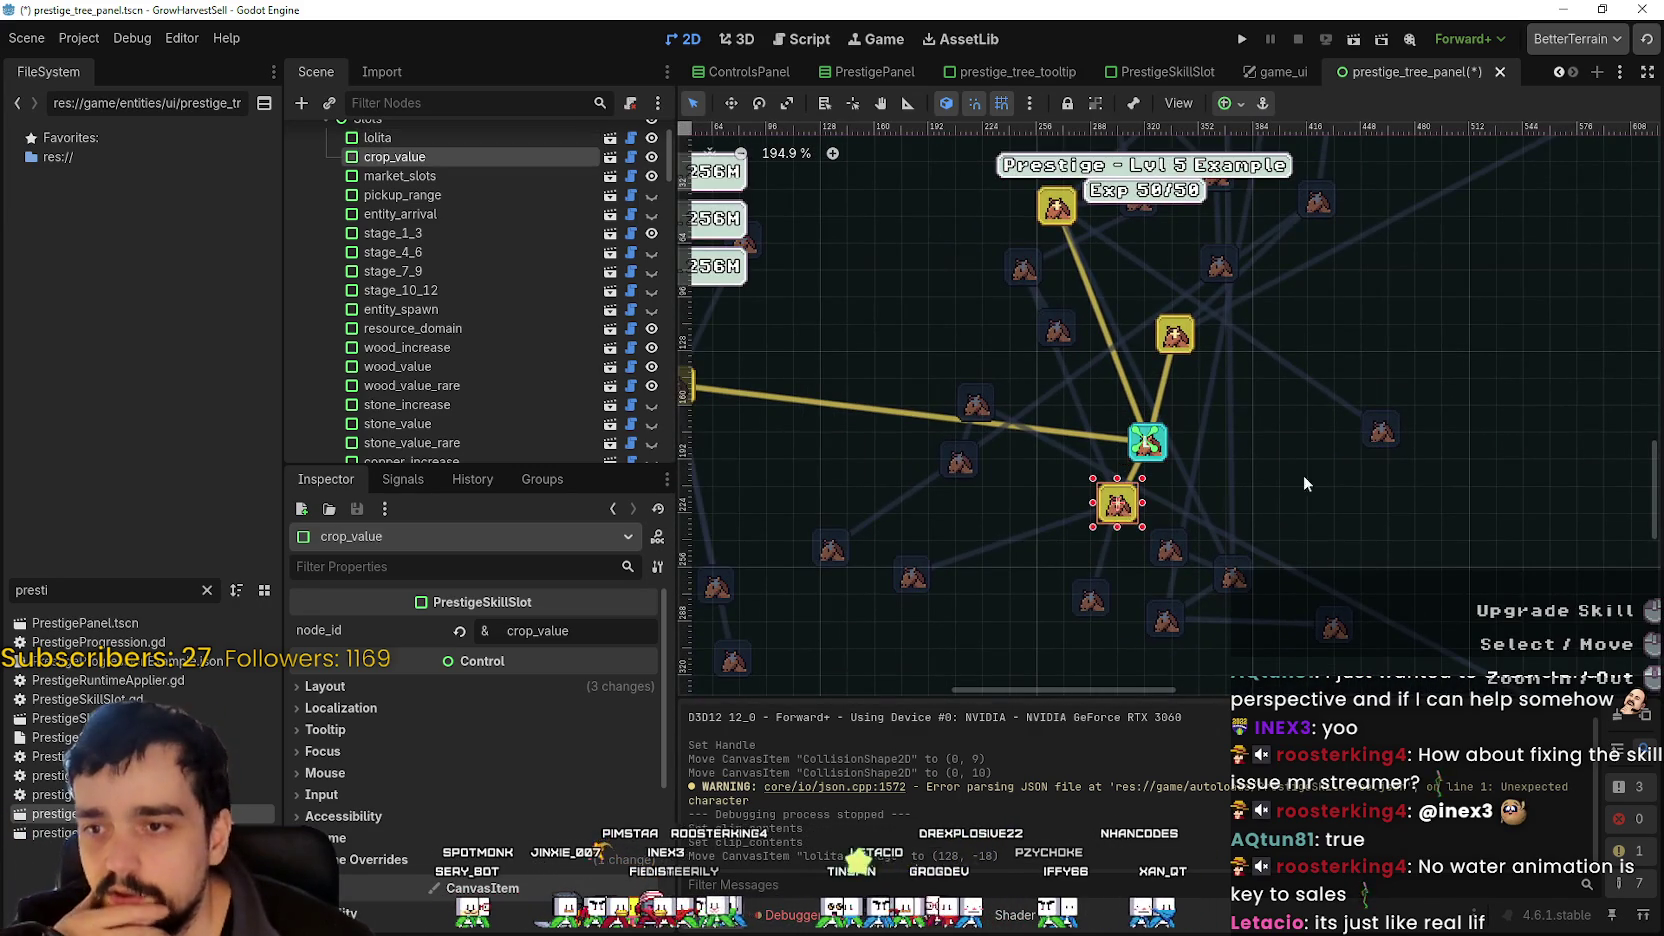
scroll(1482, 525, down, 3)
click(833, 425)
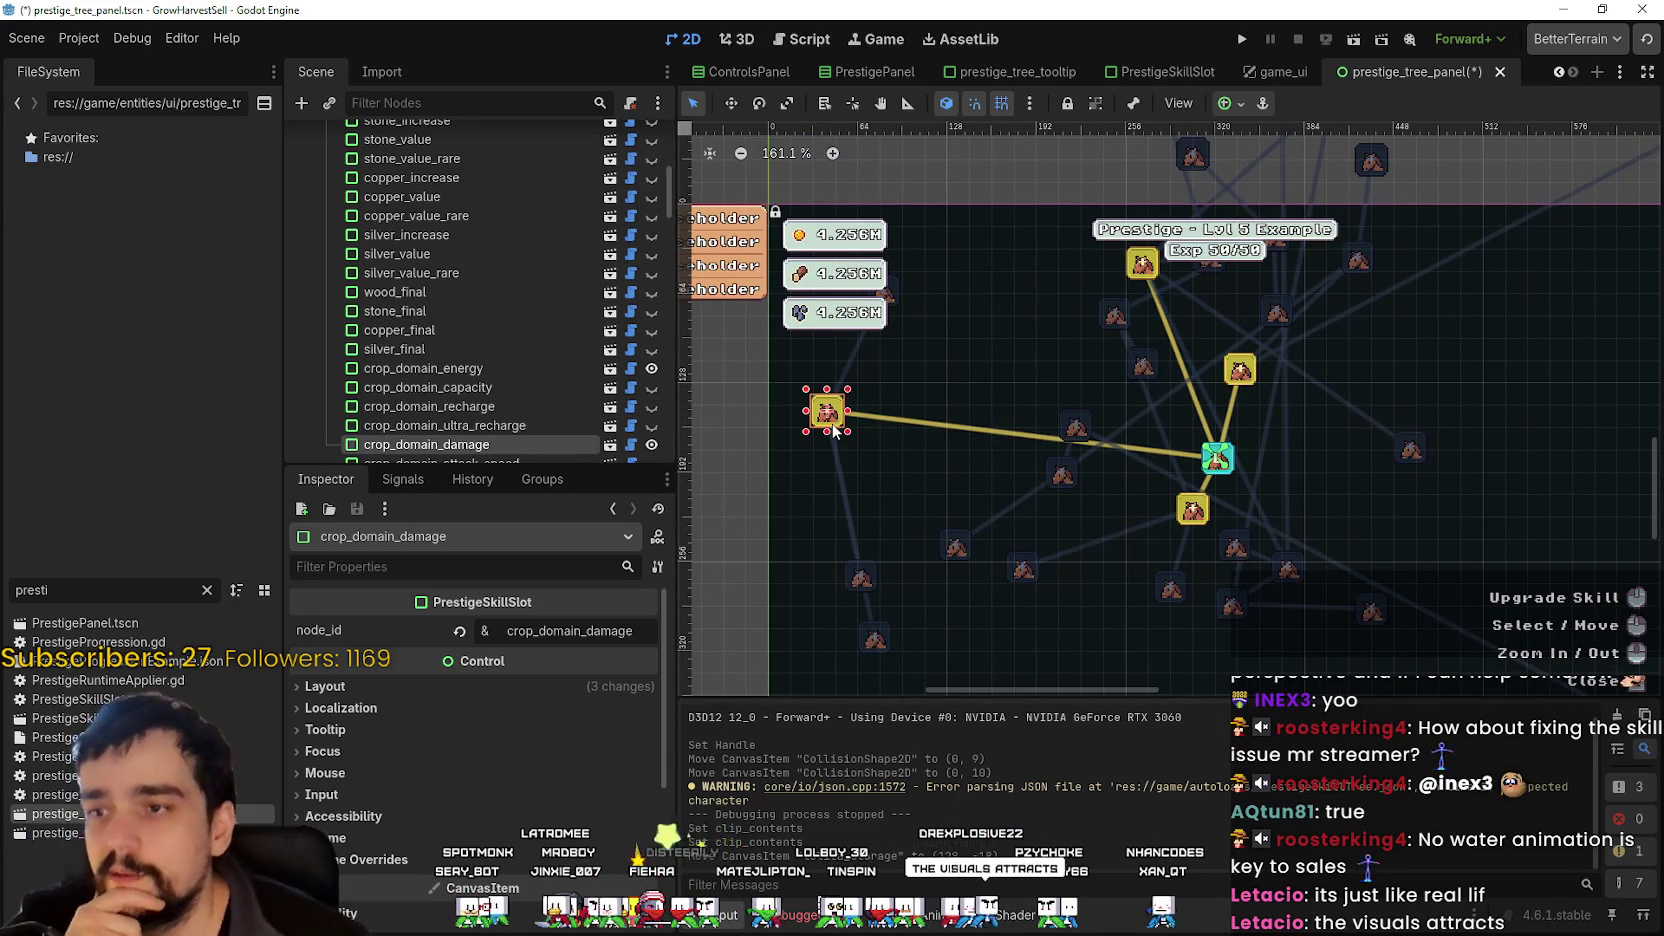
- Move the crop_domain_damage, crop_domain_size and crop_domain_doppel slots upward toward lolita
mouse_move(836, 425)
mouse_down()
mouse_move(938, 430)
mouse_move(918, 410)
mouse_move(975, 357)
mouse_move(940, 338)
mouse_up()
scroll(920, 420, up, 3)
scroll(958, 431, down, 3)
scroll(812, 525, up, 1)
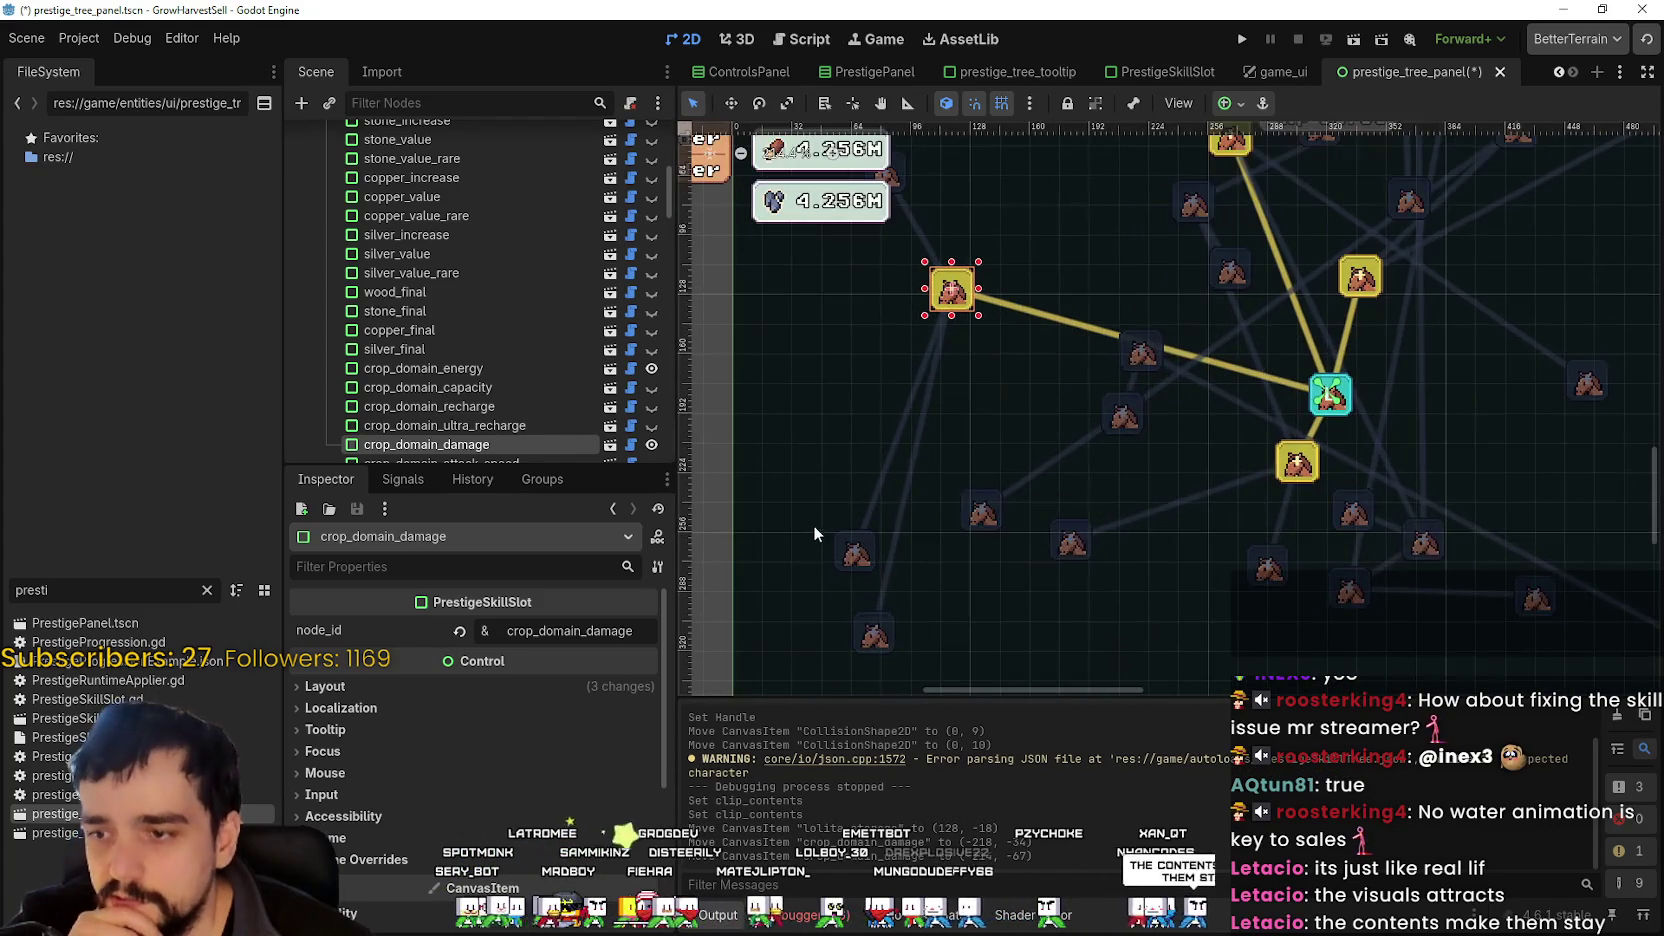
drag(850, 562, 797, 388)
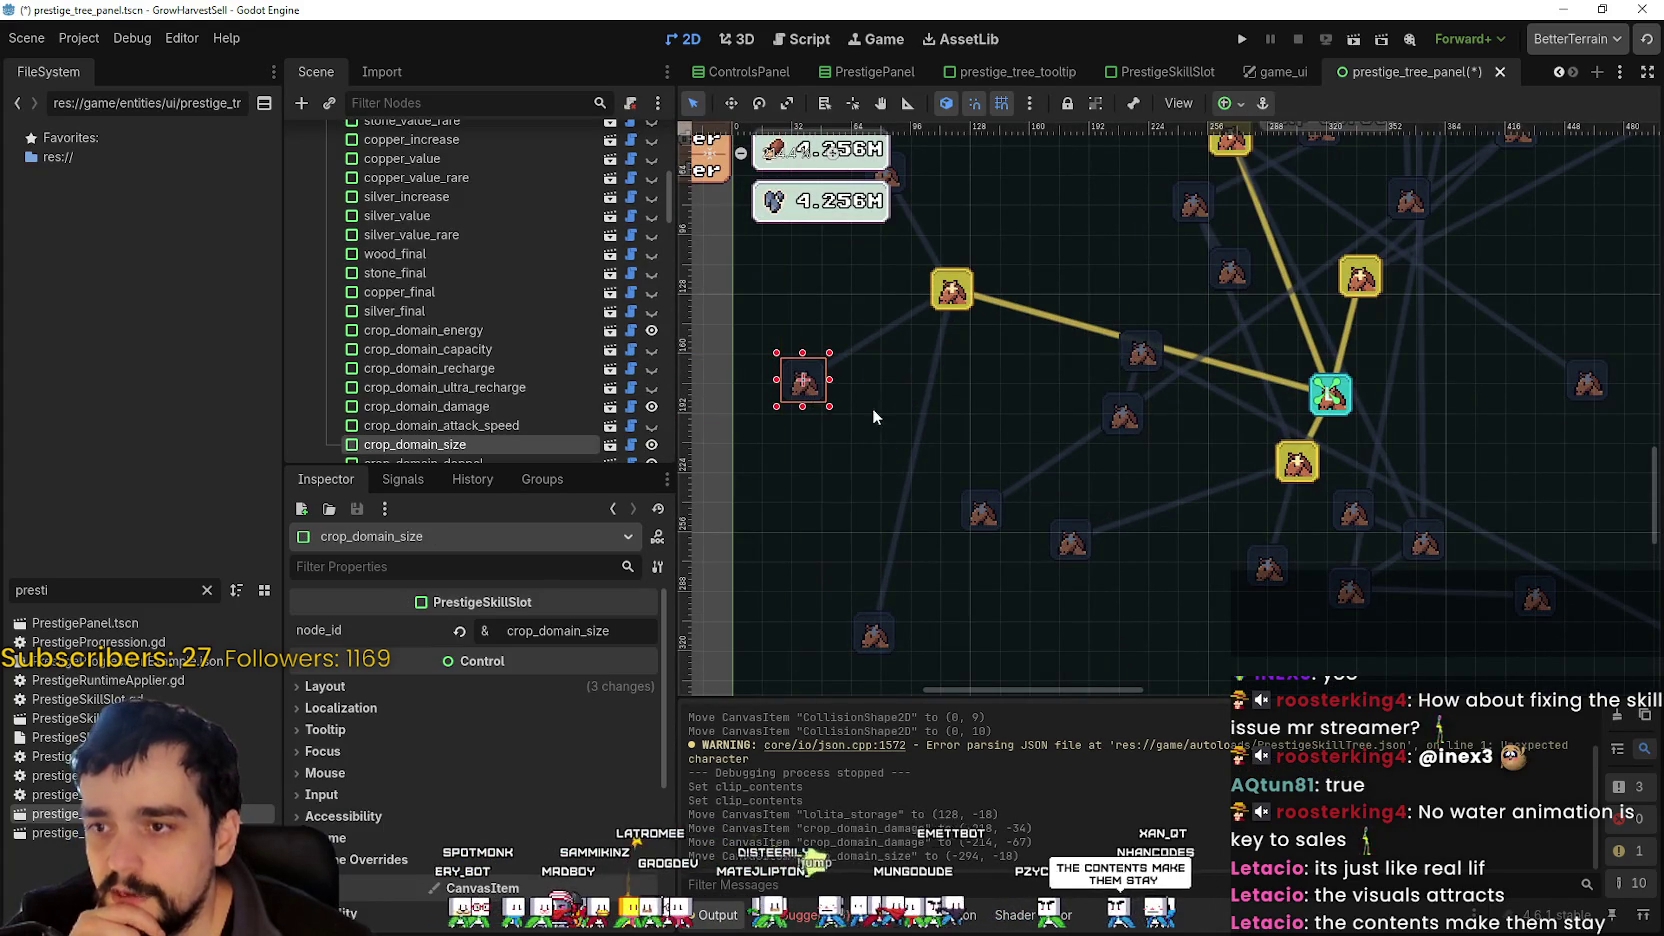
scroll(983, 445, down, 1)
scroll(1037, 448, down, 2)
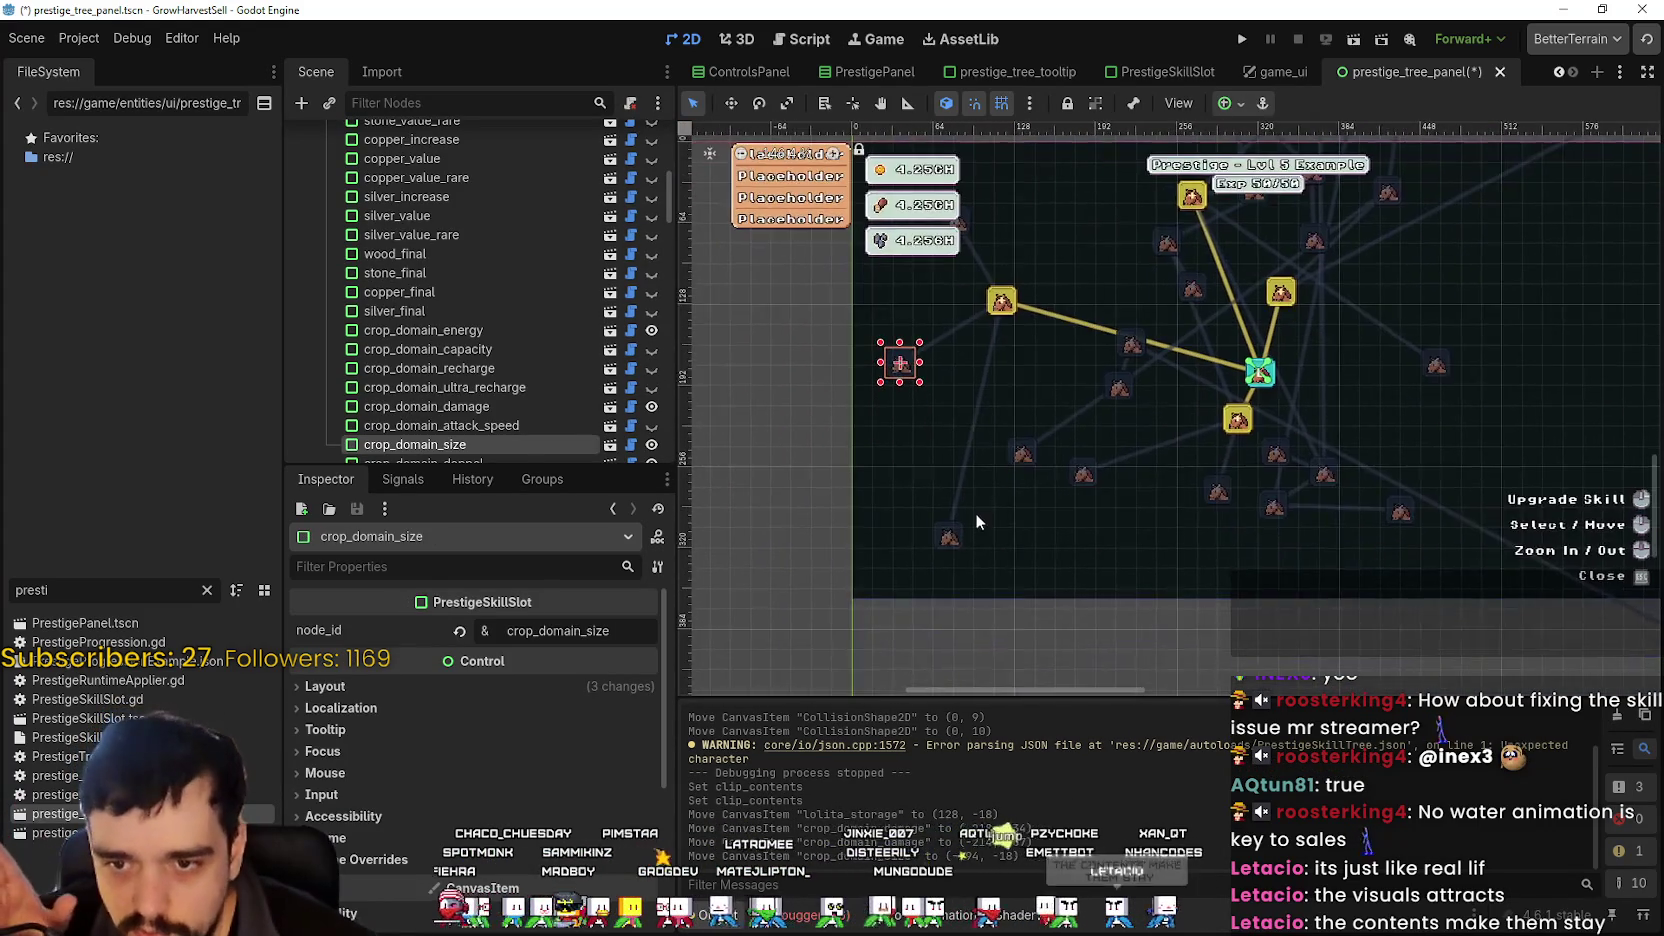
scroll(975, 514, up, 1)
drag(941, 546, 969, 414)
scroll(877, 470, up, 1)
scroll(812, 448, up, 1)
scroll(905, 465, up, 1)
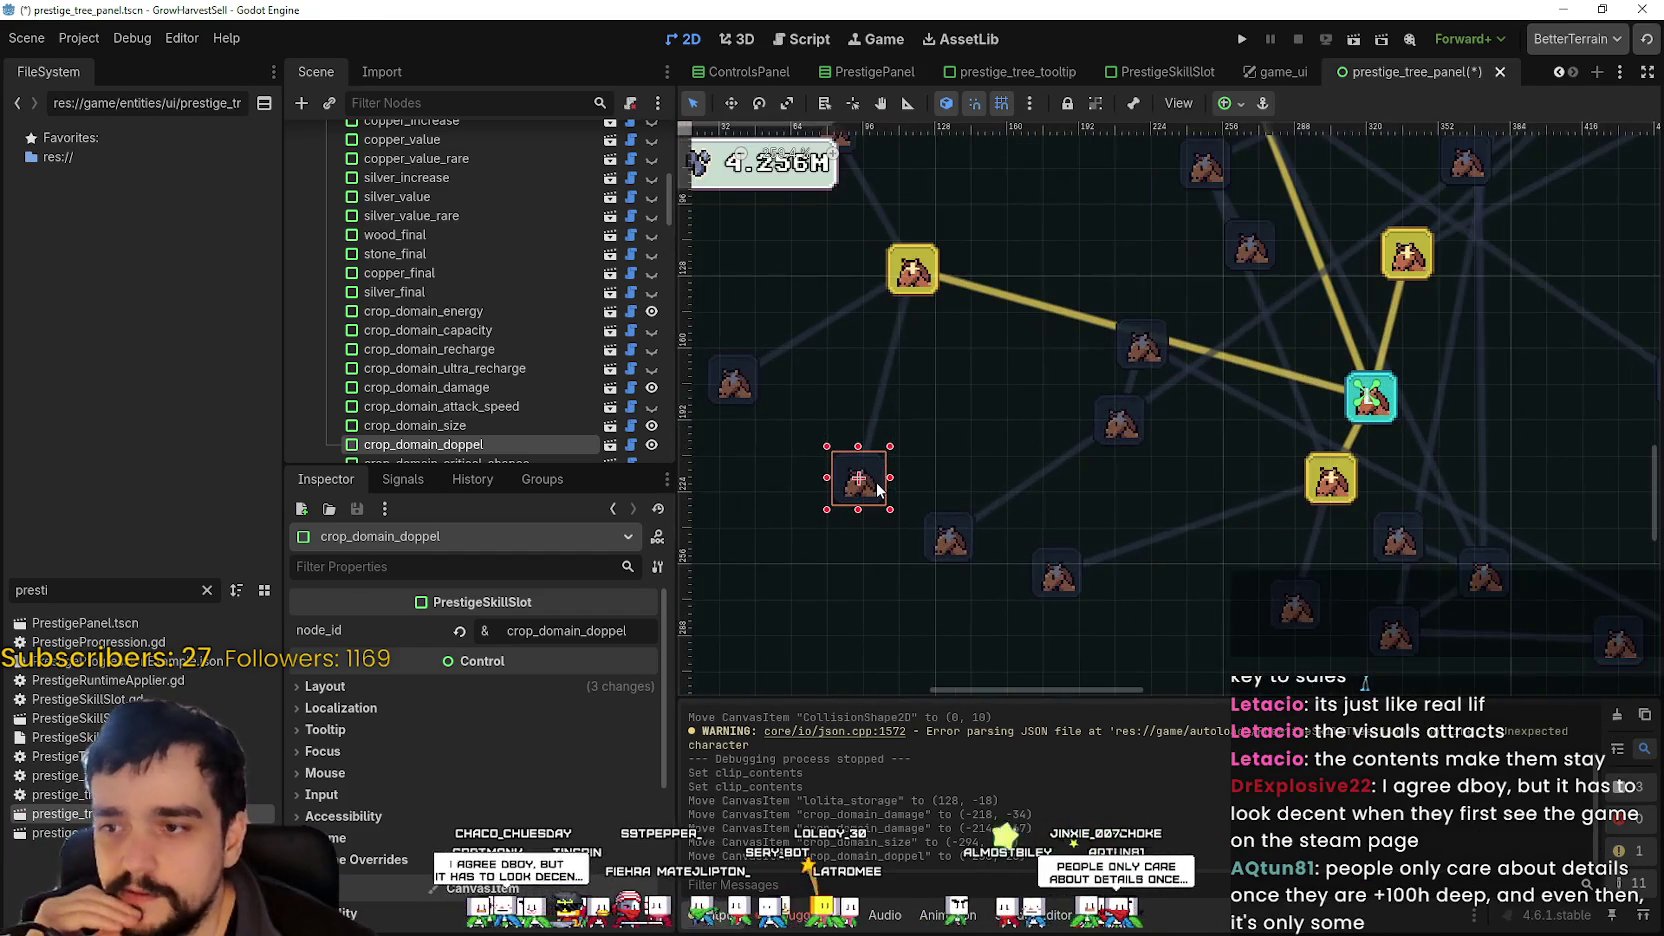
mouse_move(895, 461)
mouse_down()
mouse_move(945, 385)
mouse_move(975, 420)
mouse_move(903, 435)
mouse_move(1028, 445)
mouse_up()
scroll(931, 419, up, 2)
scroll(990, 455, down, 5)
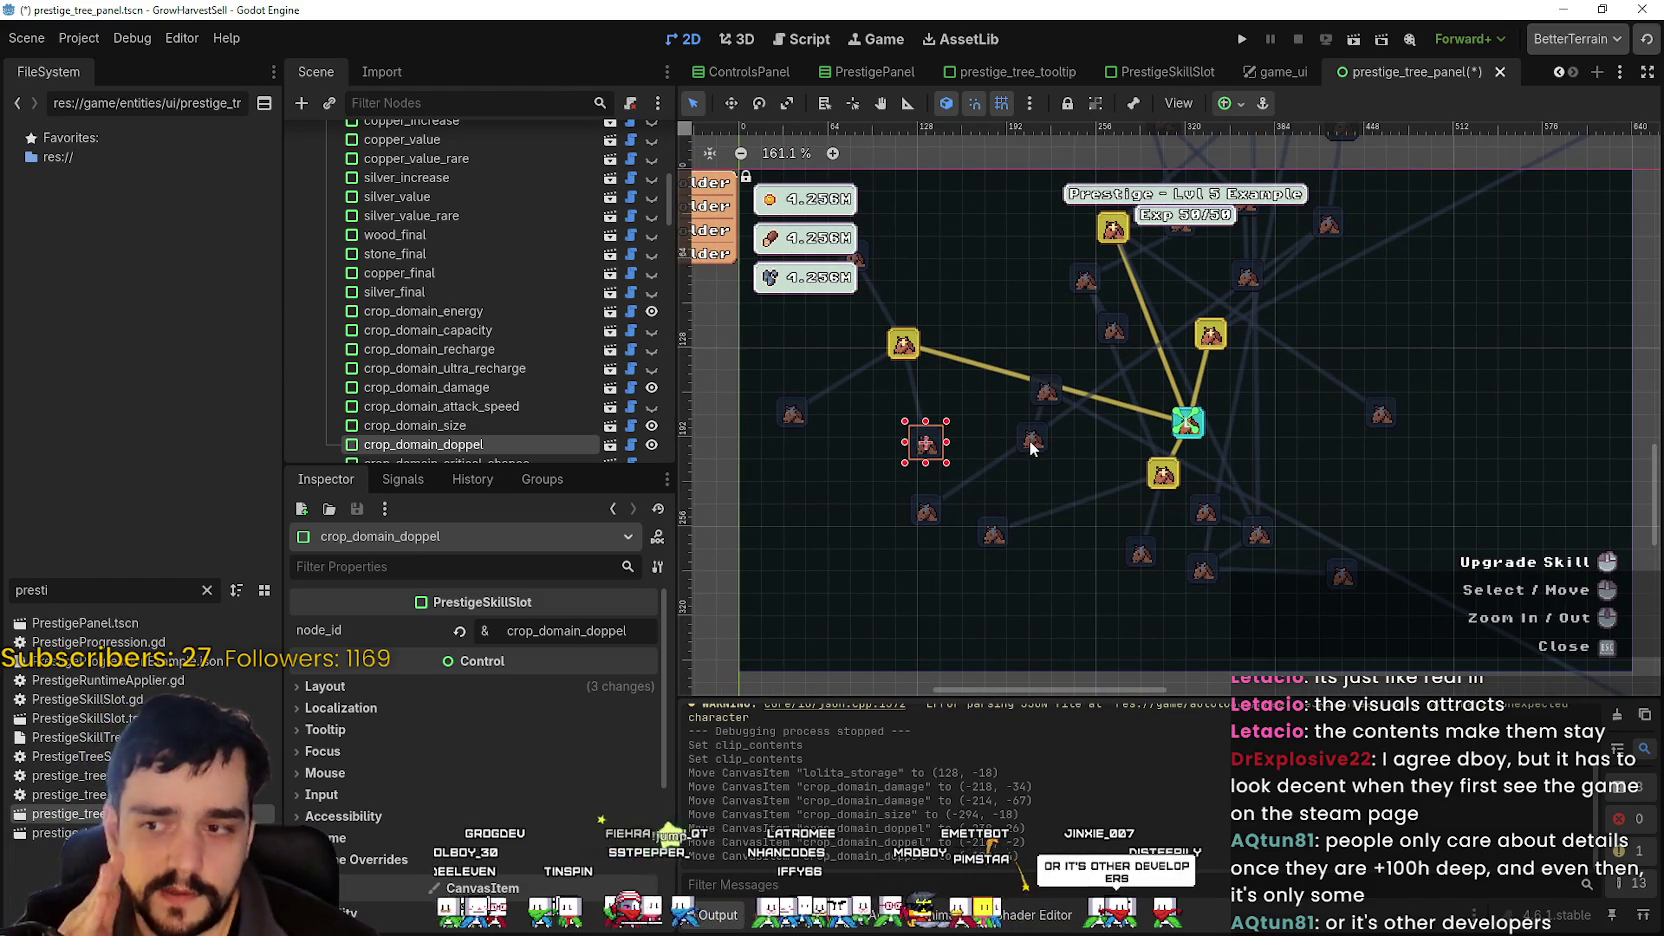
- Move resource_domain_energy down-right and resource_domain up-left in the skill tree
drag(1230, 467, 1150, 452)
scroll(1112, 452, up, 4)
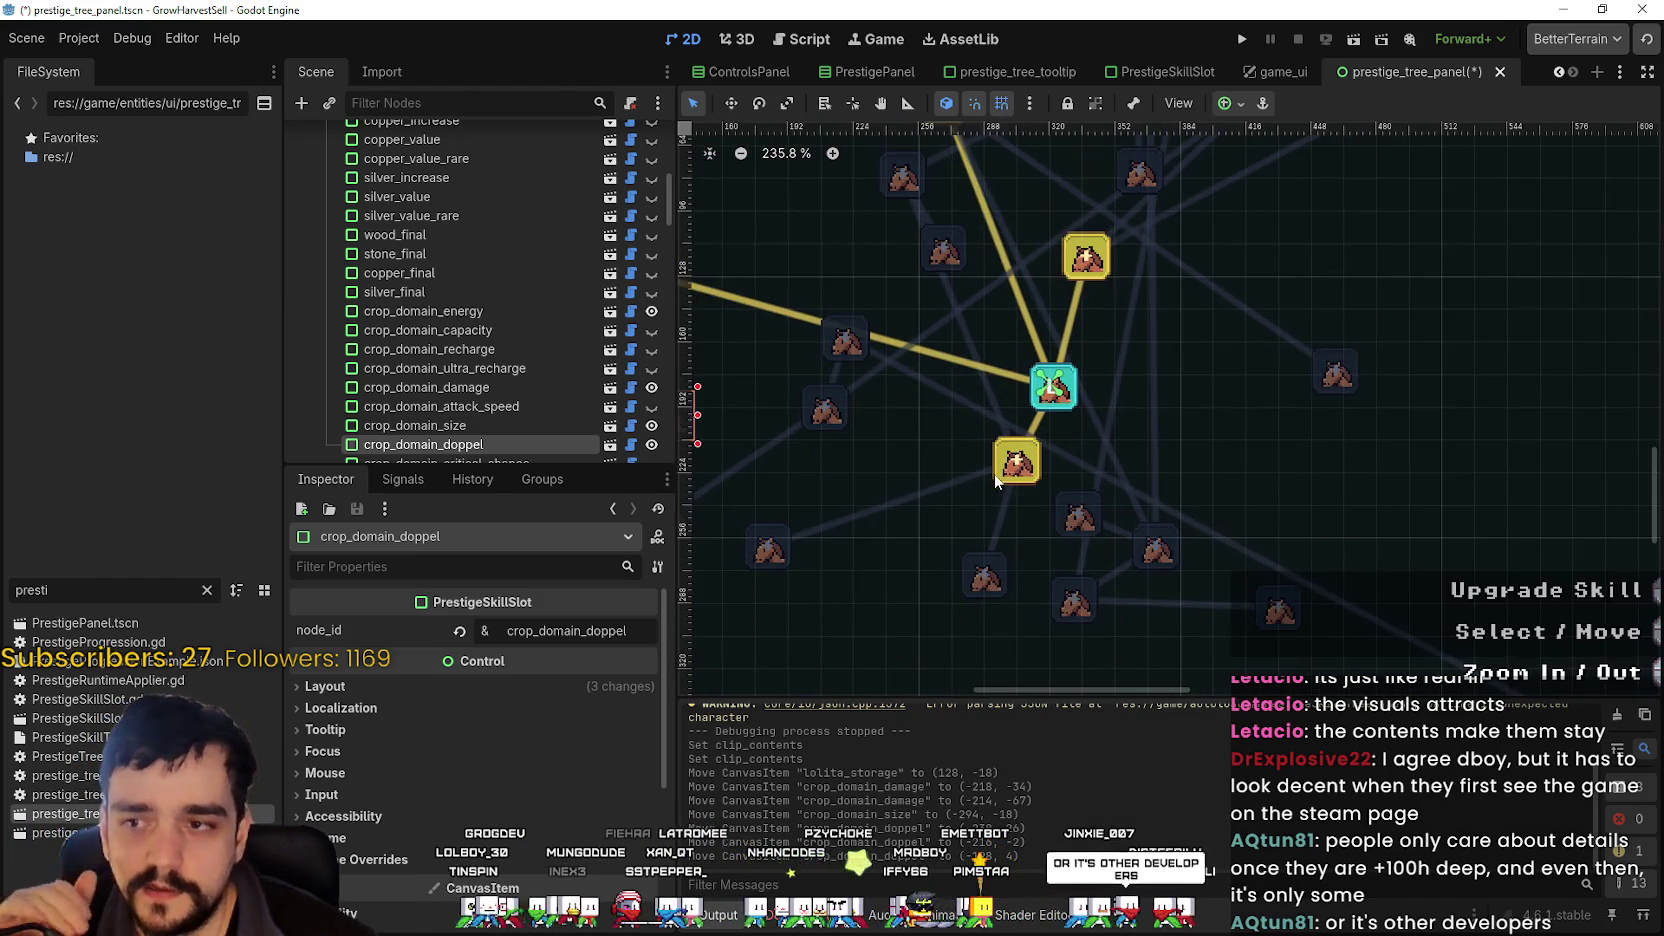
click(1013, 477)
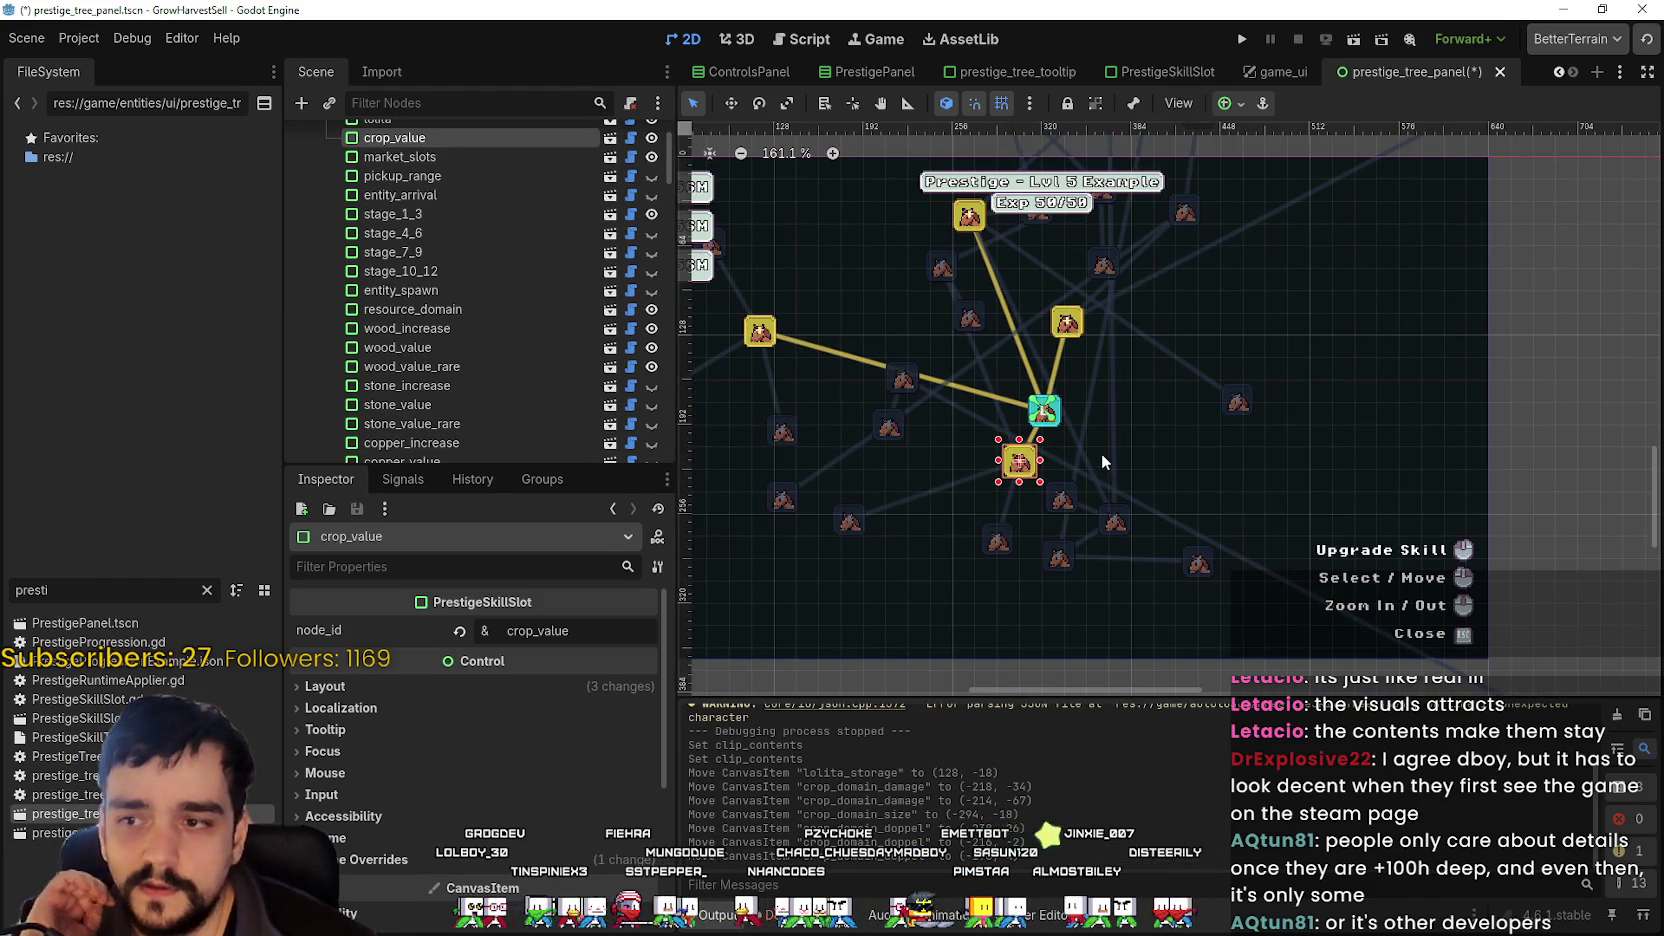
scroll(1101, 452, down, 1)
scroll(1189, 435, down, 2)
mouse_move(1085, 442)
mouse_down()
mouse_move(1285, 425)
mouse_move(1232, 440)
mouse_up()
drag(1222, 452, 1372, 557)
scroll(985, 495, down, 1)
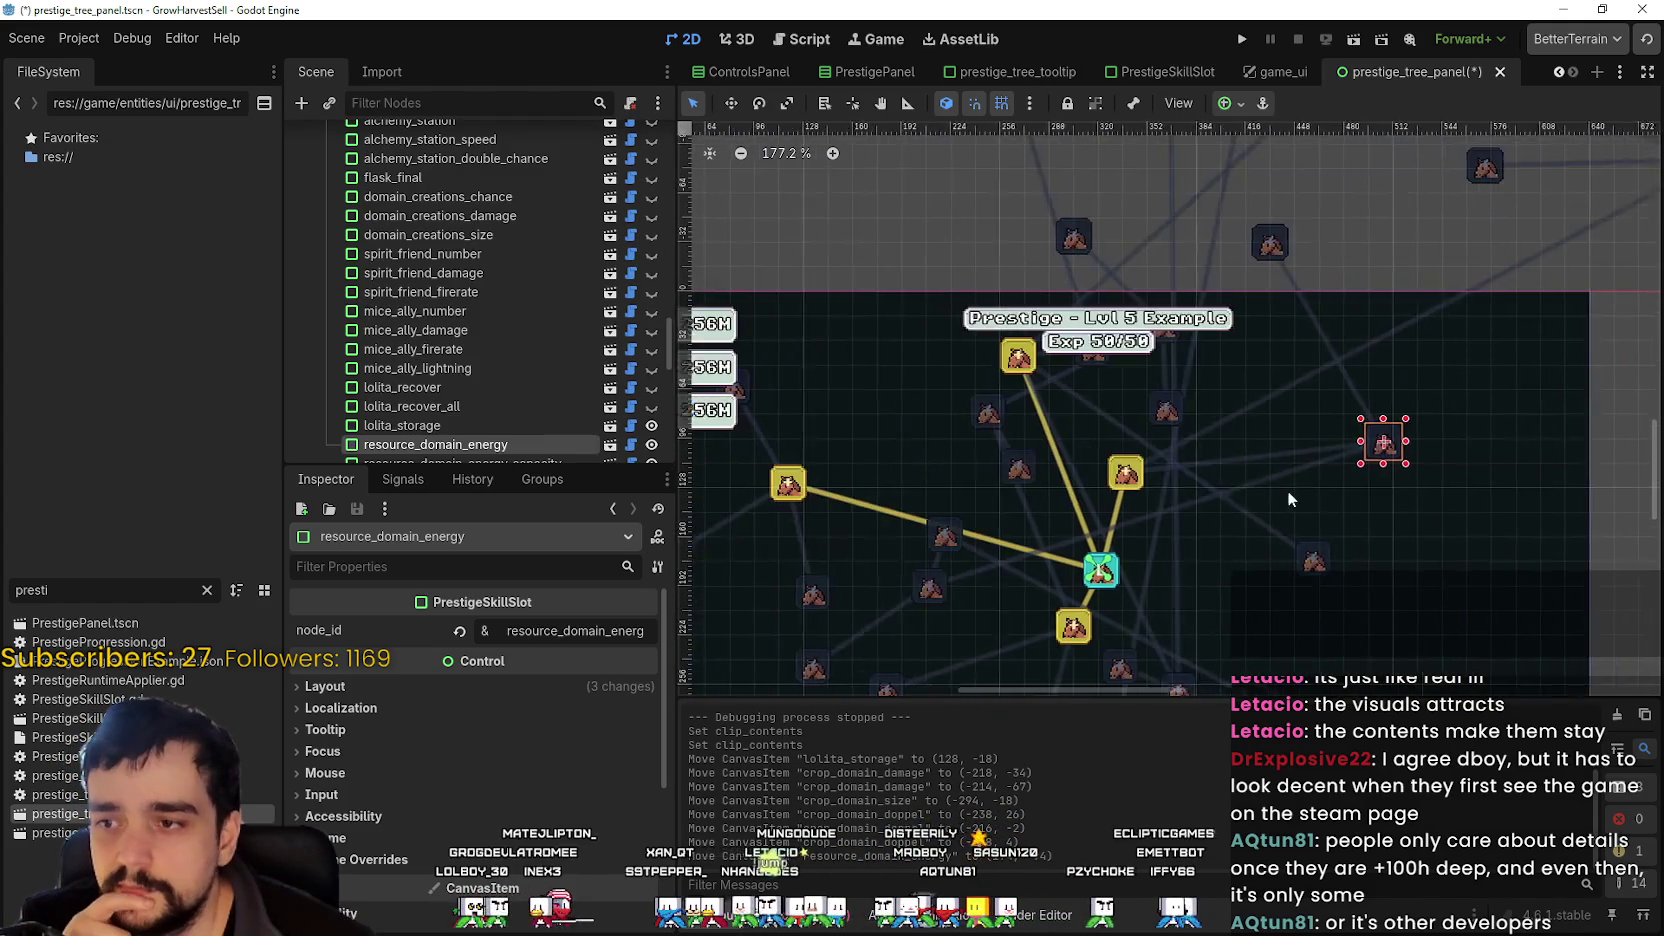
scroll(1150, 475, up, 3)
drag(1157, 491, 1100, 463)
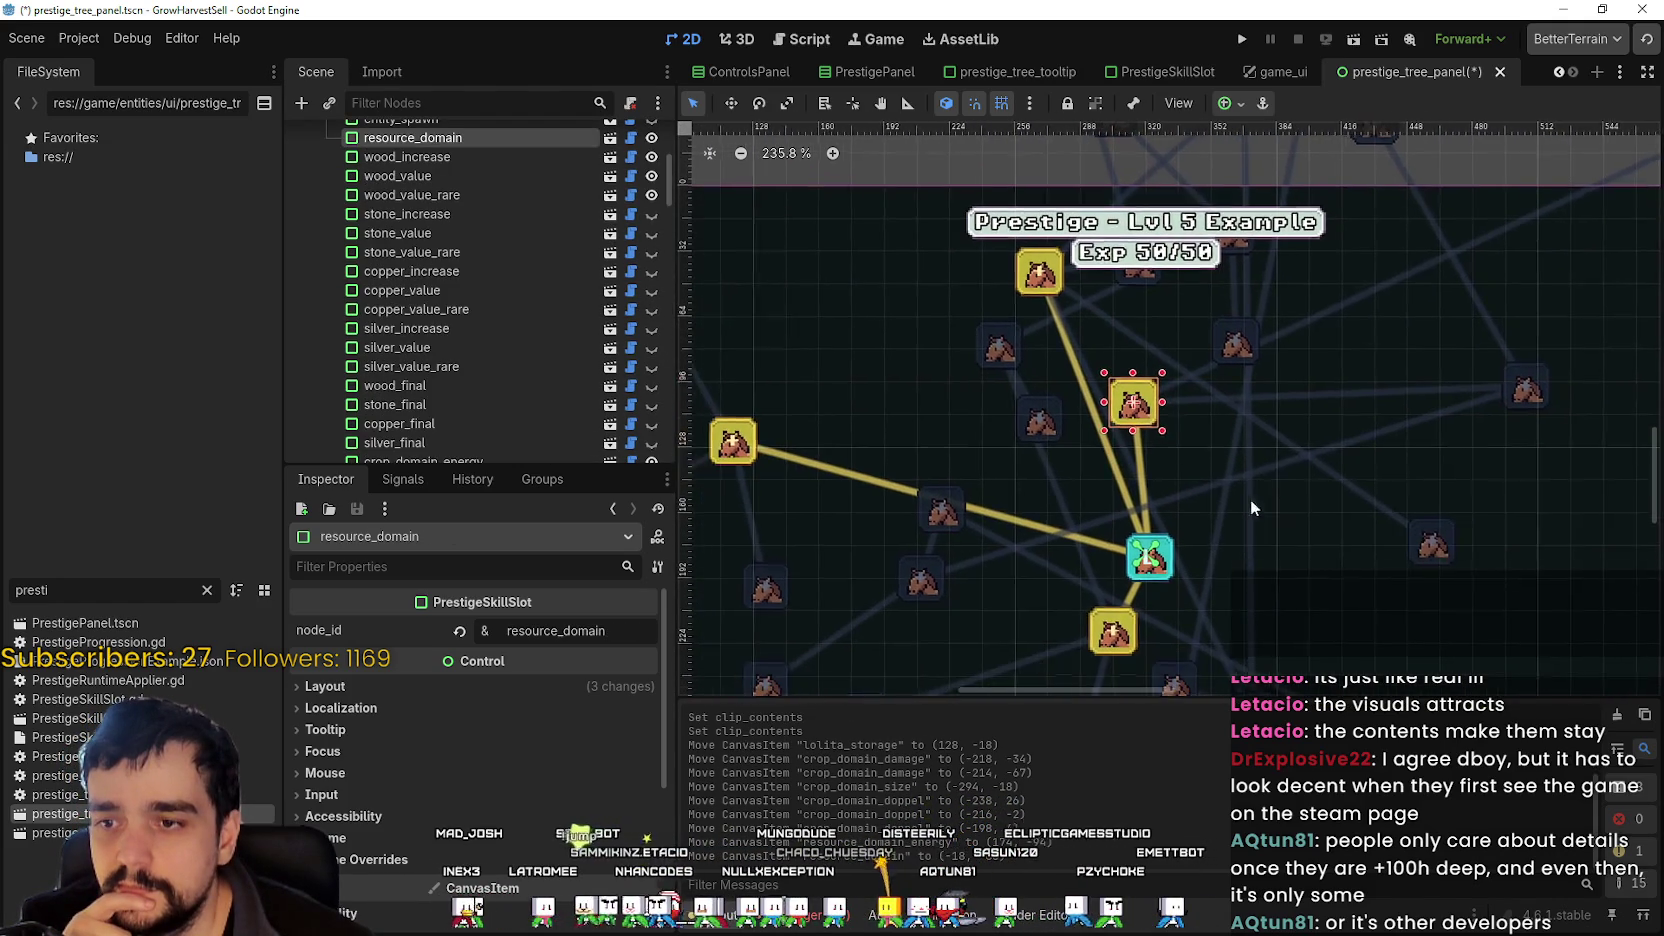
scroll(1287, 582, down, 1)
- Pull crop_domain_damage and the top cart_slots toward lolita, and shift lolita slightly right
click(1012, 495)
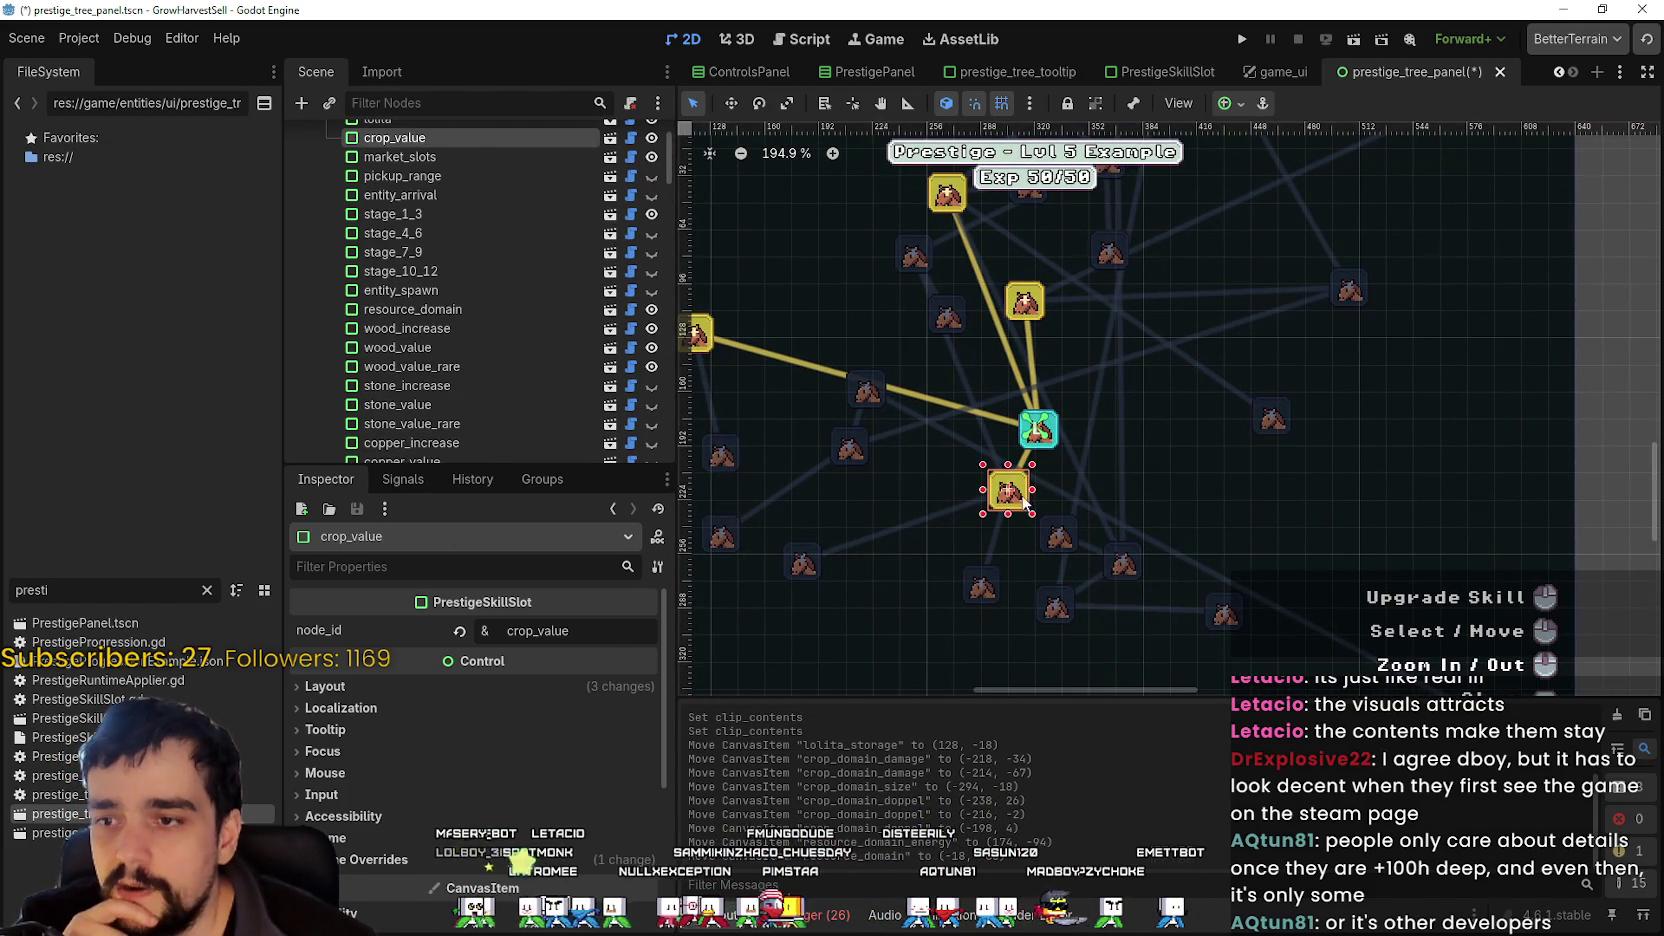
scroll(1008, 389, left, 4)
drag(866, 342, 1049, 336)
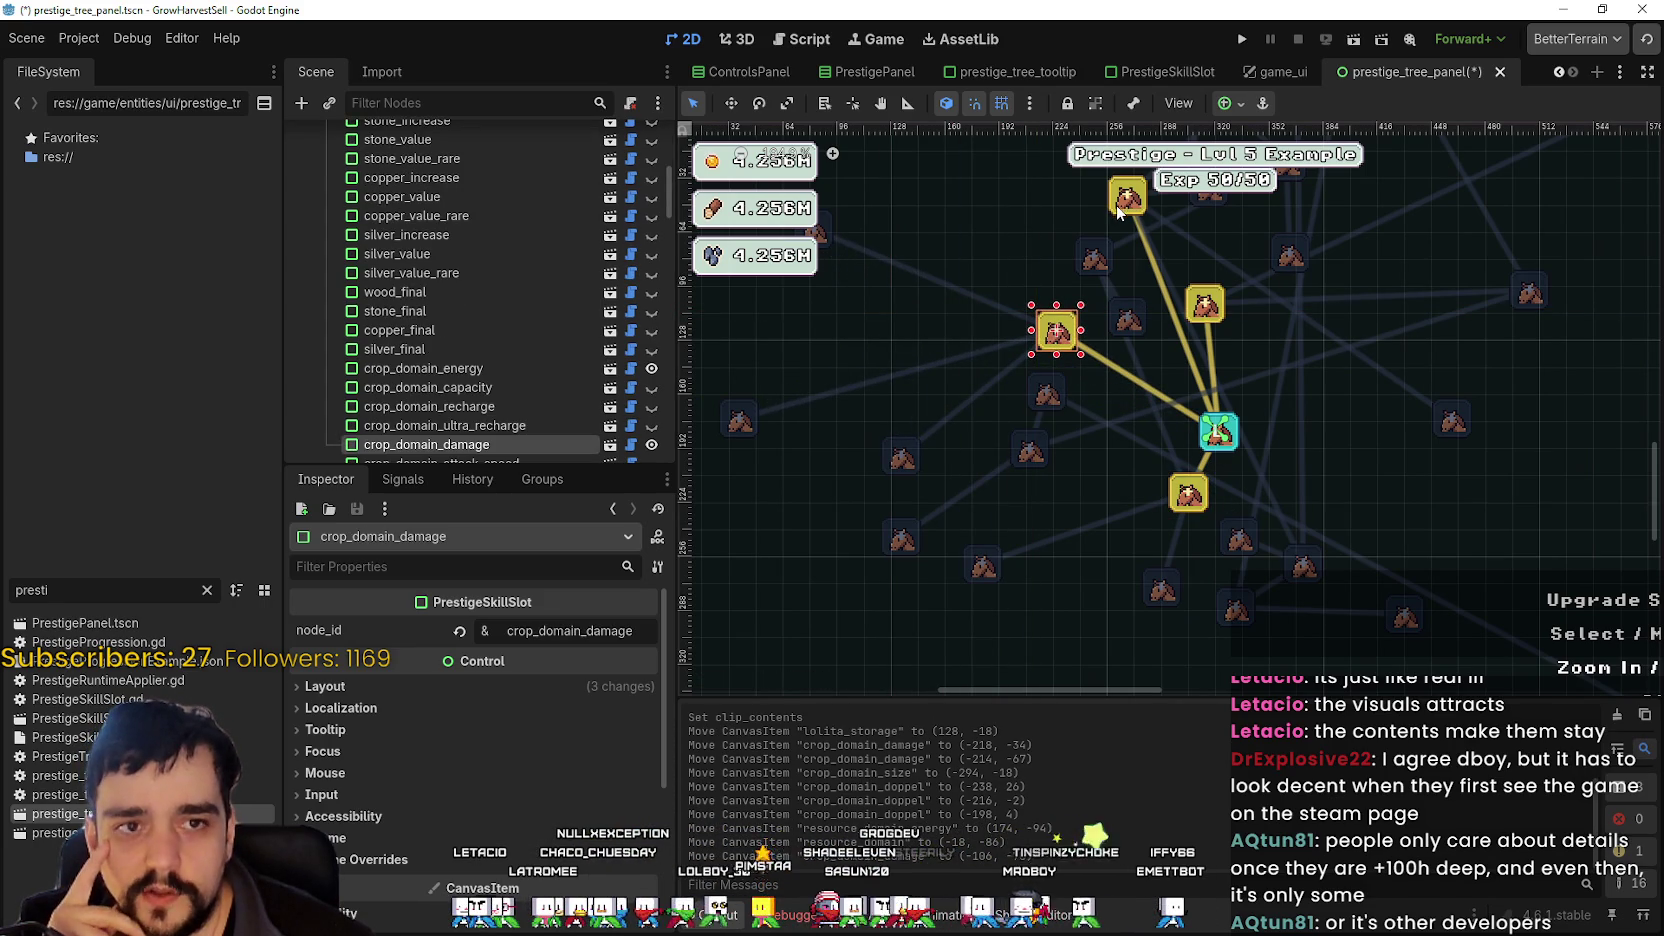
mouse_move(1120, 215)
mouse_down()
mouse_move(1205, 363)
mouse_move(1166, 361)
mouse_move(1250, 345)
mouse_up()
scroll(1403, 380, down, 3)
scroll(1135, 450, up, 10)
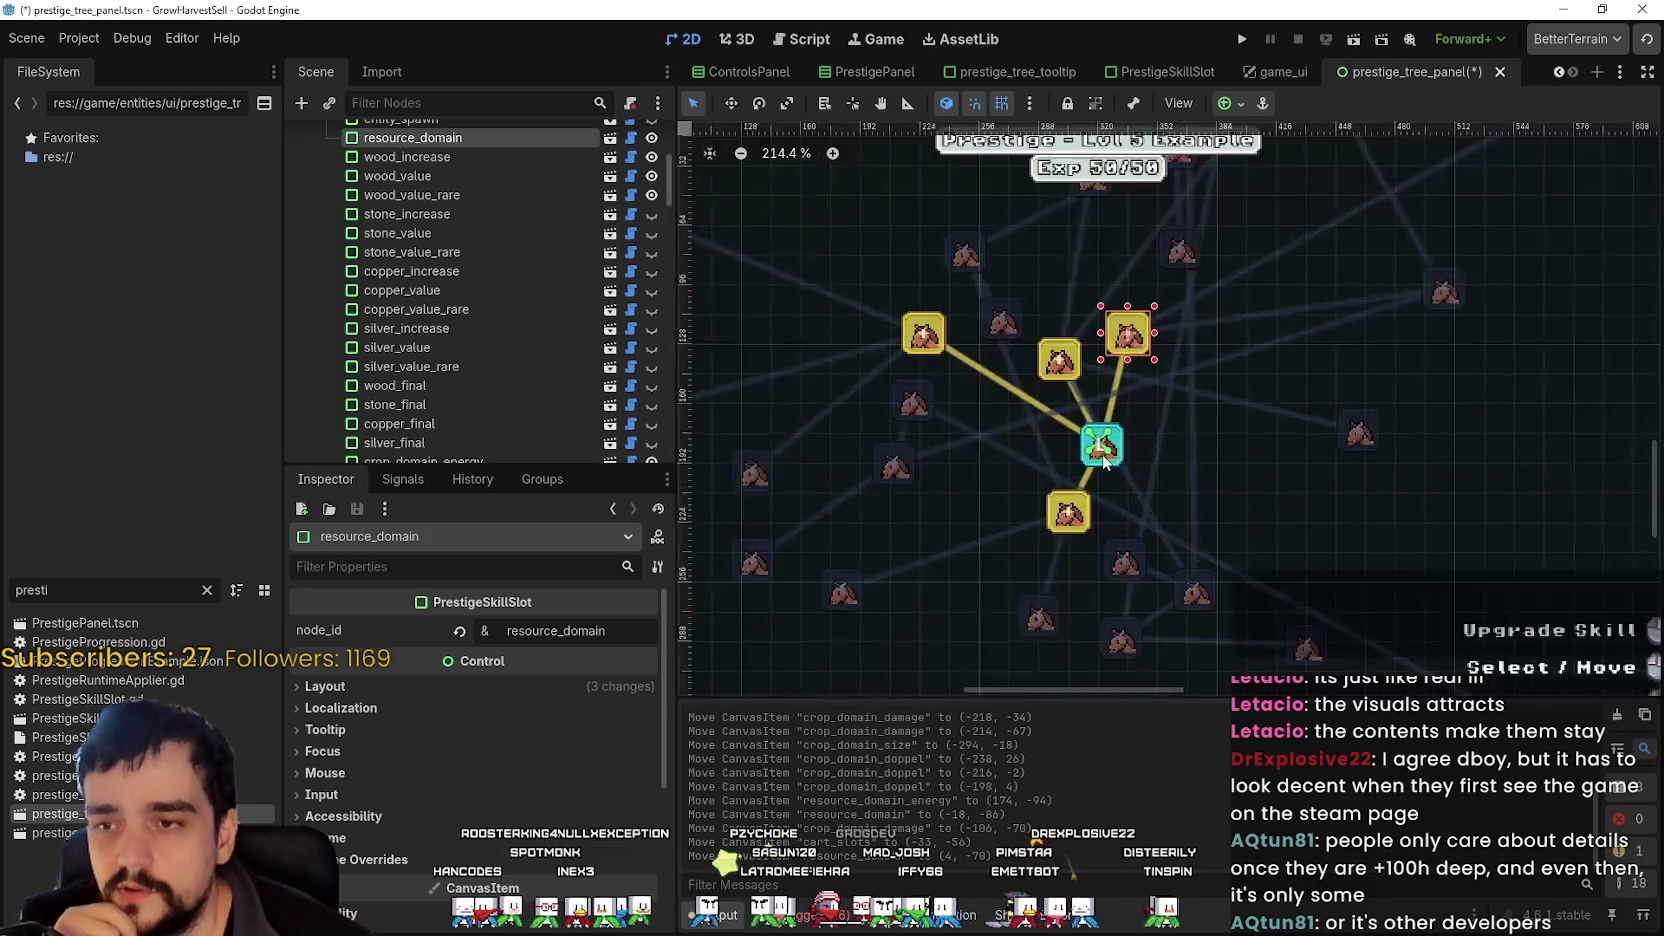
drag(1128, 458, 1166, 452)
- Place crop_value below-left of lolita, move crop_value_rare down-left, and crop_domain_damage up-left
right_click(1163, 452)
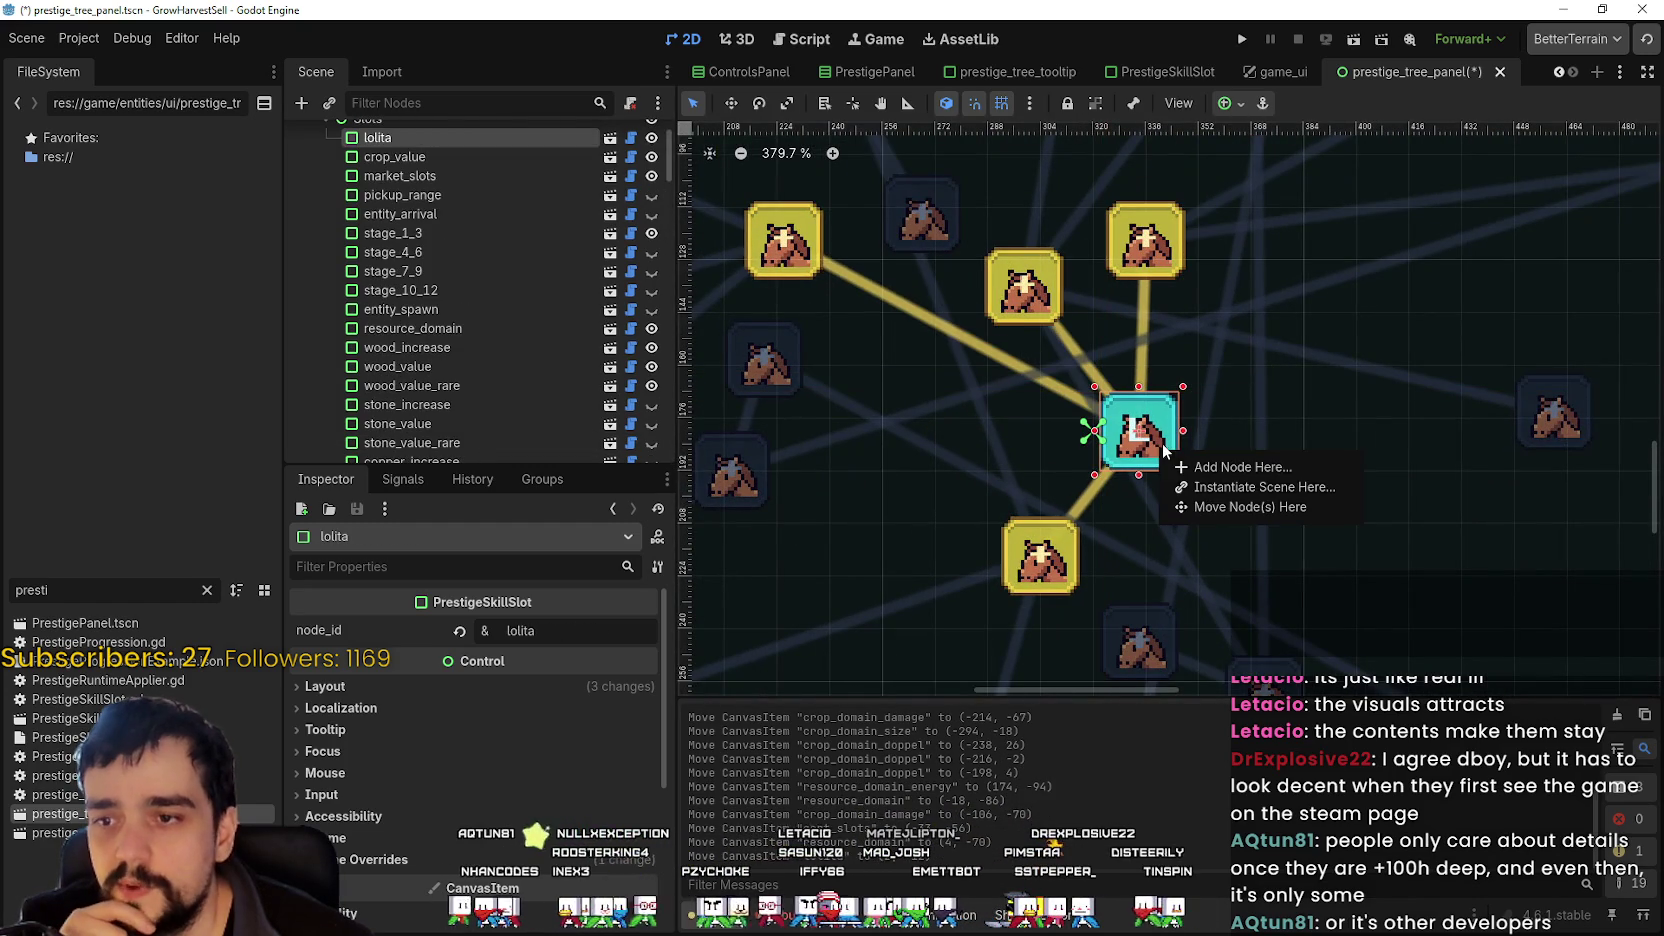
scroll(1160, 430, down, 6)
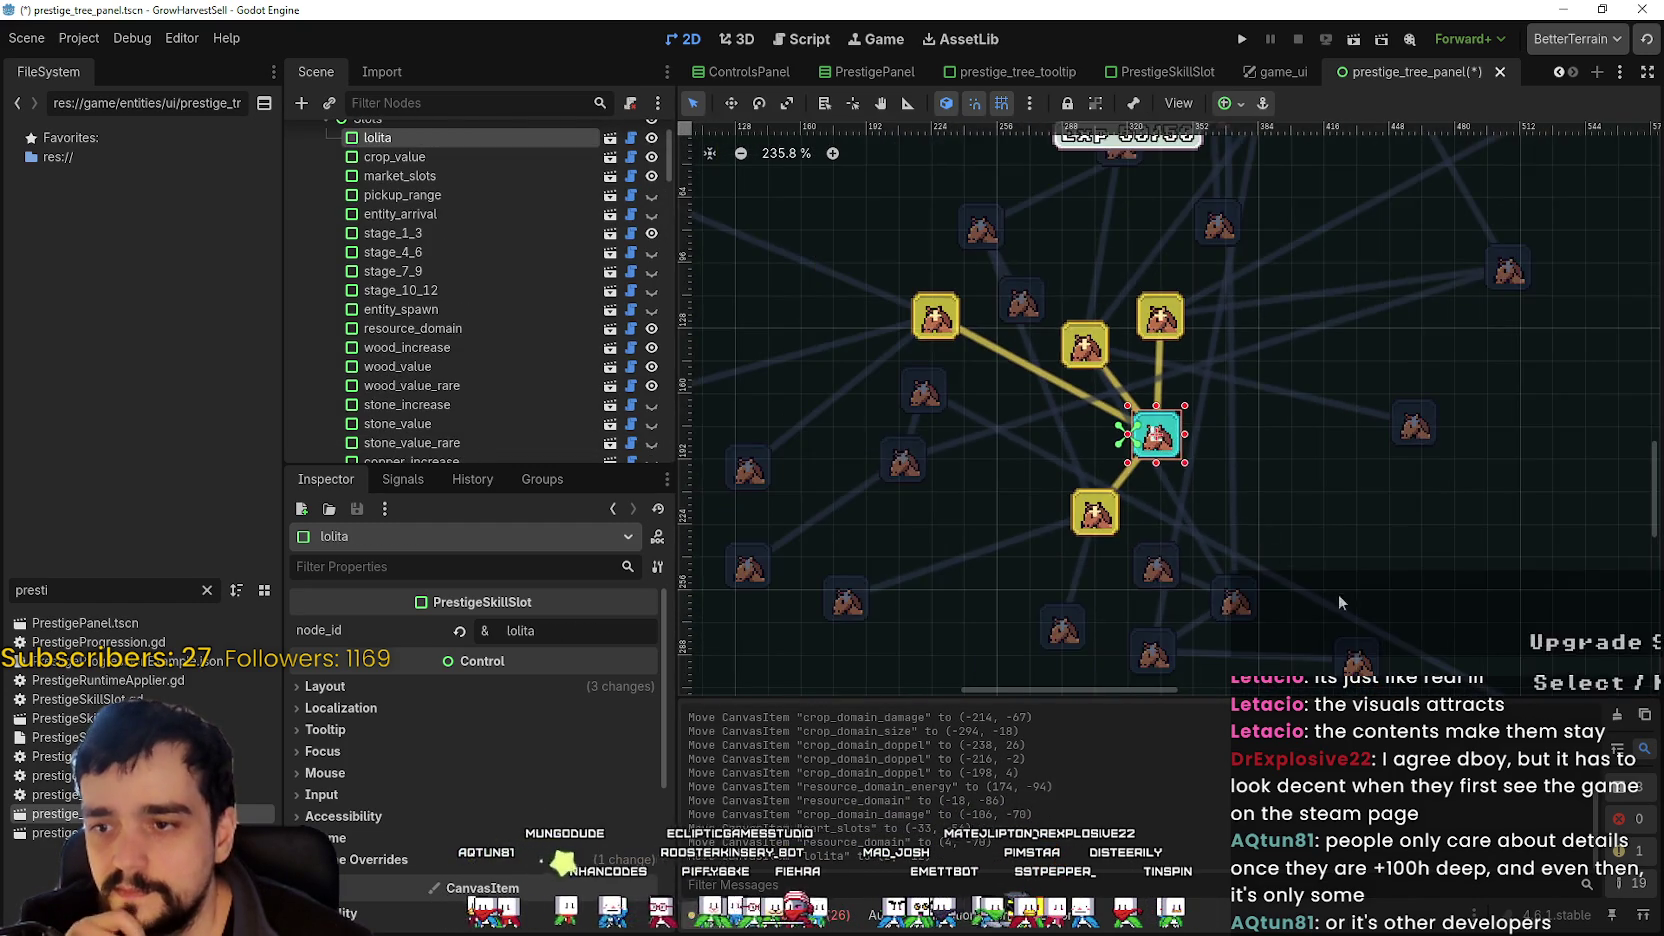
scroll(1075, 470, up, 5)
drag(1078, 445, 966, 442)
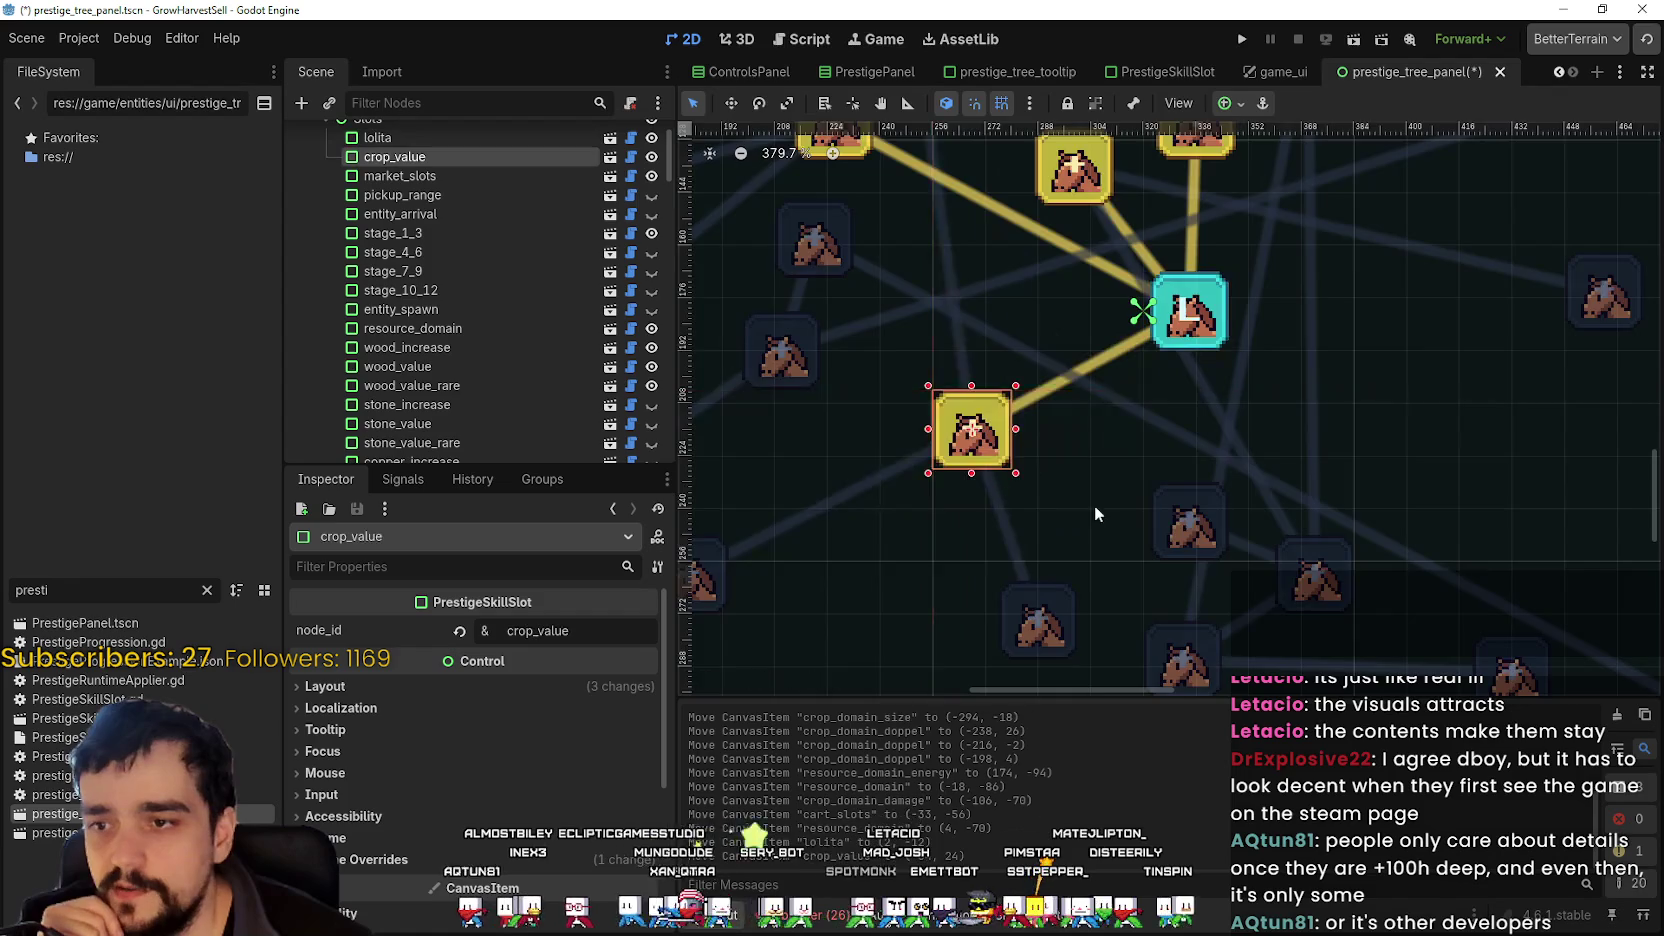
scroll(1107, 517, down, 3)
mouse_move(1102, 583)
mouse_down()
mouse_move(1125, 547)
mouse_move(1015, 635)
mouse_up()
scroll(1108, 534, down, 1)
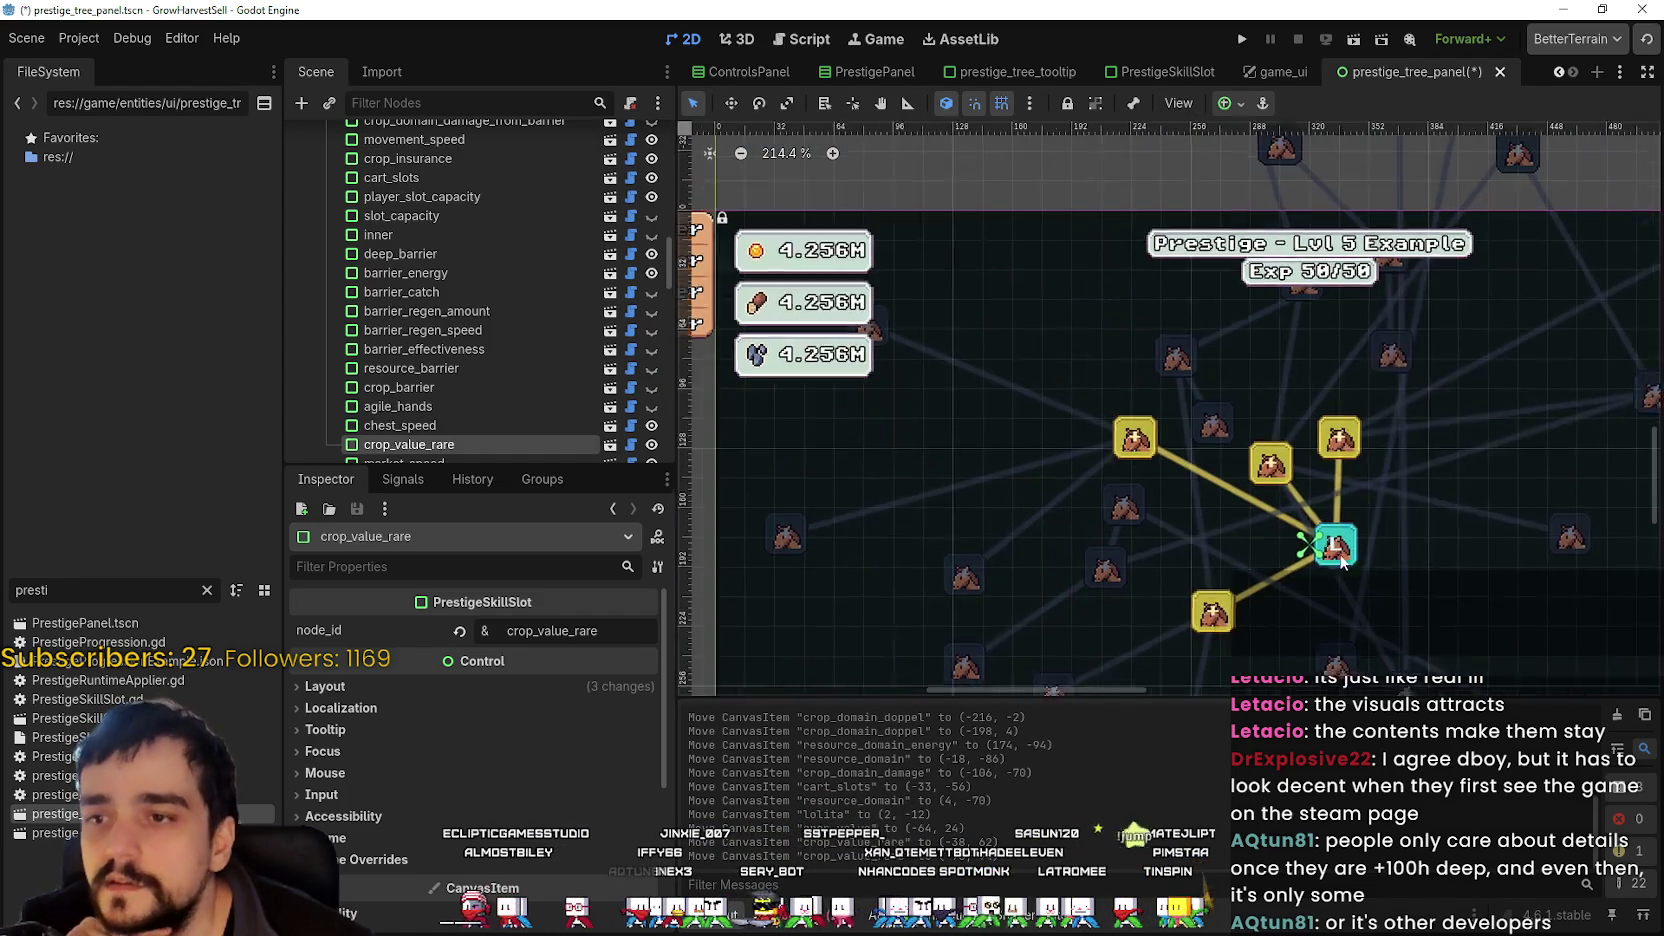
click(1146, 463)
drag(1146, 463, 1060, 418)
- Drag the resource_domain slot to the right of lolita
scroll(1226, 495, up, 1)
scroll(1221, 508, left, 3)
scroll(1190, 490, down, 2)
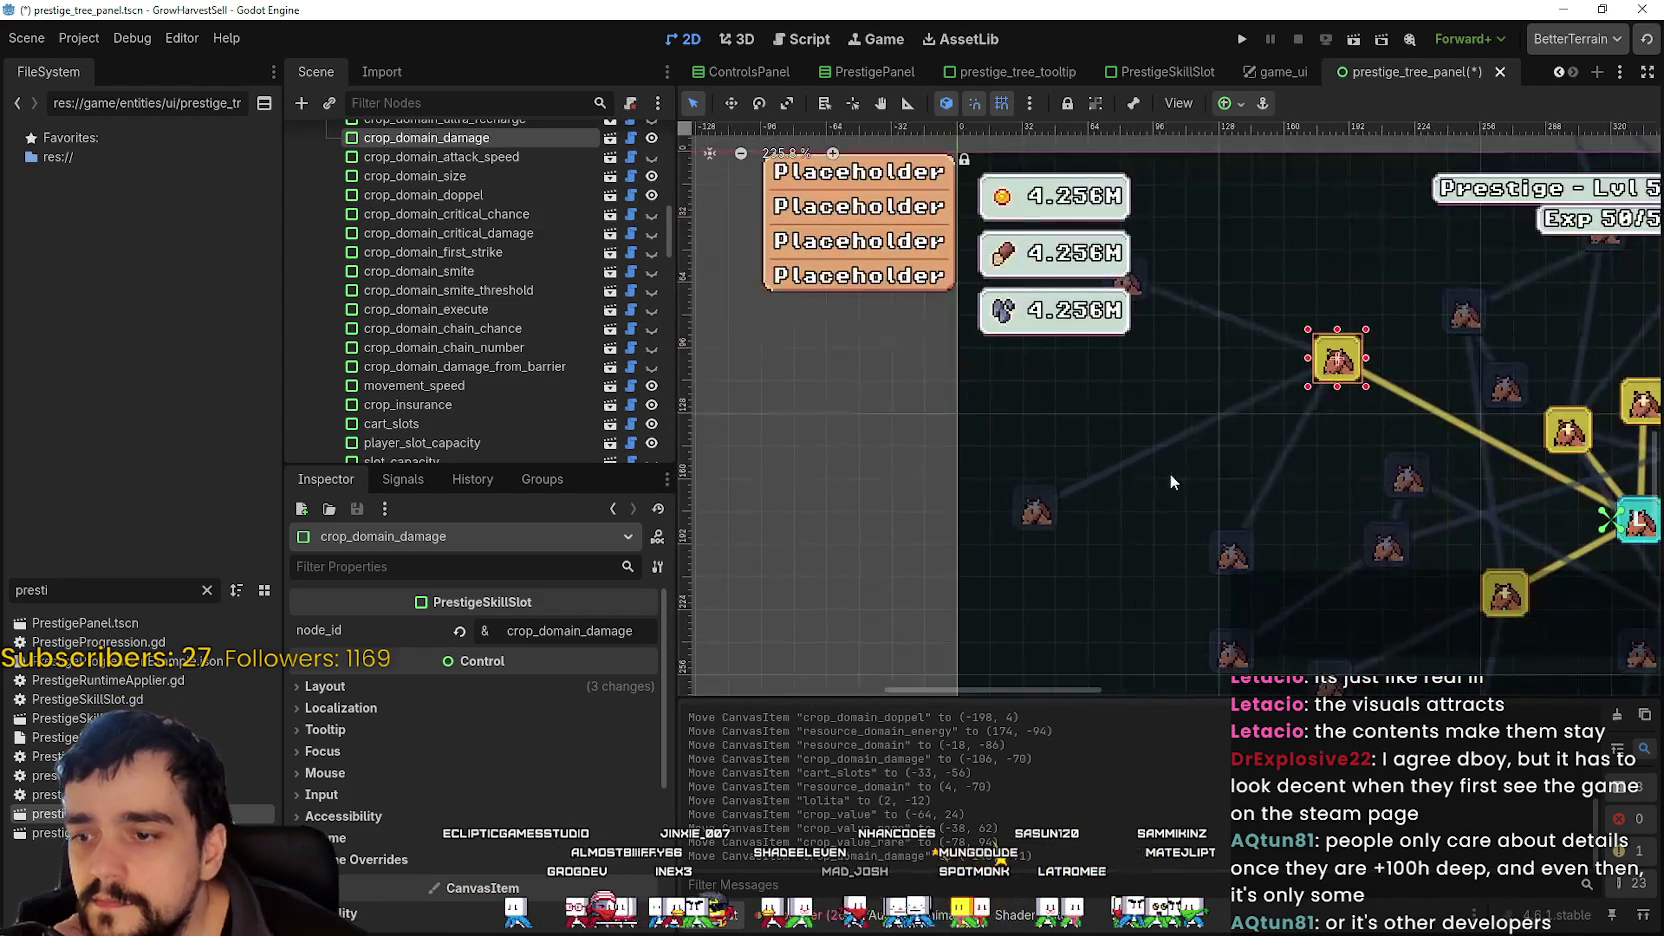
scroll(1040, 470, right, 5)
scroll(1017, 449, right, 6)
scroll(1017, 449, up, 2)
click(1062, 362)
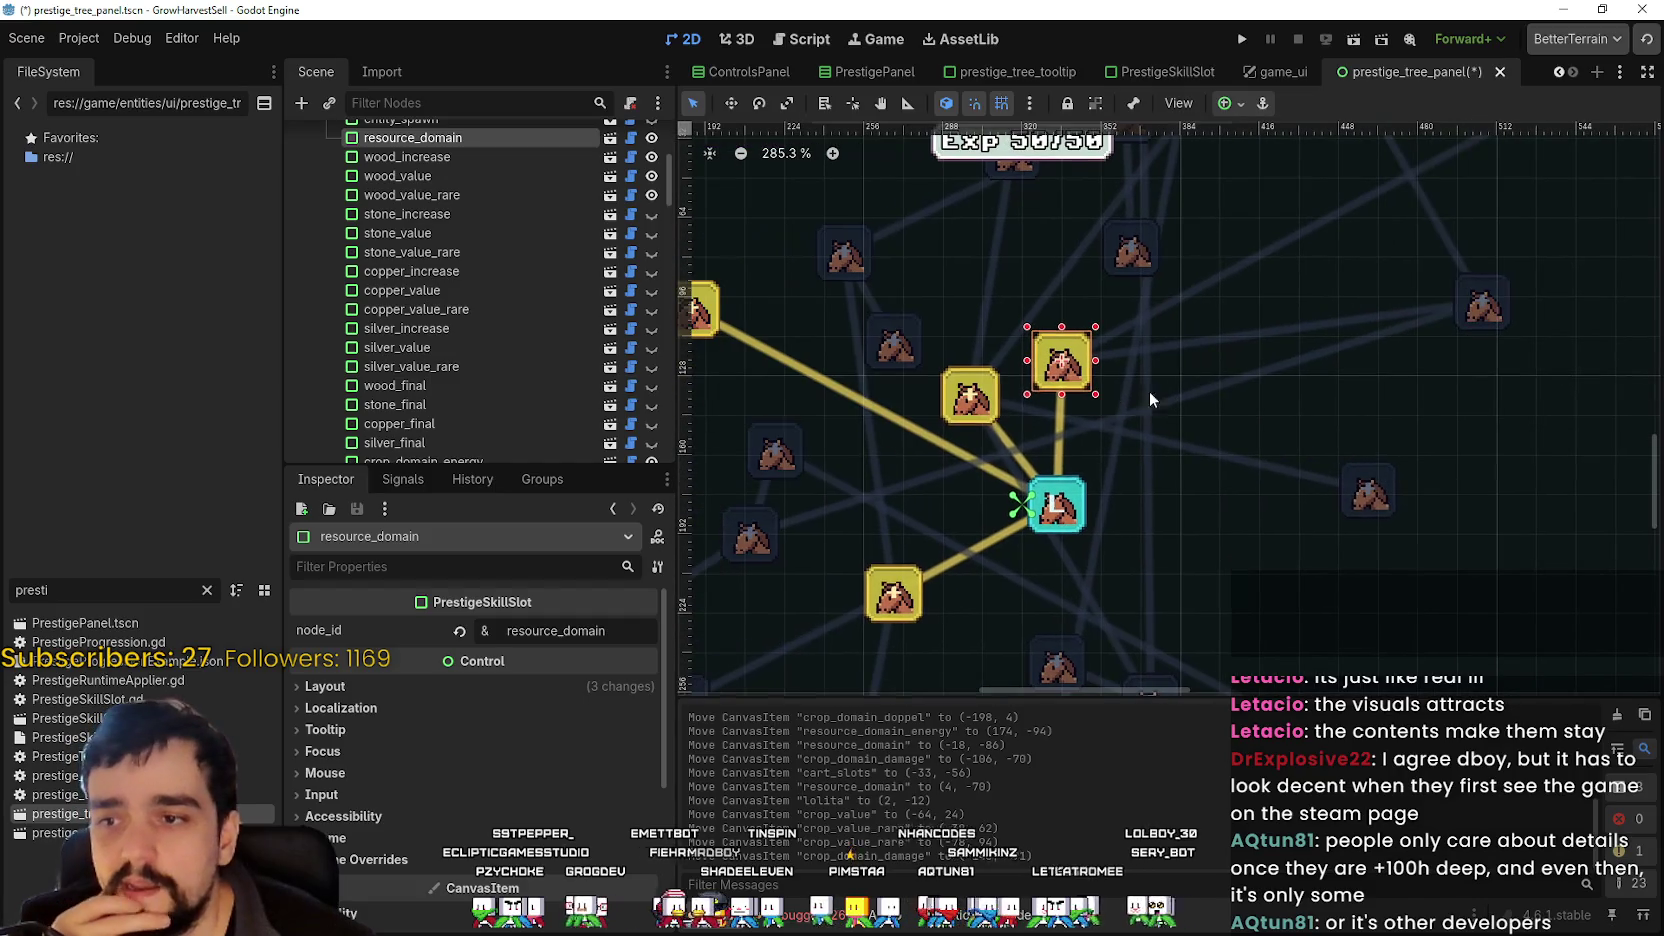
mouse_move(1072, 390)
mouse_down()
mouse_move(1120, 393)
mouse_move(1225, 552)
mouse_move(1217, 581)
mouse_up()
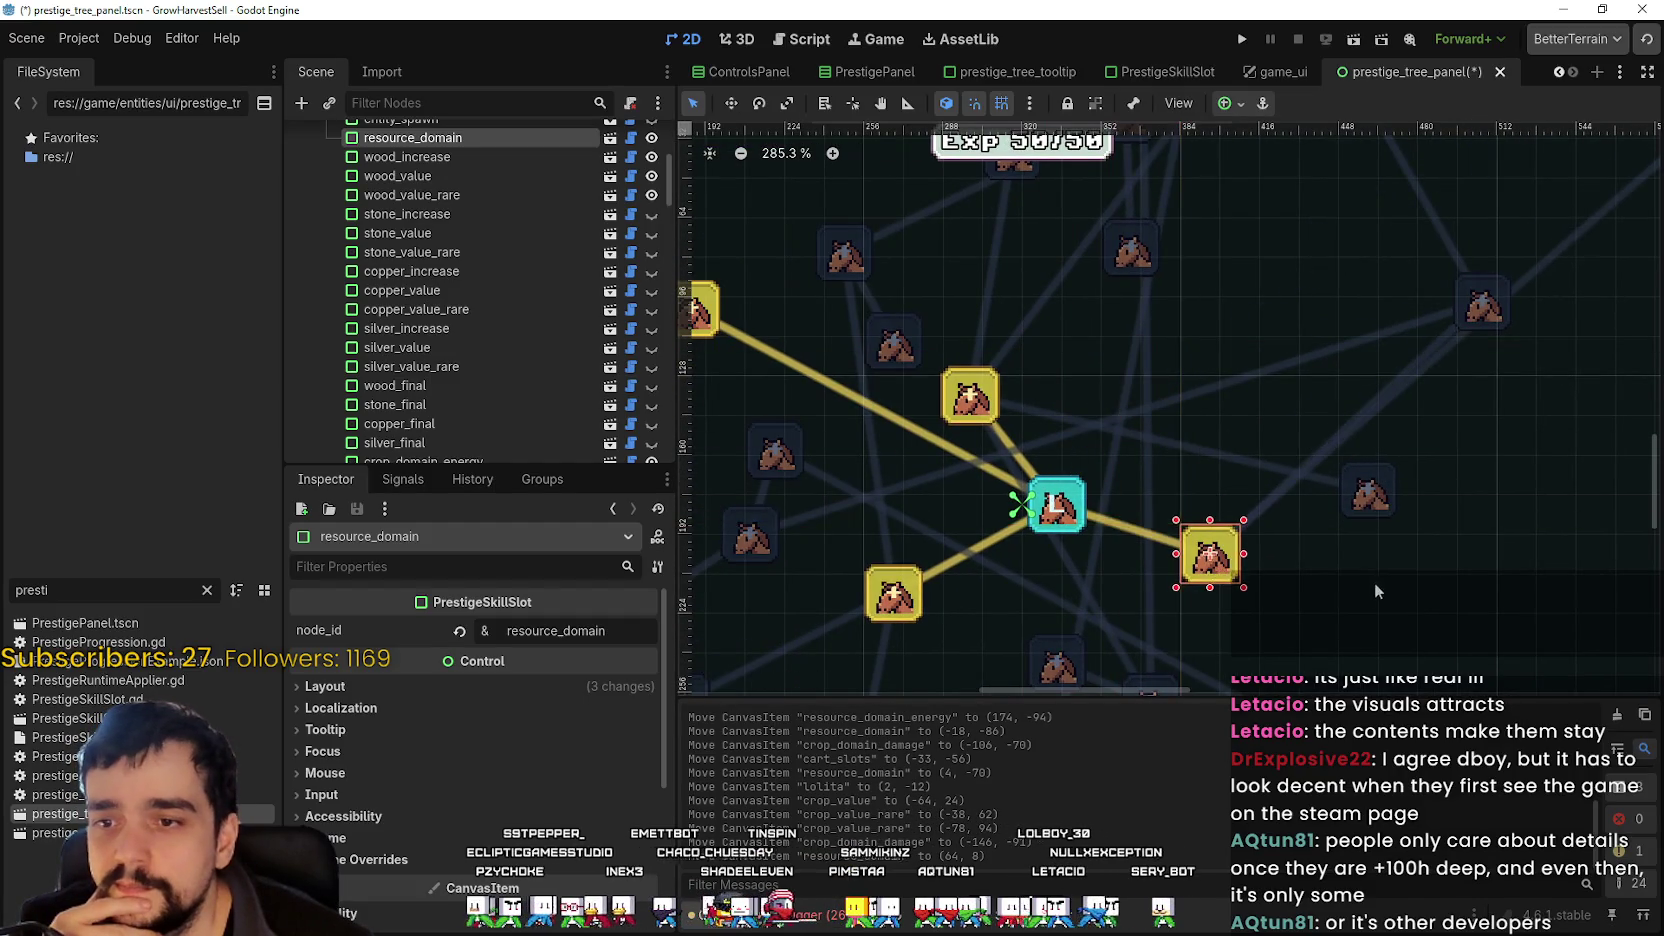
scroll(1216, 445, down, 3)
scroll(1216, 445, down, 5)
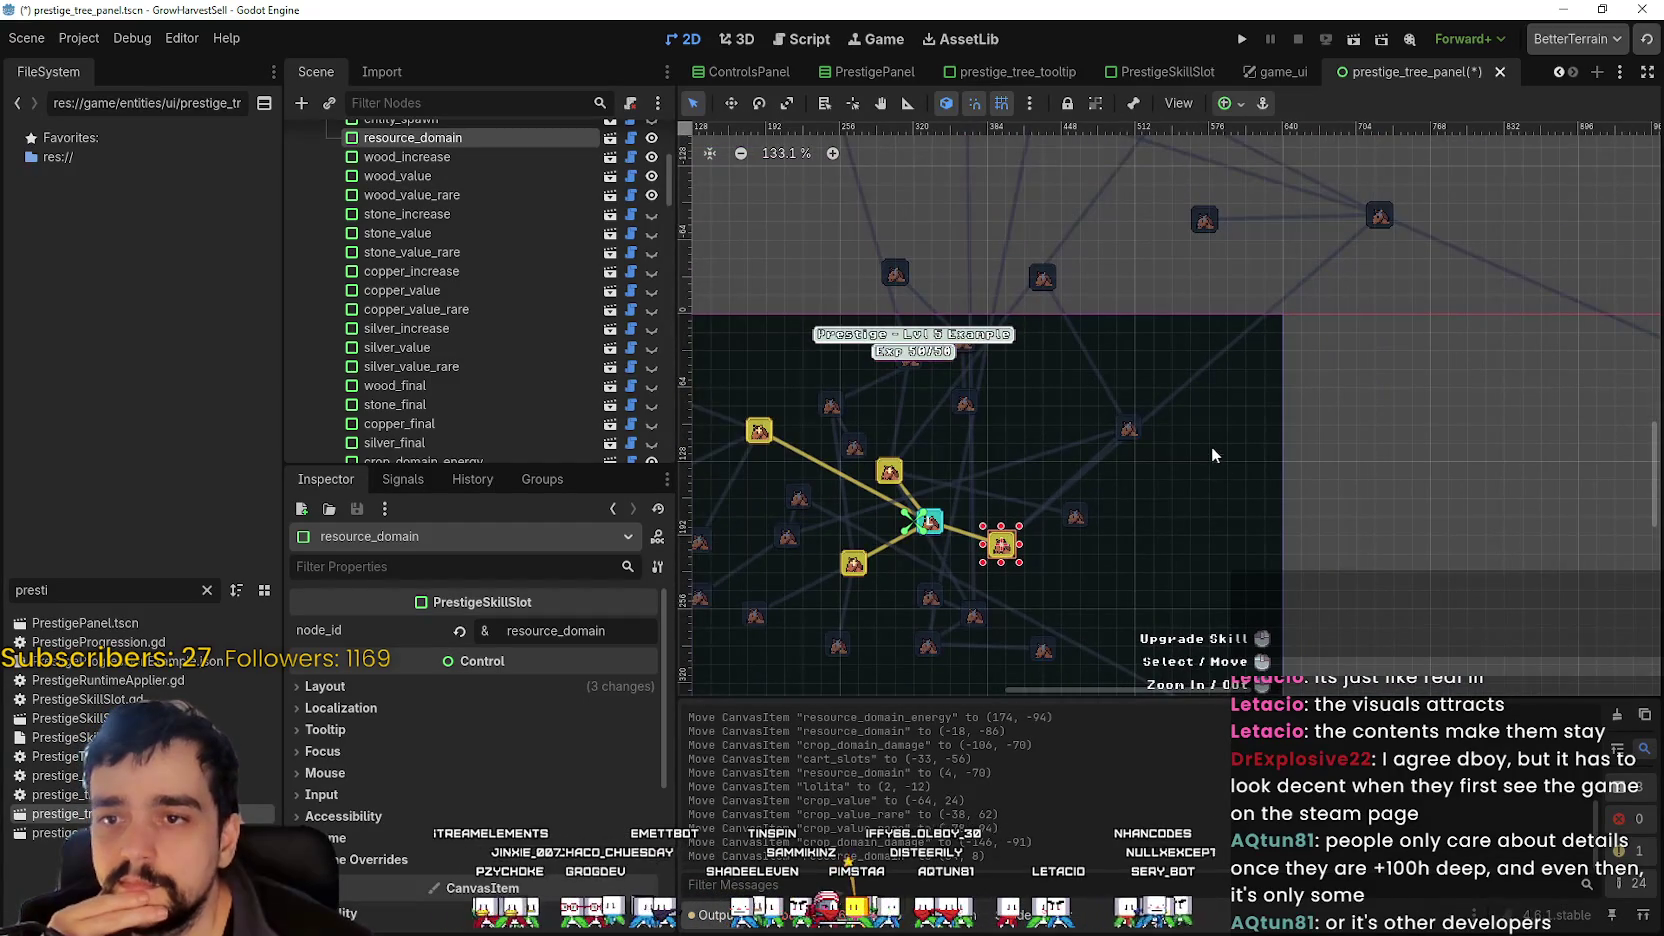
- Bring resource_domain_damage toward the centre and settle resource_domain just right of lolita
mouse_move(1383, 225)
mouse_down()
mouse_move(1250, 552)
mouse_move(1200, 578)
mouse_up()
scroll(1248, 538, up, 2)
scroll(1248, 538, down, 5)
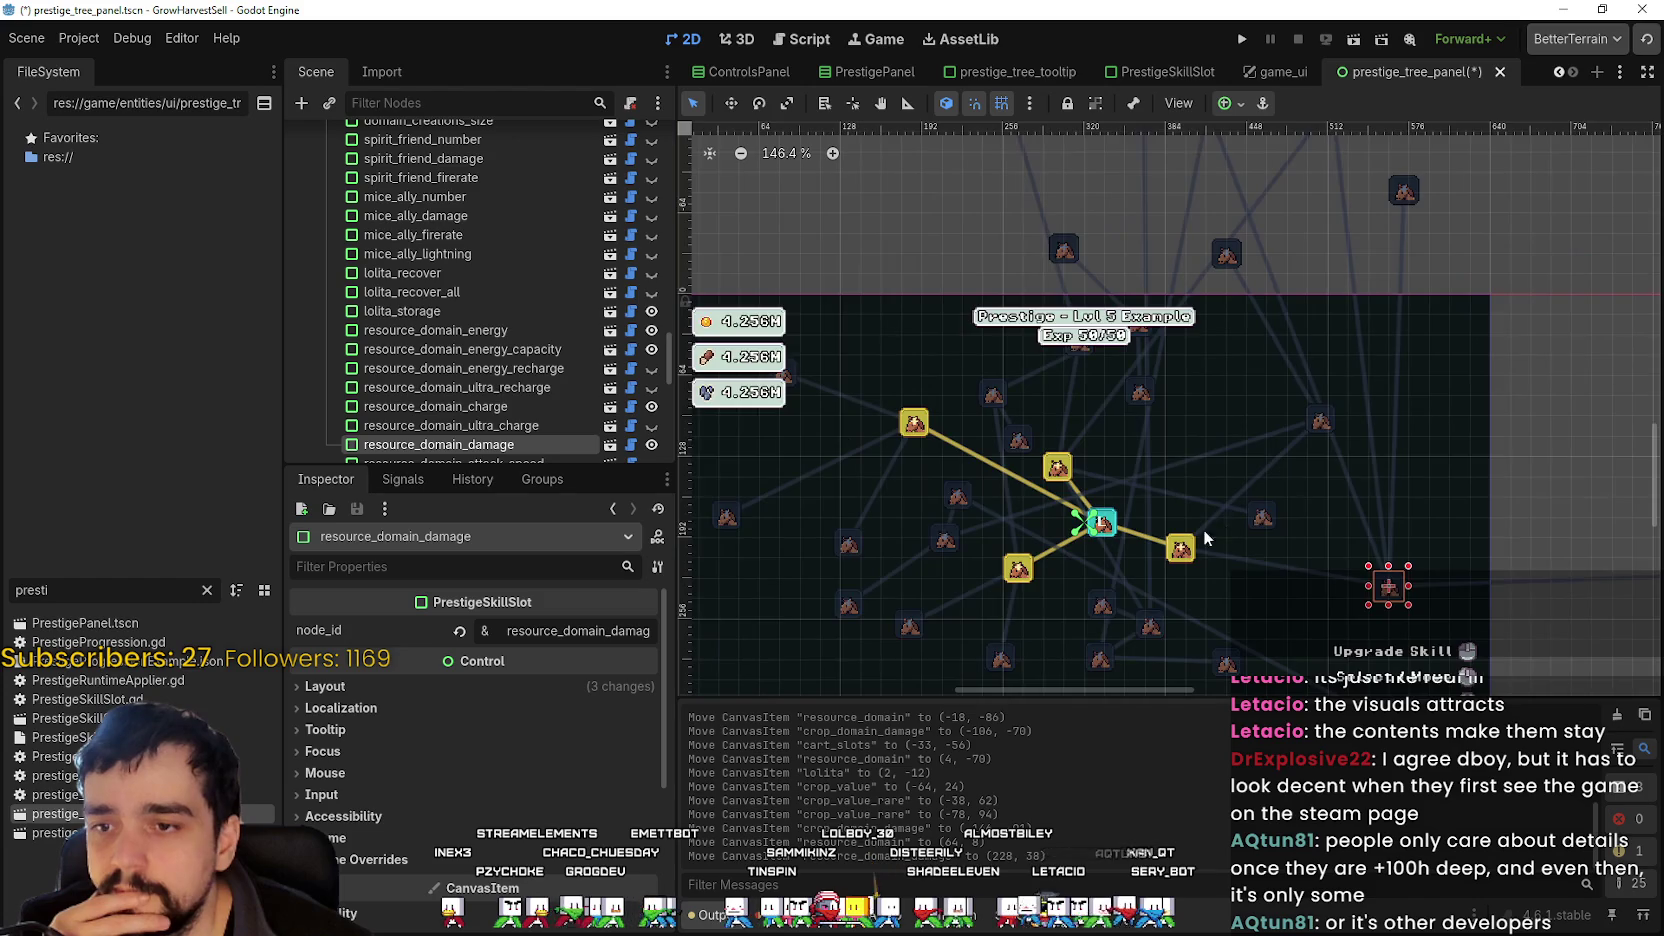
scroll(1383, 580, down, 9)
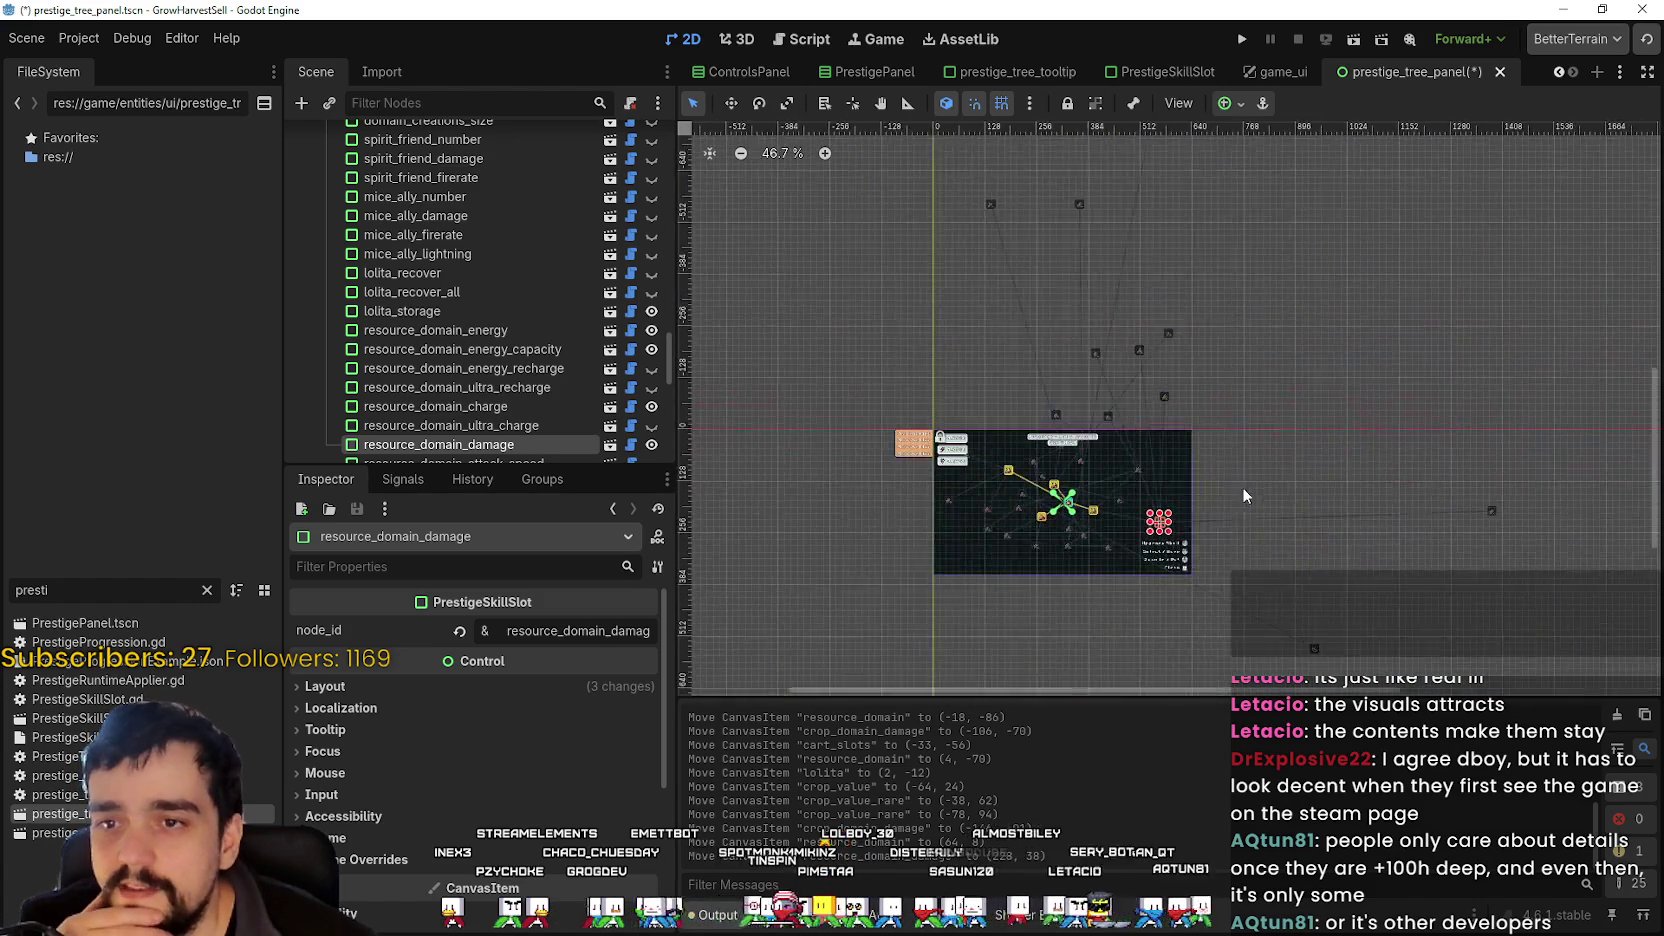
scroll(1131, 490, up, 12)
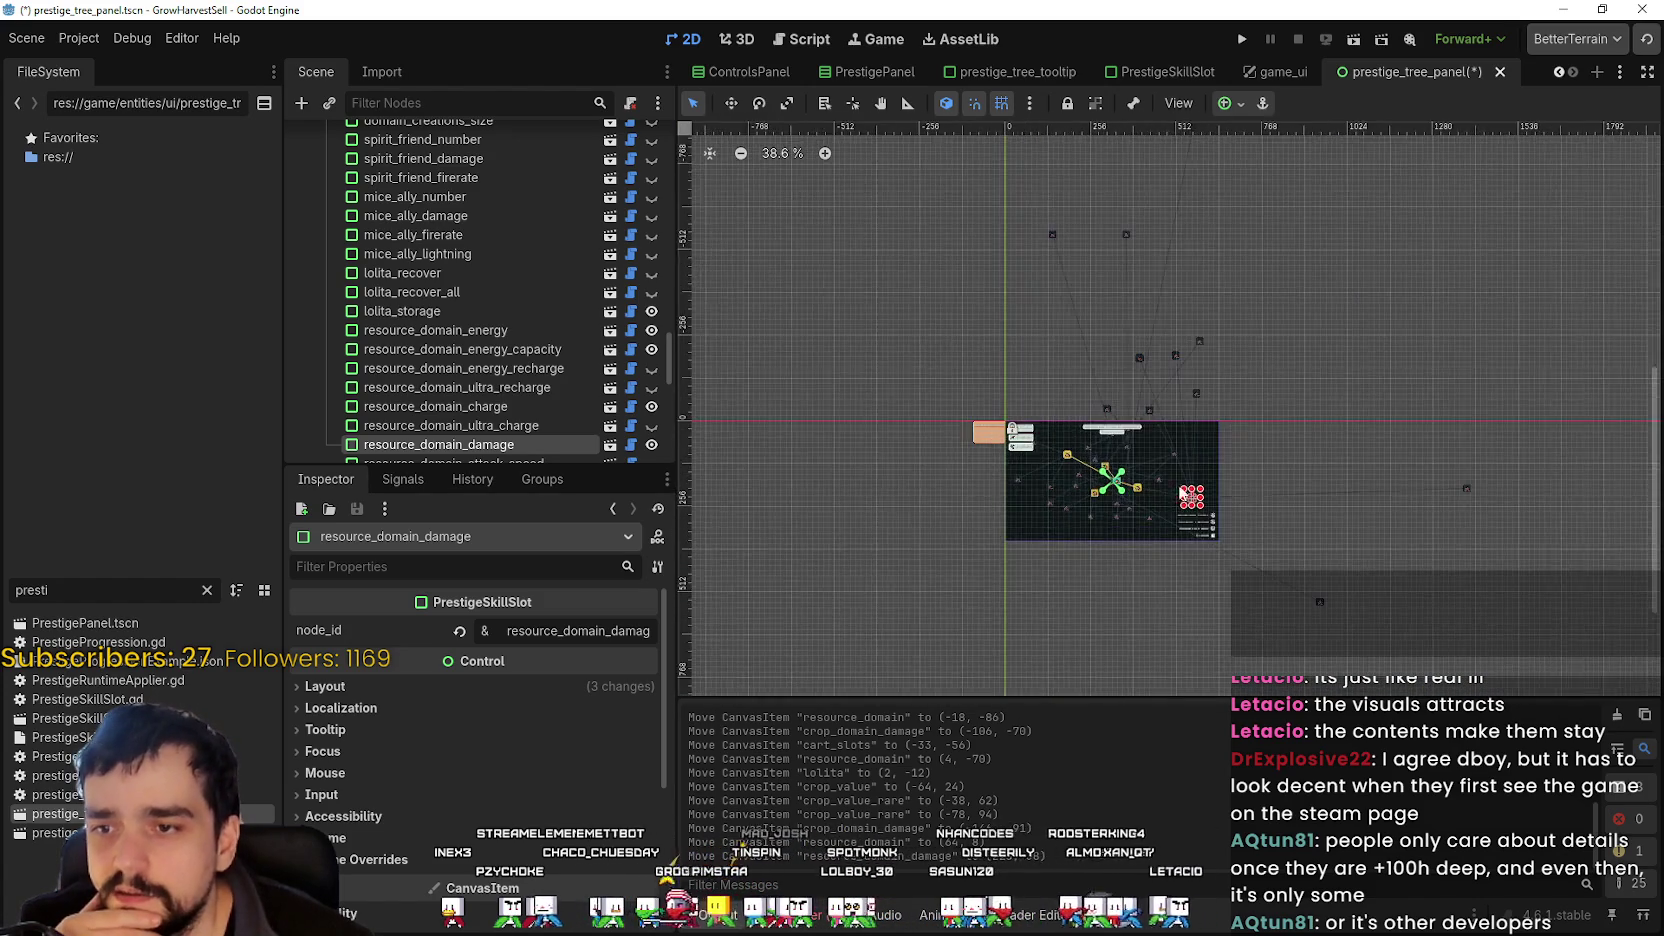
scroll(1133, 495, up, 7)
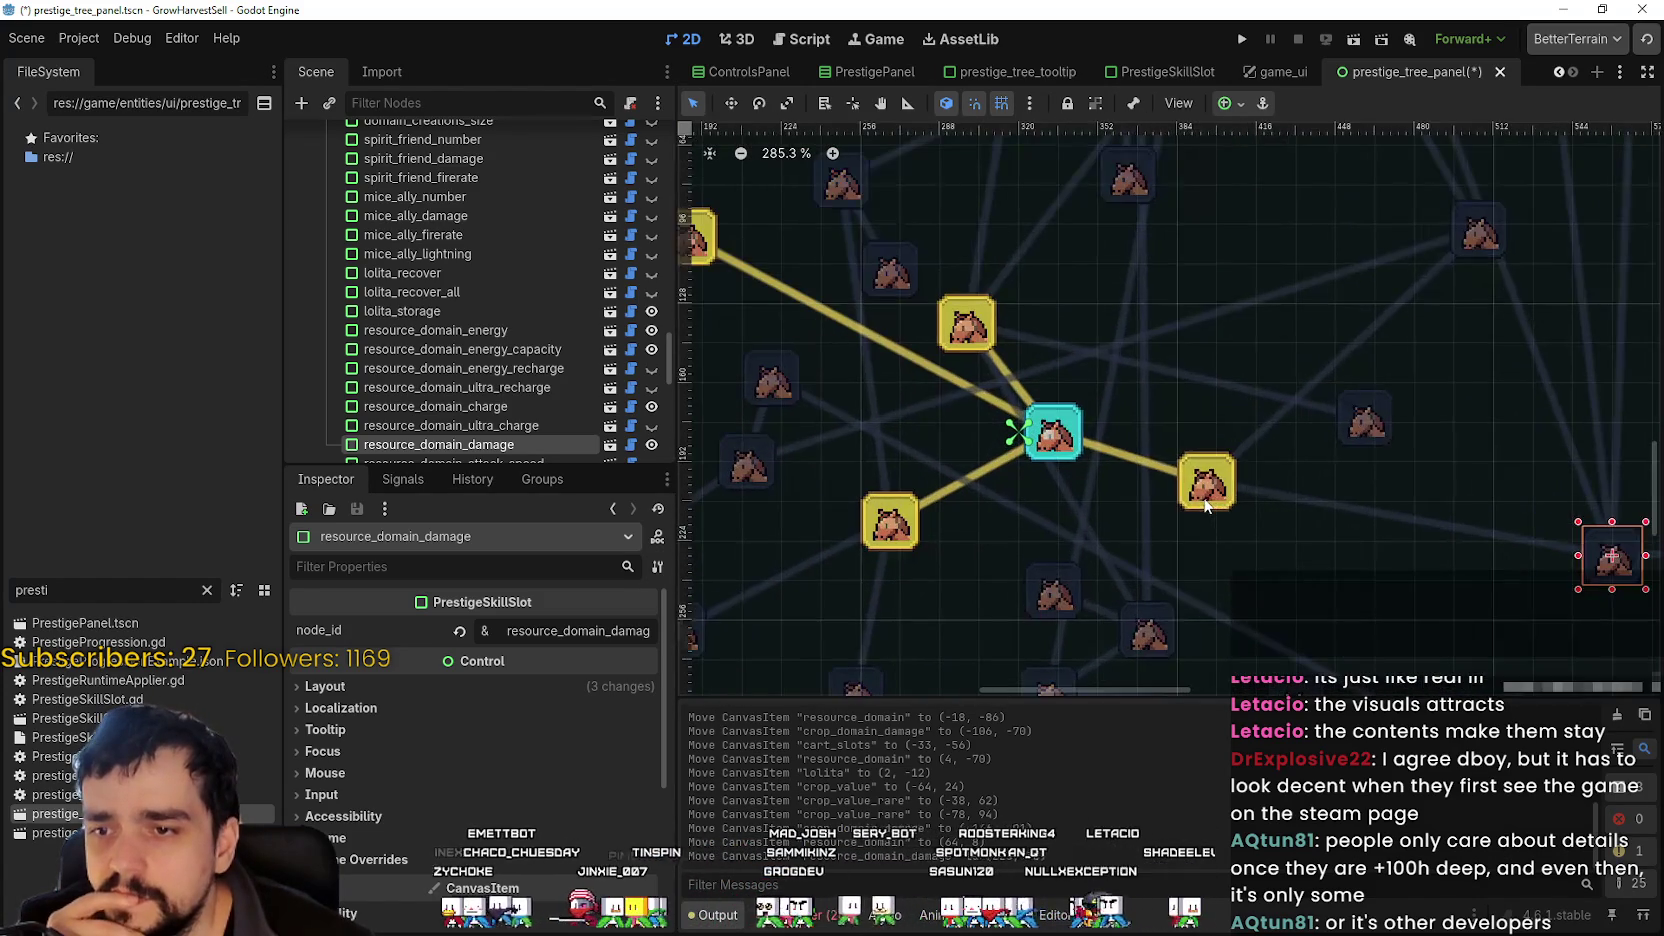
drag(1204, 502, 1223, 409)
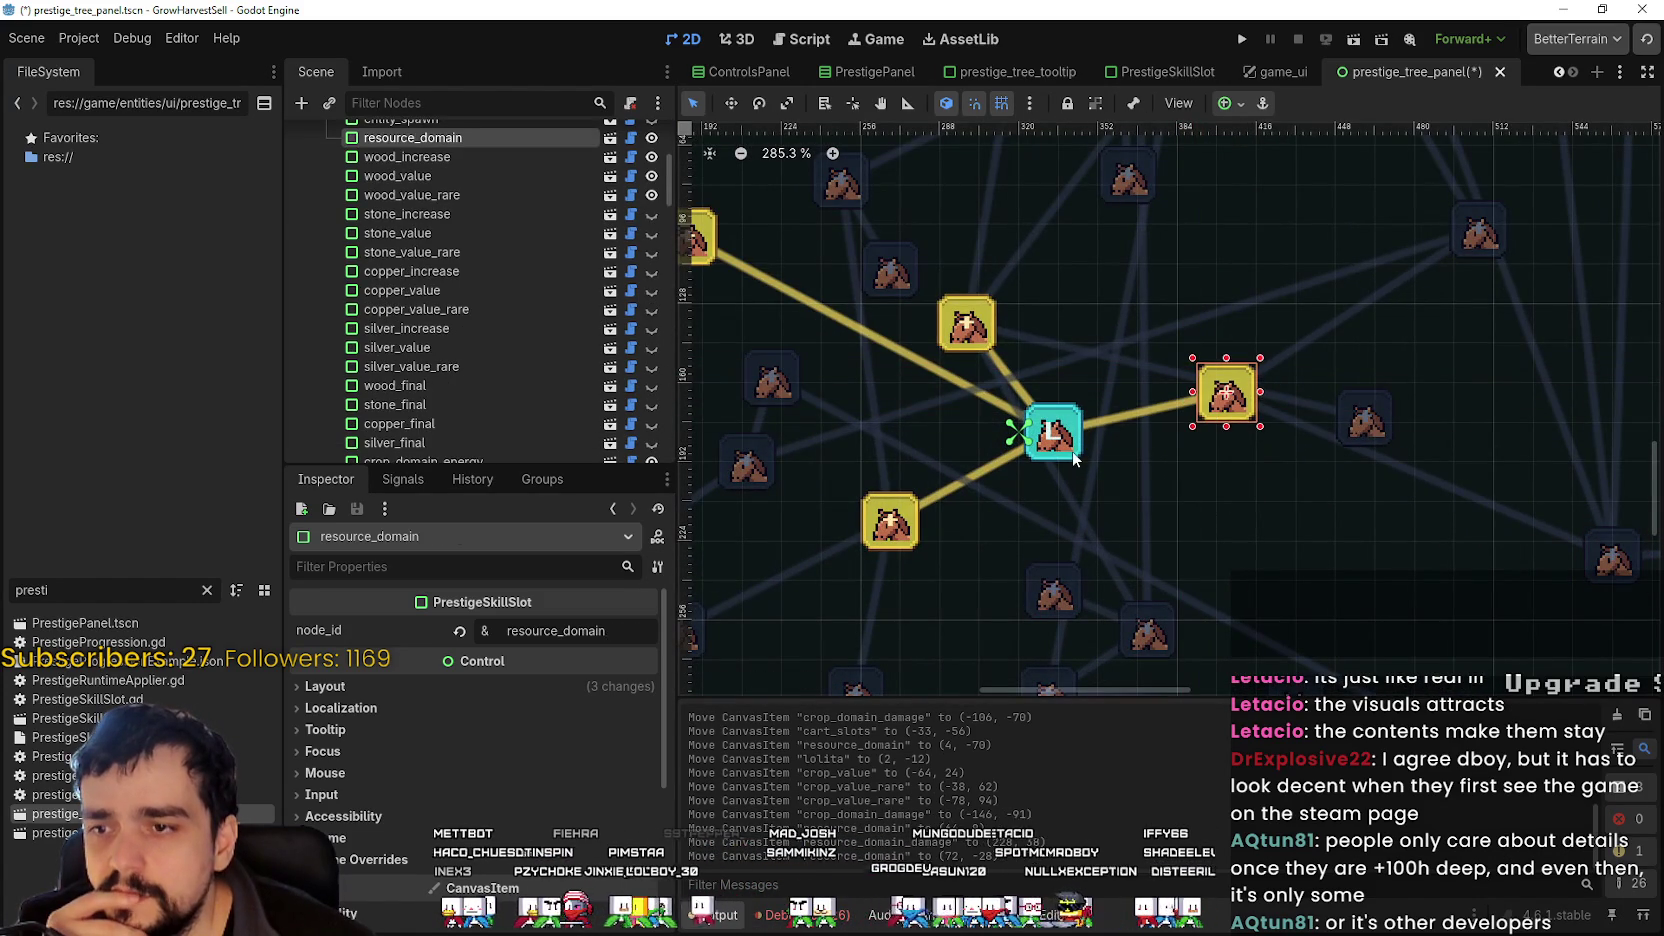
mouse_move(1072, 438)
mouse_down()
mouse_move(1088, 464)
mouse_move(1078, 423)
mouse_up()
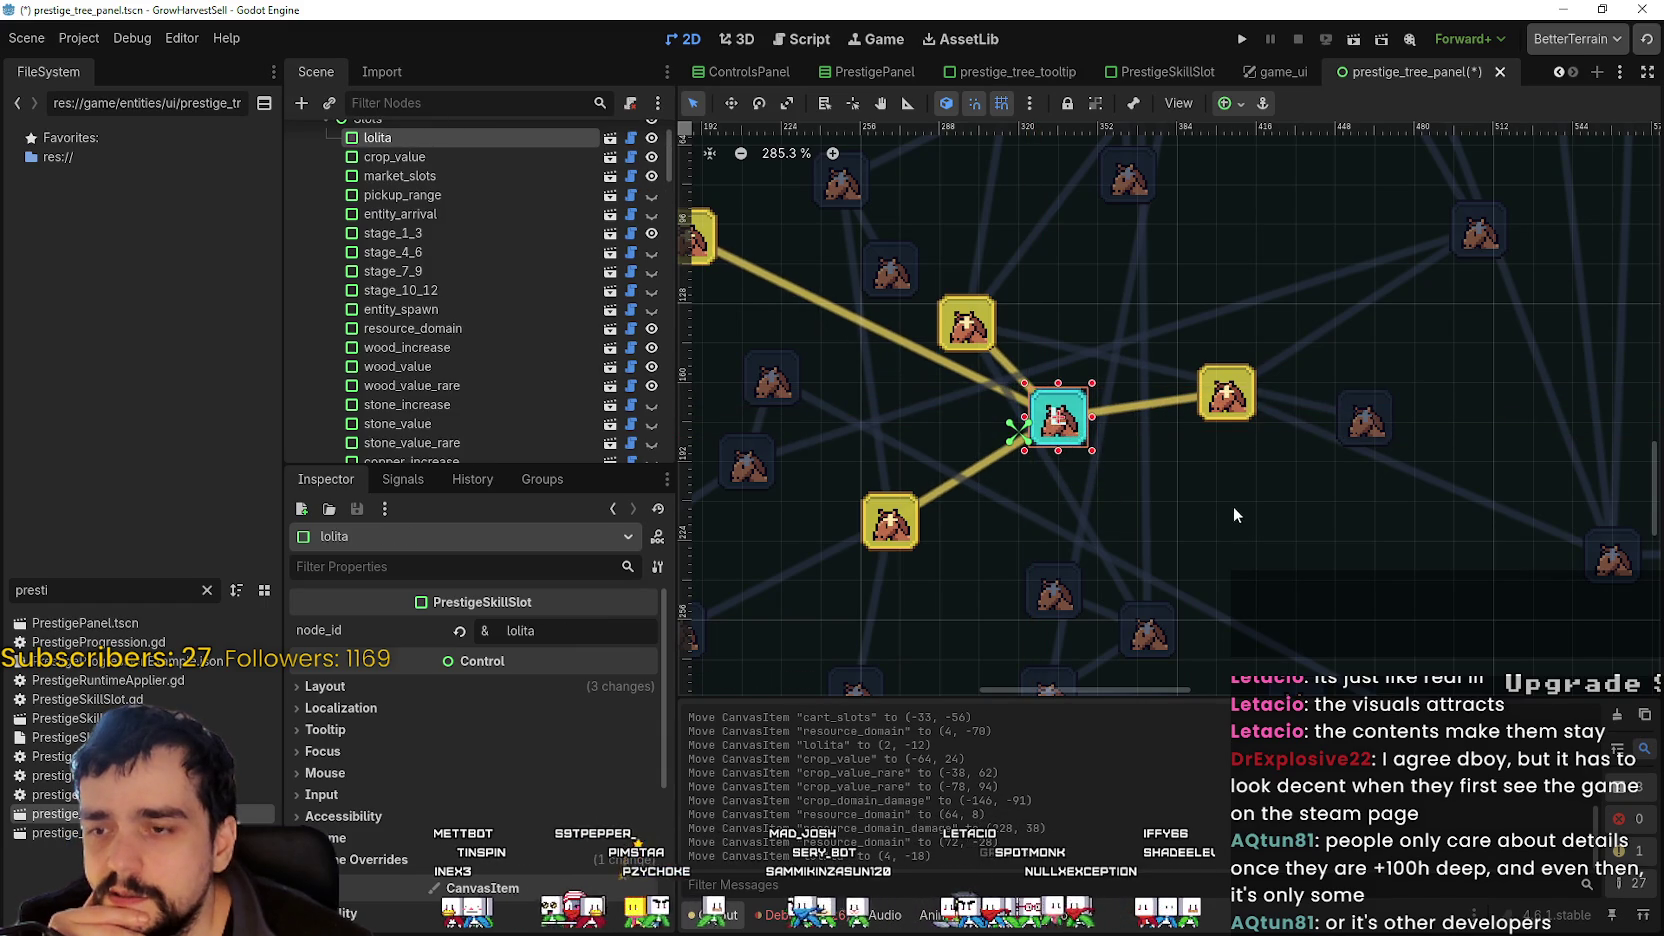
click(1230, 419)
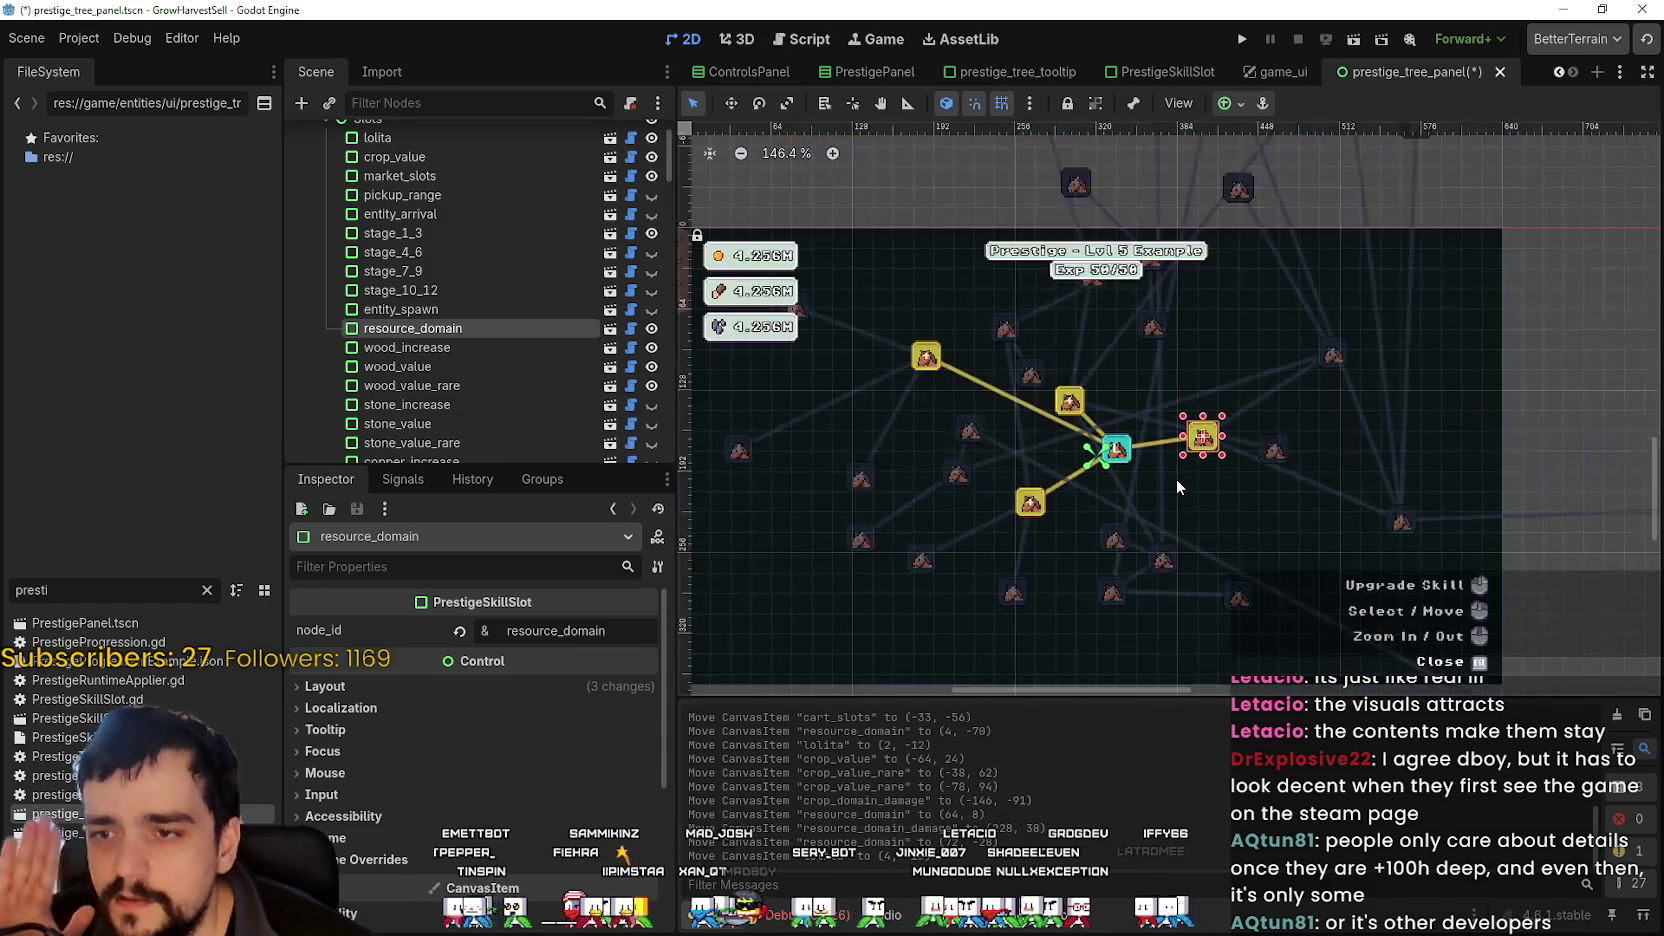
- Line up resource_domain and place the cart_slots slot directly above lolita
mouse_move(1220, 419)
mouse_down()
mouse_move(1206, 452)
mouse_move(1208, 434)
mouse_up()
scroll(1210, 444, up, 3)
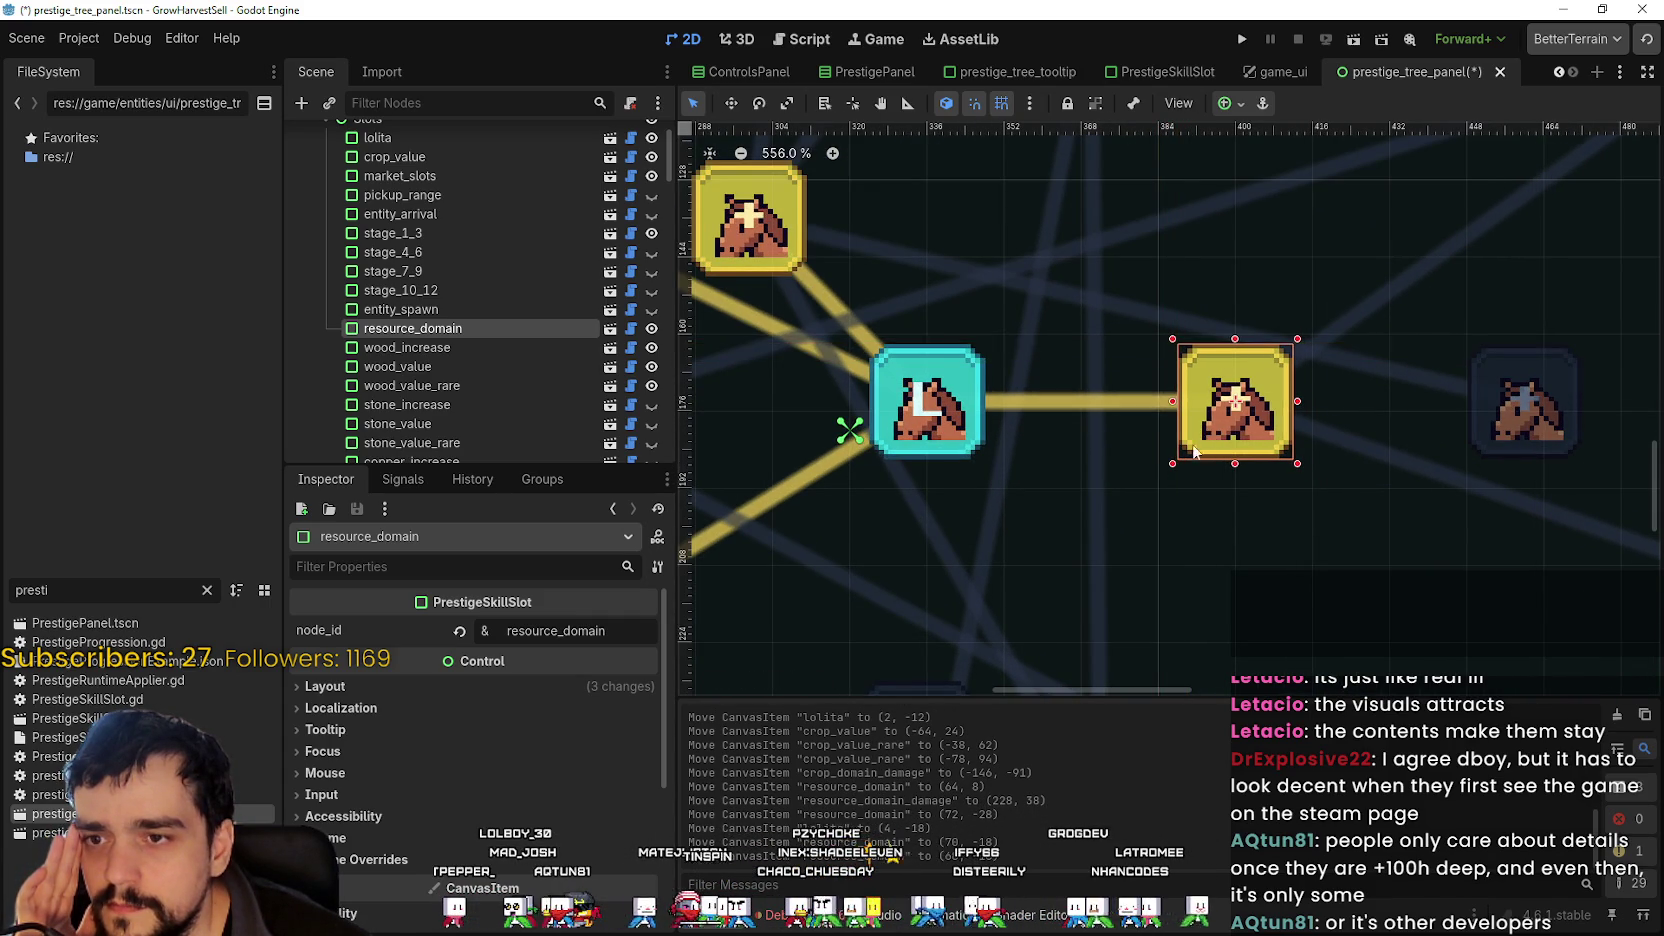
scroll(1158, 502, down, 3)
mouse_move(984, 382)
mouse_down()
mouse_move(1052, 302)
mouse_move(1063, 346)
mouse_move(1052, 322)
mouse_move(1042, 355)
mouse_up()
scroll(1056, 334, up, 5)
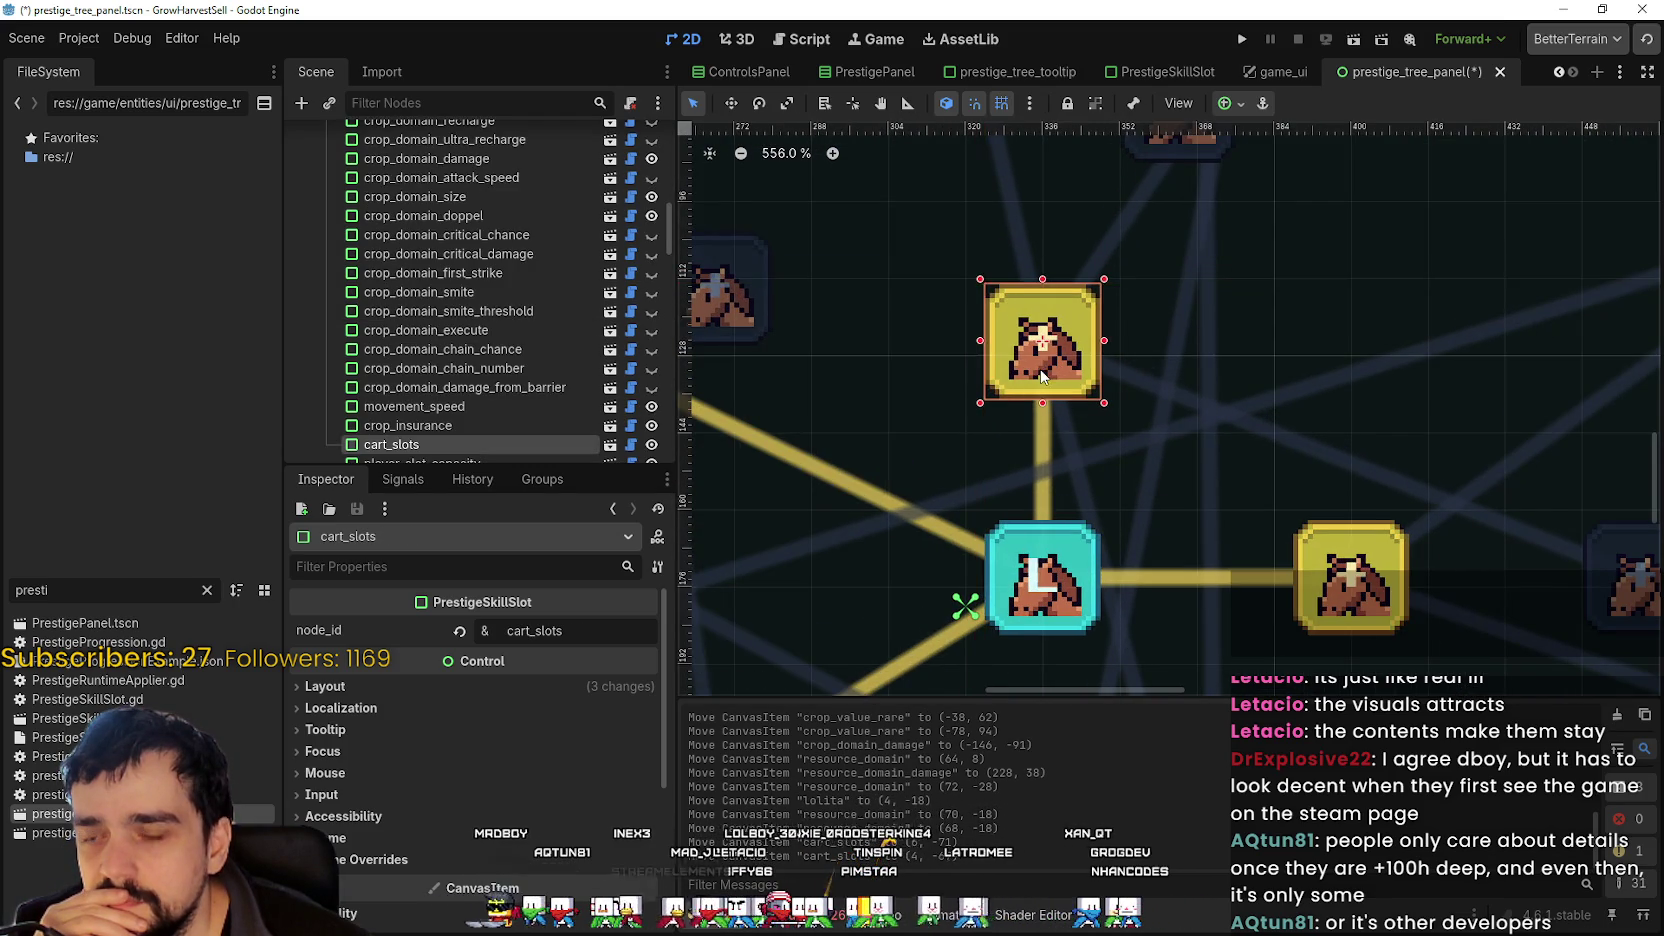
scroll(1043, 360, down, 1)
scroll(1046, 375, down, 2)
scroll(1046, 375, up, 3)
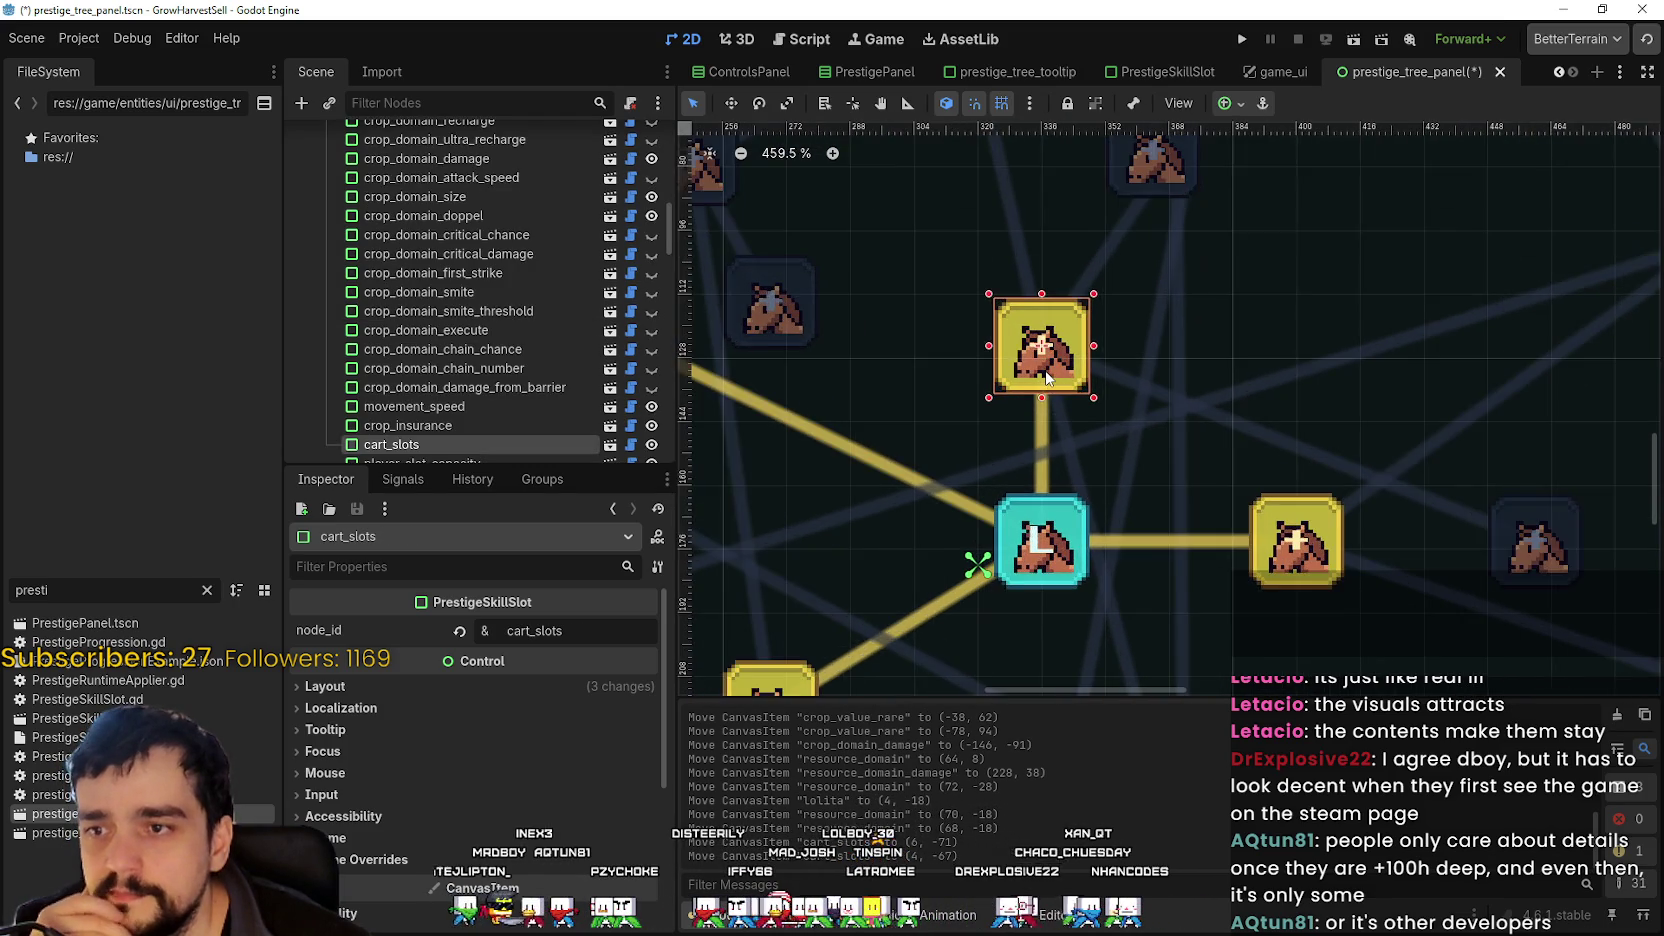
scroll(1046, 375, down, 2)
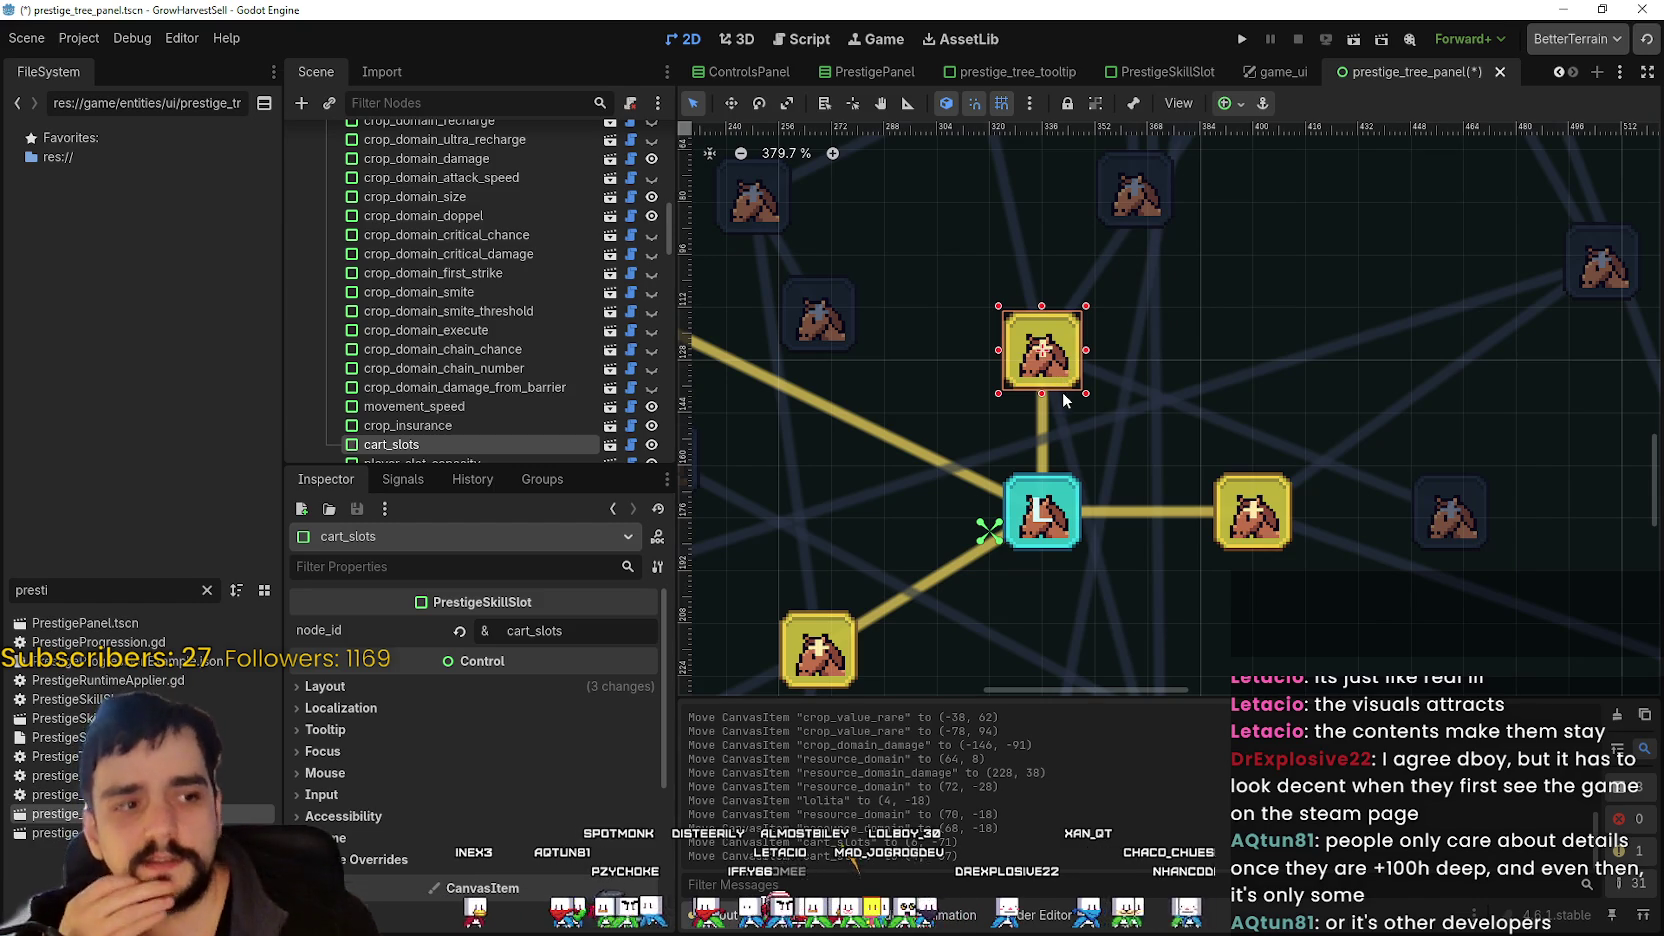
scroll(1068, 385, up, 5)
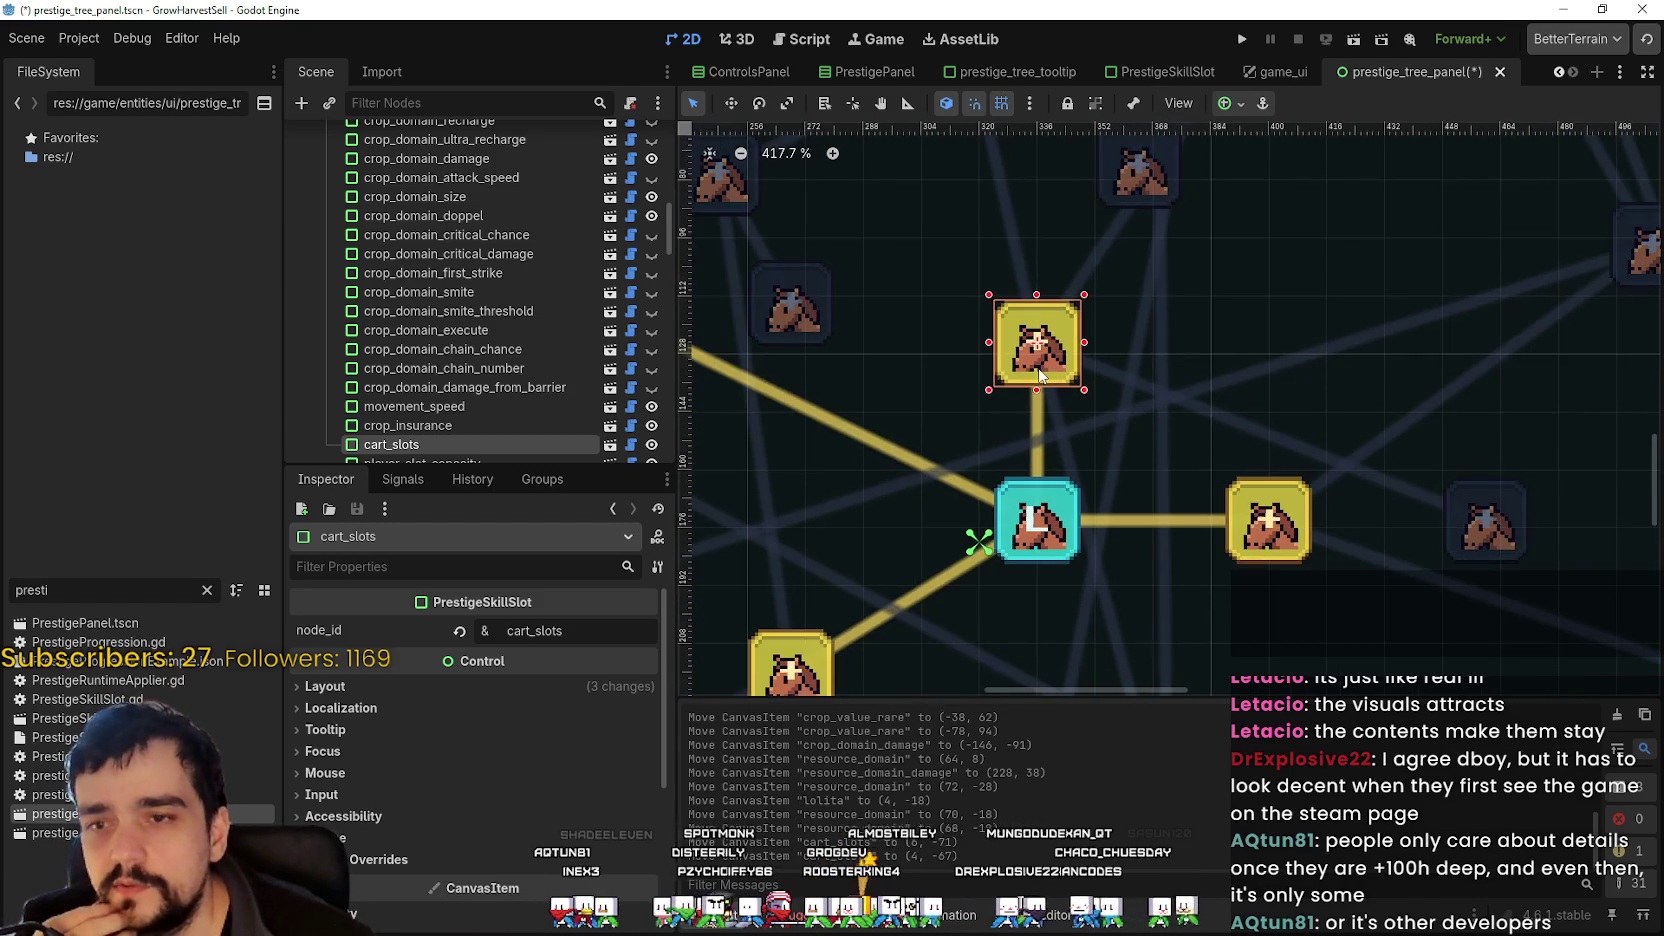
scroll(1045, 378, up, 2)
scroll(1048, 379, down, 6)
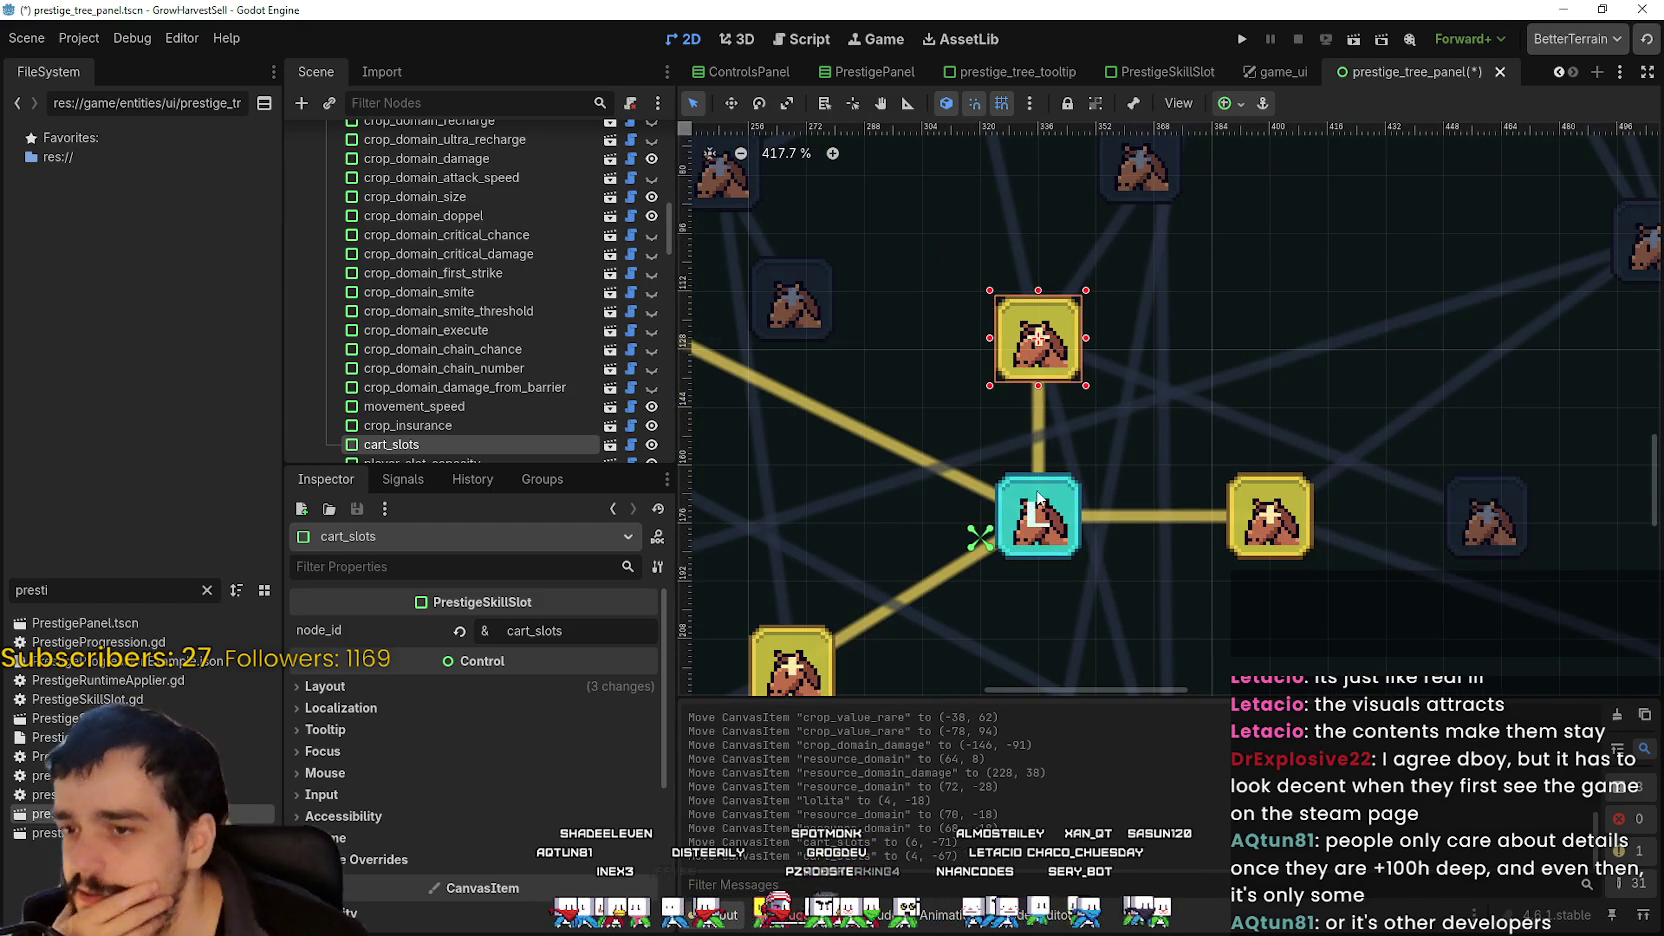
scroll(1144, 434, down, 3)
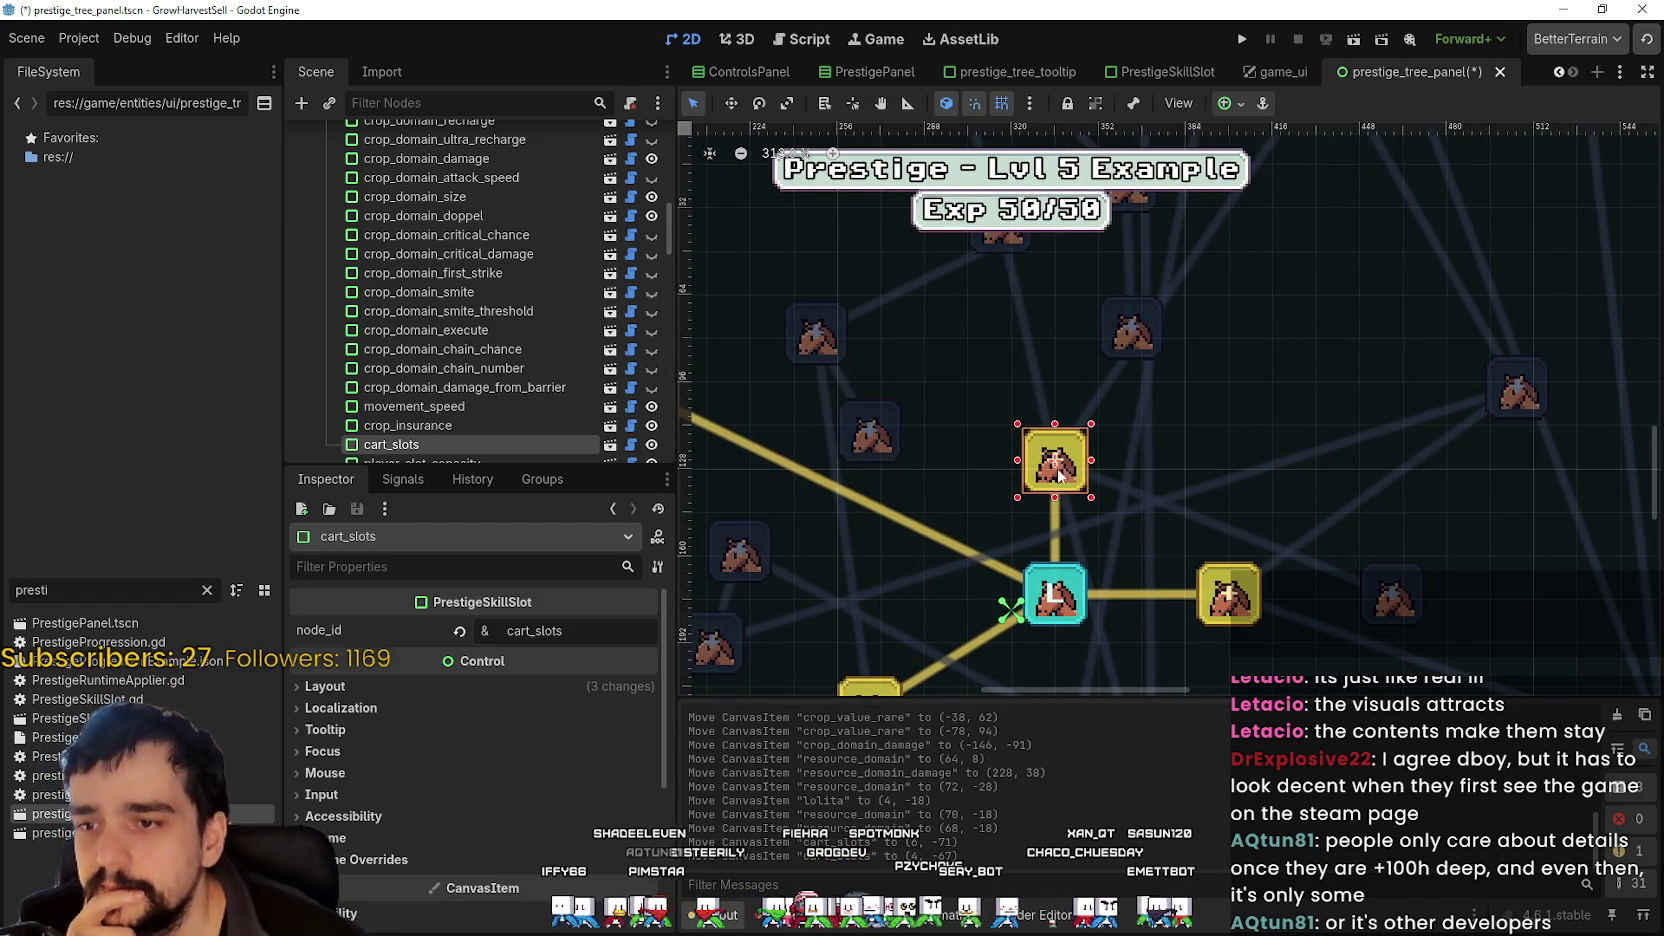
drag(1068, 487, 1084, 432)
- Move crop_domain_damage to the upper left of lolita, then switch to the FigJam board
scroll(1072, 420, up, 3)
scroll(1072, 415, down, 3)
scroll(1089, 402, up, 7)
scroll(1084, 432, down, 5)
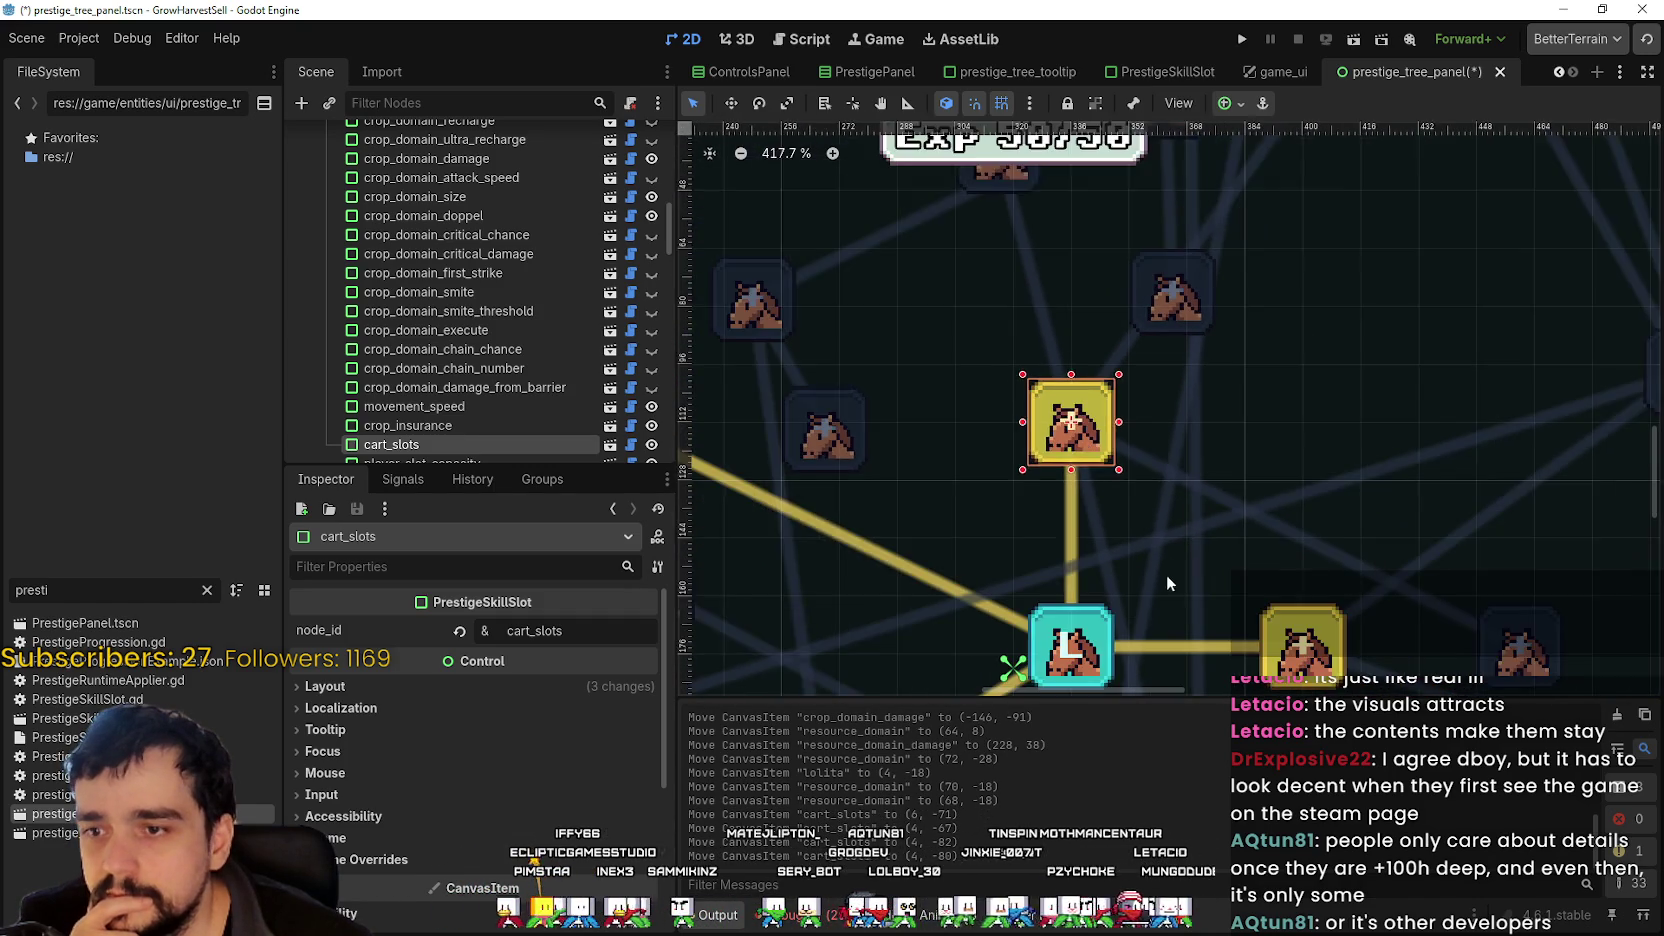
scroll(948, 470, down, 5)
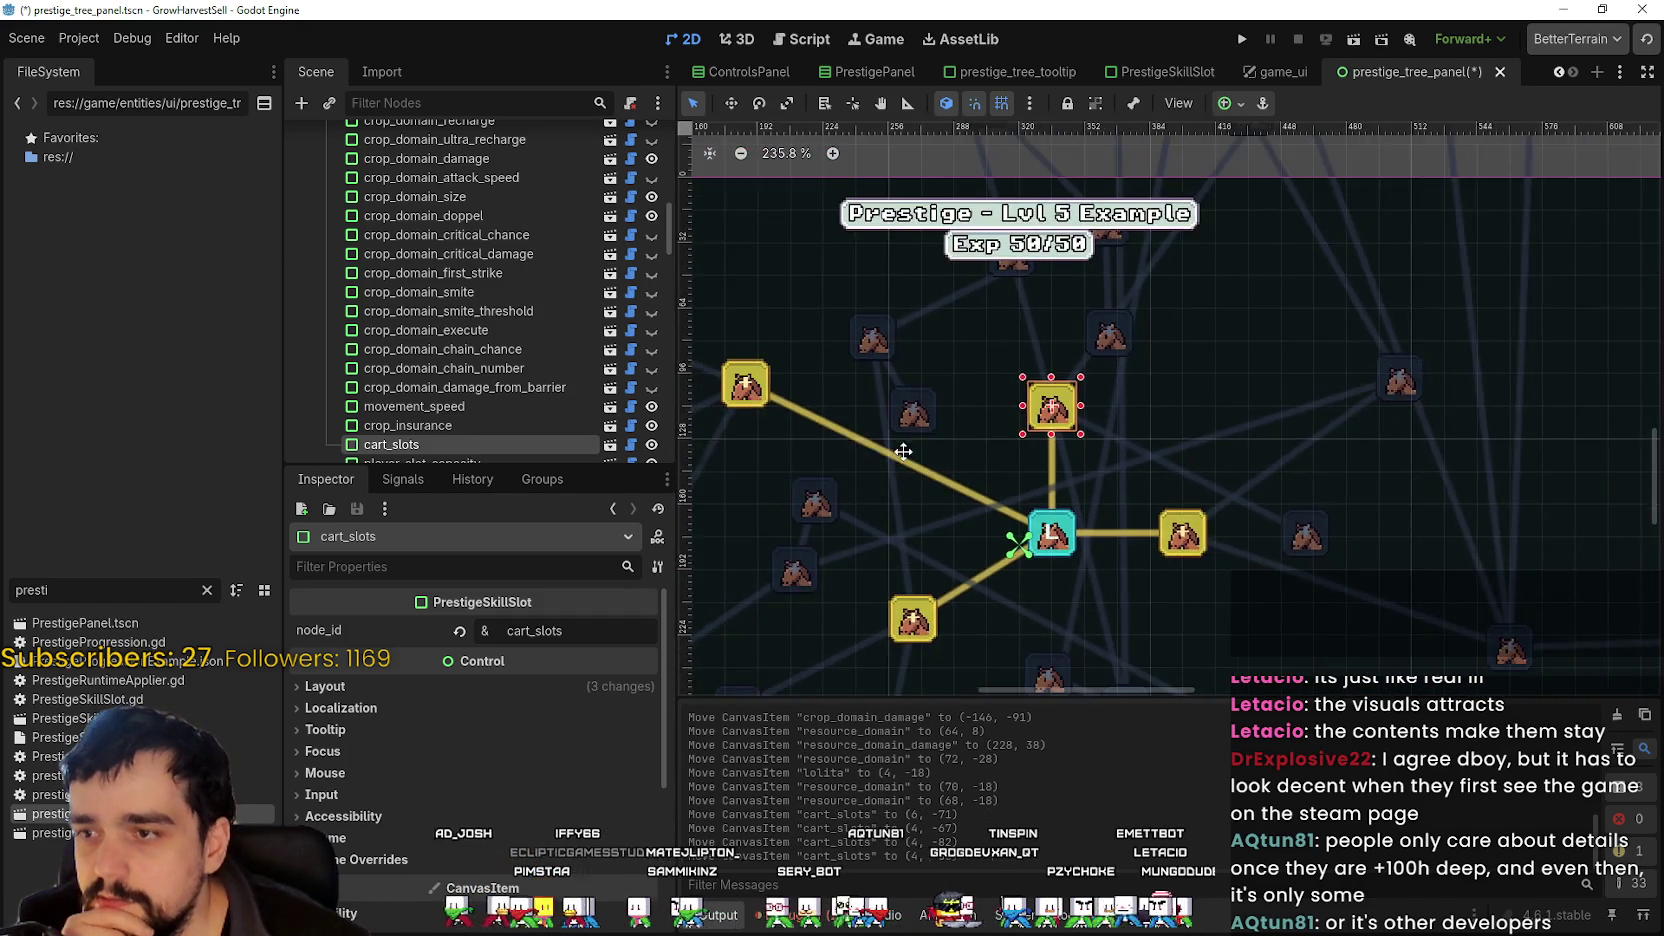
scroll(903, 449, up, 3)
drag(823, 408, 1097, 520)
scroll(870, 300, down, 2)
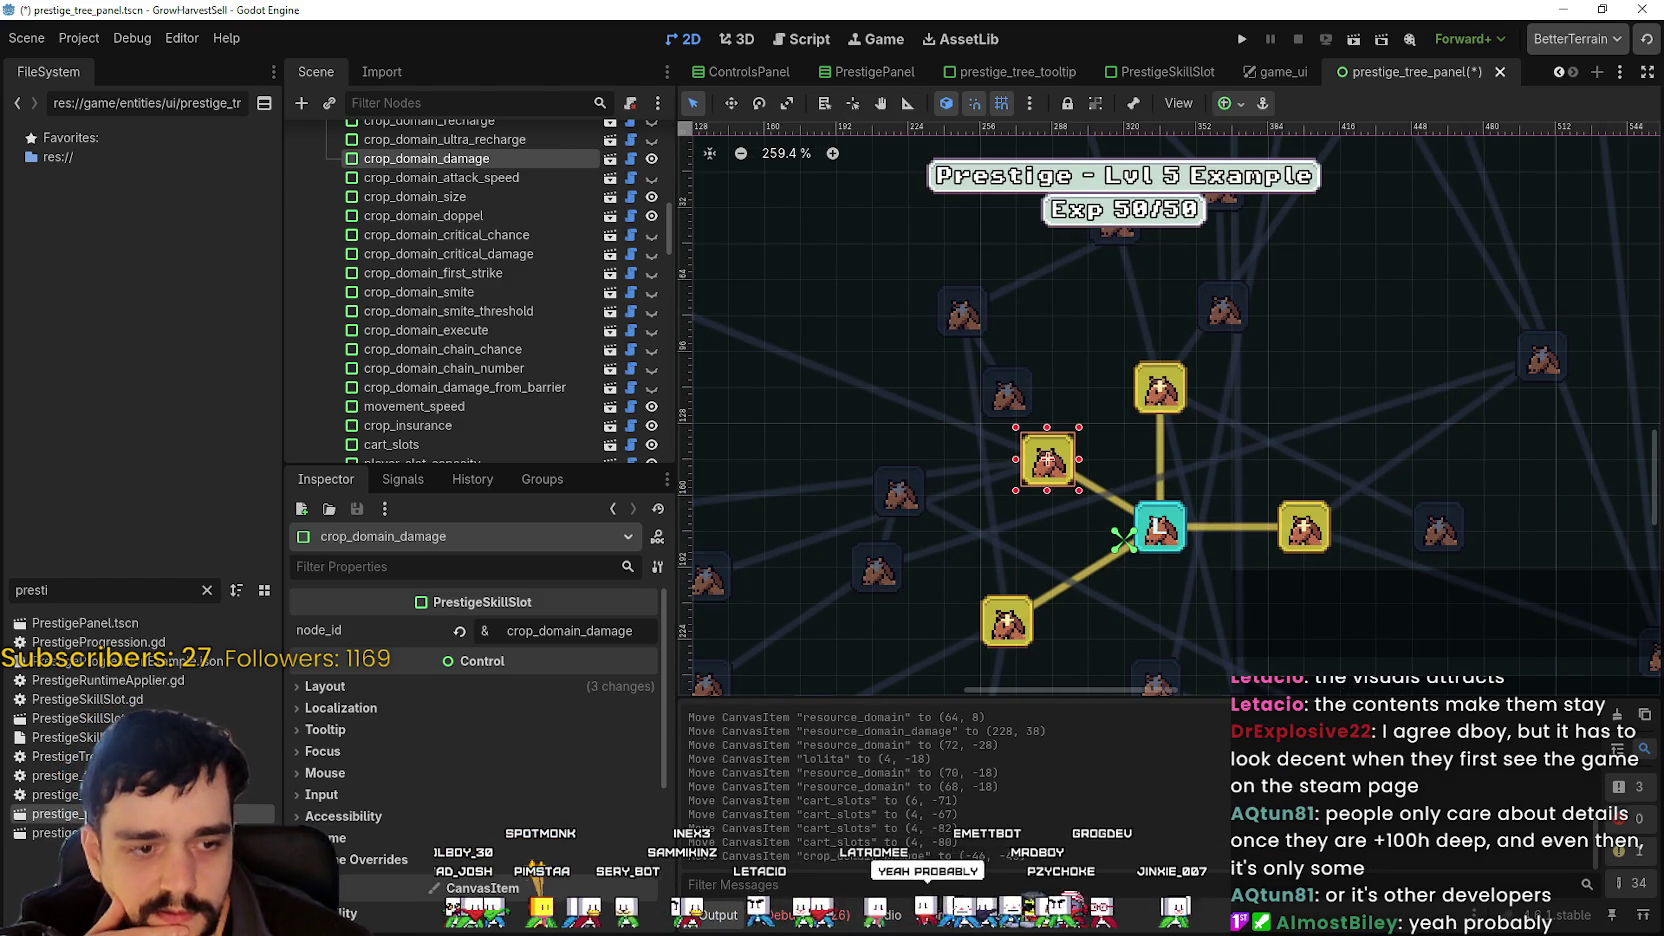
key(alt+Tab)
- Scroll around the FigJam prestige tree plan, then return to the Godot editor
scroll(940, 485, left, 3)
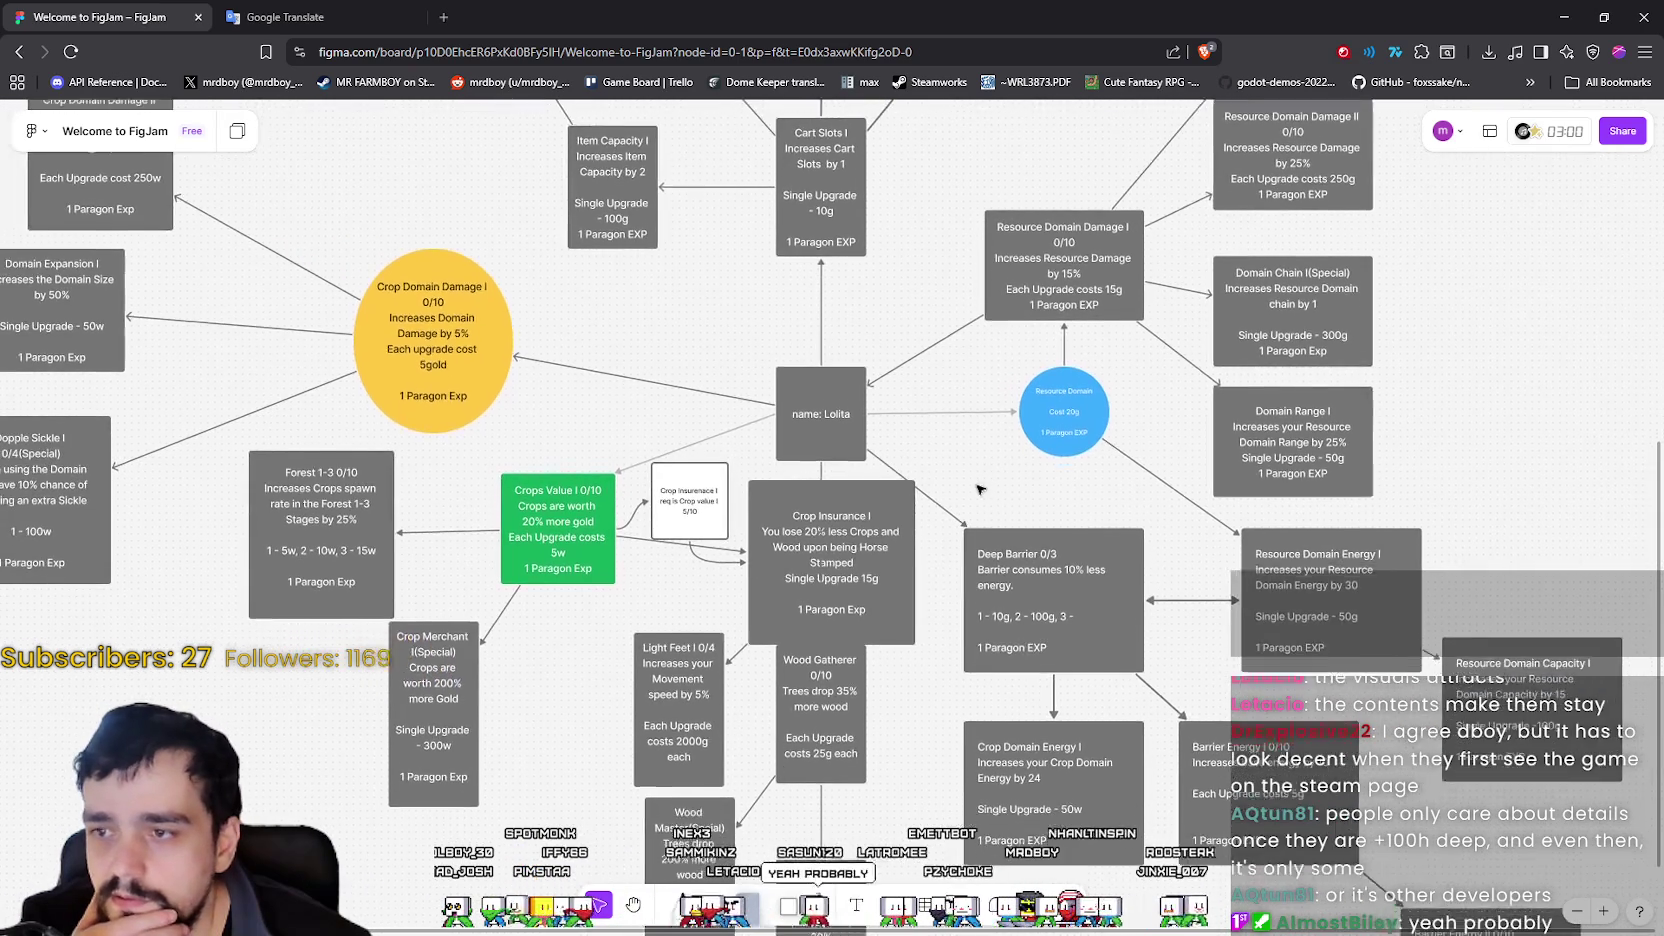
scroll(978, 489, down, 5)
scroll(970, 485, up, 4)
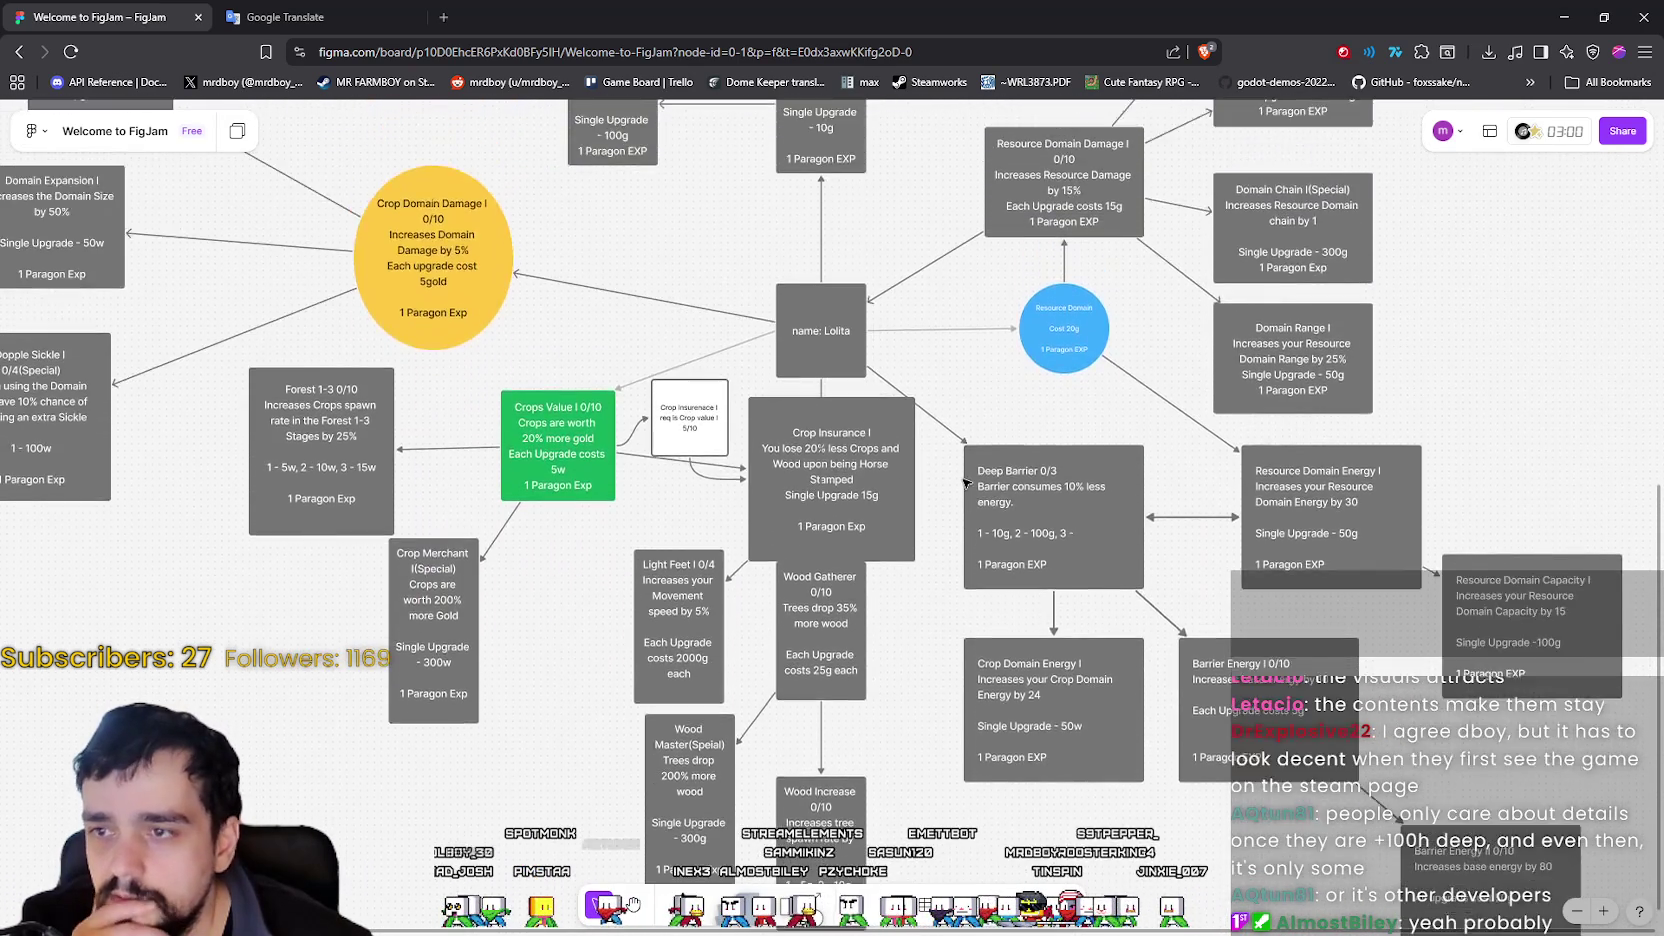
scroll(965, 483, up, 2)
key(alt+Tab)
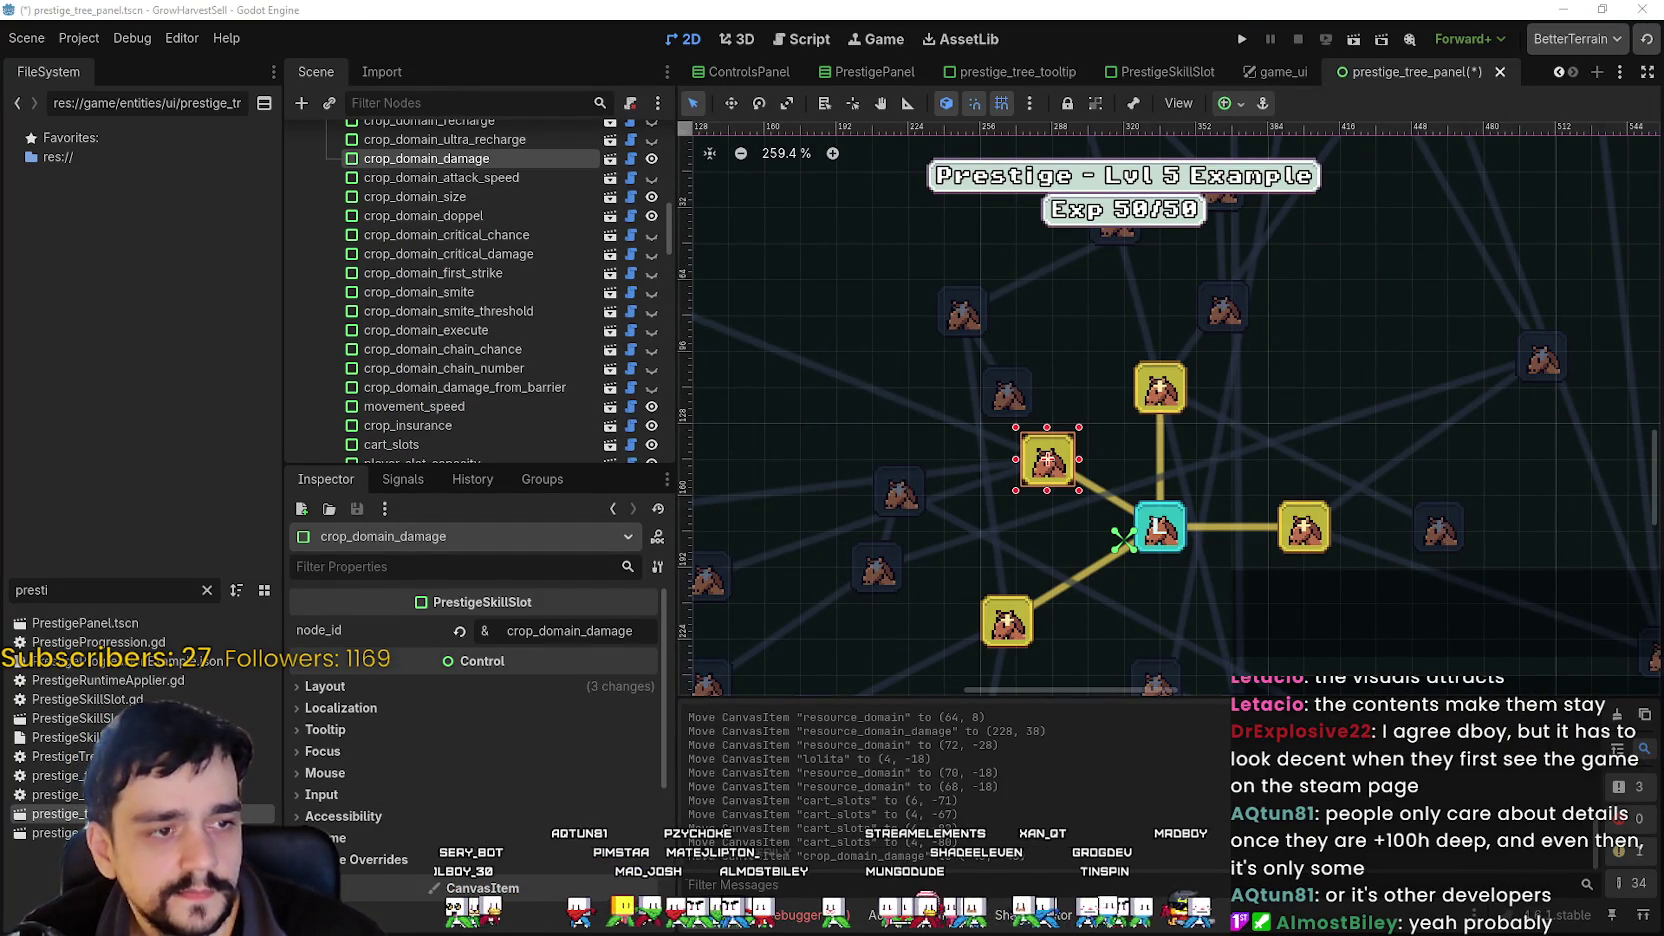
- Place crop_domain_damage level with lolita directly on its left, at (-60, -18)
scroll(1236, 464, right, 2)
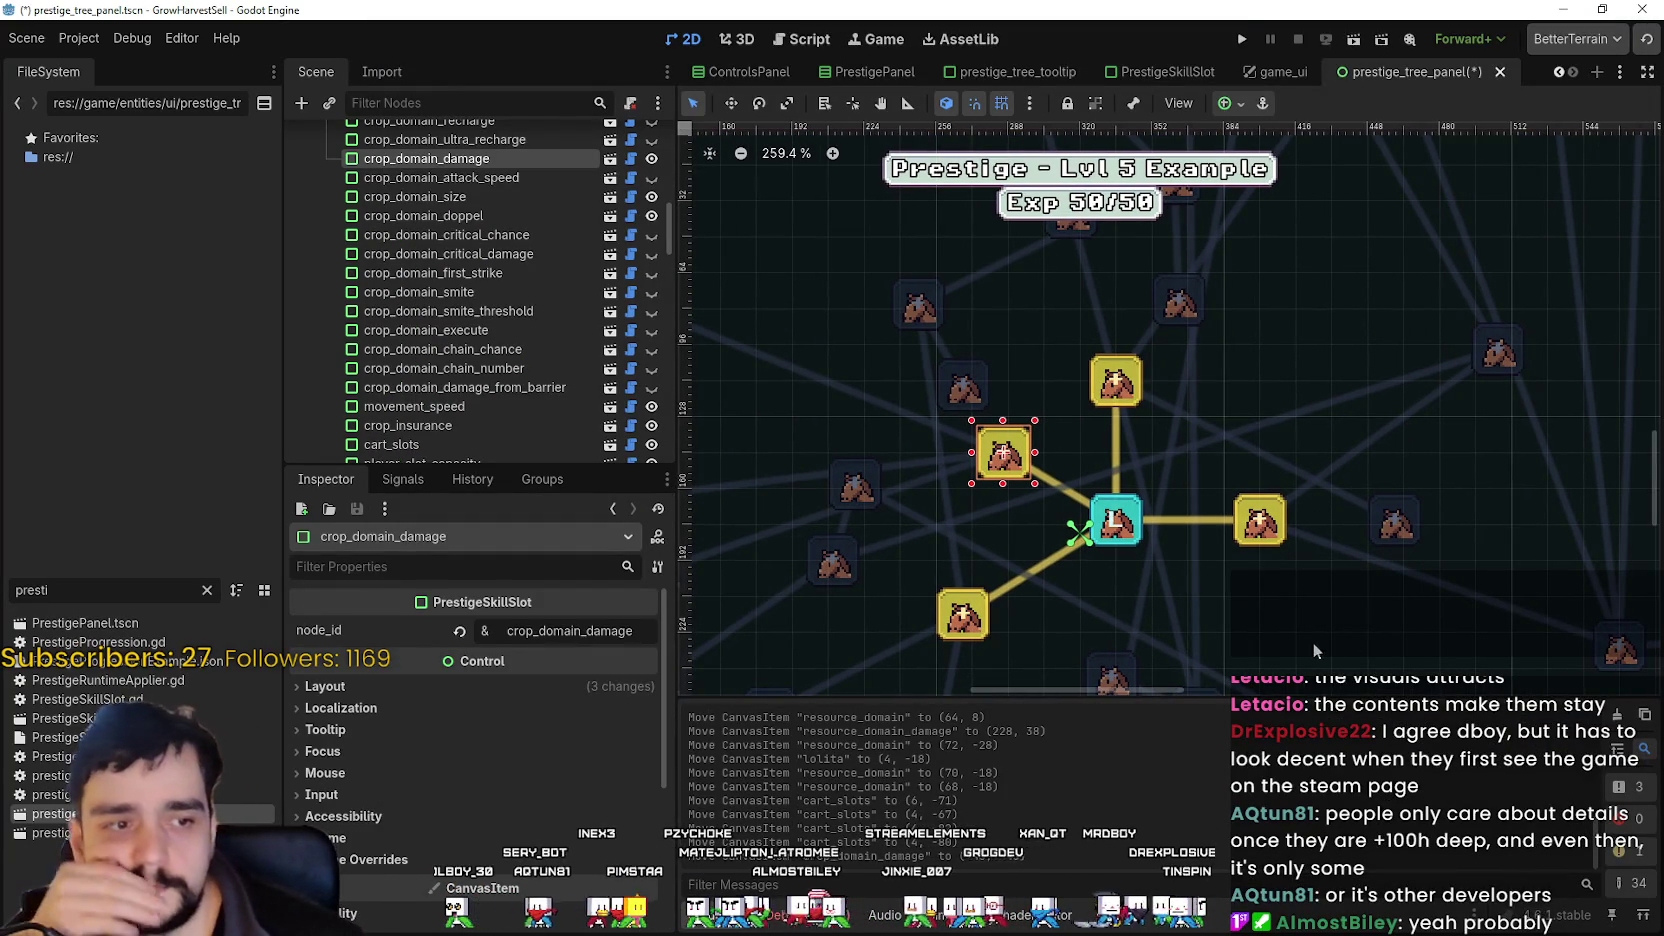
scroll(1266, 590, down, 2)
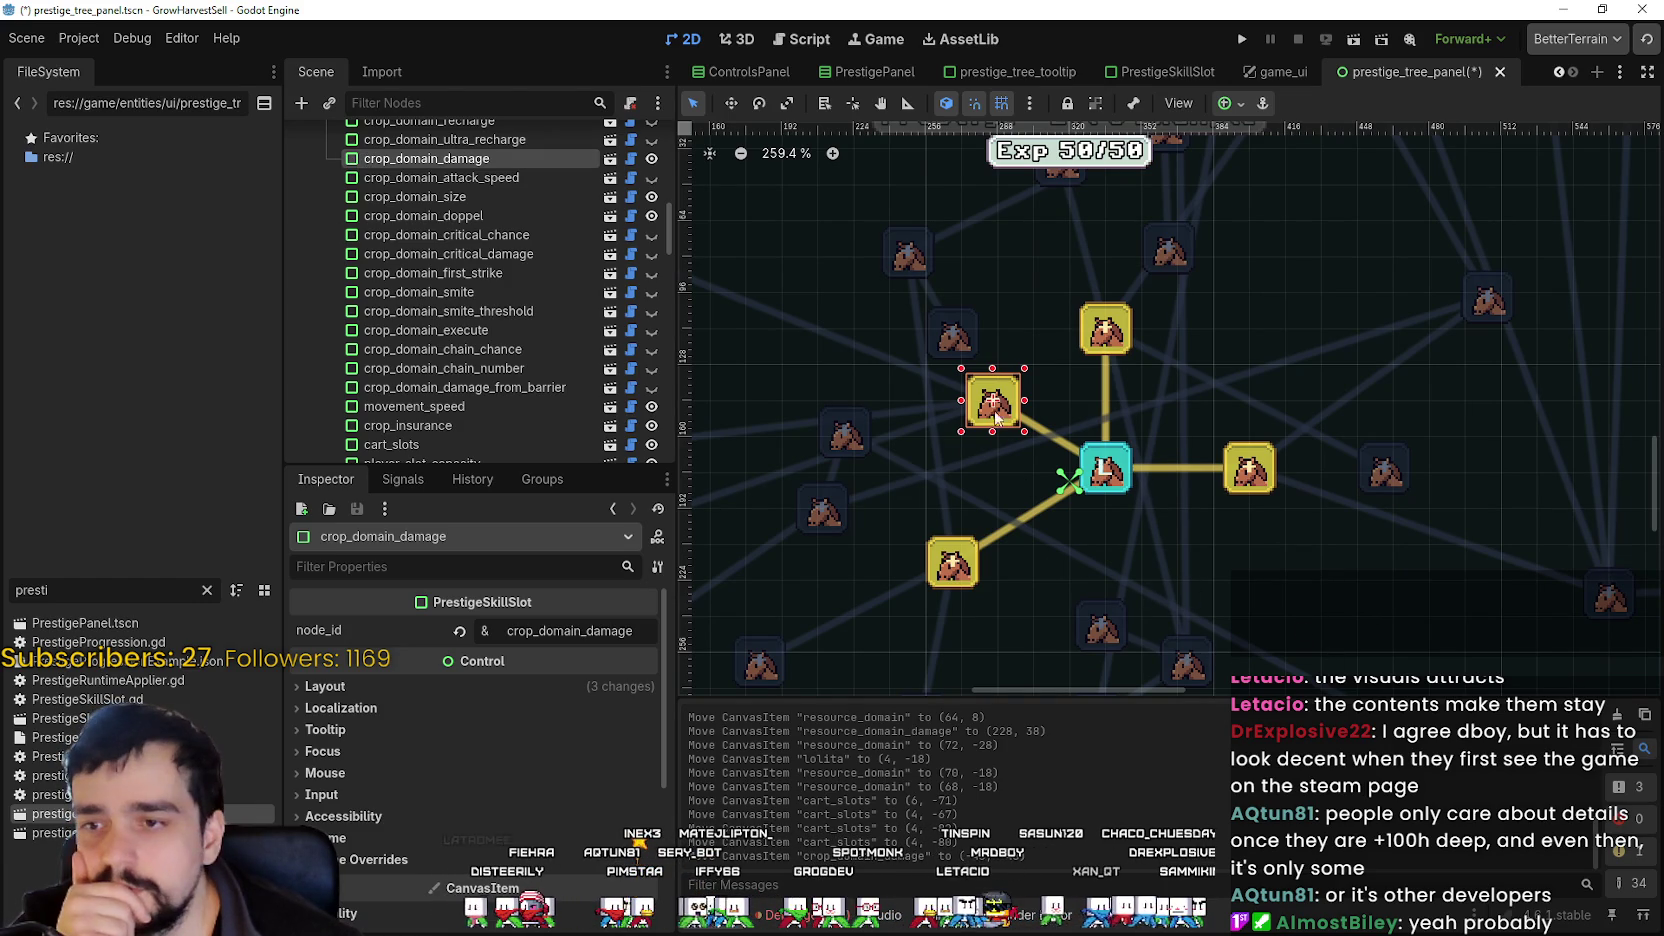
mouse_move(1003, 420)
mouse_down()
mouse_move(962, 484)
mouse_move(948, 470)
mouse_move(992, 471)
mouse_up()
scroll(992, 471, up, 5)
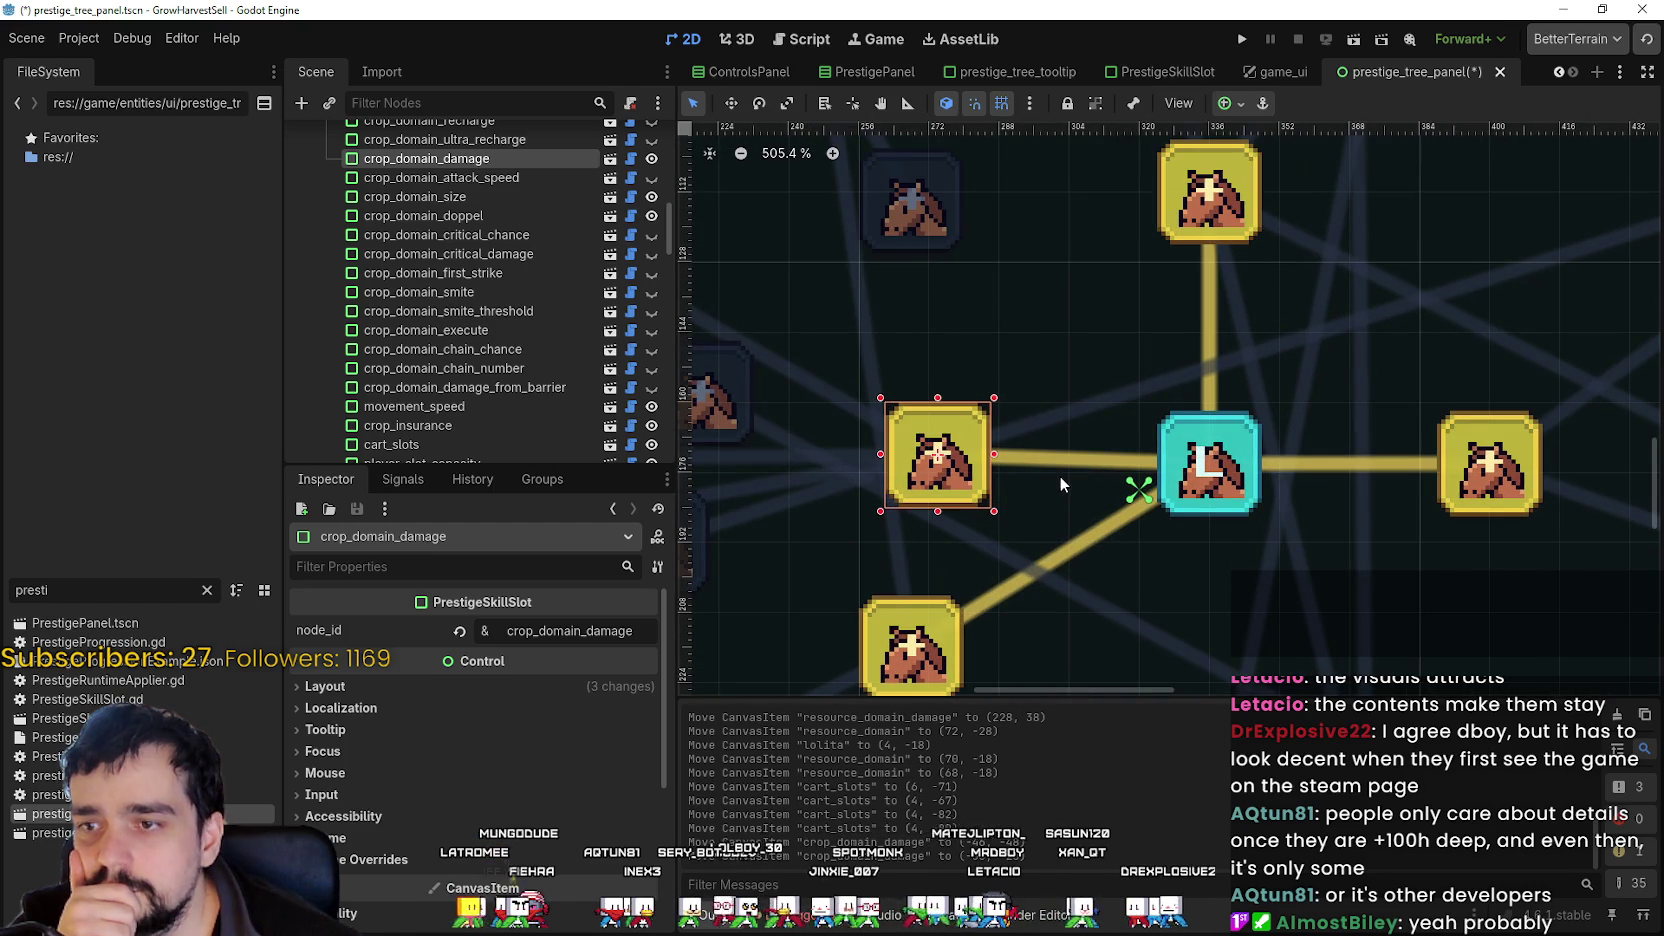
drag(948, 490, 934, 496)
- Zoom out to bring the prestige panel title into view and scroll the Scene dock down
scroll(1056, 494, down, 3)
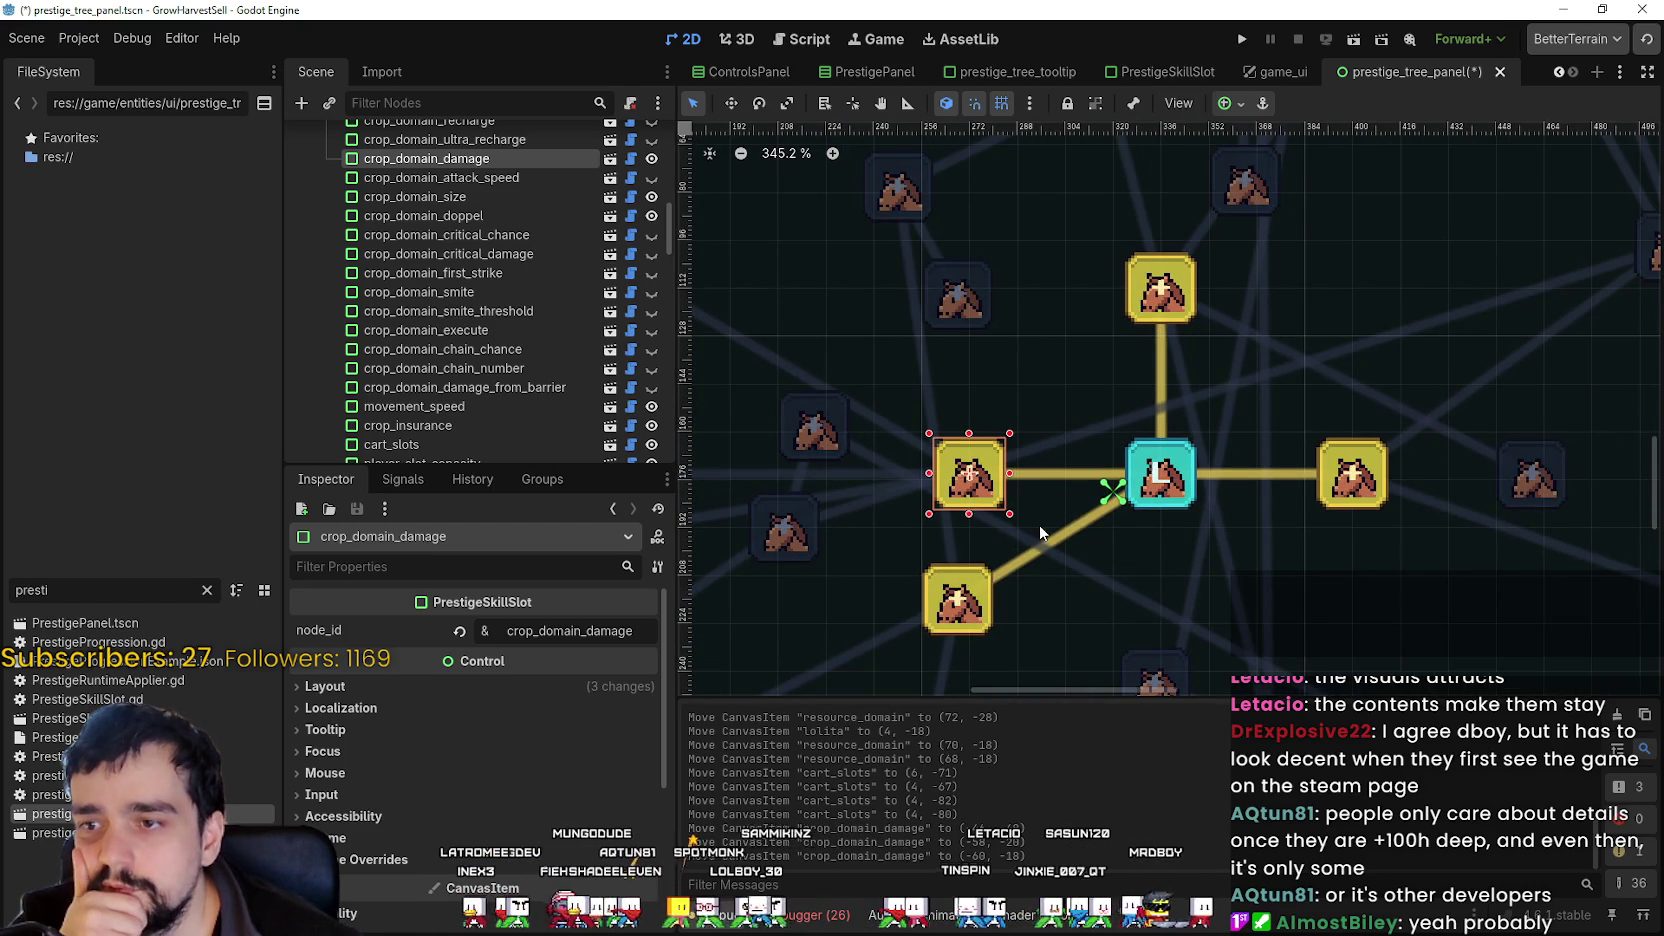
scroll(1039, 524, down, 1)
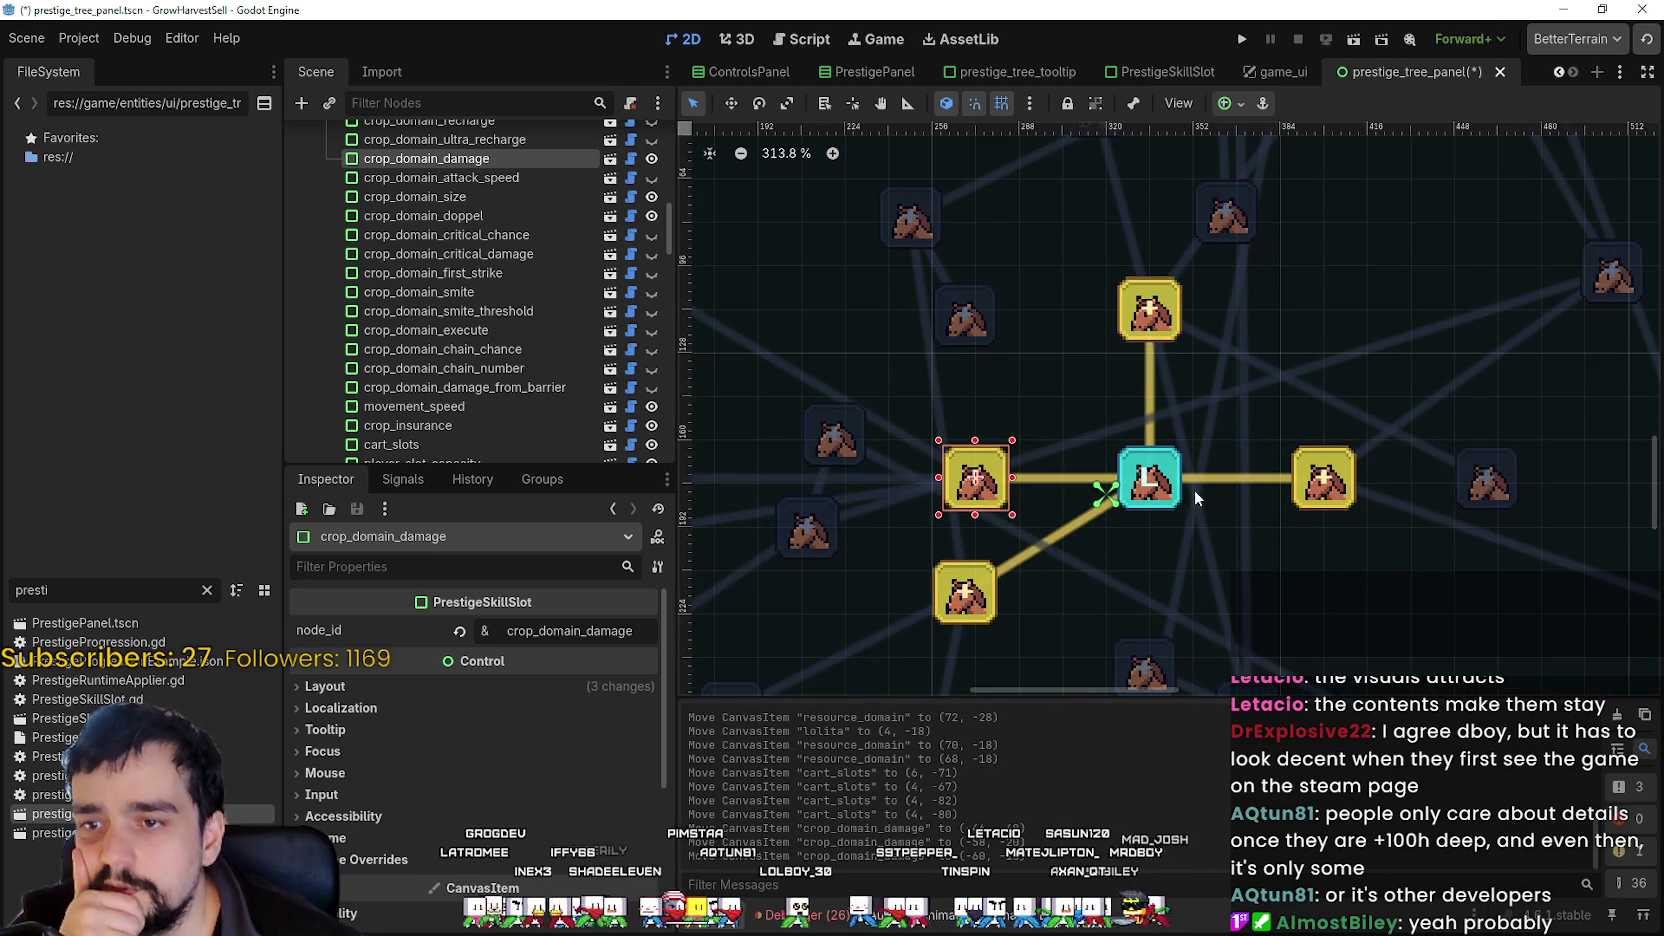
scroll(1197, 497, up, 3)
scroll(1242, 486, up, 3)
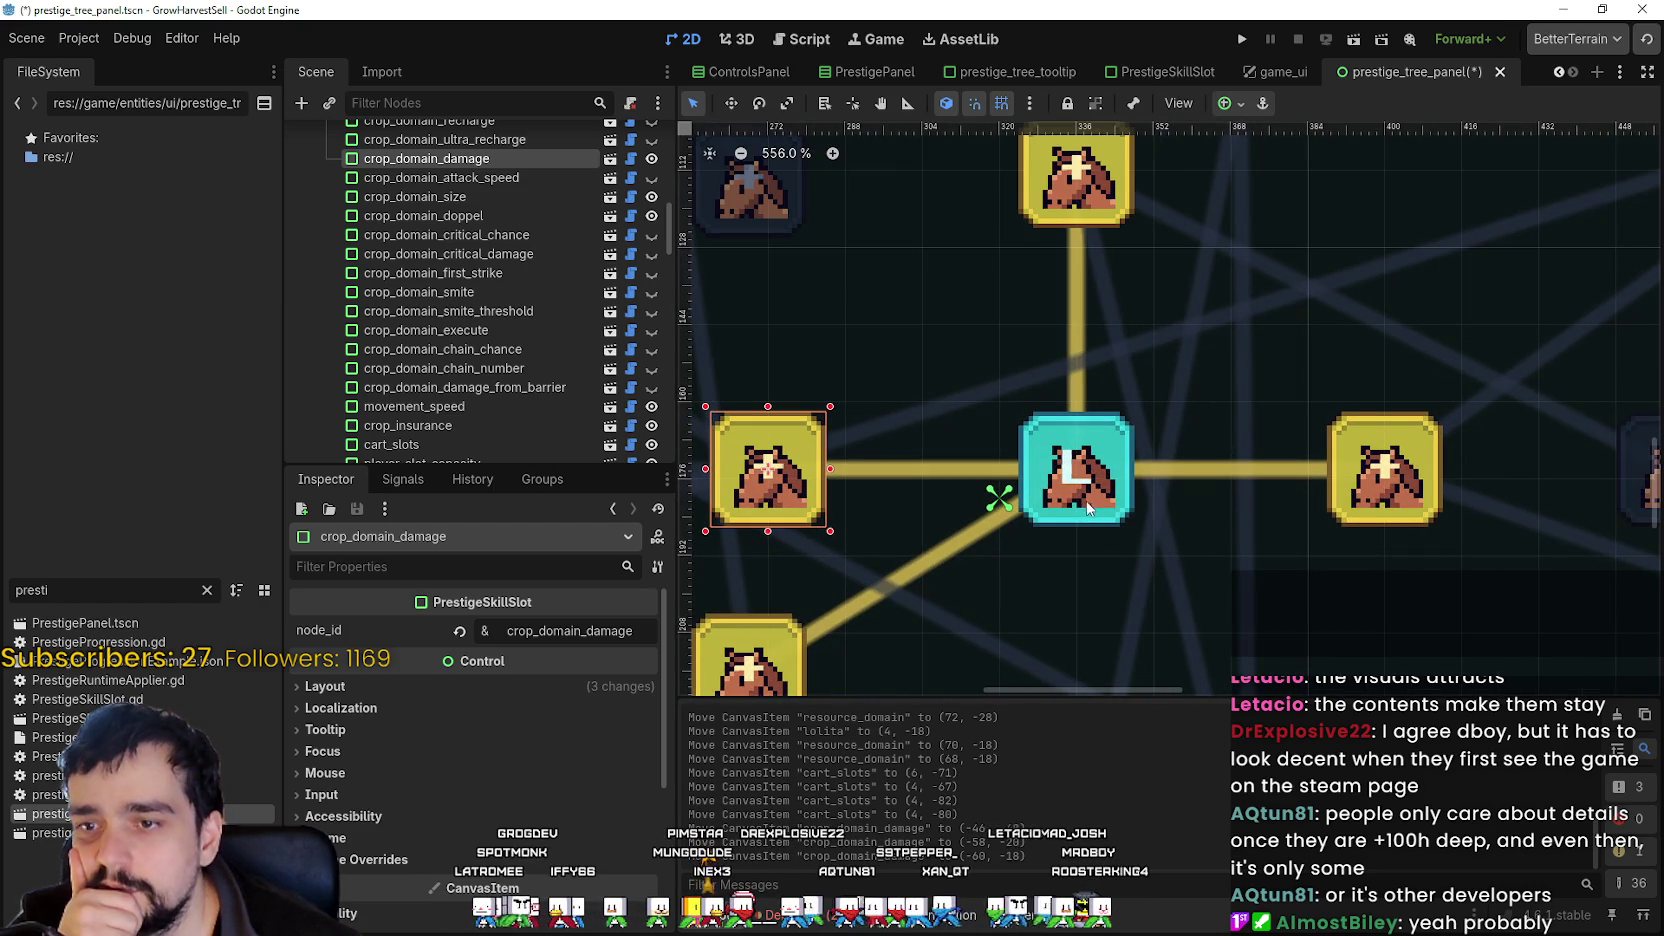
scroll(985, 345, down, 6)
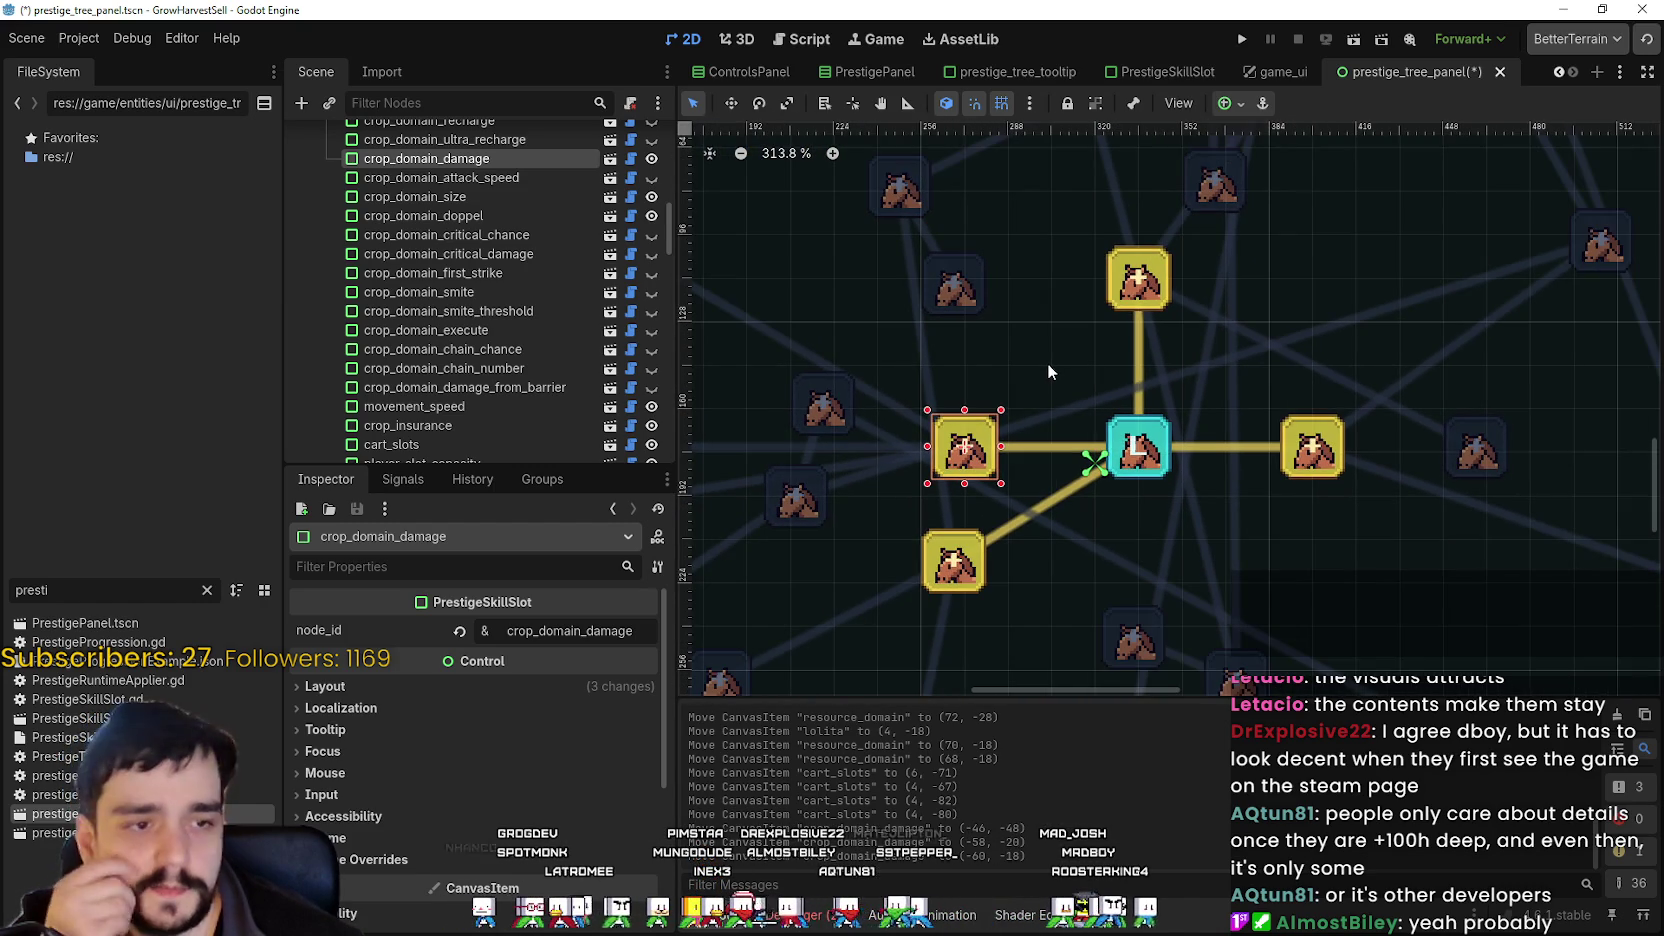
scroll(1049, 430, down, 1)
drag(1053, 572, 1221, 553)
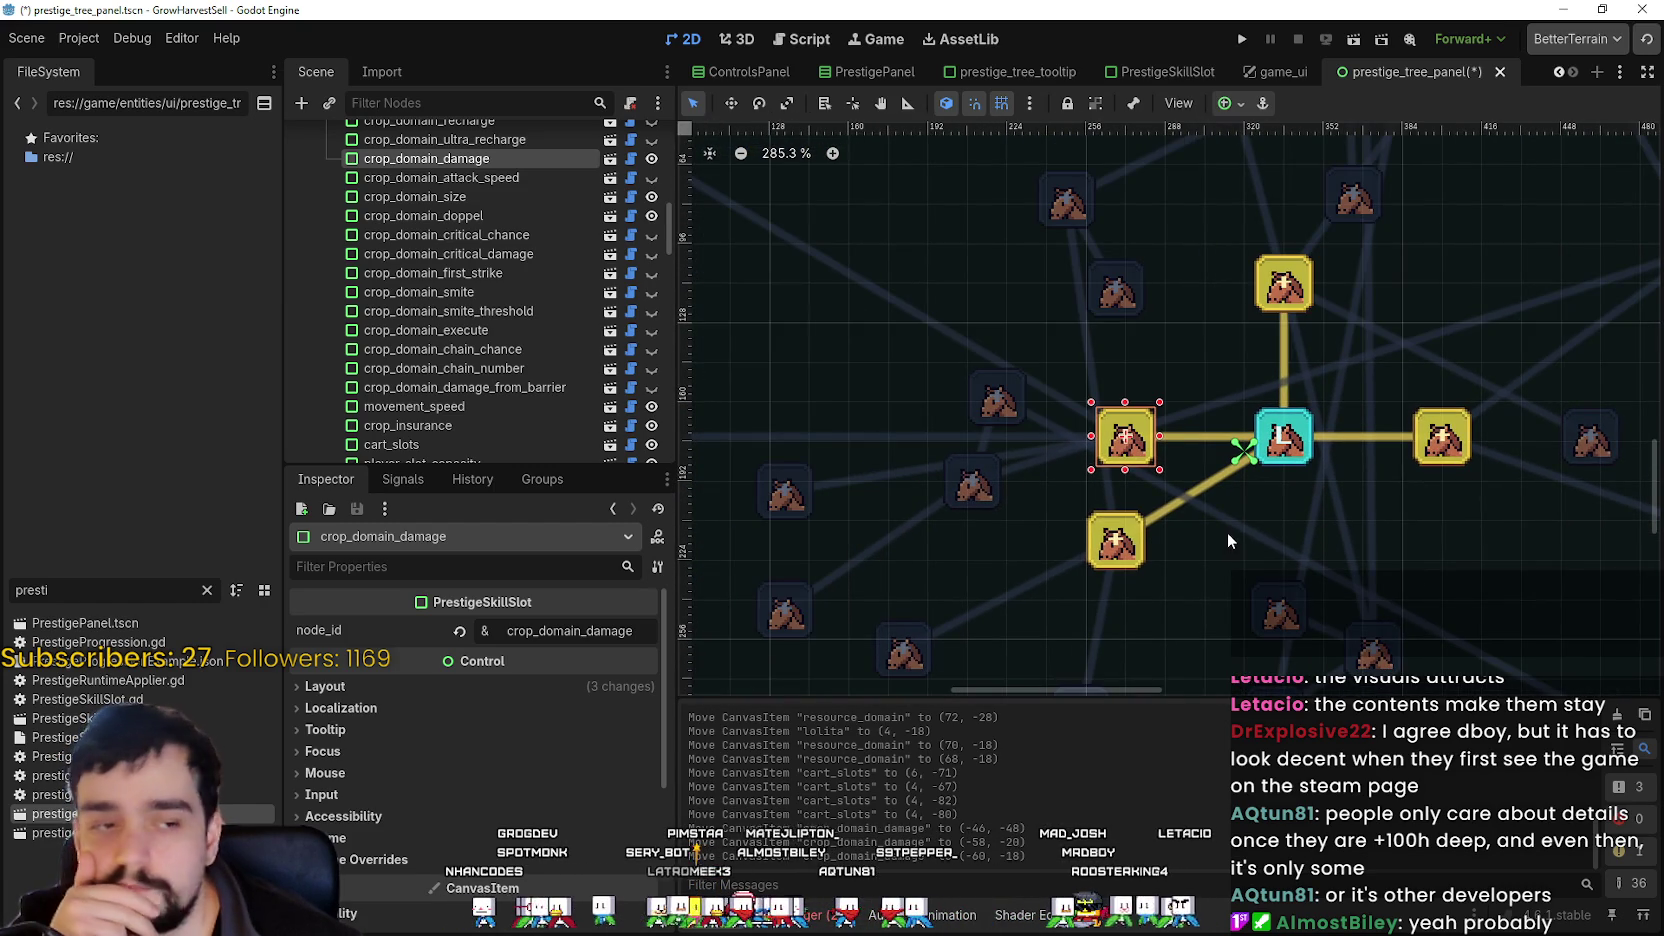
scroll(1227, 531, down, 1)
drag(1162, 369, 1118, 448)
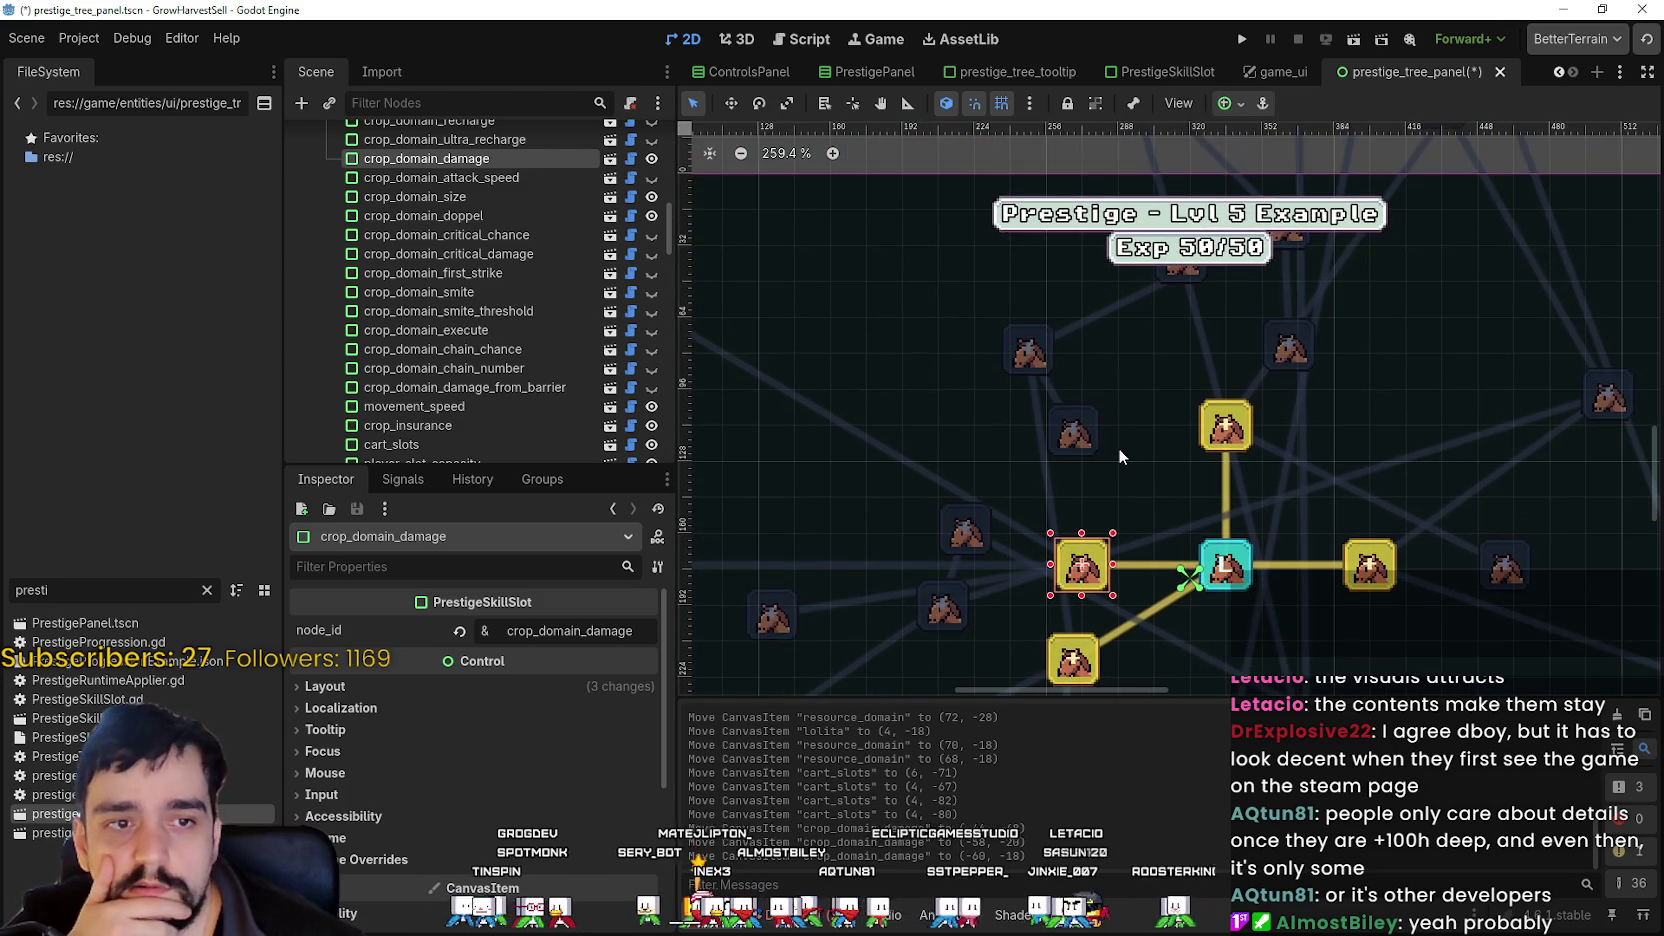
scroll(1118, 448, up, 2)
scroll(1098, 476, down, 5)
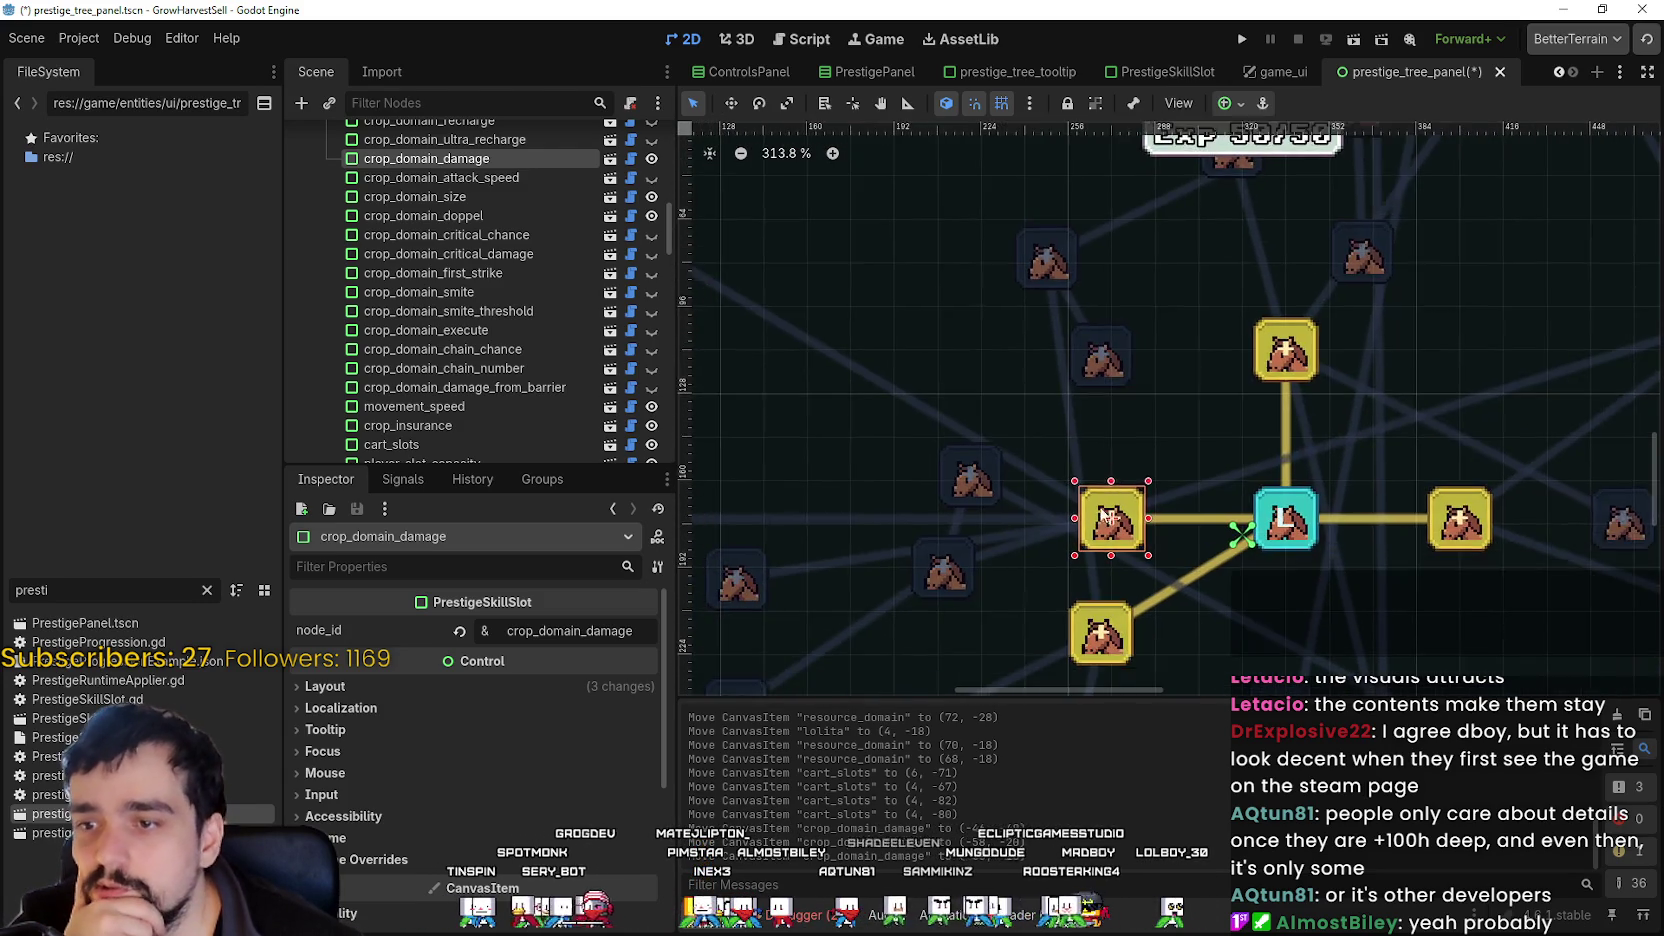
scroll(960, 380, down, 4)
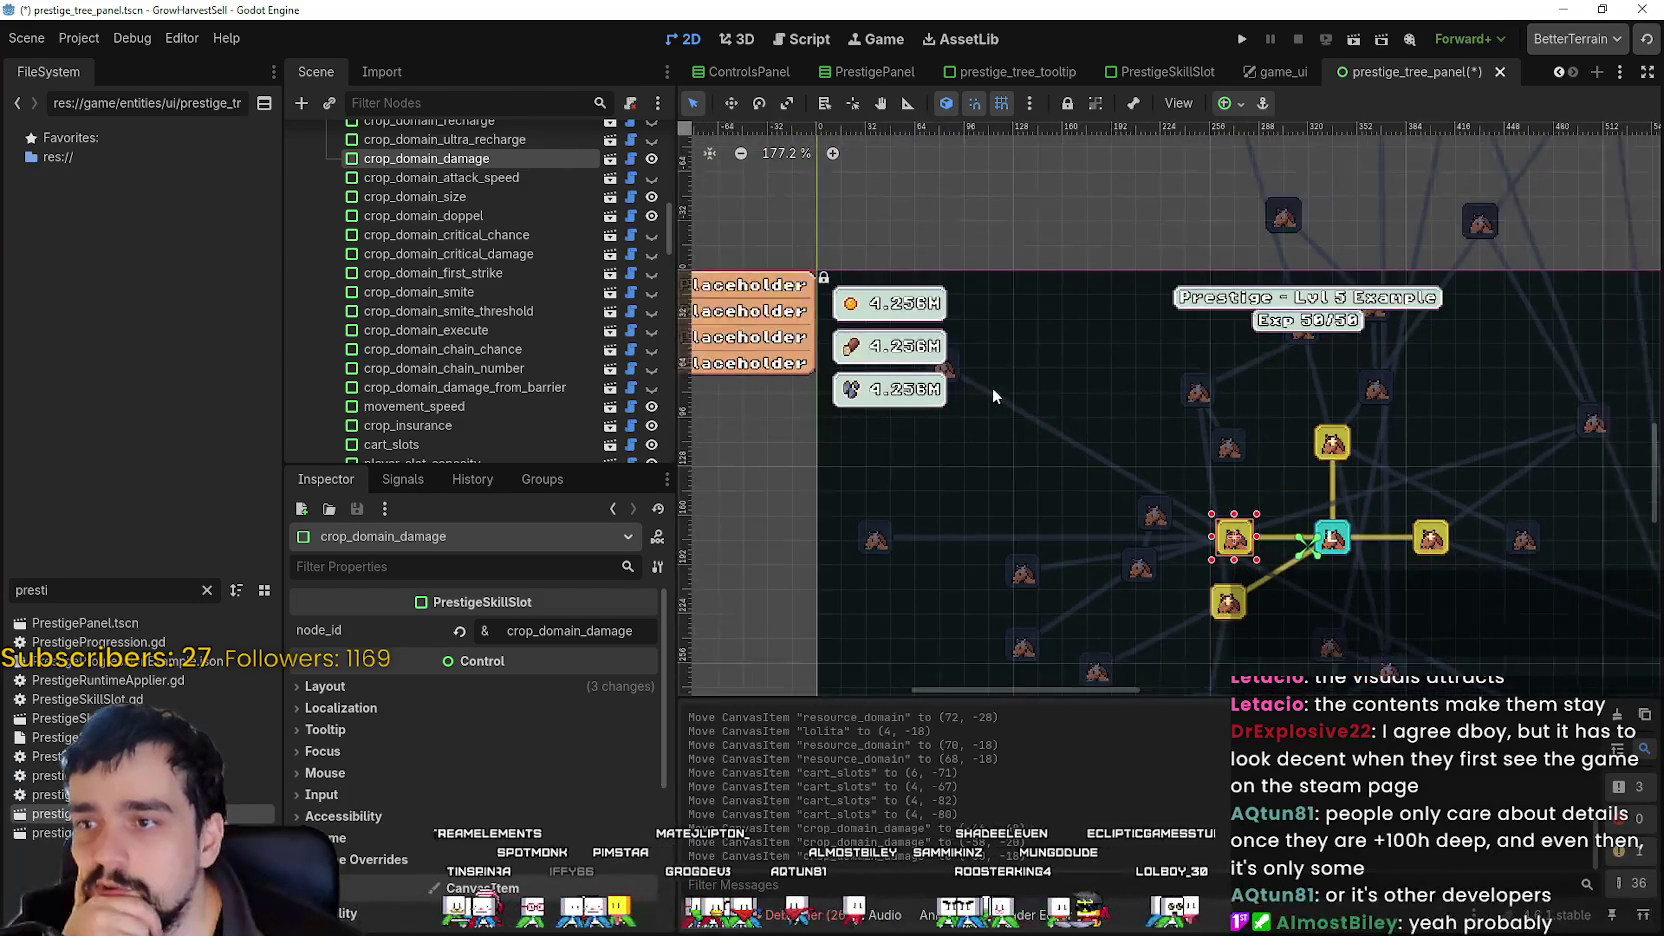
scroll(512, 448, down, 5)
drag(672, 268, 660, 487)
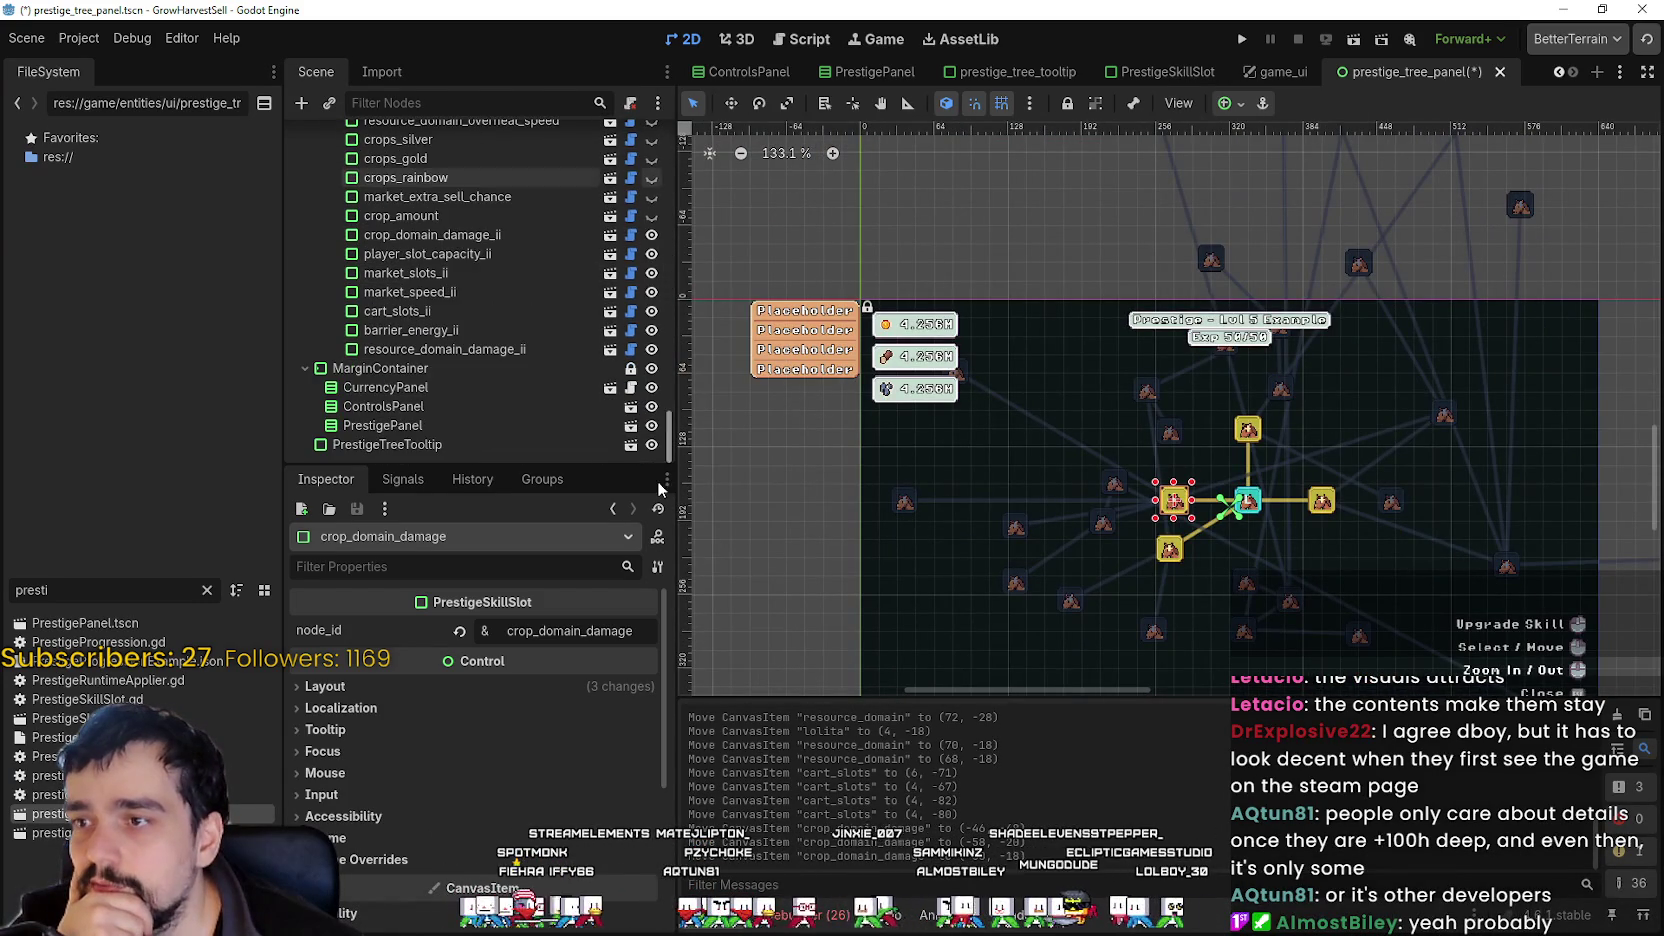
- Hide the MarginContainer overlay and place crop_domain_damage_ii above and left of the cross
click(651, 368)
scroll(1060, 413, up, 5)
click(904, 355)
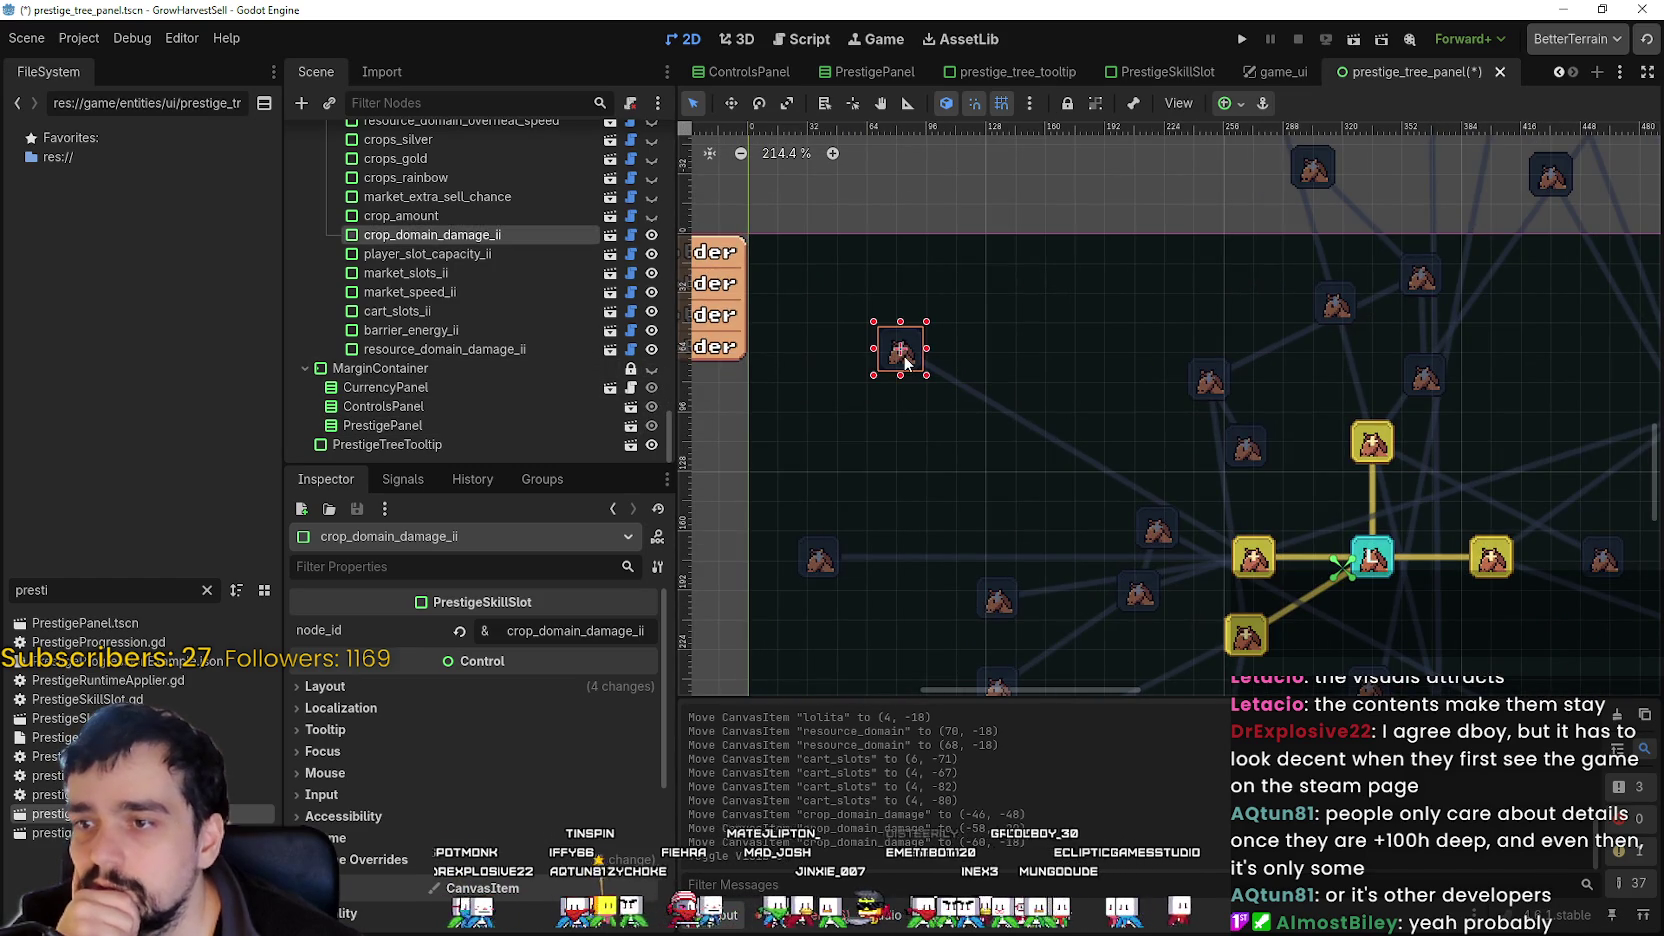
drag(904, 355, 1170, 480)
scroll(1193, 494, up, 6)
scroll(1230, 503, up, 4)
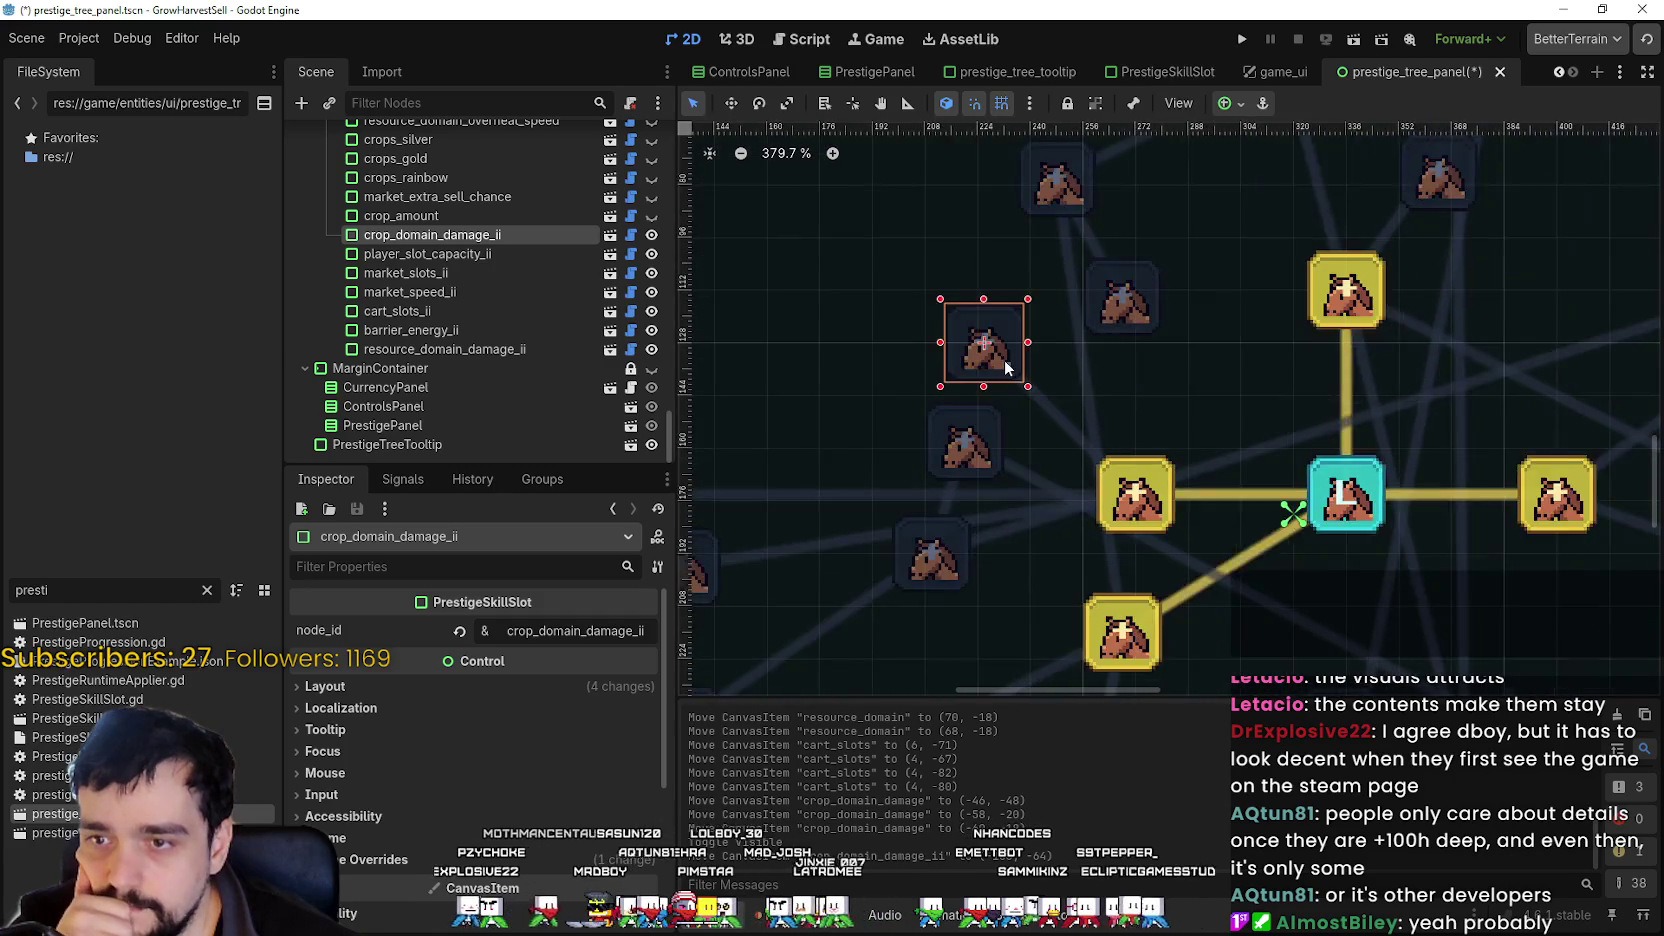
drag(1002, 366, 993, 370)
- Move barrier_energy down-right below the cross and deep_barrier further down to the right
scroll(1175, 474, down, 1)
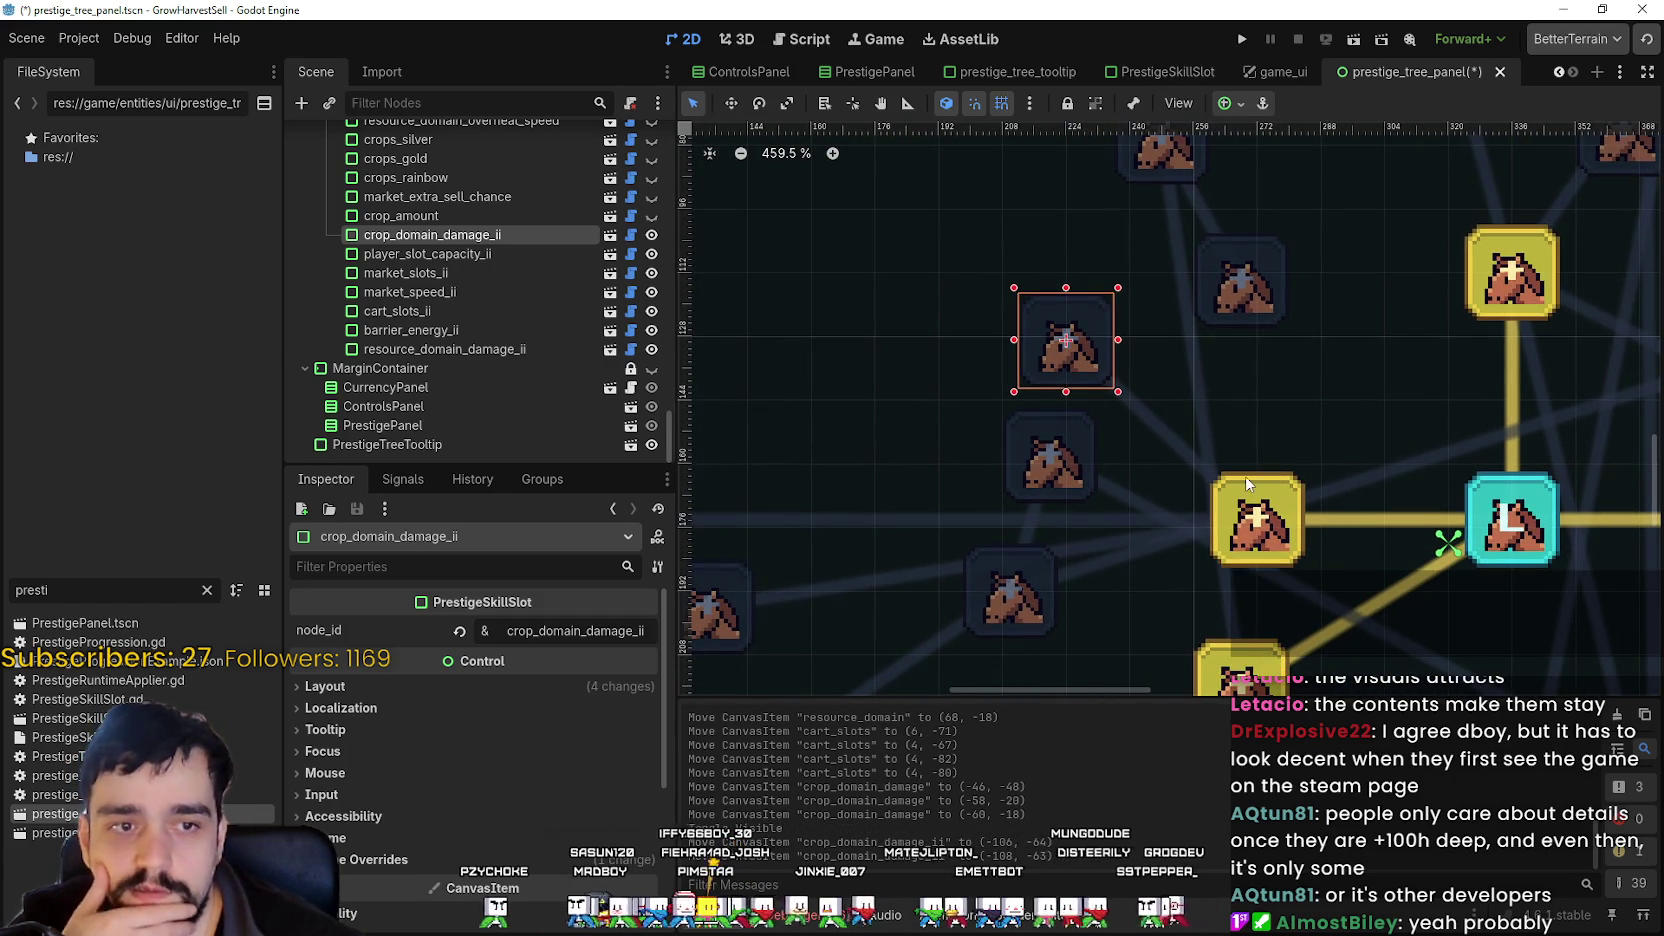
scroll(1206, 528, up, 1)
click(1030, 464)
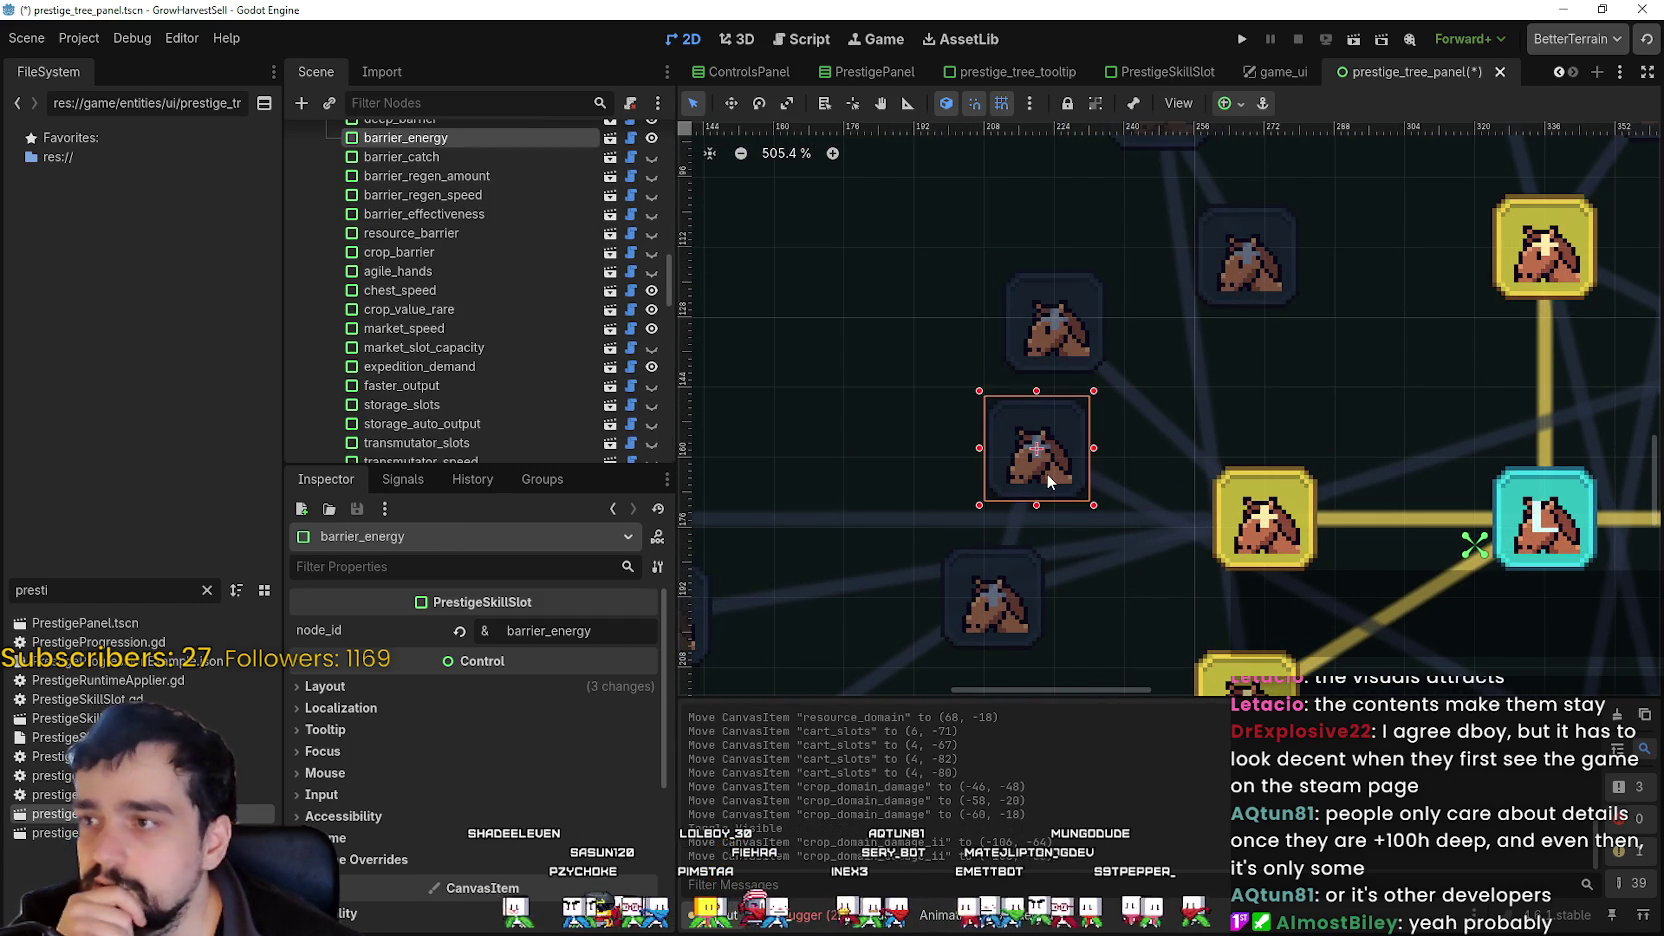
drag(1058, 478, 1139, 594)
scroll(1141, 608, down, 5)
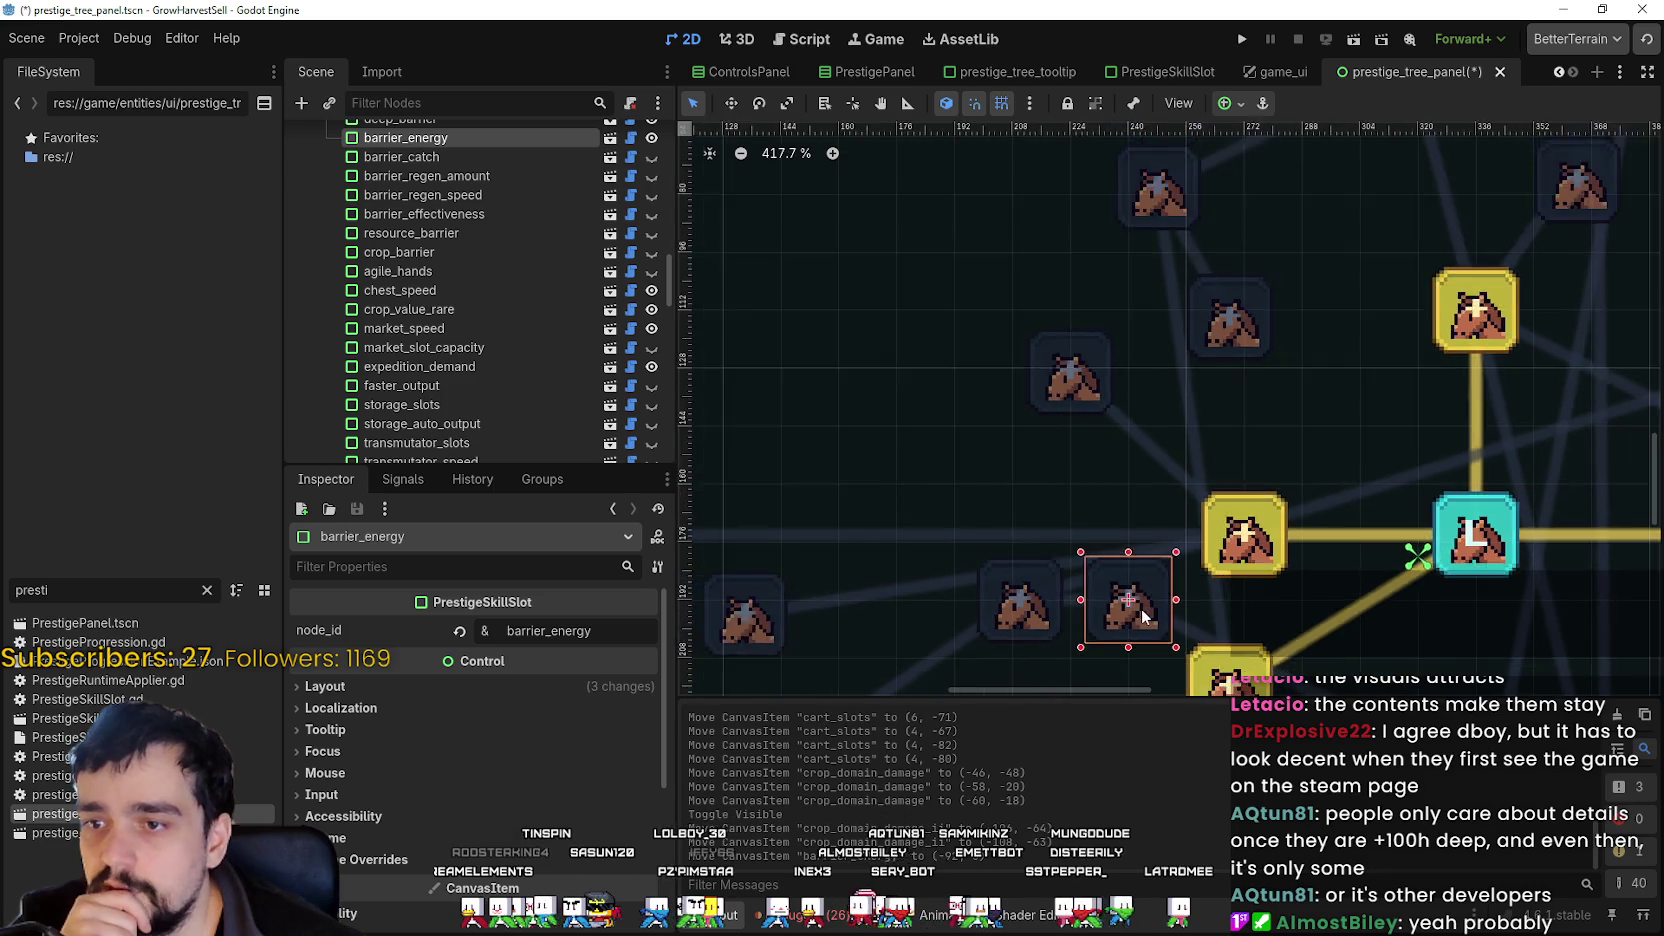
scroll(1027, 396, down, 1)
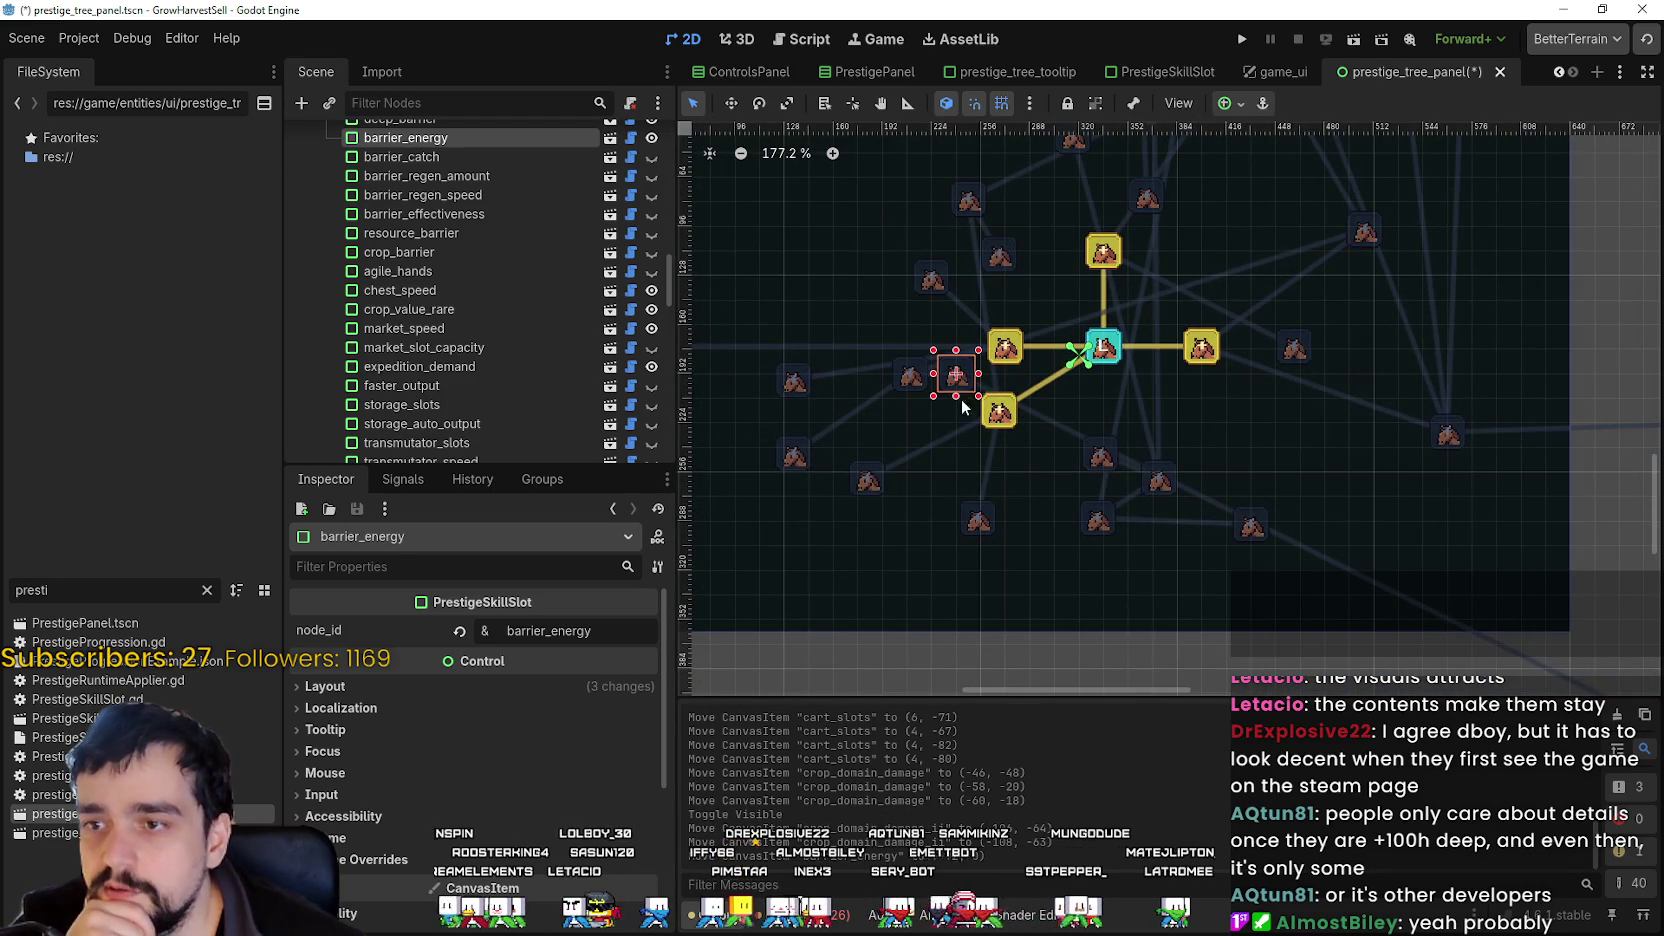
mouse_move(965, 380)
mouse_down()
mouse_move(1195, 615)
mouse_move(1279, 657)
mouse_up()
scroll(909, 352, up, 1)
mouse_move(913, 389)
mouse_down()
mouse_move(1410, 483)
mouse_move(1496, 576)
mouse_up()
- Move crop_domain_doppel right and down toward the cross, fine-tuning its position
scroll(887, 260, up, 1)
scroll(958, 505, up, 1)
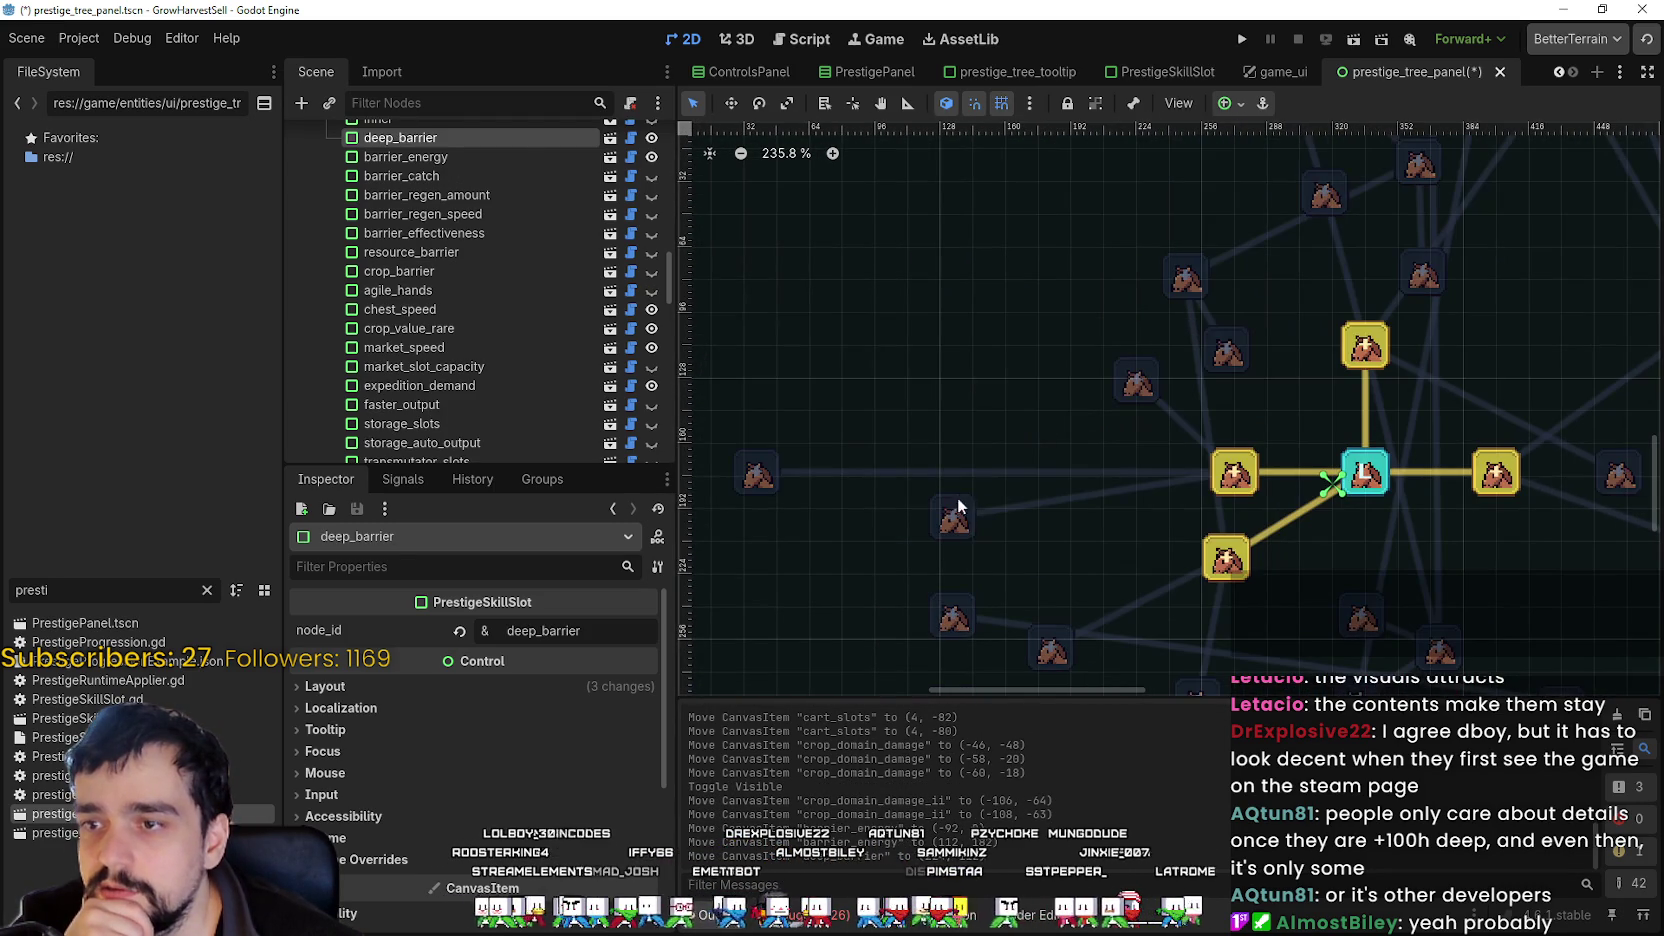
click(958, 524)
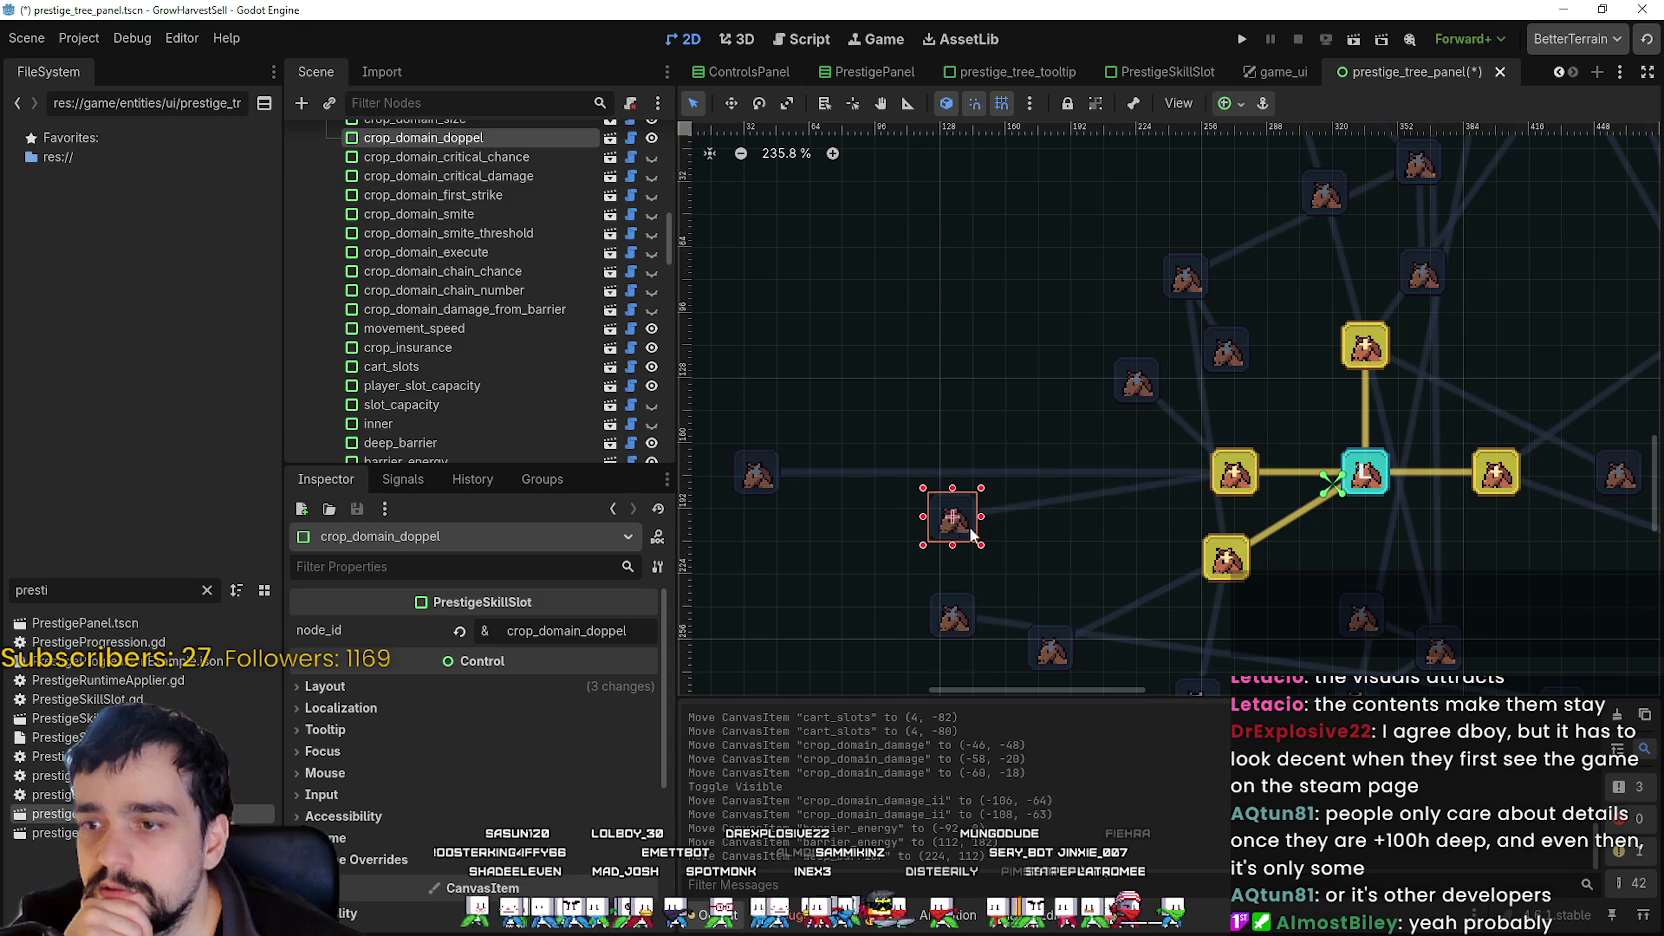
mouse_move(970, 535)
mouse_down()
mouse_move(1133, 559)
mouse_move(1114, 548)
mouse_up()
scroll(1100, 490, up, 3)
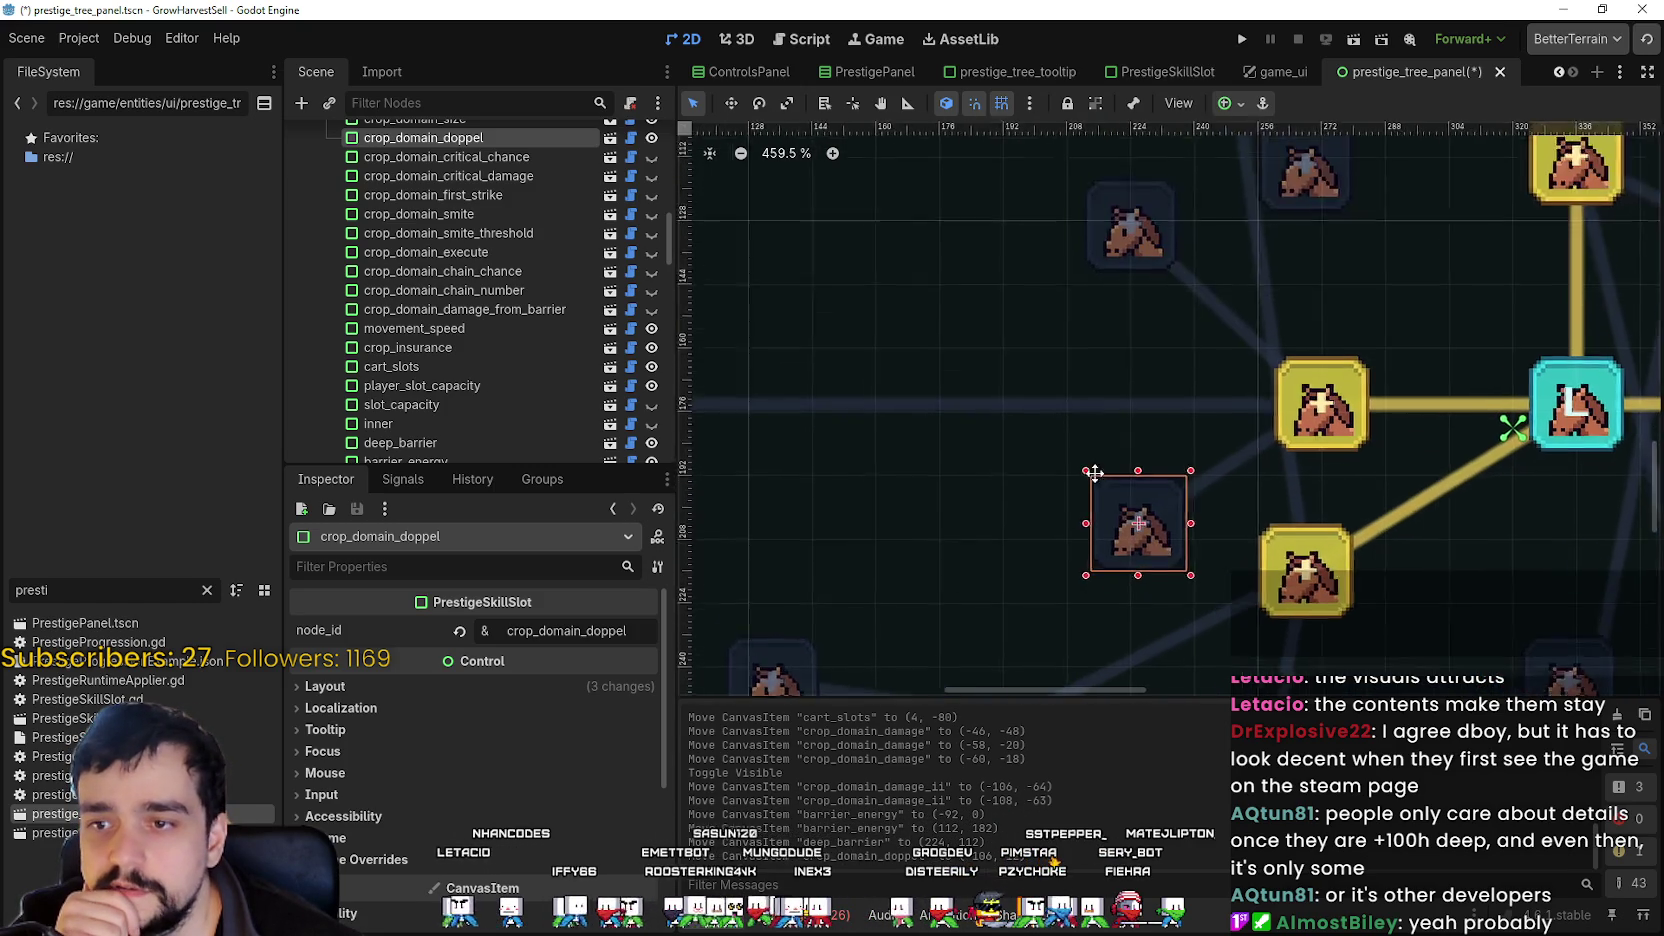
mouse_move(1070, 458)
mouse_down()
mouse_move(1080, 475)
mouse_move(1078, 455)
mouse_up()
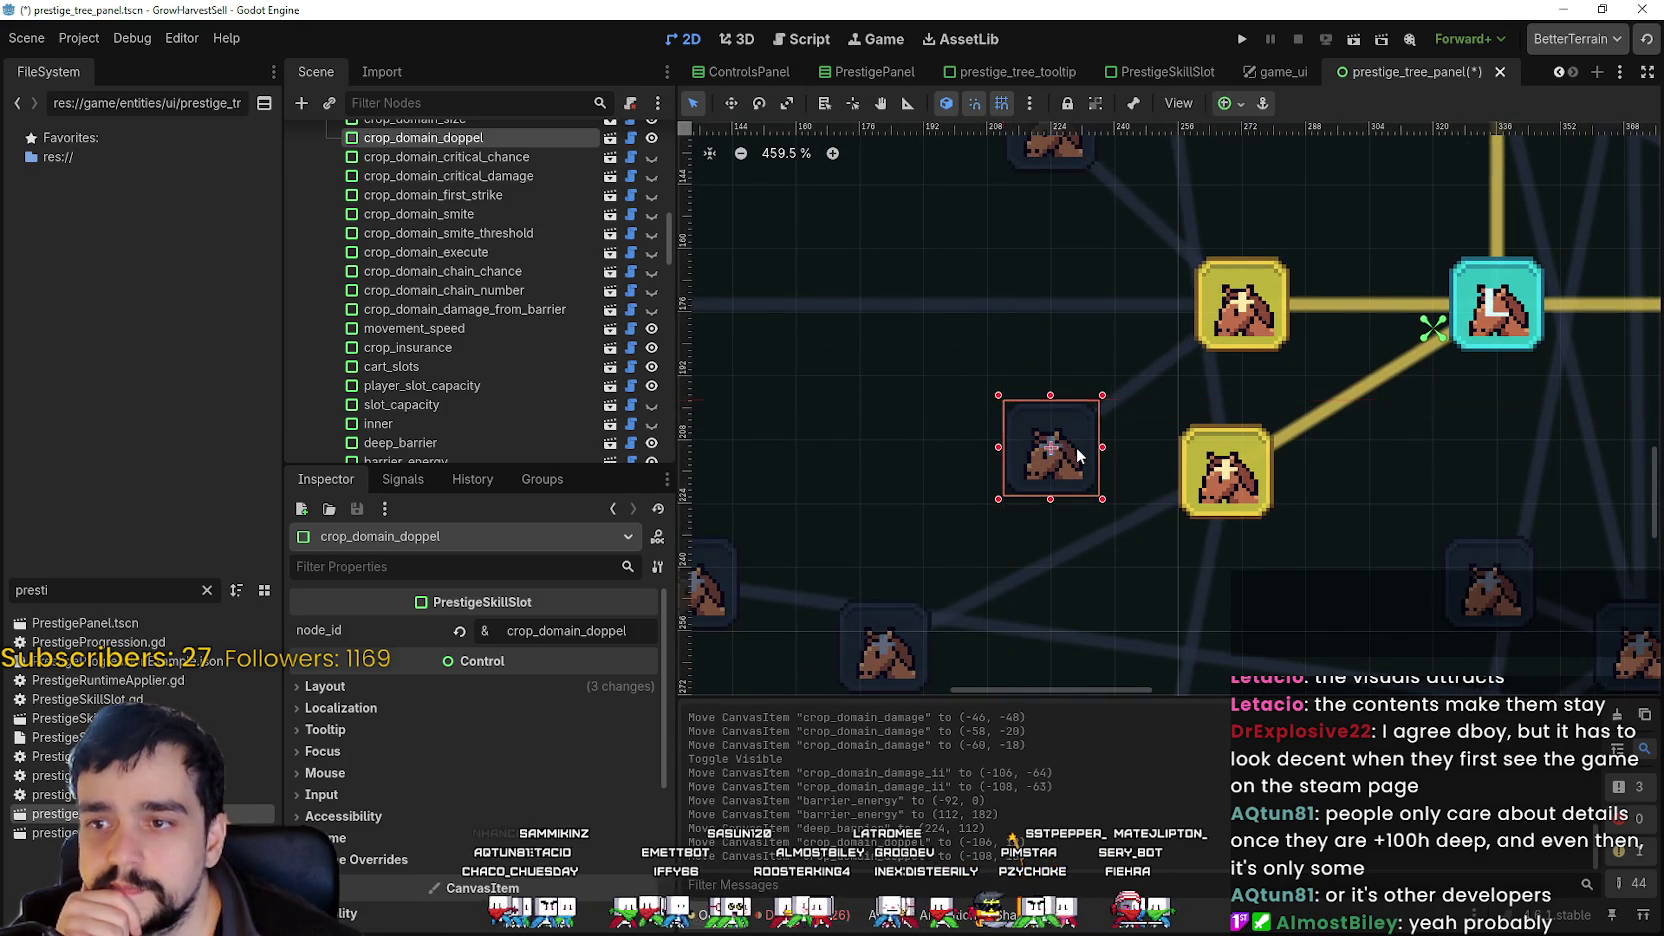
- Place crop_domain_size beside the cross's left arm, aligned with it
scroll(936, 410, down, 5)
click(967, 438)
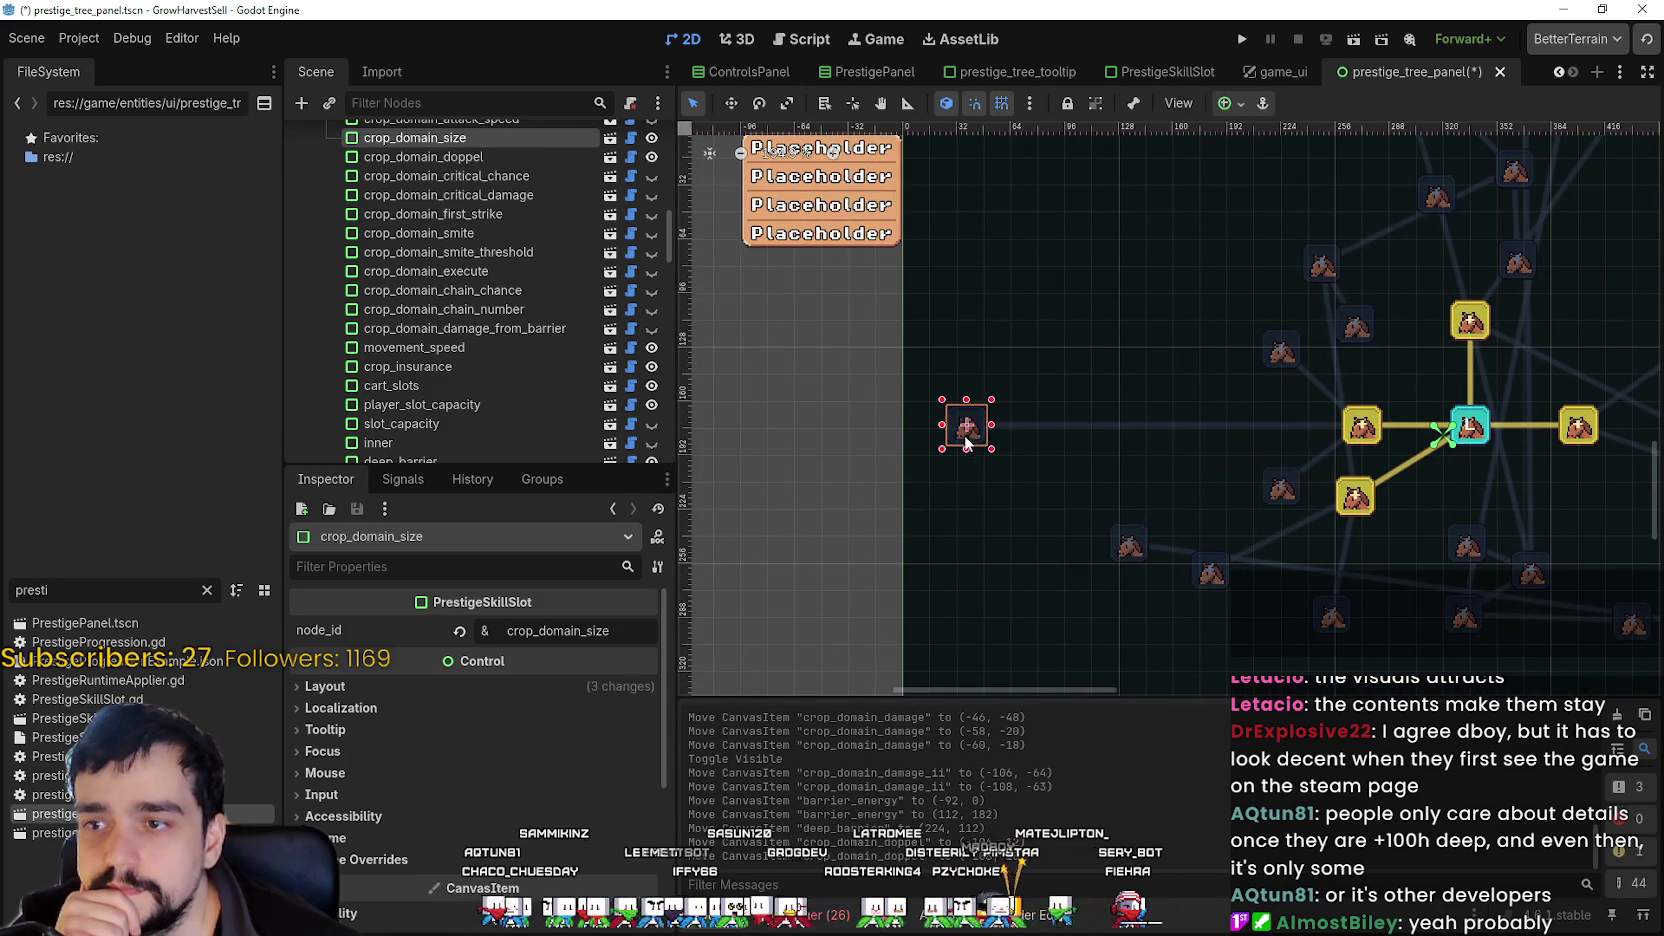
drag(966, 438, 1265, 444)
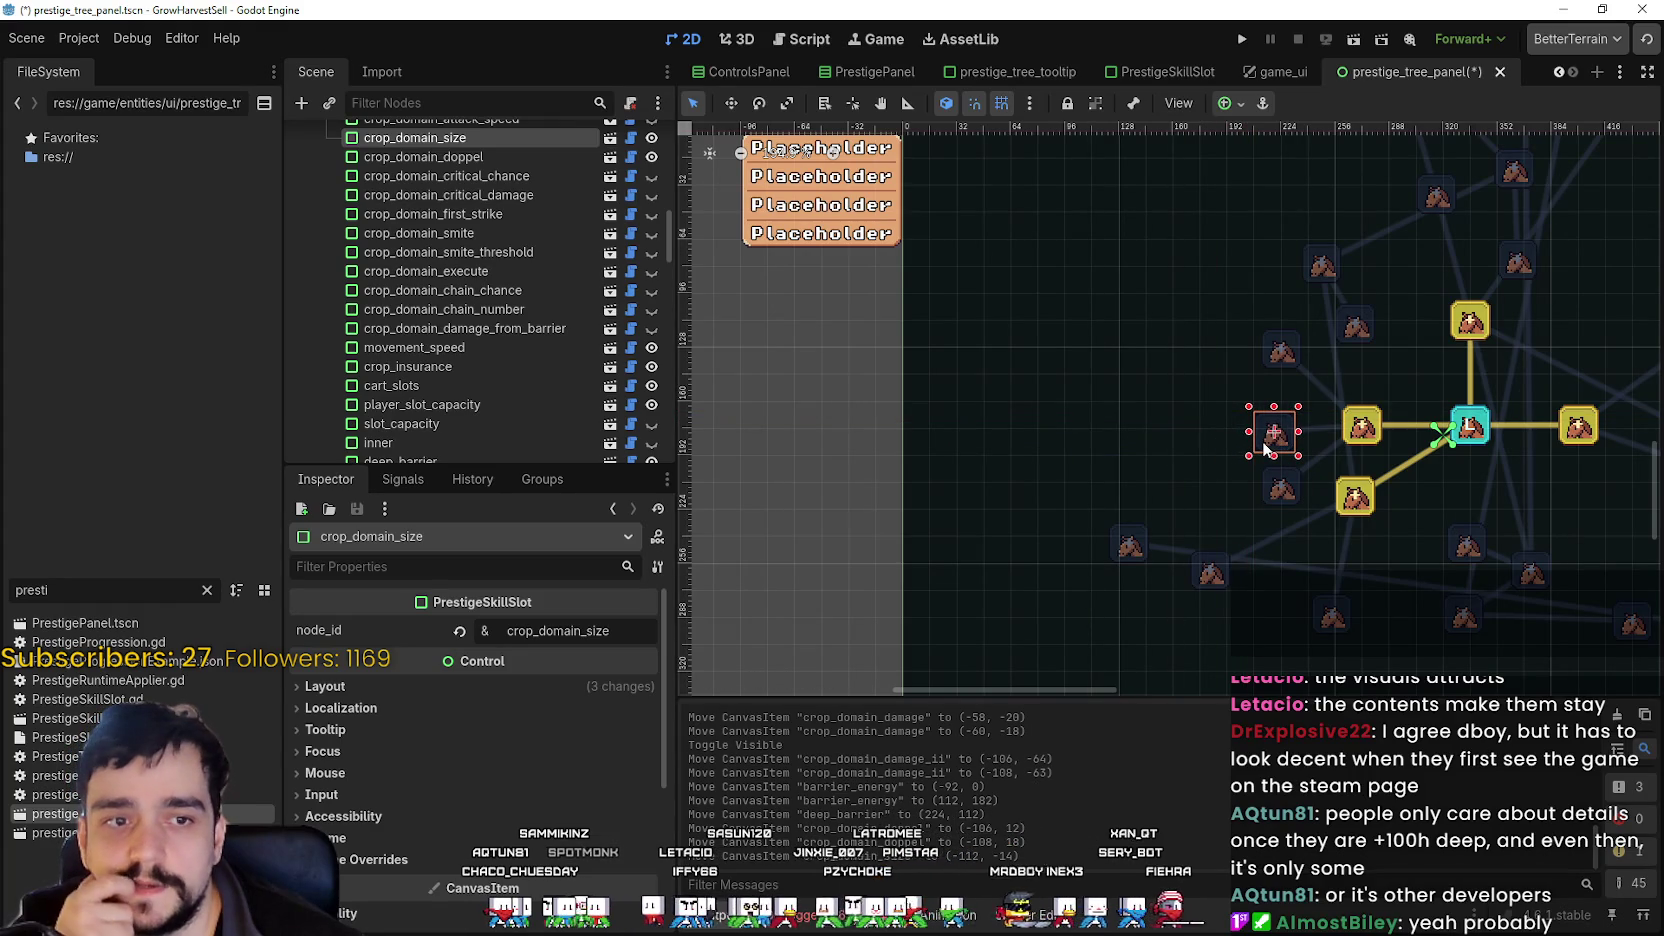
scroll(1265, 447, up, 4)
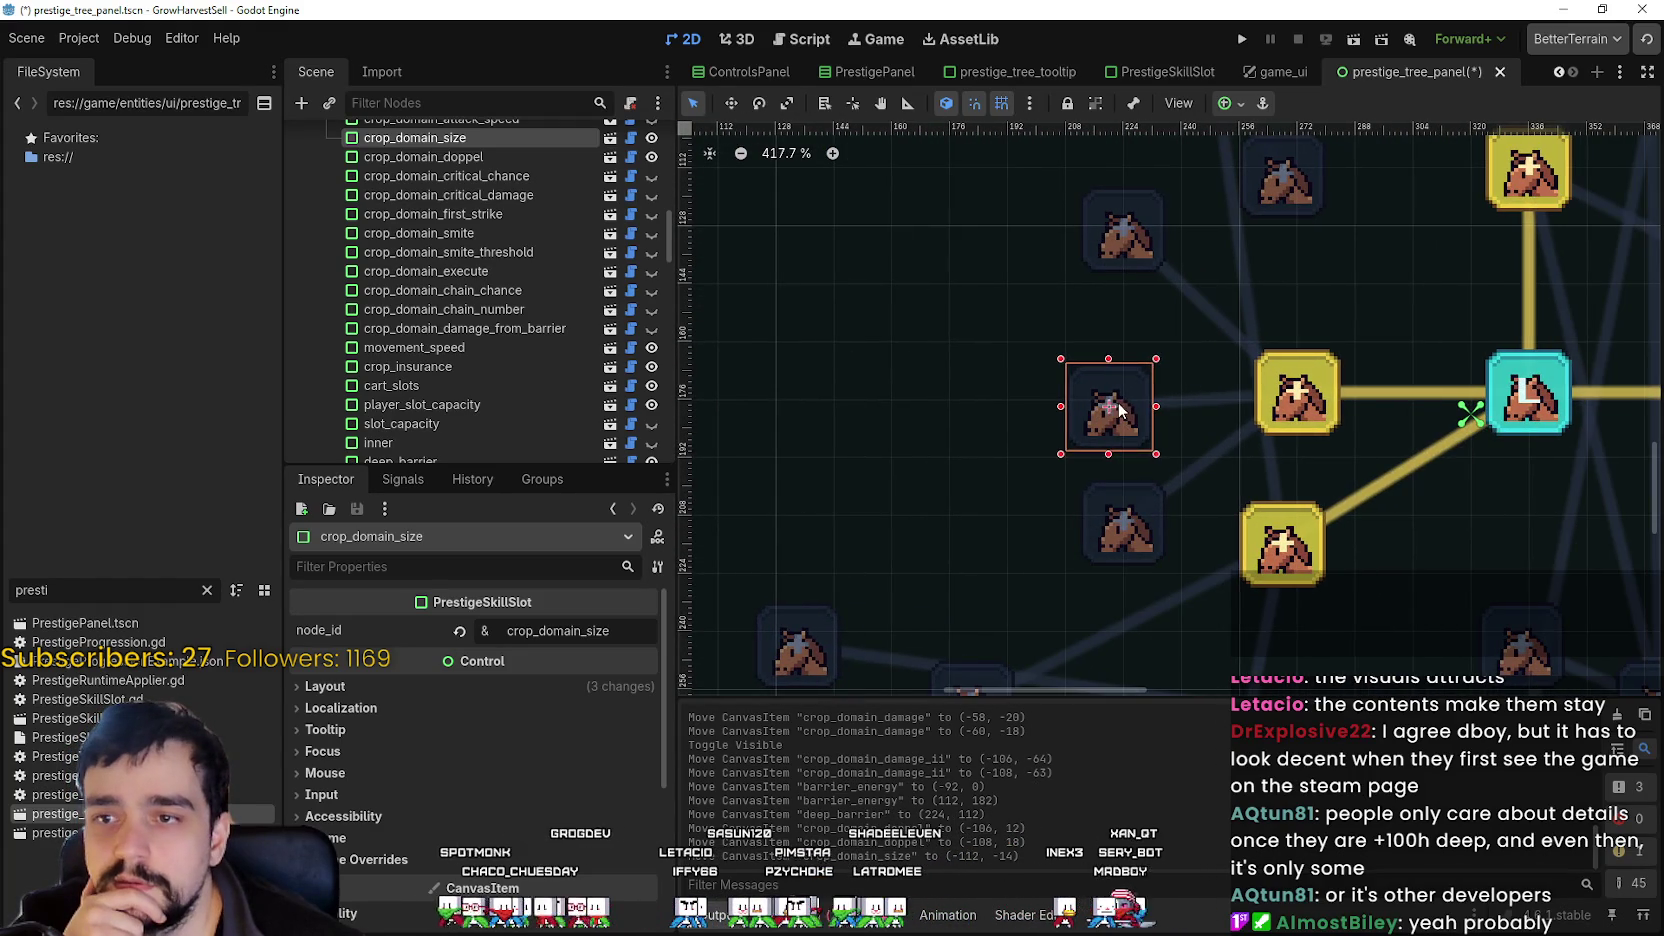
drag(1116, 403, 1123, 388)
scroll(1120, 300, down, 4)
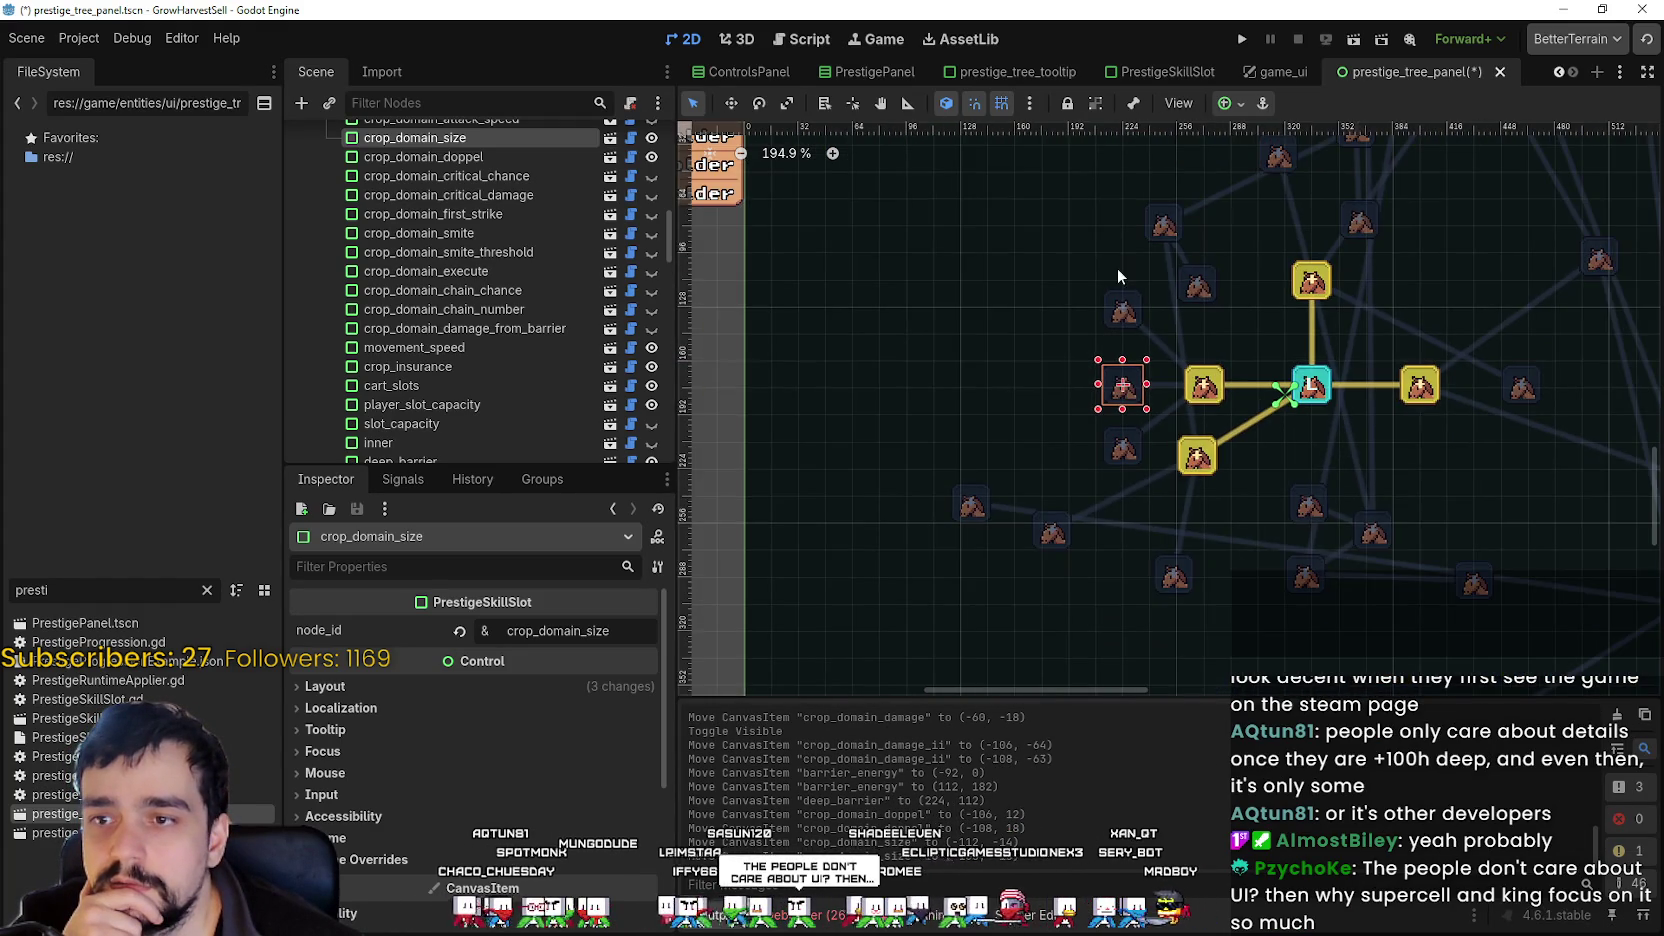
scroll(1124, 298, up, 2)
scroll(1124, 300, up, 5)
- Reselect crop_domain_damage_ii, then nudge crop_domain_doppel slightly lower
click(1121, 313)
scroll(1130, 315, up, 2)
scroll(1150, 400, down, 3)
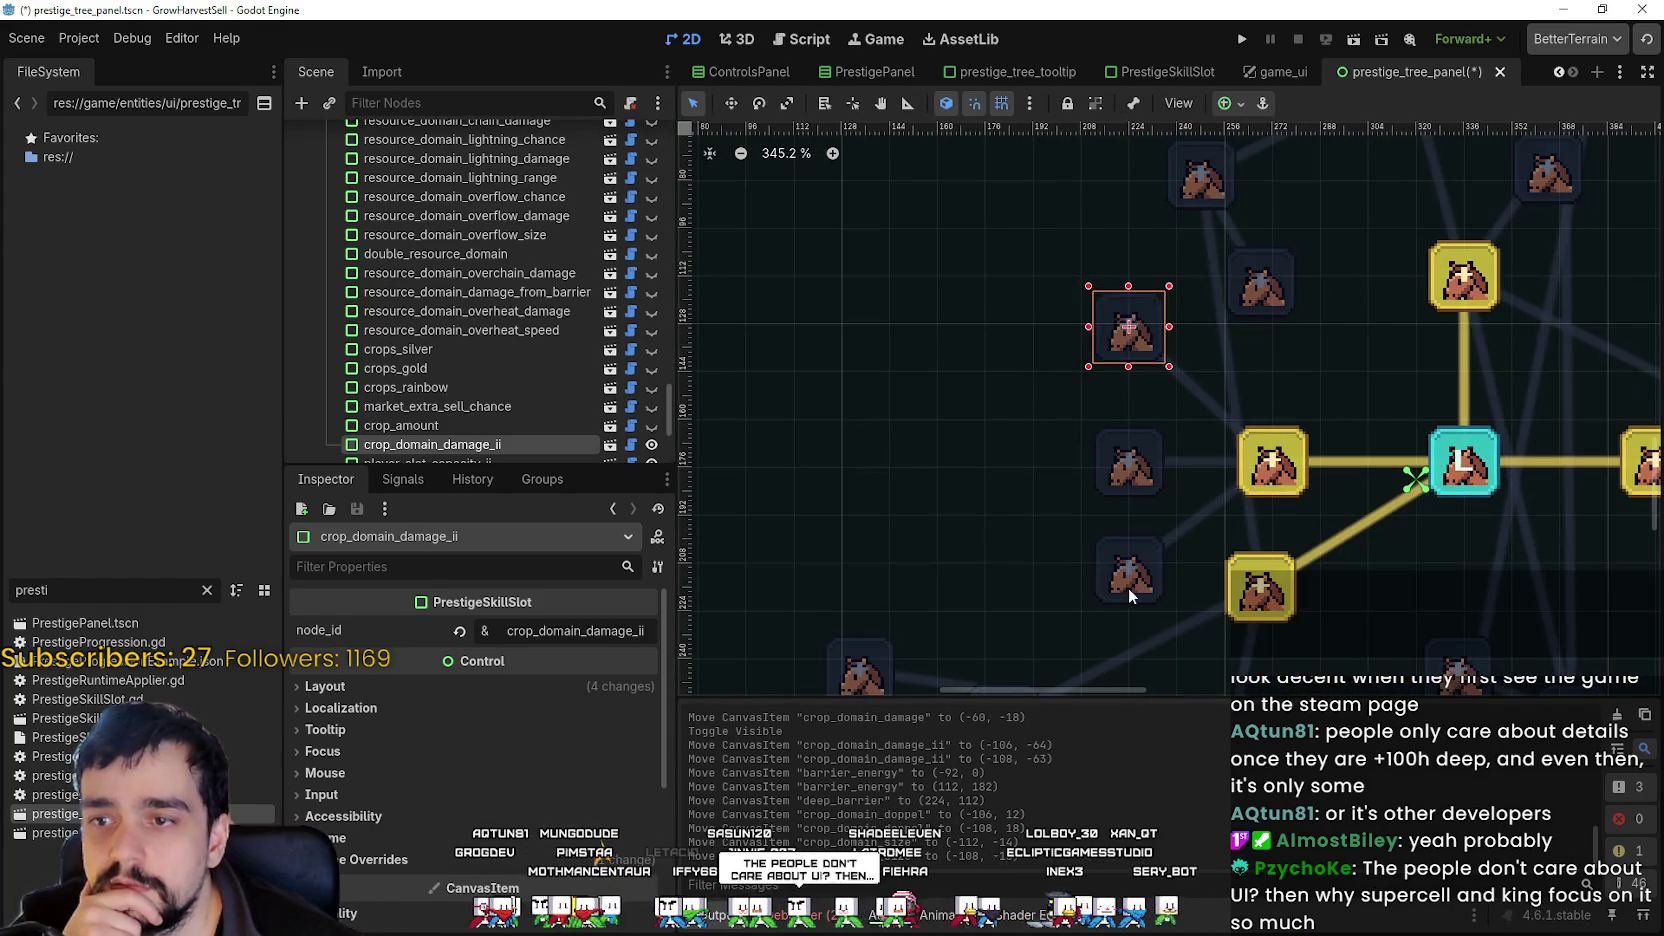
scroll(1140, 530, down, 1)
scroll(1130, 490, right, 2)
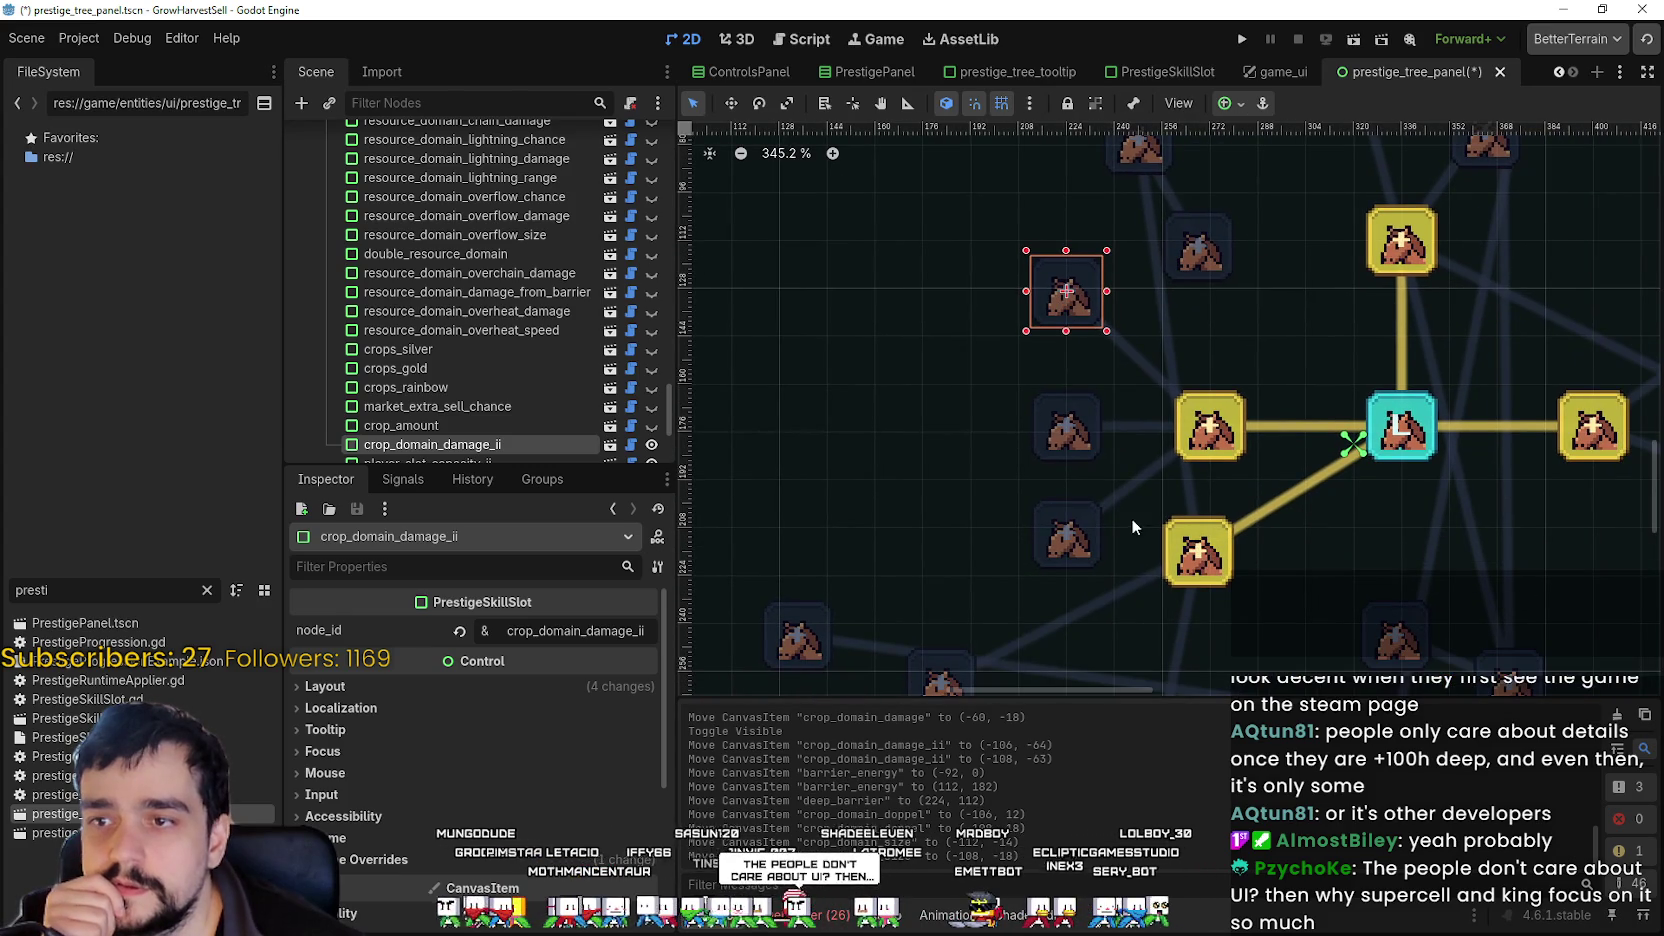
scroll(1110, 495, down, 2)
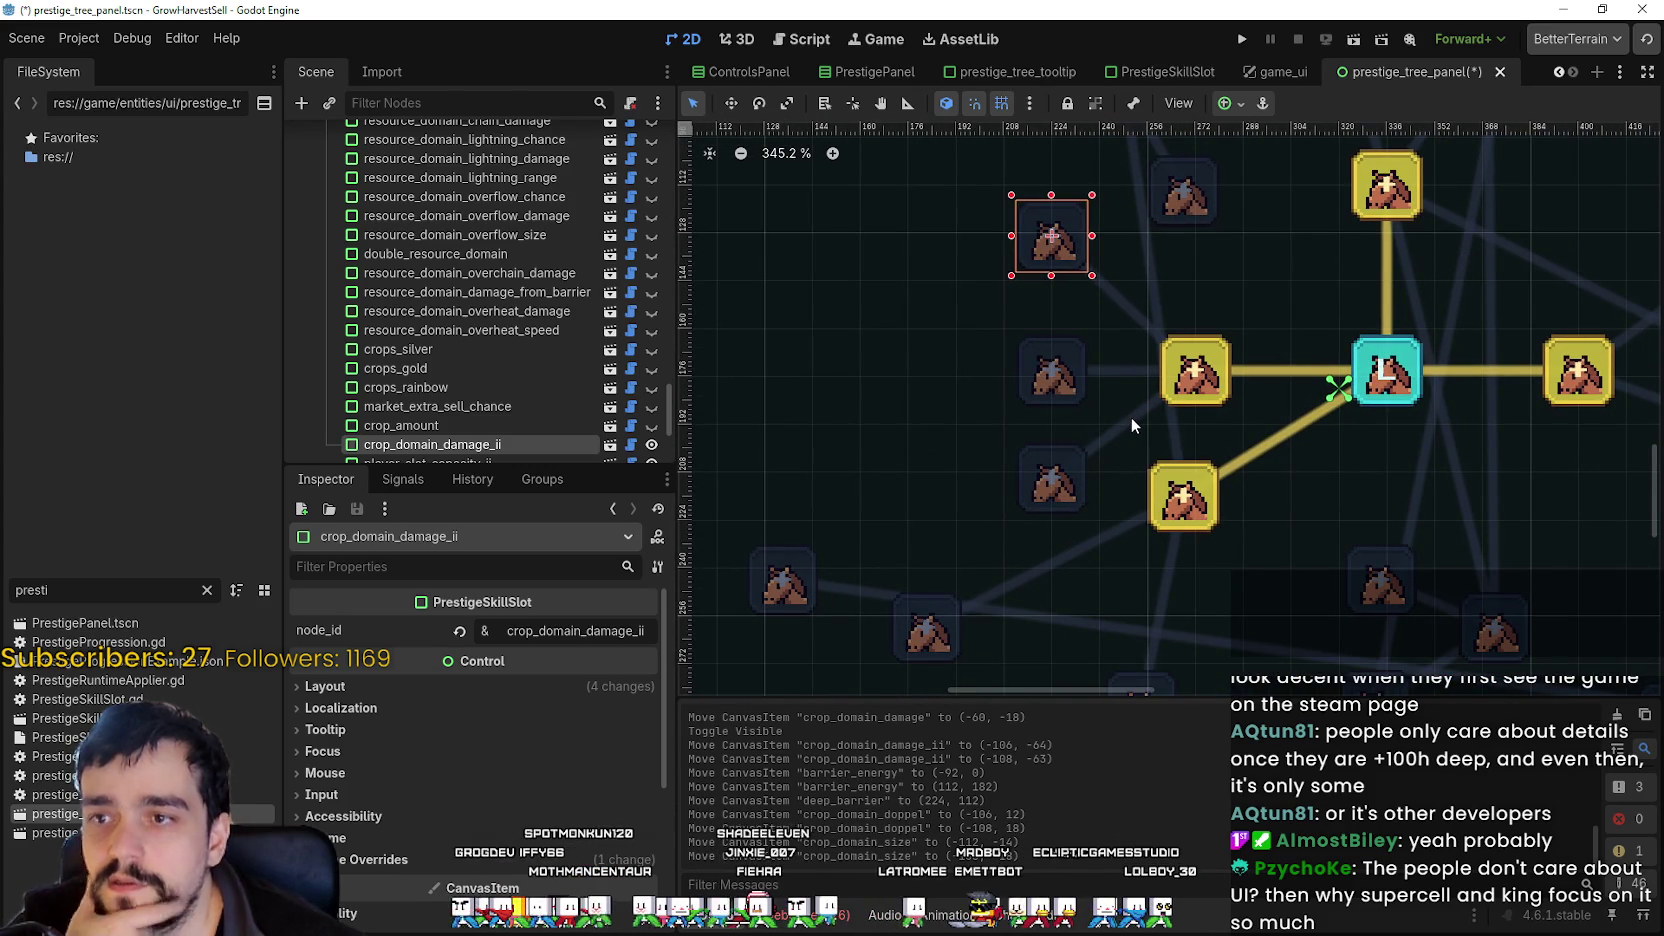
scroll(1115, 417, down, 3)
drag(1041, 441, 1038, 482)
scroll(1202, 537, down, 3)
scroll(1150, 495, right, 2)
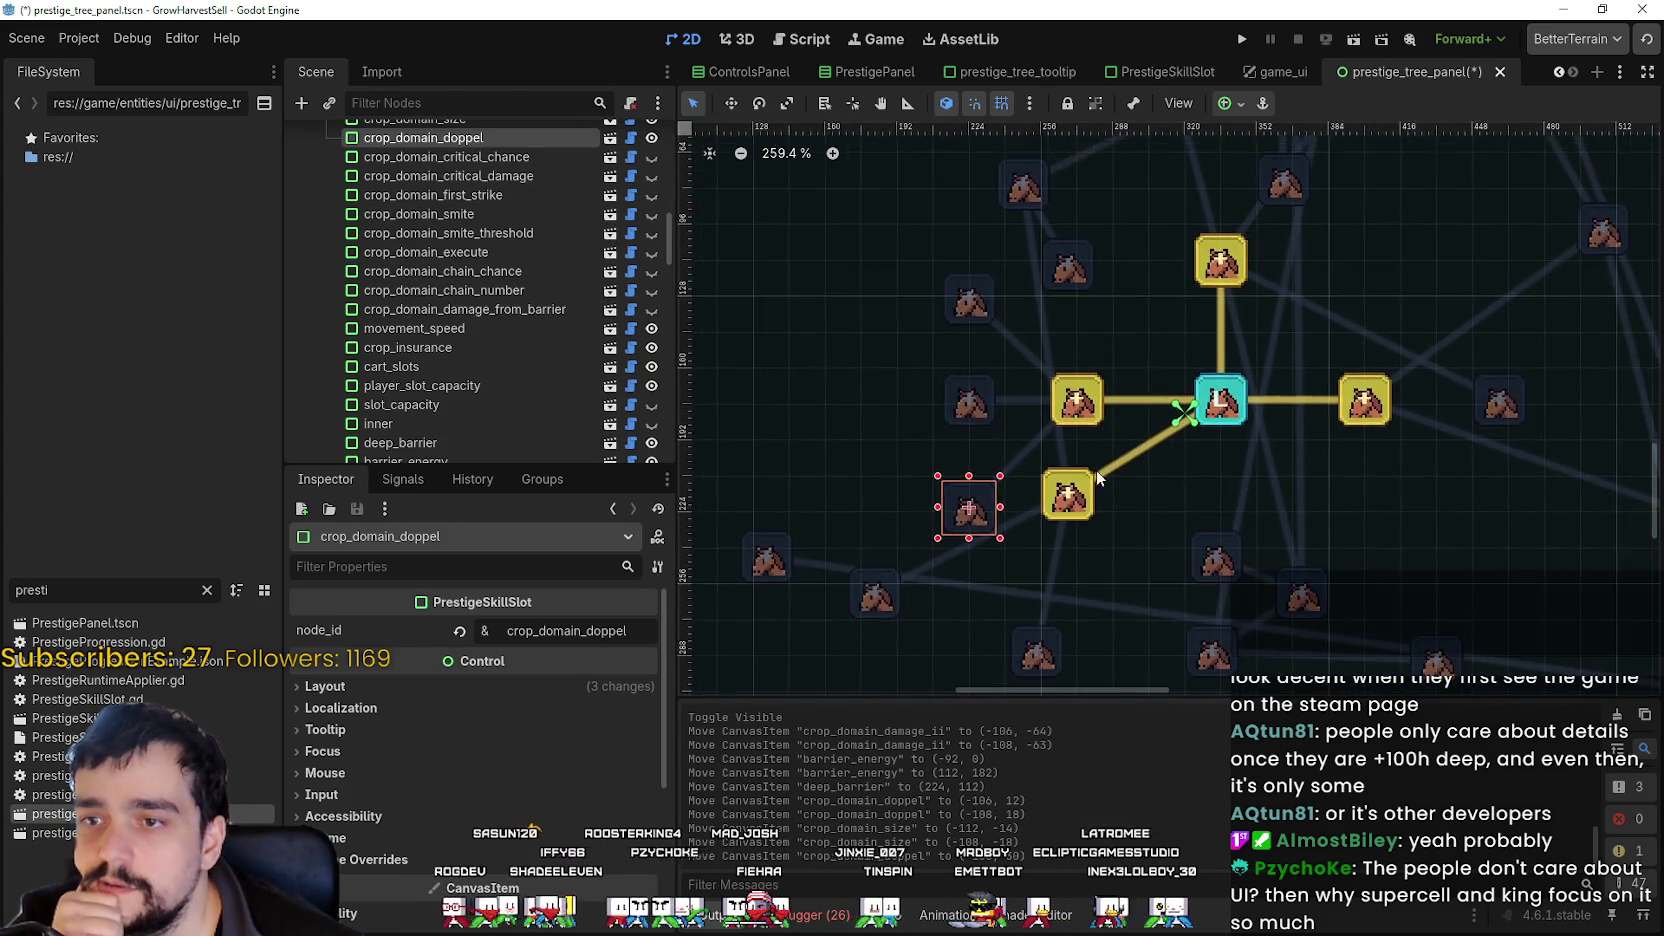
scroll(1149, 530, down, 2)
- Move crop_value directly below the lolita node to complete the cross
mouse_move(1097, 510)
mouse_down()
mouse_move(1229, 546)
mouse_move(1227, 521)
mouse_up()
scroll(1150, 500, down, 1)
scroll(1117, 488, left, 1)
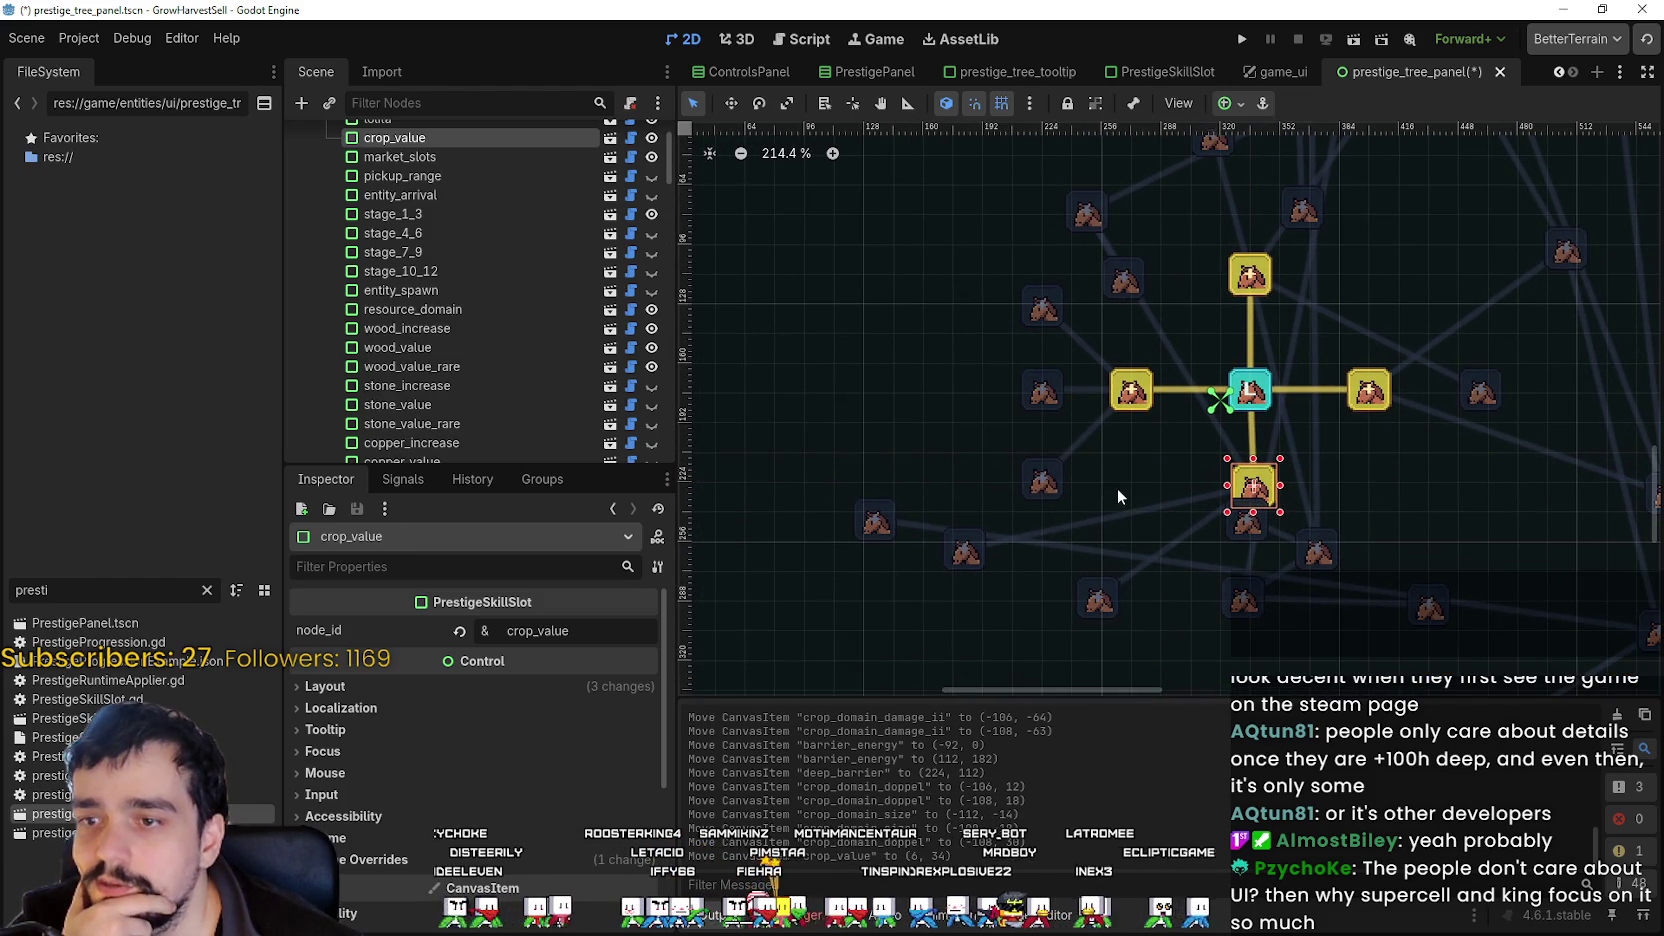
drag(1262, 431, 1280, 423)
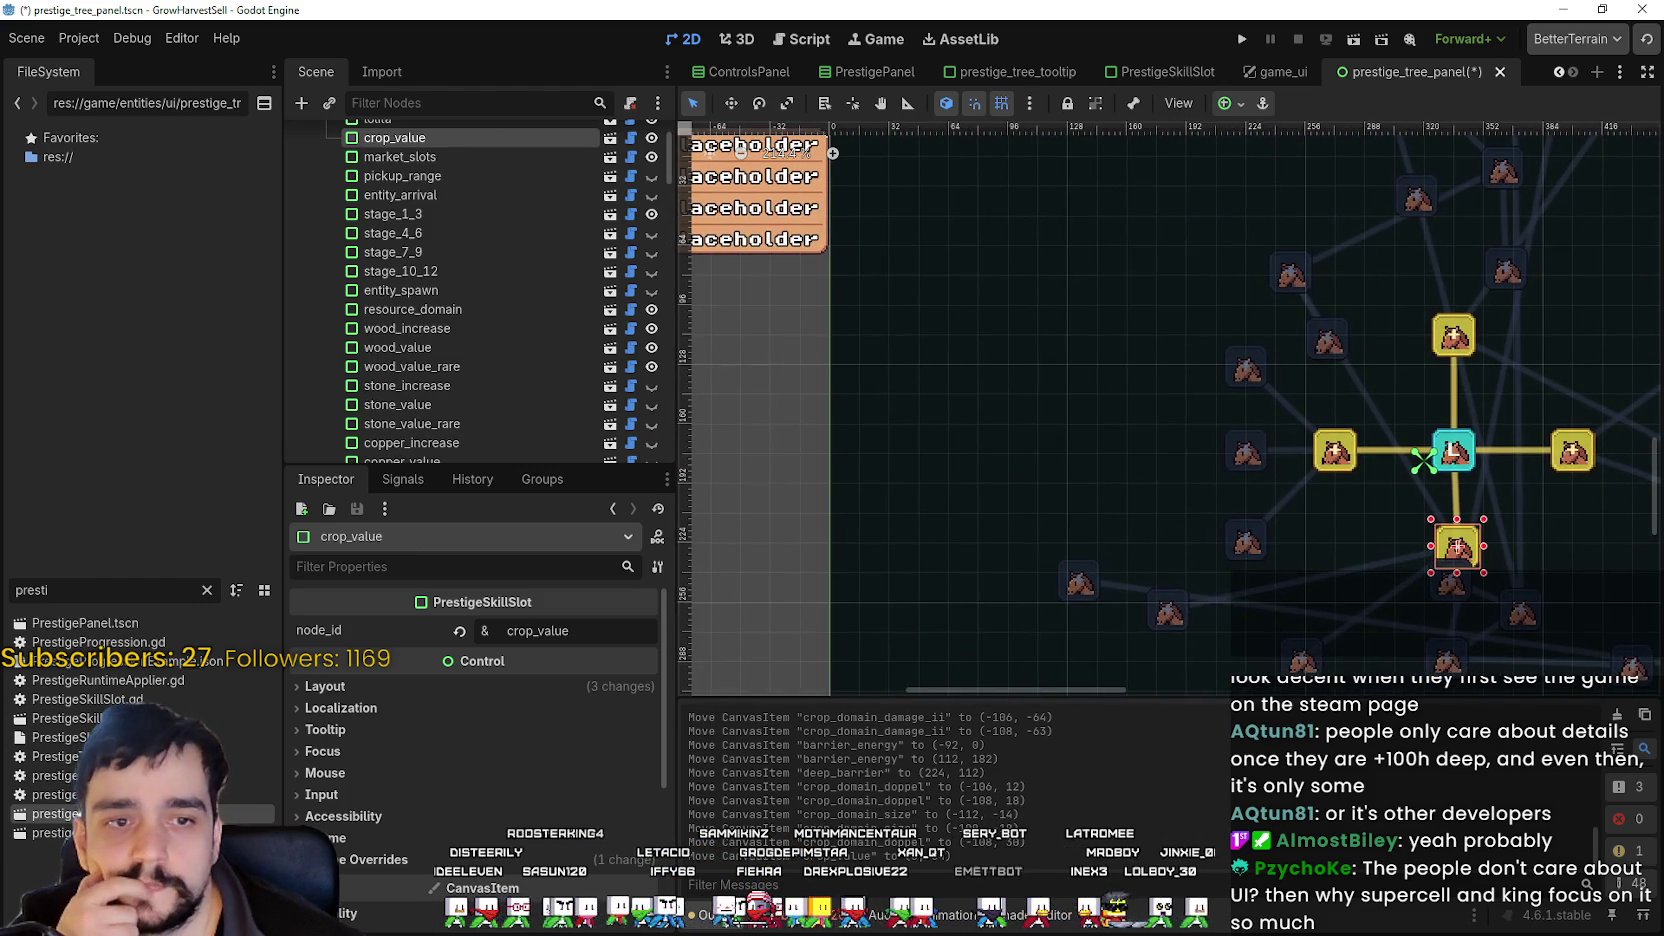
scroll(1030, 500, right, 2)
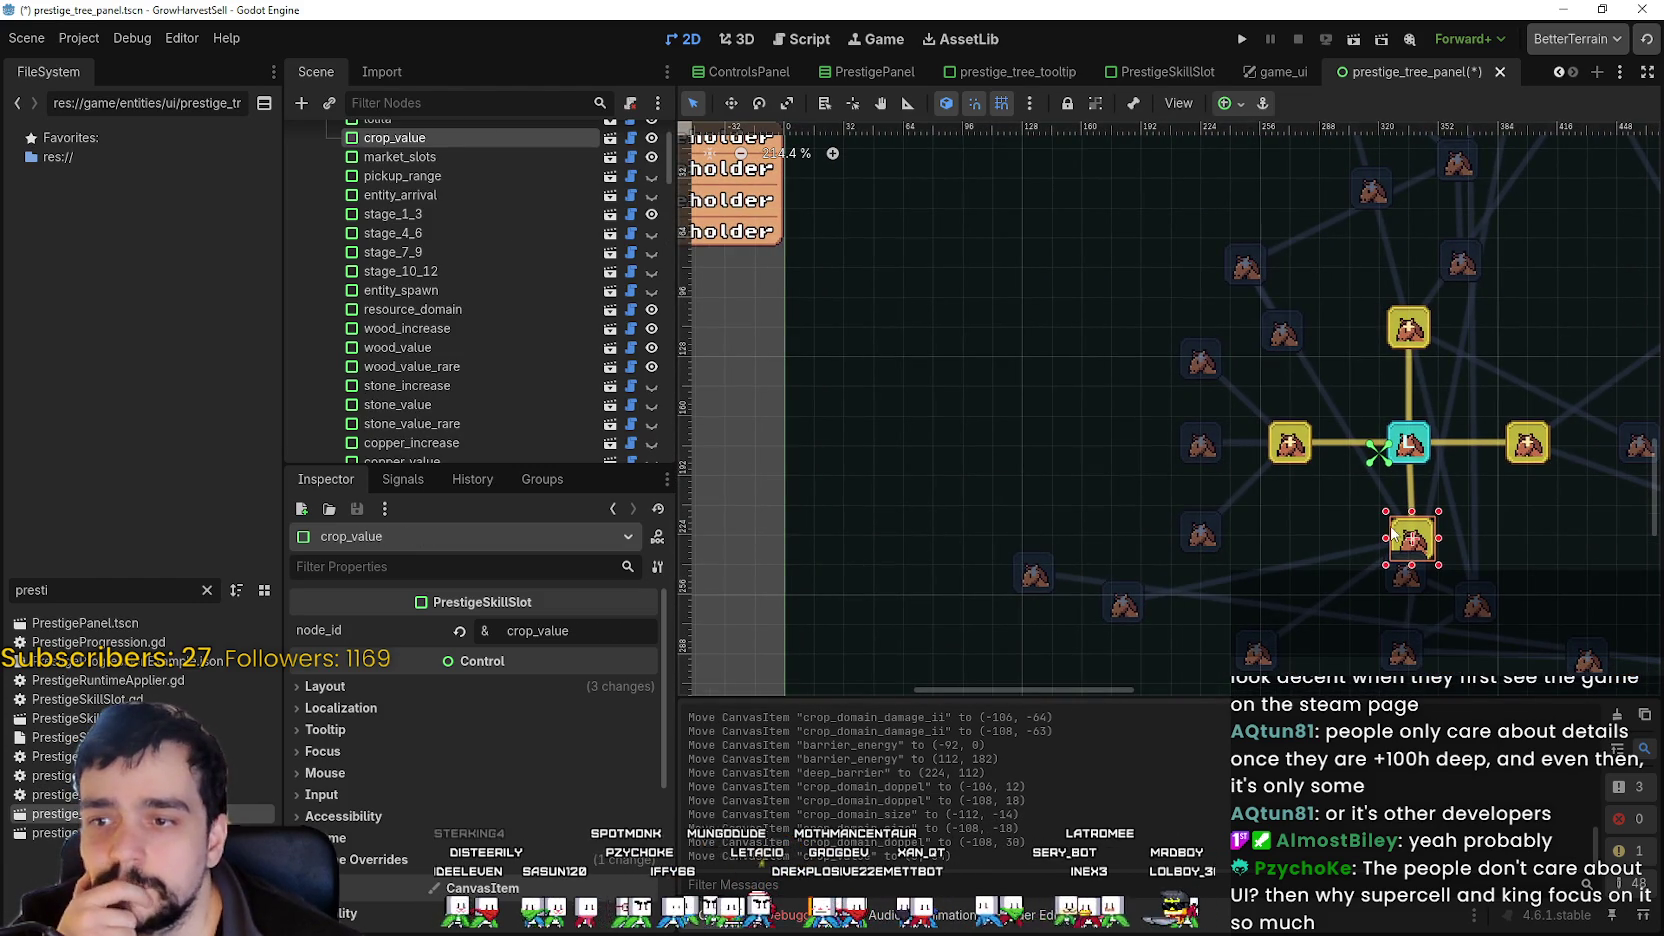
- Move stage_1_3 up to the cross's lower left and shift crop_value_rare slightly right
click(1037, 586)
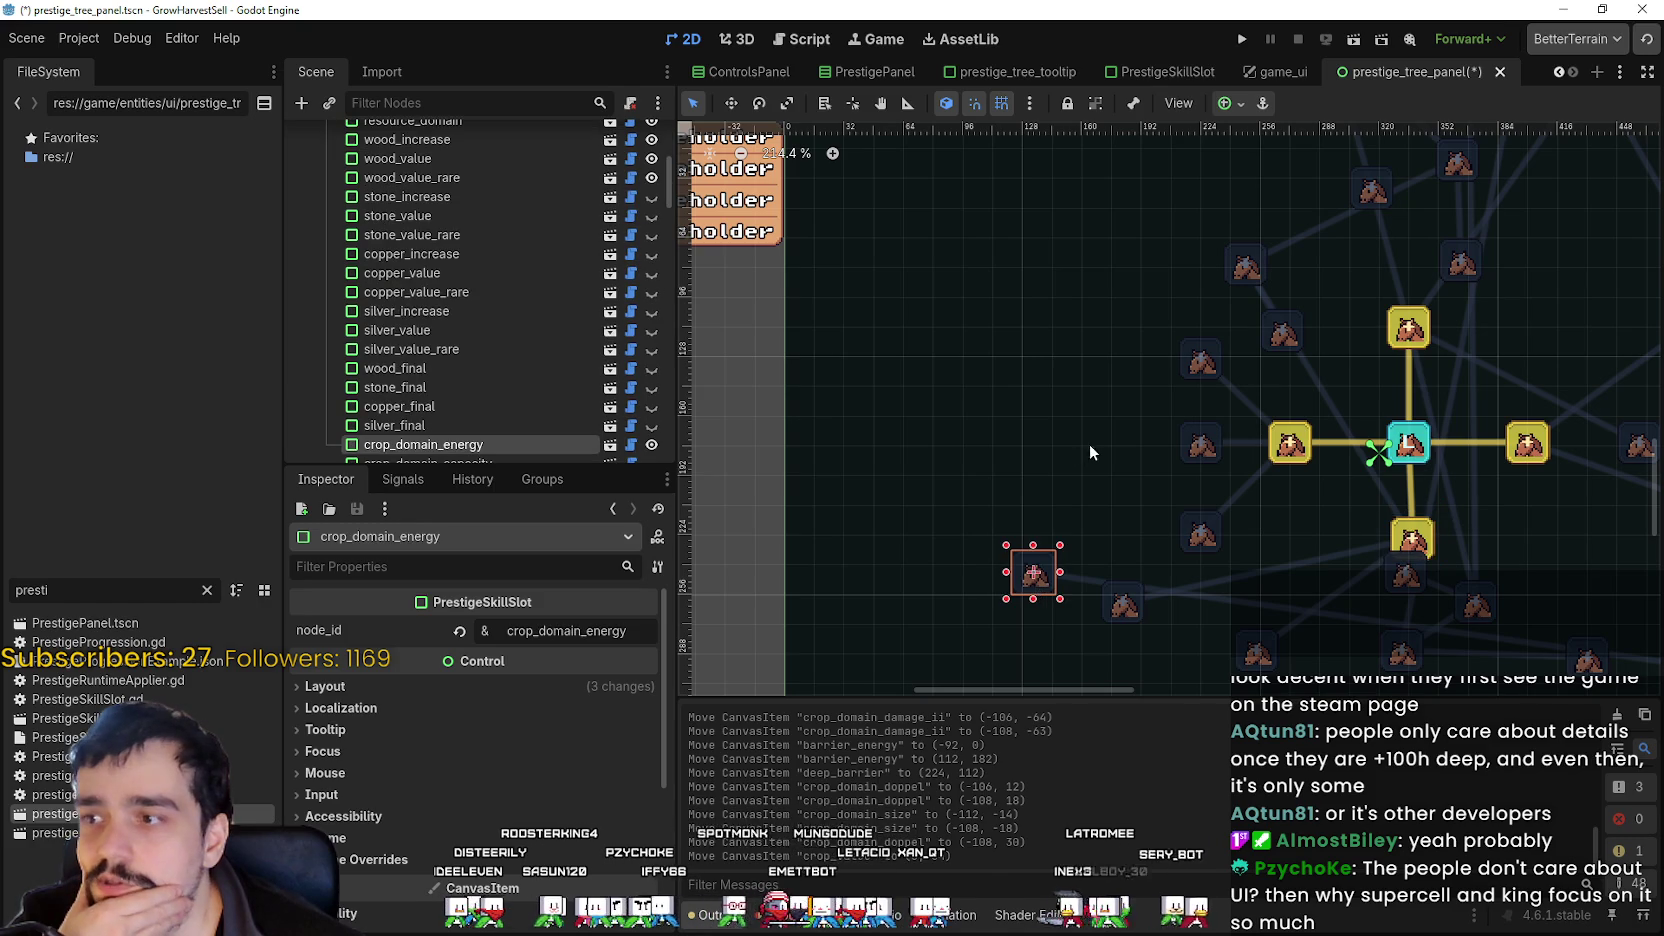
scroll(1089, 443, right, 5)
scroll(1002, 446, right, 2)
click(838, 520)
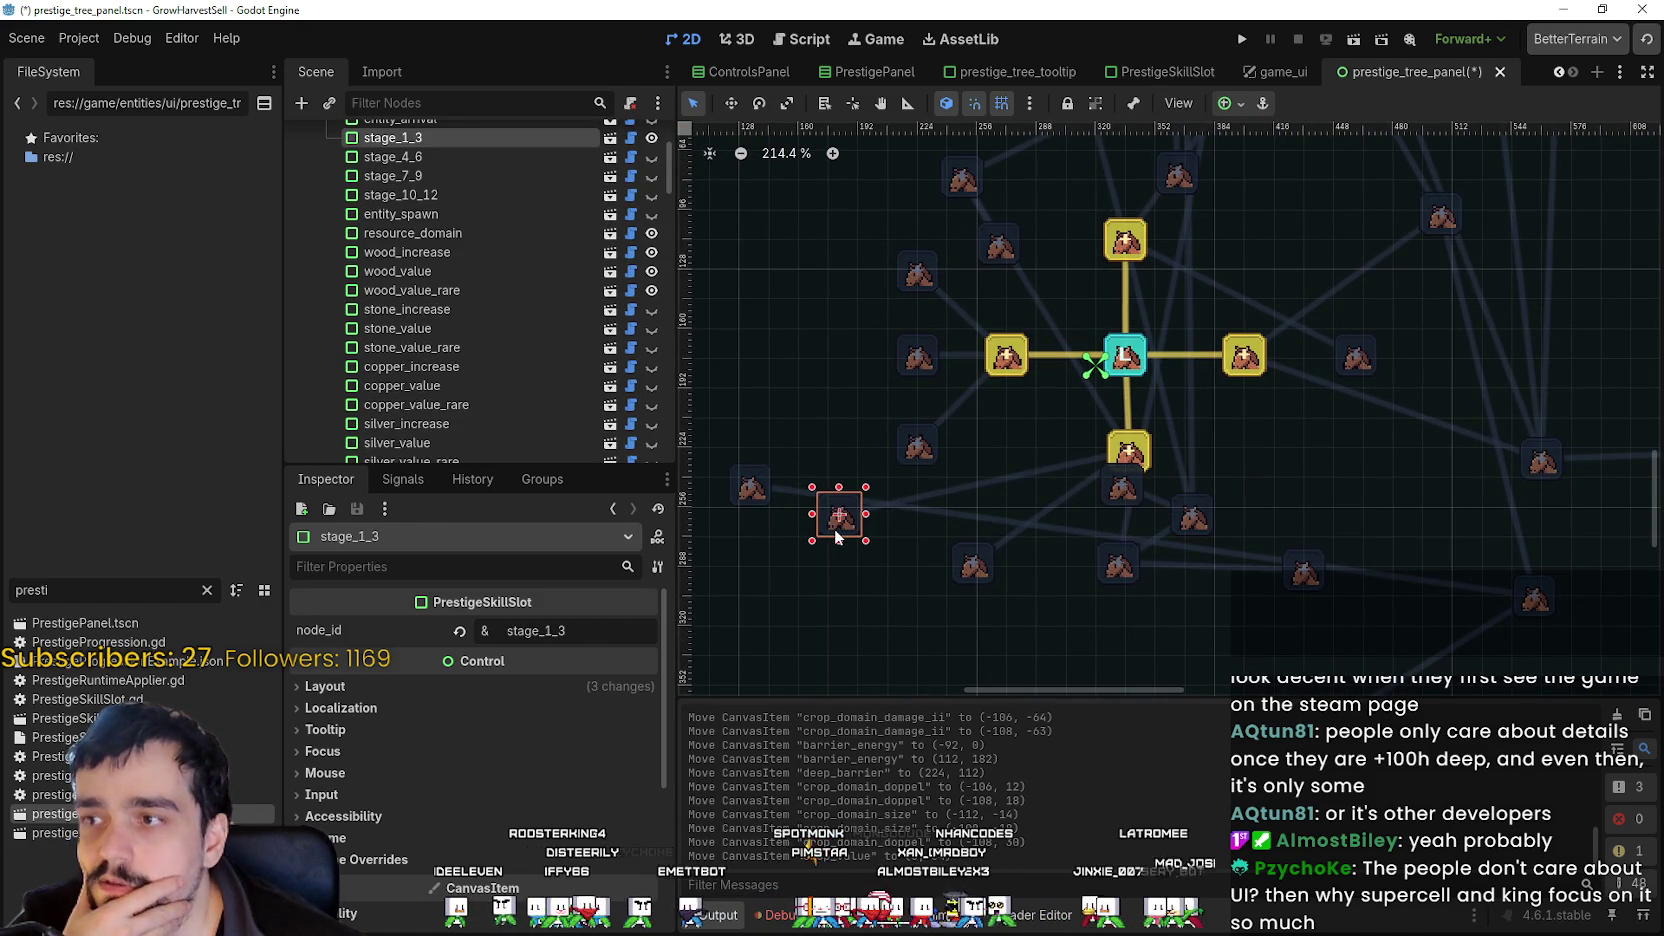
drag(845, 521, 1040, 462)
drag(980, 582, 1082, 602)
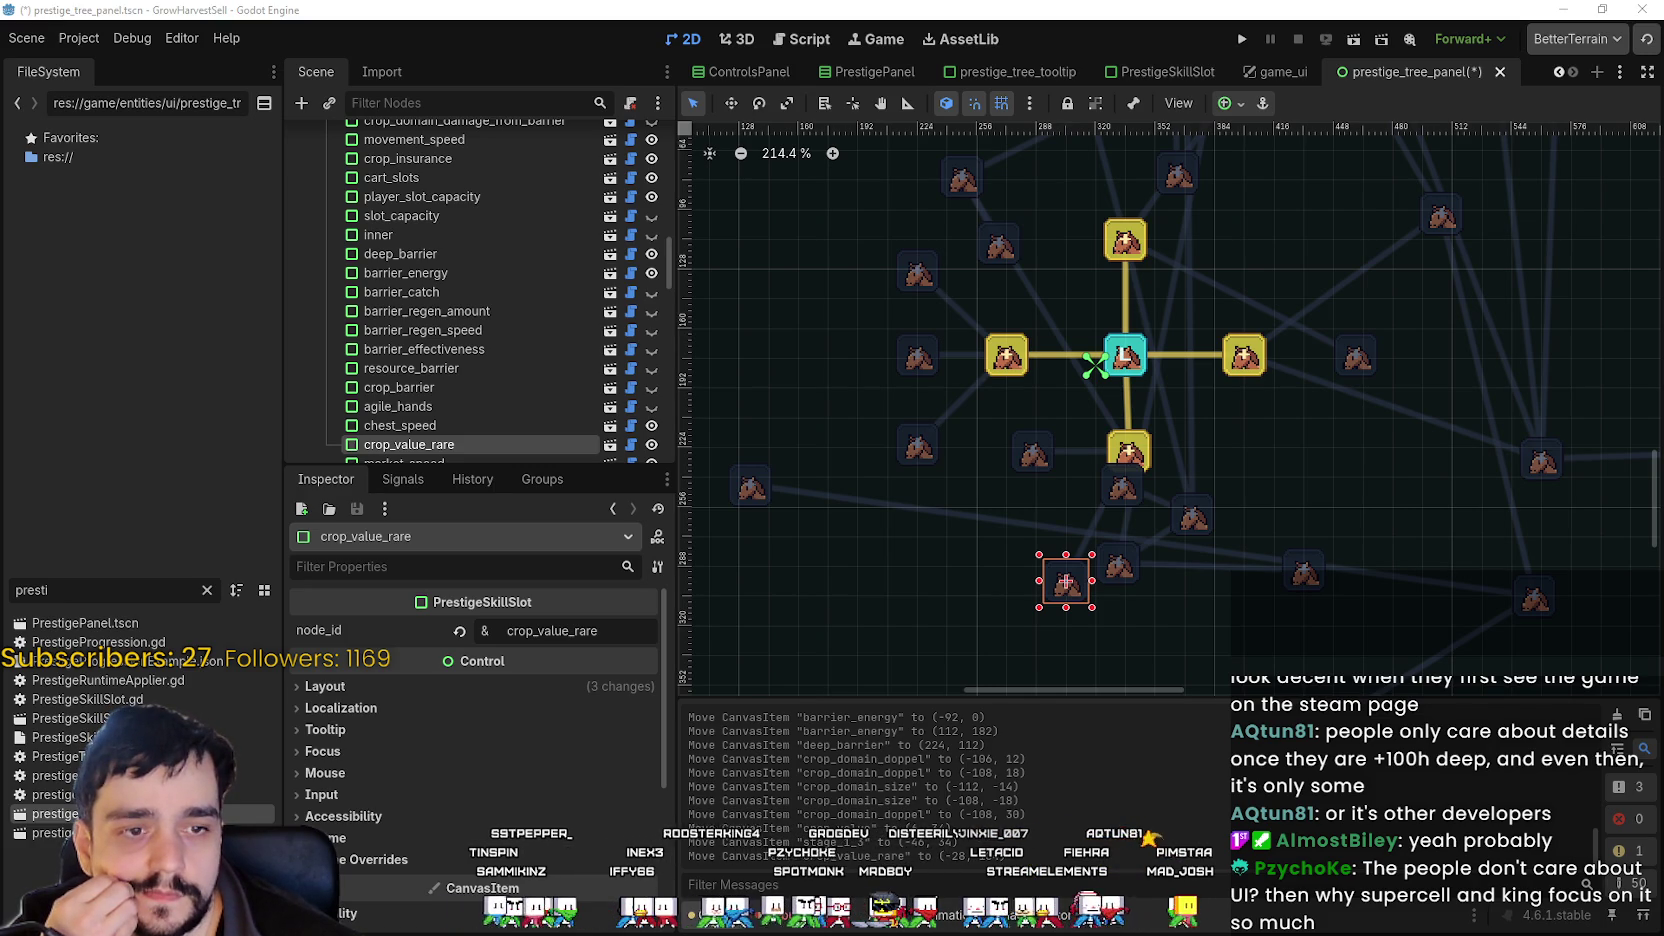
scroll(1009, 519, down, 1)
scroll(1026, 478, up, 2)
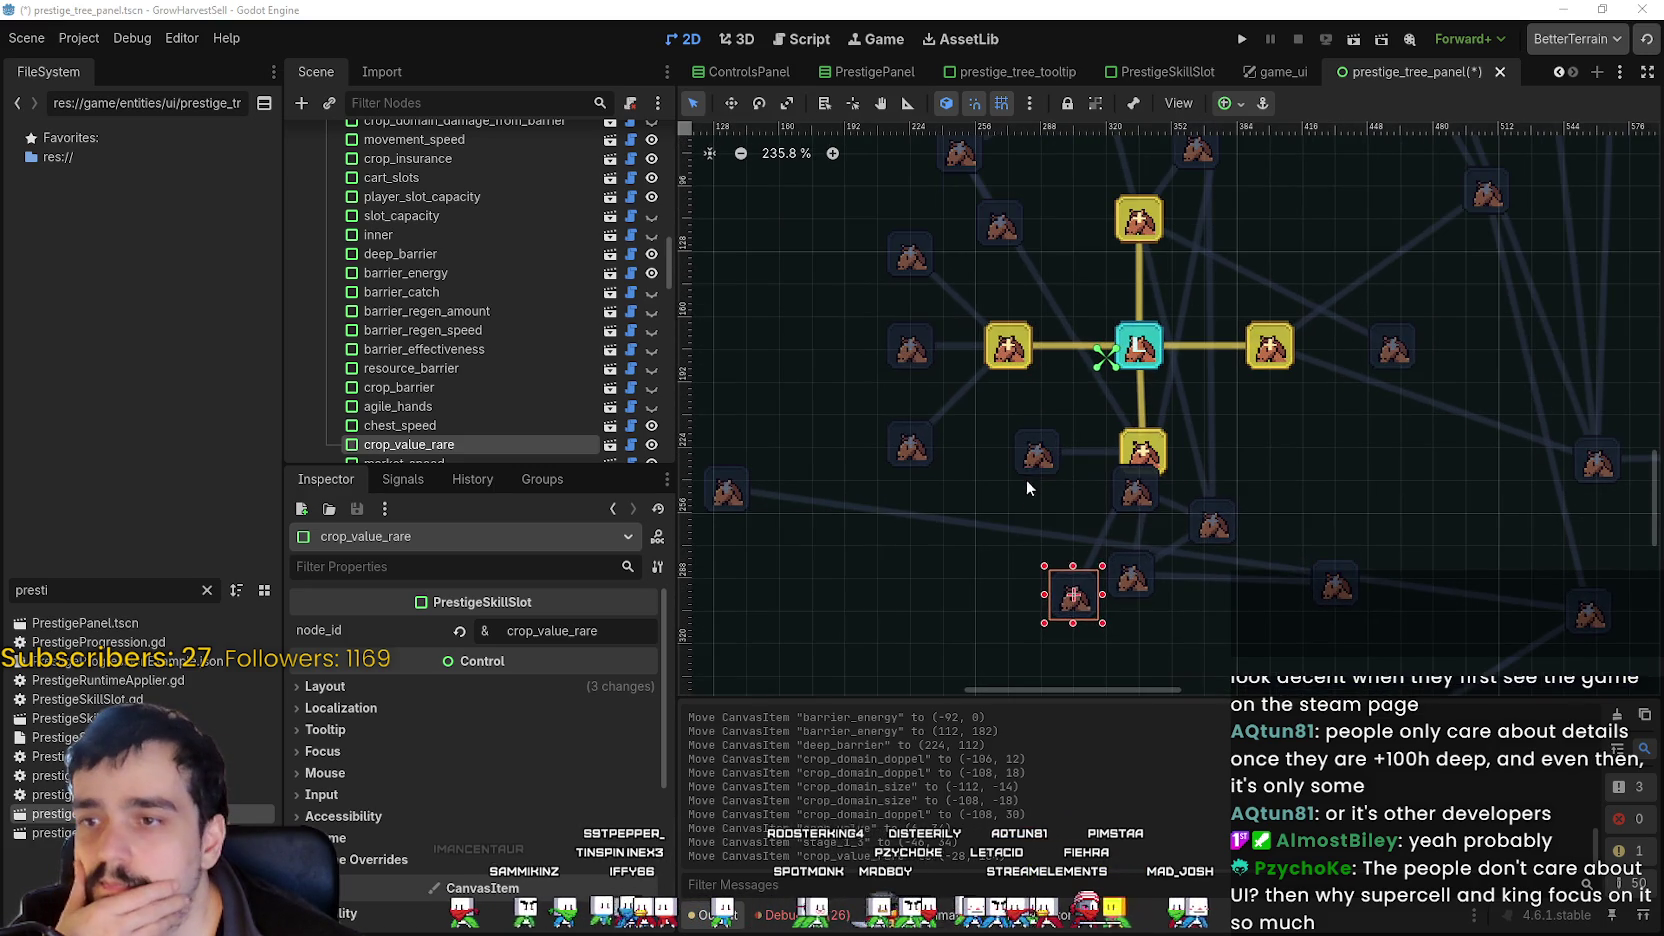
click(1026, 459)
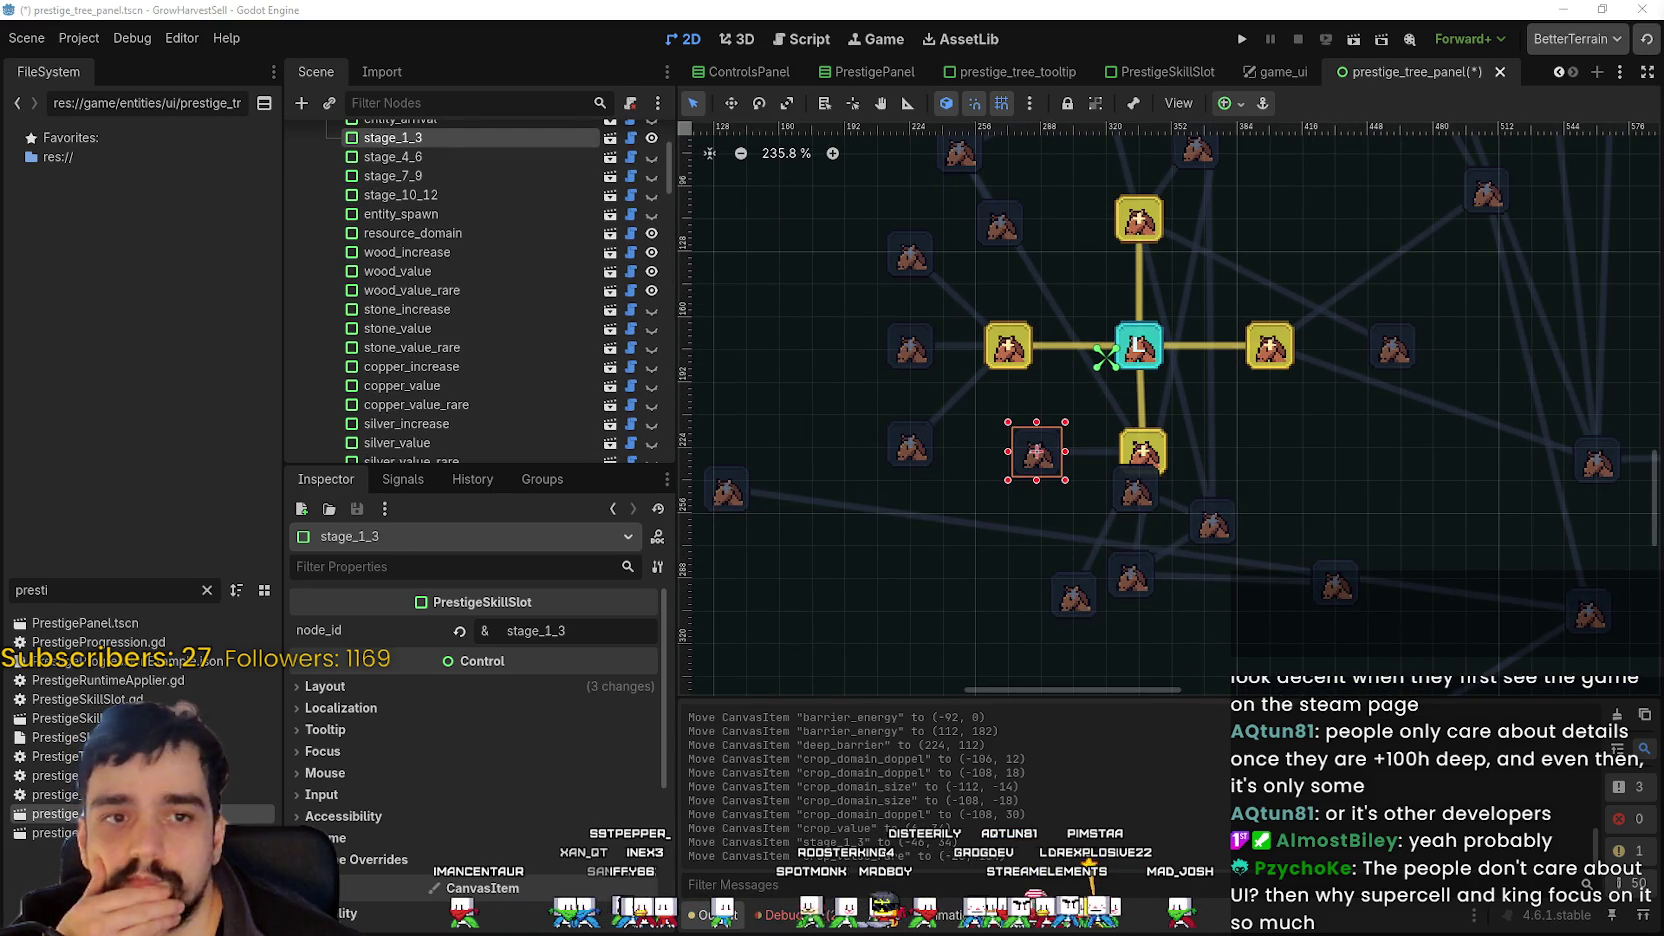
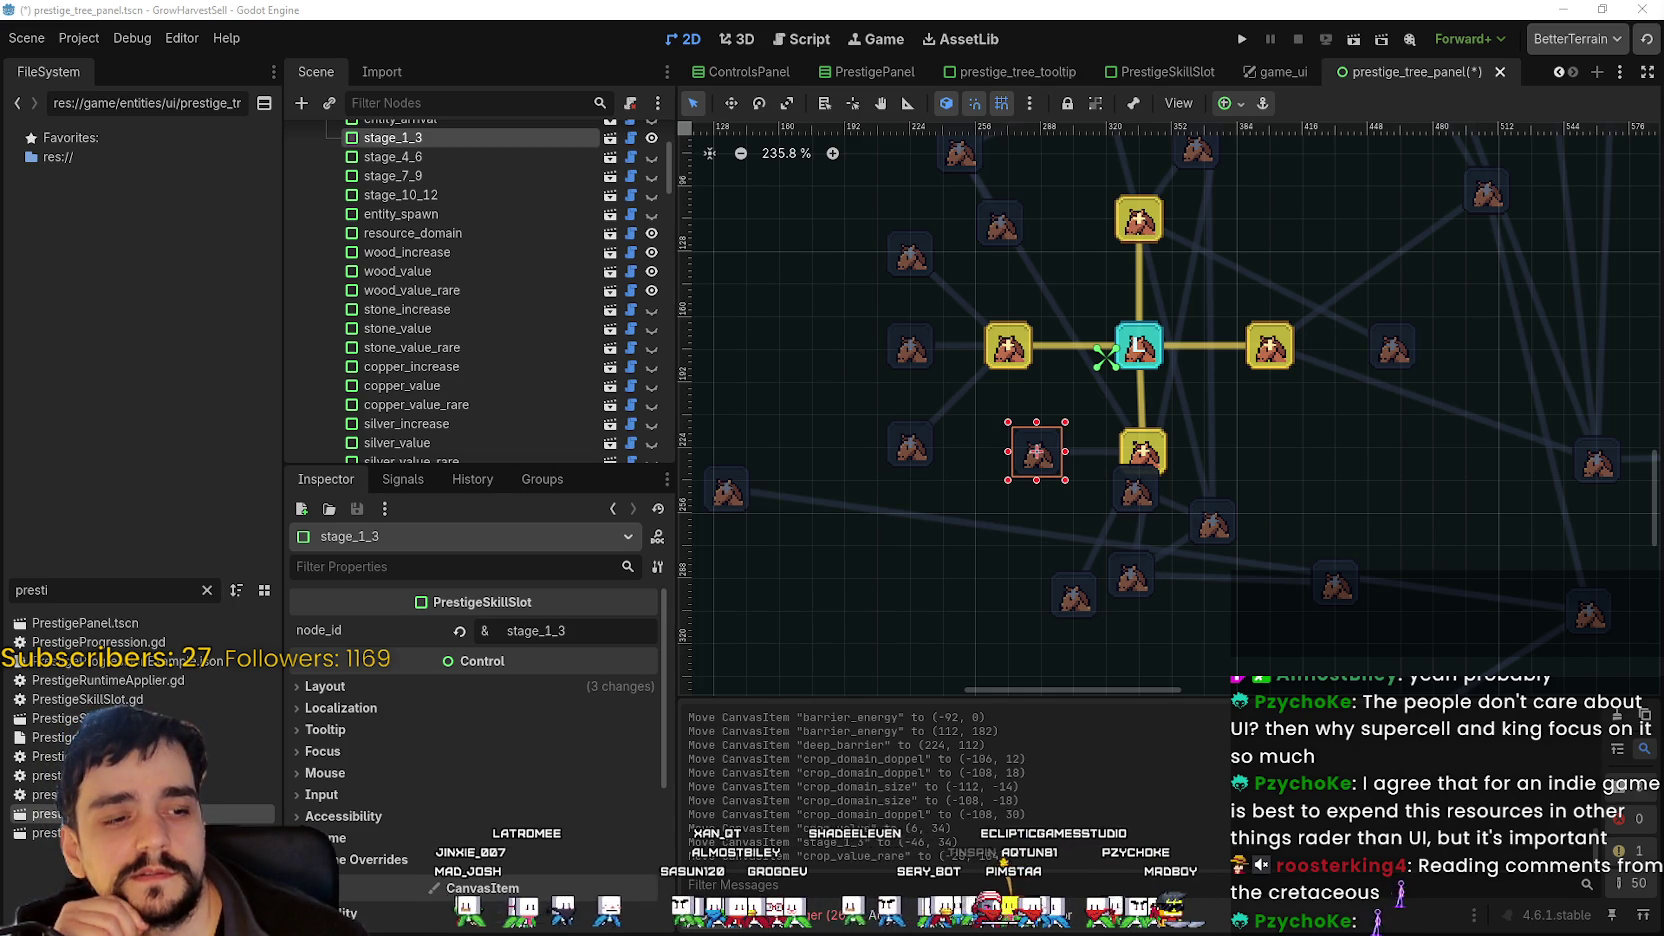
- Switch from the Godot editor to the Twitch stream in the browser
key(alt+Tab)
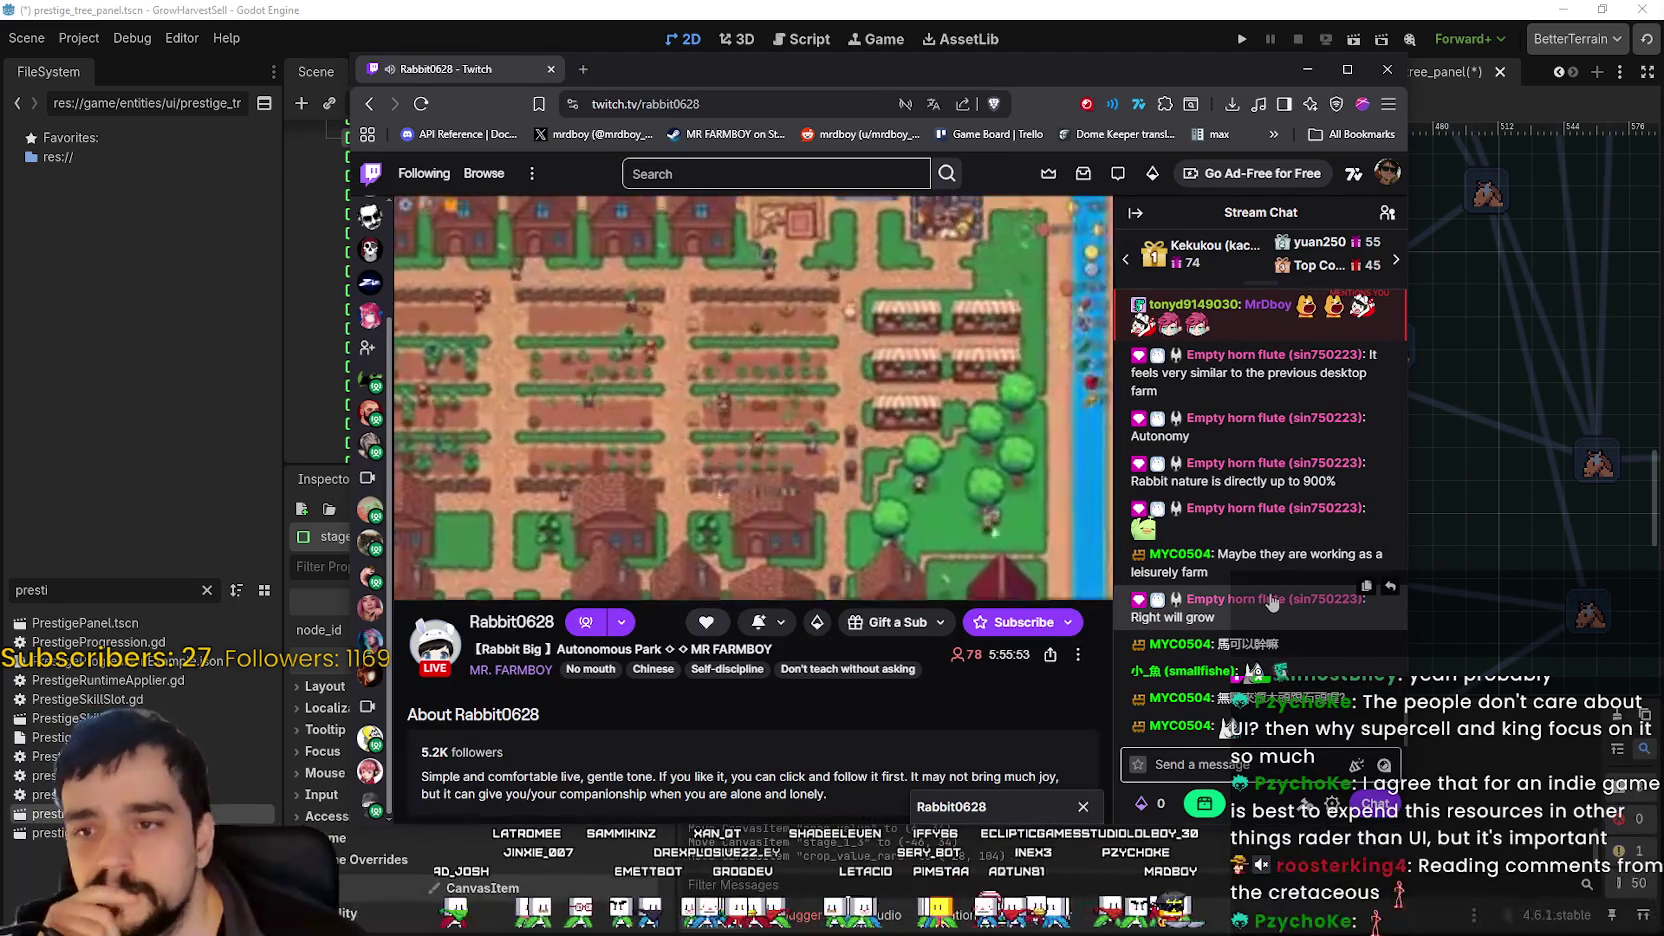
- Claim the channel-points bonus and bring up the page translation options
click(1204, 803)
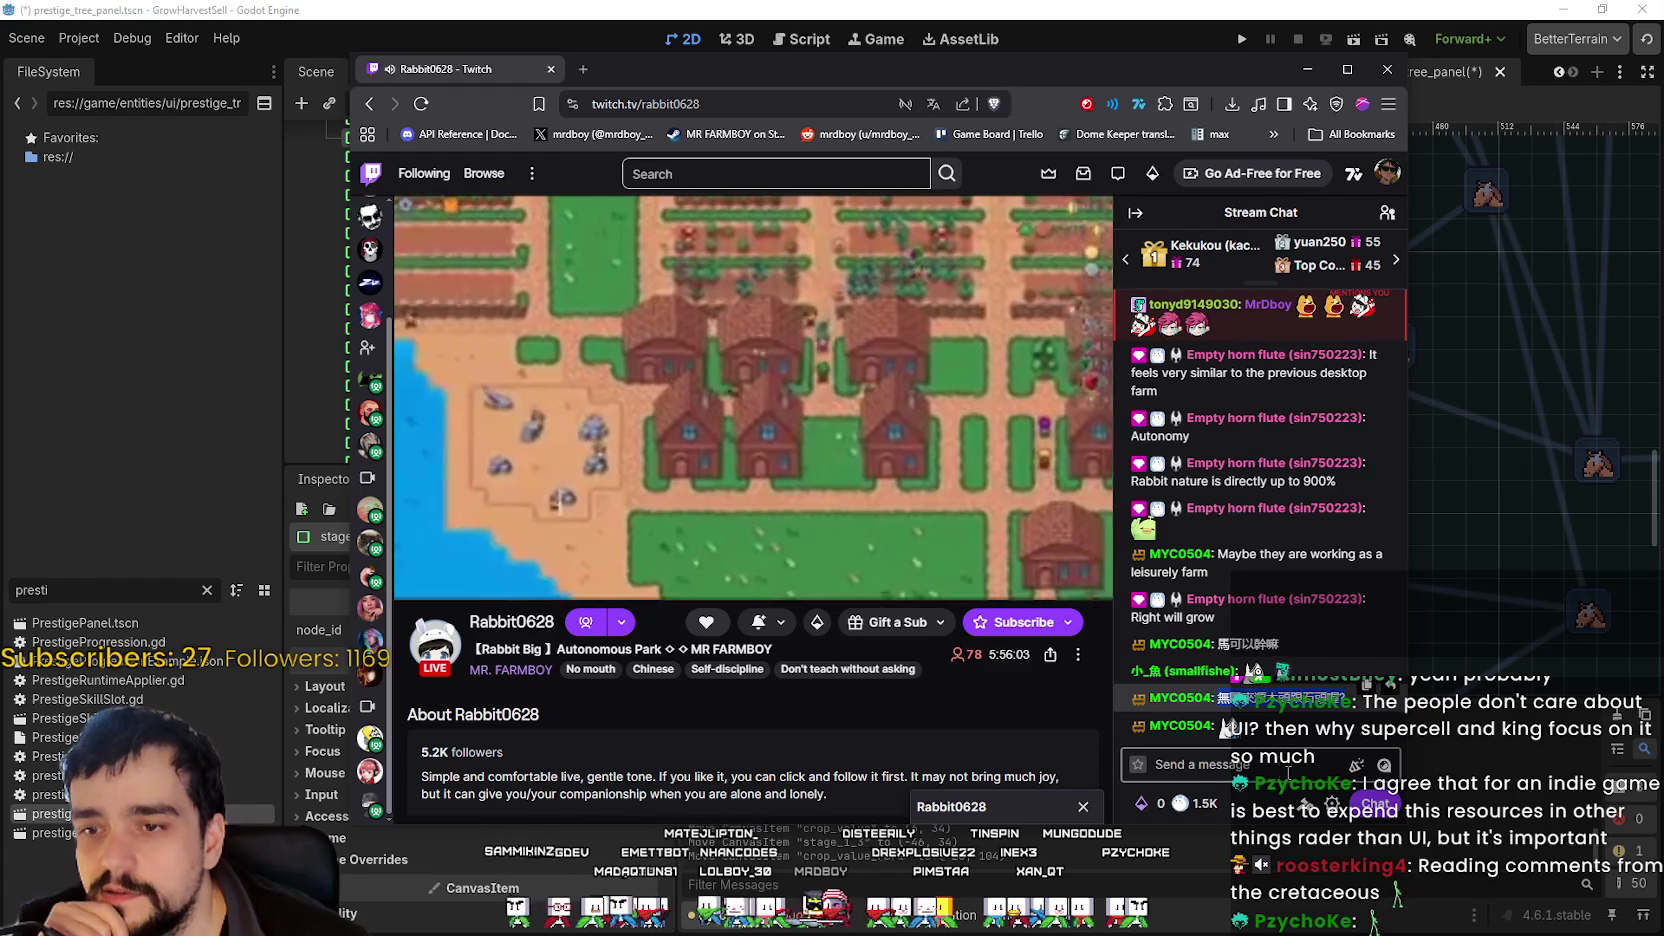
click(1252, 765)
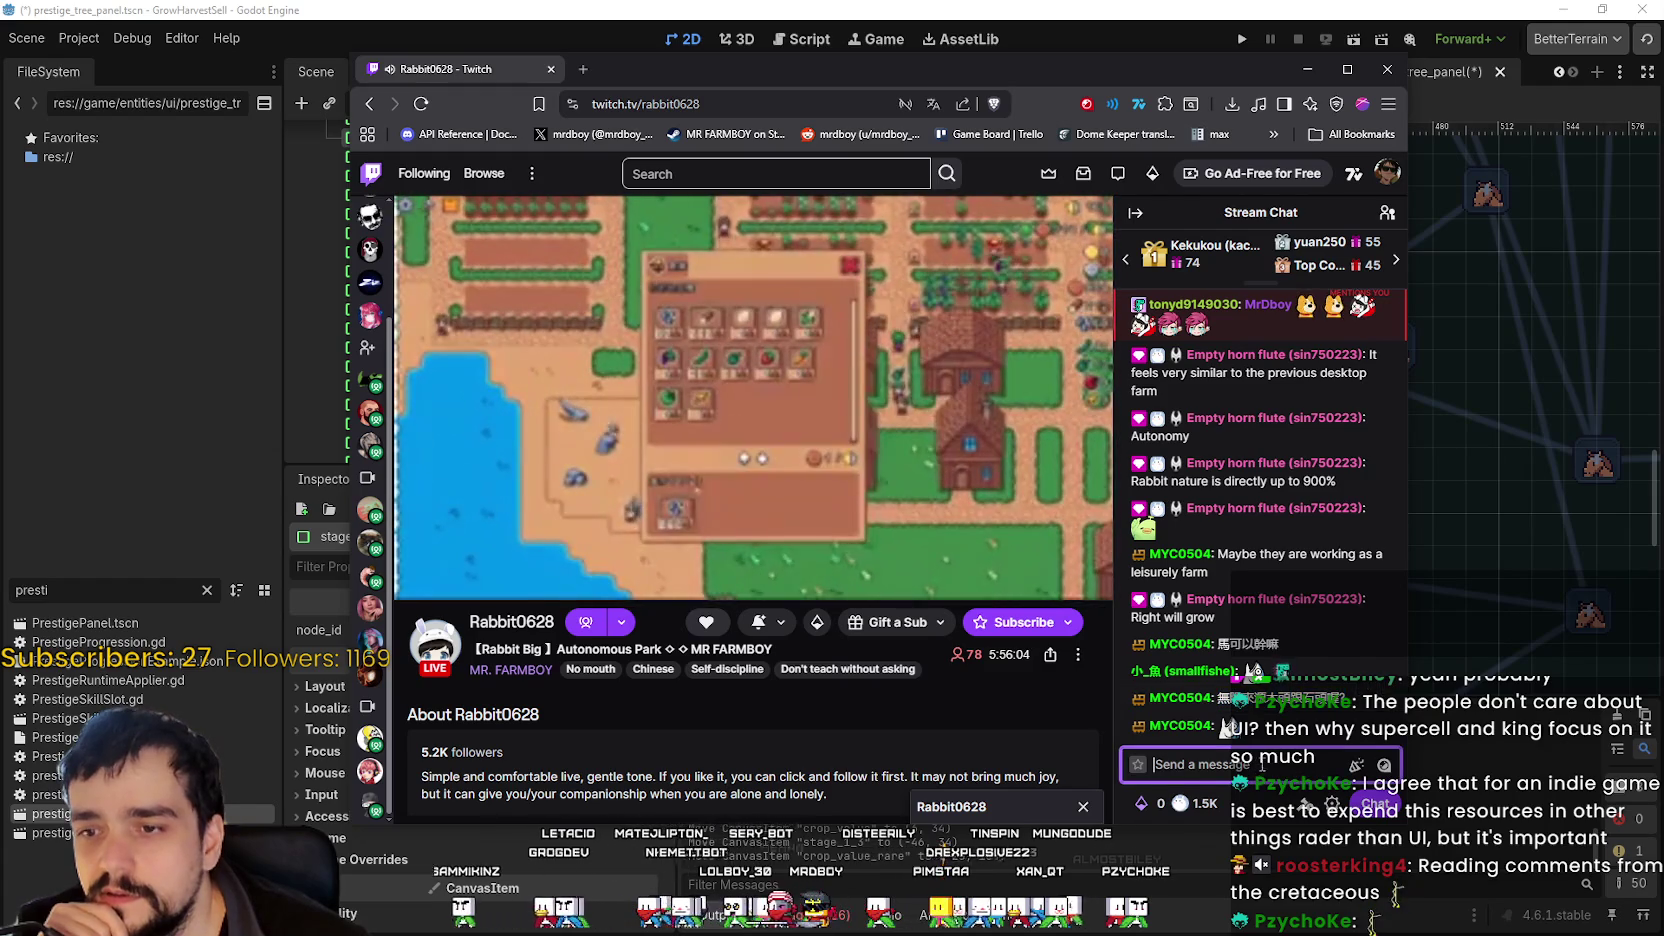
click(932, 105)
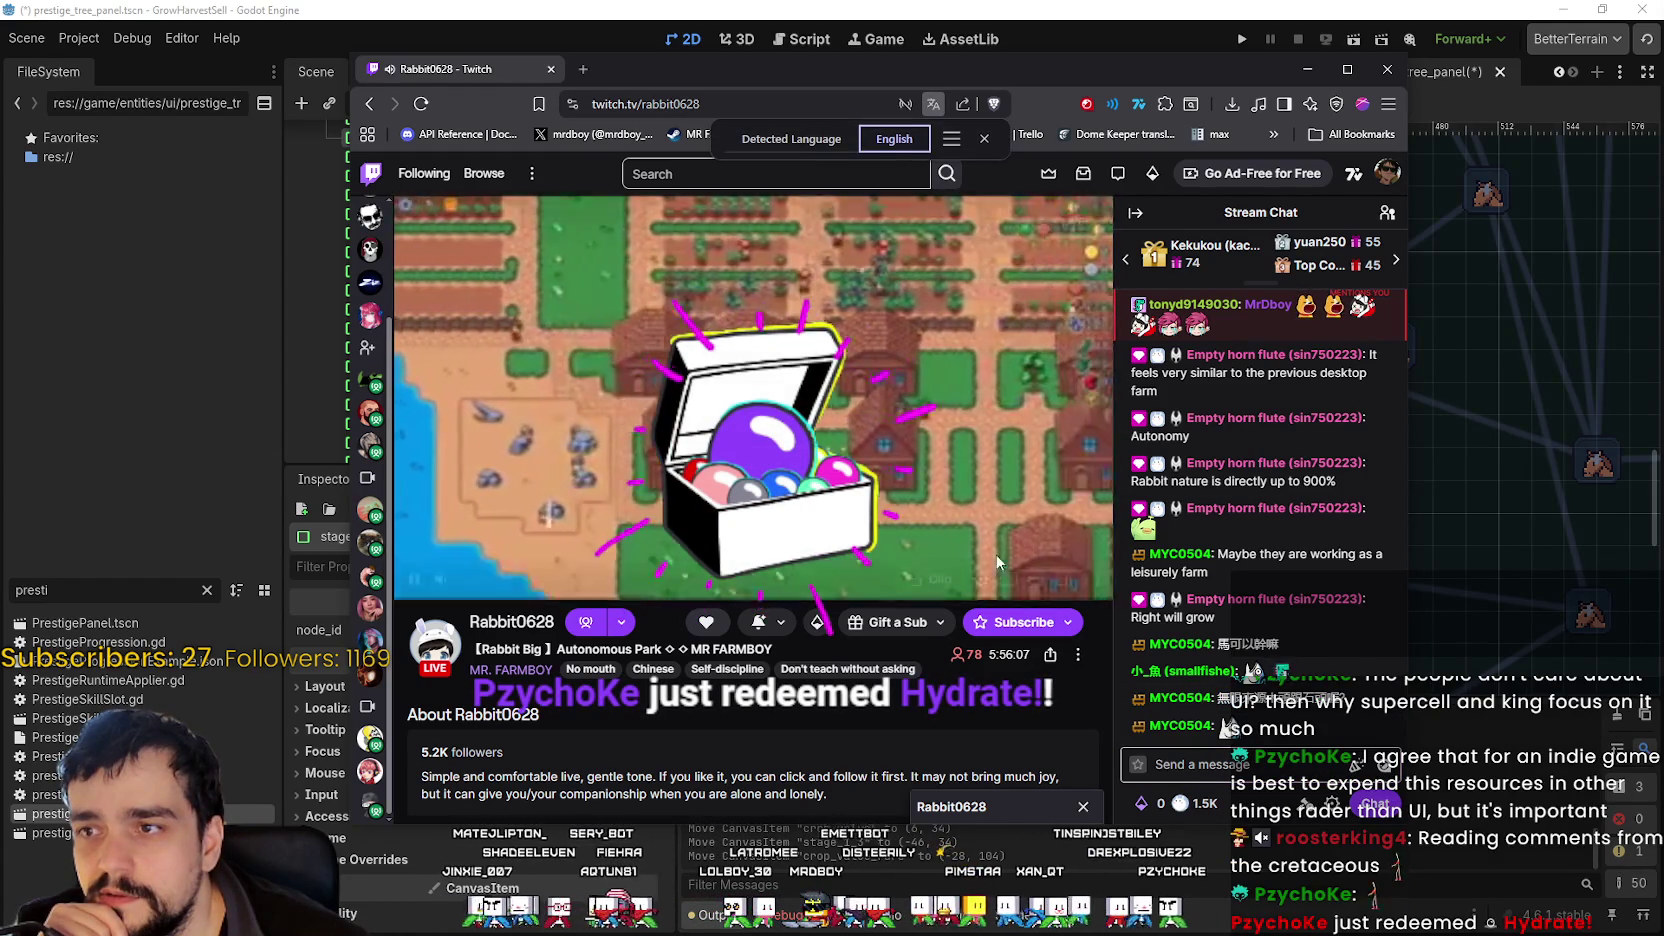
- Translate a selected Chinese chat message into English and close the translation popup
double_click(1300, 700)
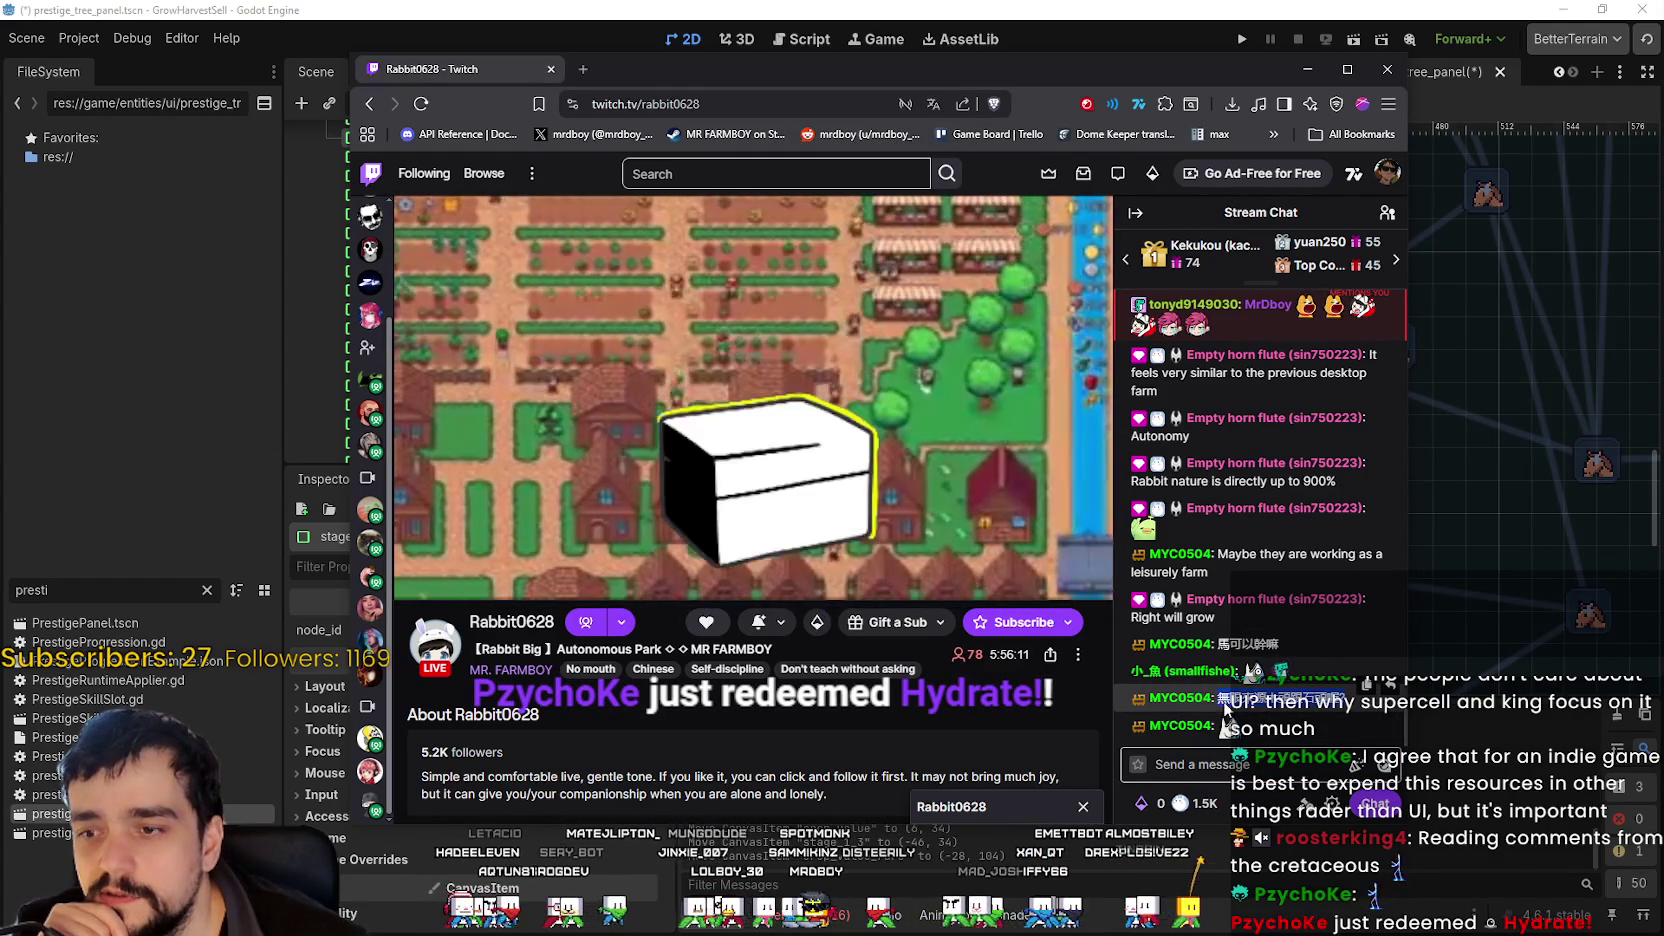
right_click(1232, 713)
click(1290, 782)
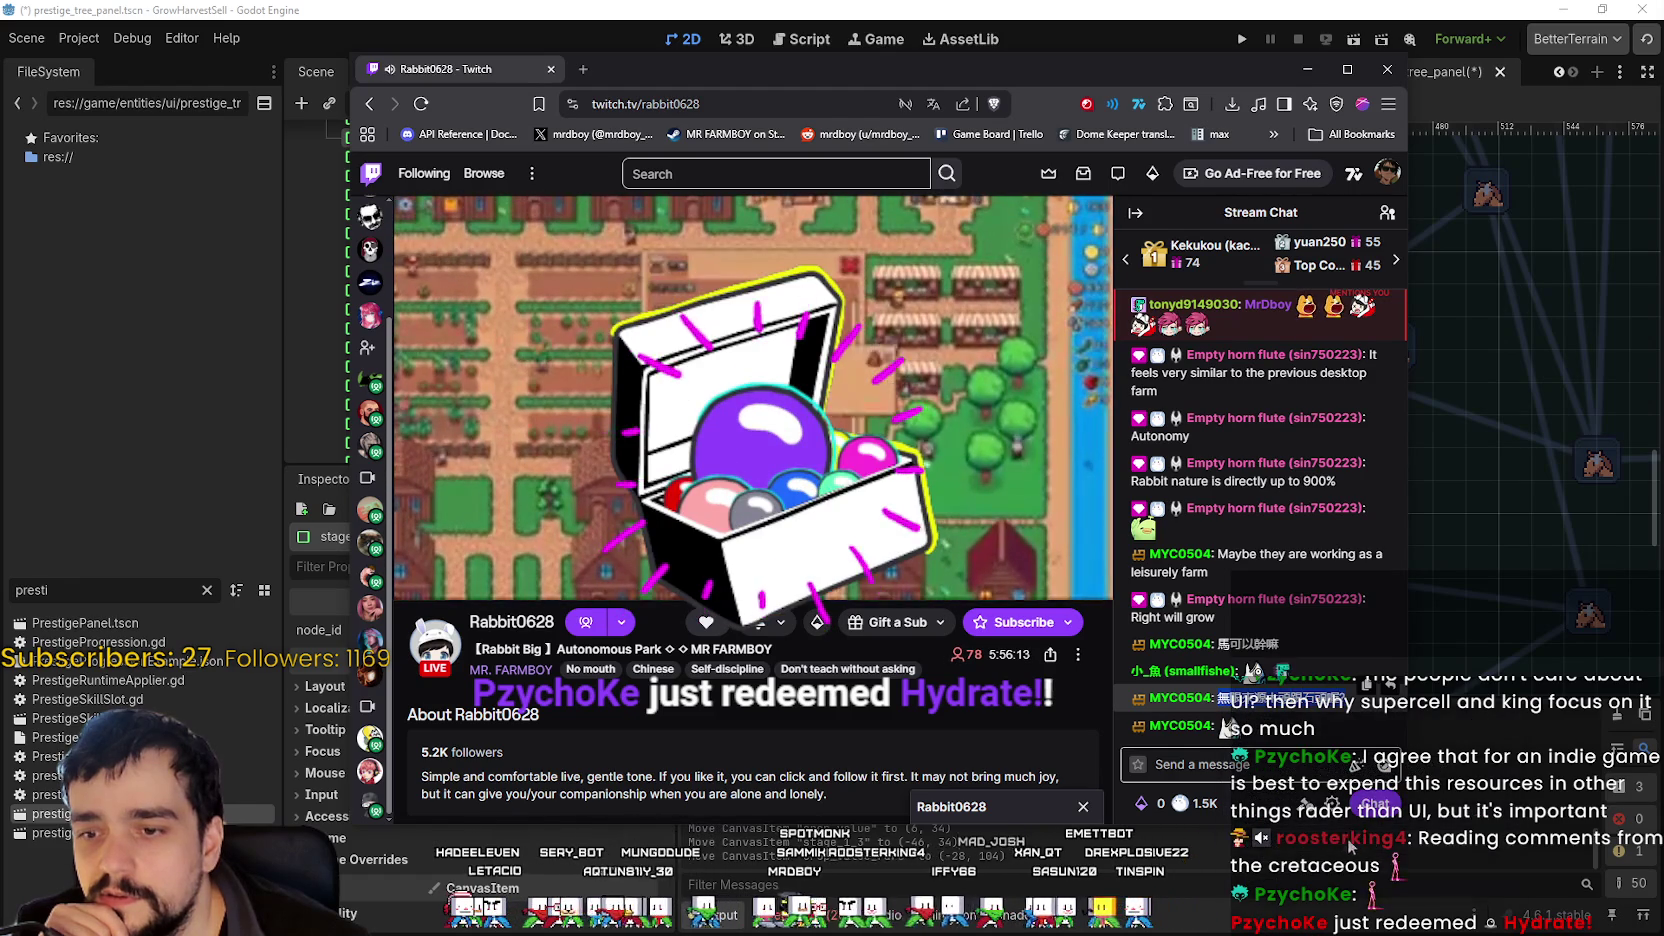
drag(768, 169, 897, 169)
click(986, 138)
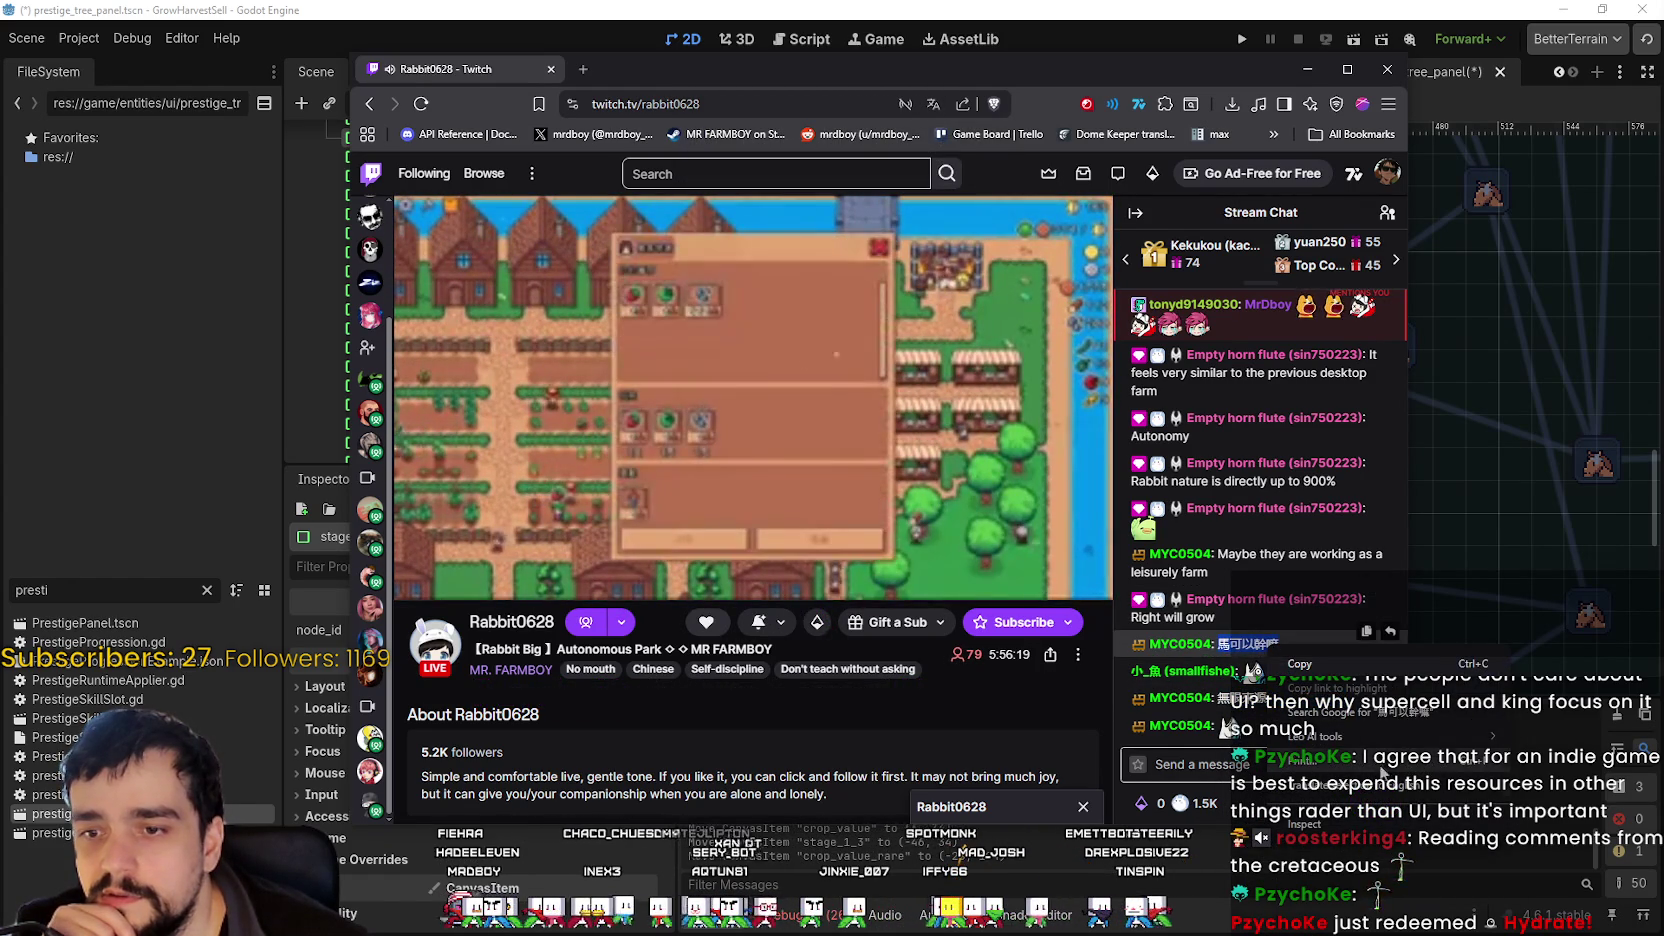
click(933, 104)
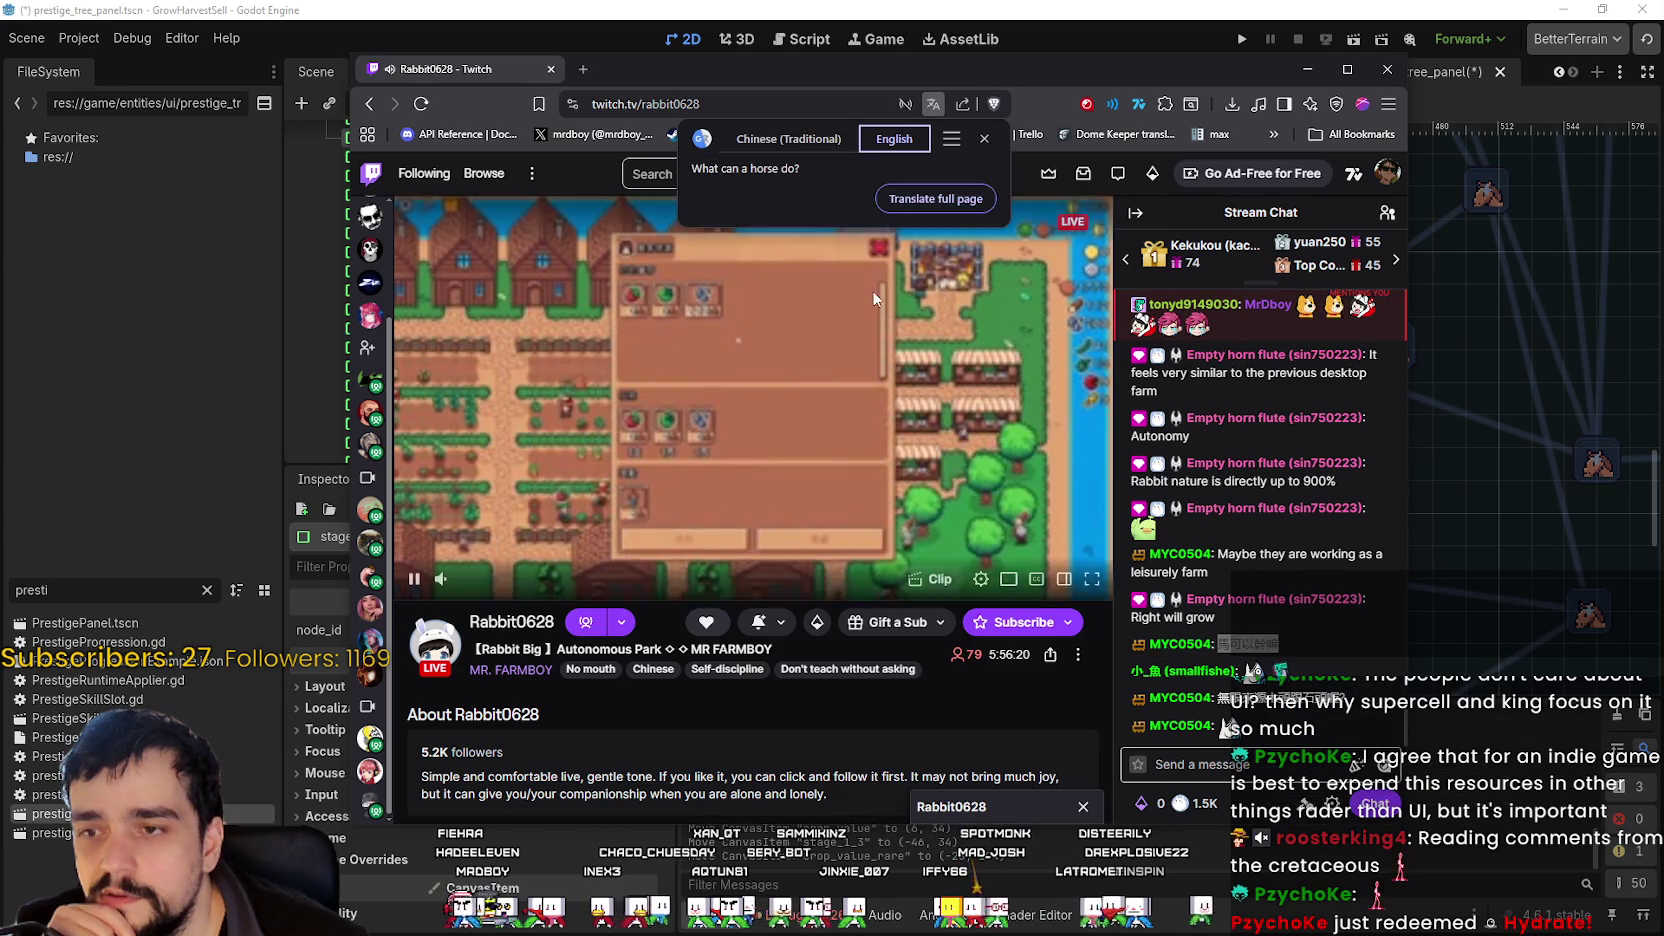
click(986, 138)
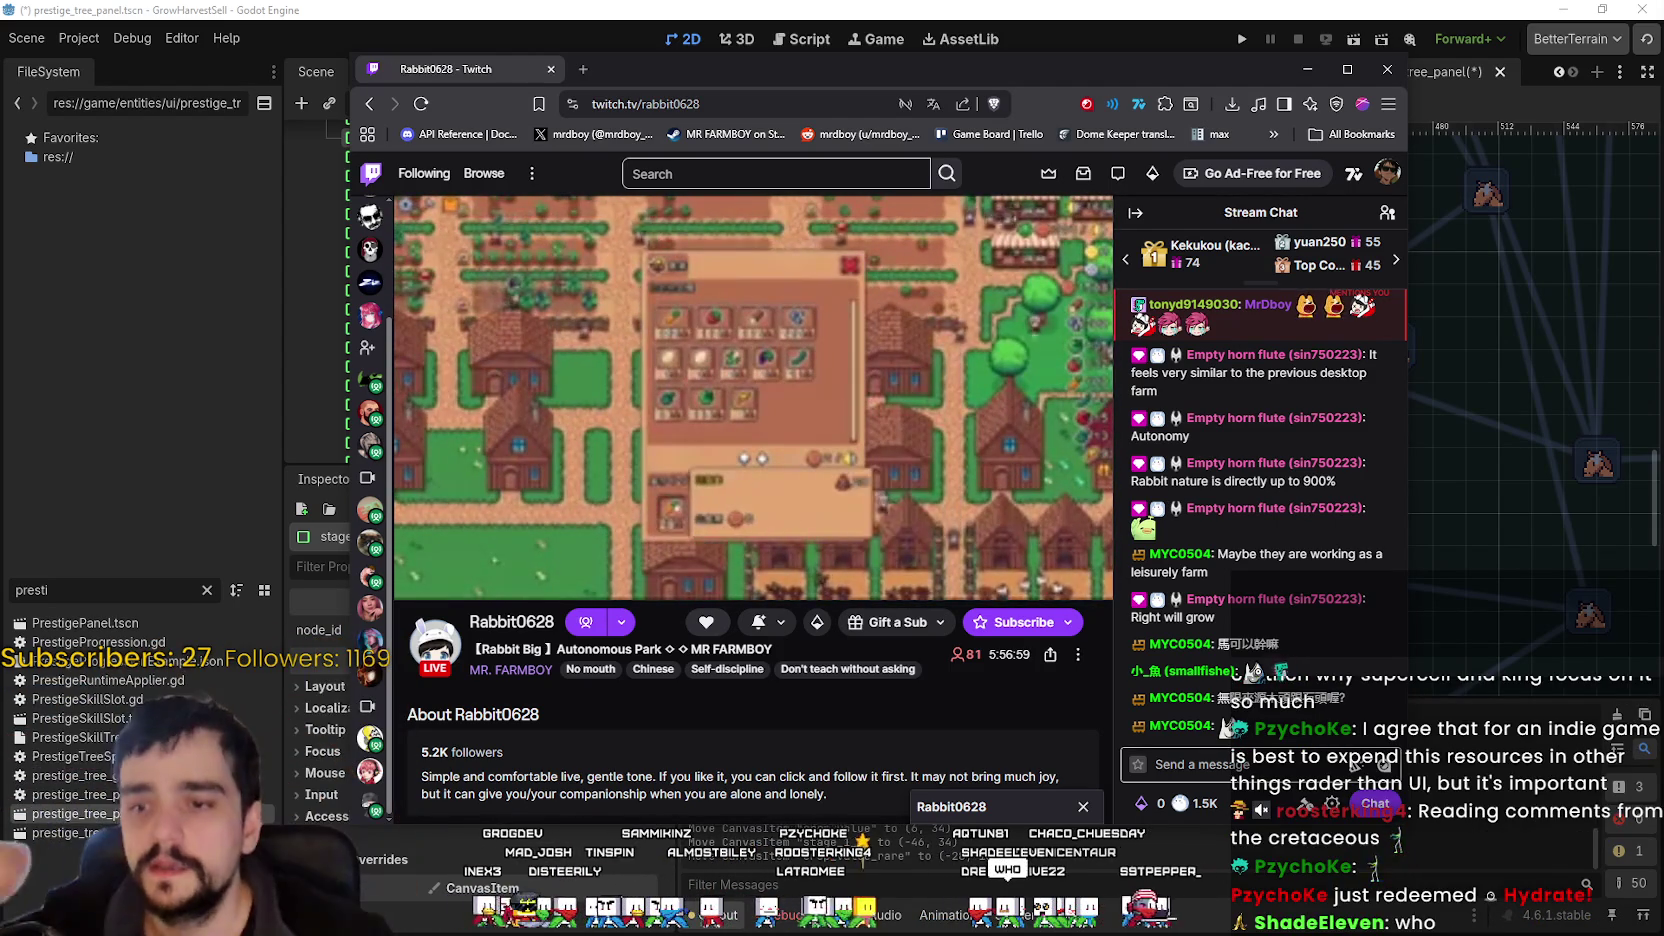
- Raise the Twitch stream quality from 160p to 480p, then switch to the MR. FARMBOY YouTube video
mouse_move(800, 462)
click(981, 579)
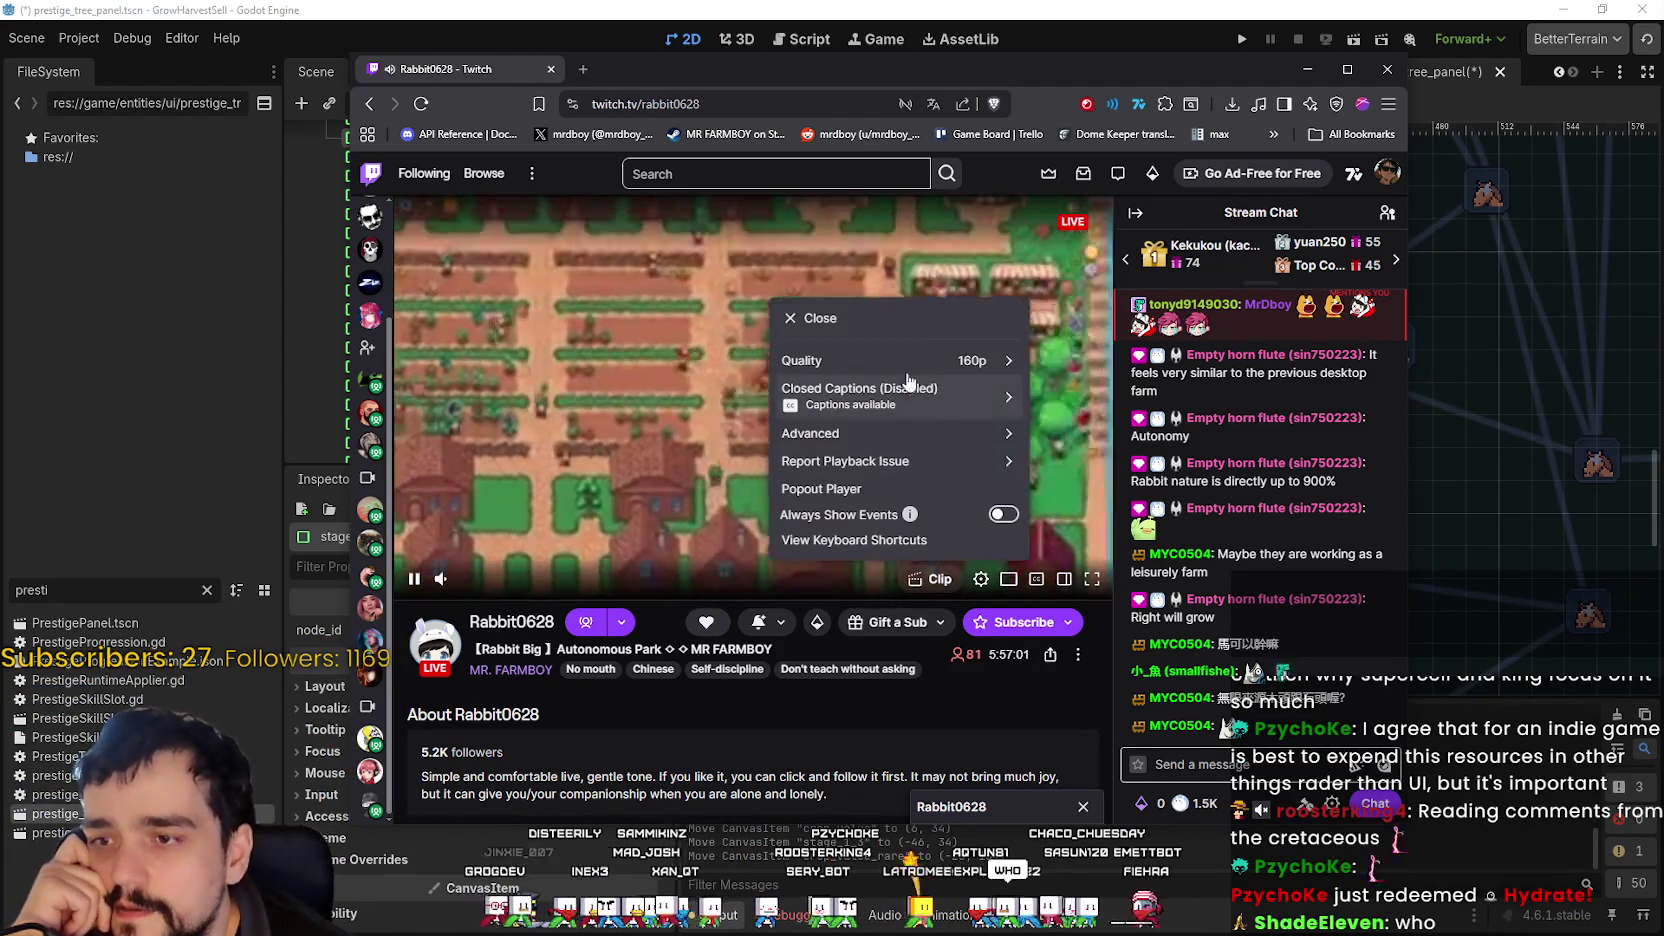
click(880, 358)
click(817, 485)
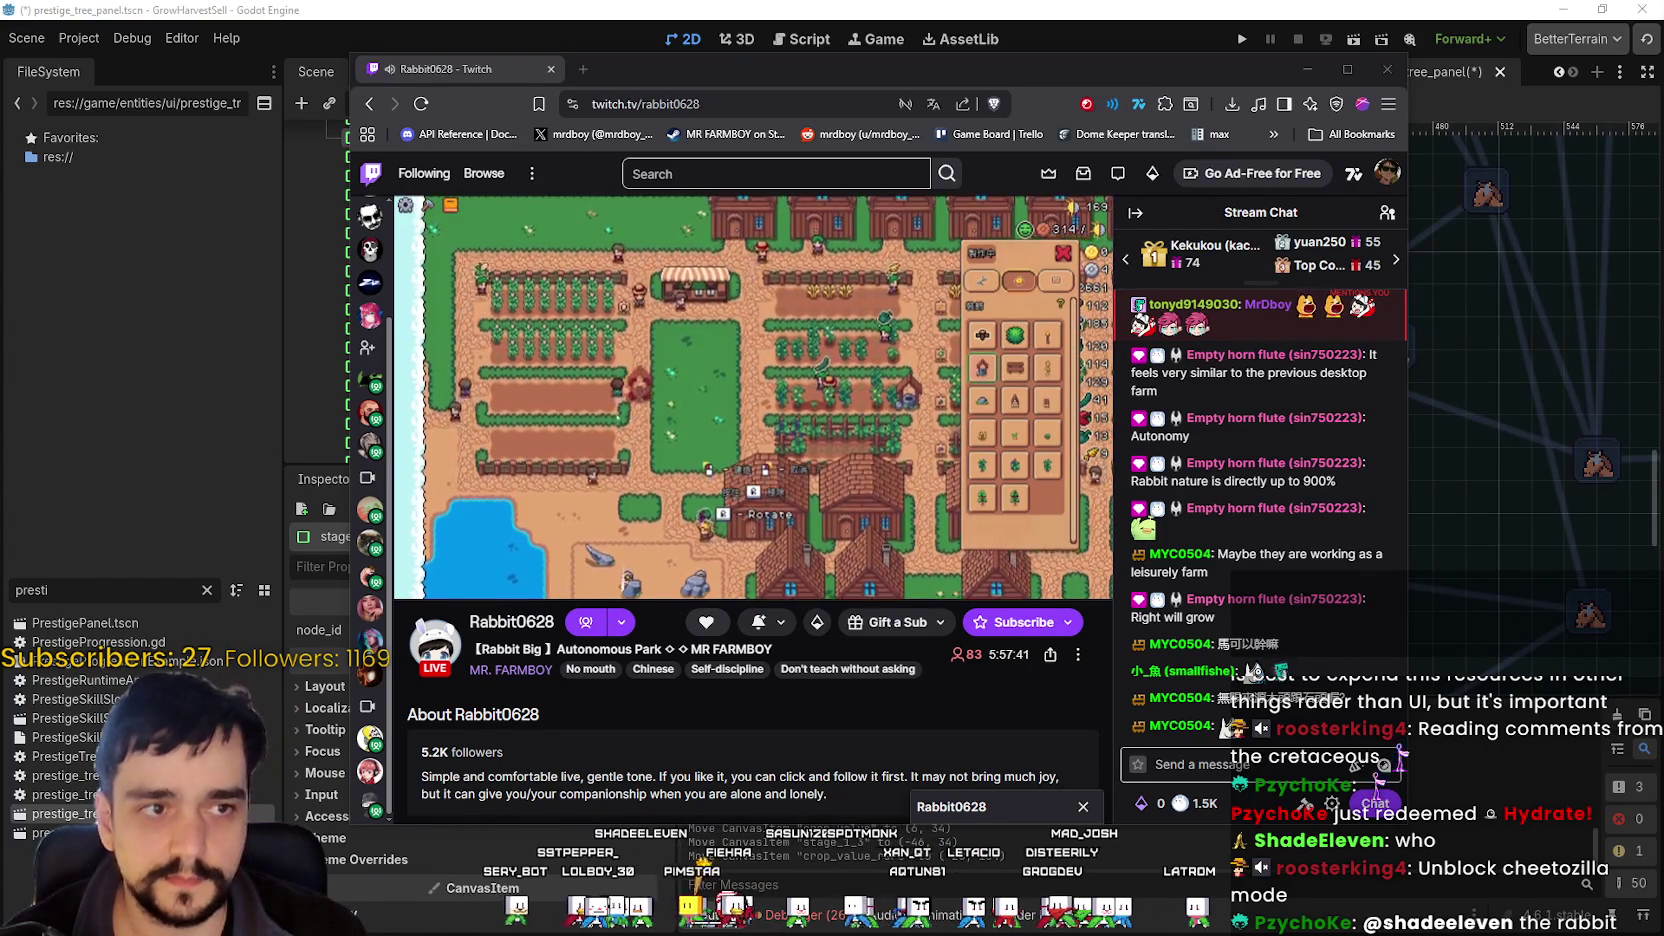
key(alt+Tab)
scroll(757, 570, down, 2)
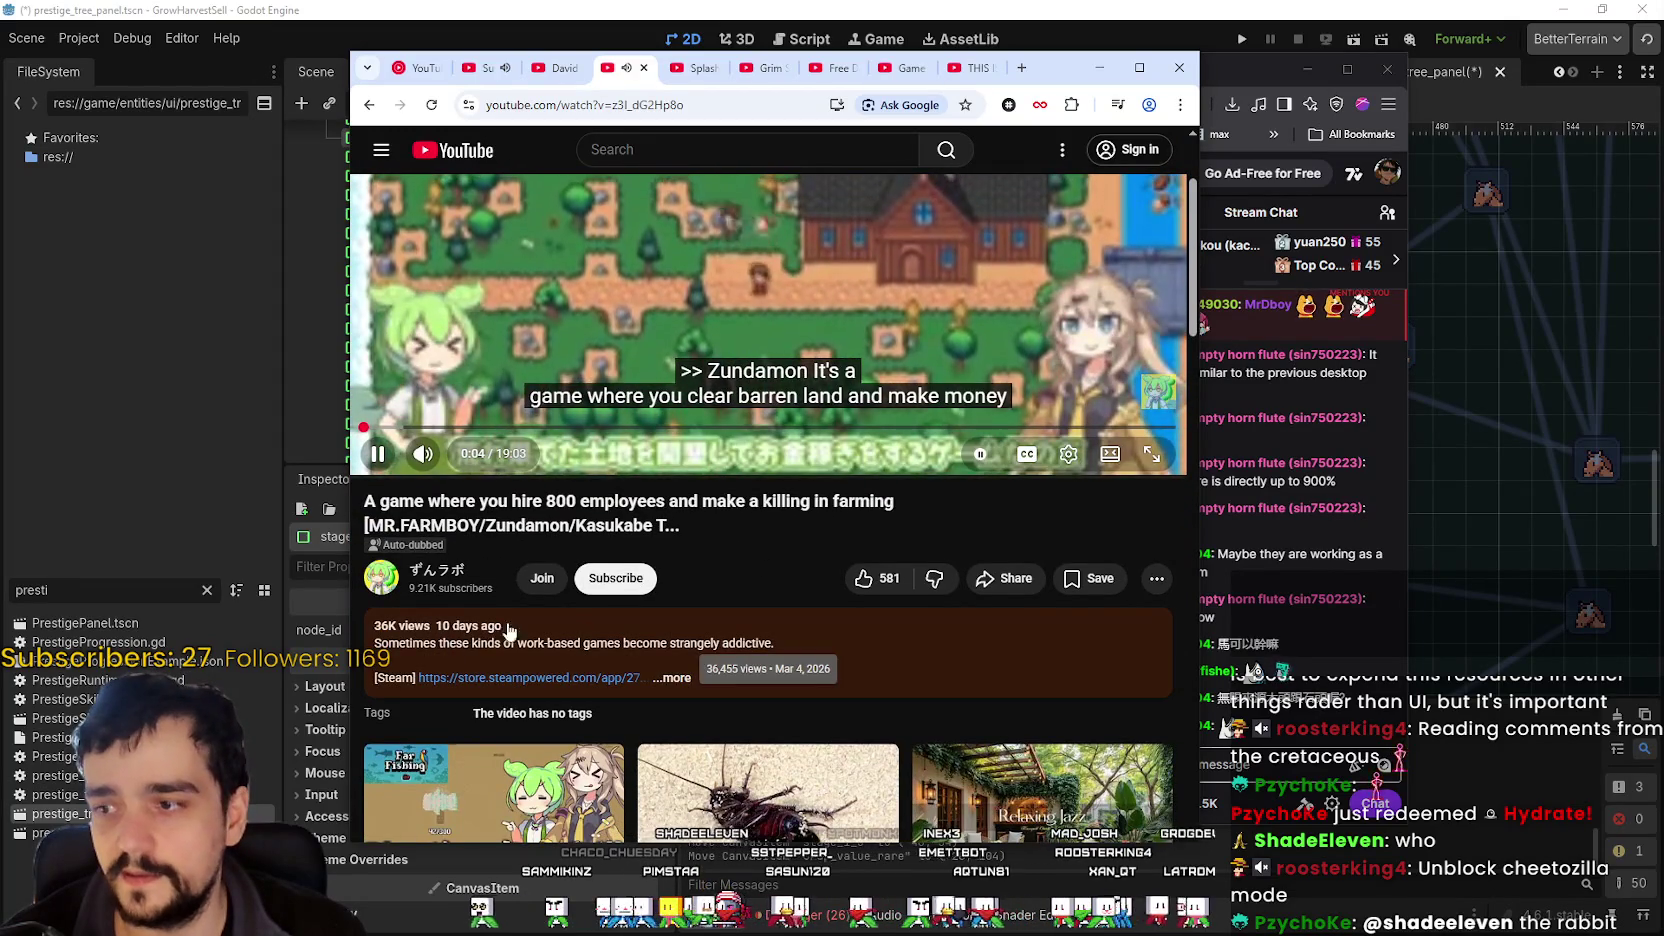
- Pause the MR. FARMBOY video and minimise both the Chrome and Twitch windows
scroll(452, 635, up, 2)
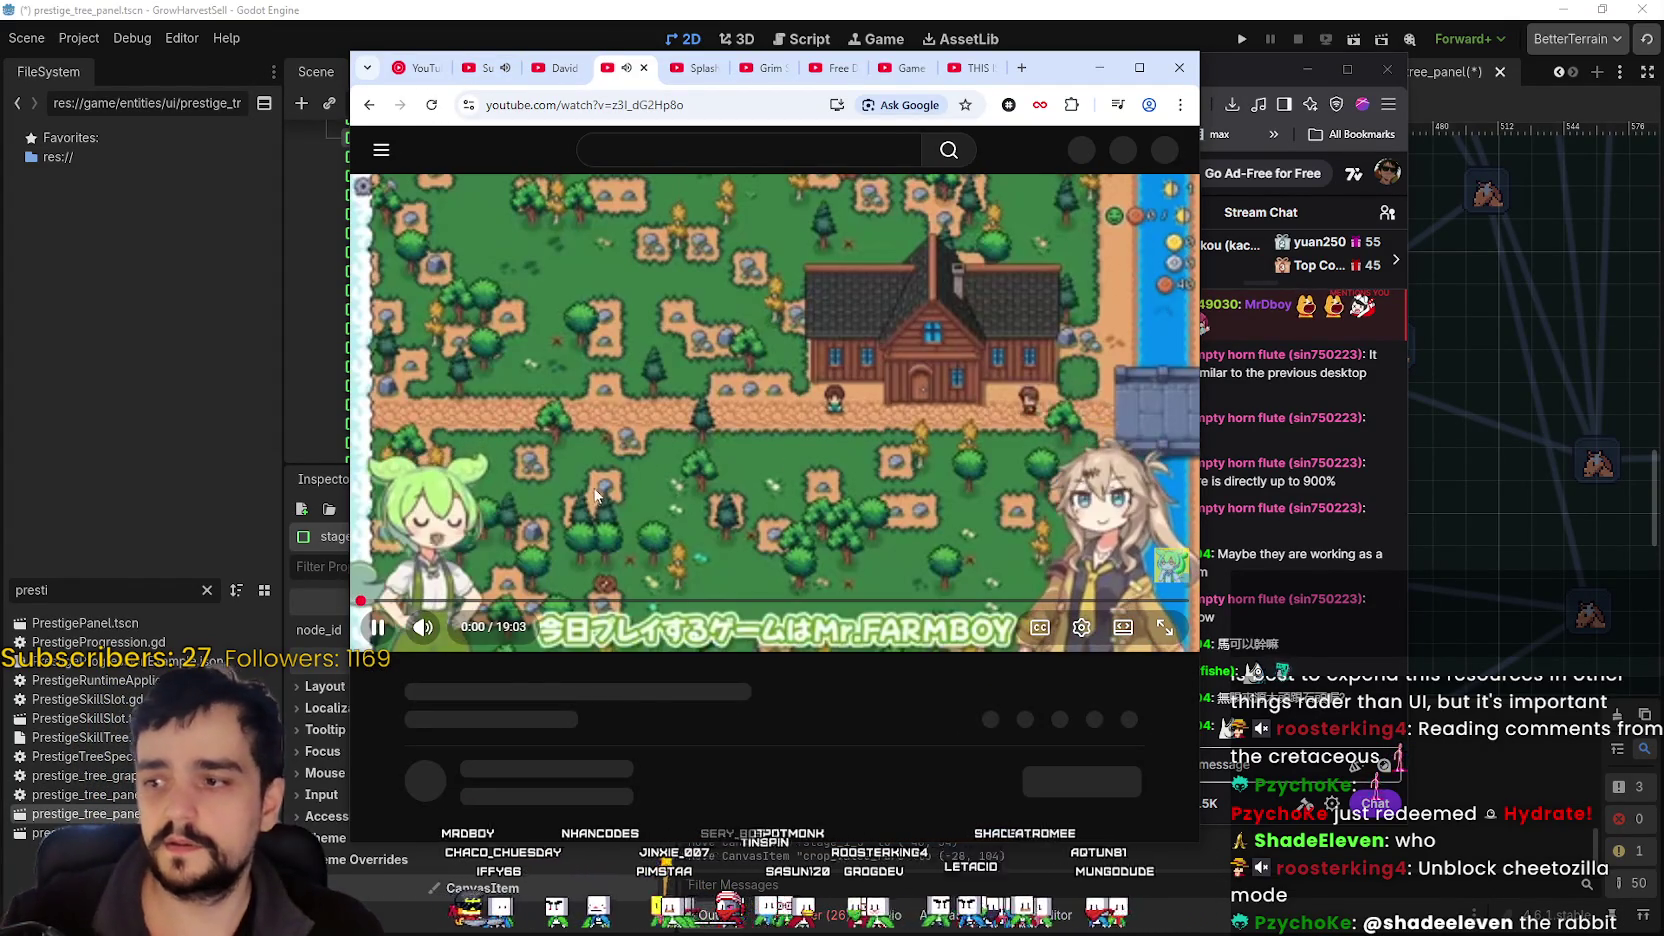
click(597, 495)
scroll(581, 454, down, 2)
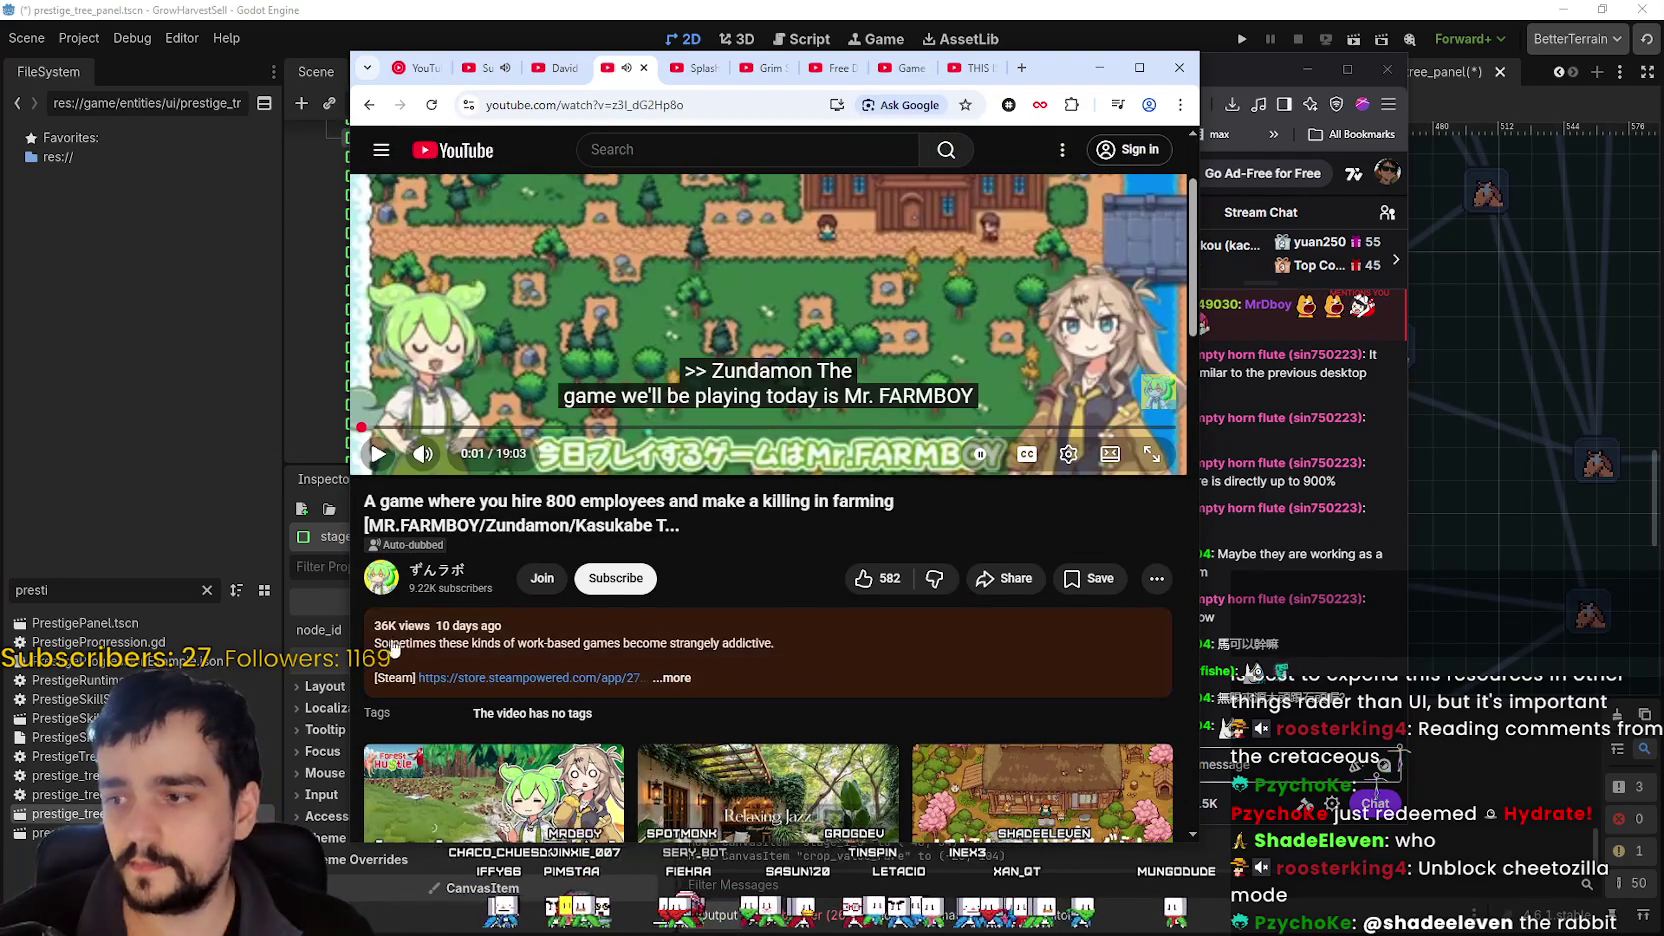
scroll(627, 265, up, 1)
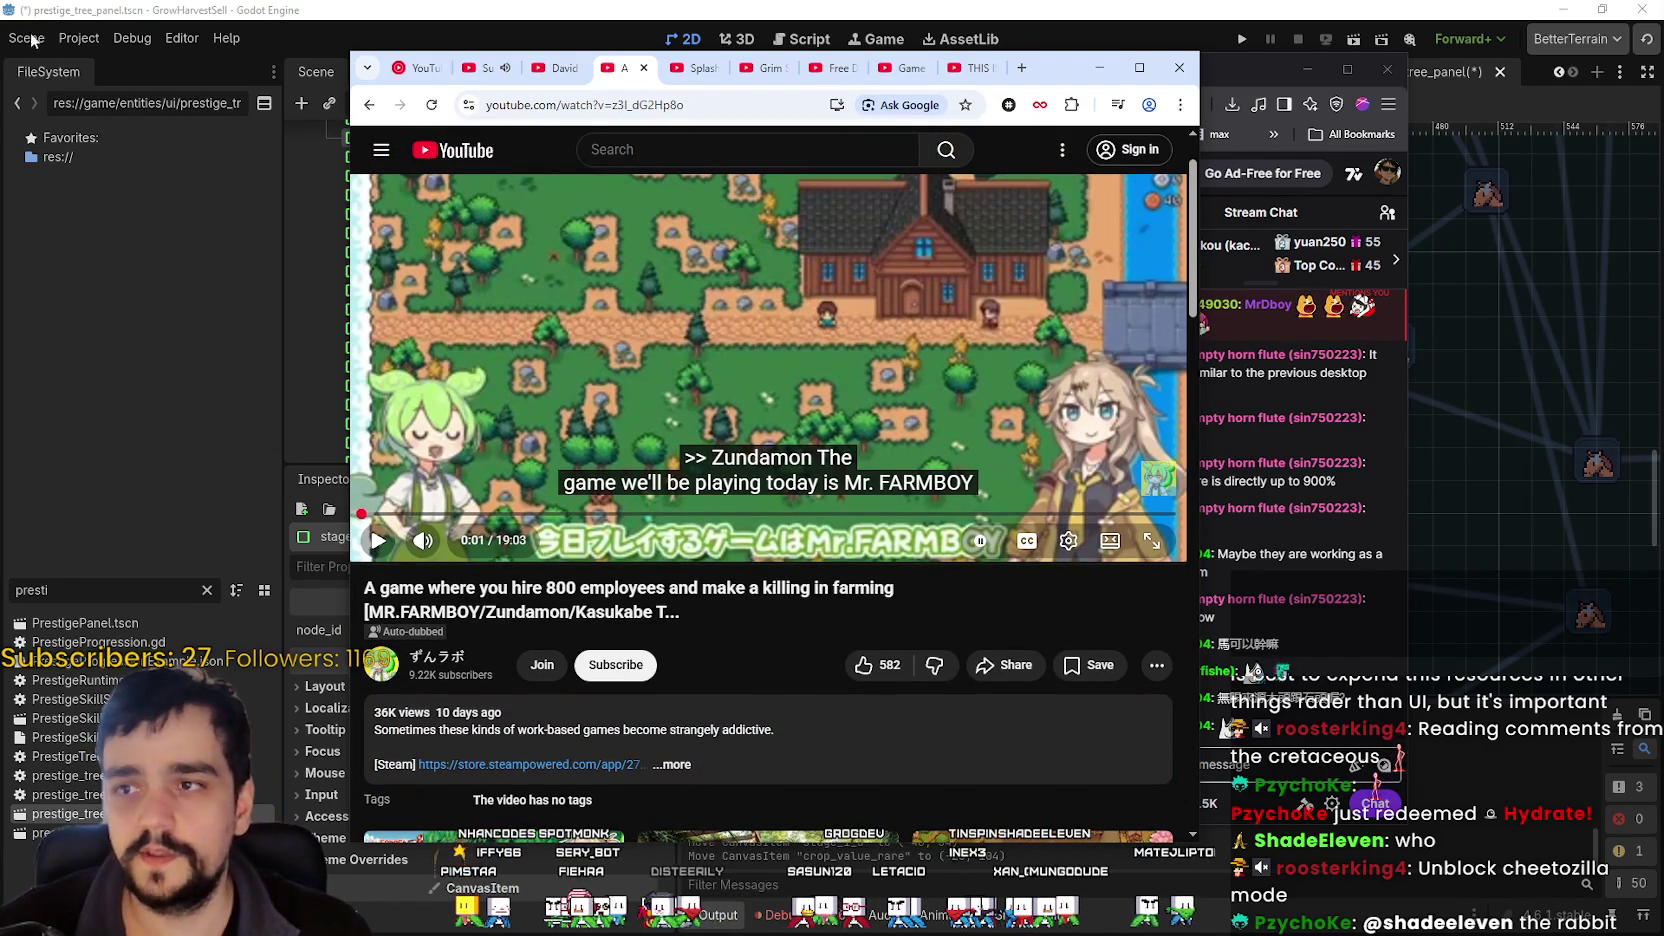
click(1099, 67)
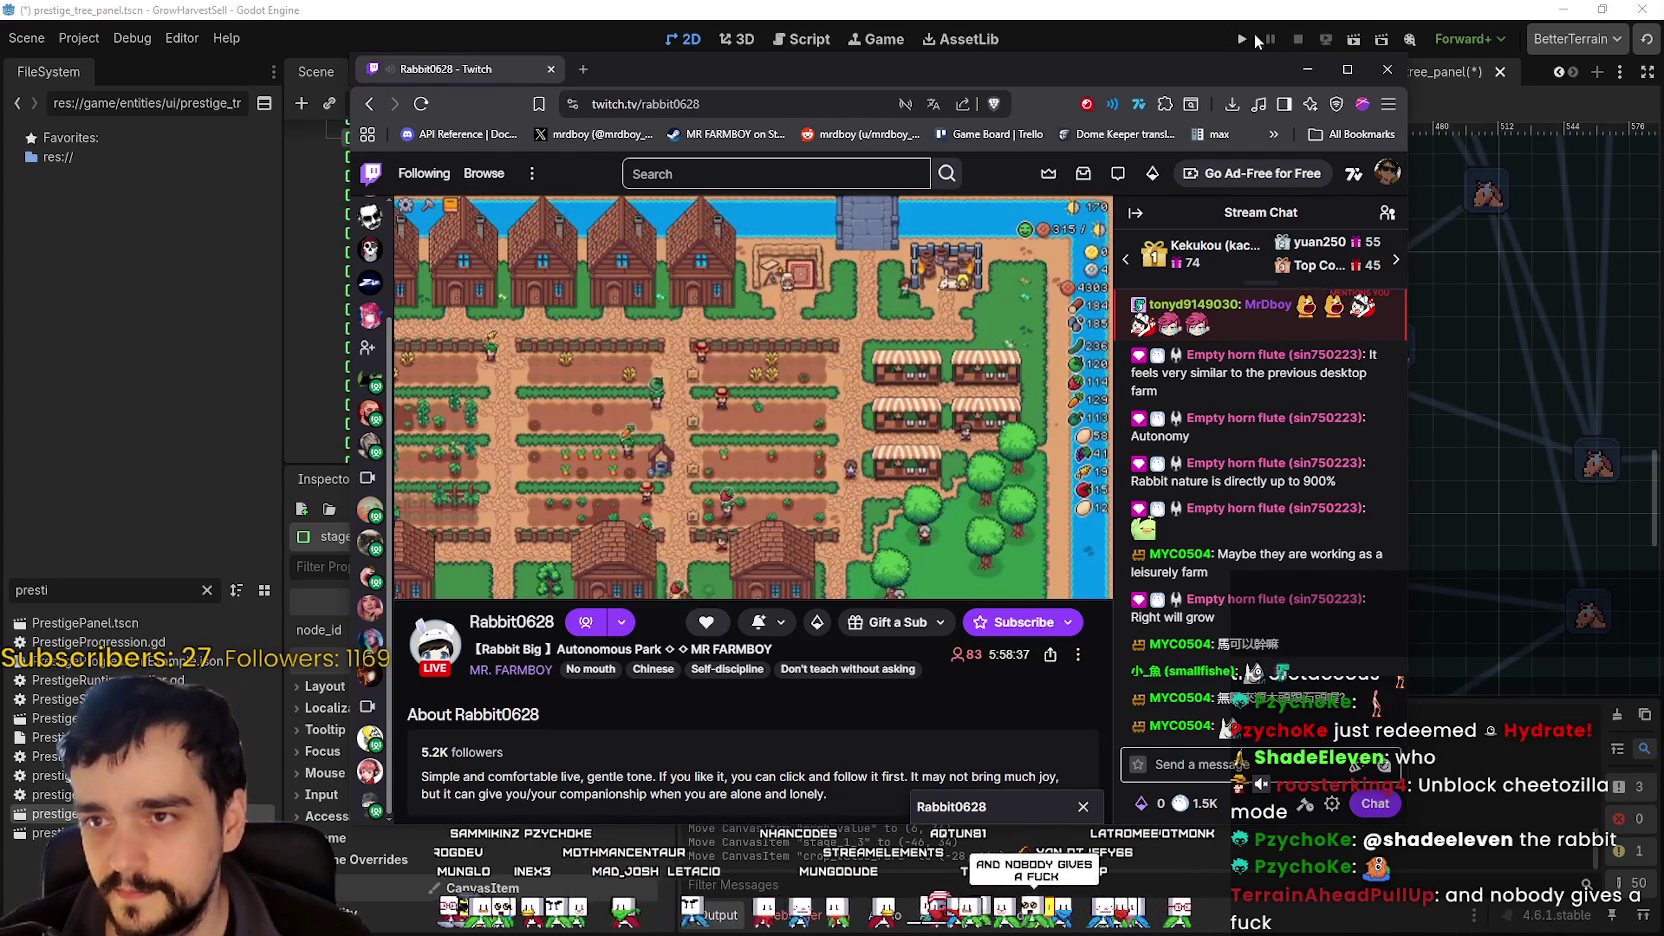
drag(1202, 63, 1264, 39)
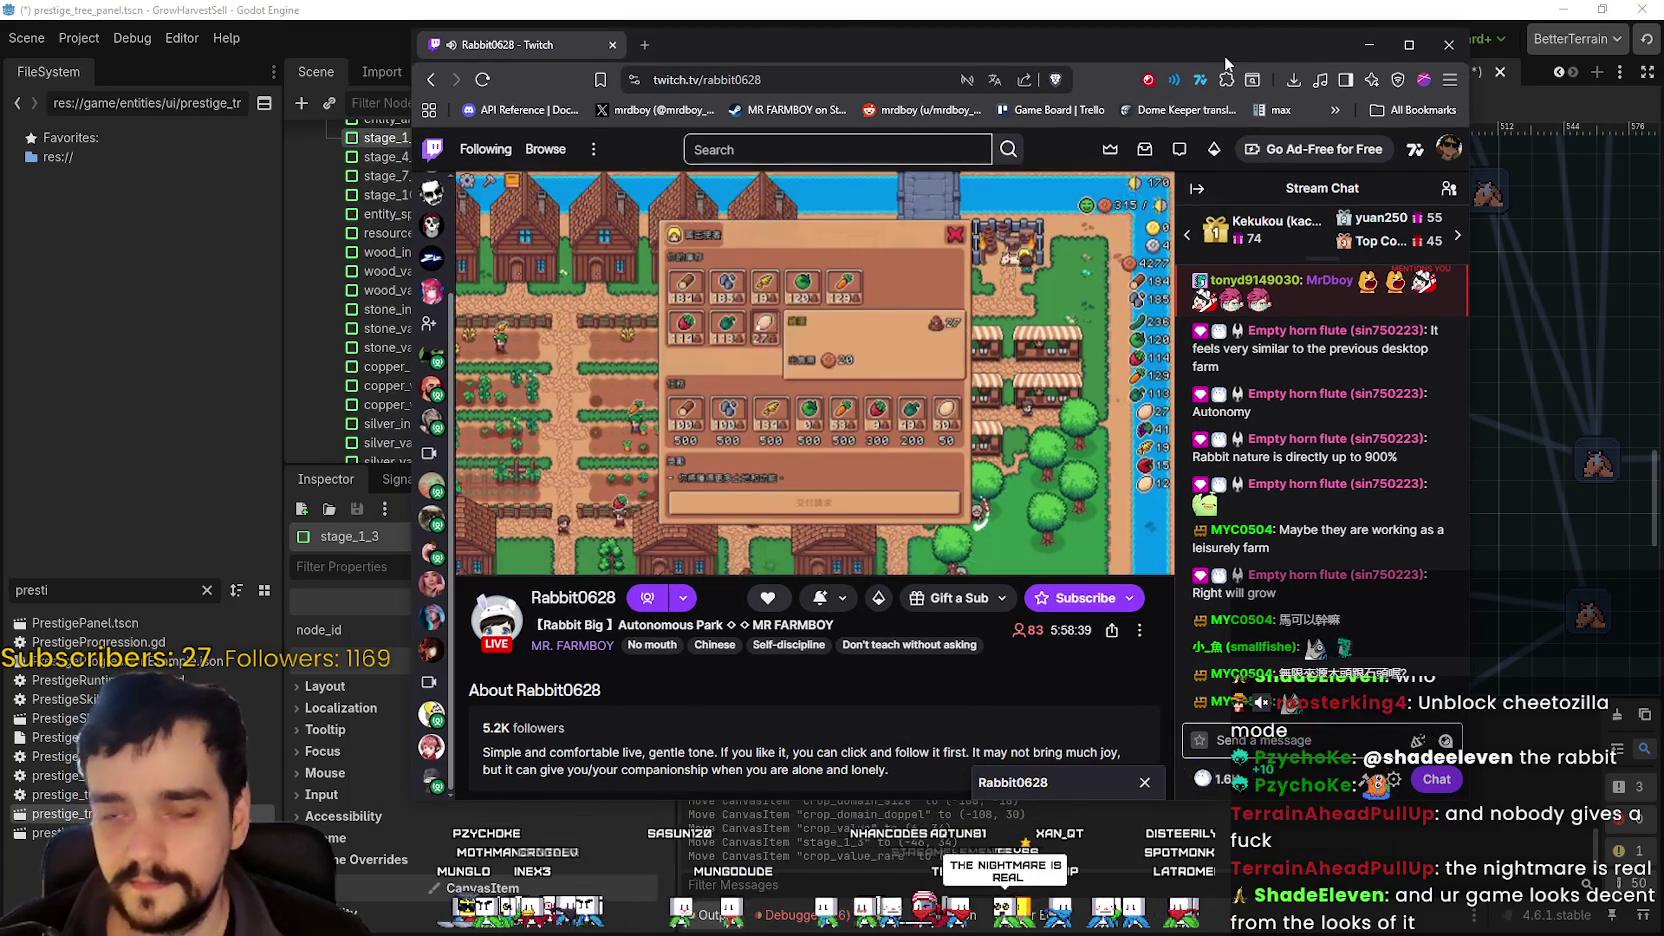
click(1369, 44)
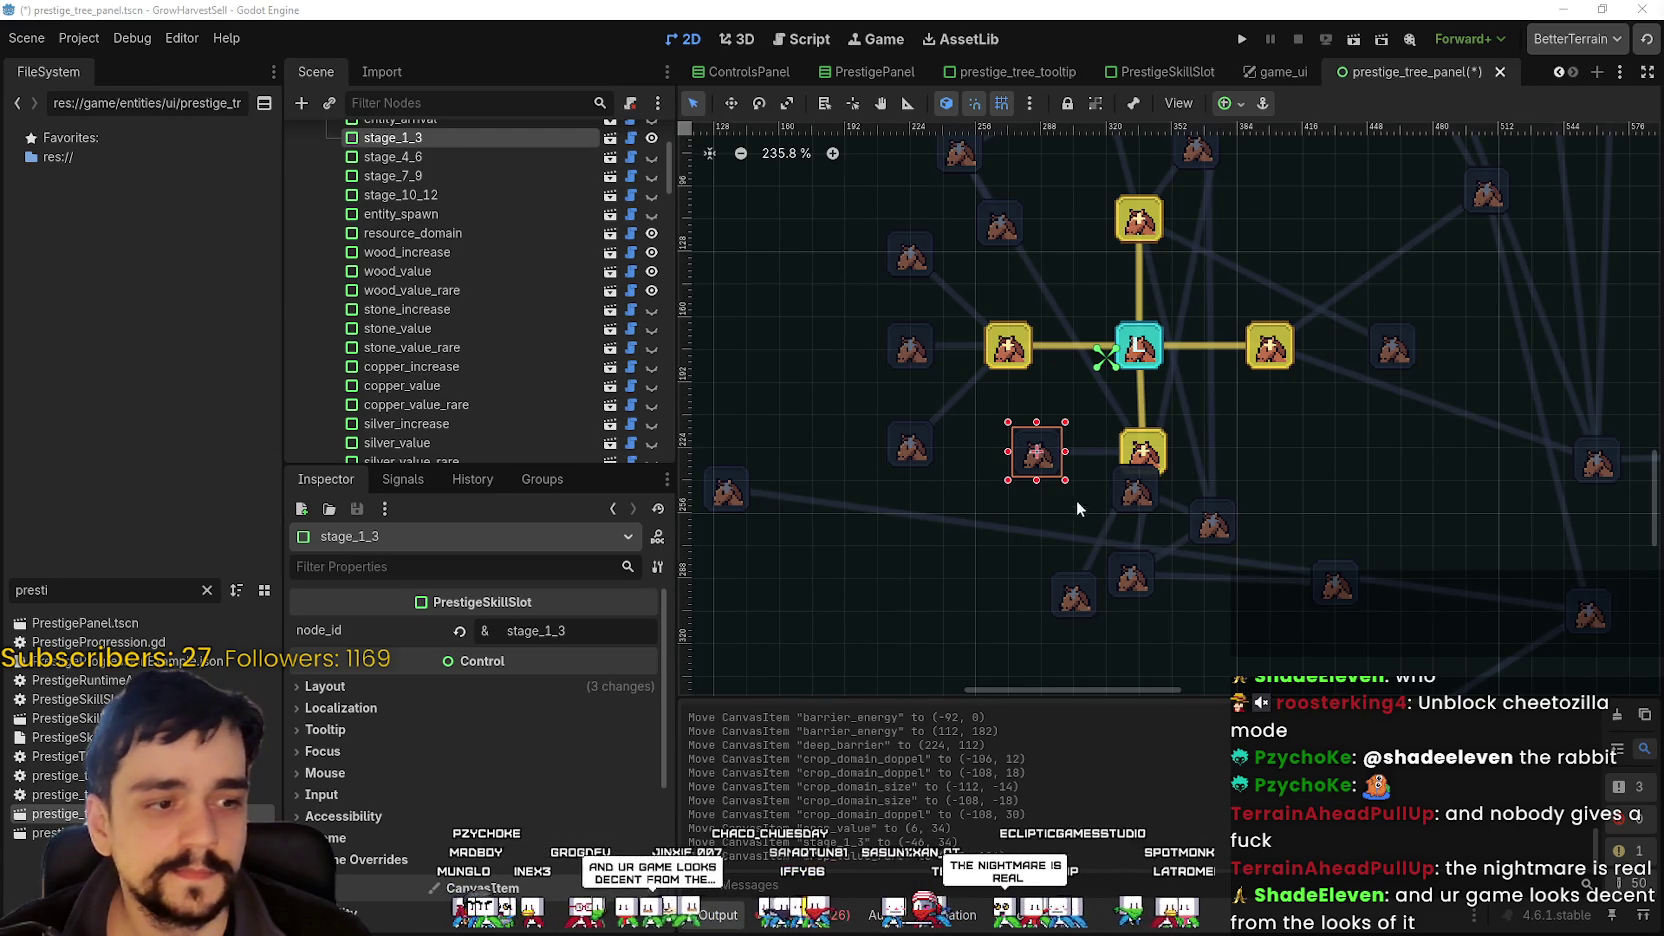
- Zoom in and nudge the crop_value slot a few pixels up-left, just below the central node
drag(1076, 500, 1013, 519)
scroll(1013, 519, down, 3)
scroll(1095, 514, up, 3)
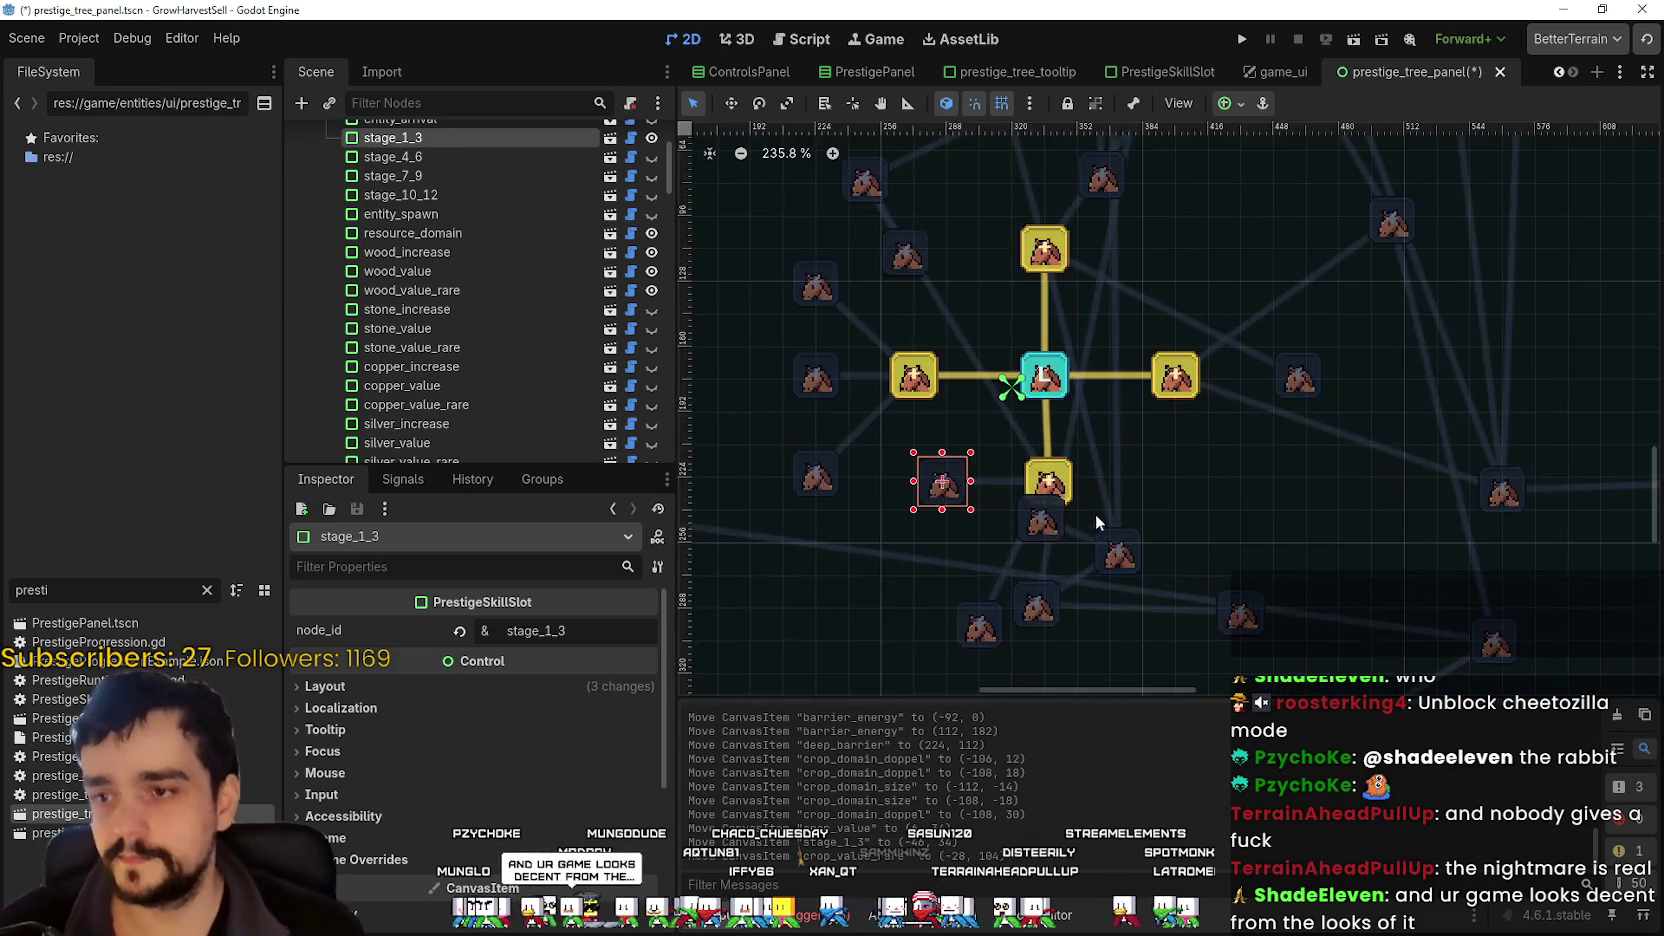
scroll(1087, 524, up, 3)
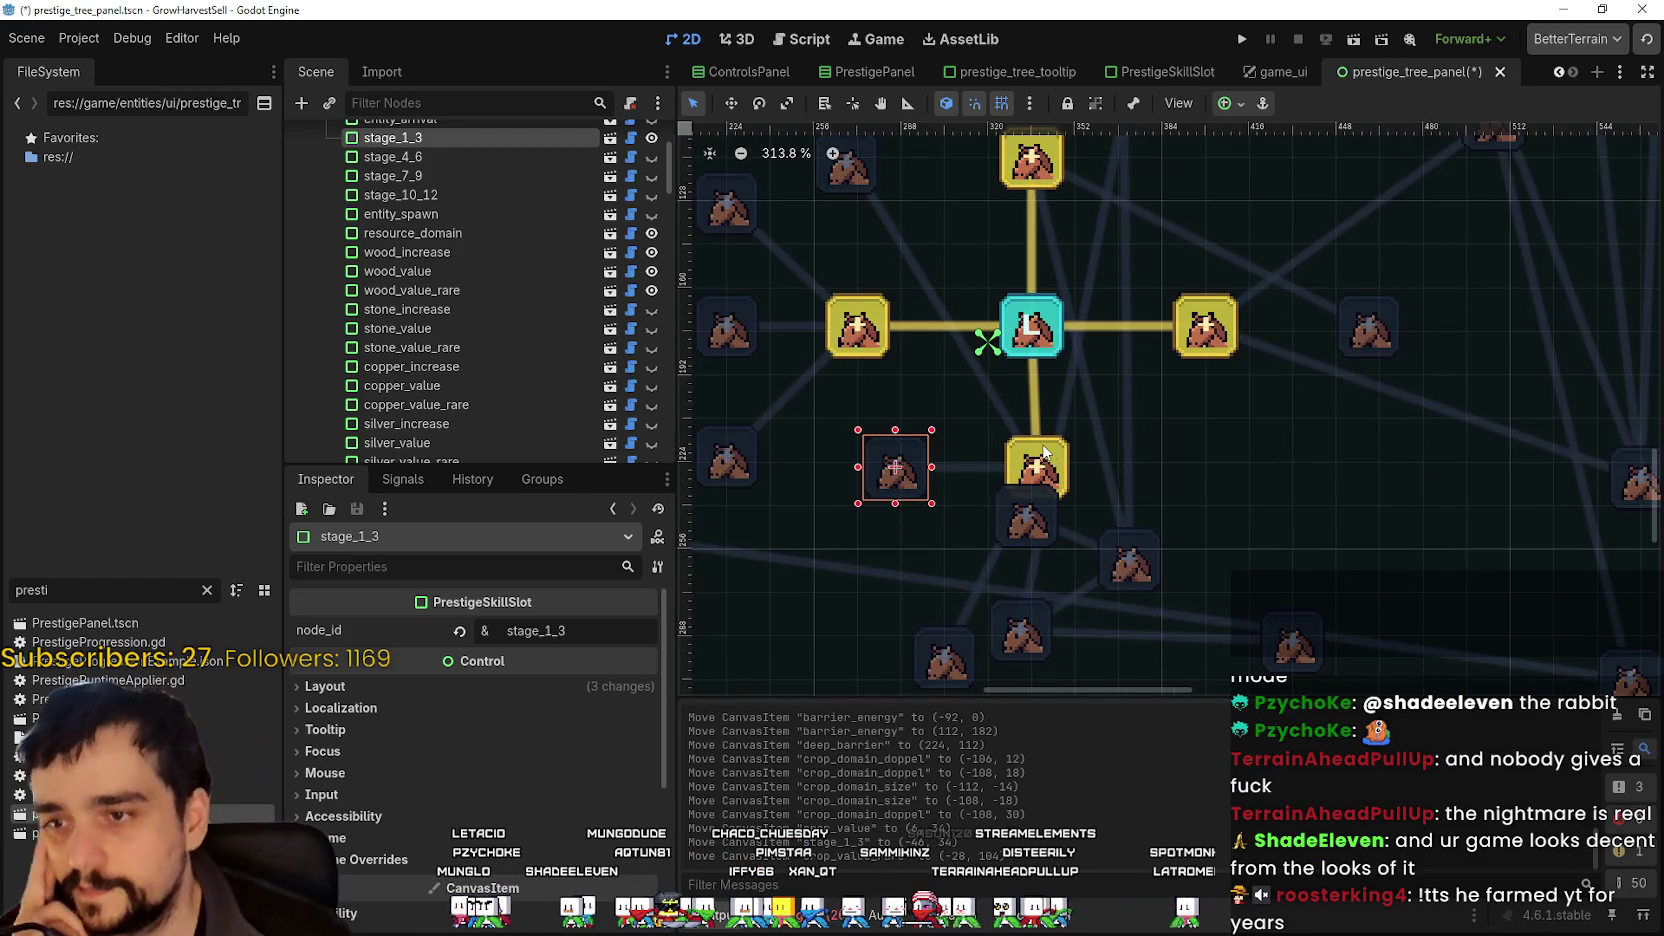
scroll(1057, 474, up, 2)
drag(1055, 455, 1047, 440)
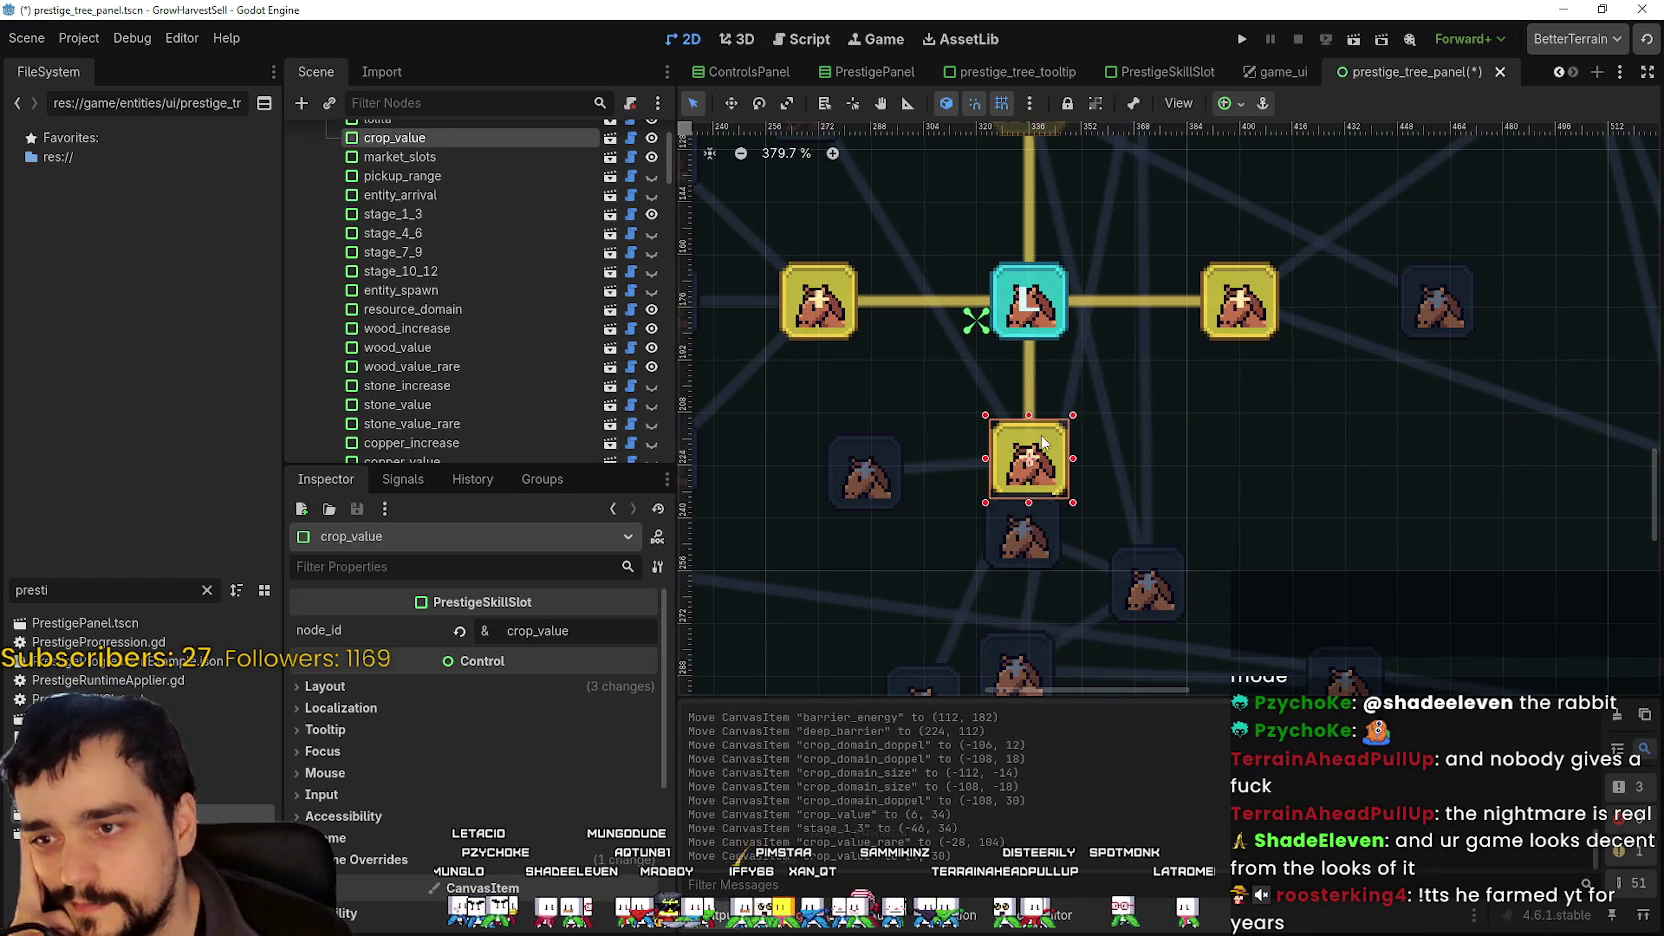
scroll(1095, 401, down, 2)
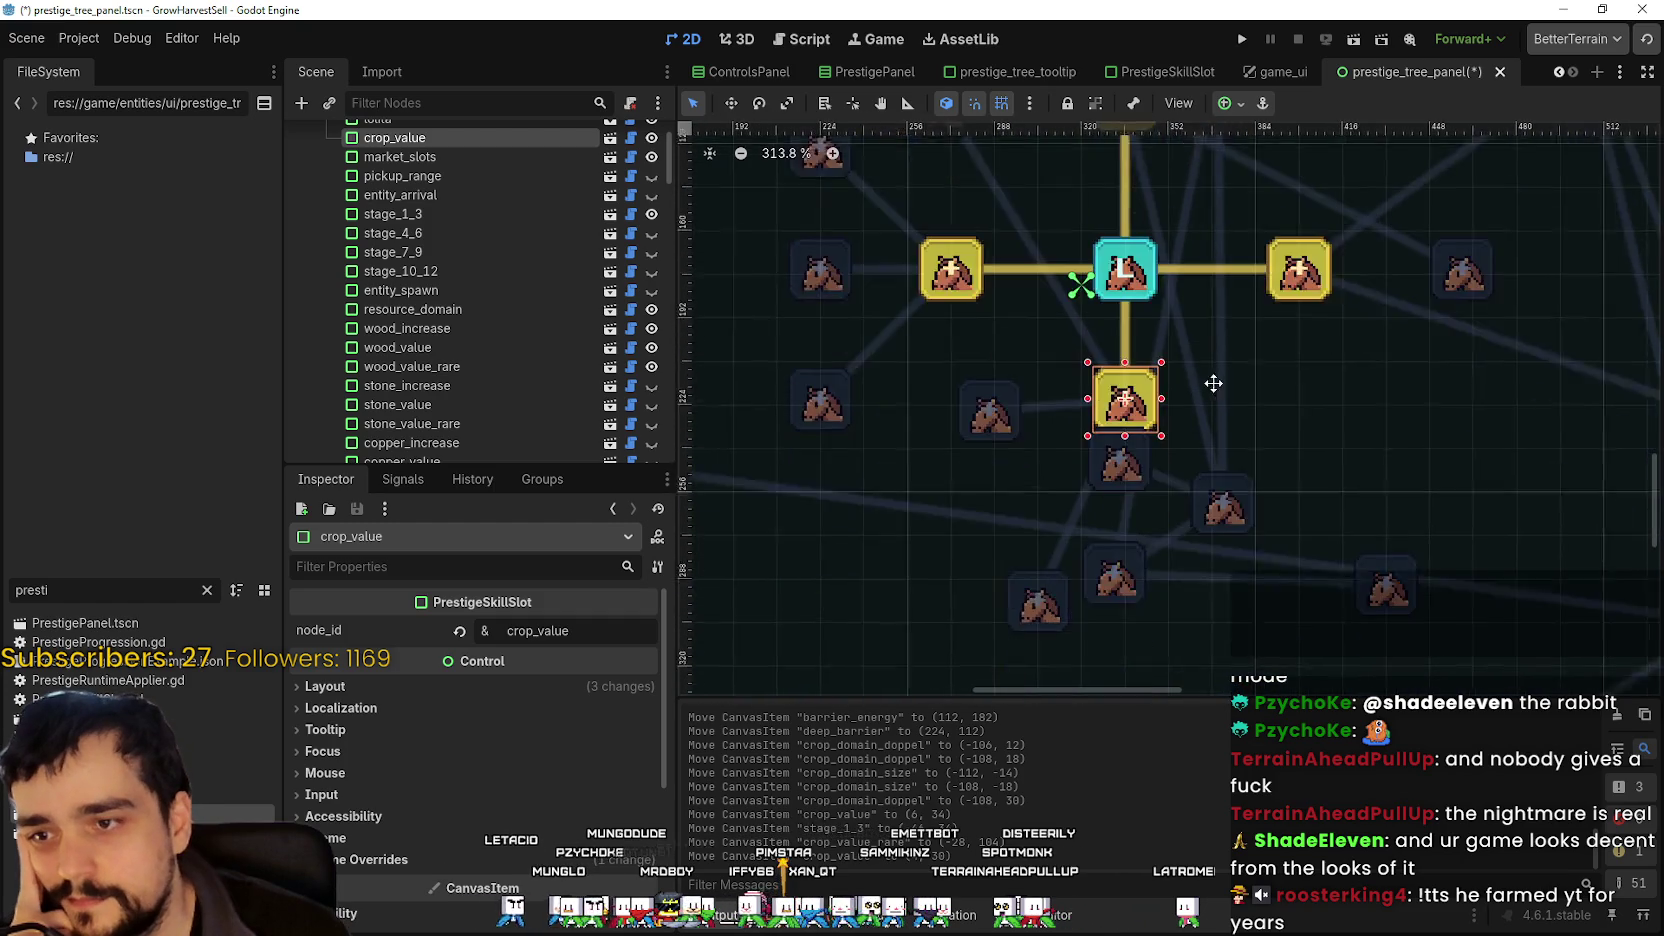
scroll(1200, 400, down, 2)
scroll(1185, 400, down, 1)
scroll(1180, 345, up, 3)
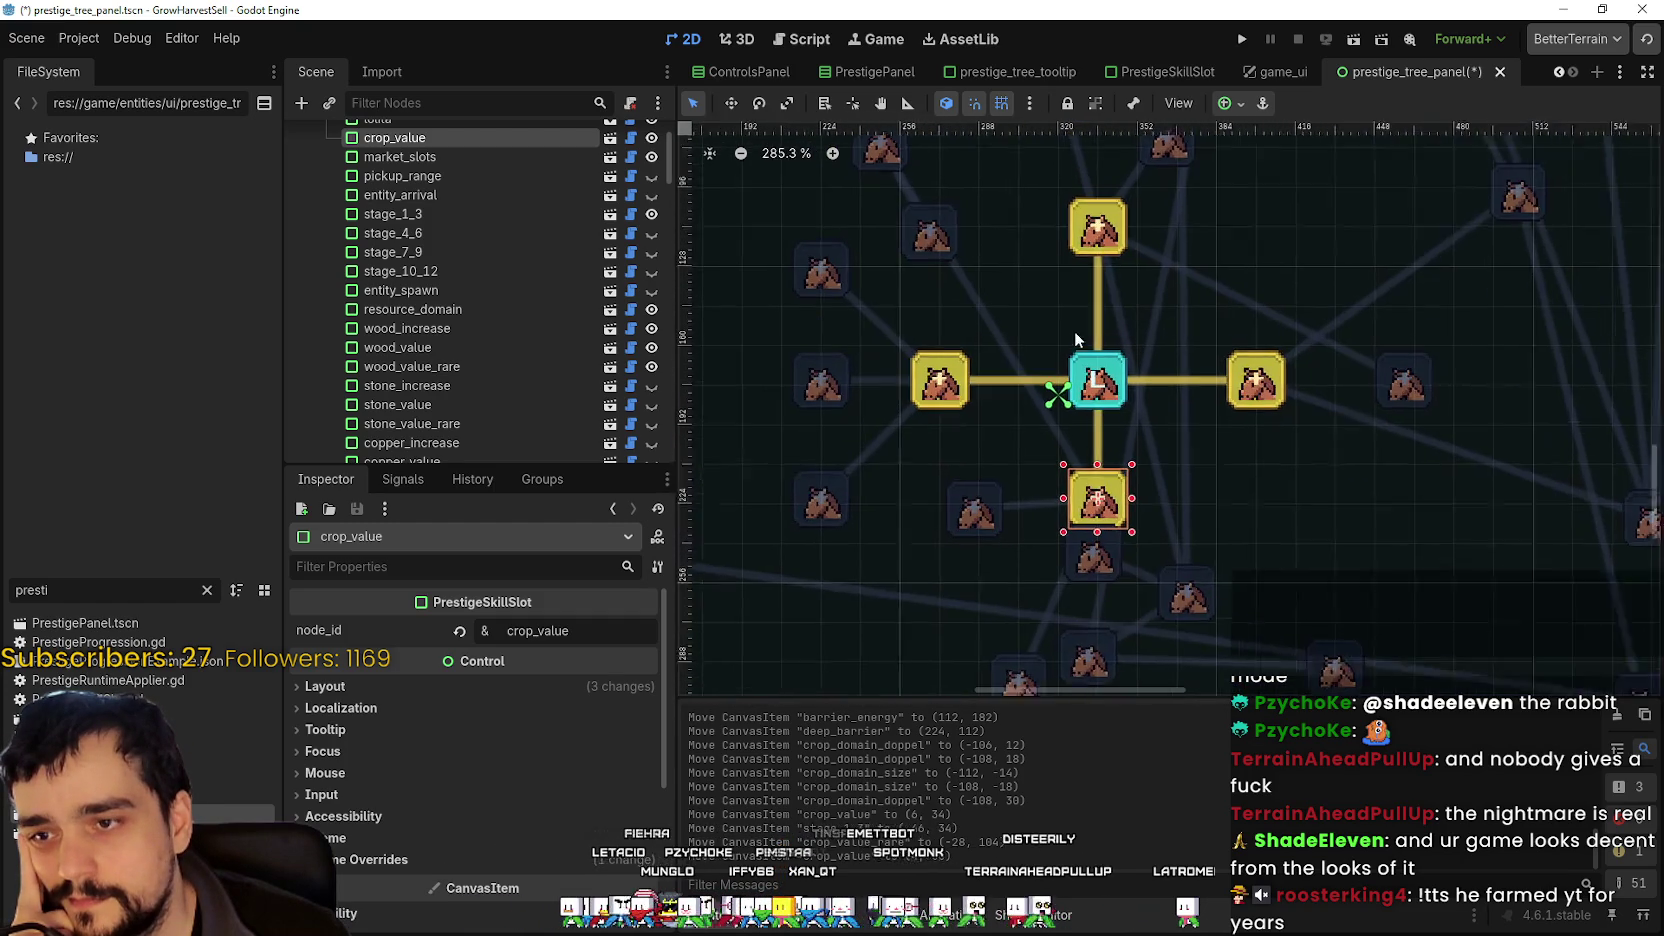
scroll(1155, 400, up, 3)
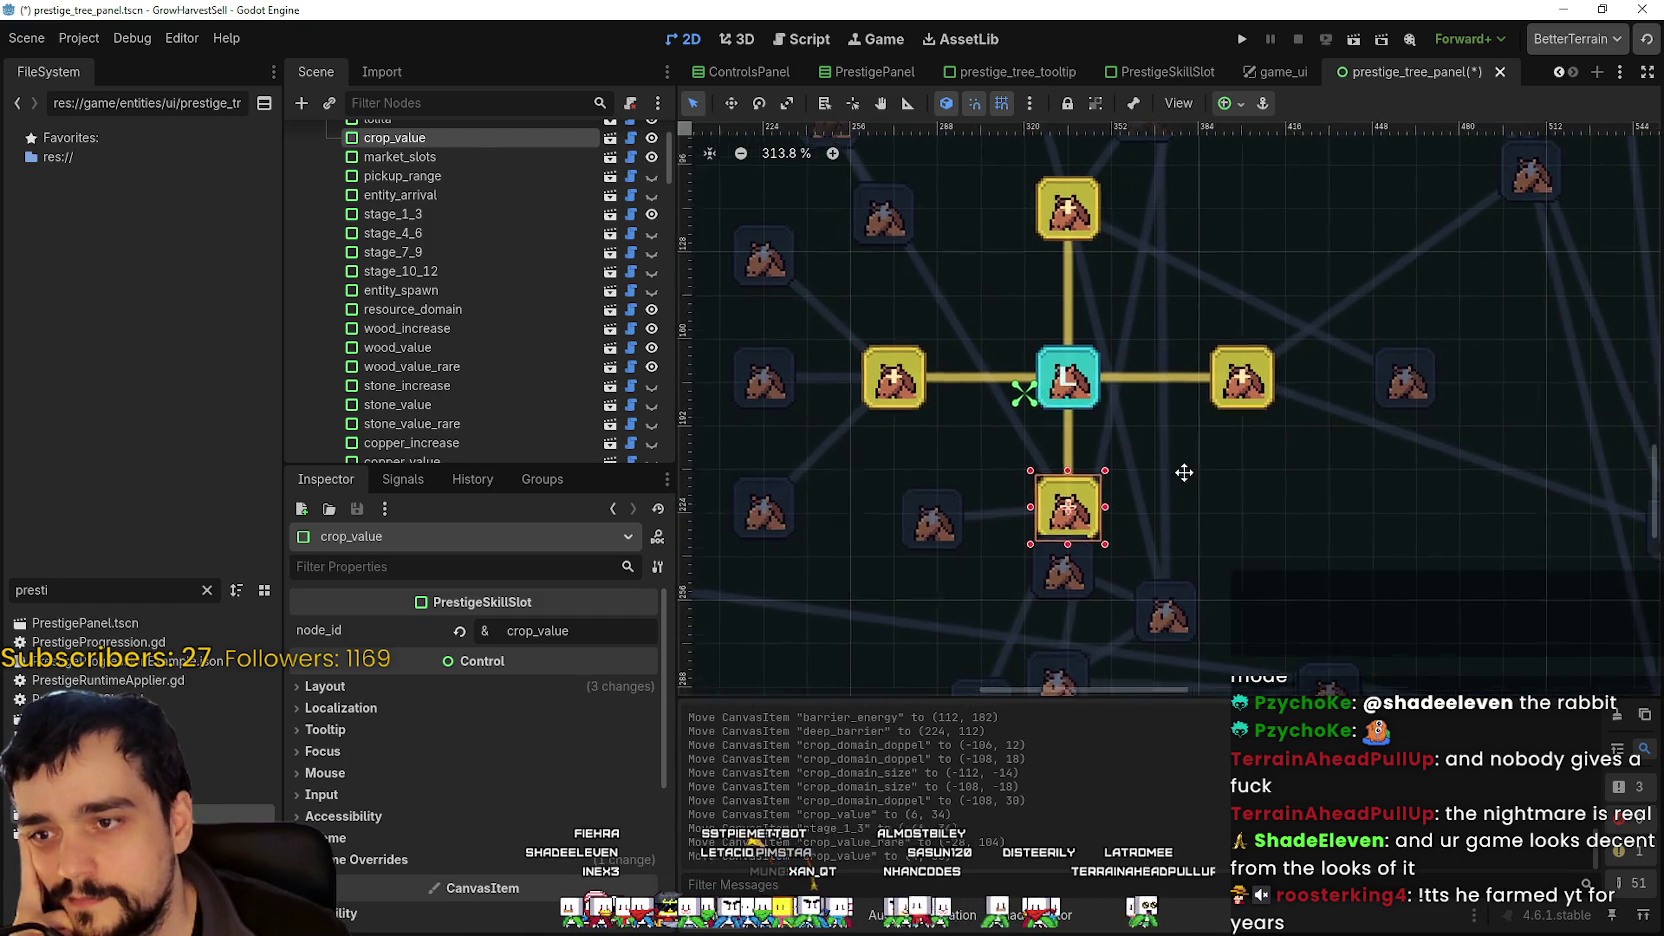
scroll(1100, 510, down, 1)
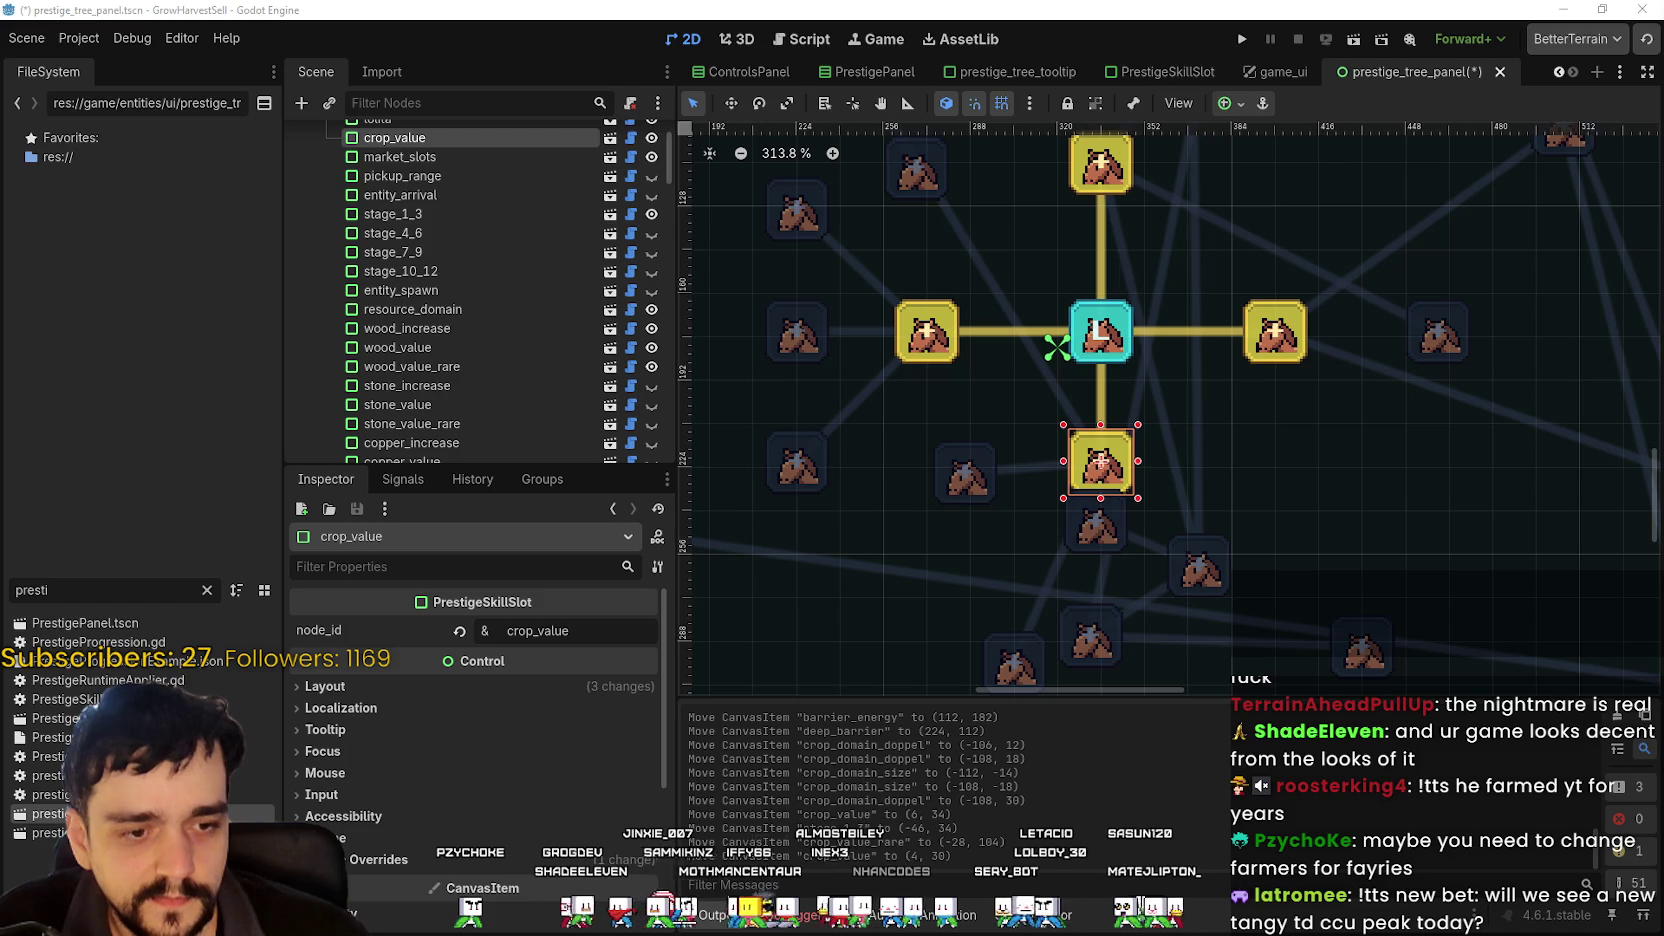
- Reload MR FARMBOY's SteamDB player chart page, then return to the Godot canvas
key(alt+Tab)
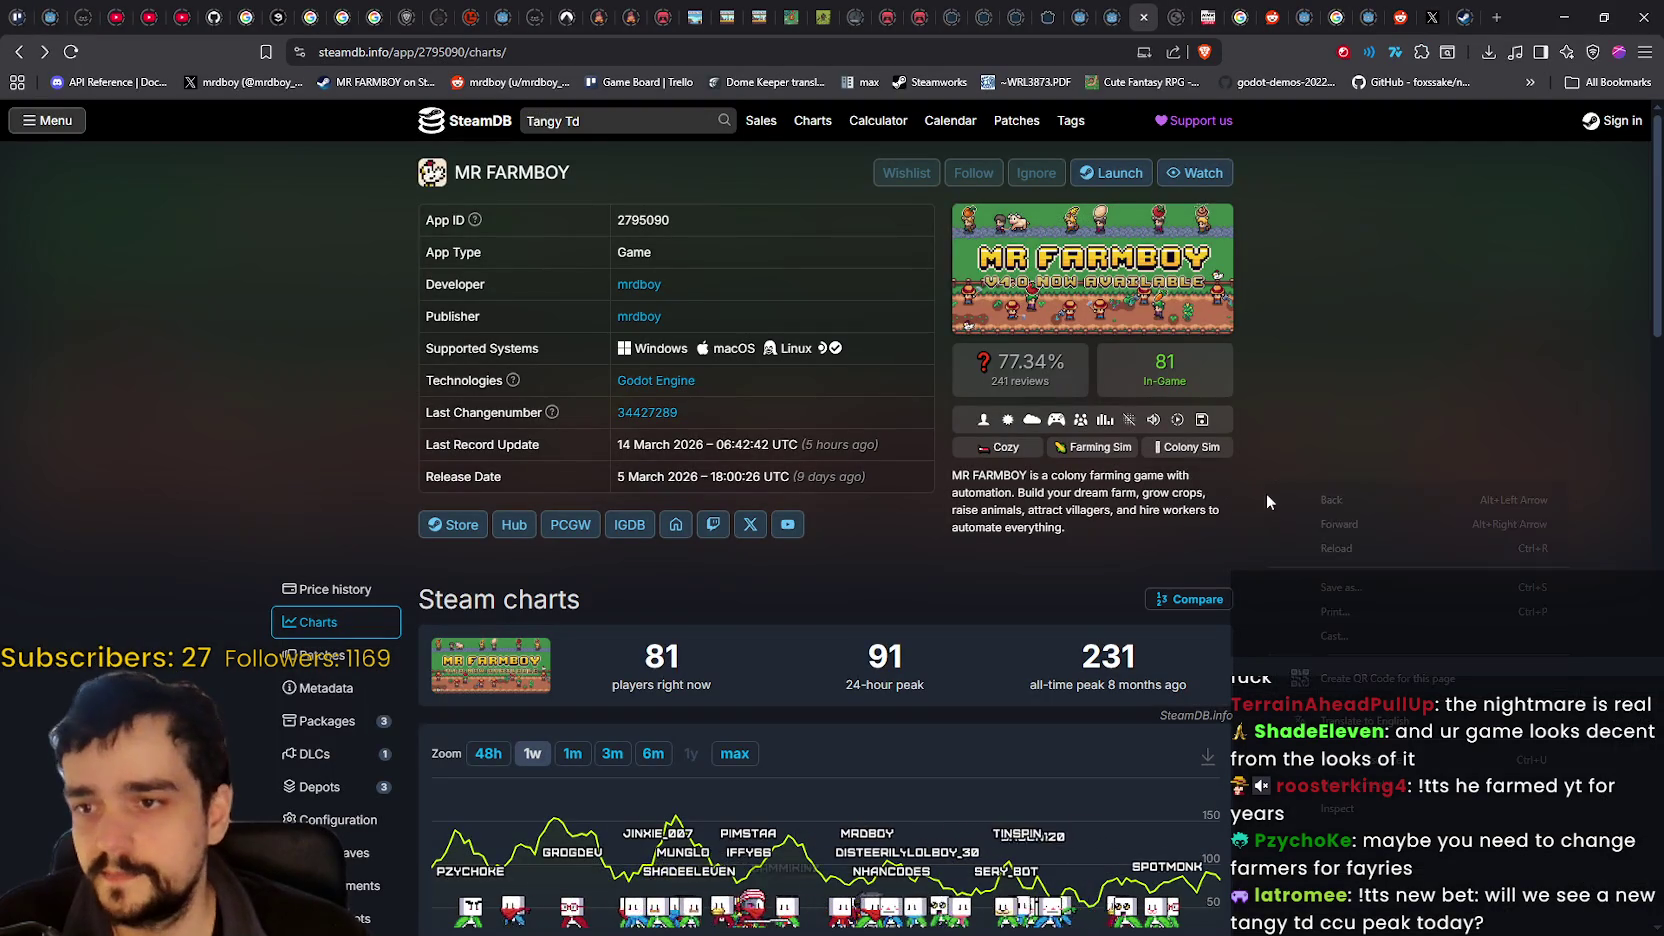
right_click(1329, 483)
click(1370, 546)
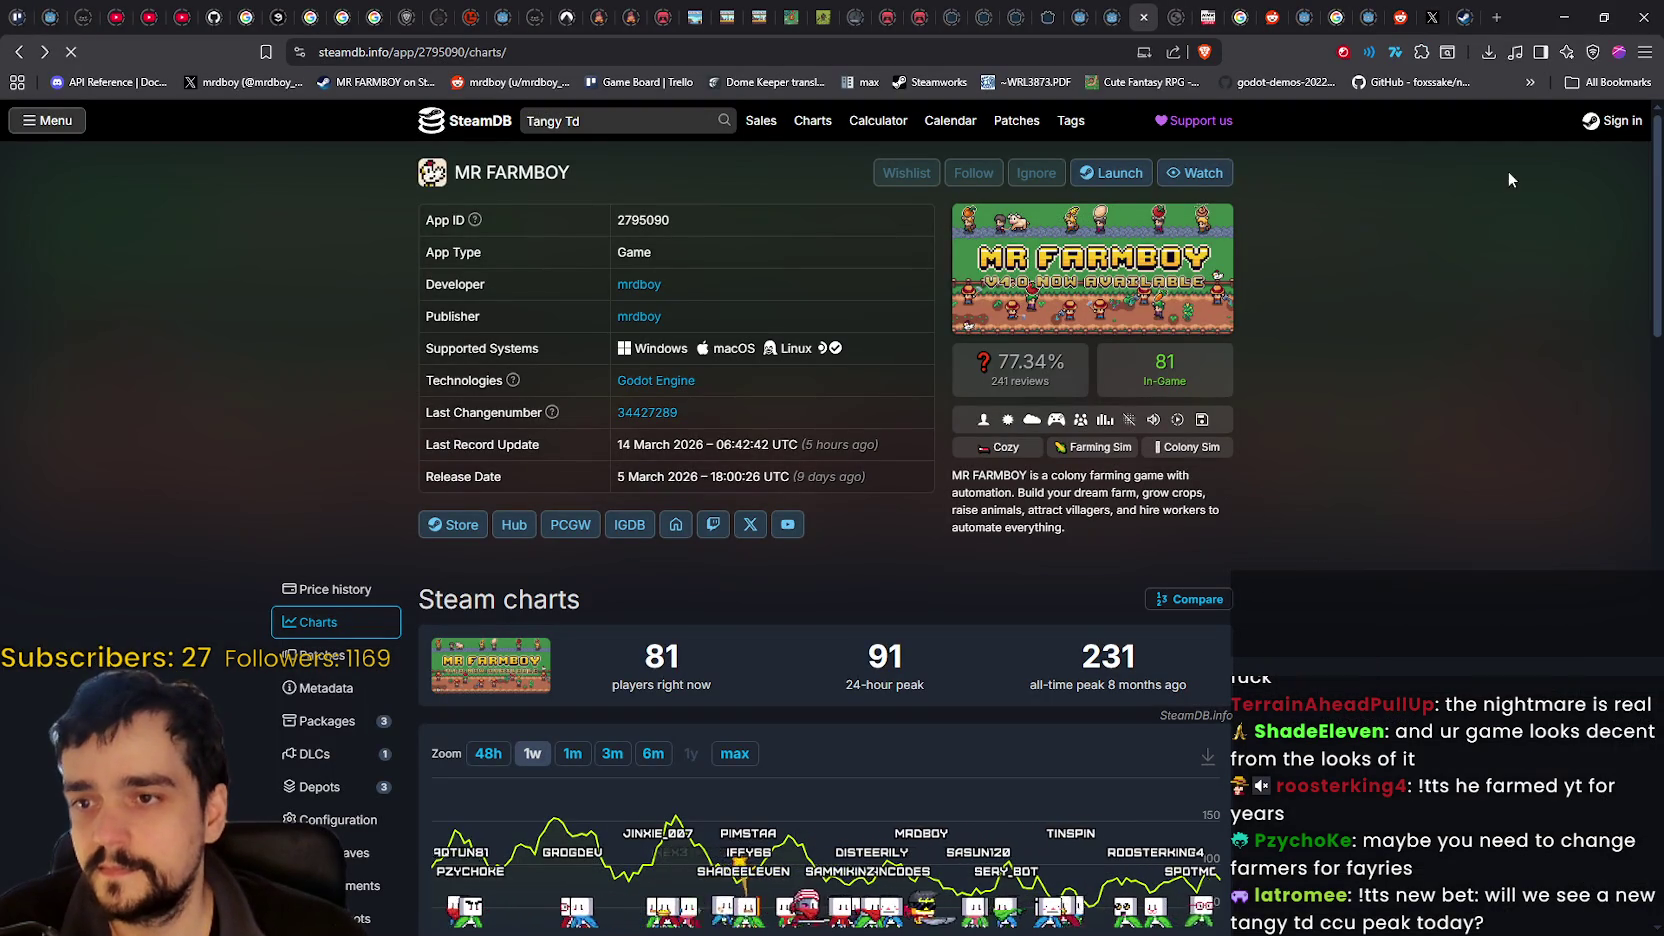
click(1561, 17)
drag(1150, 614, 1134, 536)
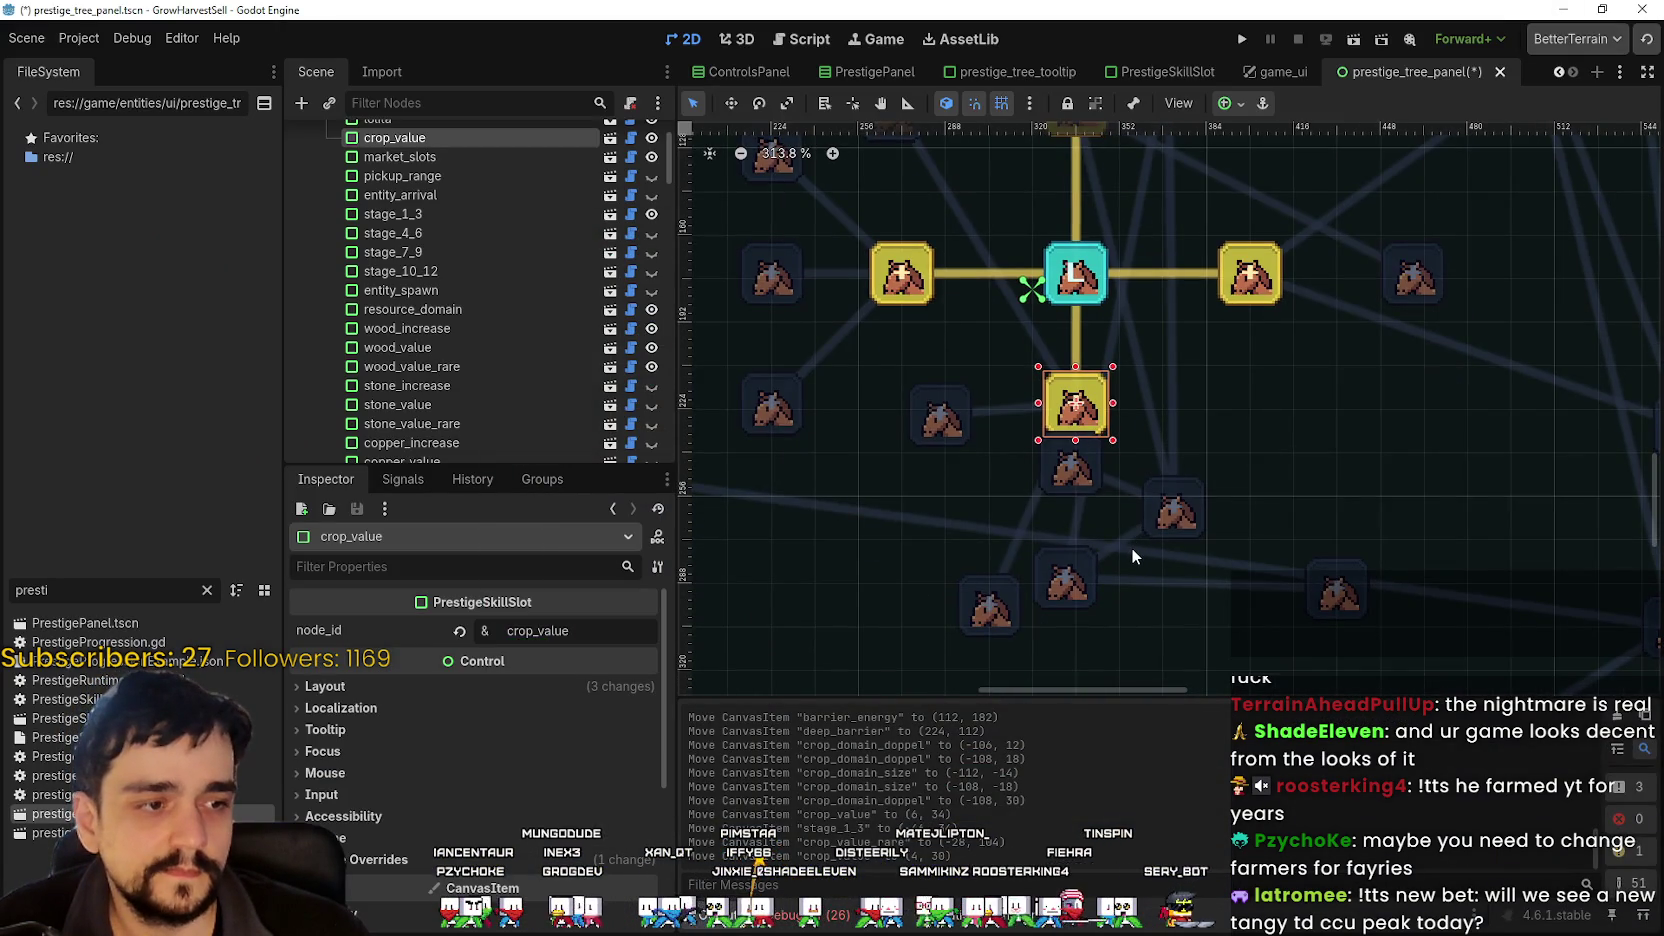
- Zoom around the central node and select the crop_domain_damage slot on its left
scroll(1131, 547, up, 1)
scroll(1131, 547, down, 1)
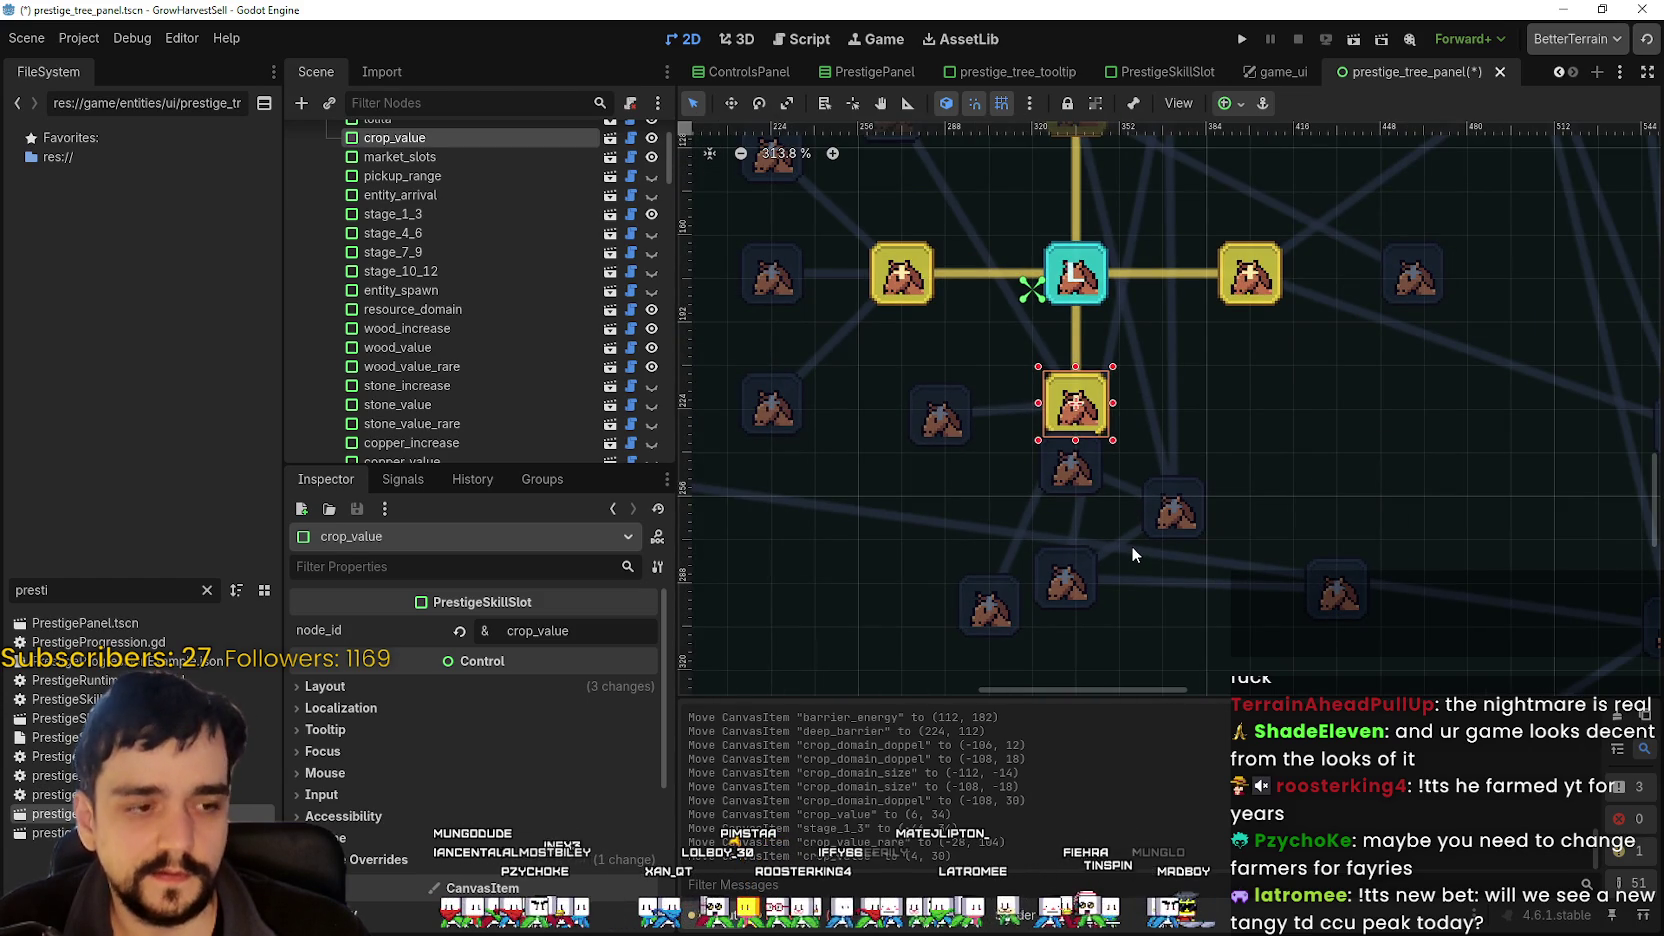
scroll(1131, 545, down, 2)
scroll(1160, 458, down, 1)
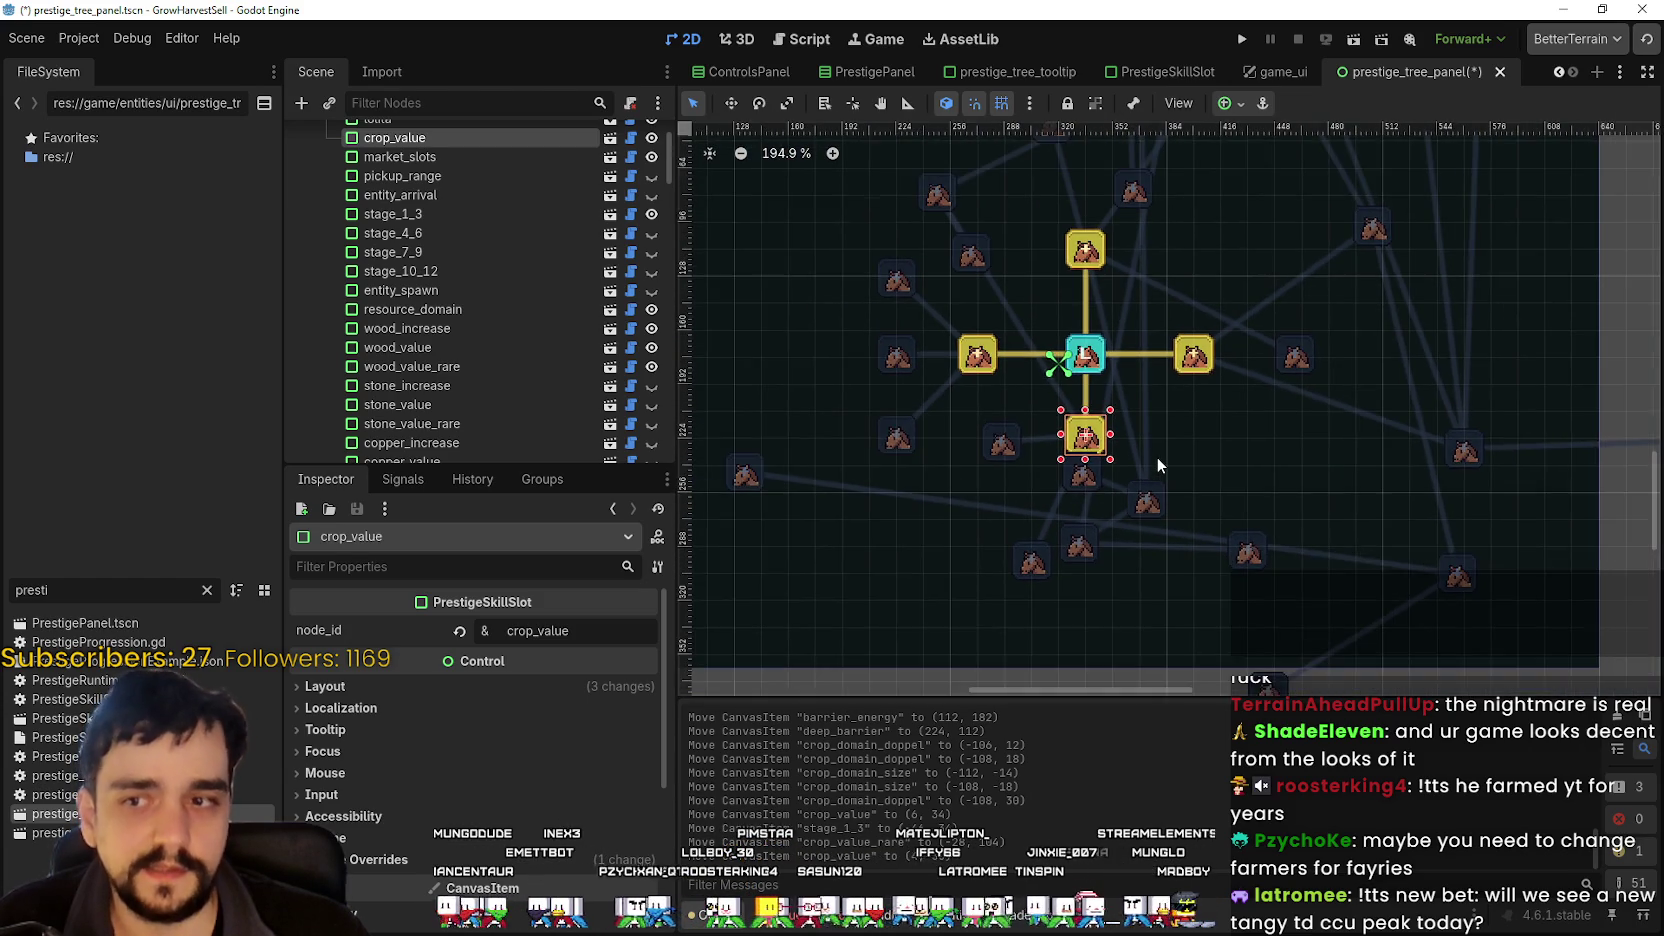
scroll(1157, 455, up, 1)
scroll(1157, 453, down, 1)
scroll(1156, 452, down, 1)
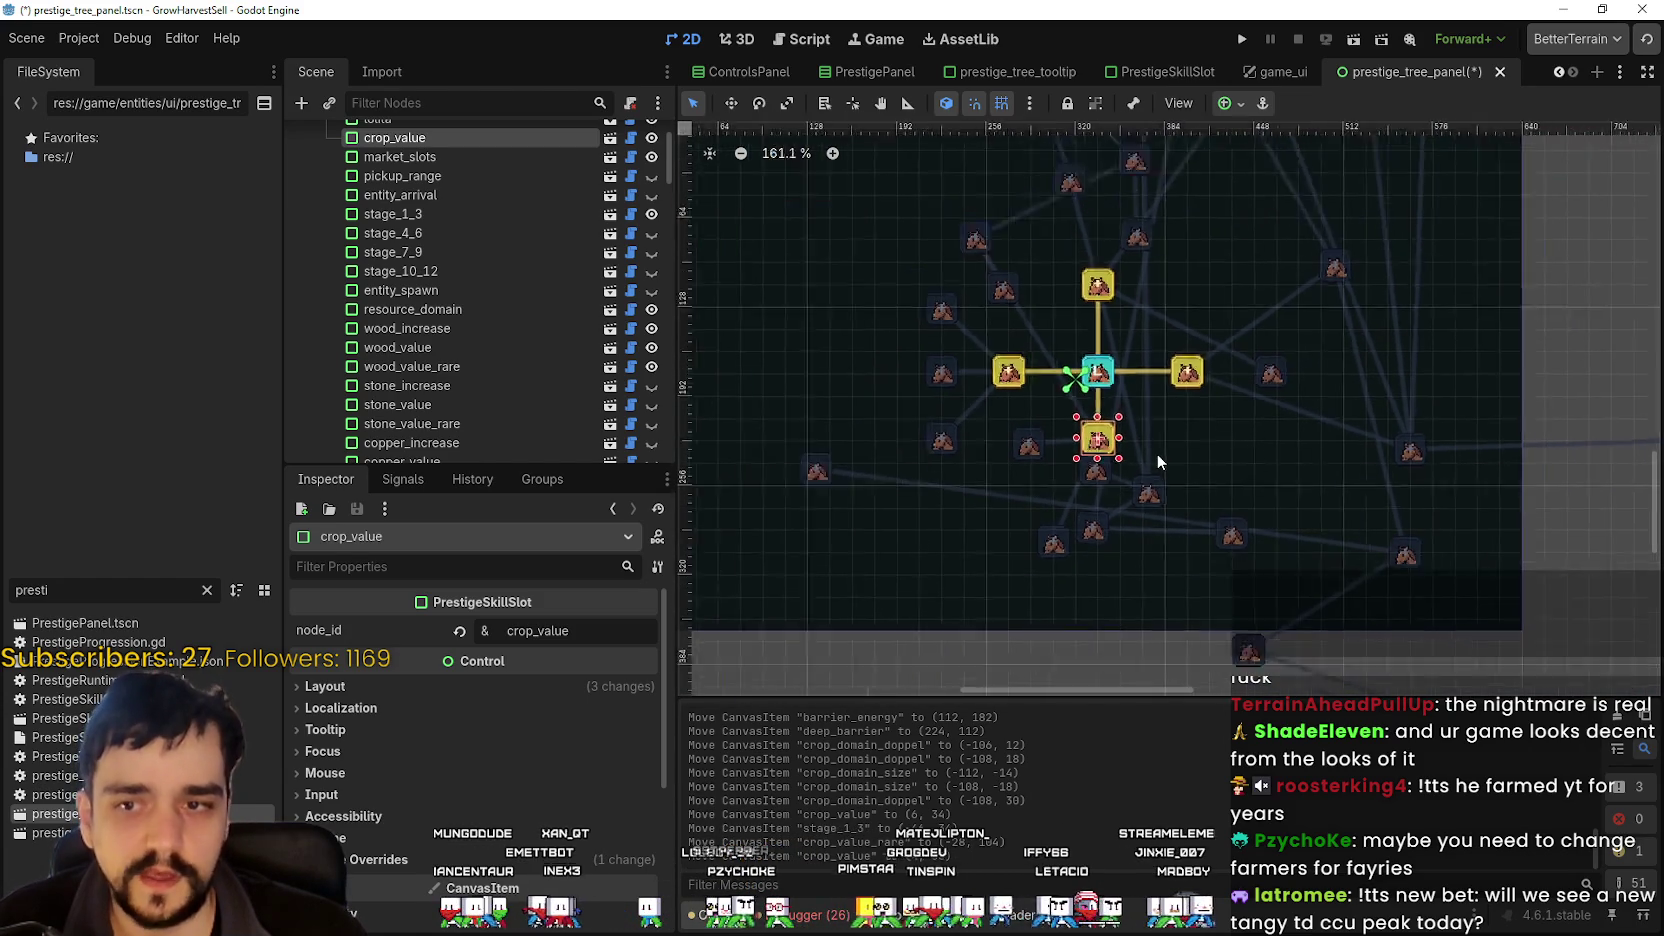
scroll(1150, 452, down, 3)
scroll(1148, 450, up, 5)
scroll(1170, 342, up, 5)
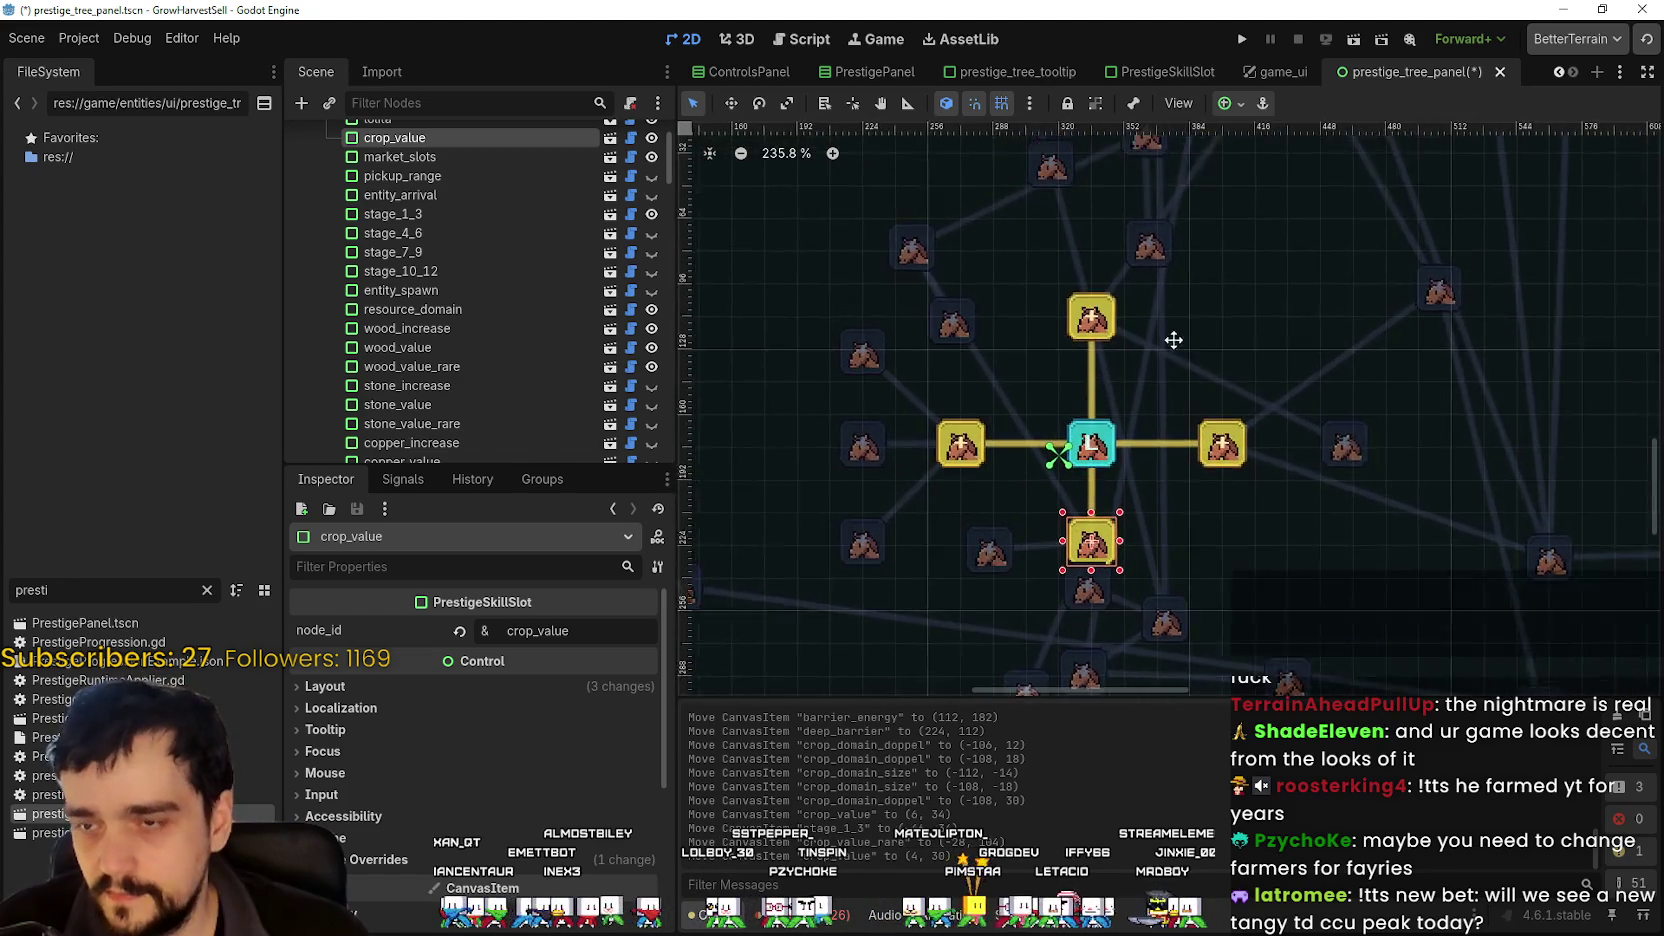
scroll(1048, 470, down, 4)
scroll(1112, 432, down, 1)
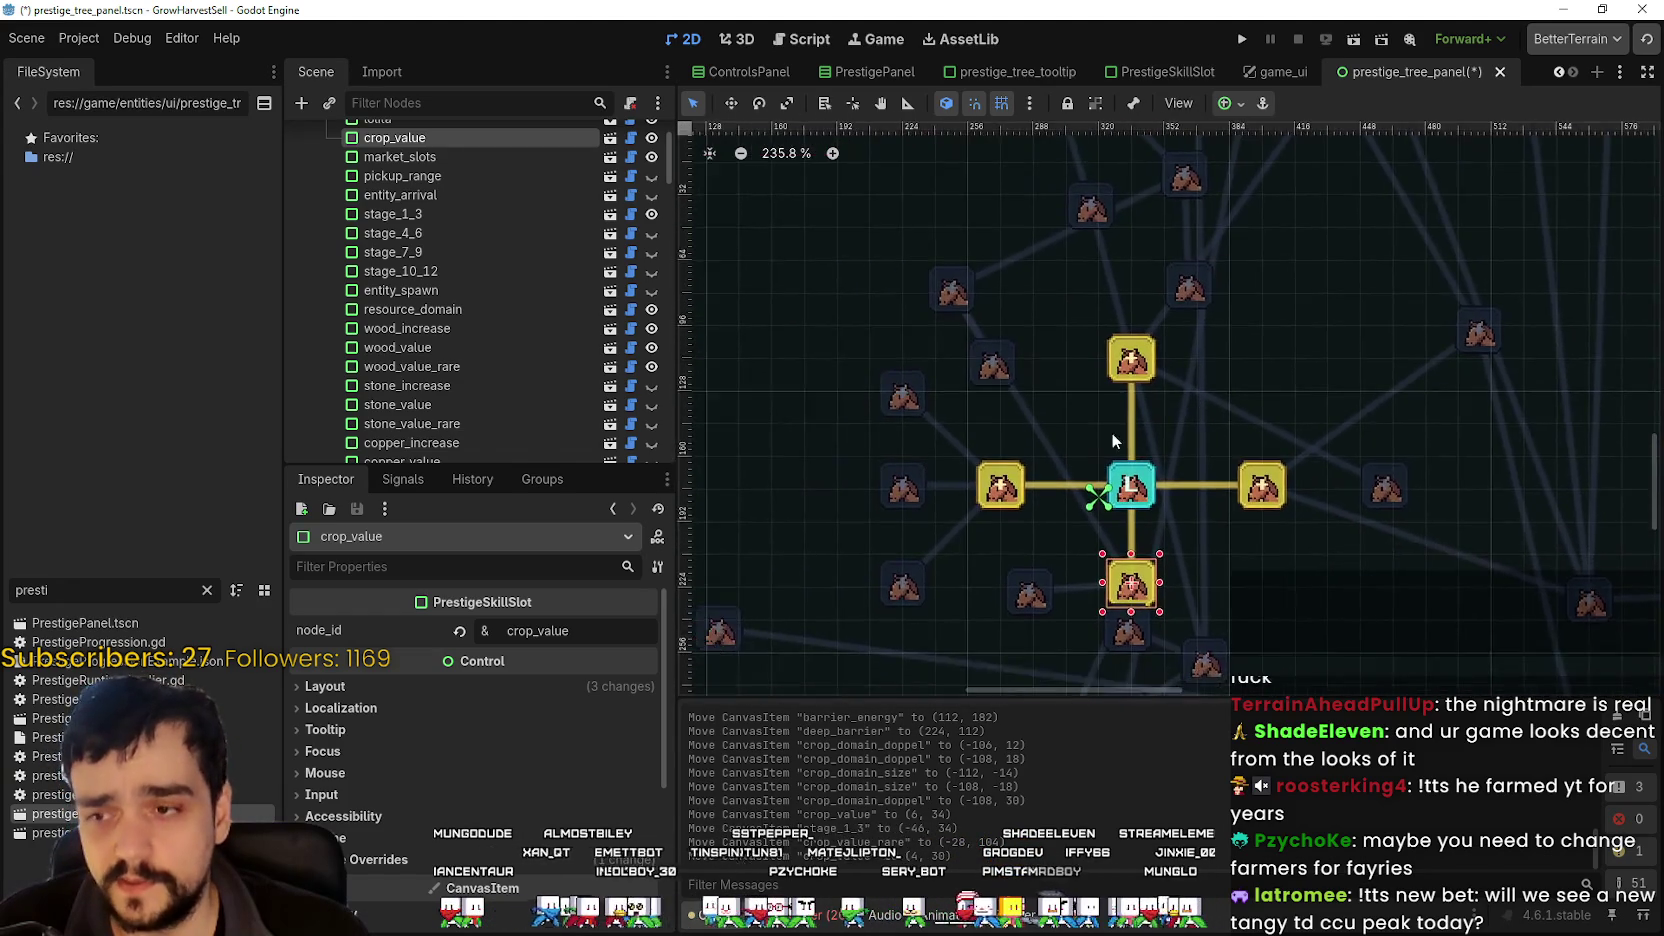
scroll(1110, 432, up, 6)
click(1105, 432)
scroll(1105, 432, down, 3)
scroll(1105, 432, down, 2)
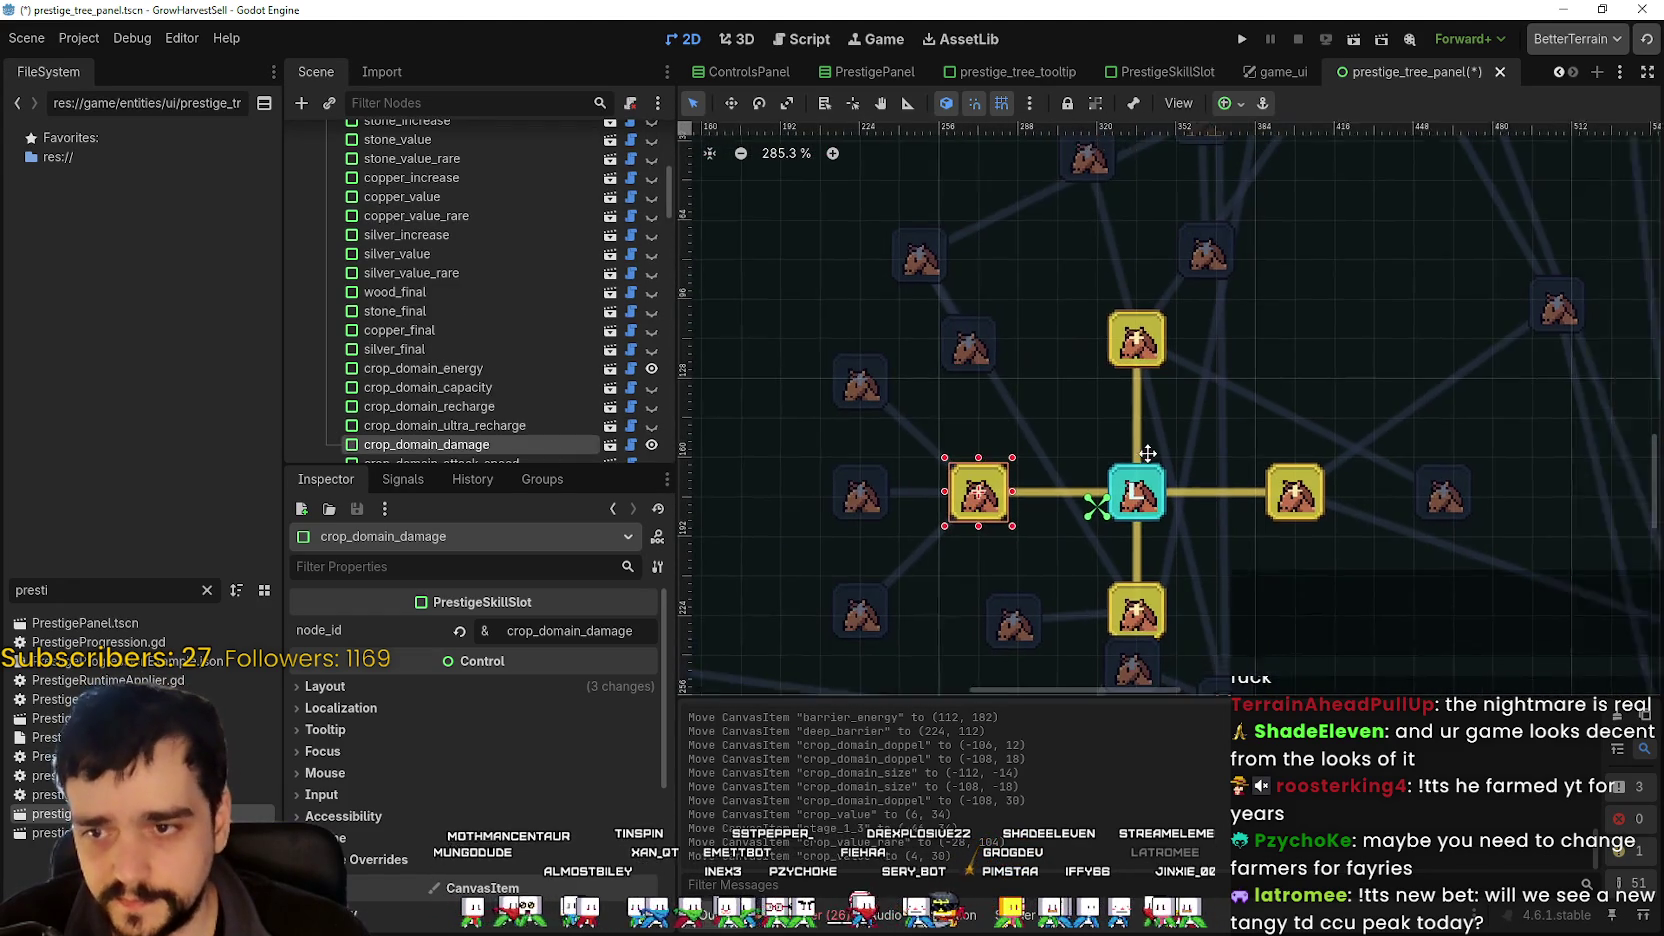
- Select the resource_domain, cart_slots and crop_value slots, then switch to the Twitch window
click(1192, 377)
click(1096, 362)
scroll(1155, 298, up, 5)
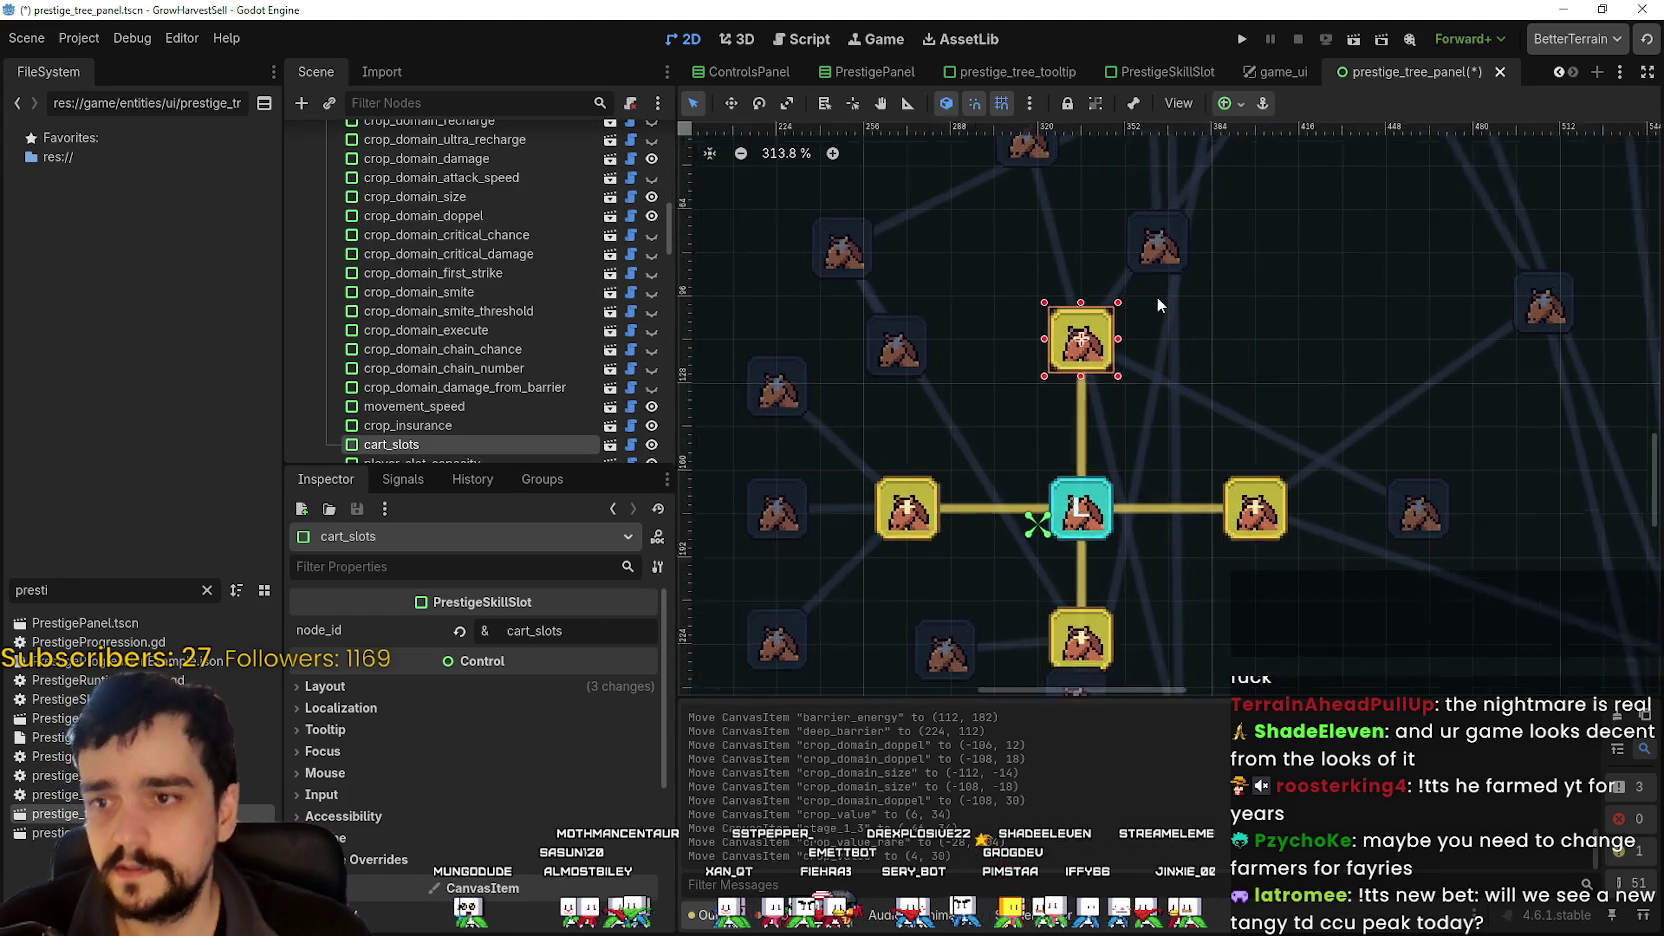
scroll(1149, 308, down, 4)
scroll(1180, 440, down, 4)
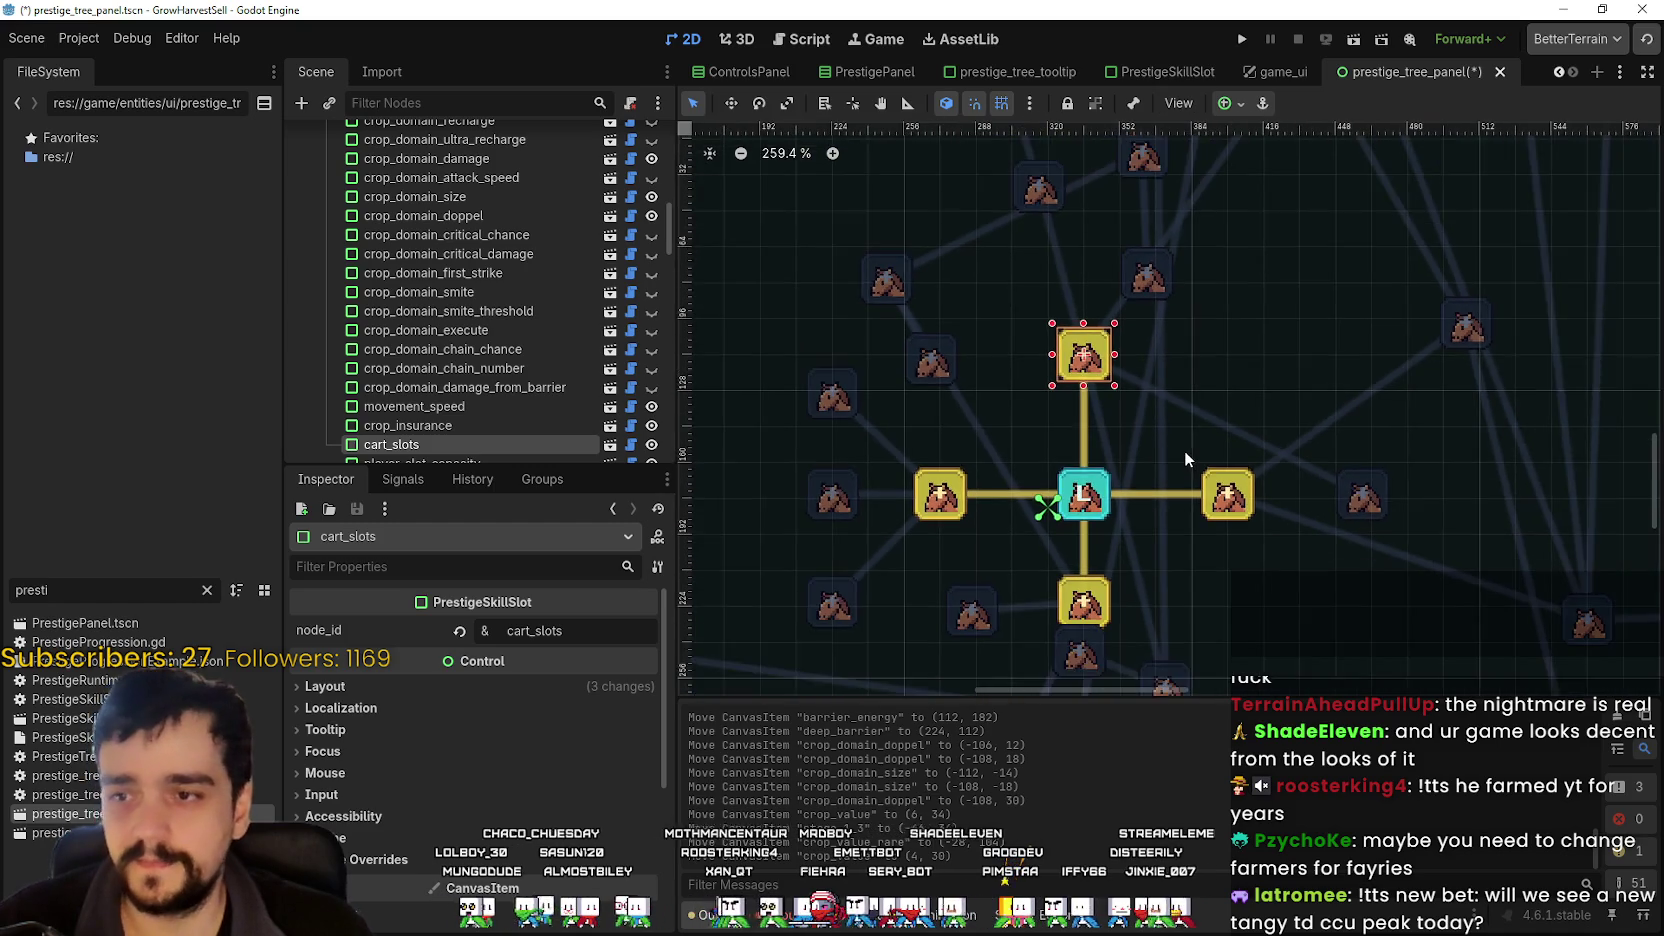
scroll(1126, 565, up, 4)
scroll(1127, 567, down, 3)
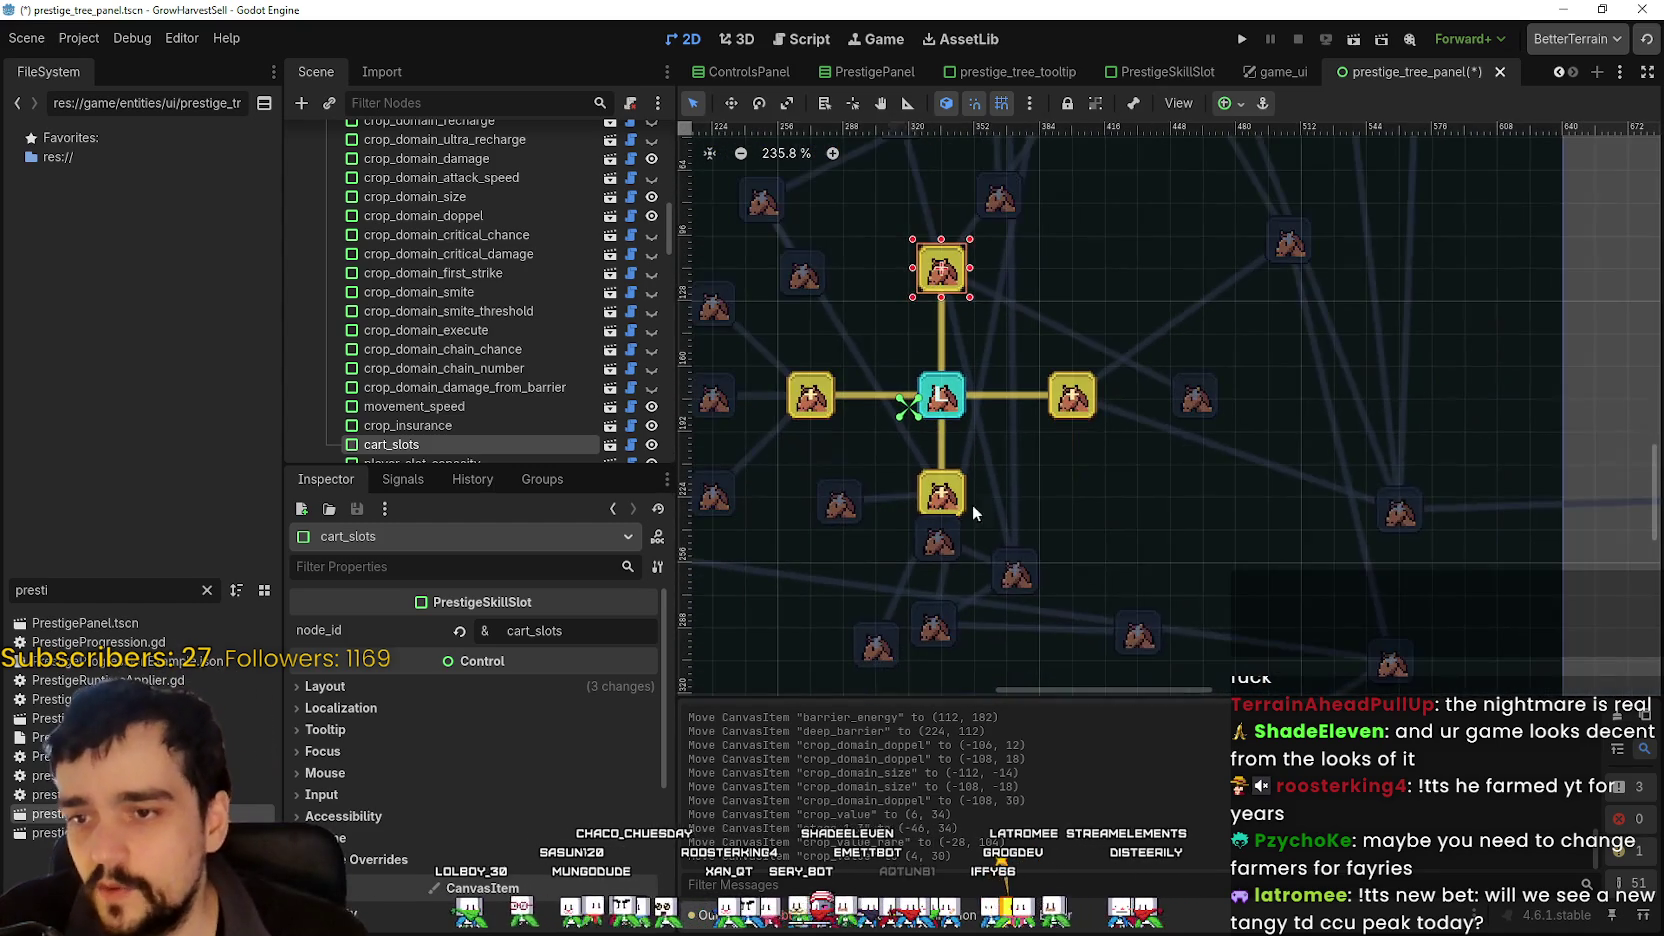
click(963, 505)
scroll(1083, 500, down, 8)
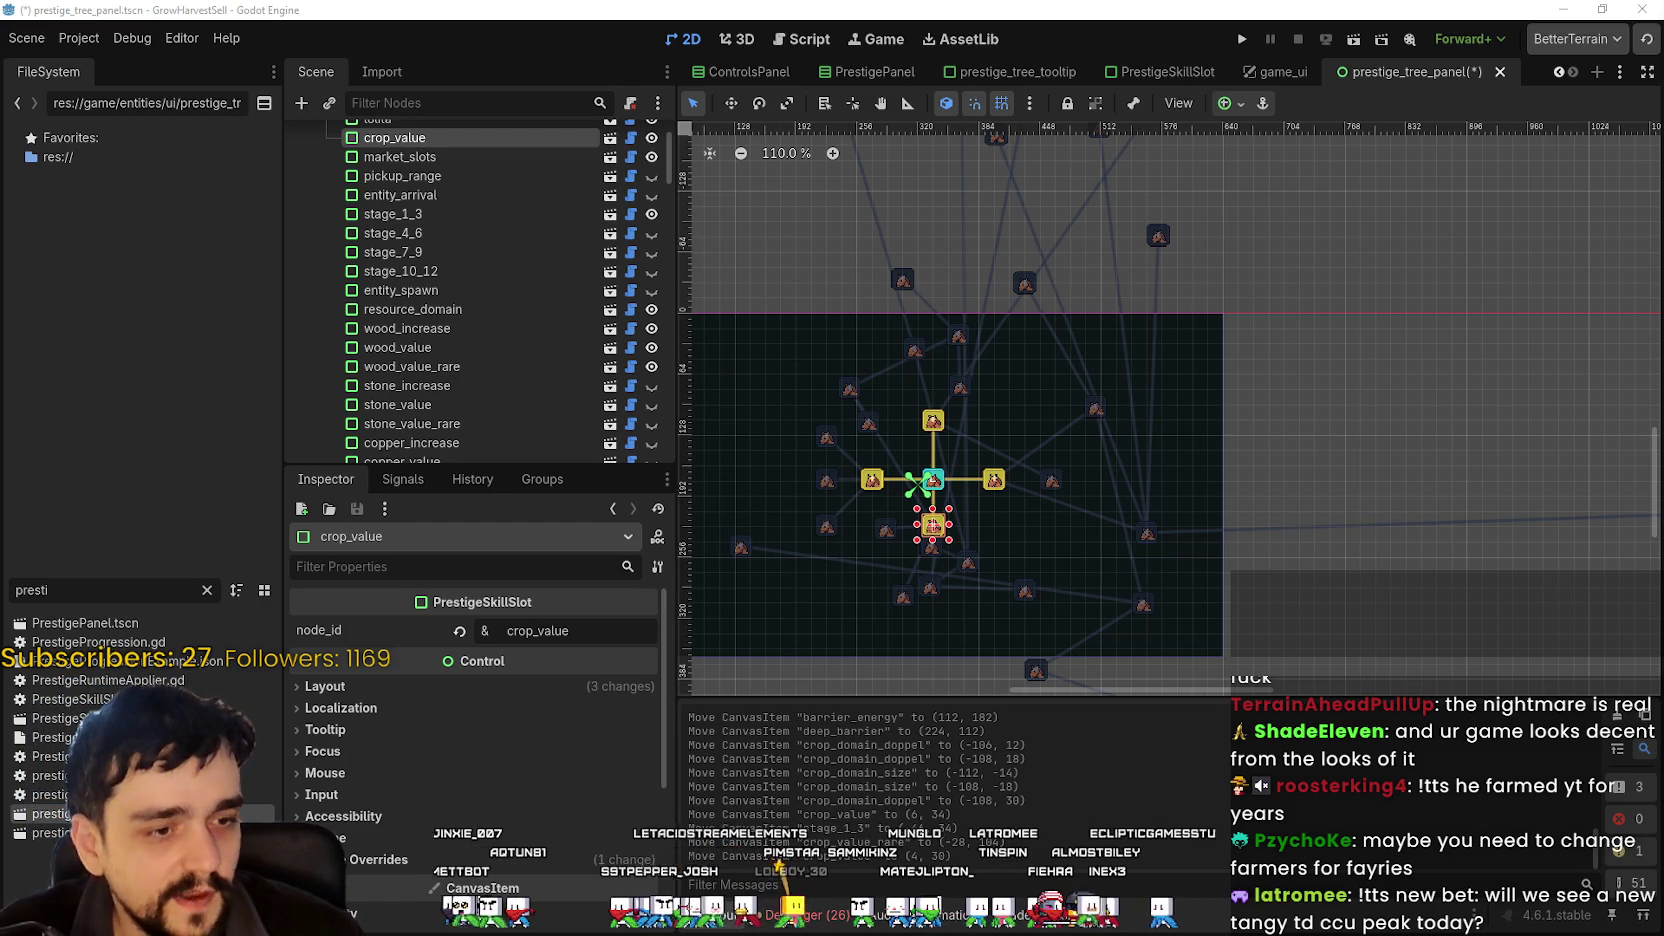
key(alt+Tab)
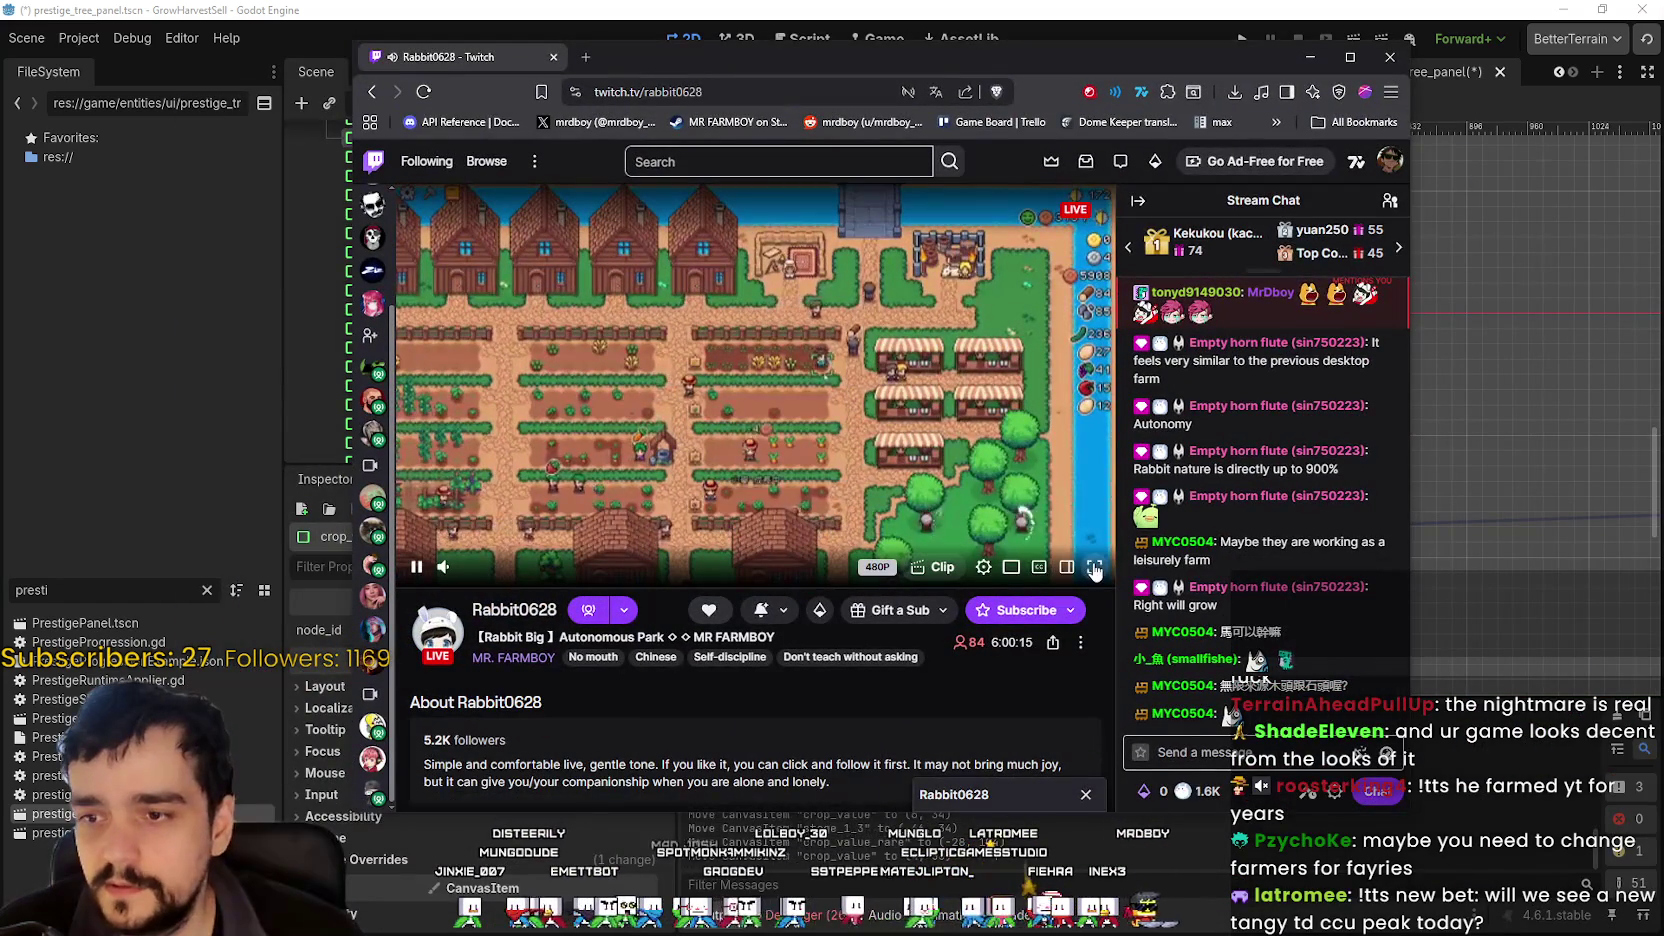
- Maximise the Twitch window, set the stream to 1080p60 (Source), then switch back to Godot
key(super+Up)
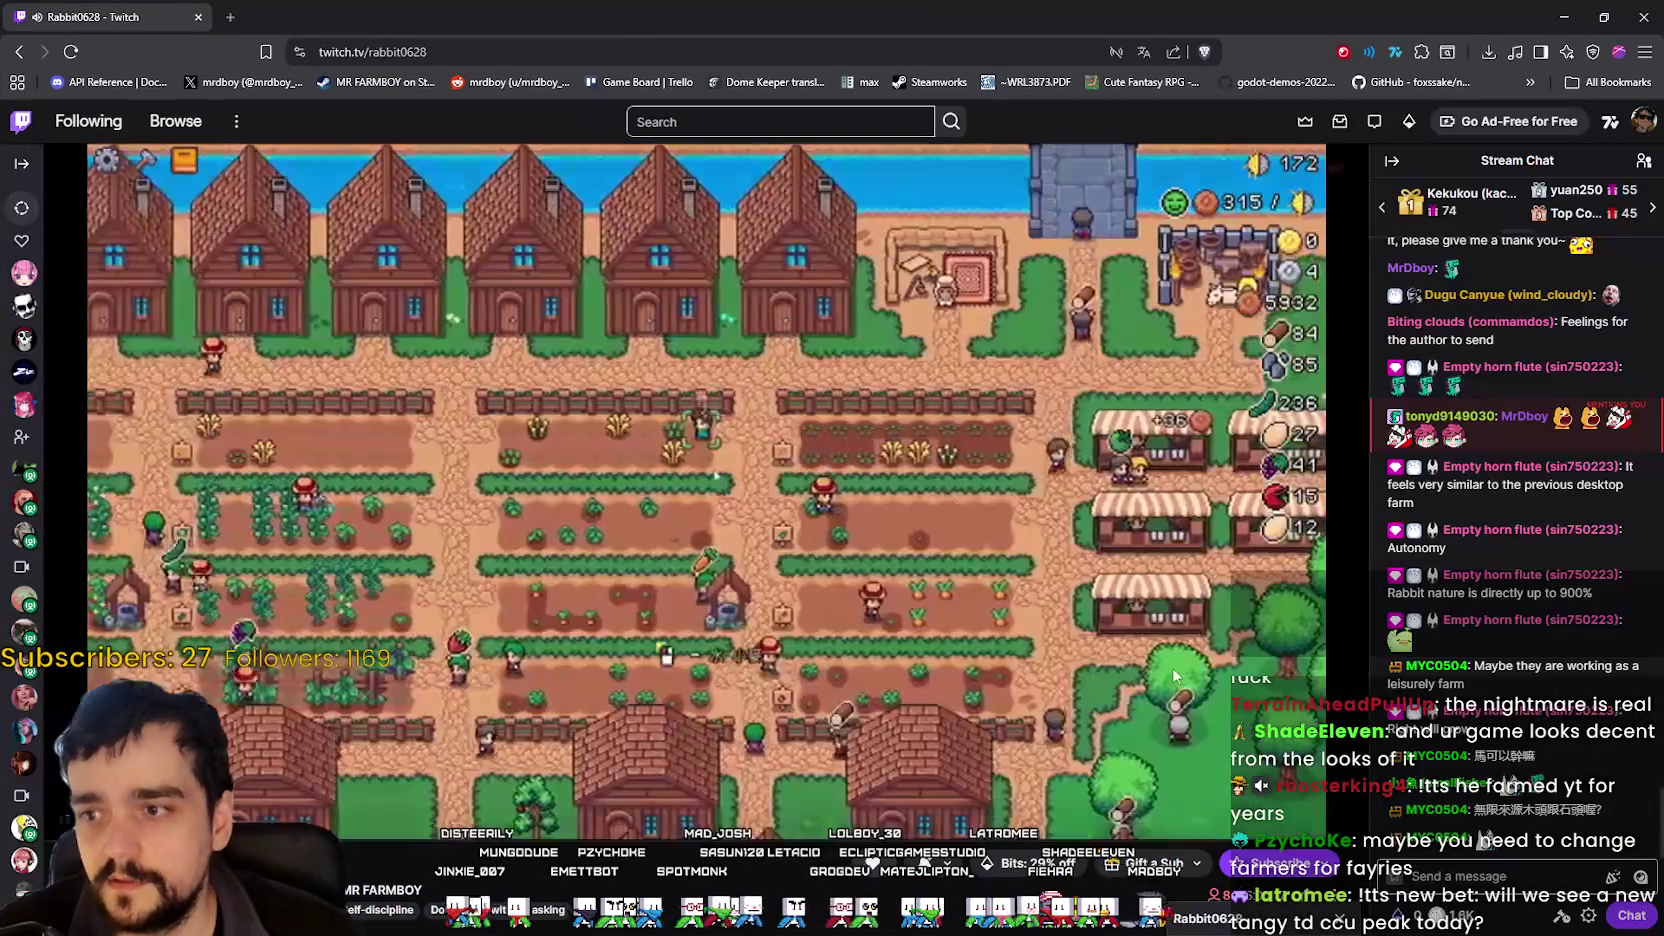
right_click(1028, 560)
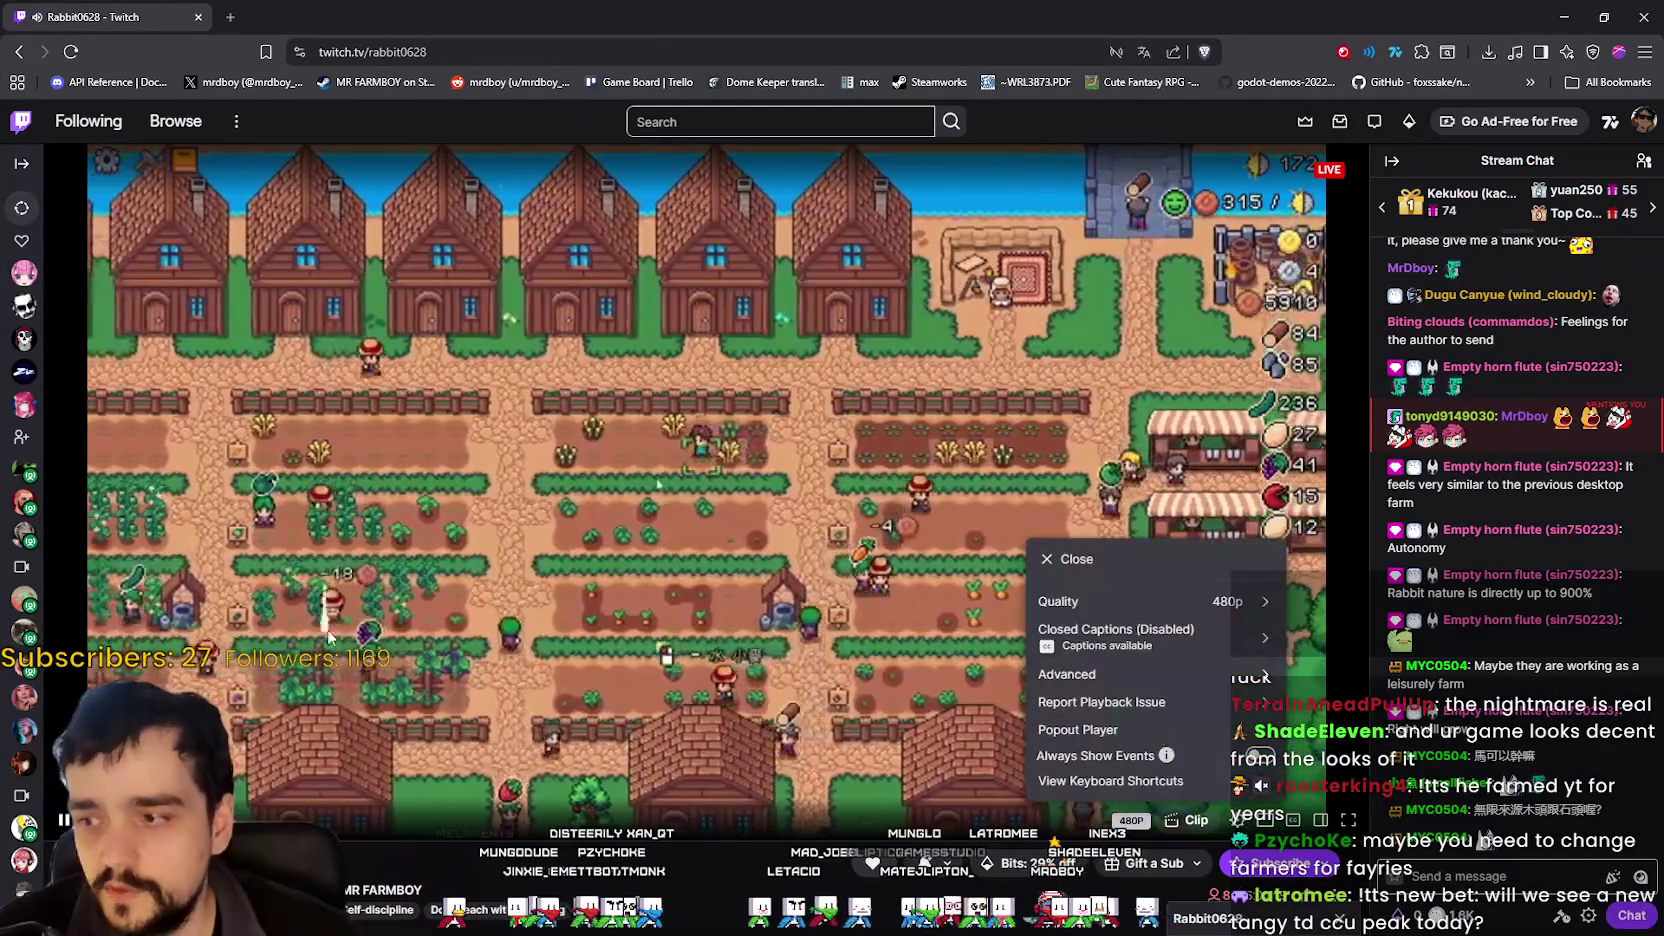
click(1060, 601)
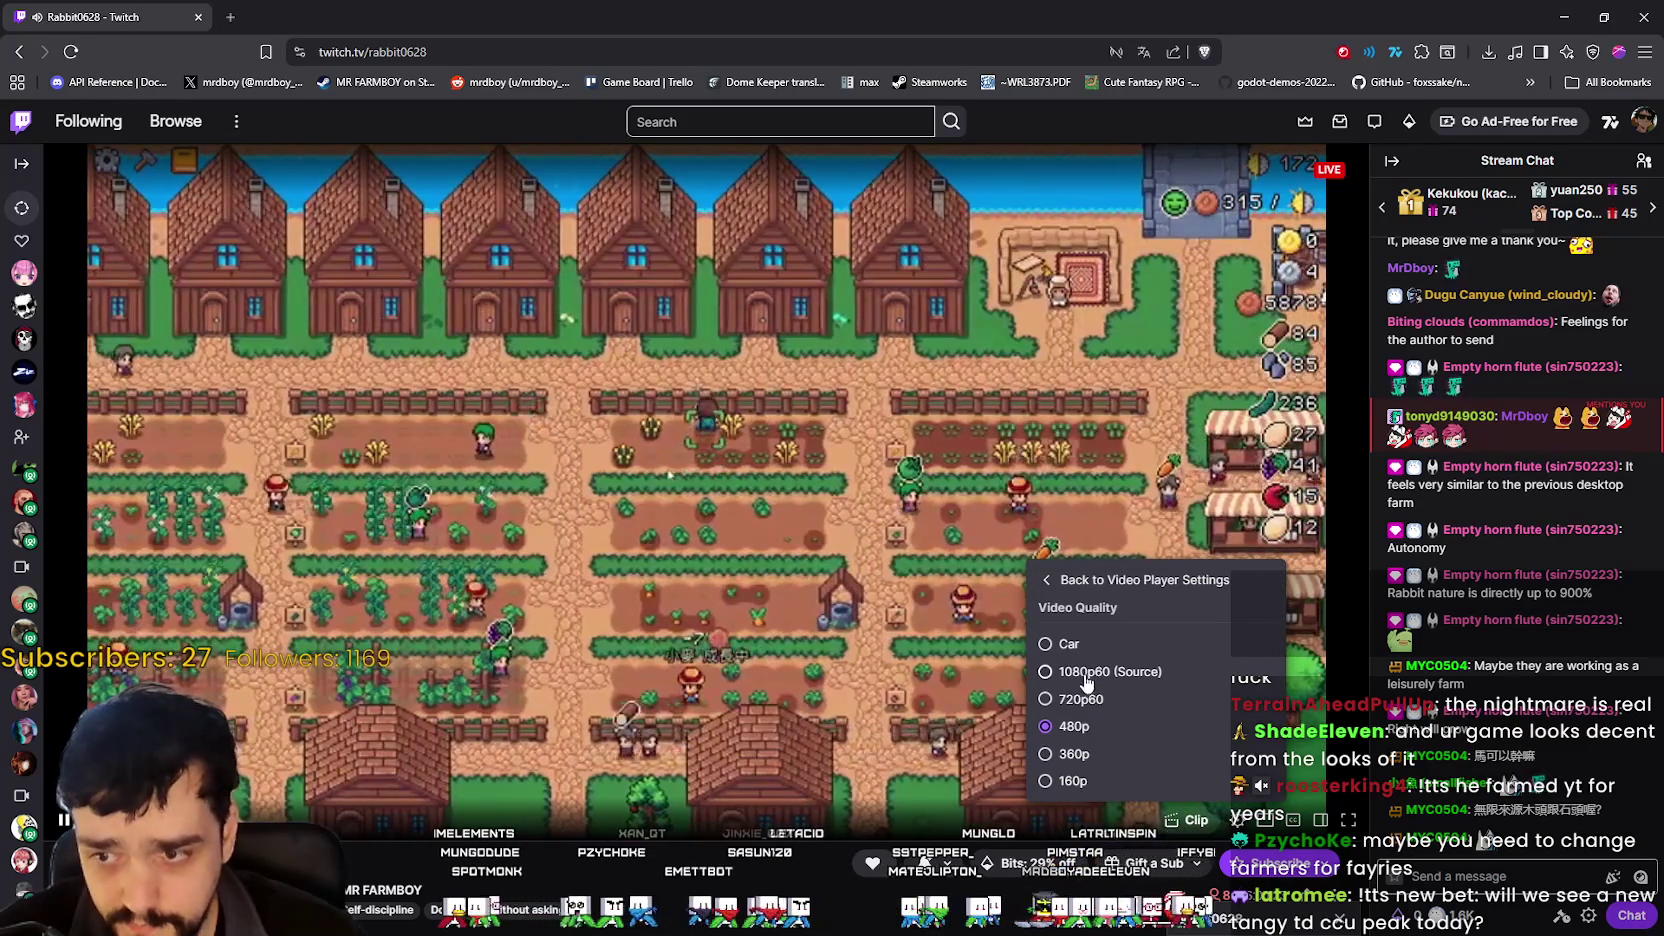
click(1086, 671)
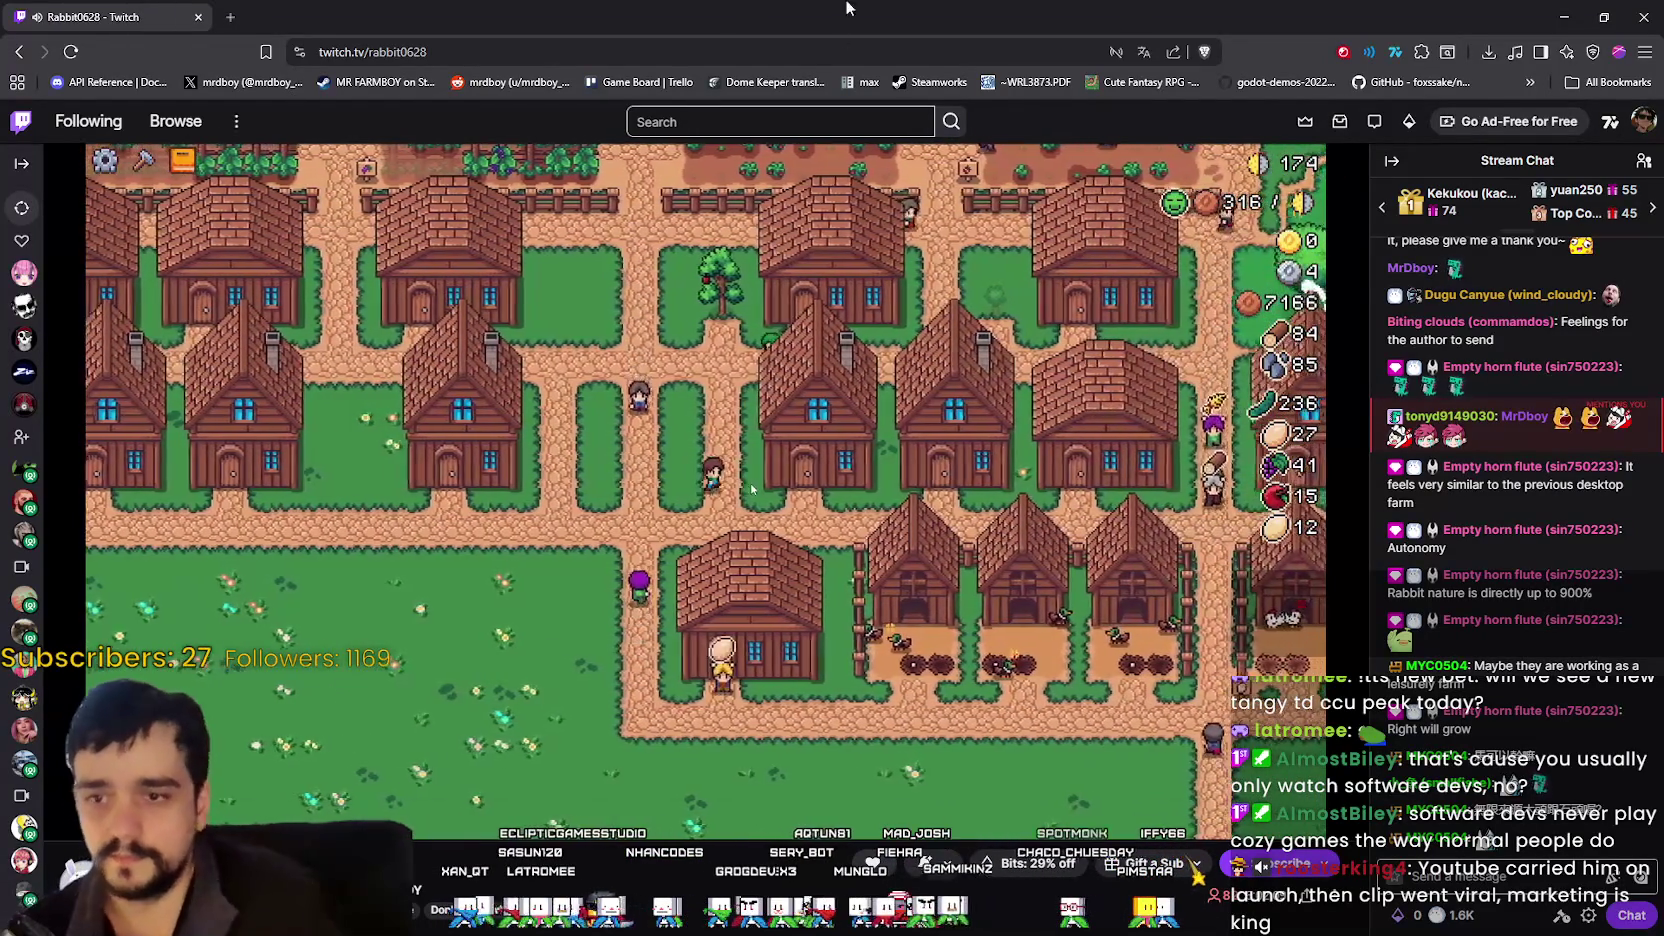
mouse_move(768, 443)
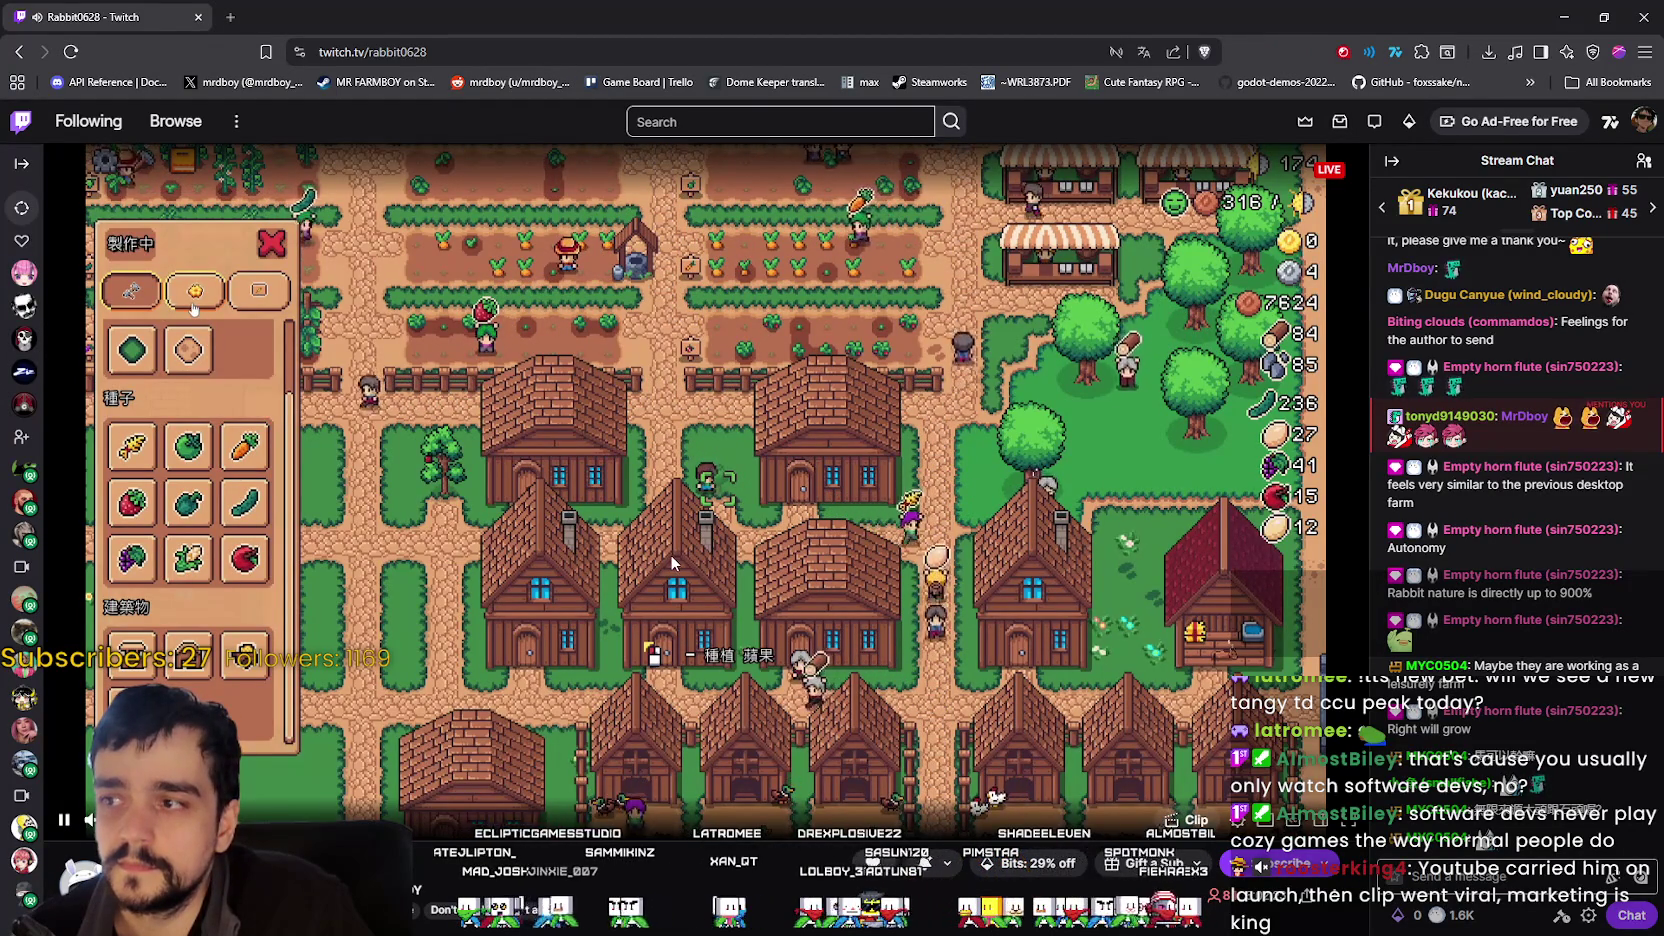
key(alt+Tab)
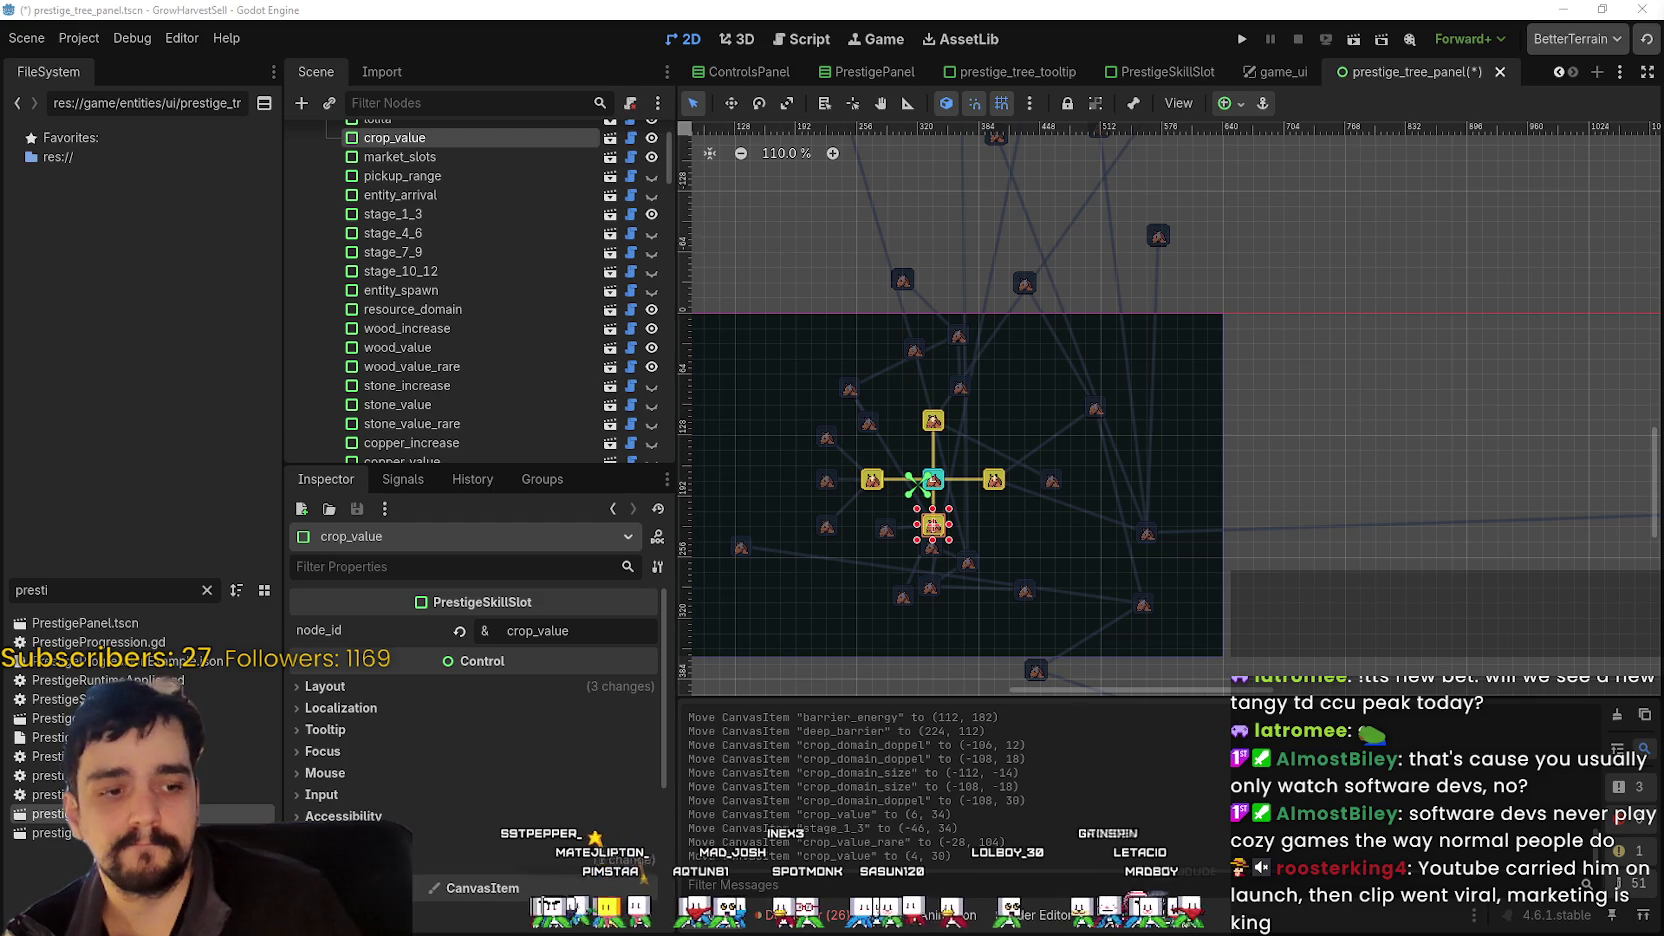
- Review TangyTDFridayPredictions.txt and BundleTDFARMBOY.txt, then minimise both Notepad windows
key(alt+Tab)
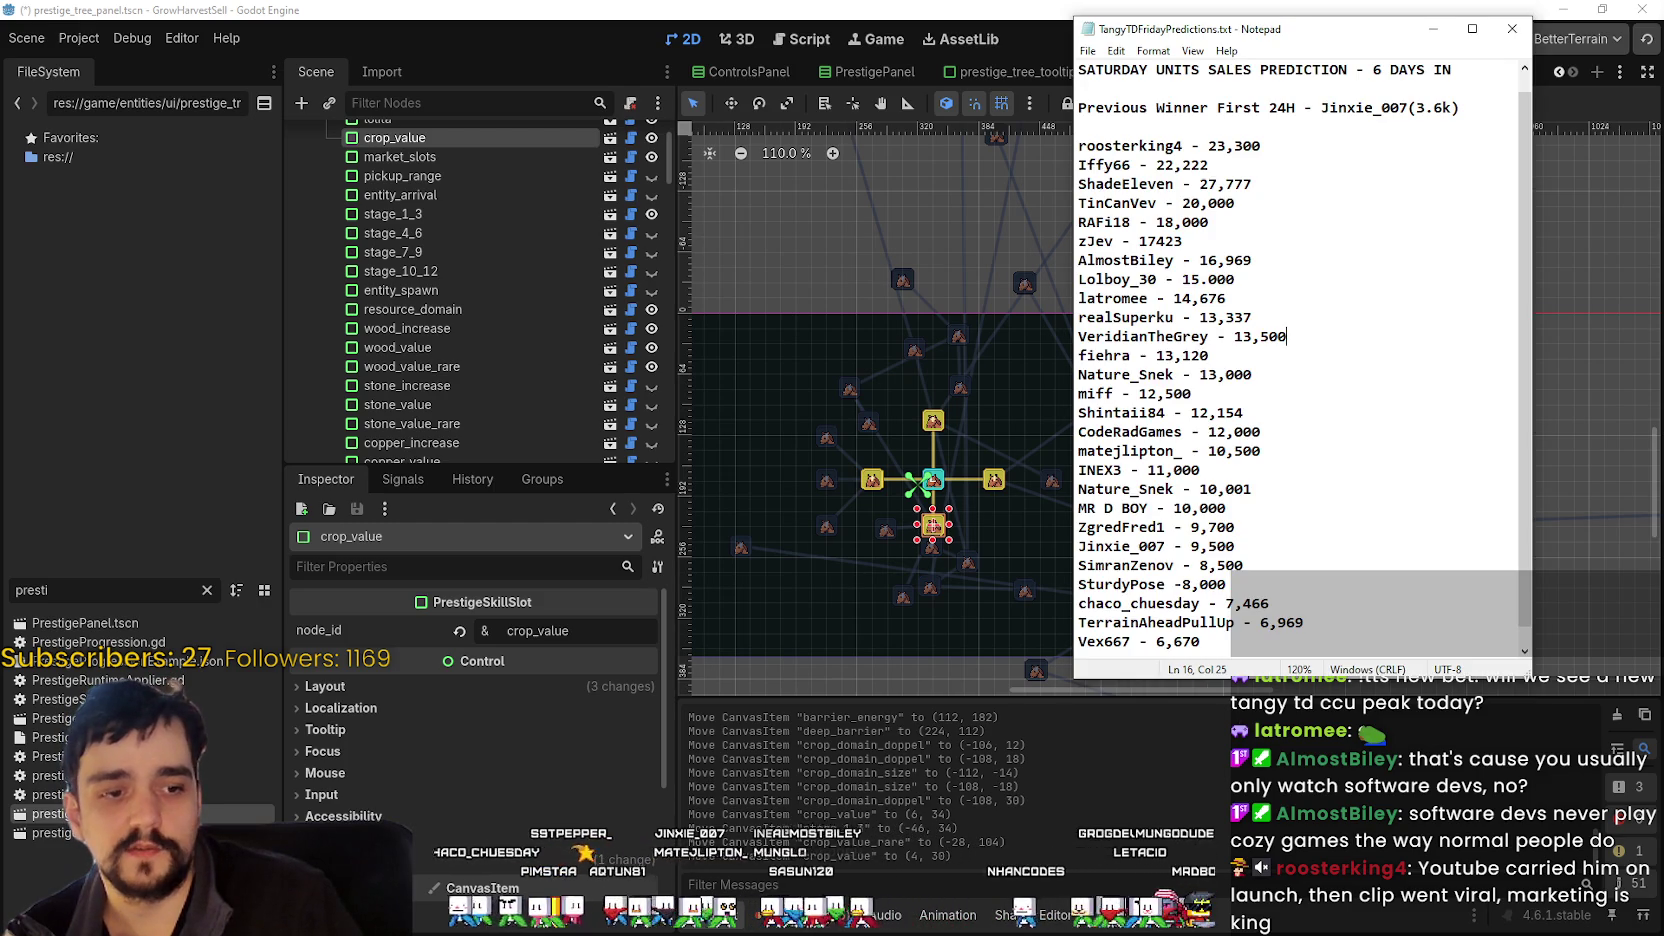
key(alt+Tab)
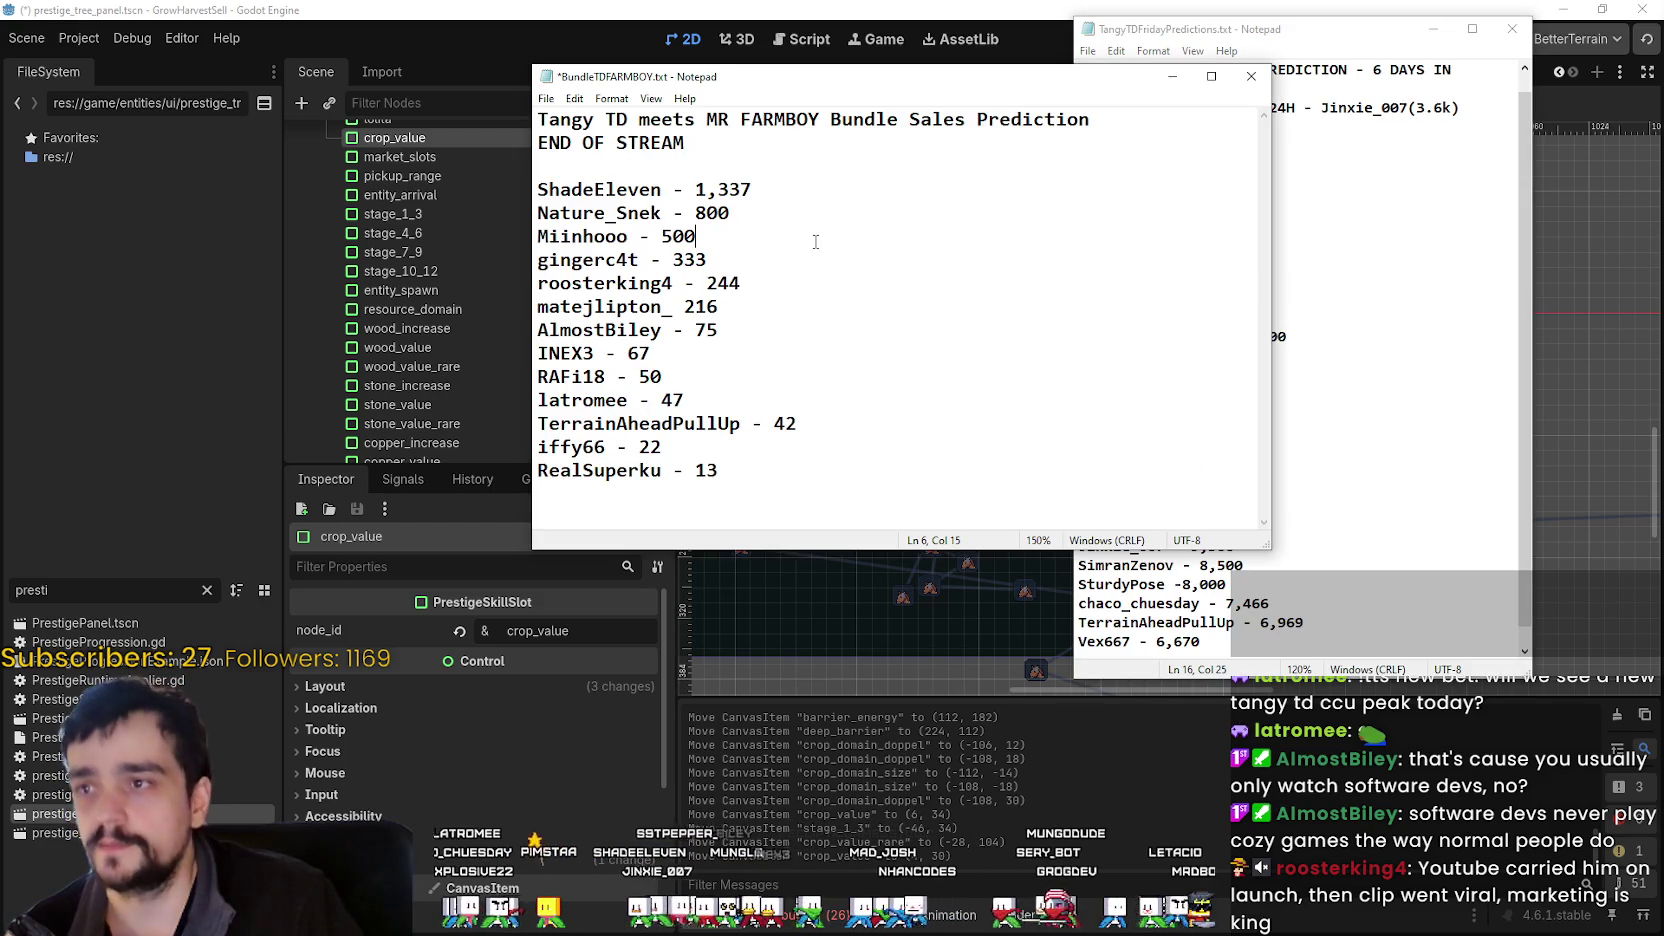
drag(808, 80, 479, 46)
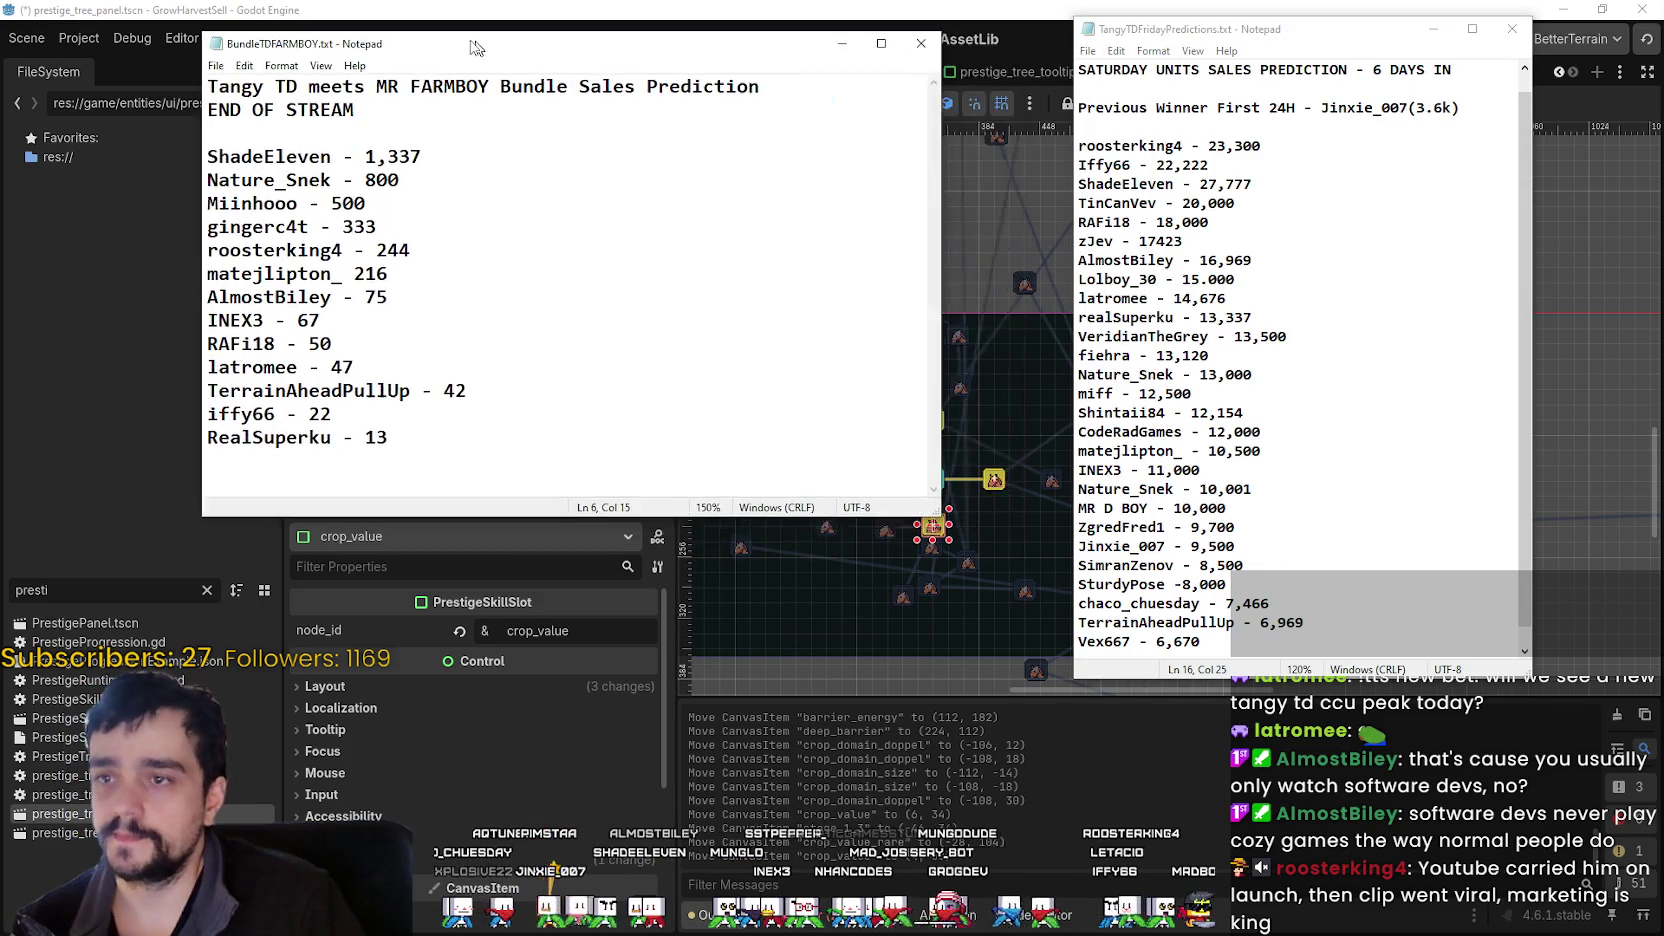
shift+click(211, 80)
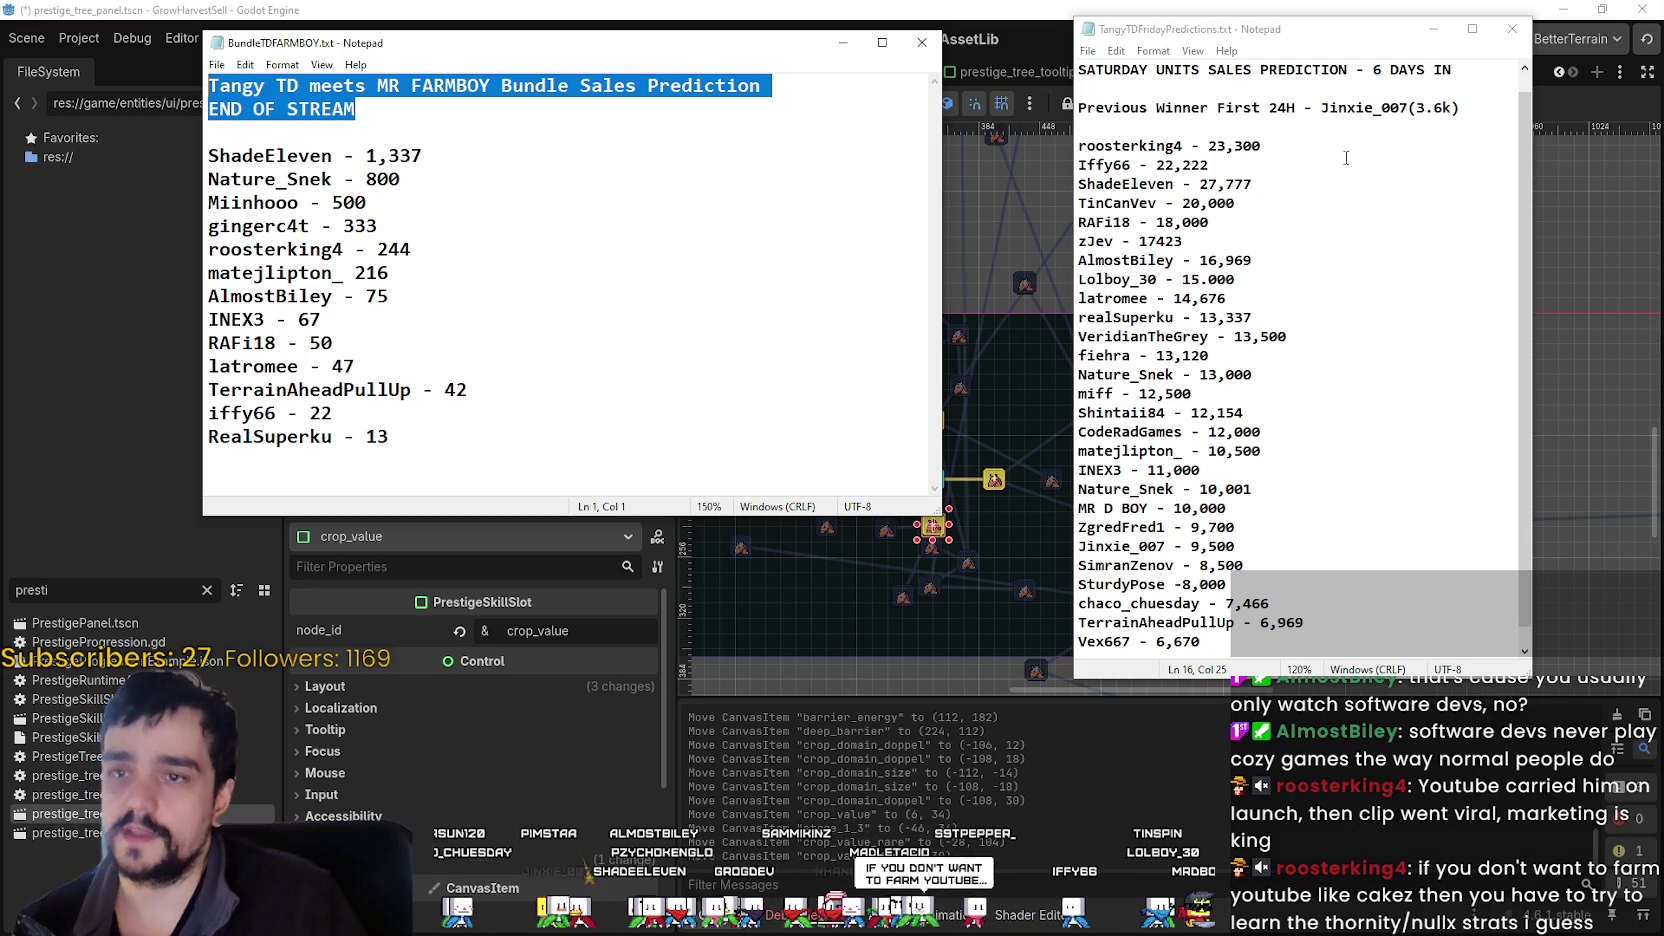
click(1434, 30)
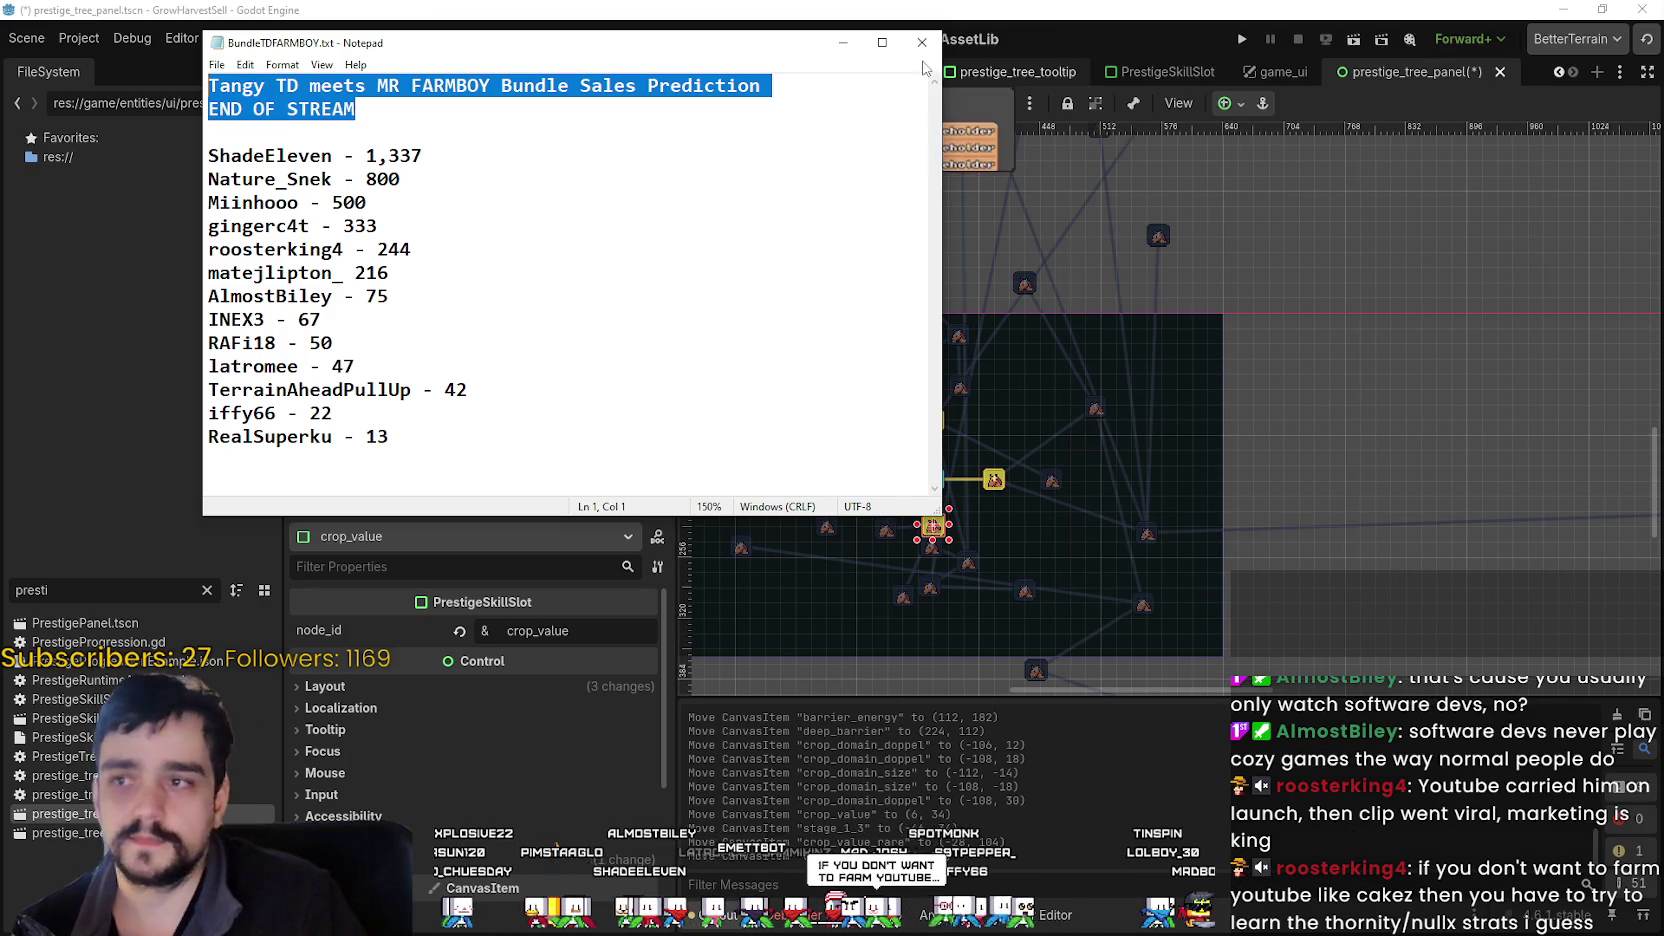
click(843, 42)
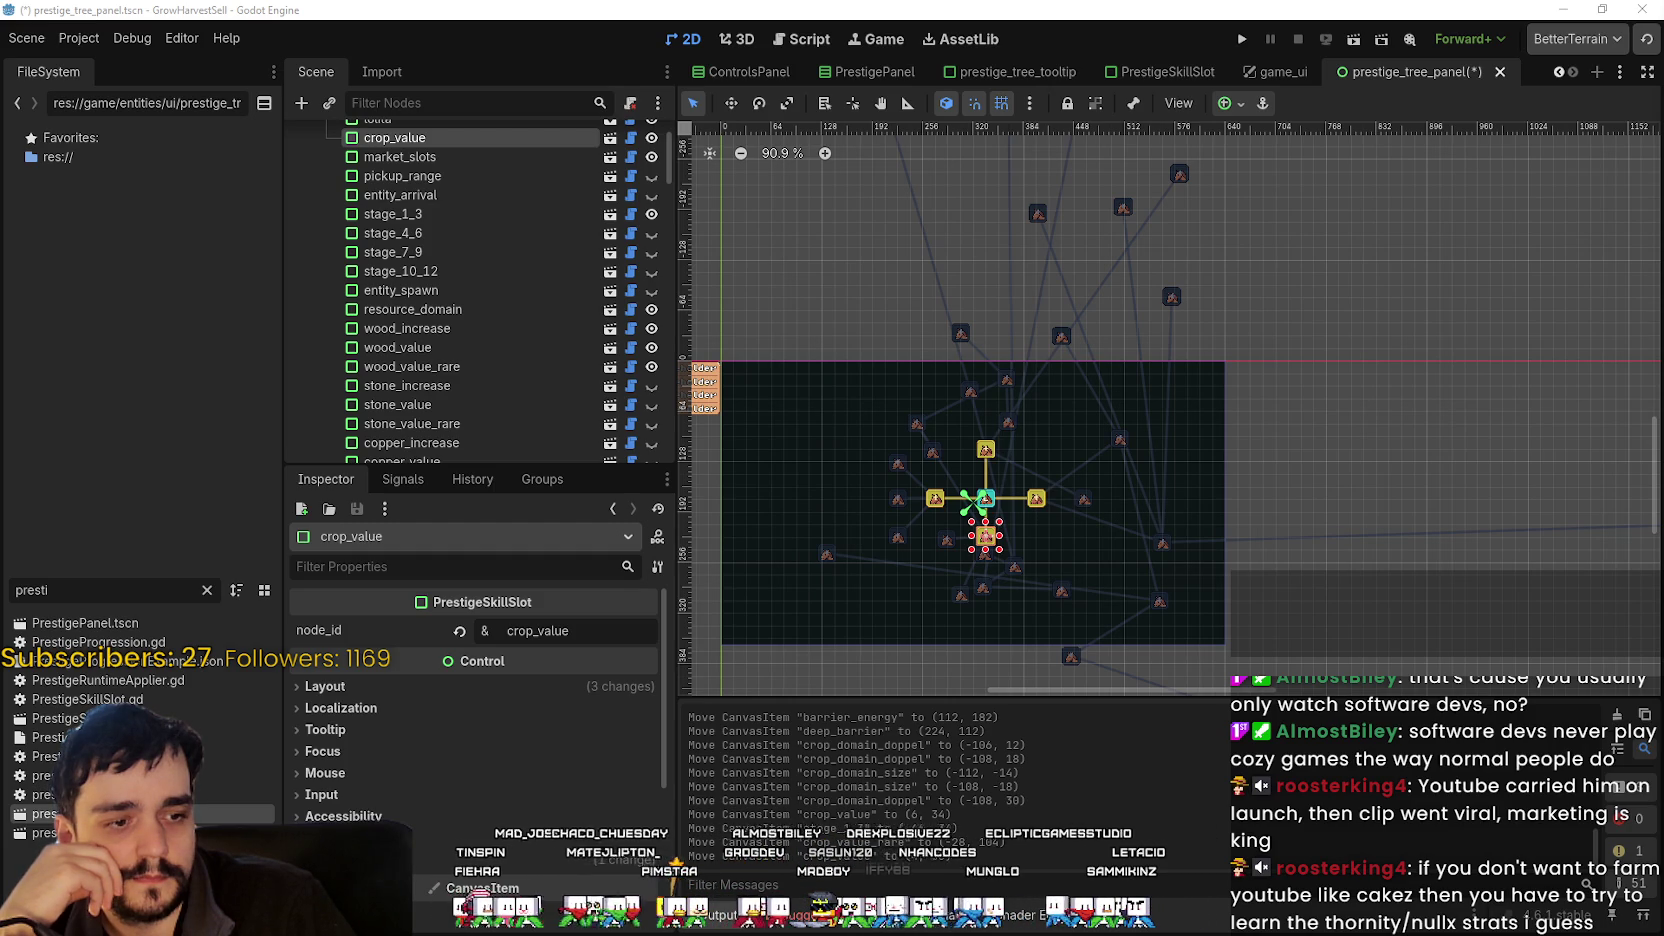
- Switch from Godot to the Twitch window showing the Autonomous Park stream
key(alt+Tab)
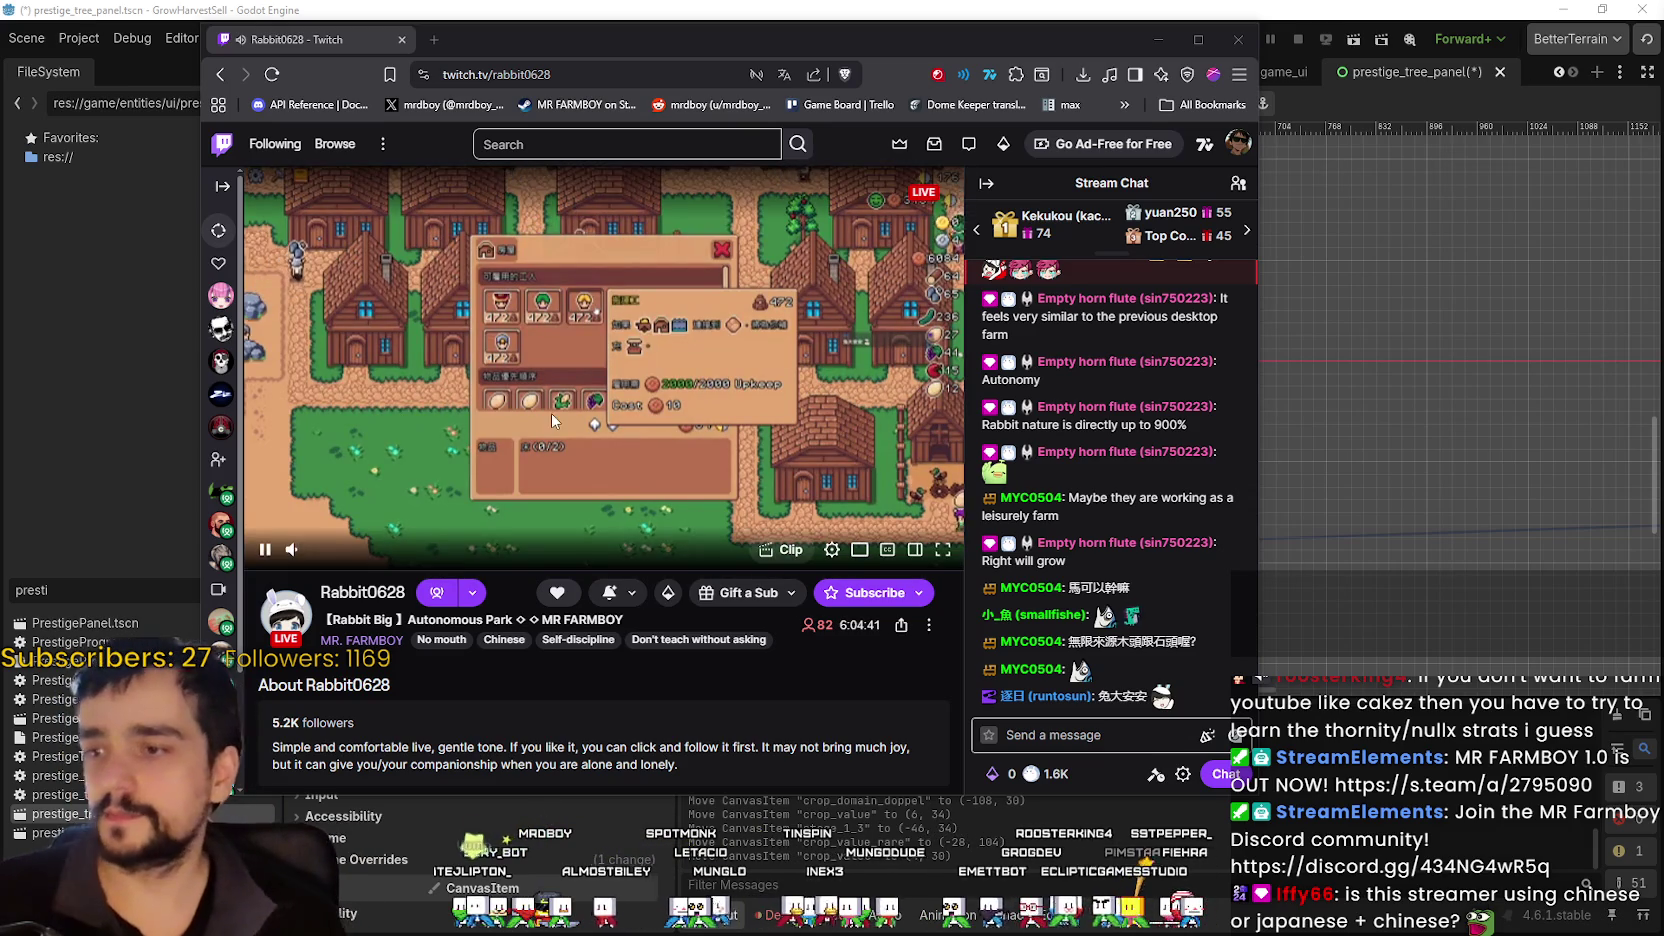
- Focus the Twitch browser, then switch back to the Godot prestige tree editor
click(706, 116)
key(alt+Tab)
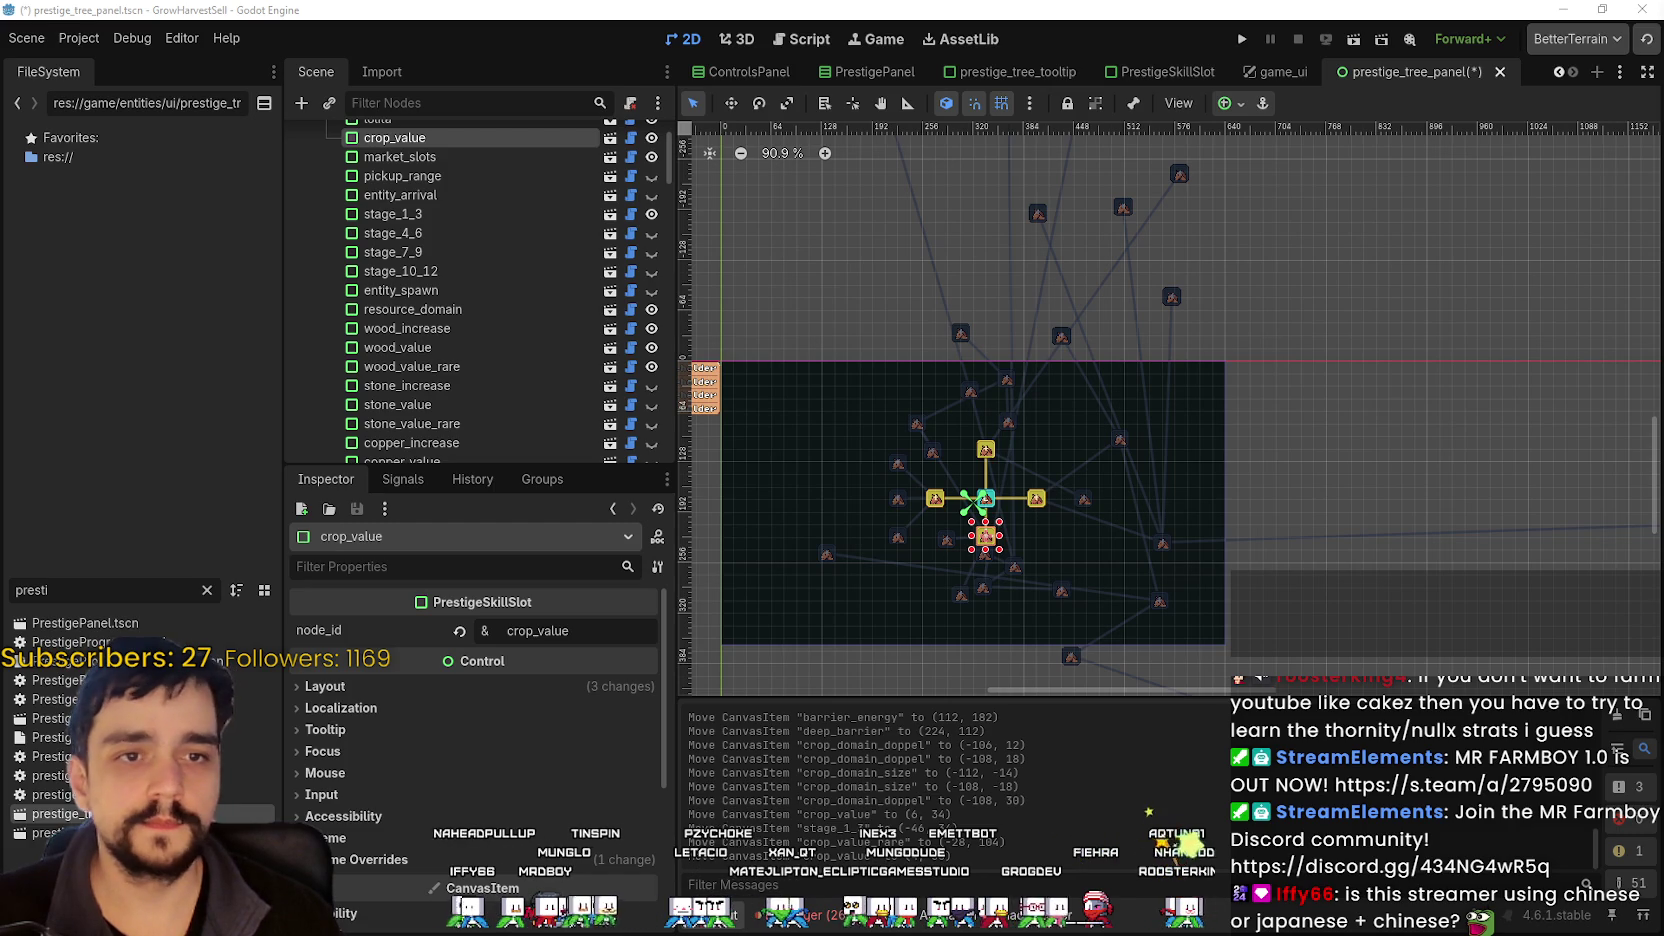
- Save the prestige tree scene
scroll(1128, 504, up, 5)
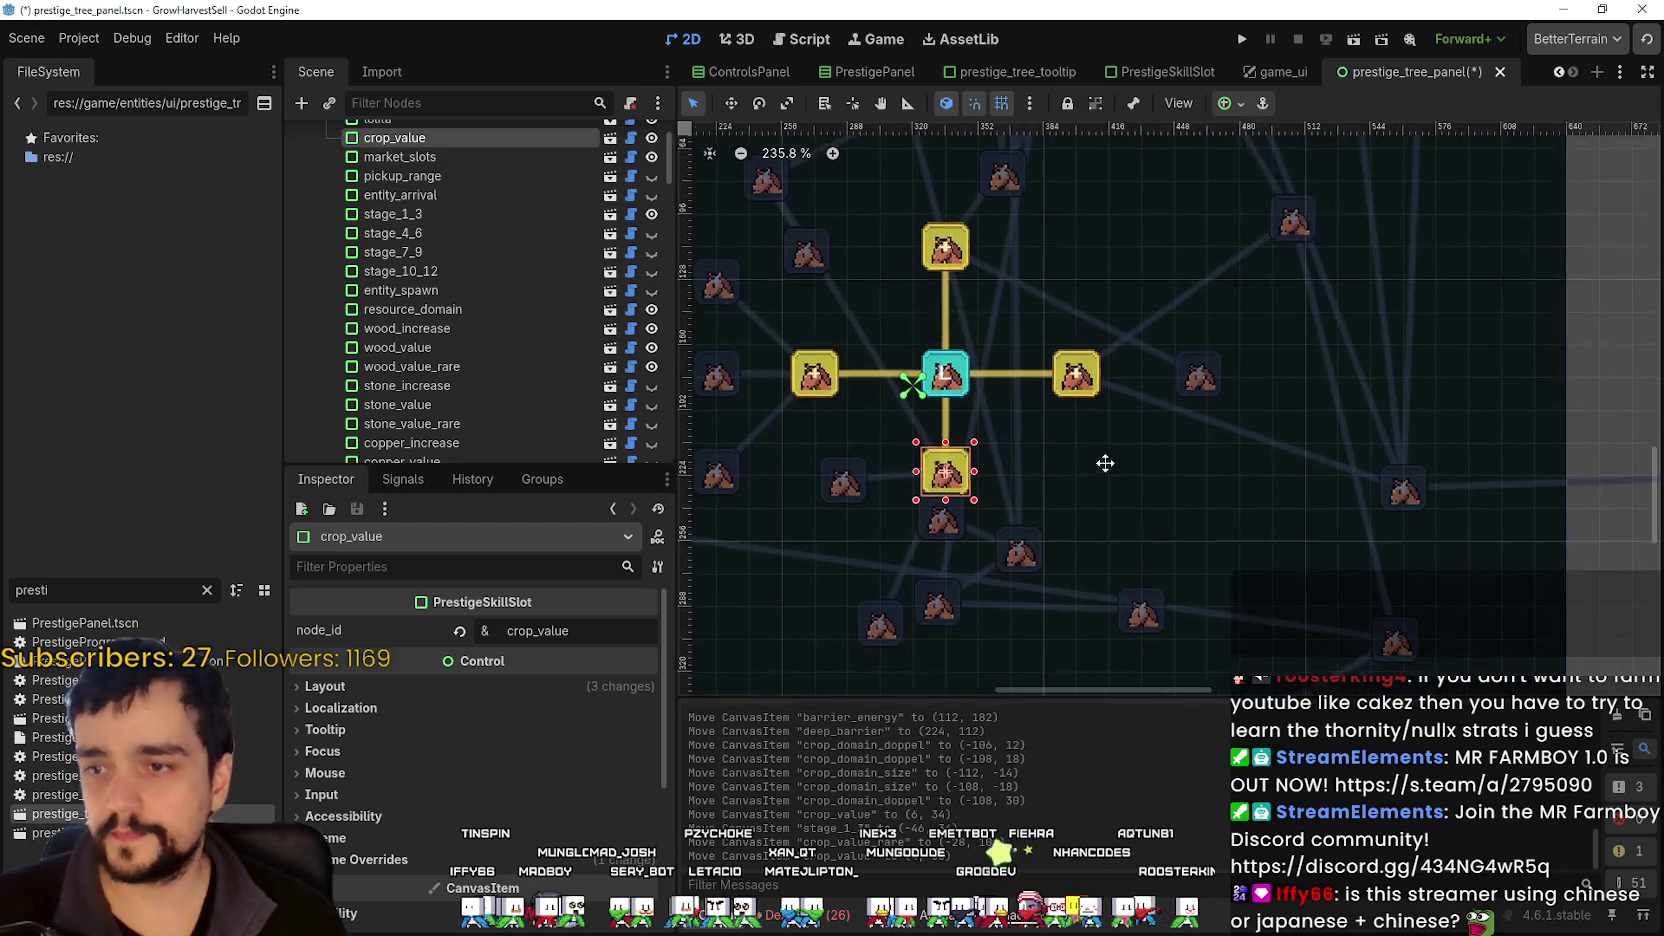
key(ctrl+s)
scroll(1034, 413, up, 2)
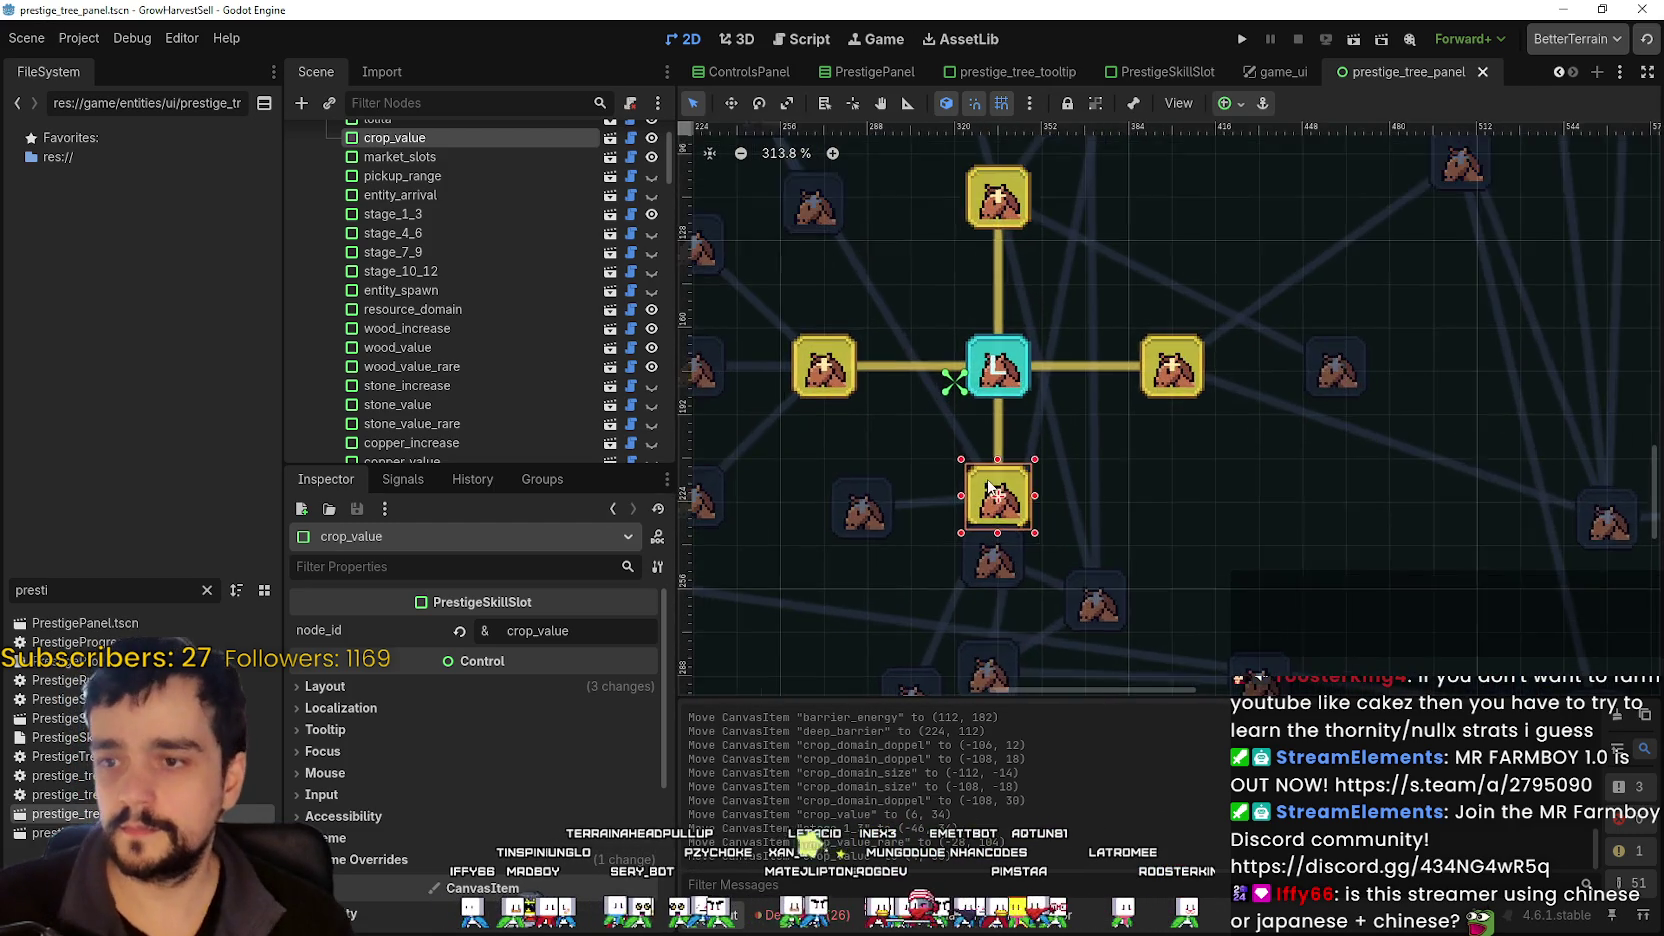
scroll(990, 489, up, 1)
scroll(1141, 459, down, 1)
- Move the crop_value slot slightly further down below the central node and save
click(1082, 474)
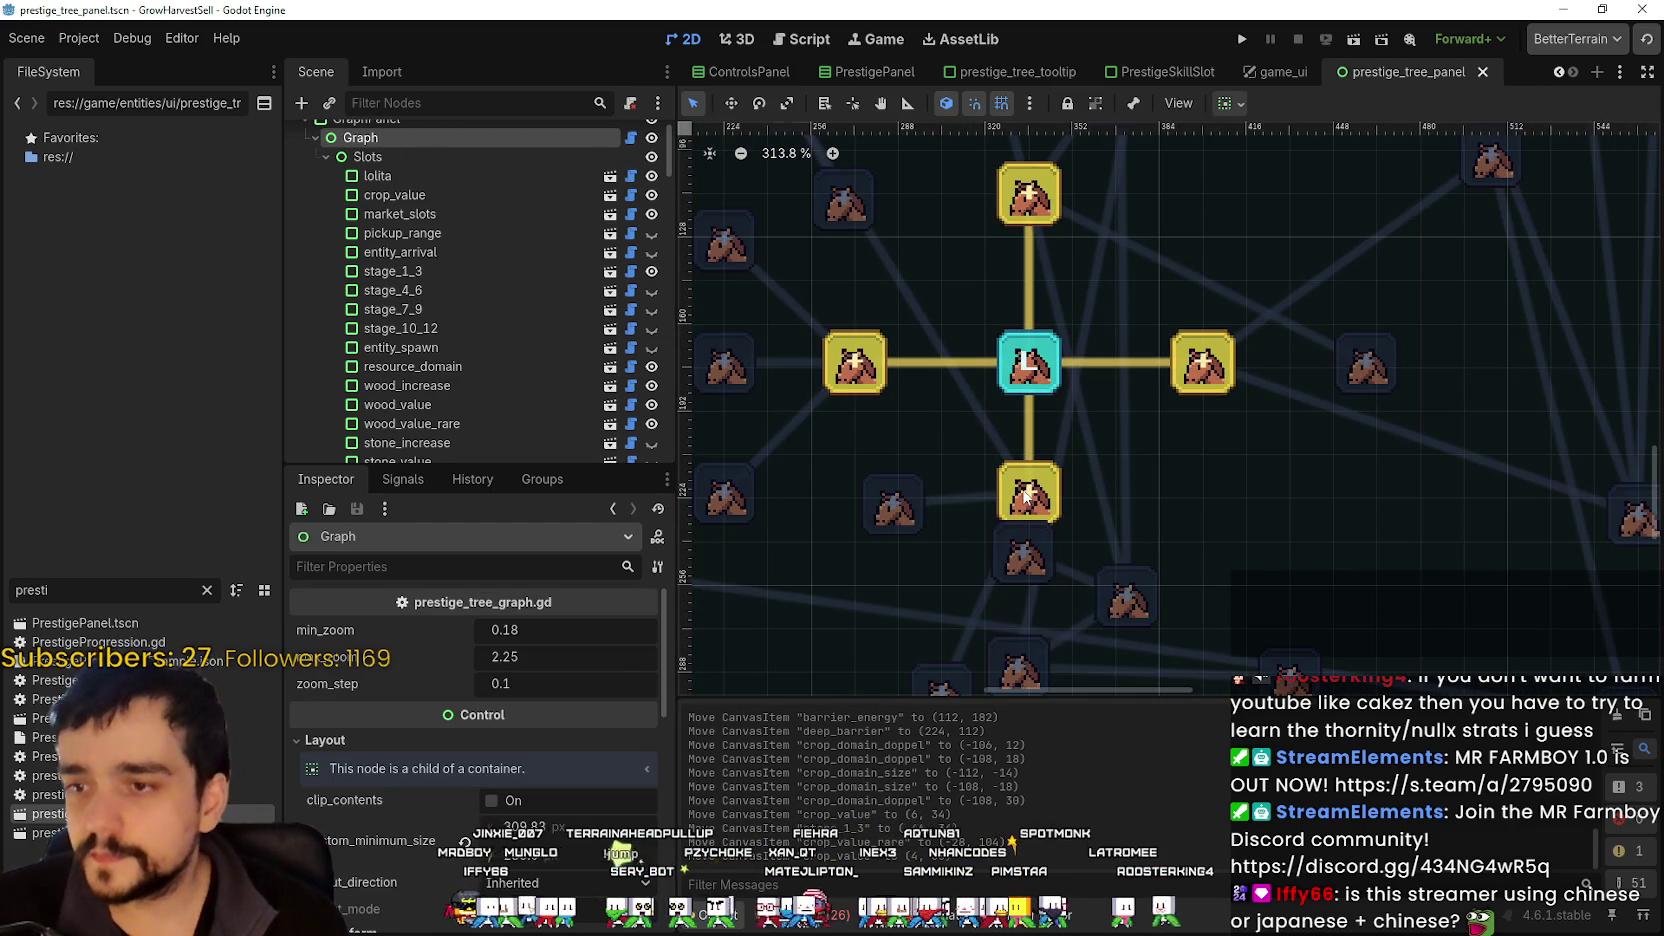
click(1046, 488)
scroll(1176, 504, down, 2)
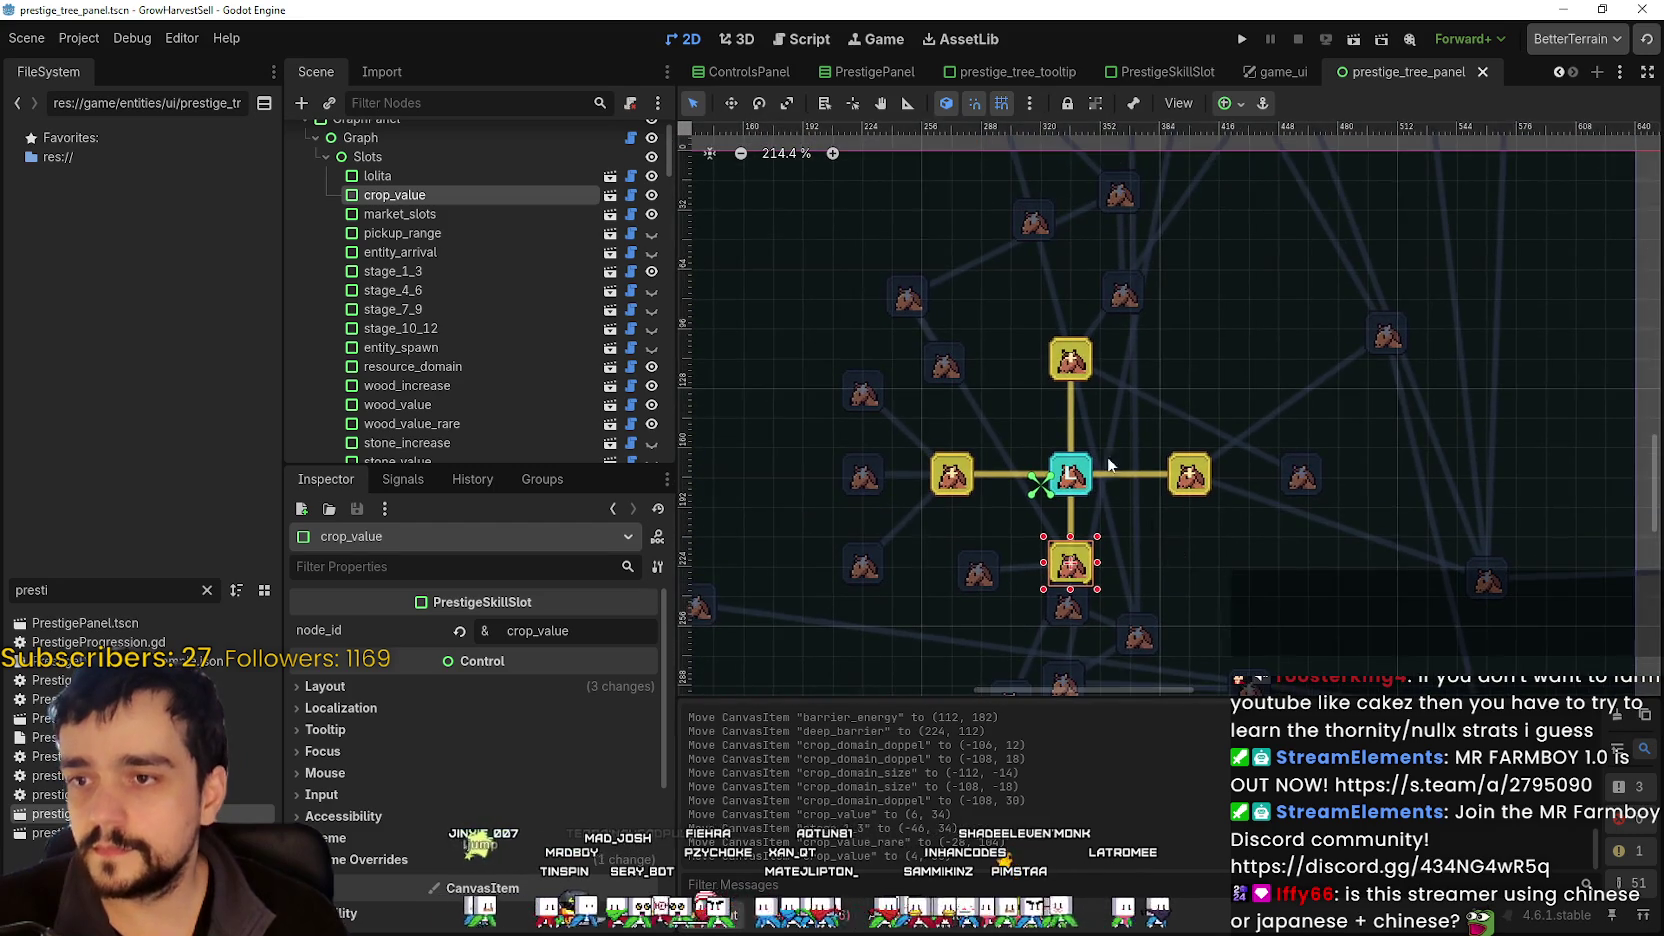
scroll(1164, 495, up, 1)
scroll(1071, 419, up, 1)
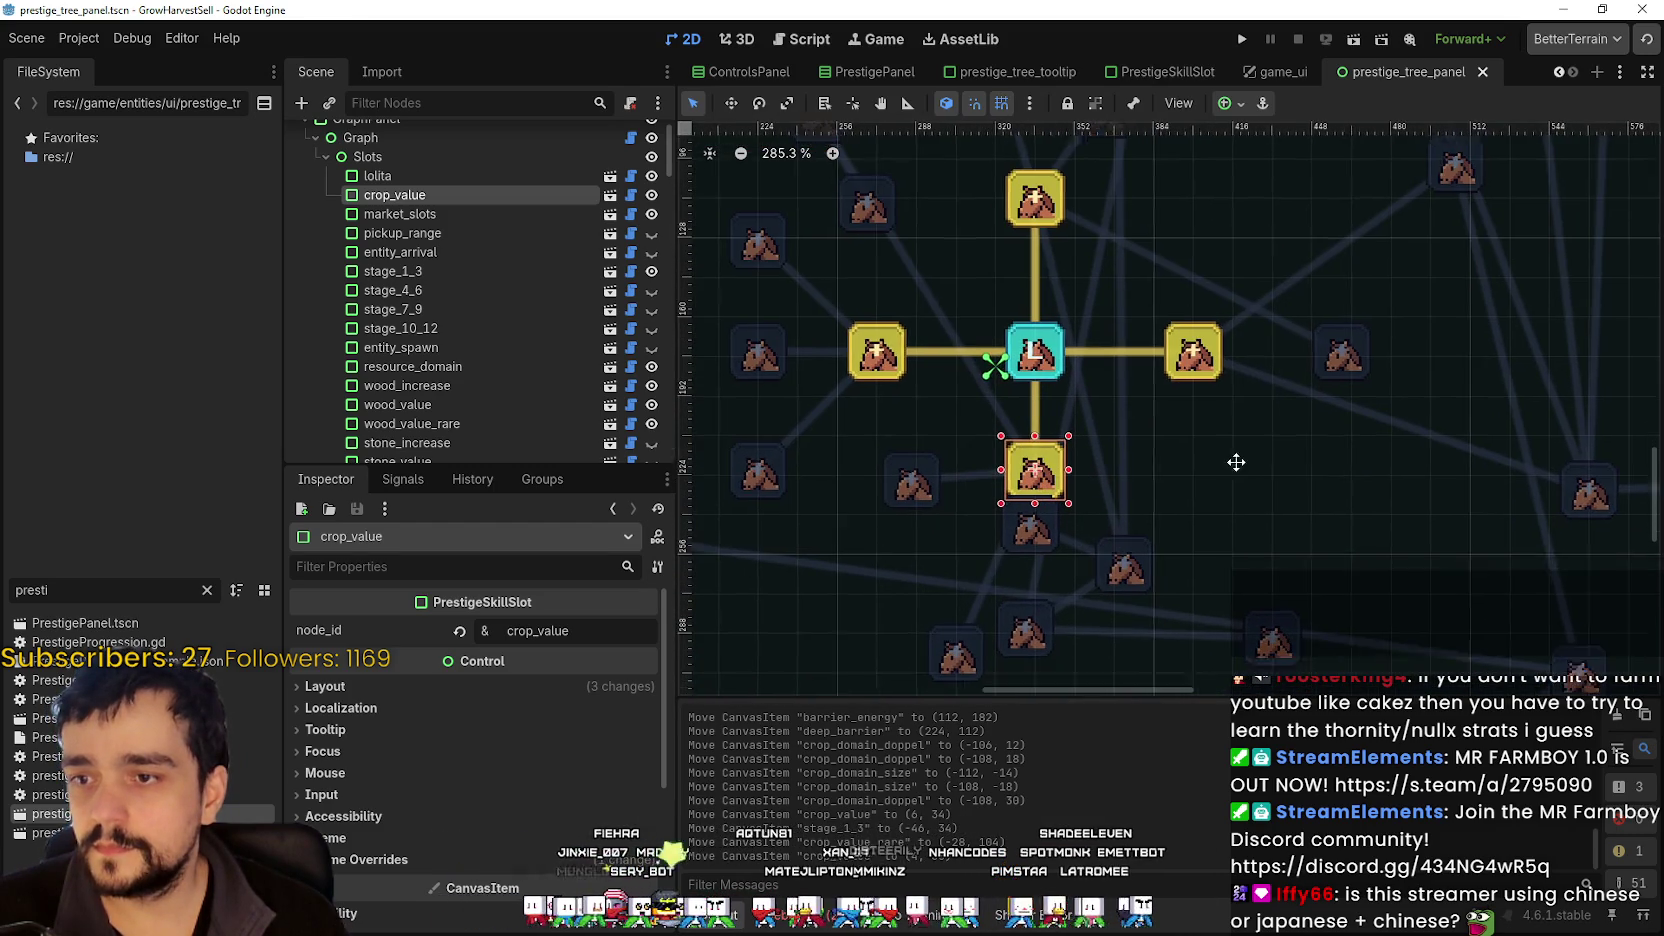
drag(1010, 420, 1005, 441)
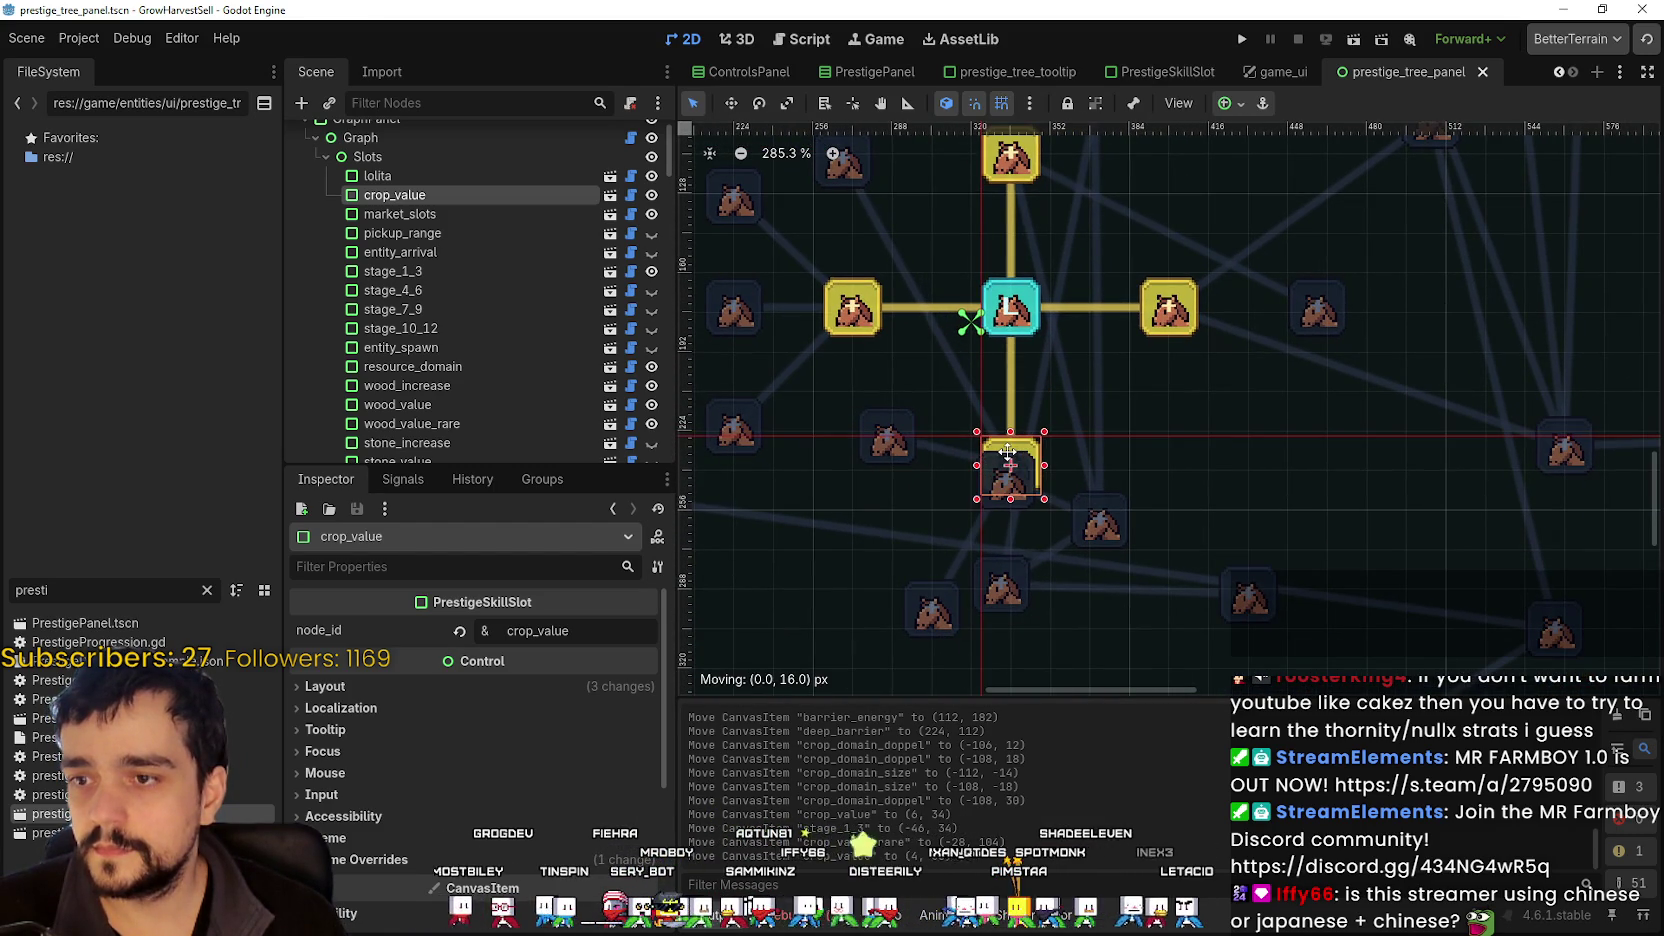
scroll(1012, 442, up, 4)
scroll(1013, 443, down, 5)
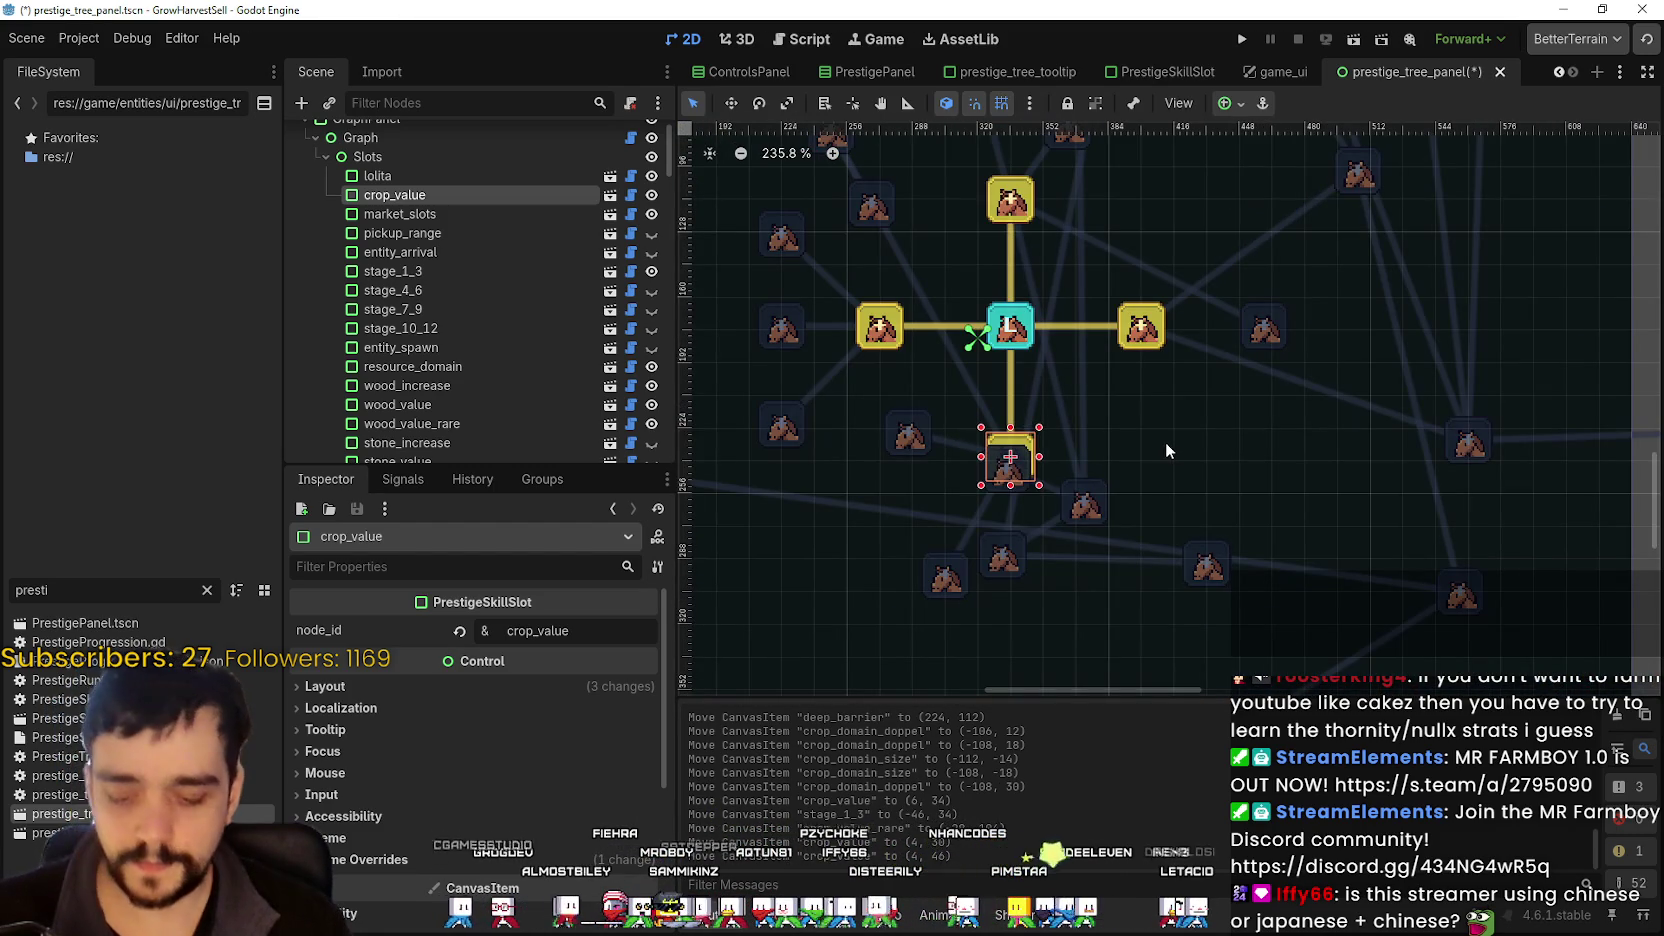
key(ctrl+s)
- Drag the chest_speed node hidden under crop_value out to the right
scroll(1020, 470, up, 4)
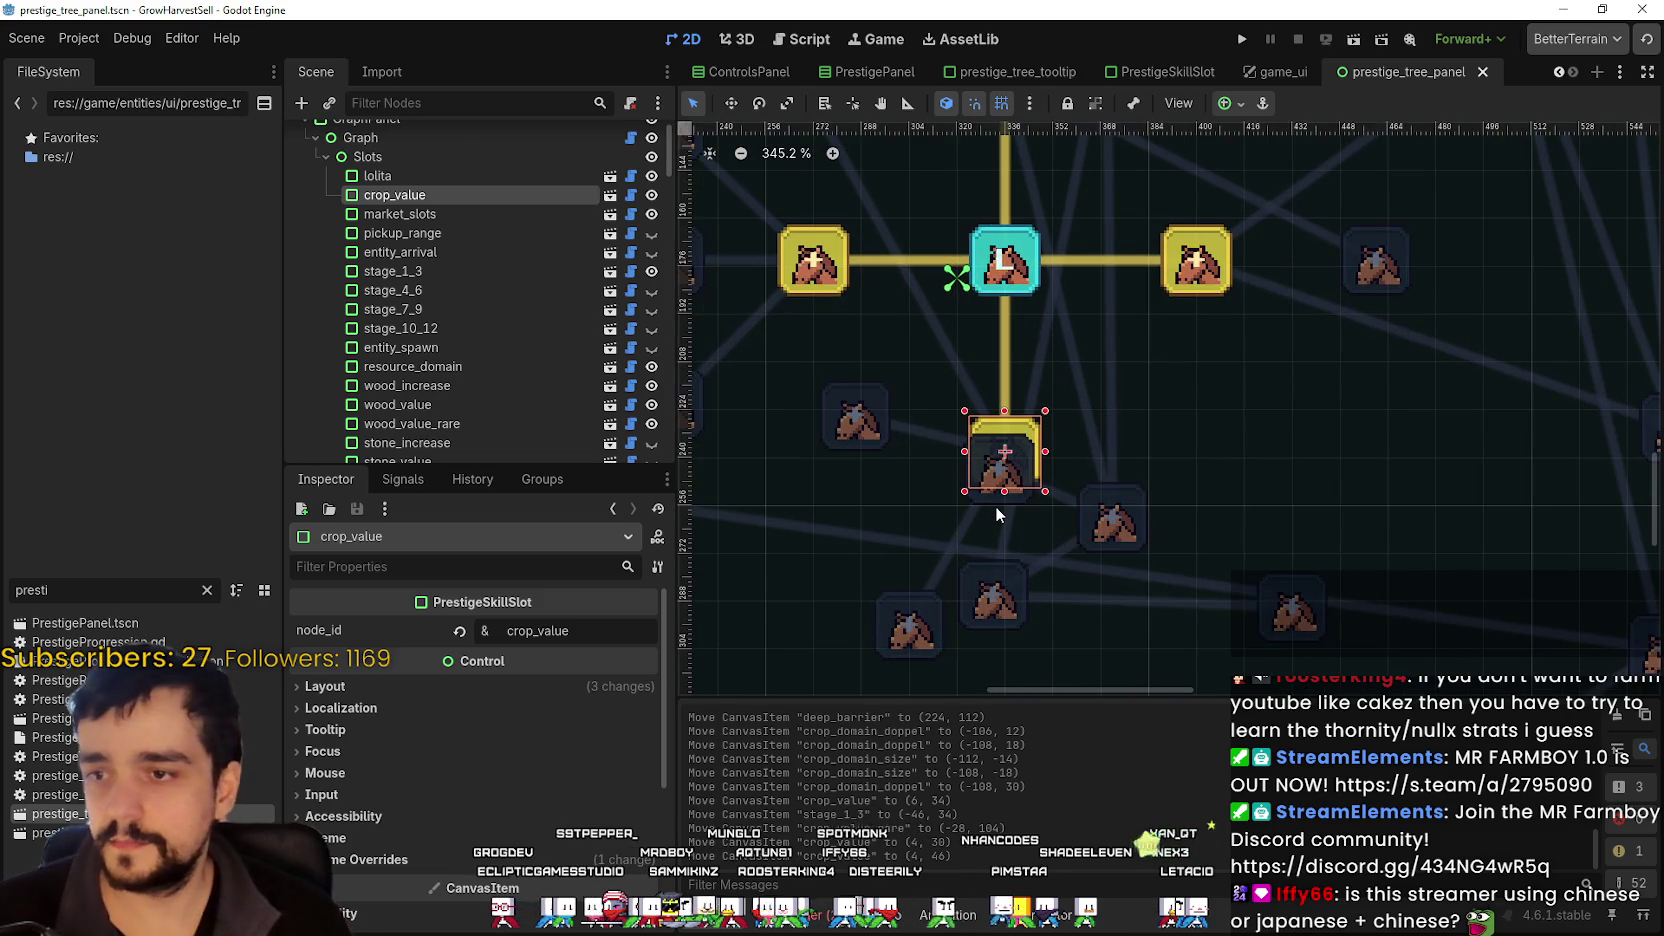
click(996, 503)
scroll(994, 497, down, 1)
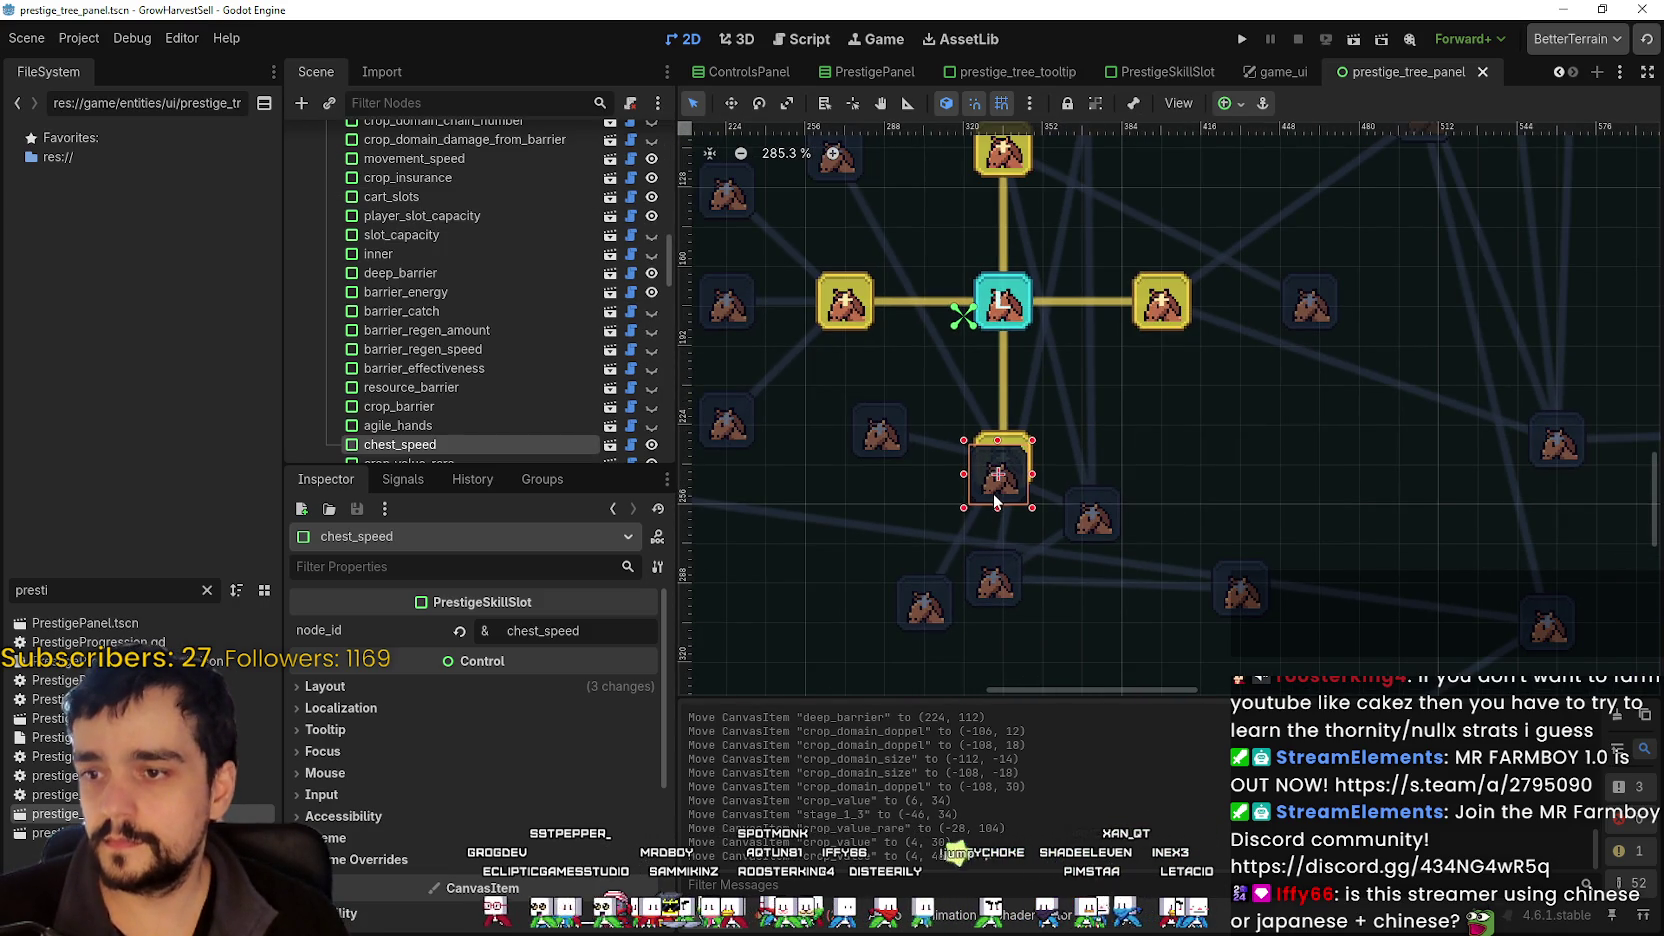
mouse_move(996, 502)
mouse_down()
mouse_move(919, 505)
mouse_move(873, 533)
mouse_move(1194, 606)
mouse_move(1369, 494)
mouse_move(1301, 503)
mouse_up()
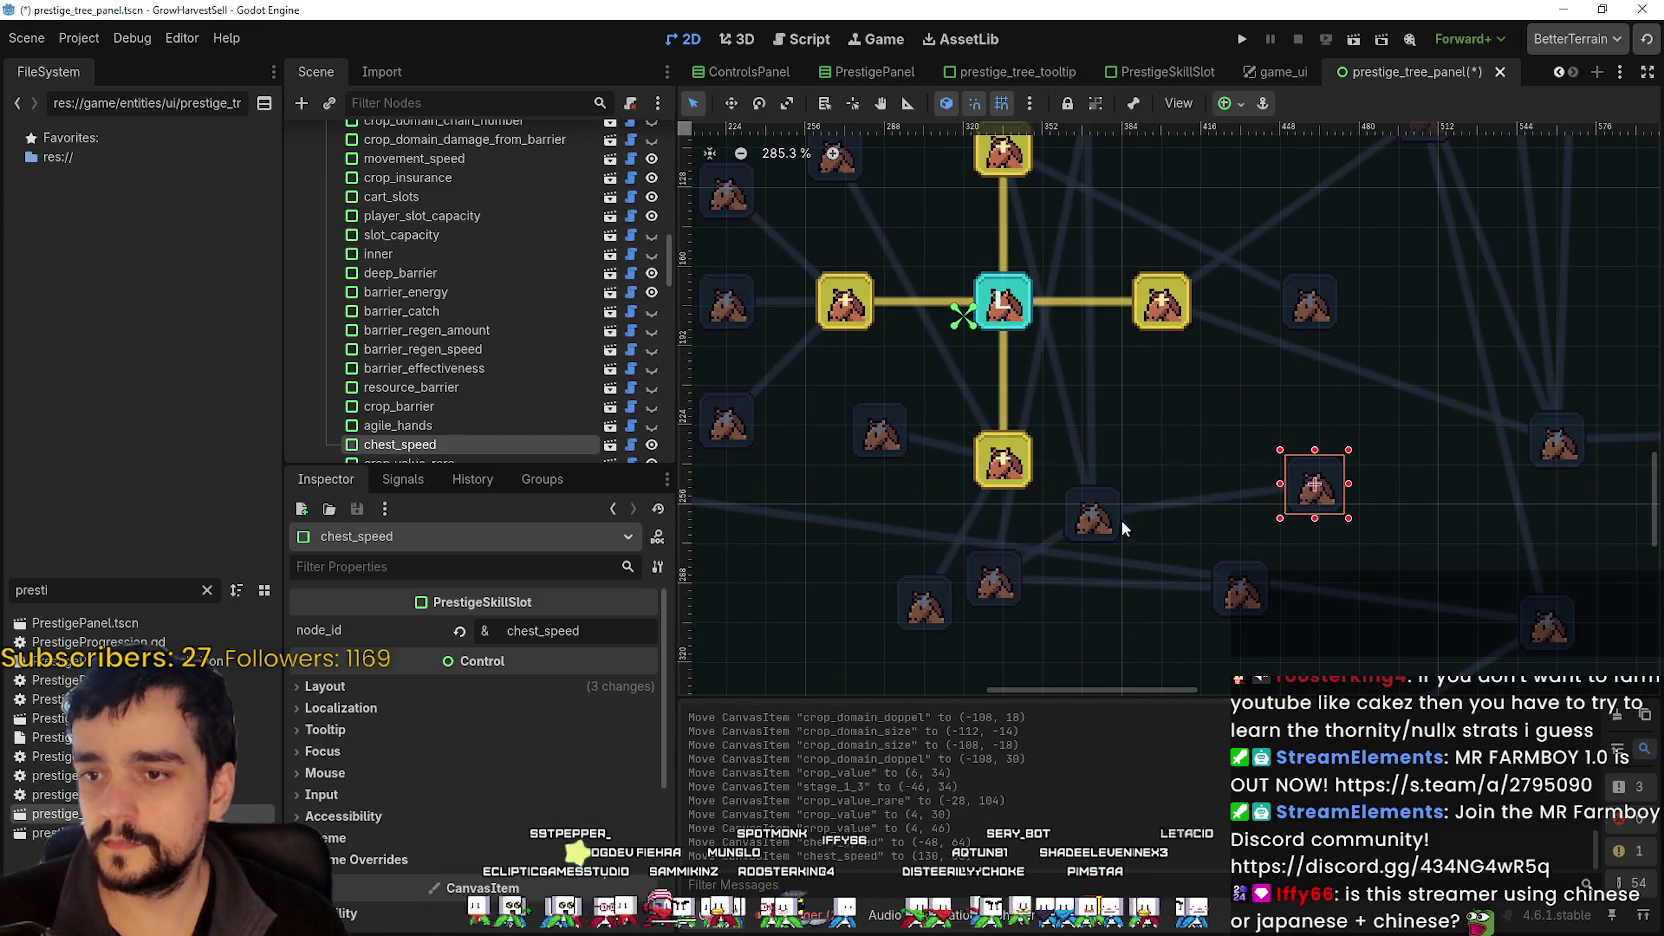
- Move the market_slots skill slot up and to the right, then recentre the tree
drag(1105, 517, 1208, 428)
scroll(1196, 390, down, 5)
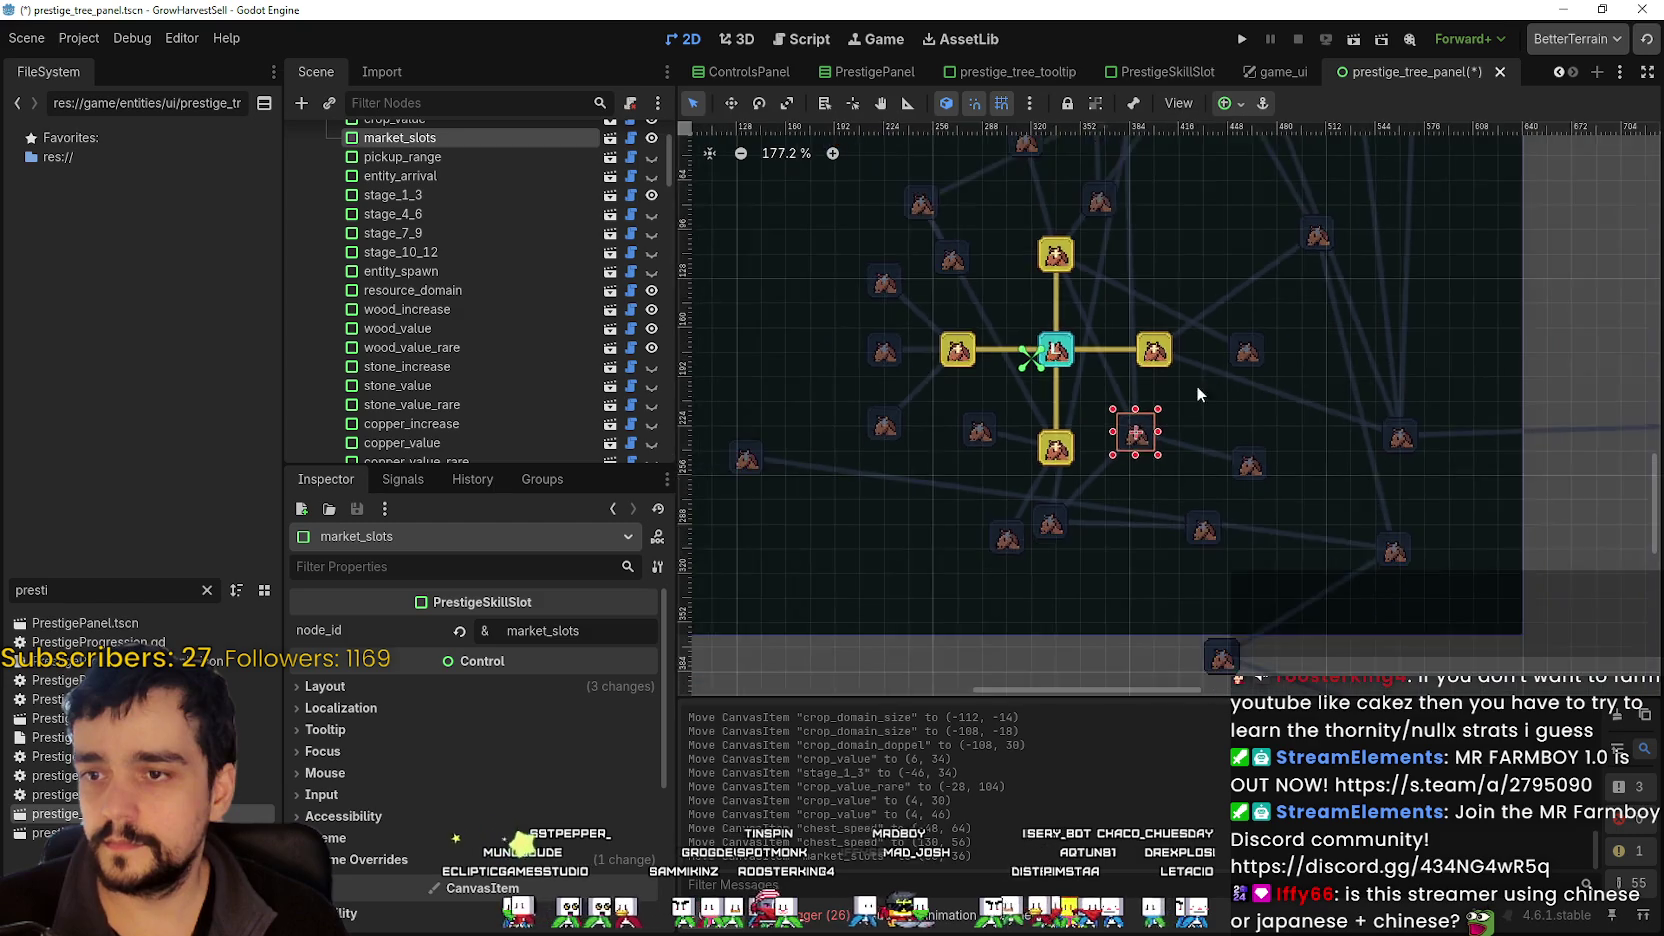
scroll(1220, 328, down, 2)
scroll(1236, 326, up, 2)
scroll(1336, 332, down, 2)
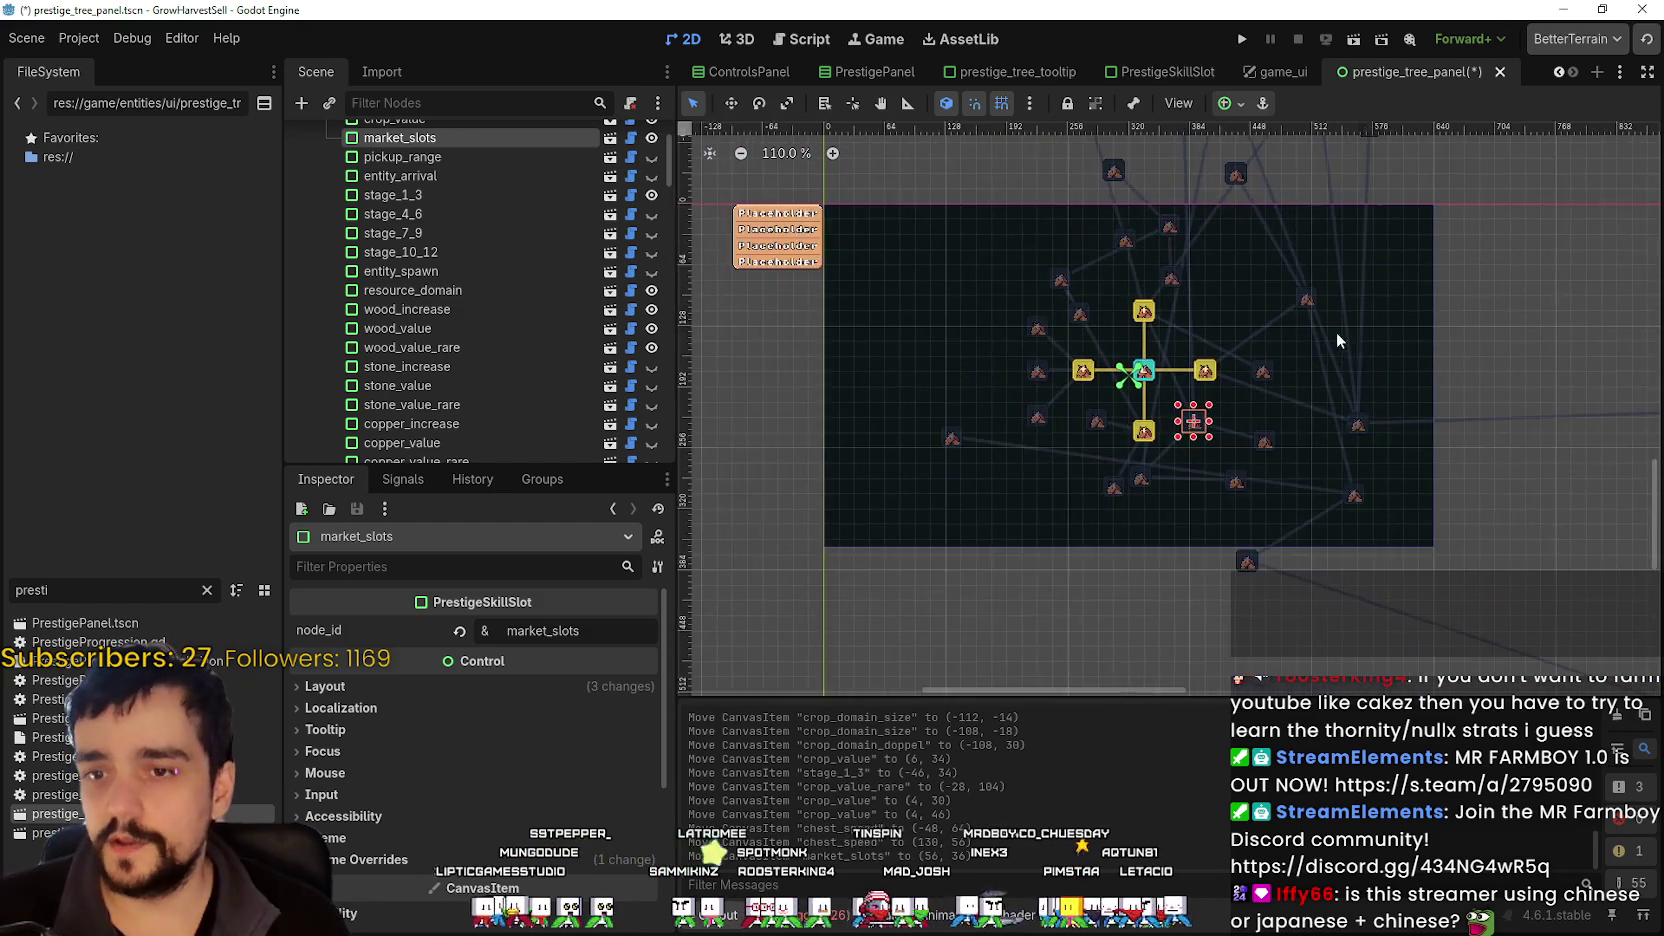
scroll(1185, 334, up, 1)
scroll(1190, 330, up, 4)
scroll(1285, 395, down, 2)
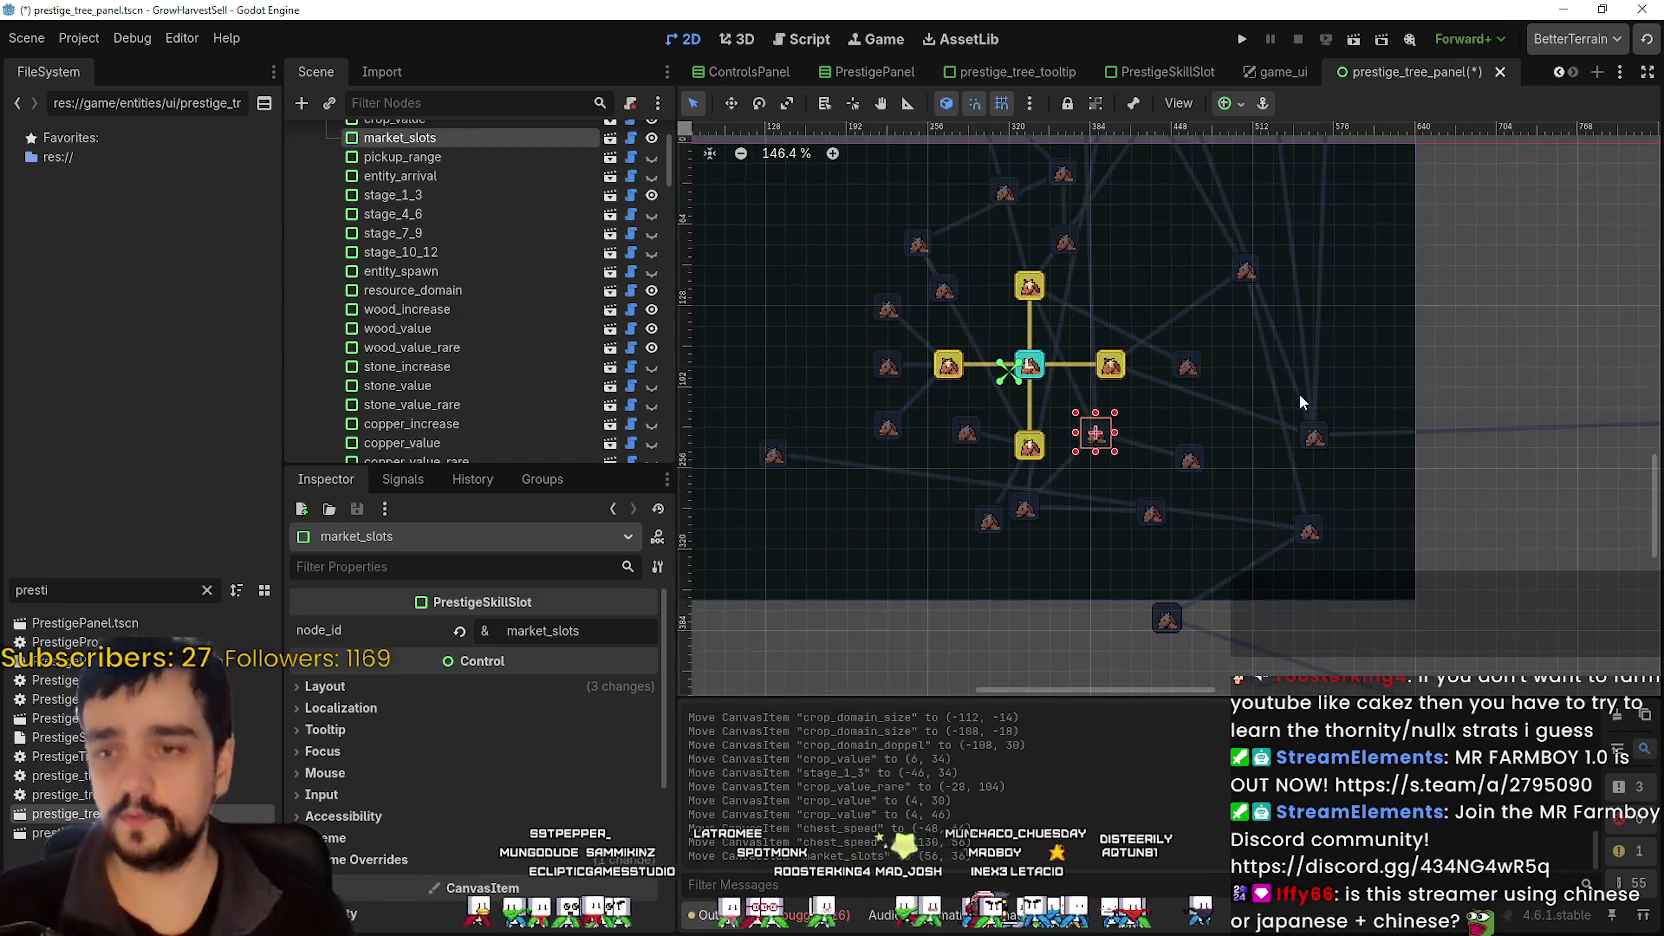
drag(1299, 393, 1167, 346)
scroll(1243, 403, down, 11)
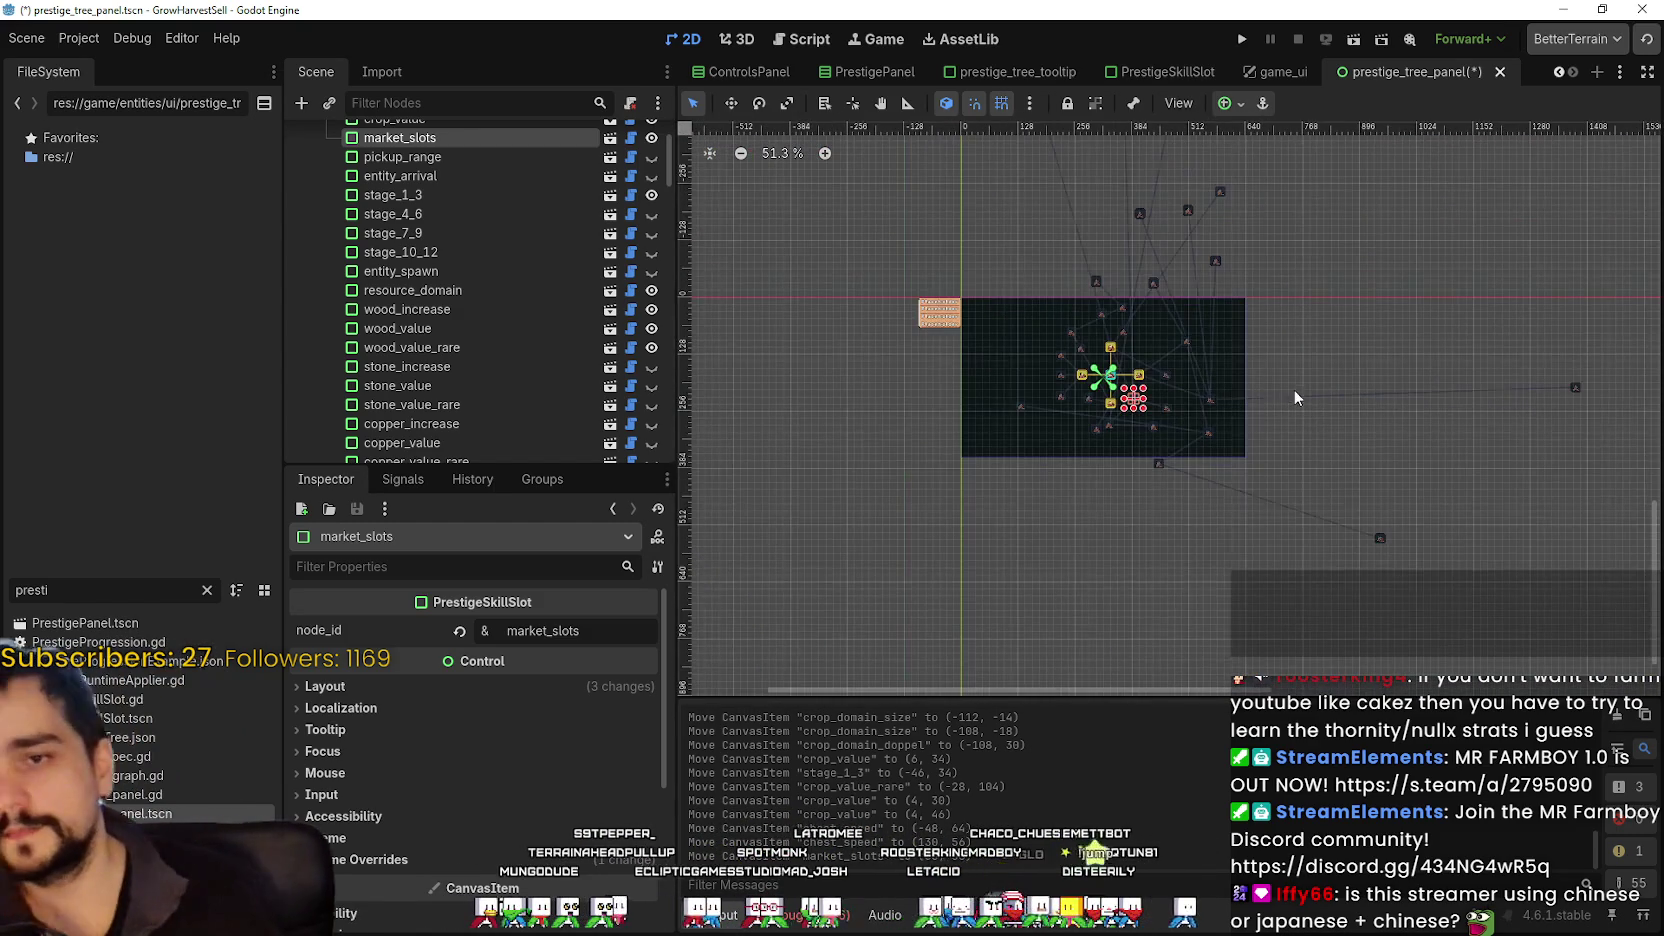
scroll(1561, 375, up, 2)
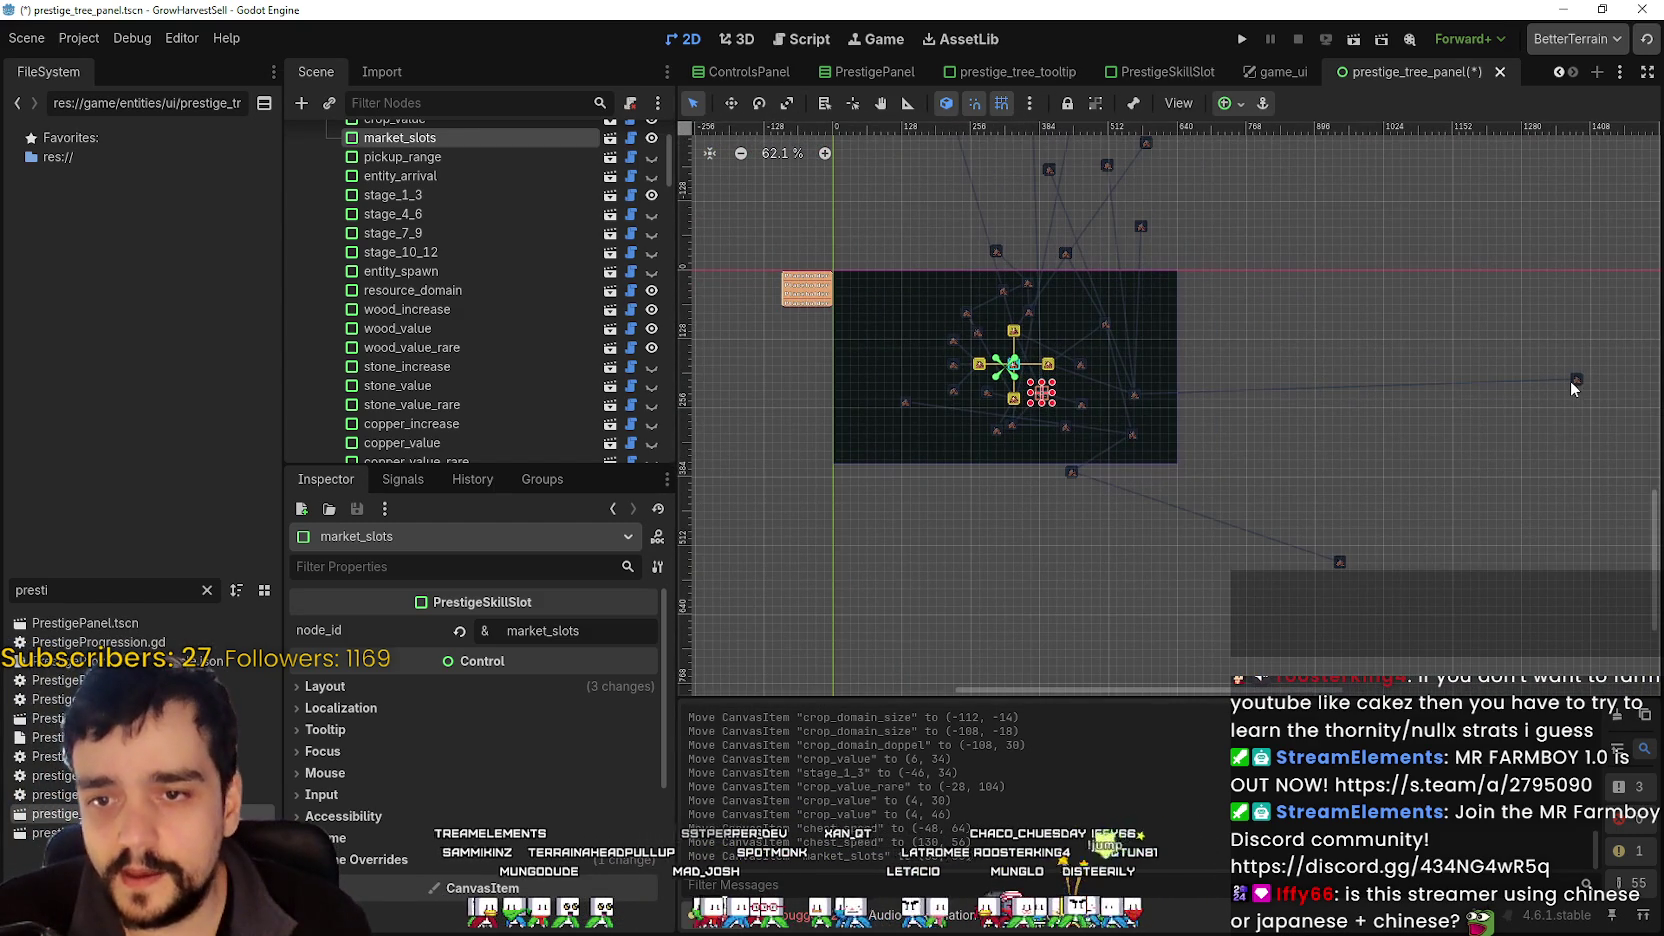
- Pull resource_domain_damage_ii, barrier_energy_ii and deep_barrier in toward the central node
drag(1574, 381, 1125, 378)
scroll(1222, 385, up, 8)
scroll(1200, 450, down, 3)
scroll(1290, 450, up, 2)
scroll(1313, 533, down, 1)
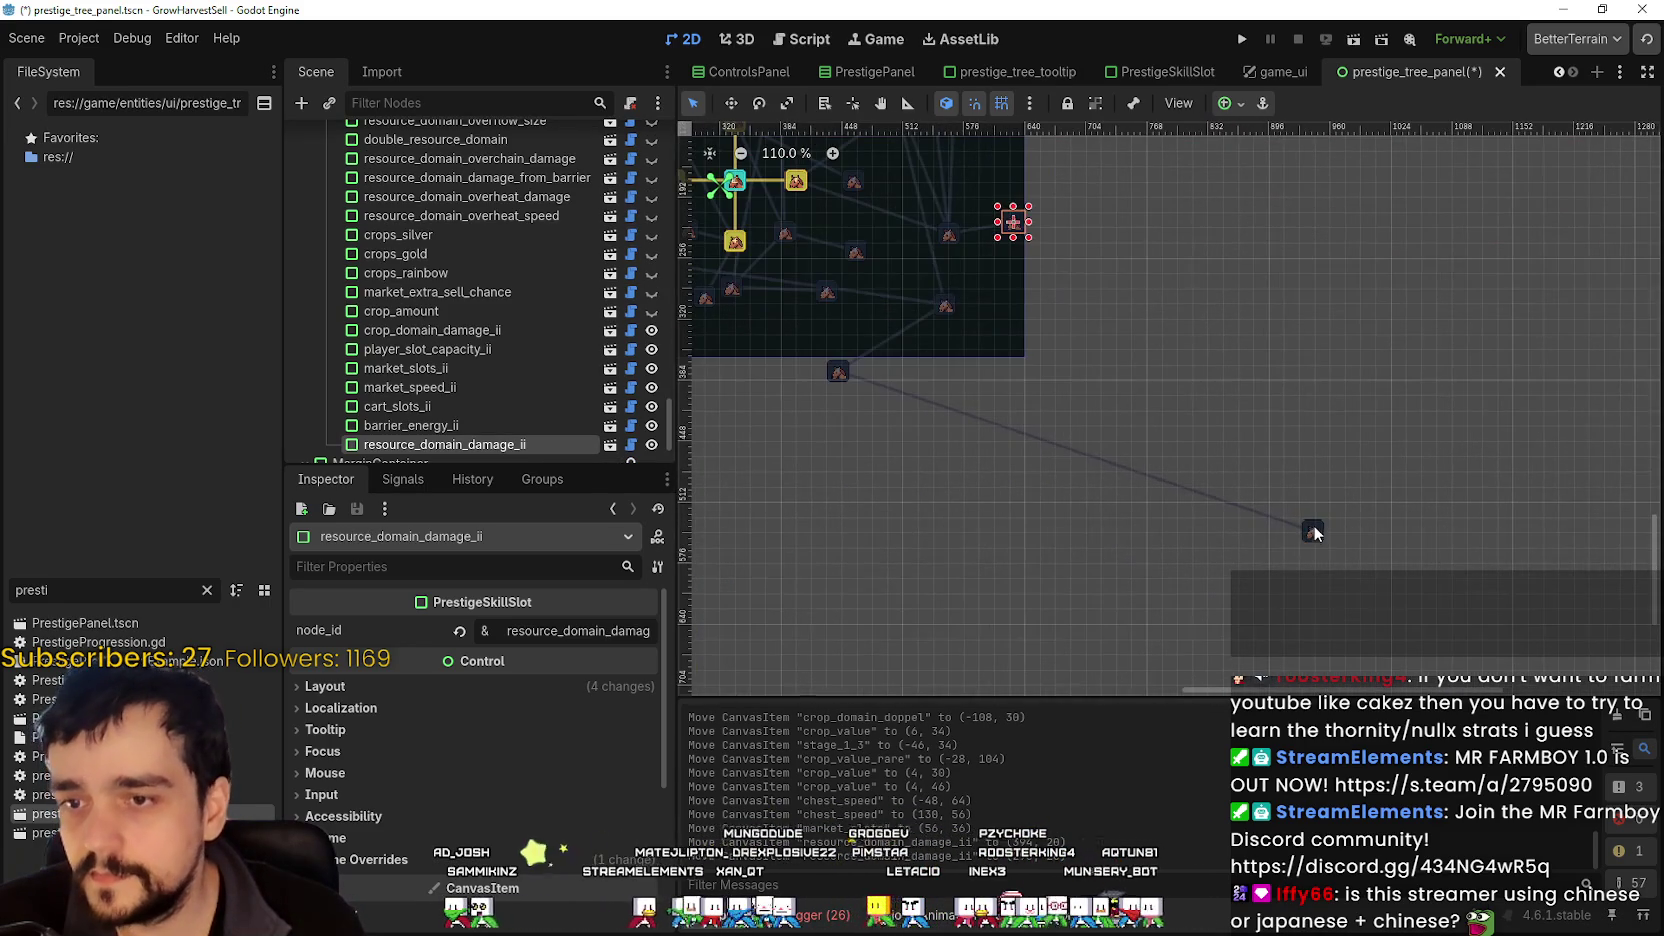
mouse_move(1310, 540)
mouse_down()
mouse_move(878, 405)
mouse_move(890, 348)
mouse_move(975, 333)
mouse_move(995, 262)
mouse_move(887, 291)
mouse_up()
scroll(880, 330, up, 3)
scroll(995, 265, up, 3)
drag(956, 370, 1043, 289)
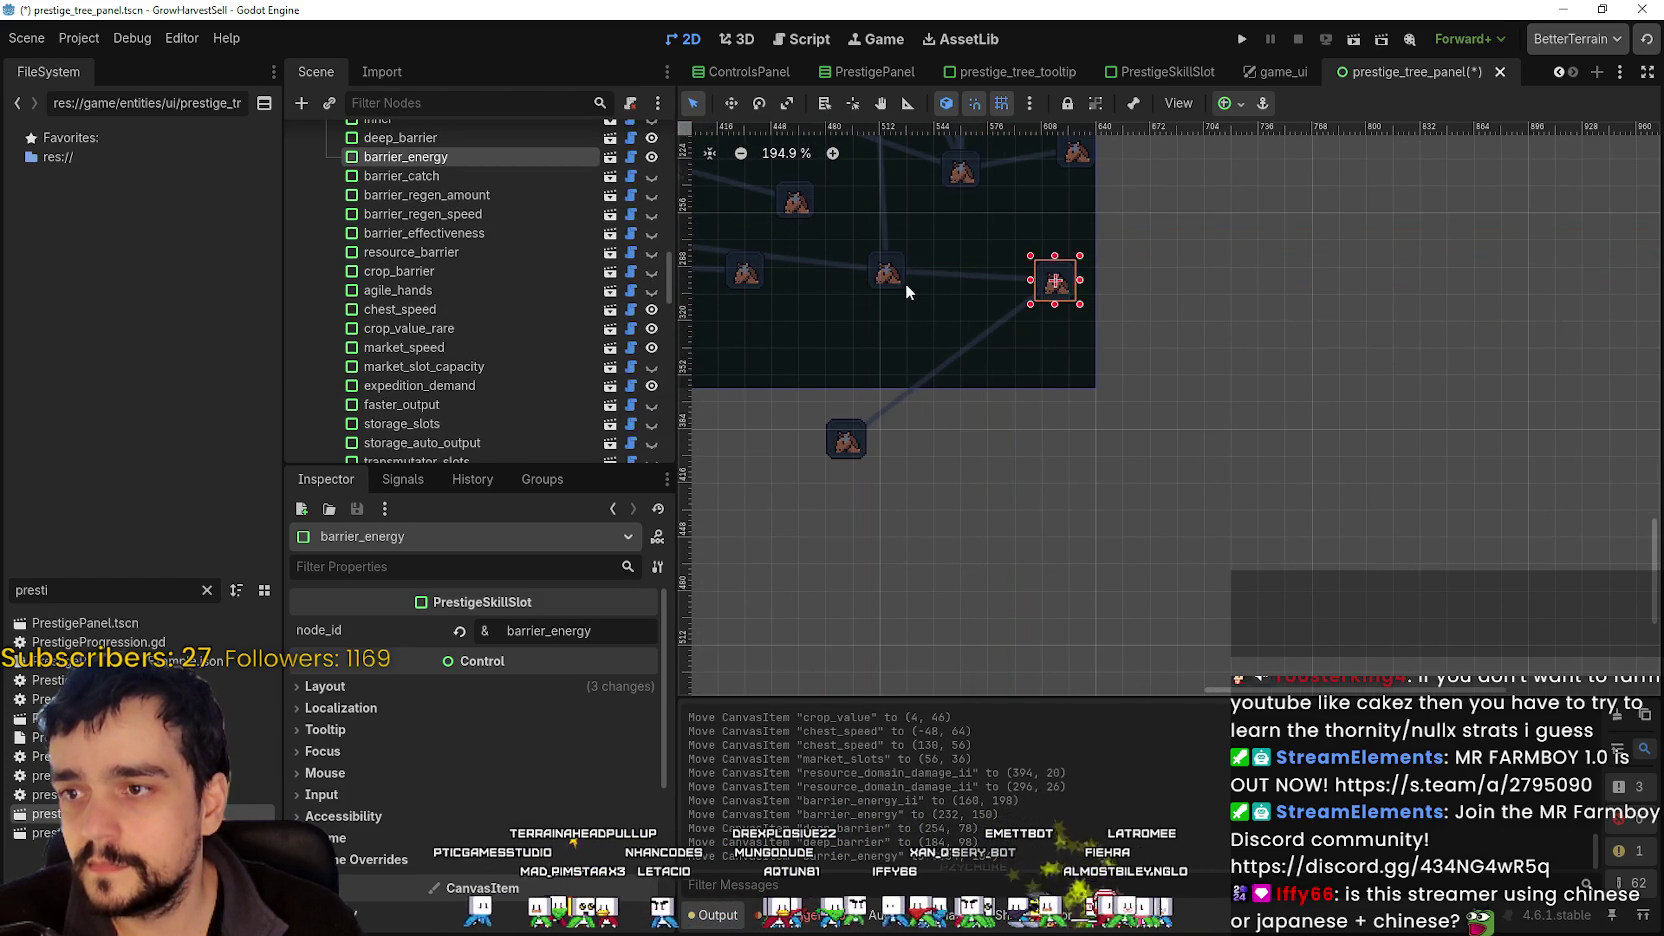
- Reposition deep_barrier and the resource_domain_damage, charge and range slots closer to centre
drag(905, 285, 968, 276)
scroll(1104, 536, down, 2)
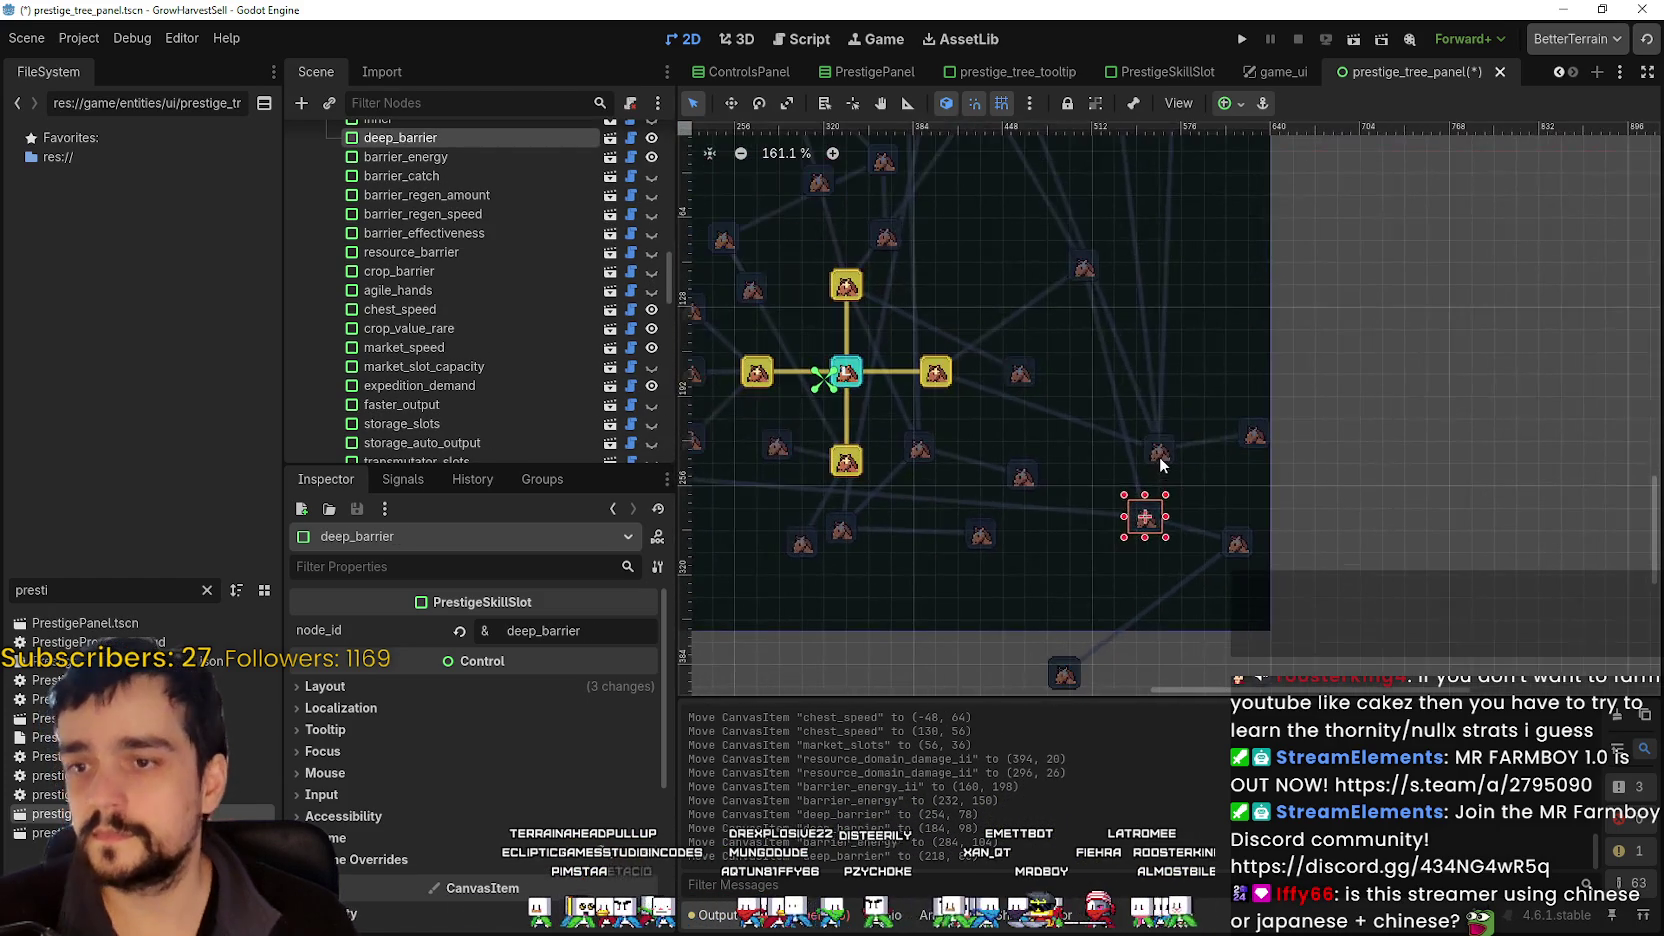
mouse_move(1160, 456)
mouse_down()
mouse_move(1200, 377)
mouse_move(1177, 312)
mouse_up()
scroll(1170, 332, down, 8)
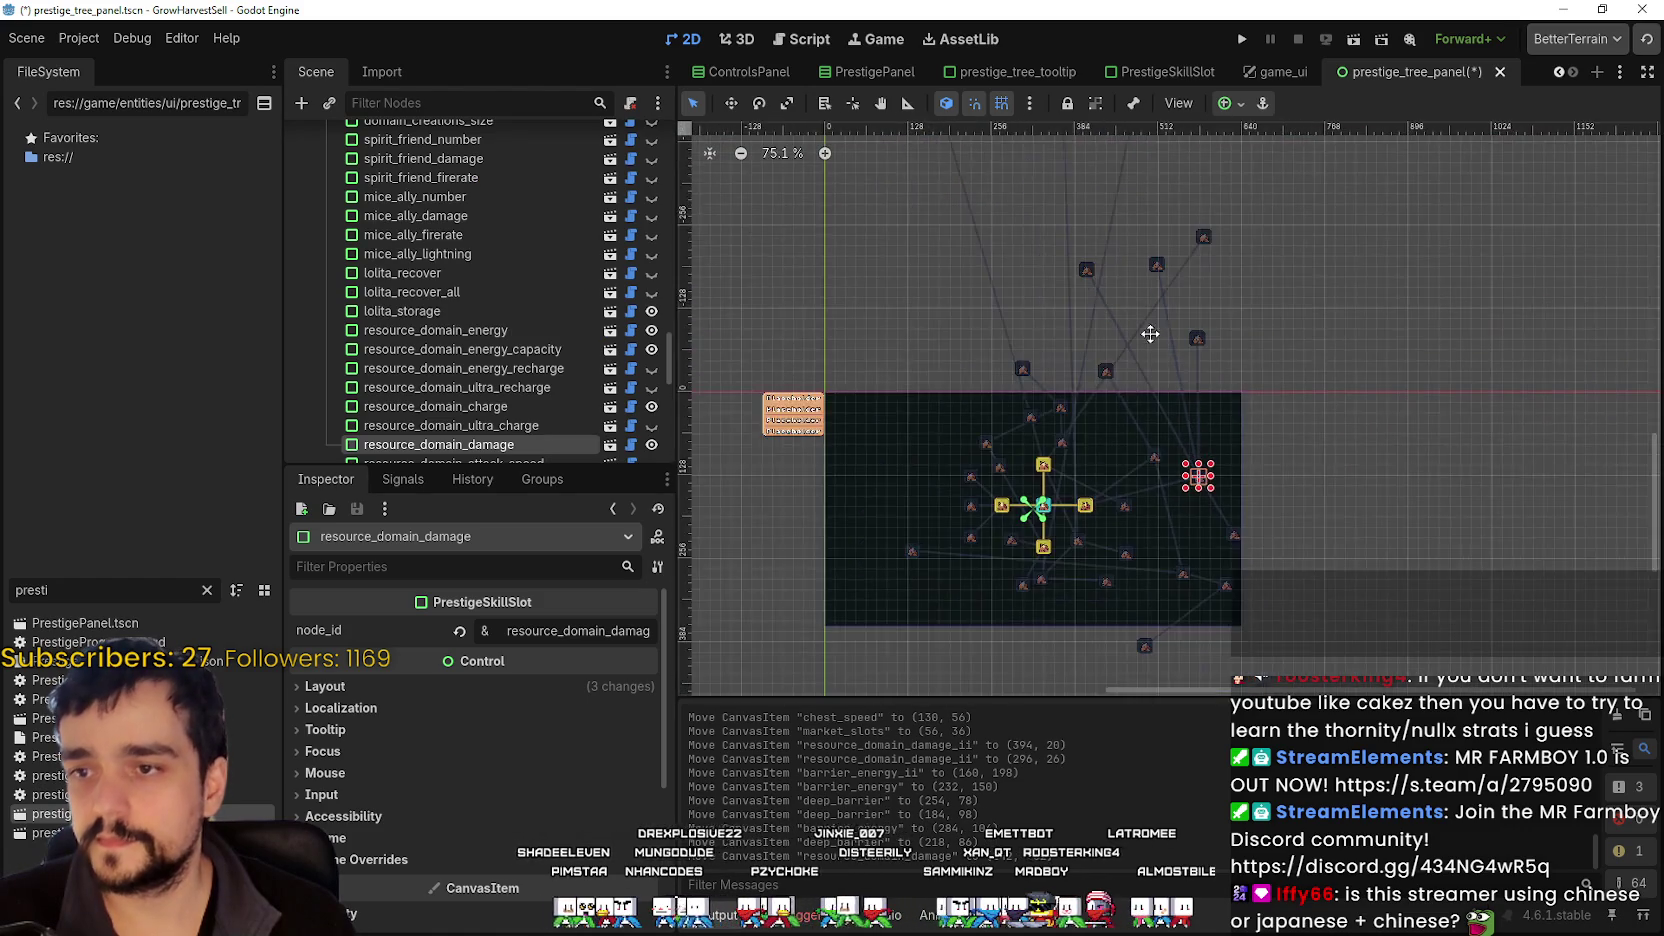
scroll(1150, 334, up, 4)
drag(1251, 632, 1305, 586)
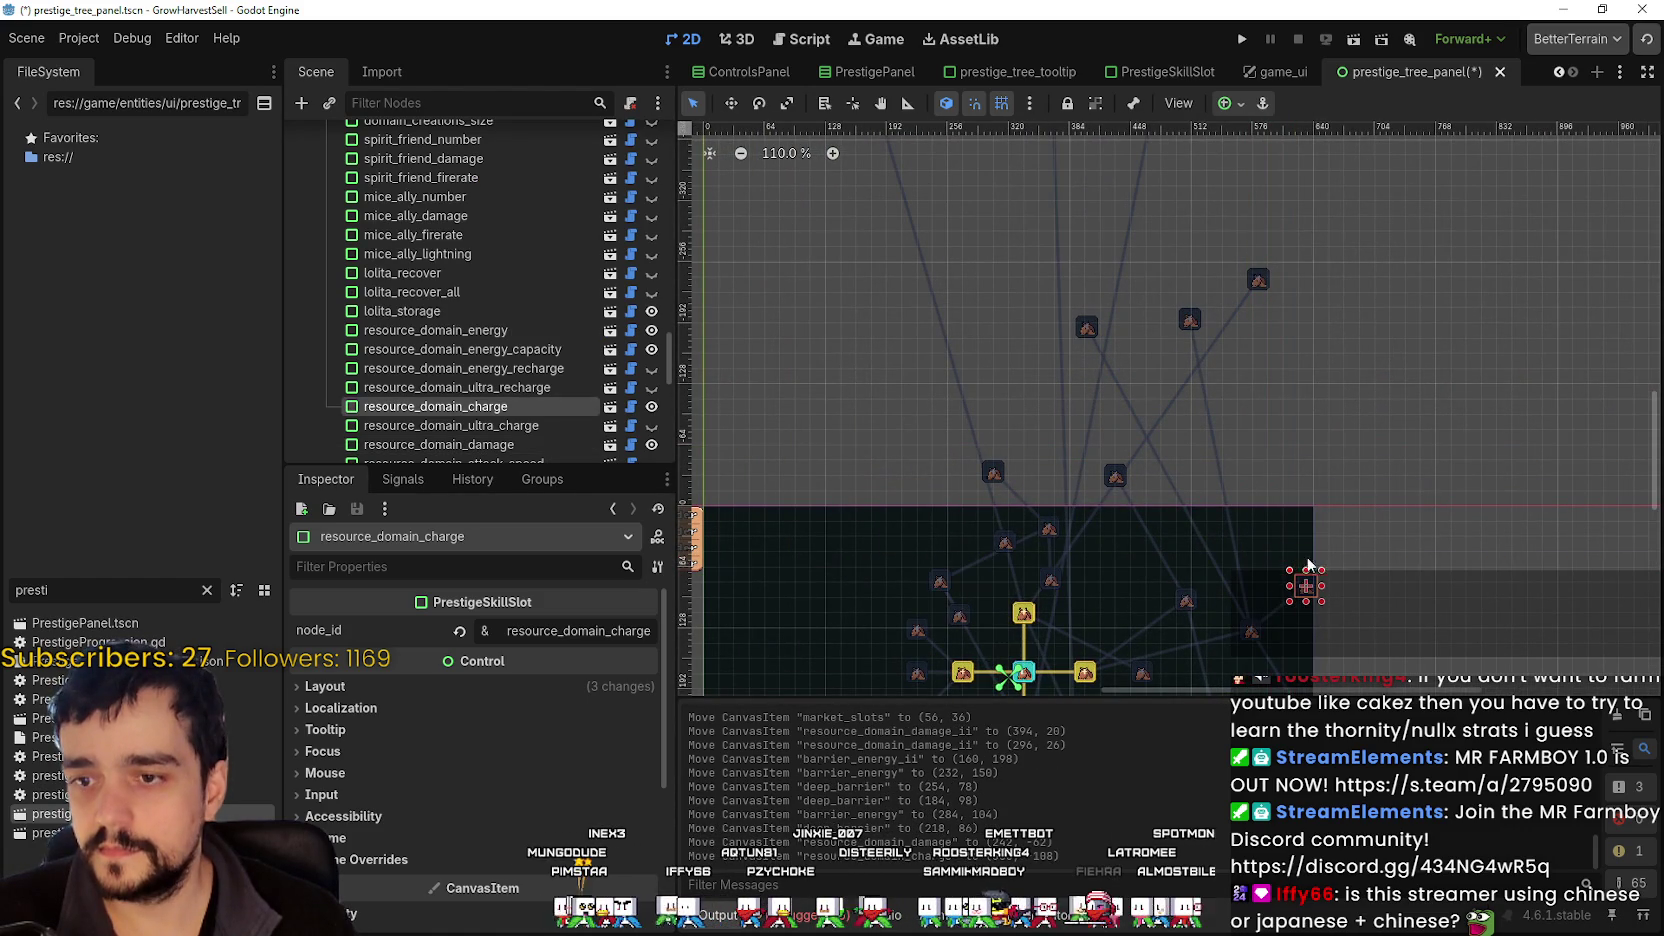
mouse_move(1193, 328)
mouse_down()
mouse_move(1241, 417)
mouse_move(1254, 569)
mouse_up()
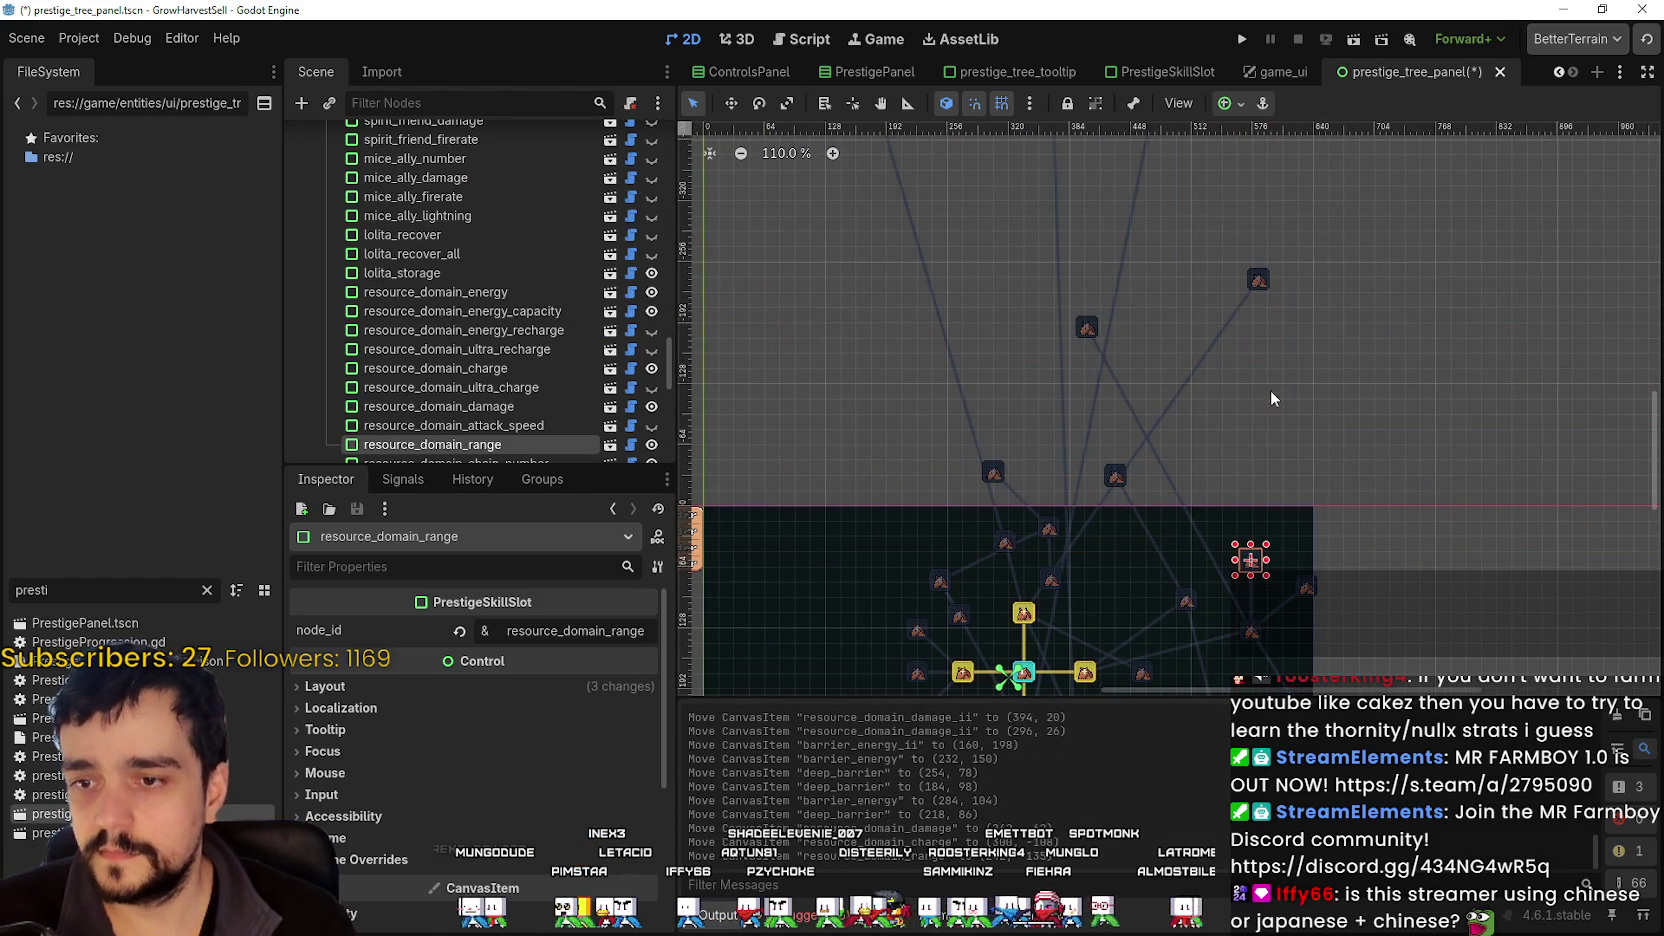
- Move cart_slots_ii left, and place player_slot_capacity and wood_value side by side
mouse_move(1265, 281)
mouse_down()
mouse_move(1200, 435)
mouse_move(1110, 578)
mouse_up()
scroll(1207, 453, up, 4)
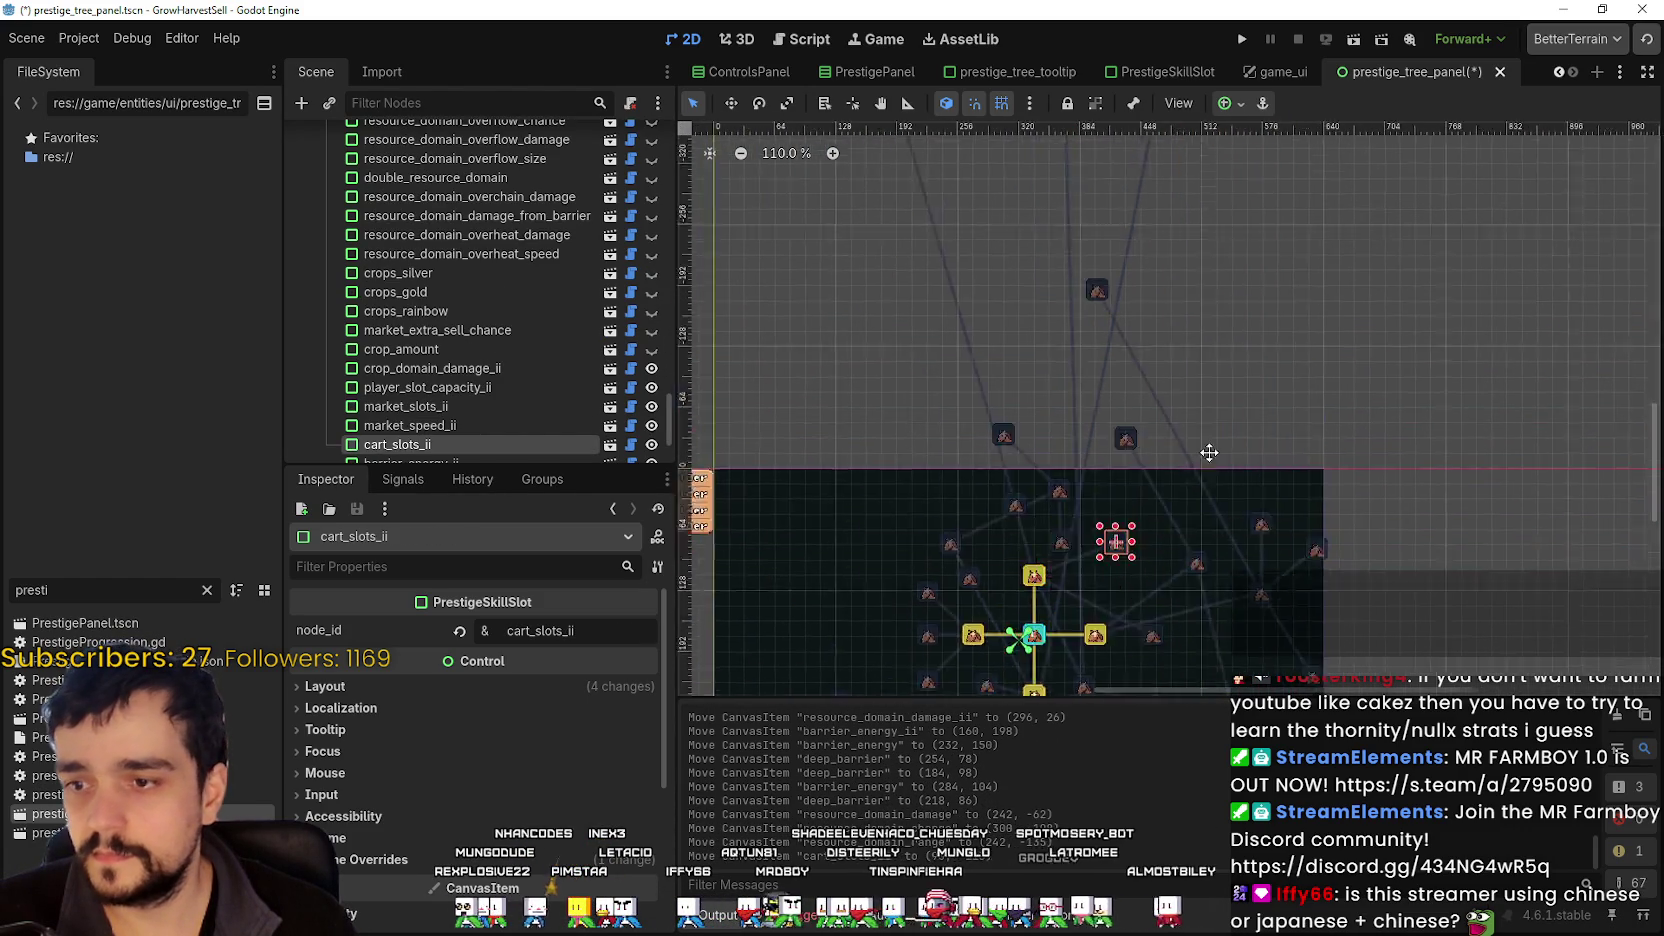
scroll(1153, 504, up, 1)
drag(1185, 416, 999, 424)
mouse_move(1033, 362)
mouse_down()
mouse_move(877, 305)
mouse_move(989, 337)
mouse_up()
drag(1106, 335, 1057, 332)
scroll(1176, 390, down, 5)
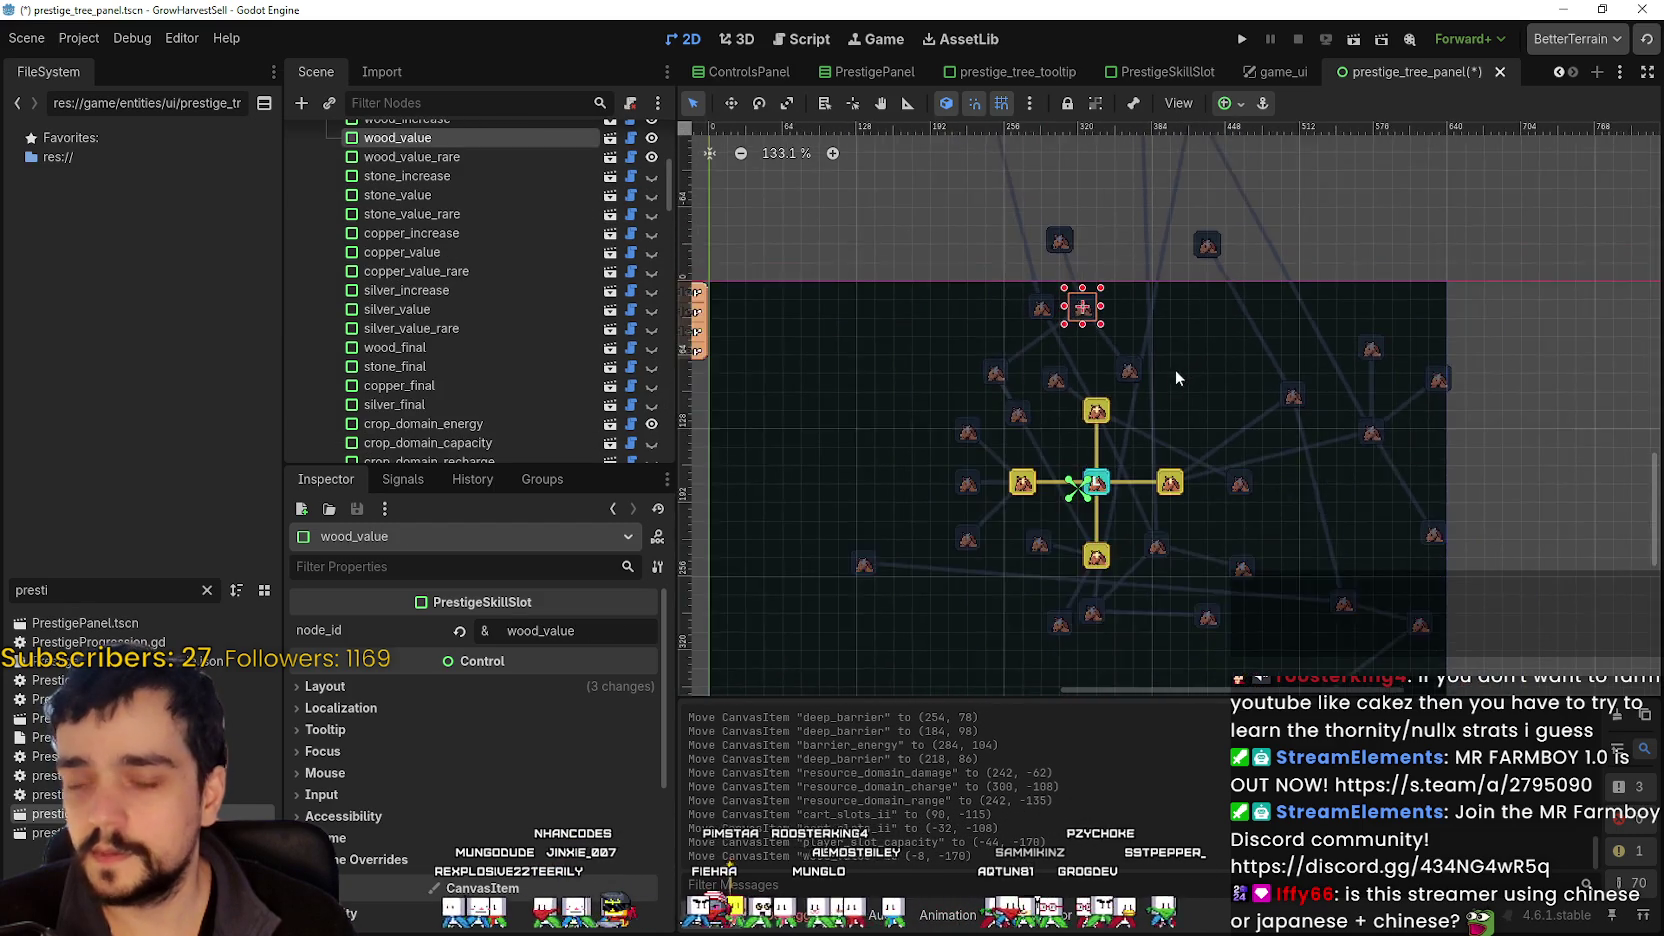
scroll(1148, 526, up, 2)
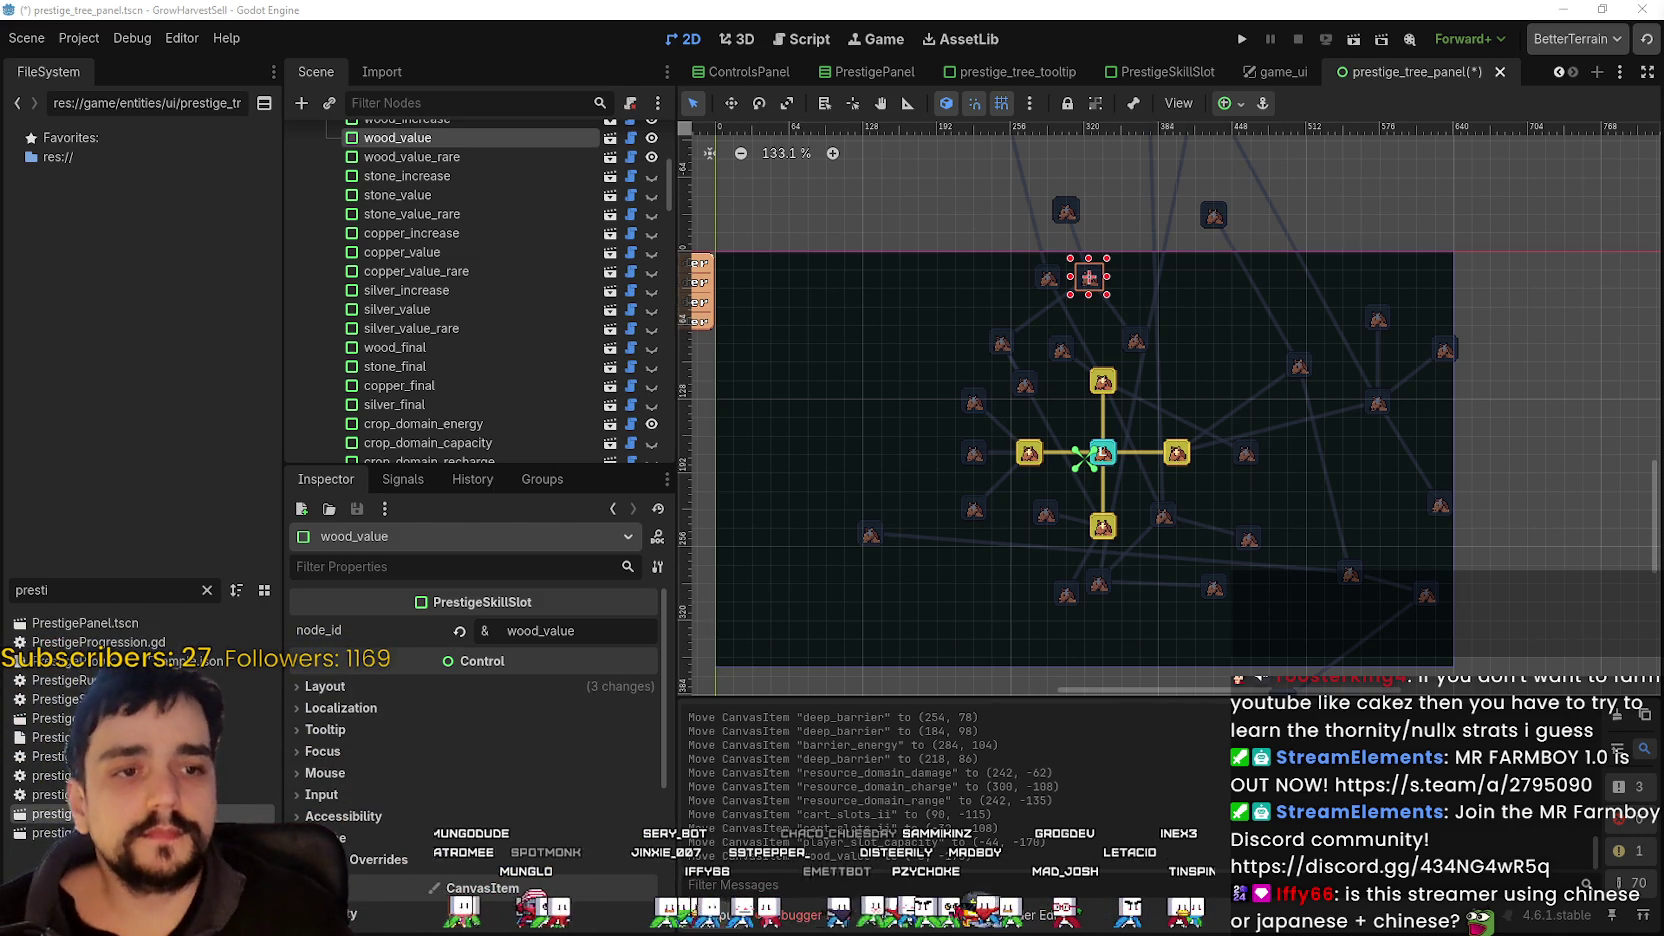
scroll(1231, 486, down, 2)
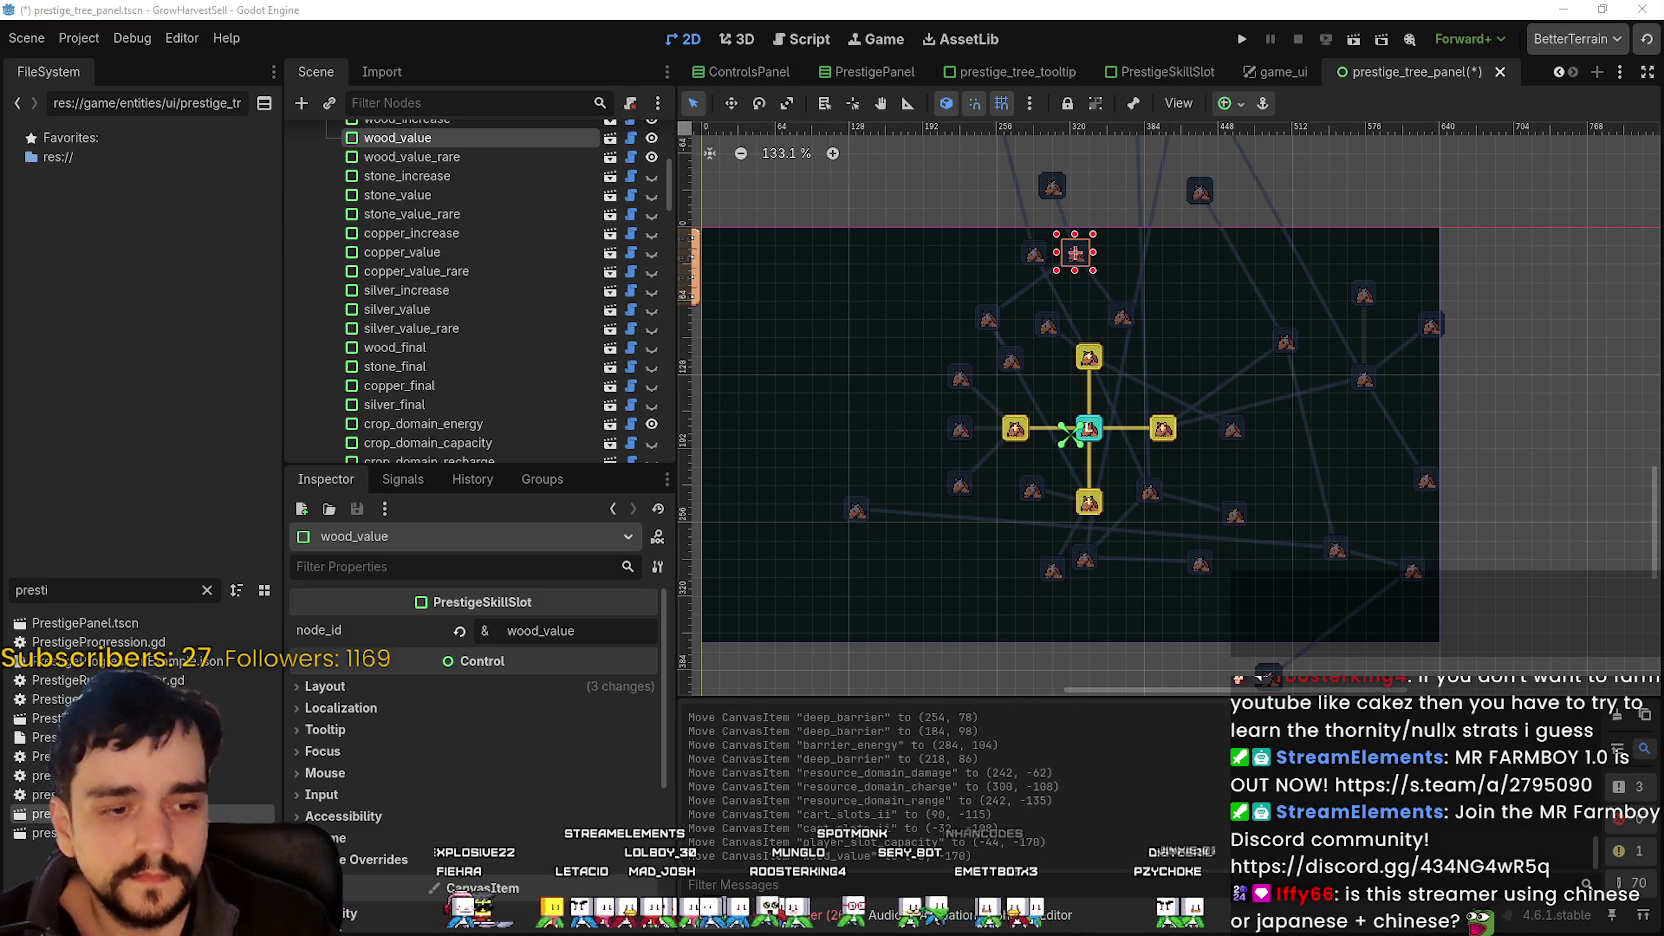
- Bring both Notepad prediction files forward and lengthen the predictions window to show the last entry
key(alt+Tab)
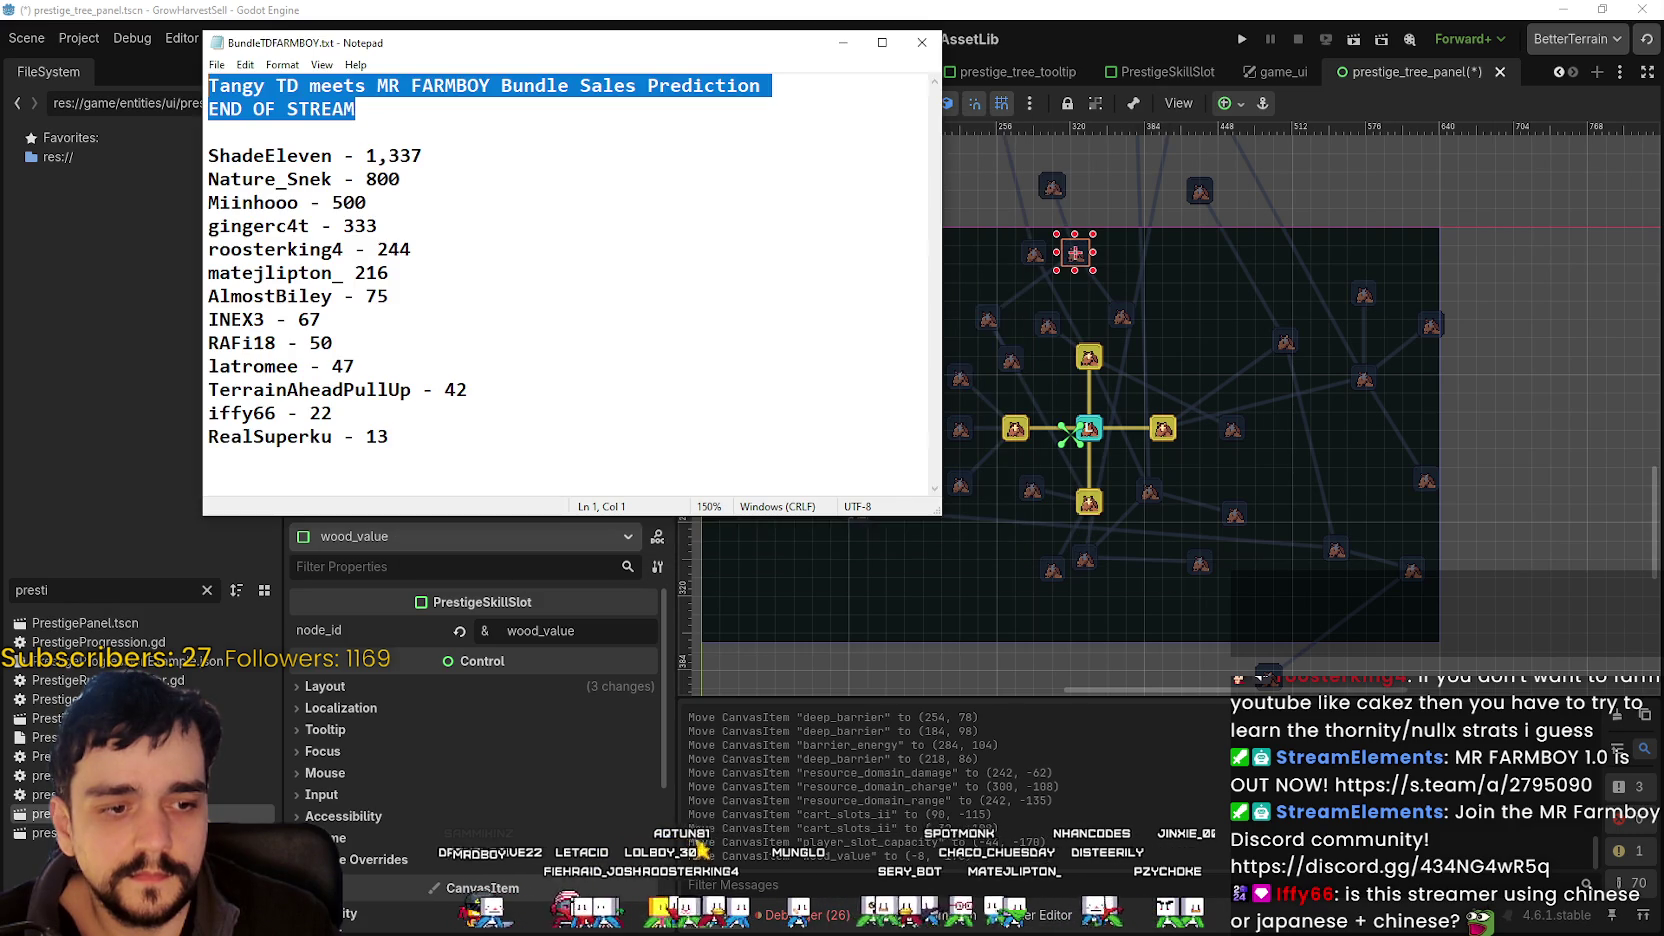
key(alt+Tab)
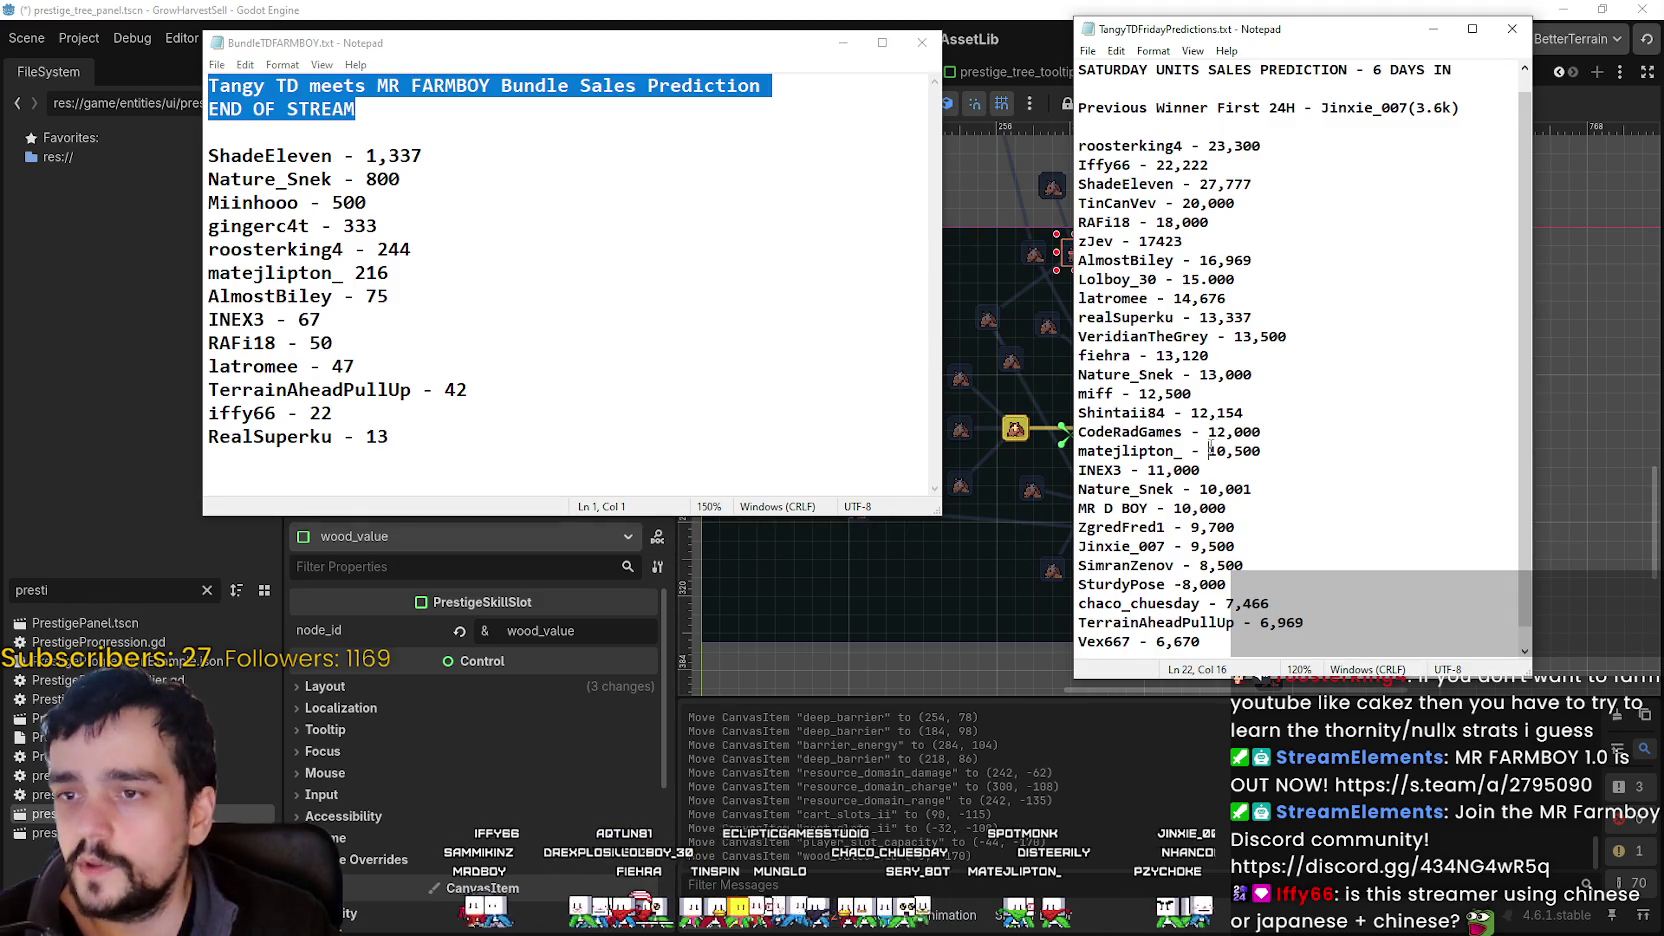
scroll(1190, 330, down, 1)
mouse_move(1226, 646)
mouse_down()
mouse_move(1064, 384)
mouse_move(1097, 222)
mouse_move(1064, 151)
mouse_up()
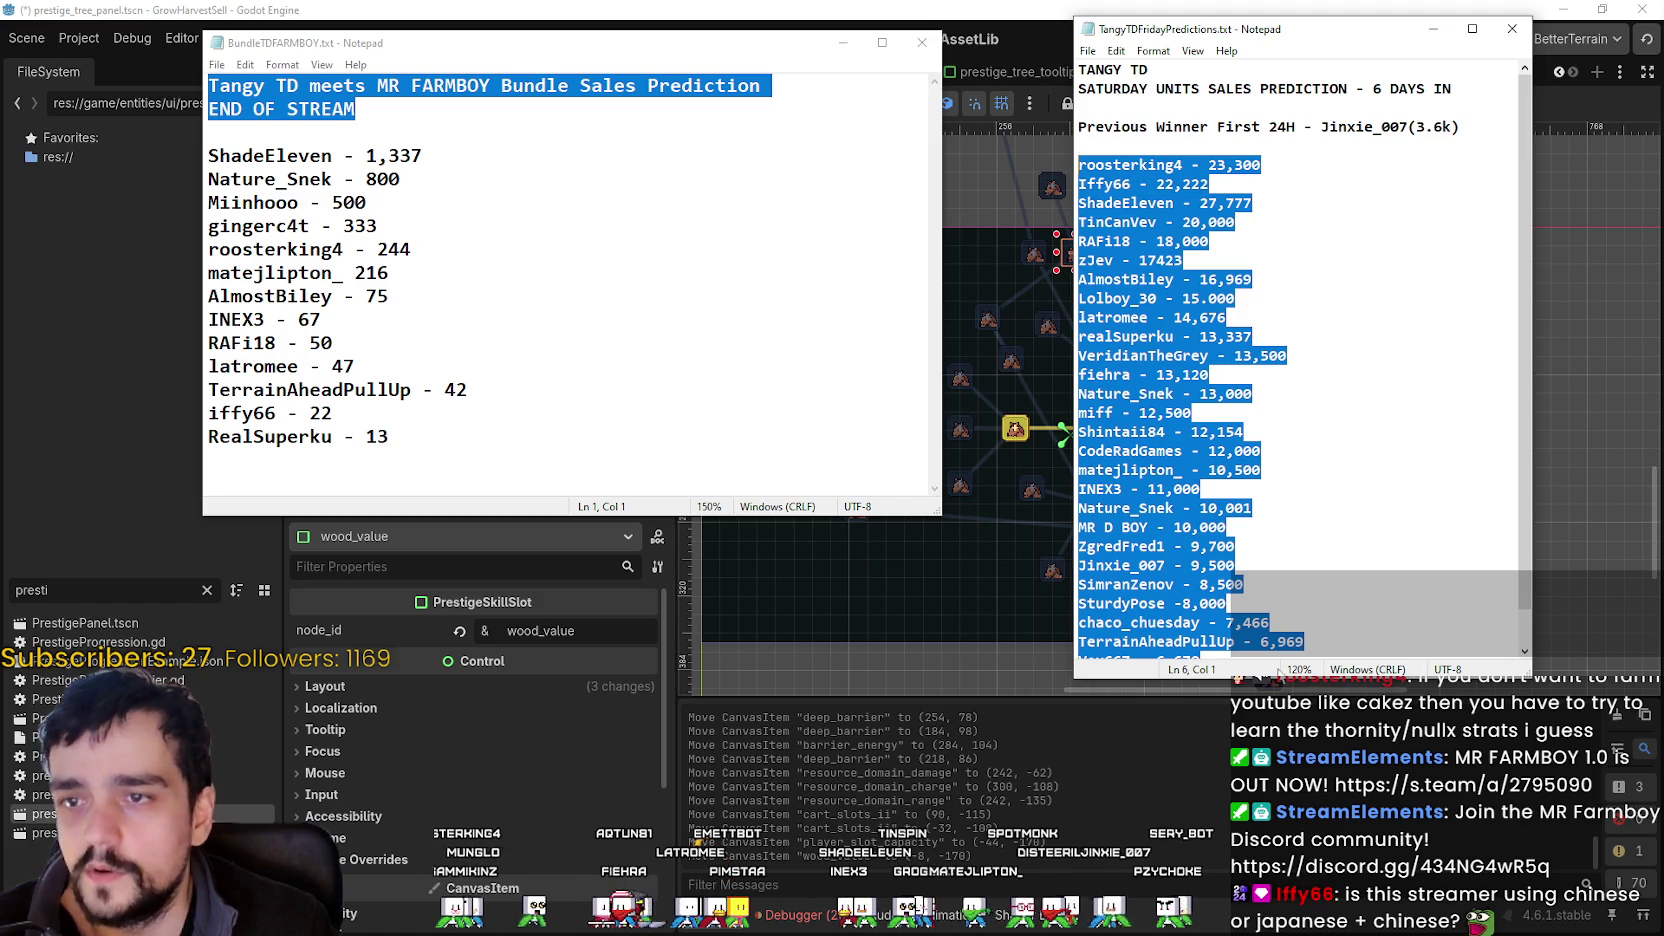
drag(1279, 676, 1279, 866)
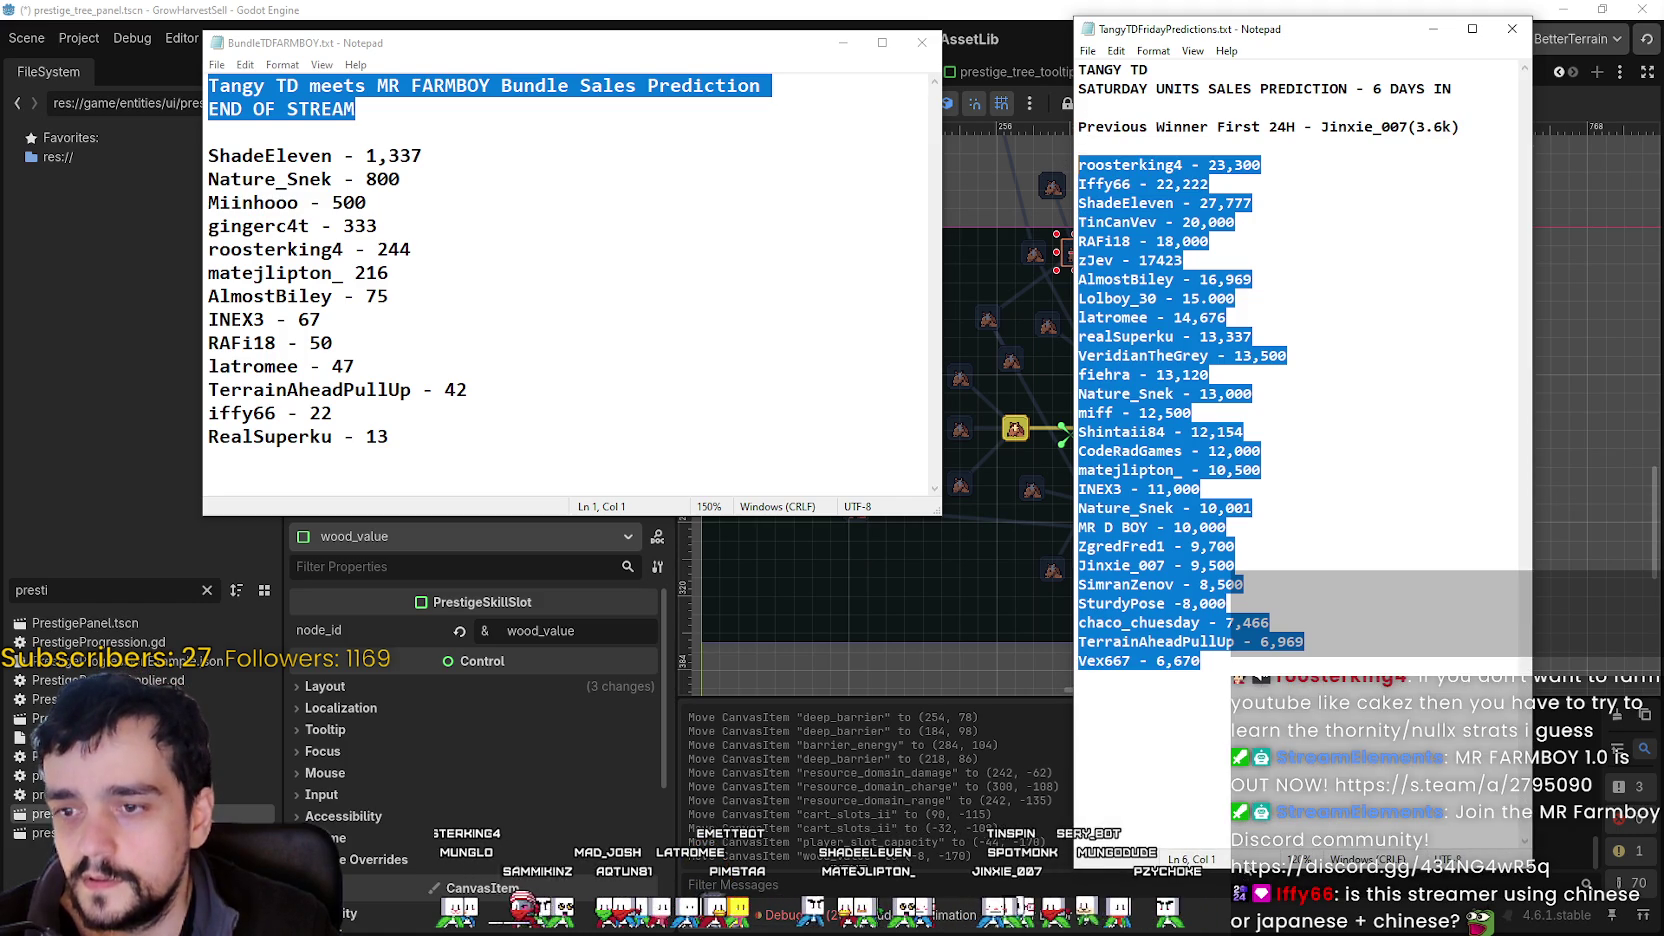
- Narrow both Notepad windows and place TangyTDFridayPredictions beside BundleTDFARMBOY.txt
click(696, 466)
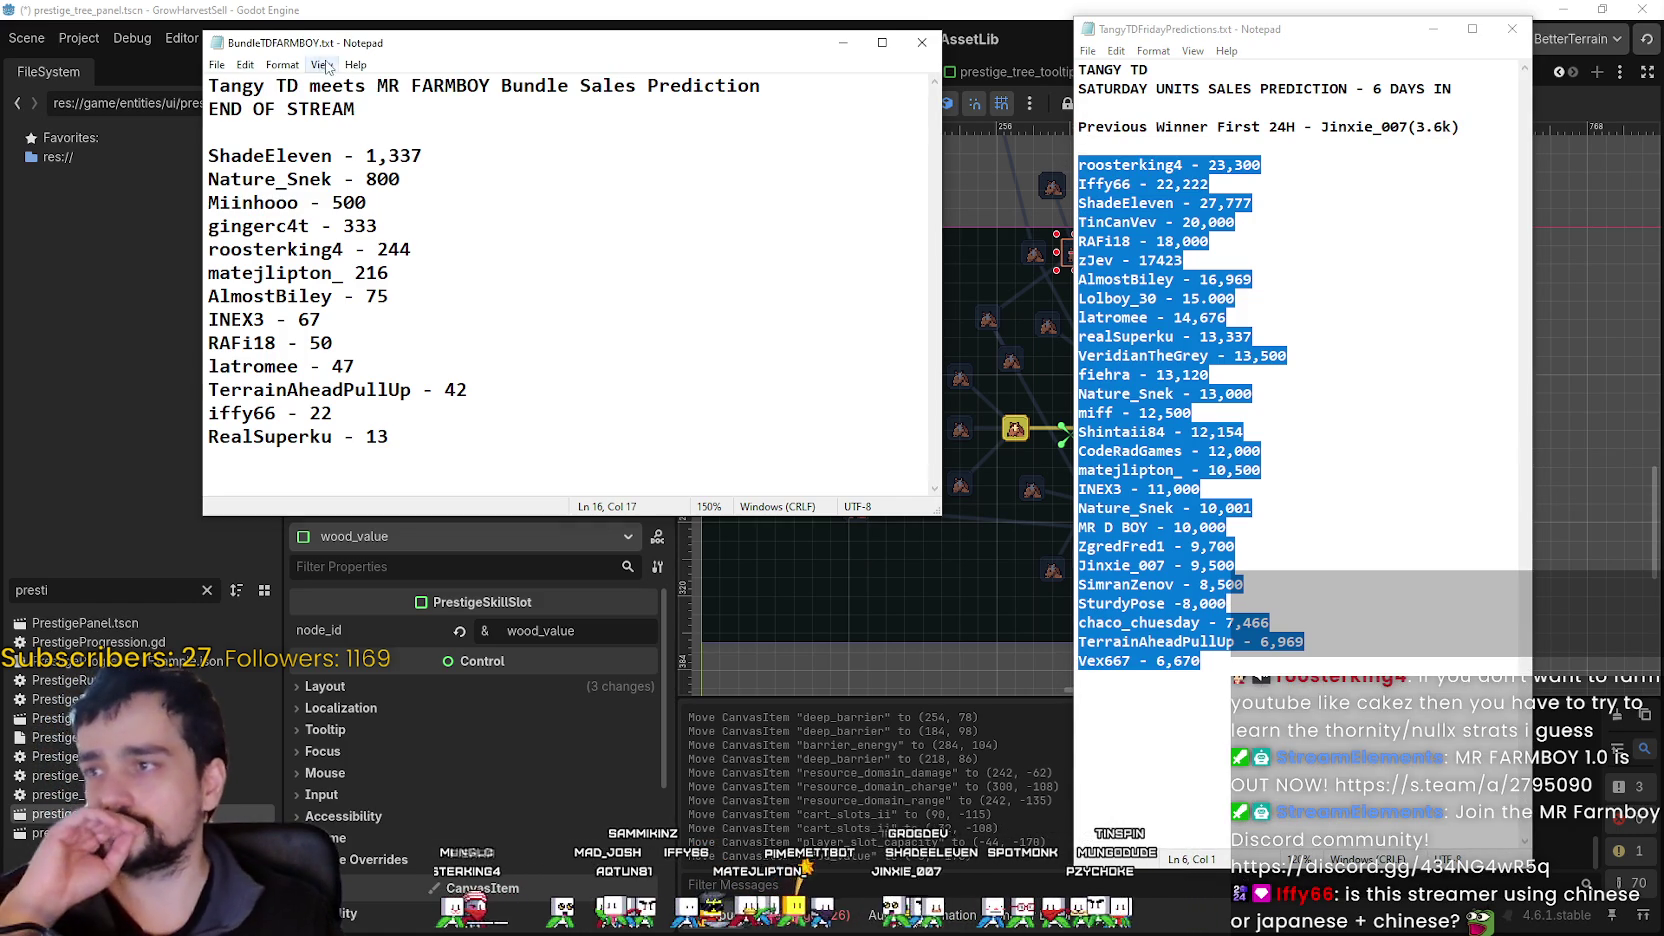
drag(304, 51, 429, 43)
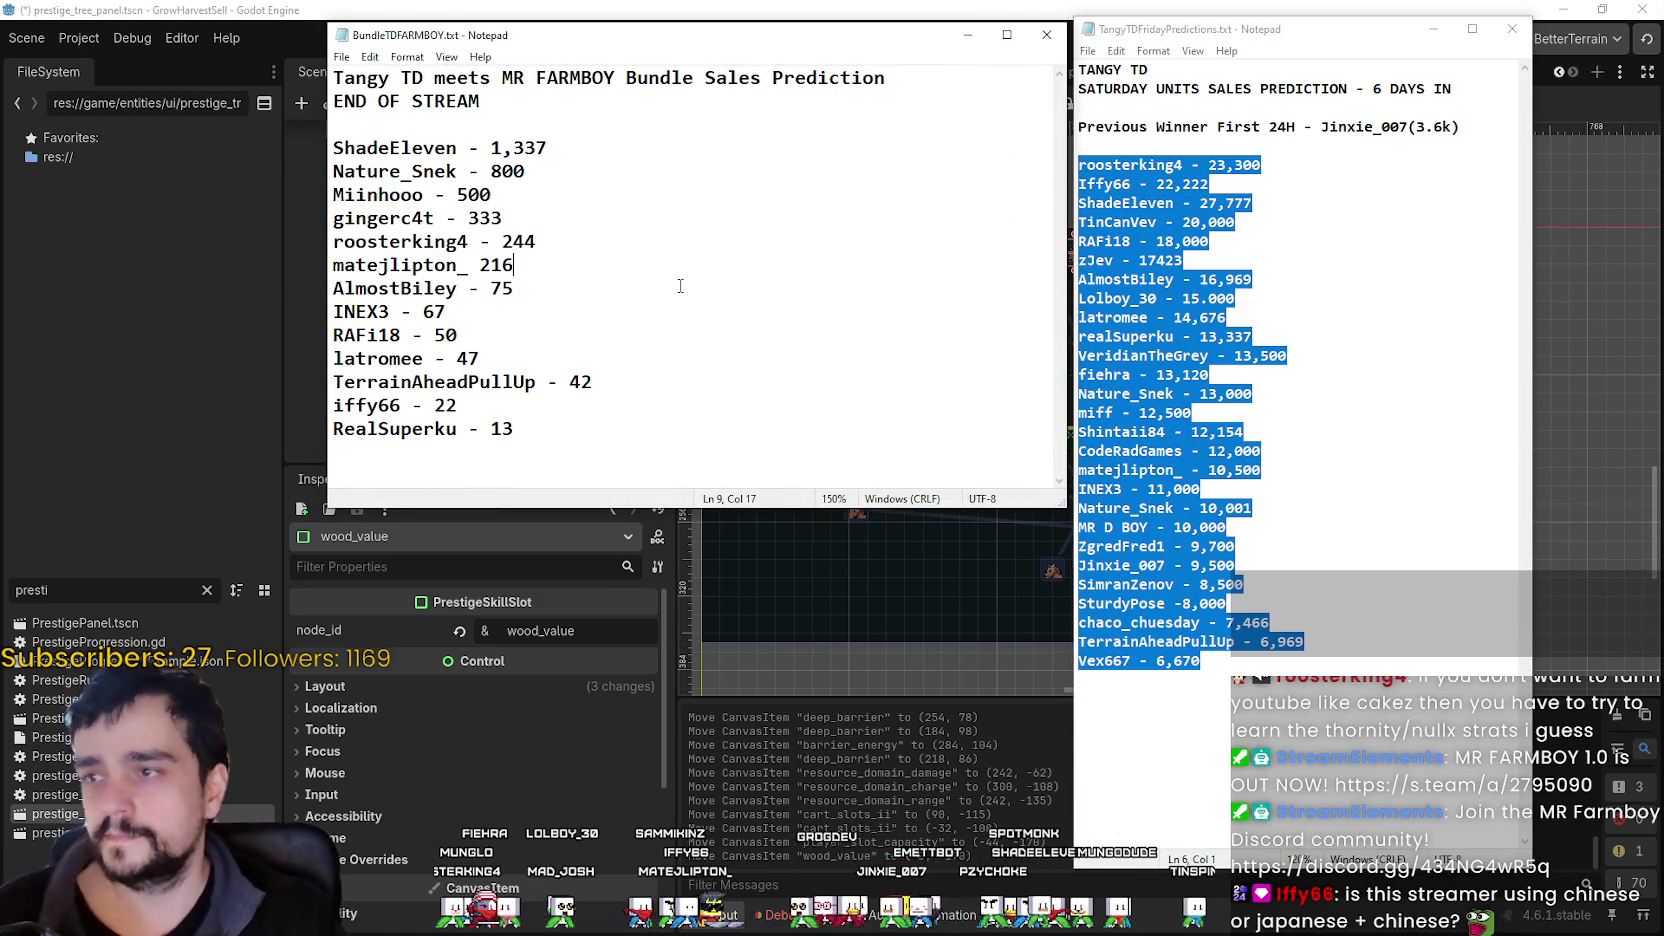
scroll(680, 286, down, 2)
scroll(690, 230, down, 1)
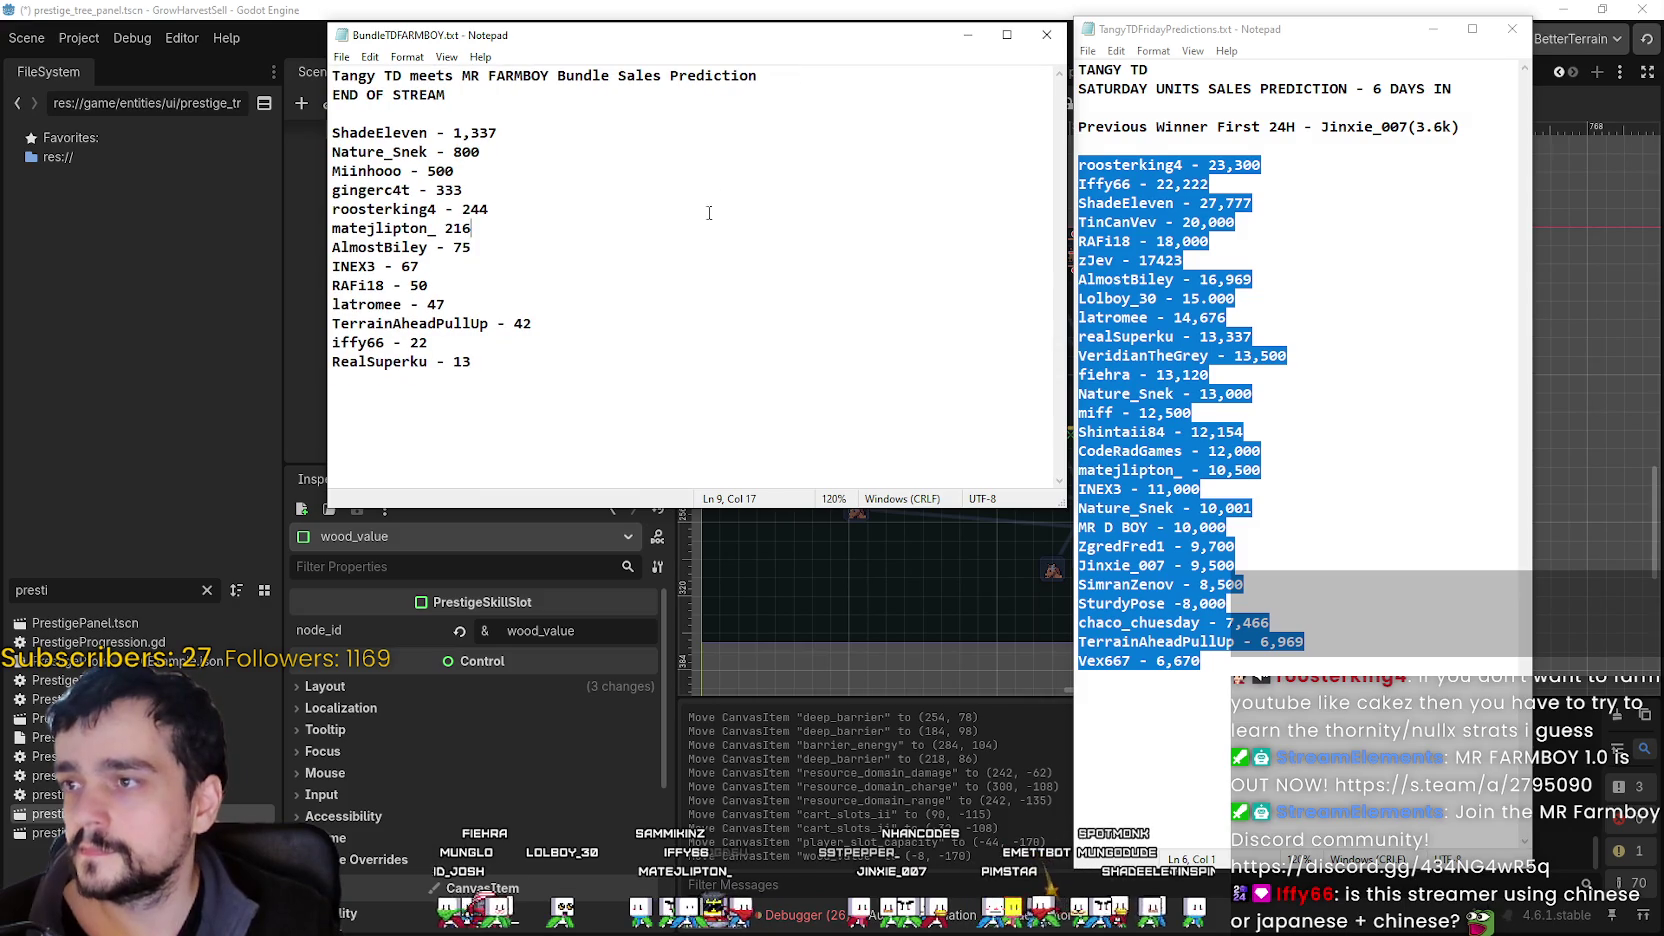
mouse_move(1068, 237)
mouse_down()
mouse_move(583, 246)
mouse_move(626, 246)
mouse_up()
drag(605, 505, 604, 819)
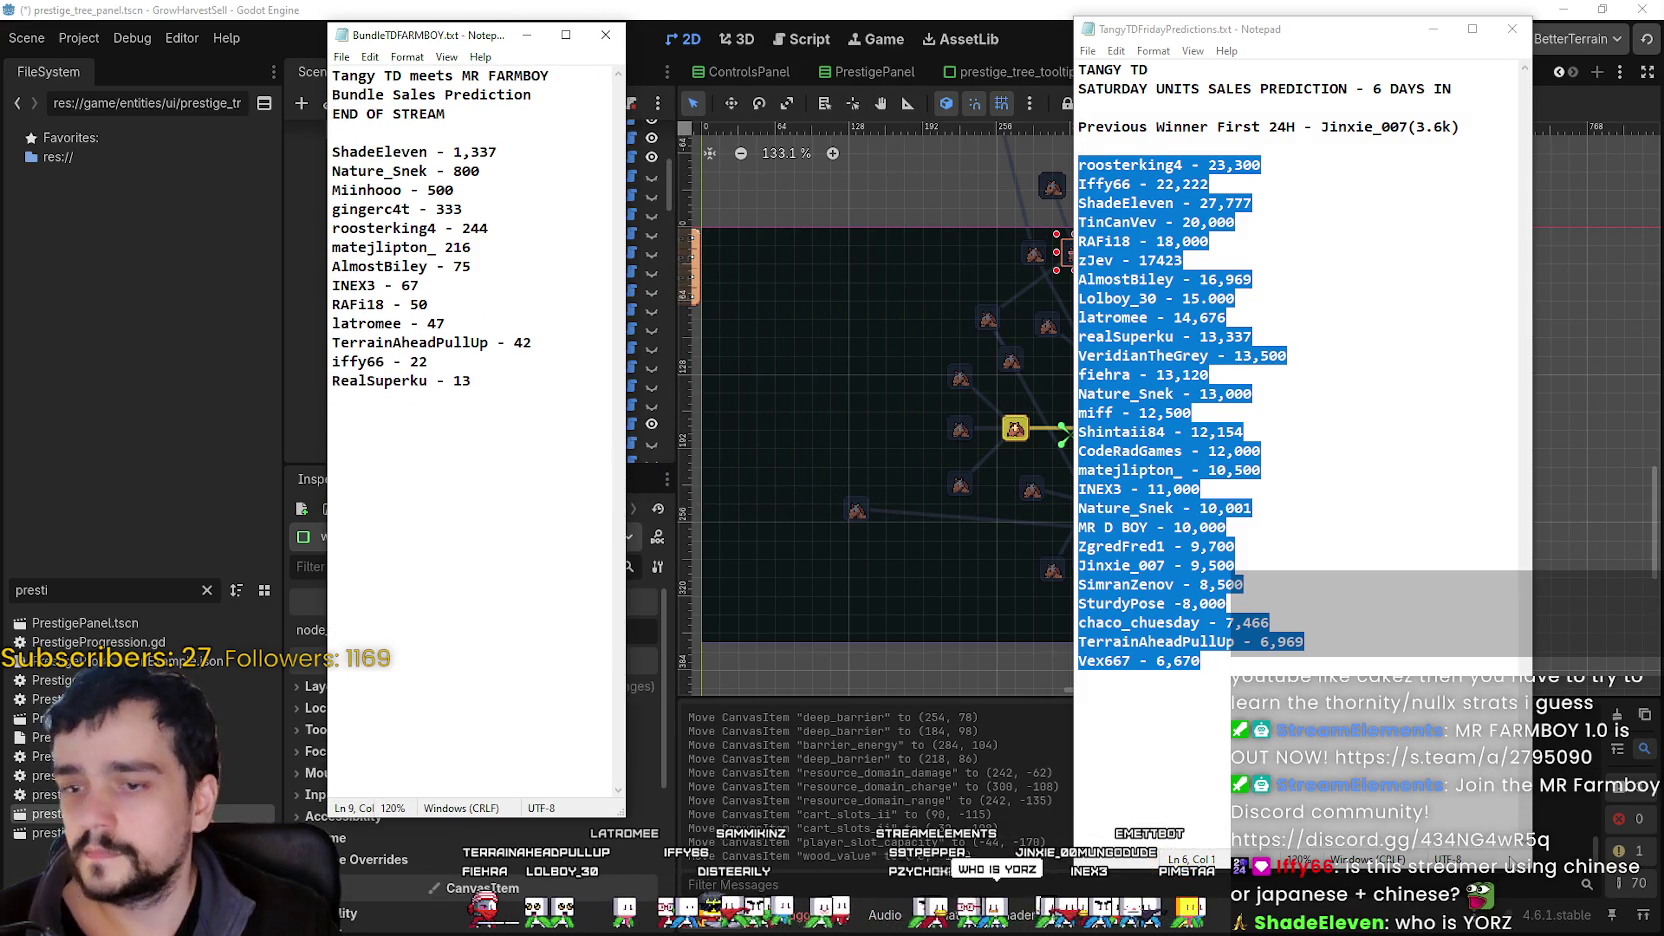
mouse_move(1528, 868)
mouse_down()
mouse_move(1350, 895)
mouse_move(1337, 838)
mouse_move(1310, 830)
mouse_move(1341, 830)
mouse_up()
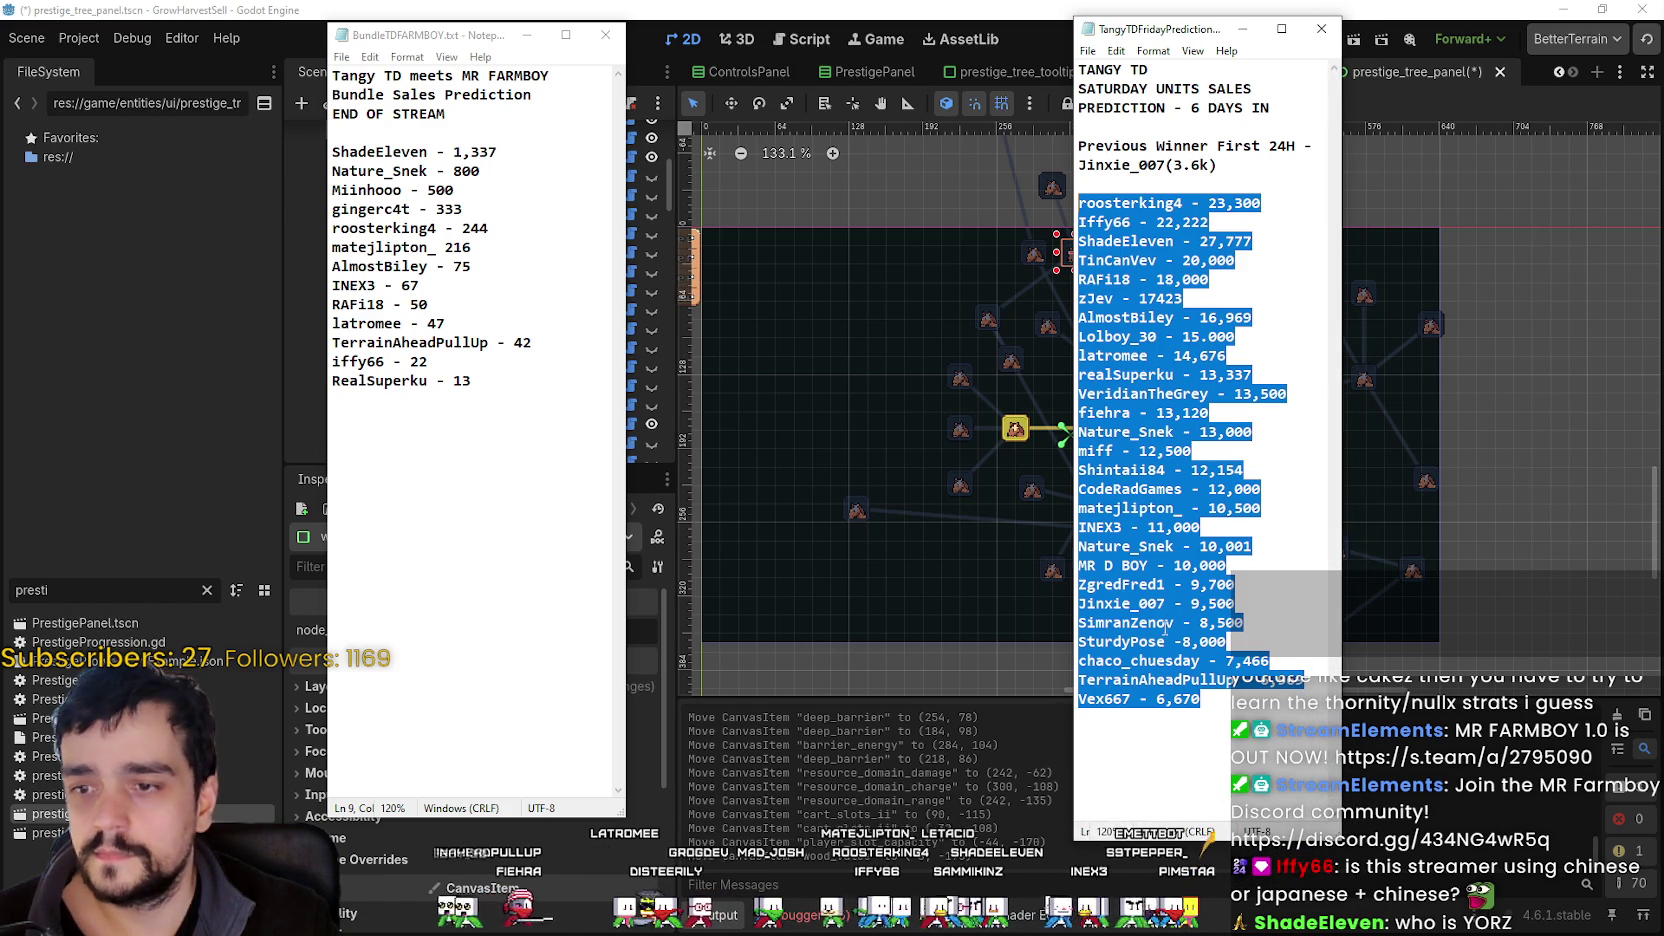
drag(1155, 29, 711, 31)
click(728, 739)
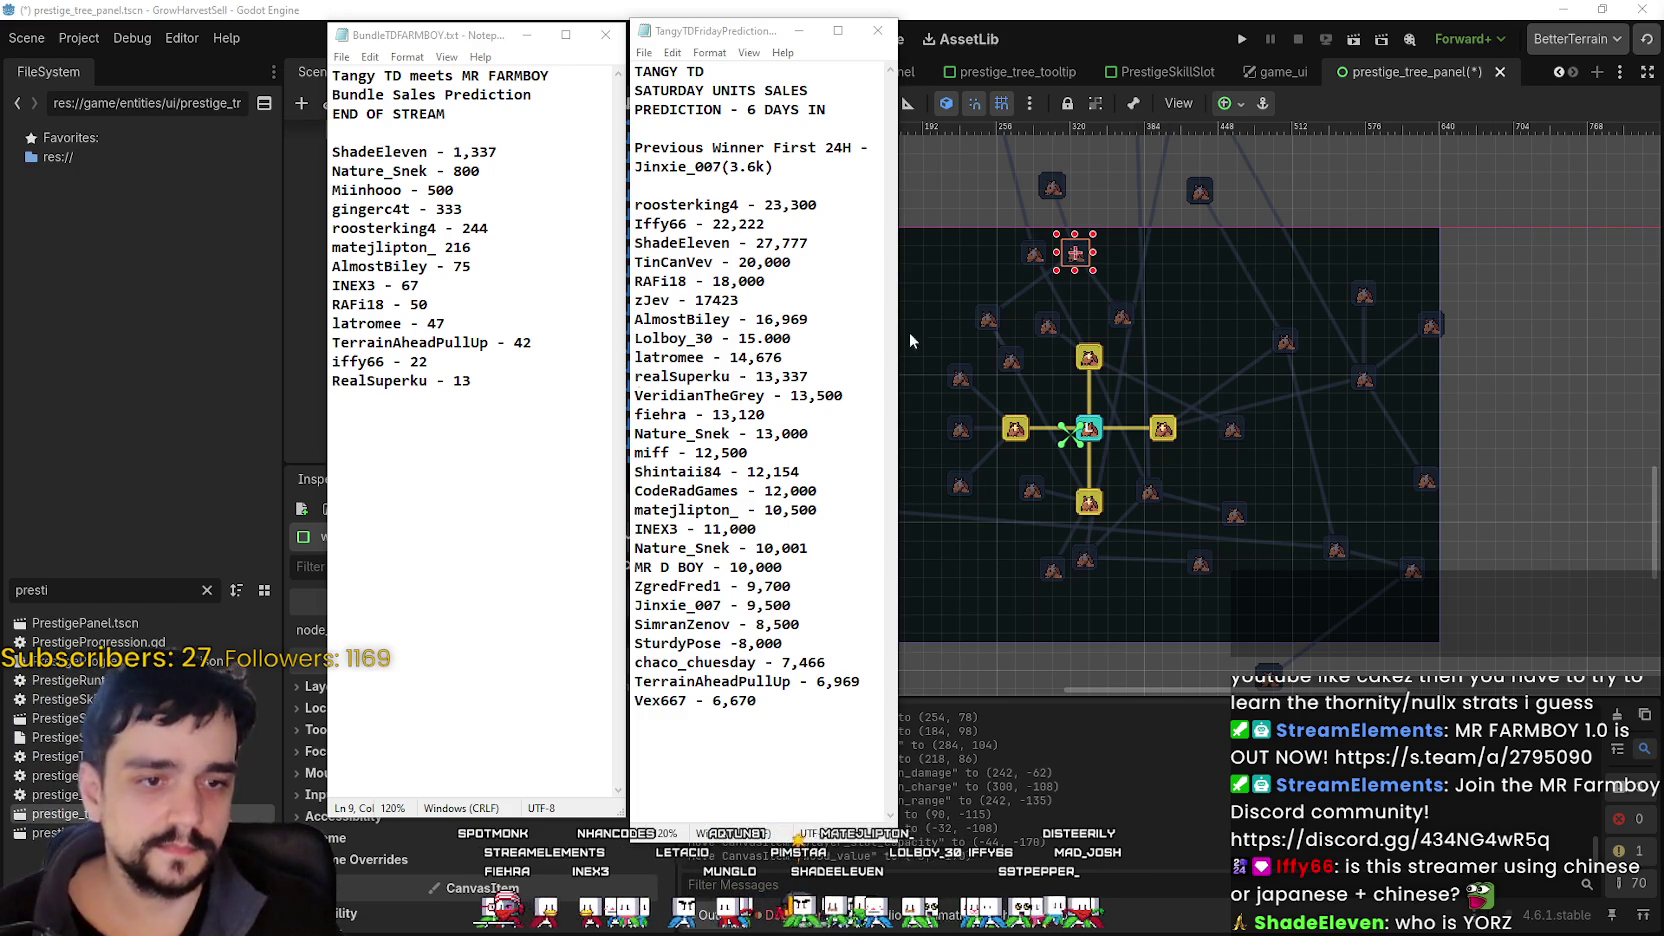
- Return to the Godot editor and save the skill tree scene
click(780, 553)
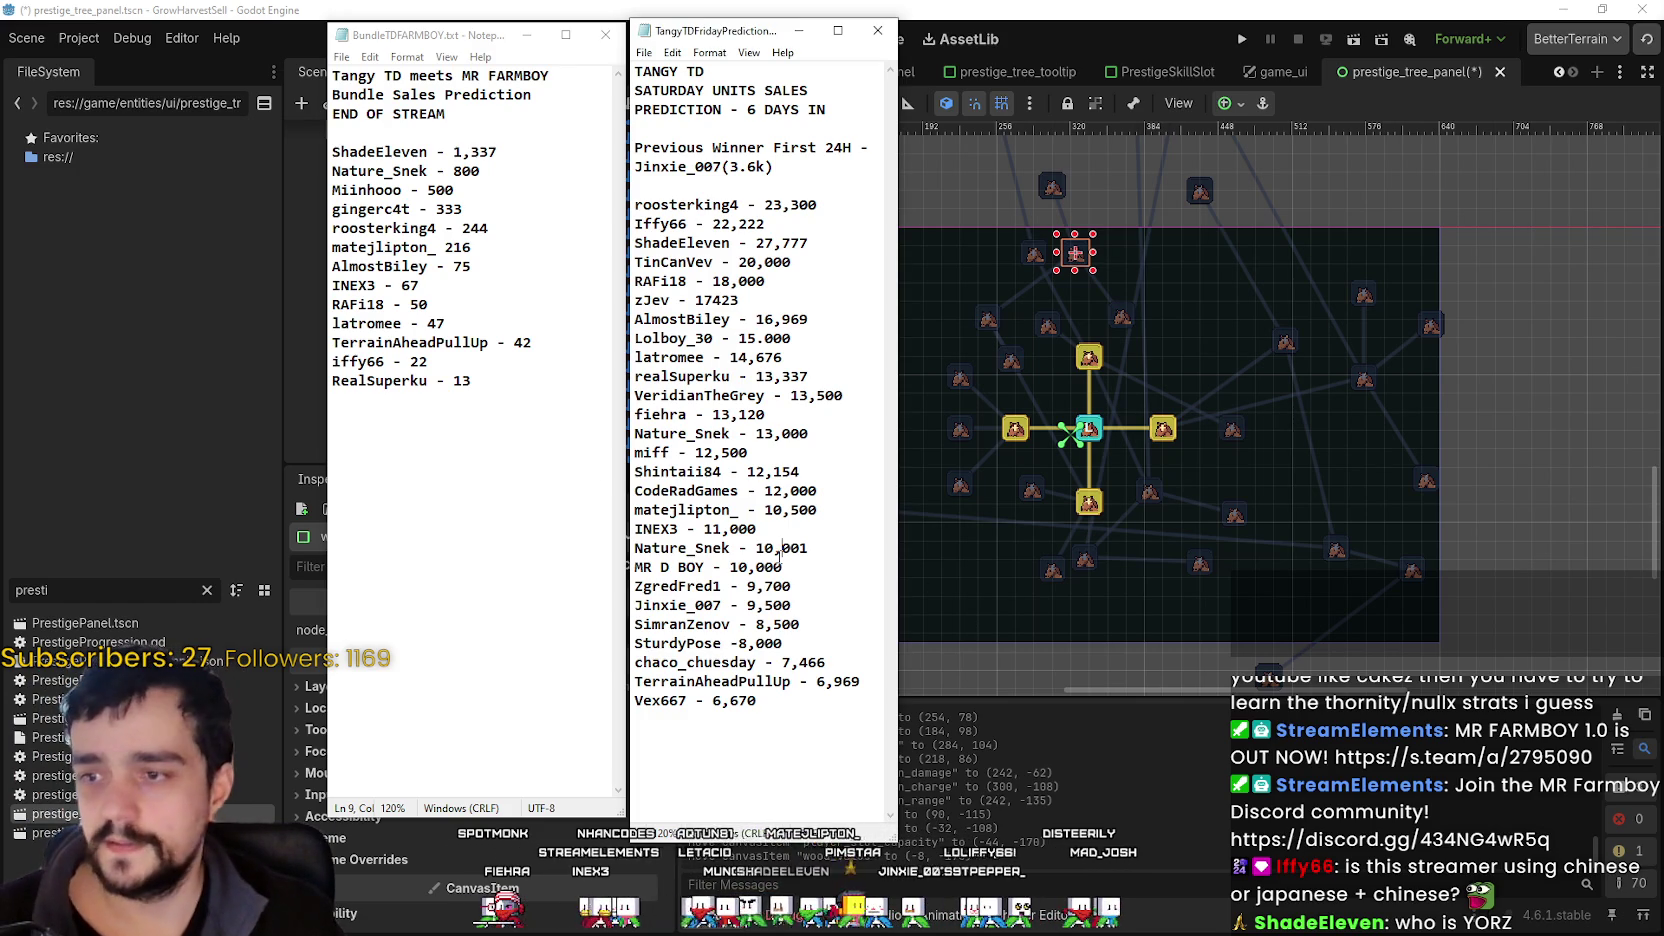
click(1118, 8)
key(ctrl+s)
scroll(1015, 278, up, 3)
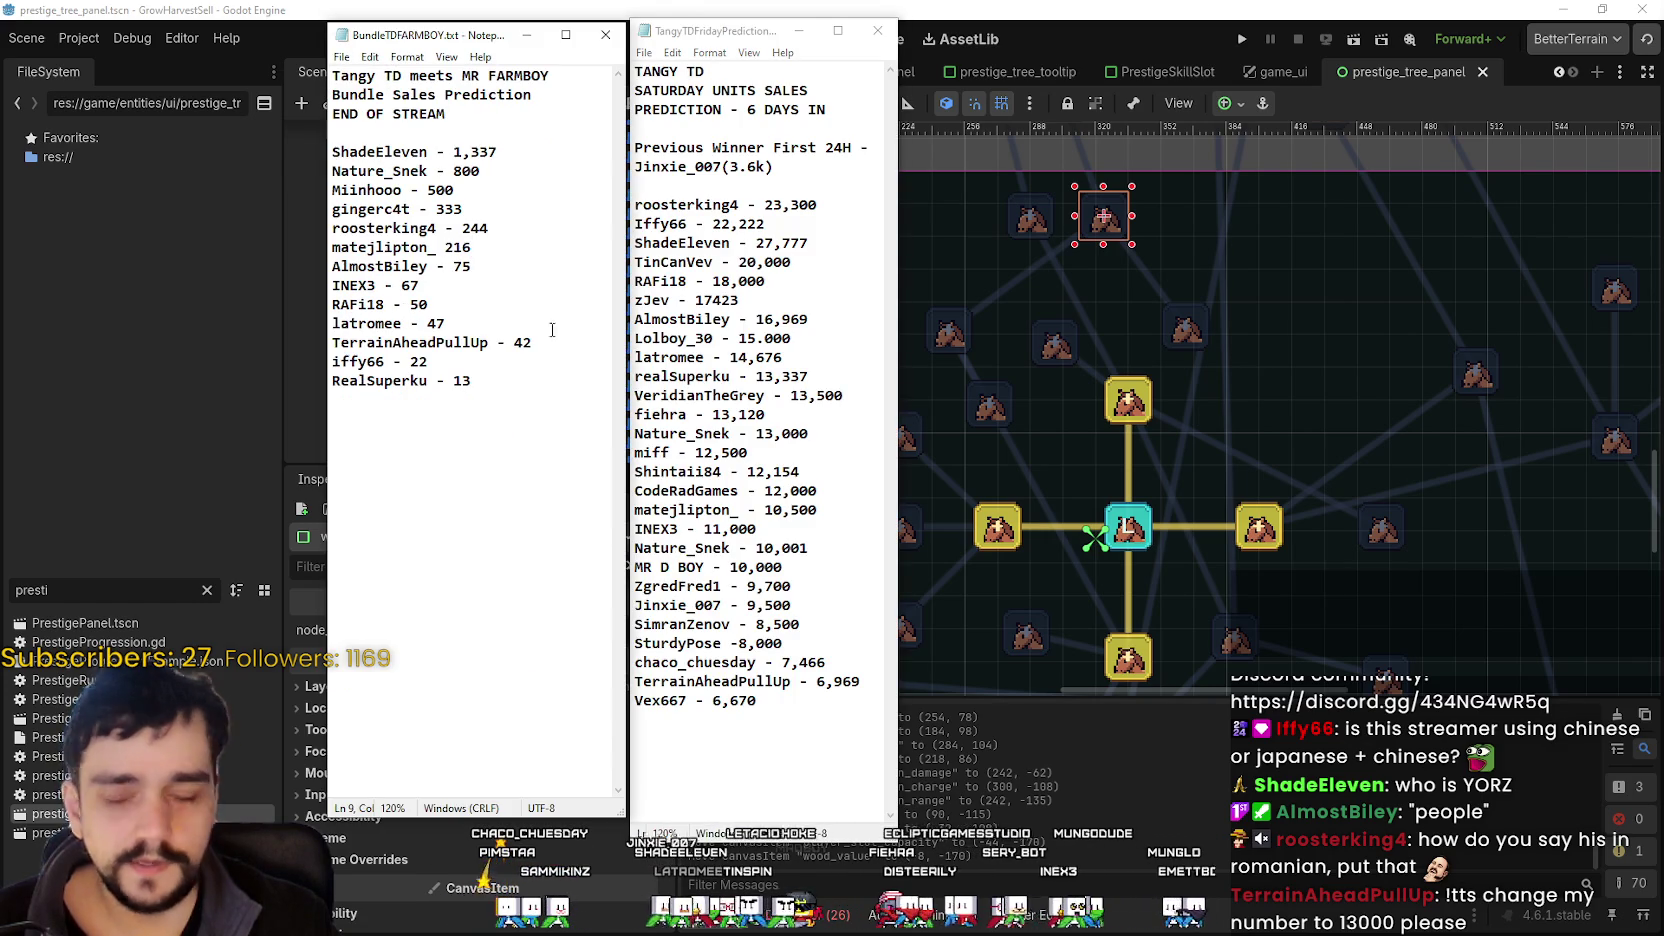
- Select and then deselect the 7,466 and 6,969 lines in the predictions list
click(731, 395)
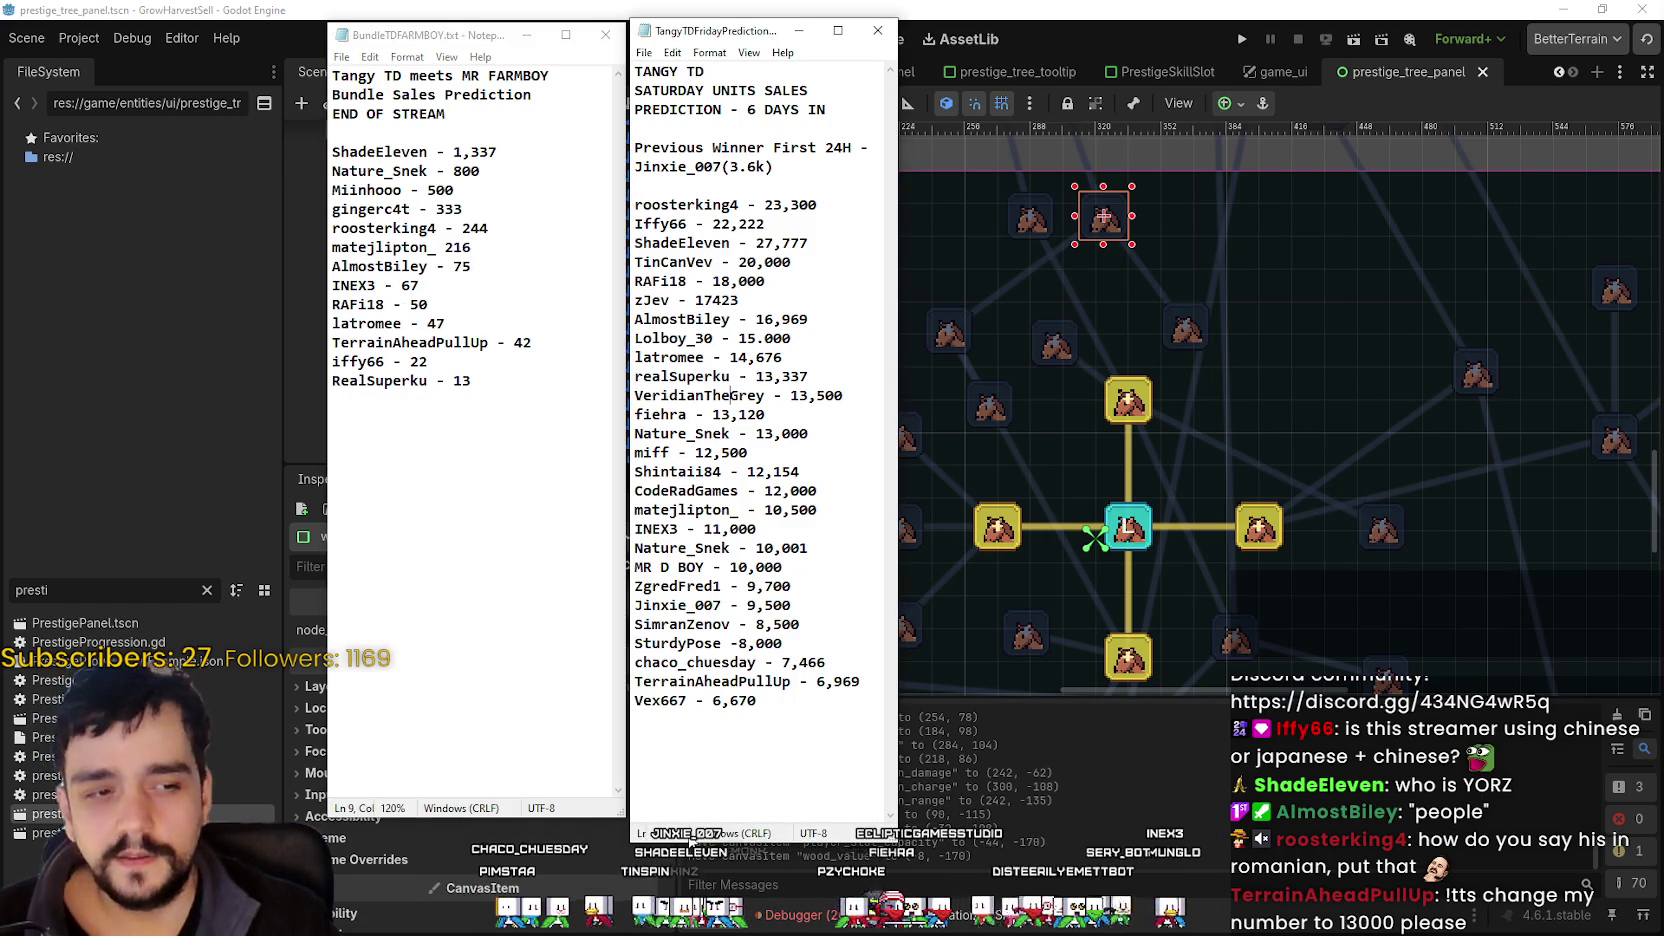
mouse_move(860, 681)
mouse_down()
mouse_move(615, 664)
mouse_move(612, 684)
mouse_up()
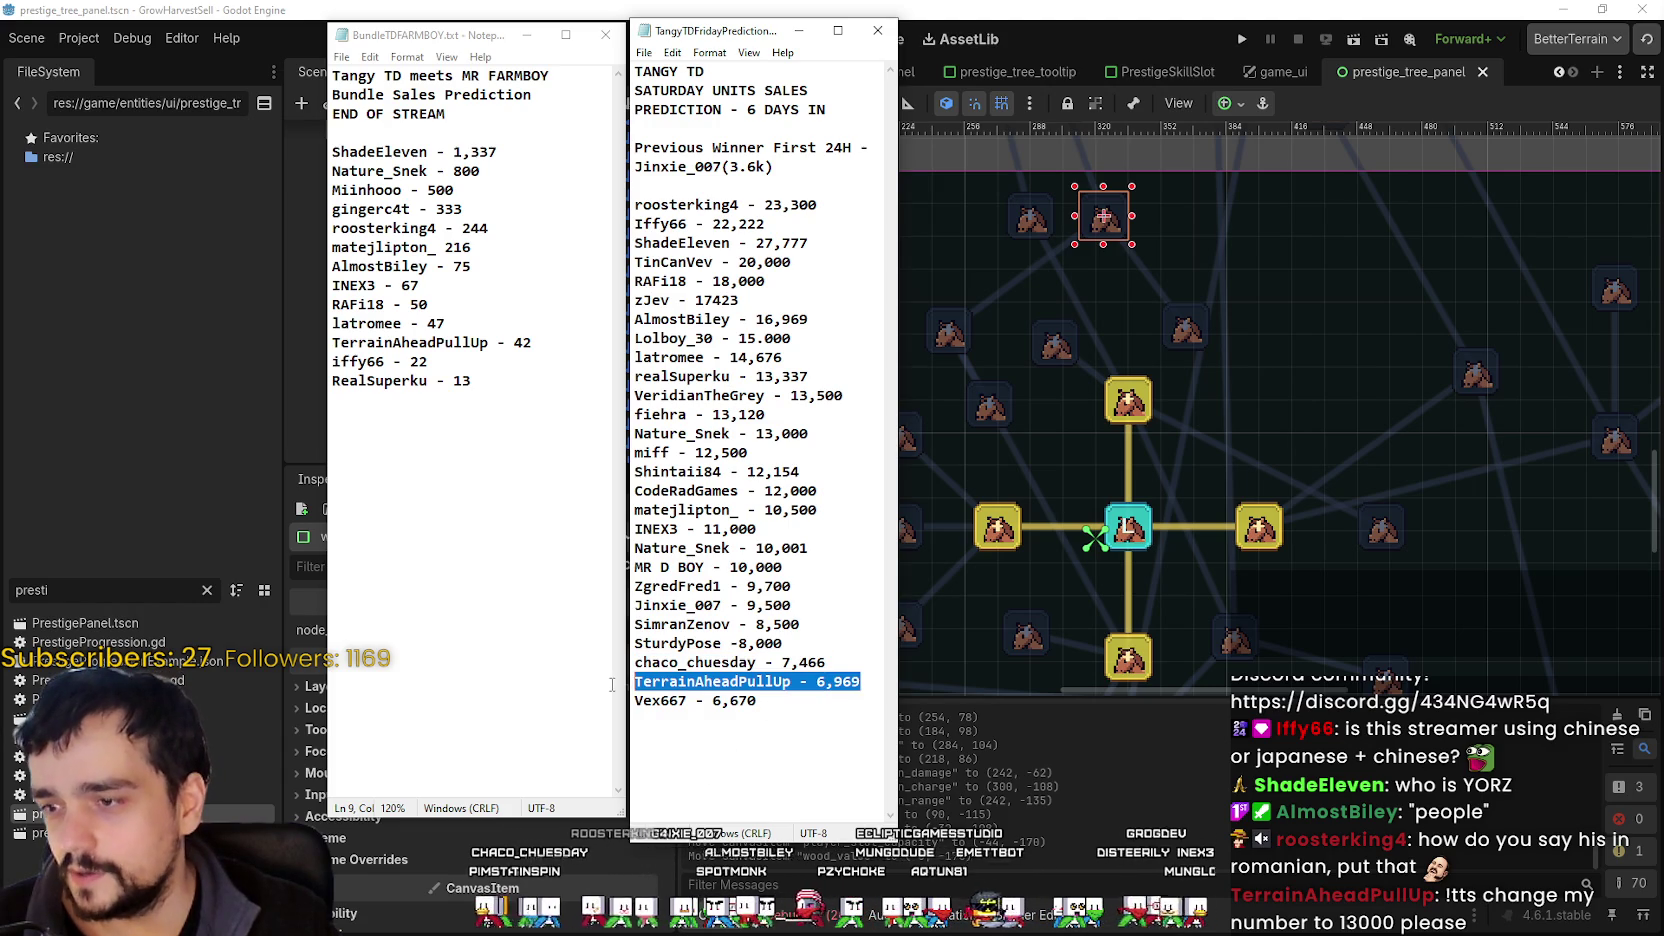
click(656, 684)
click(871, 684)
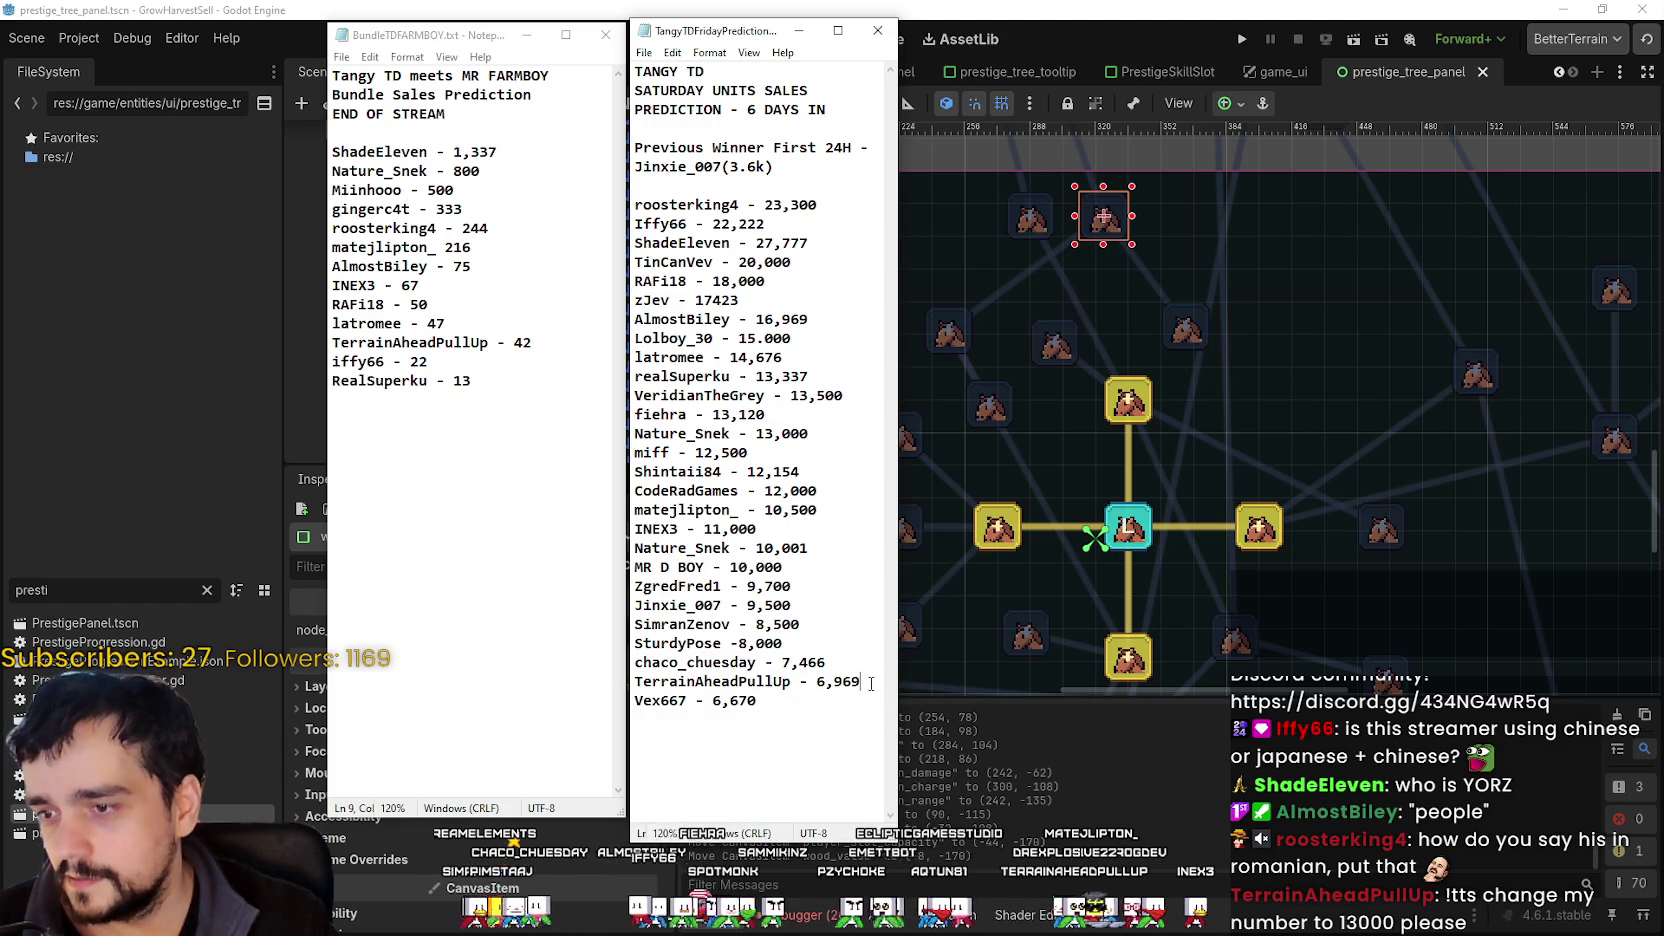
mouse_move(871, 684)
mouse_down()
mouse_move(506, 672)
mouse_move(628, 74)
mouse_move(595, 653)
mouse_up()
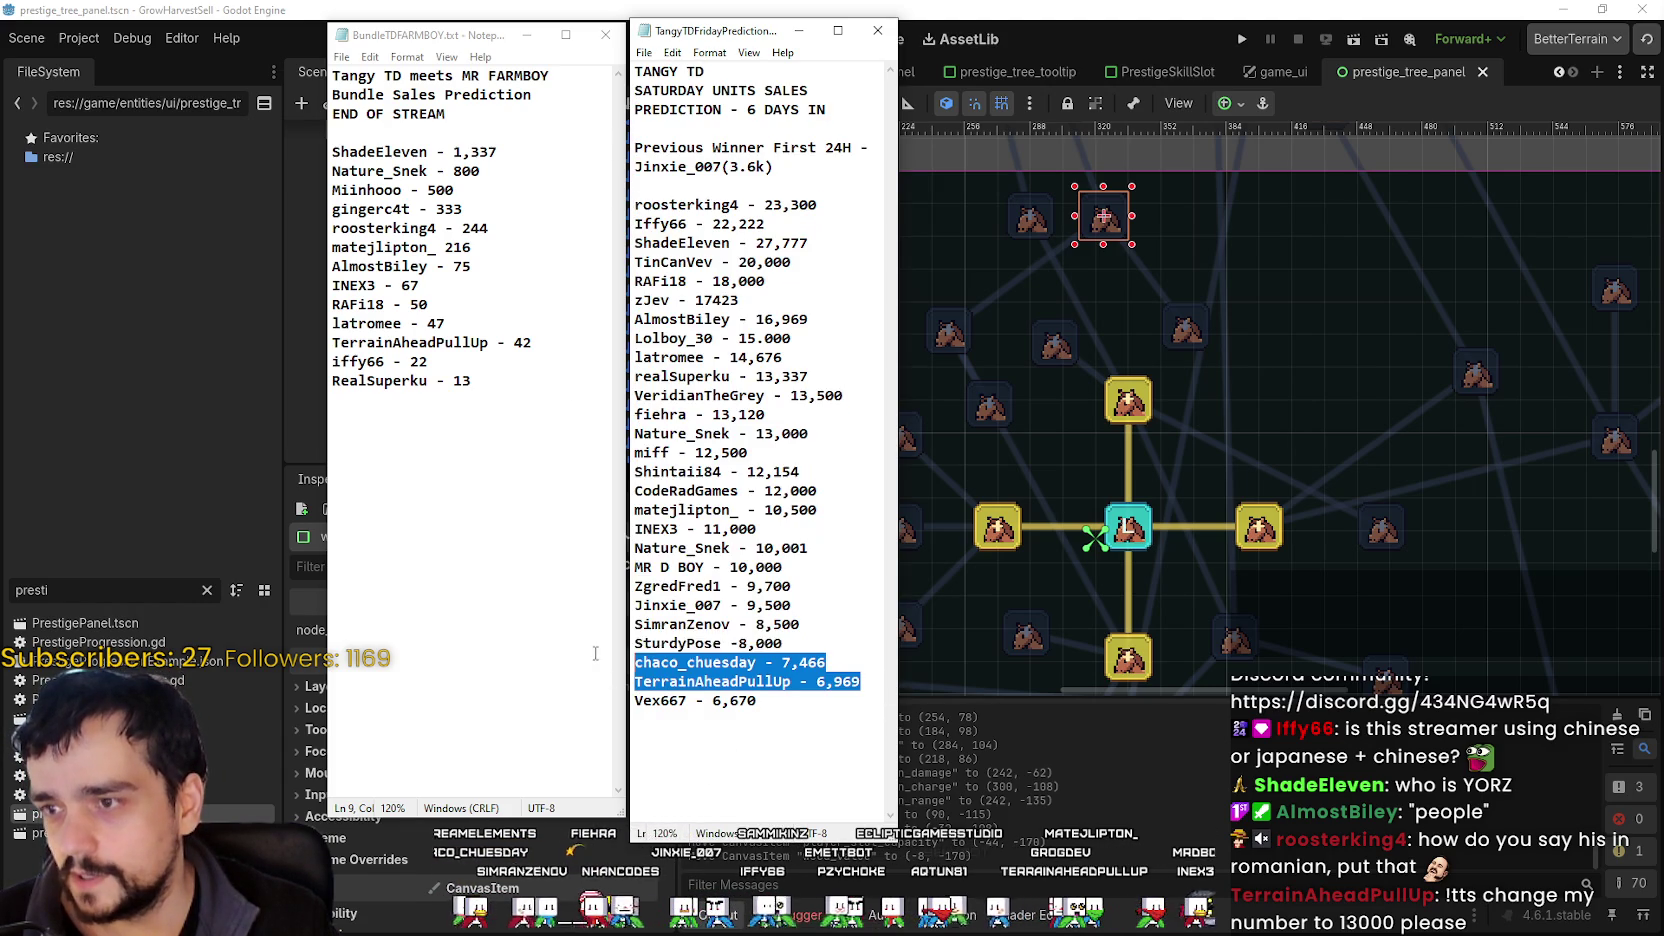
click(668, 662)
- Browse Notepad's File, Edit and View menus
click(645, 52)
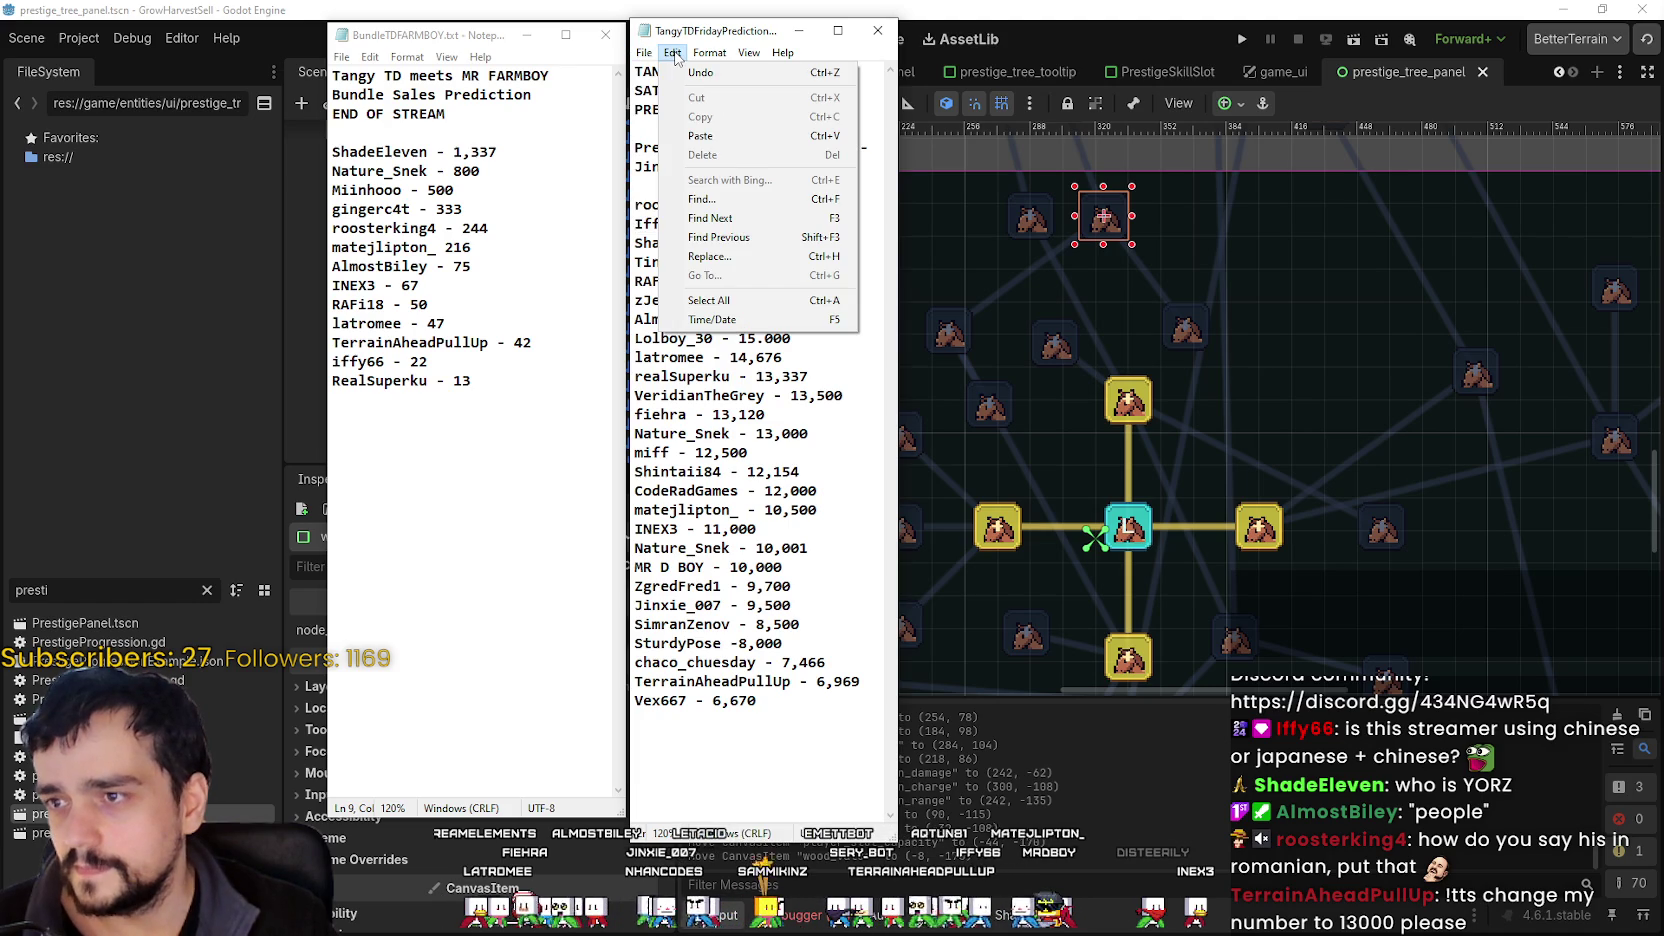
click(675, 57)
click(685, 57)
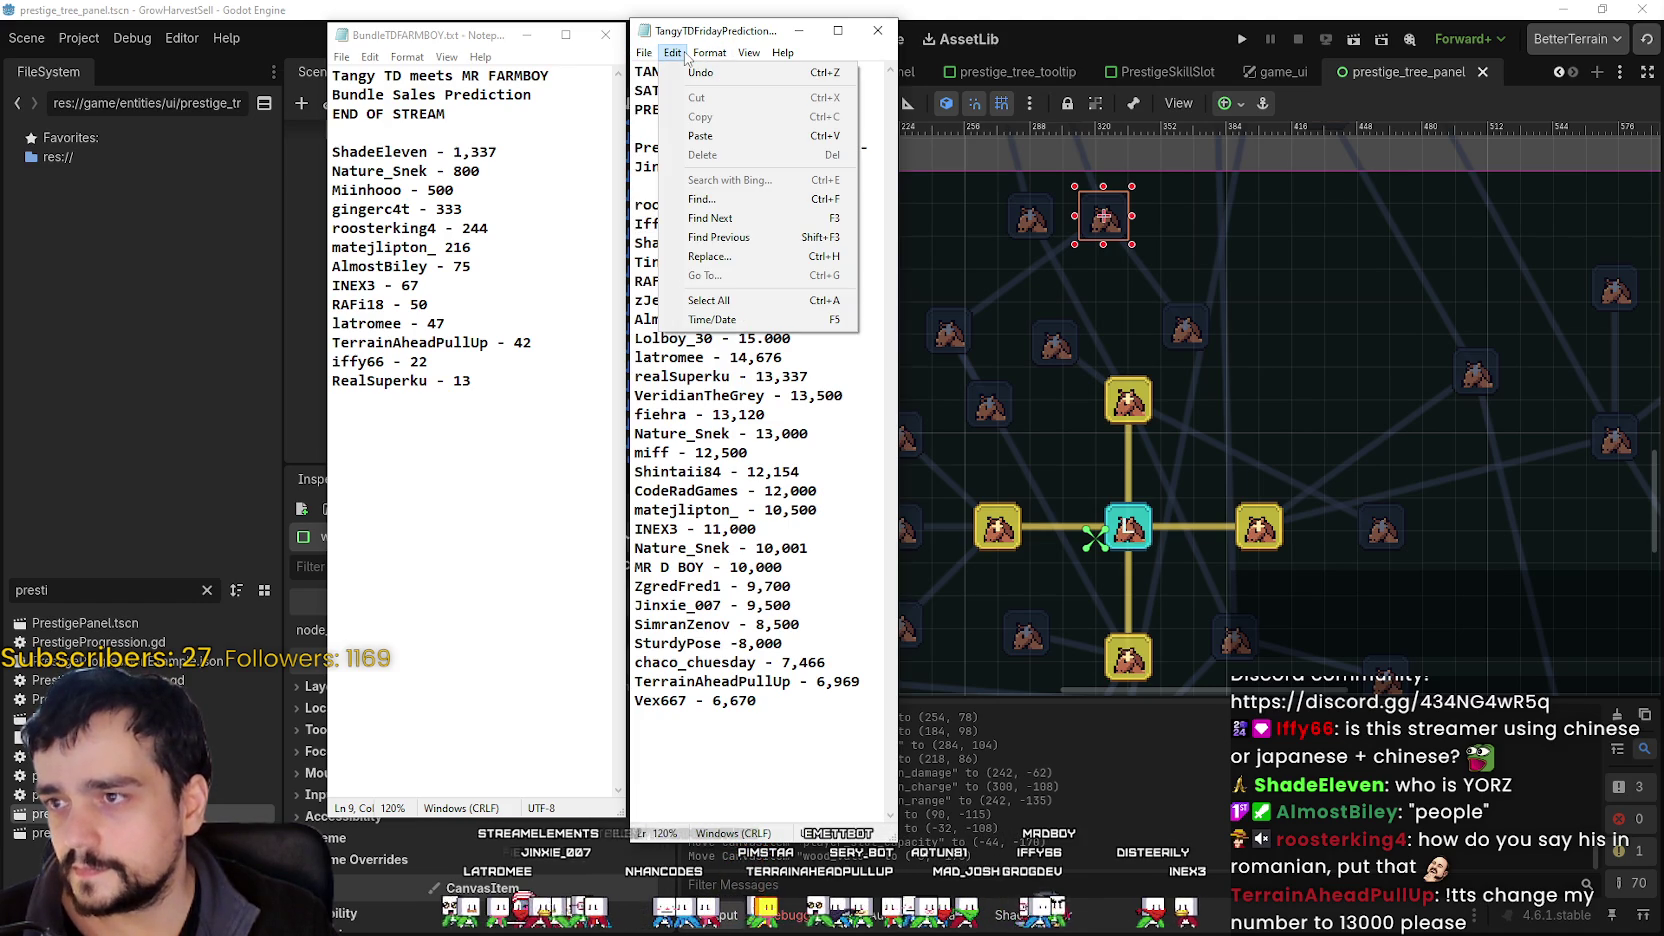
click(686, 57)
click(748, 55)
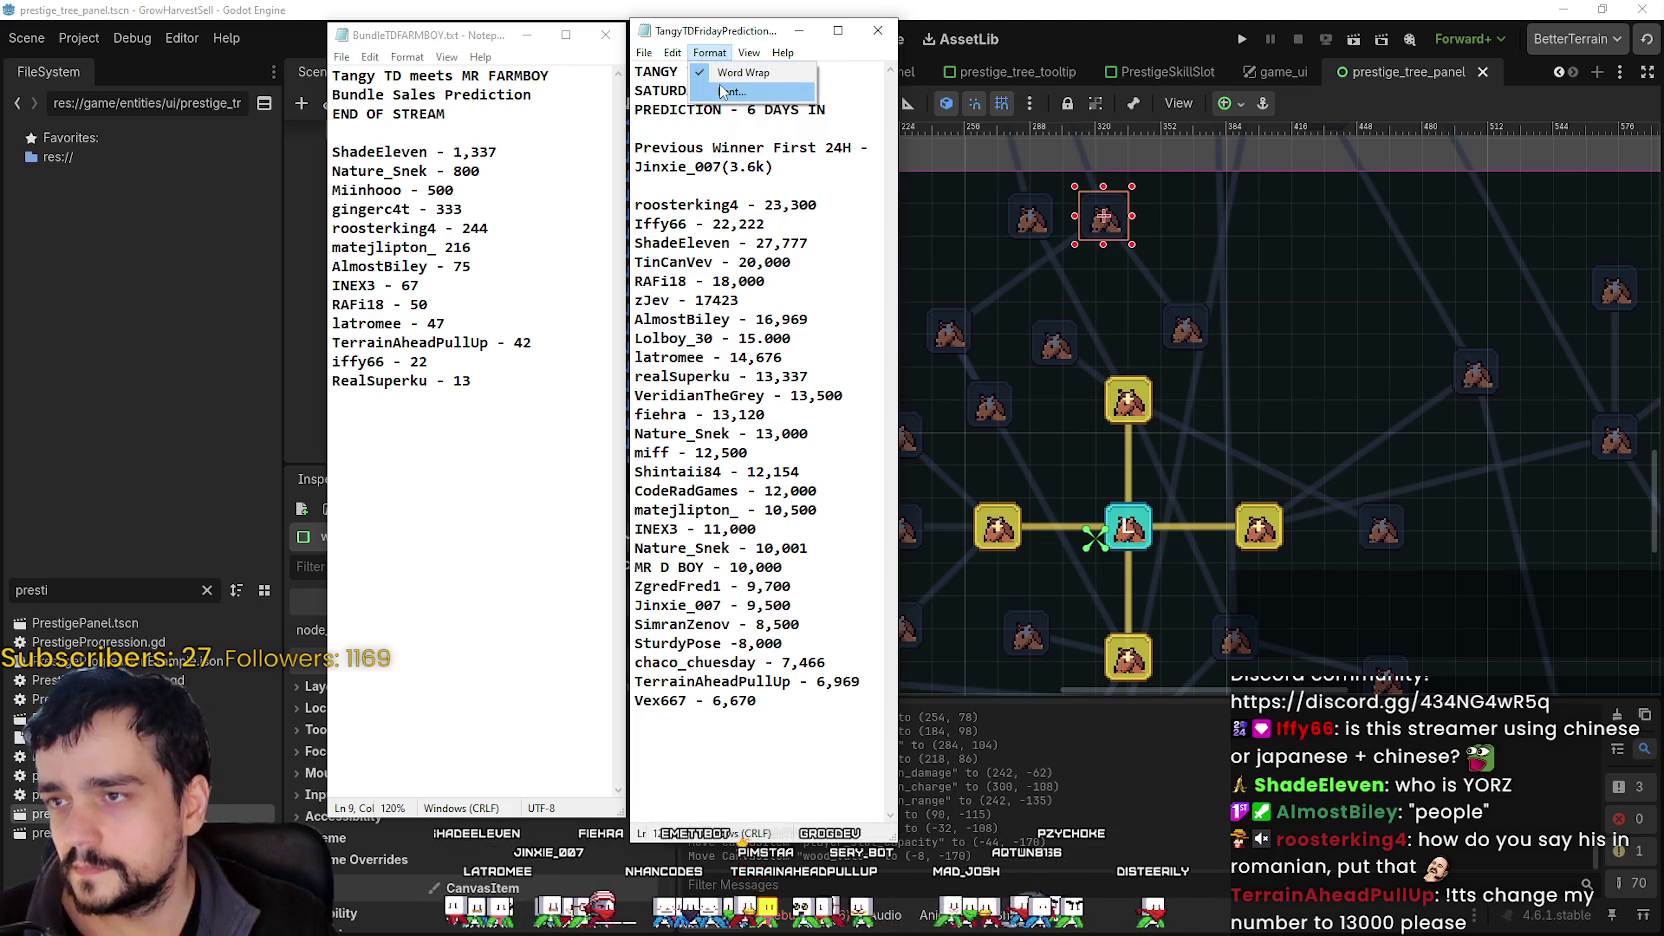
- Cancel the Font dialog and widen the predictions window so entries no longer wrap
click(710, 53)
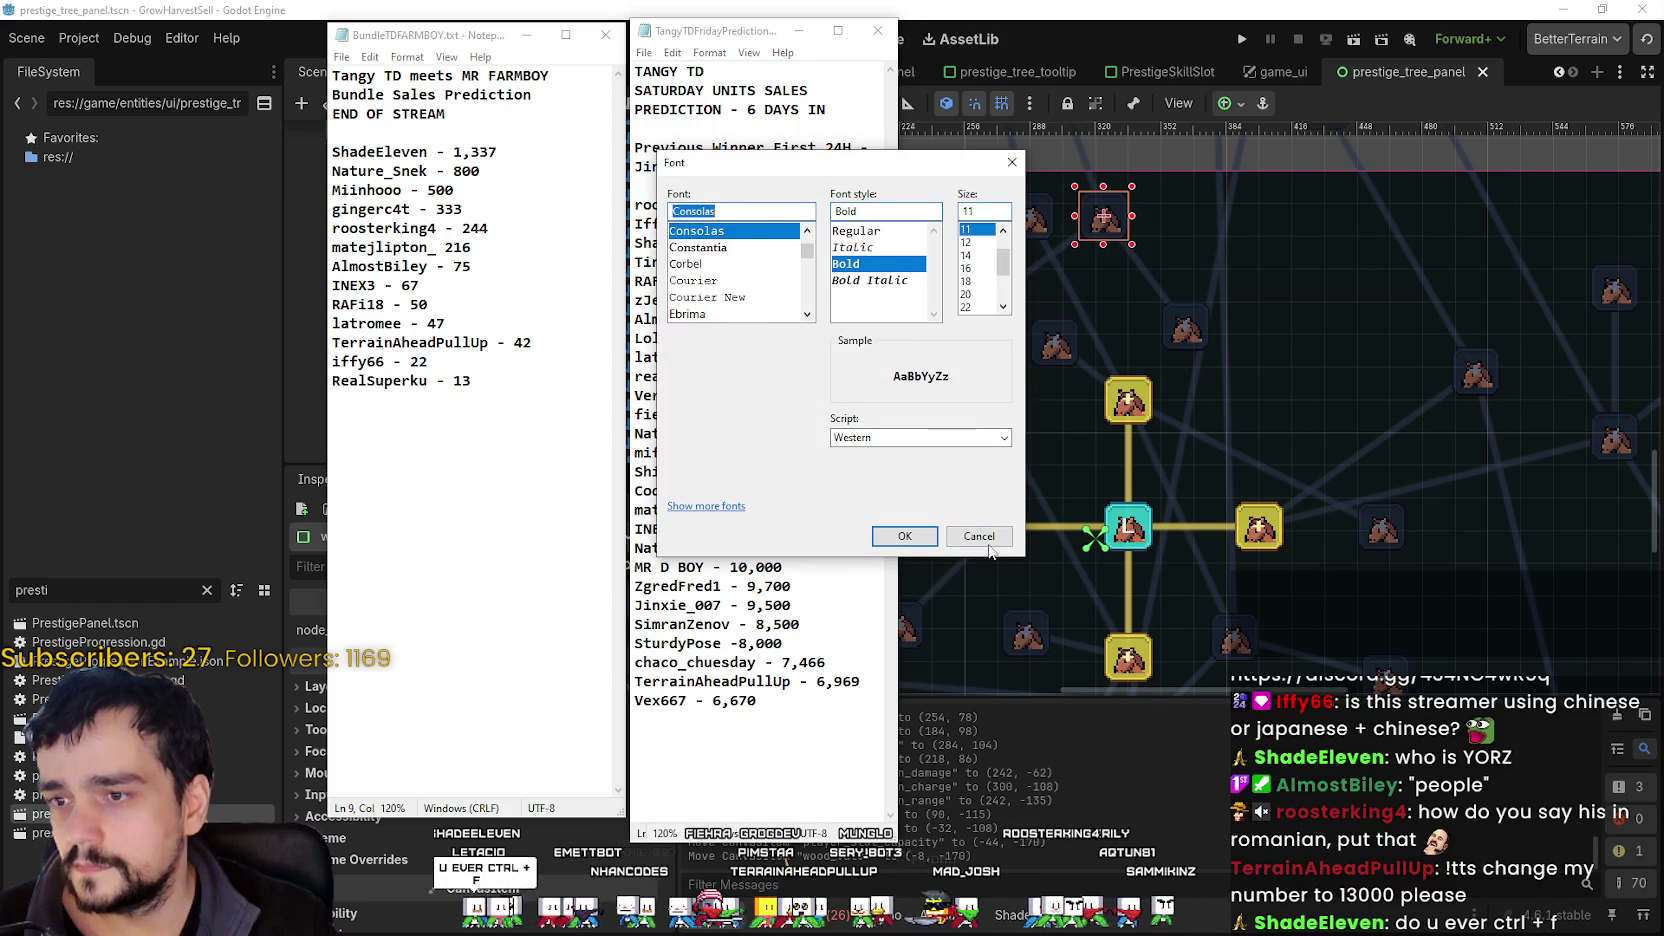
click(975, 540)
drag(897, 525, 1190, 527)
click(1025, 380)
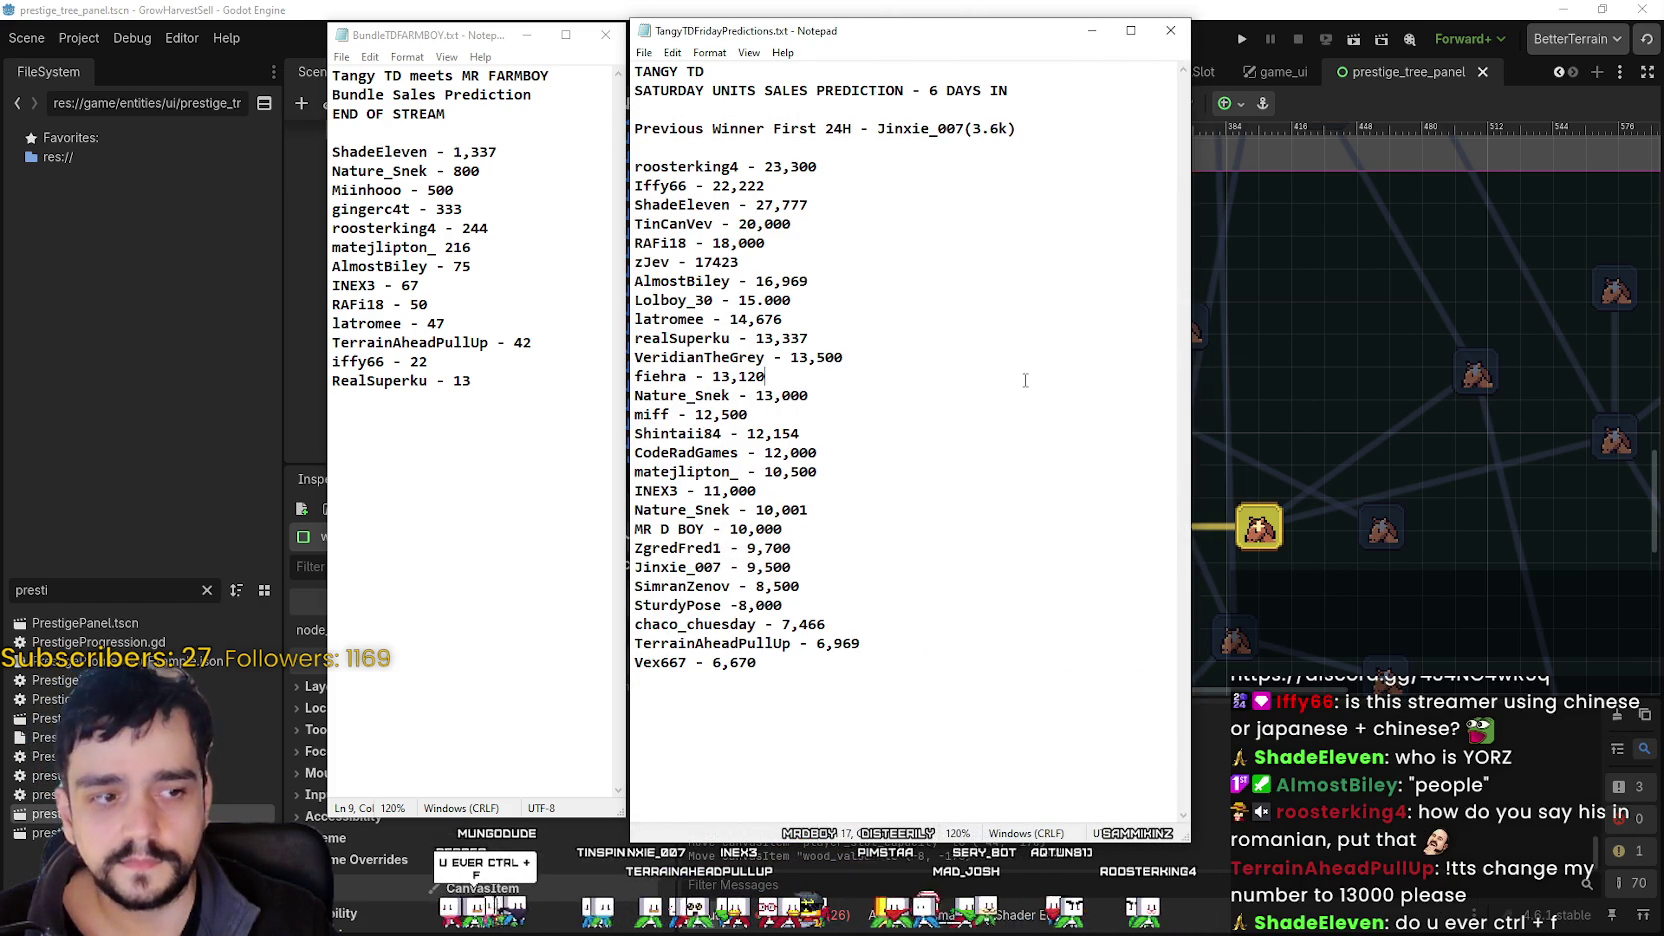
mouse_move(857, 725)
mouse_down()
mouse_move(700, 452)
mouse_move(634, 243)
mouse_move(631, 170)
mouse_move(636, 586)
mouse_move(700, 670)
mouse_up()
click(730, 224)
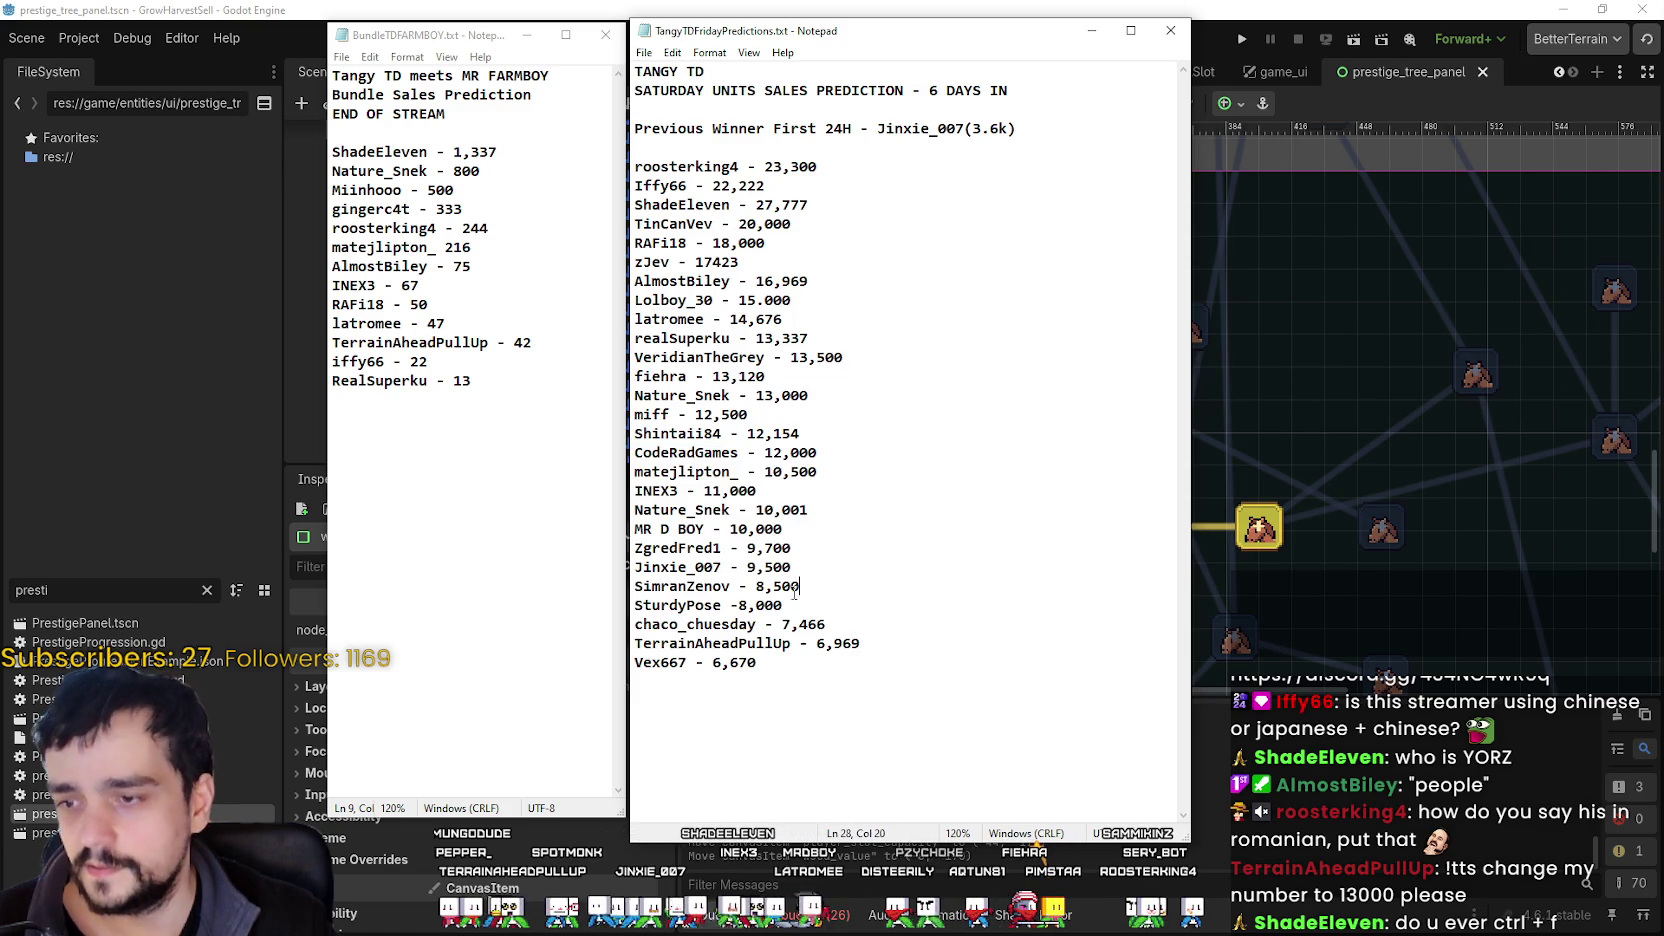
click(722, 624)
click(697, 662)
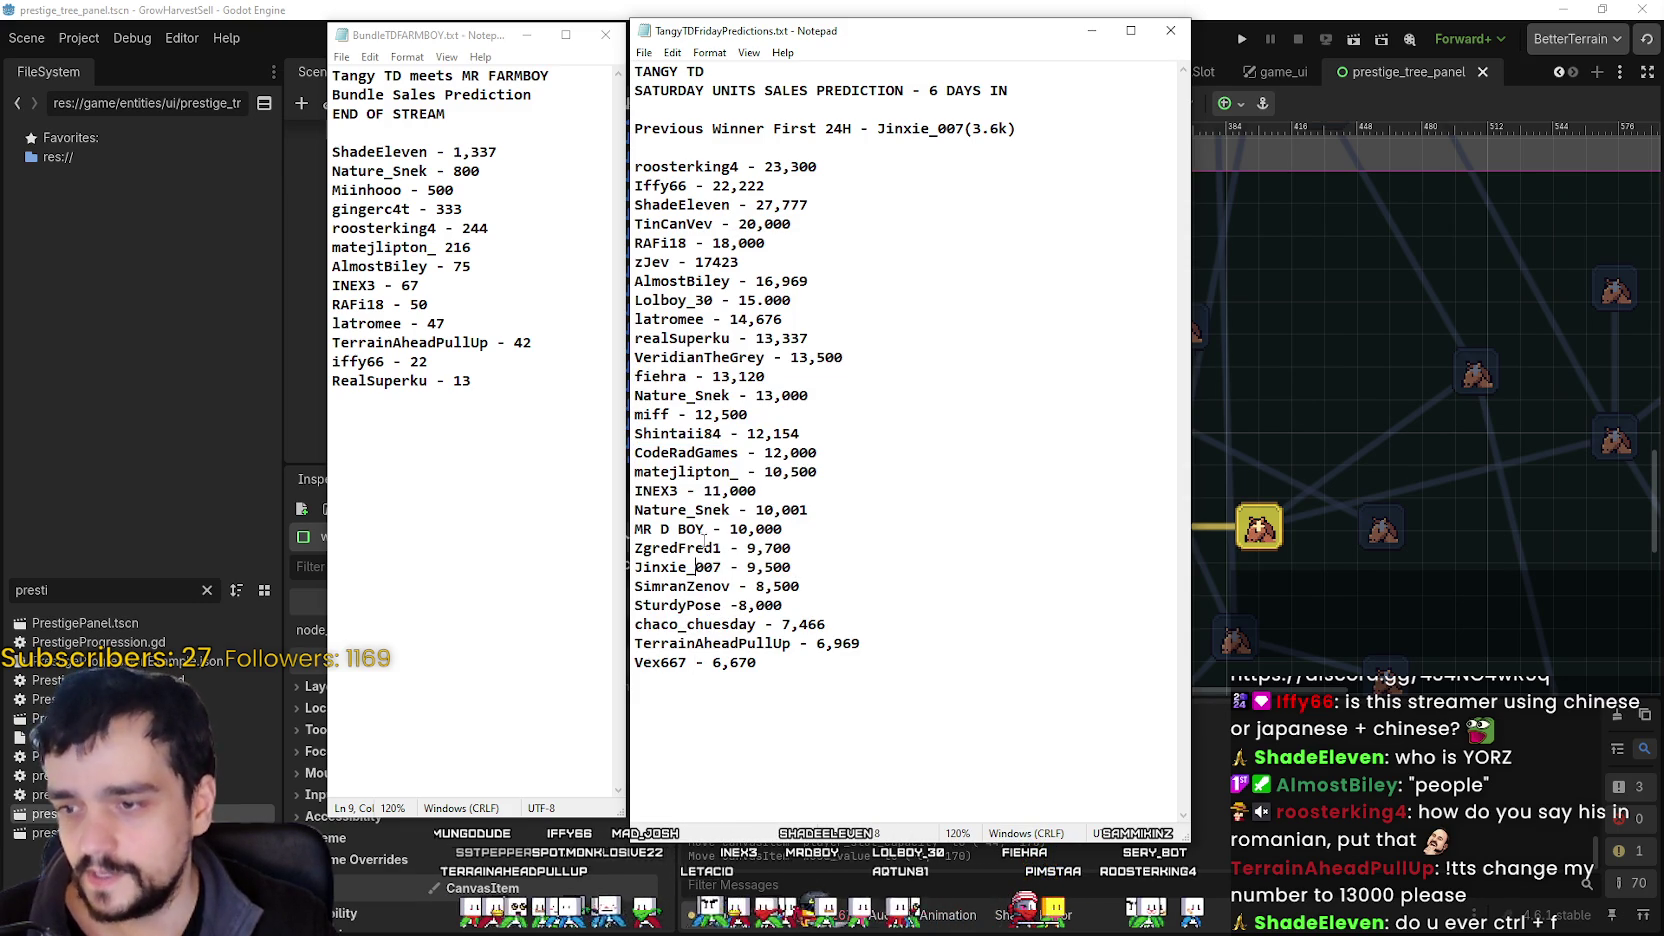
click(712, 452)
drag(767, 34, 841, 31)
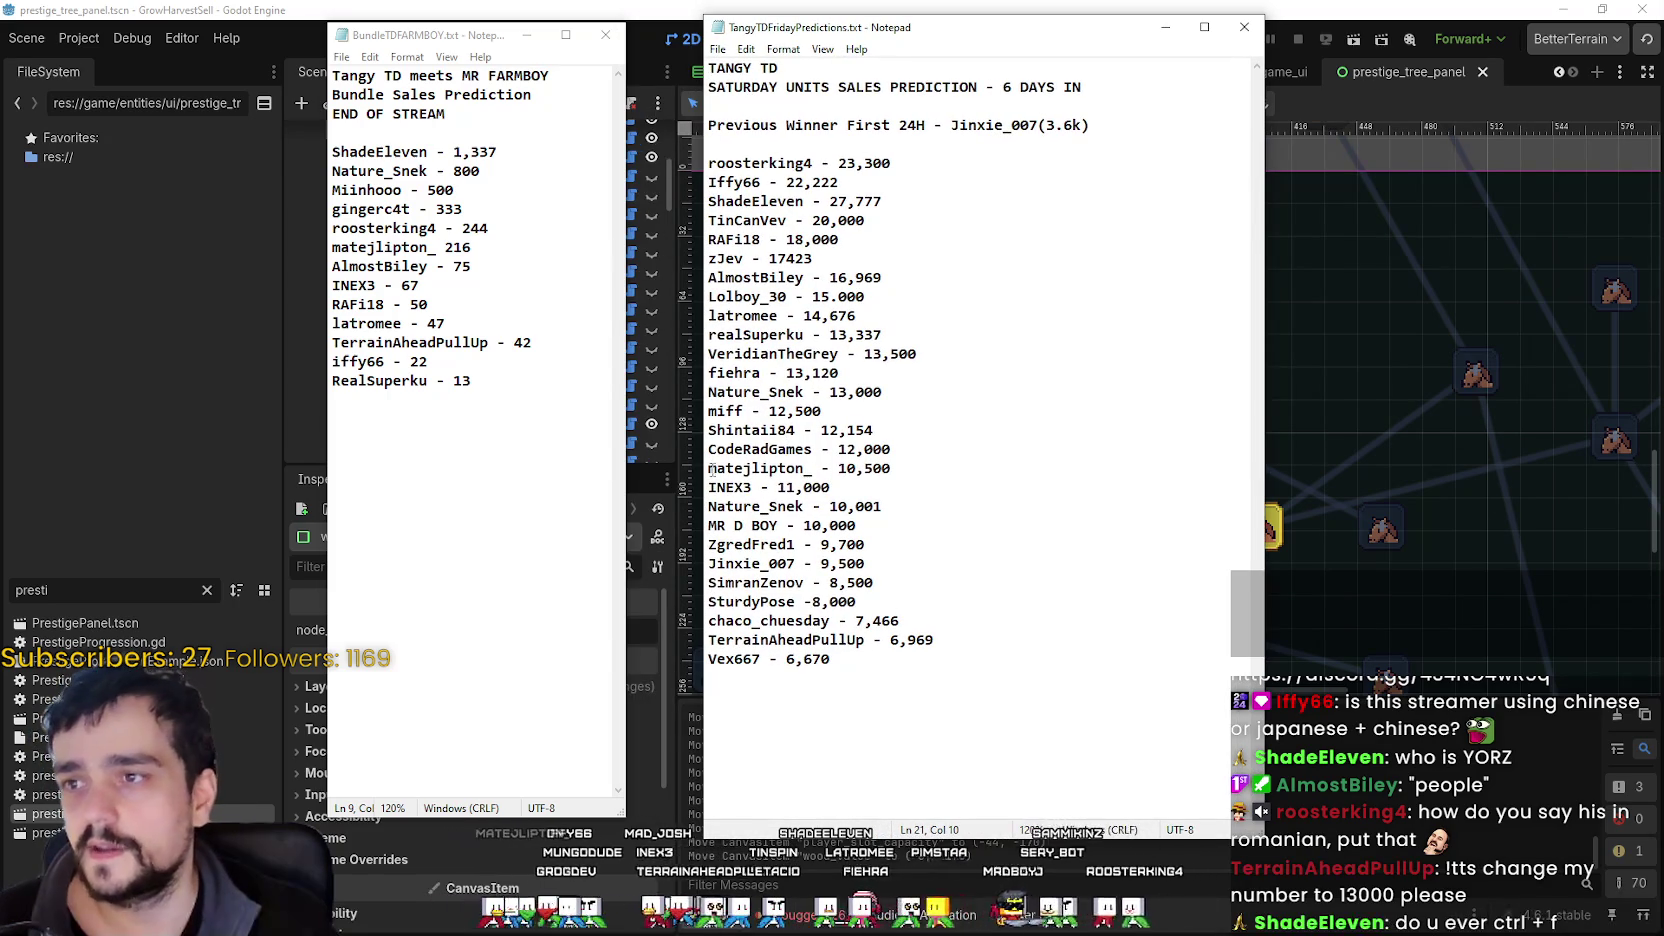
click(746, 49)
click(718, 49)
click(720, 52)
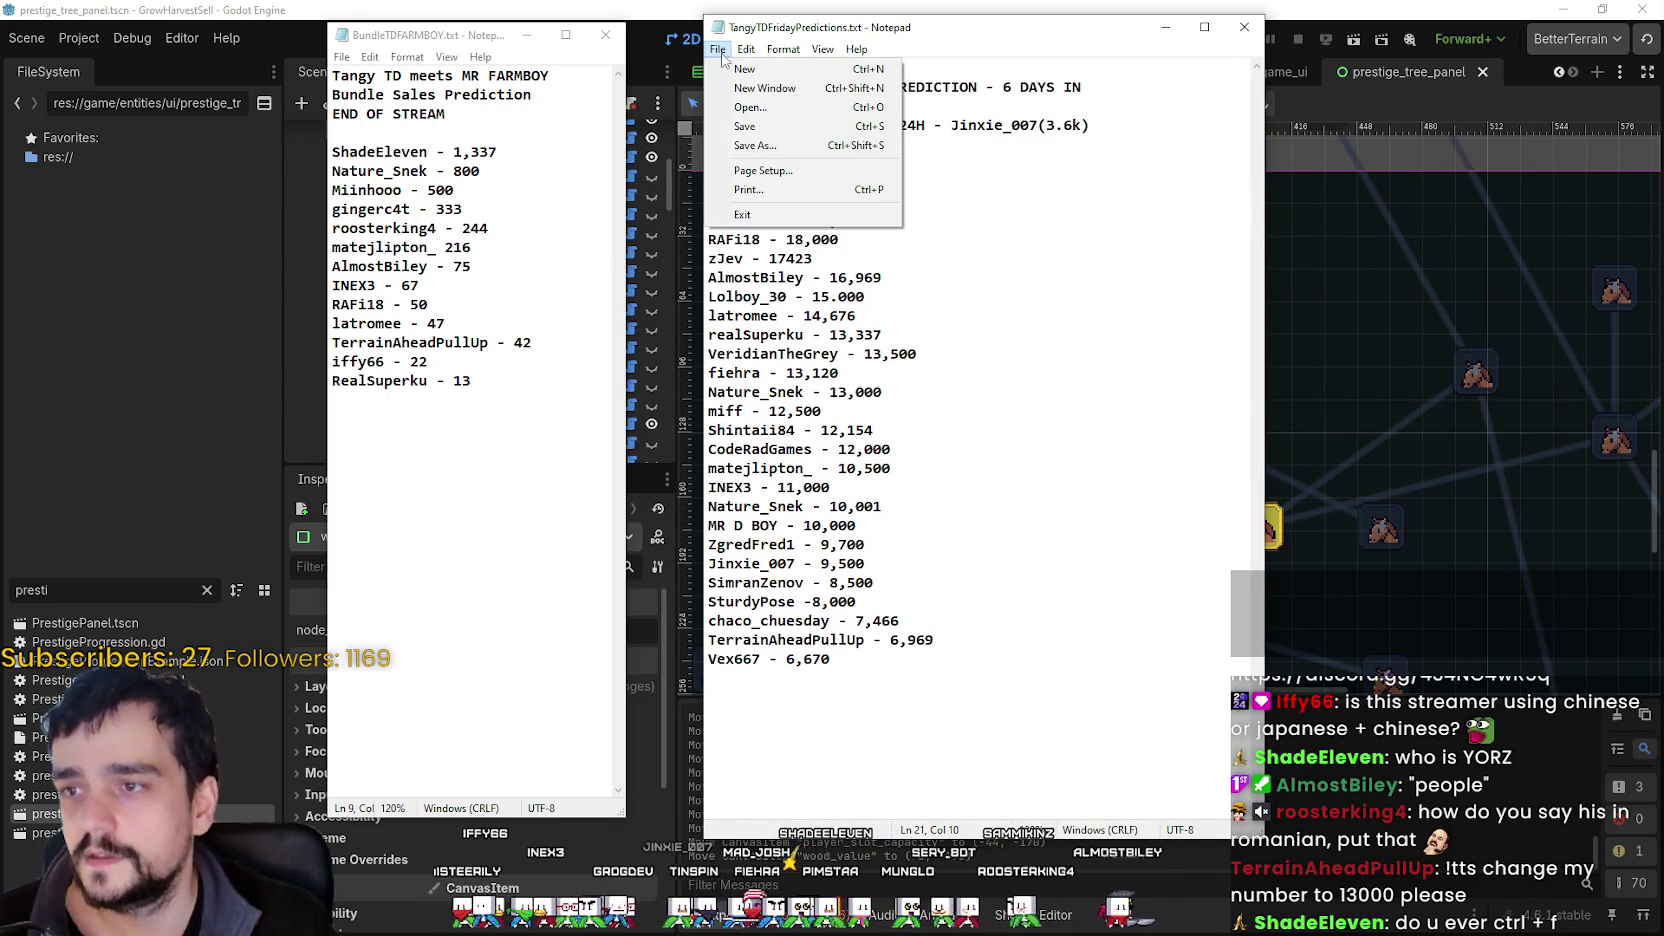
click(762, 170)
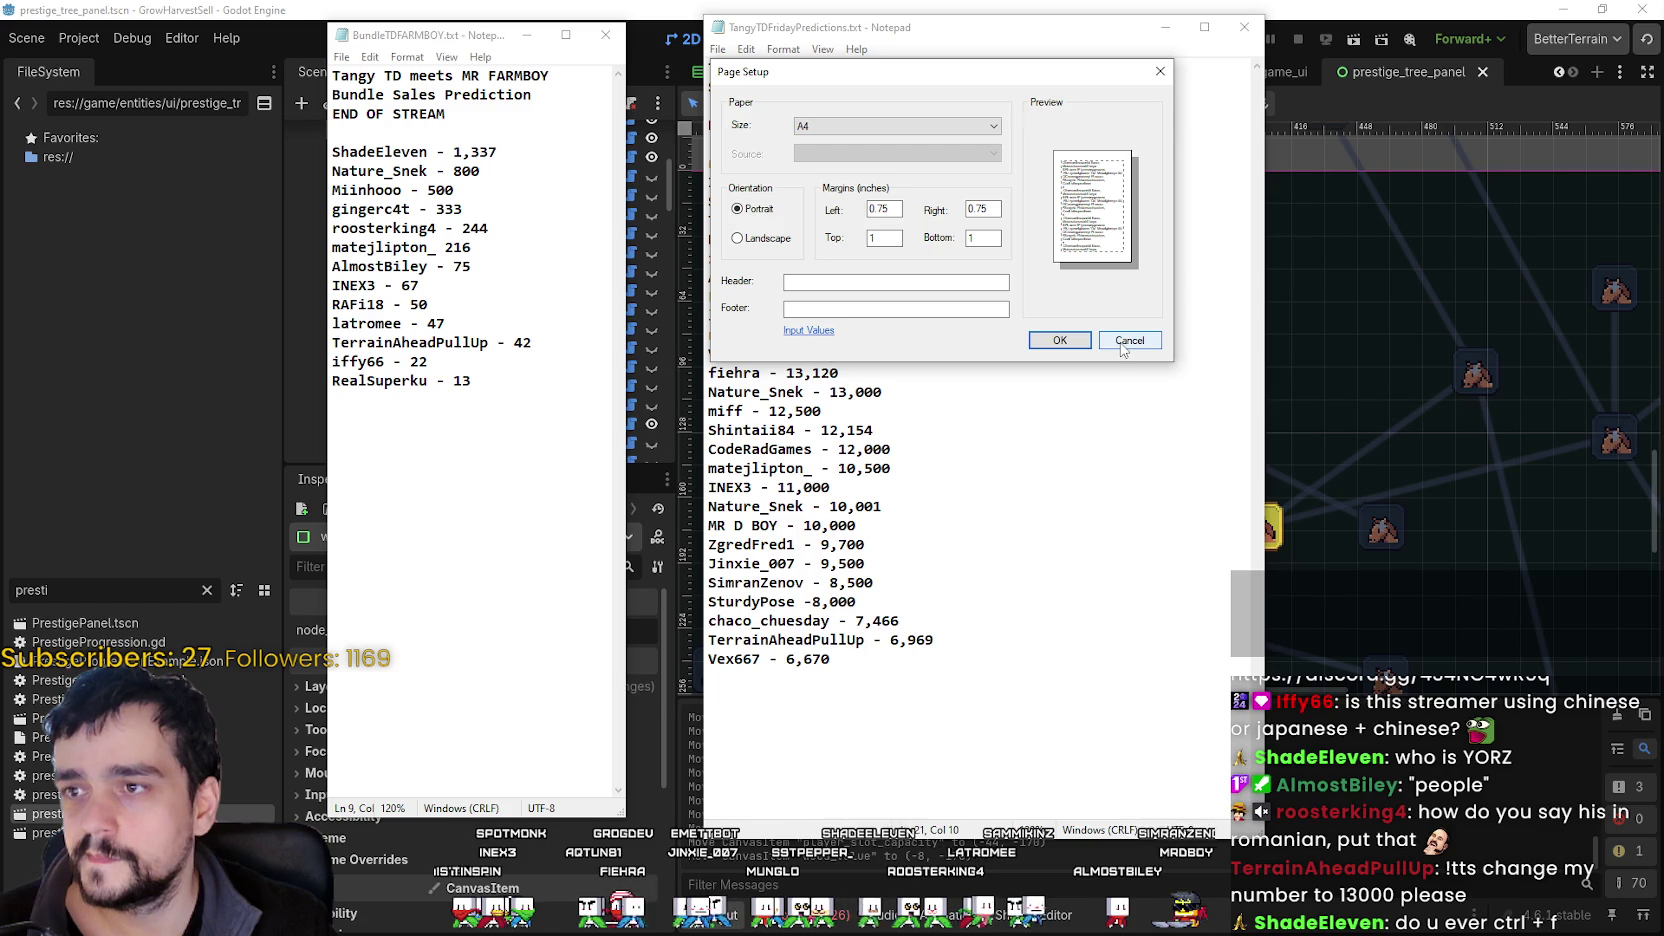
click(941, 127)
click(941, 127)
click(941, 127)
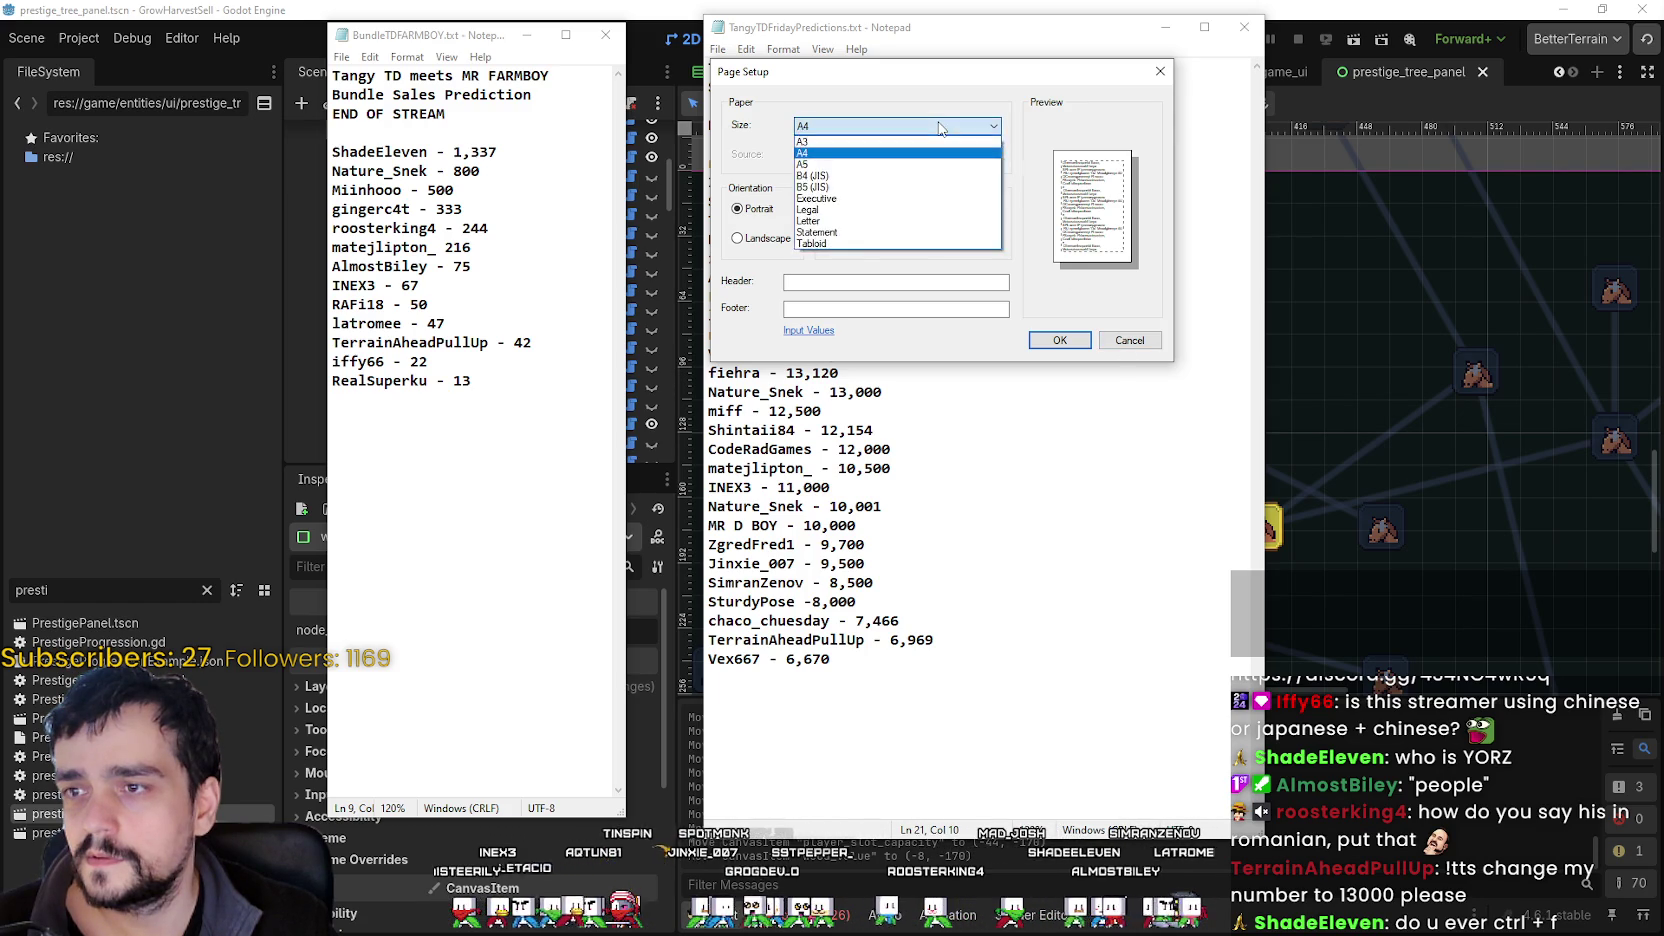
click(941, 127)
click(1139, 341)
click(718, 49)
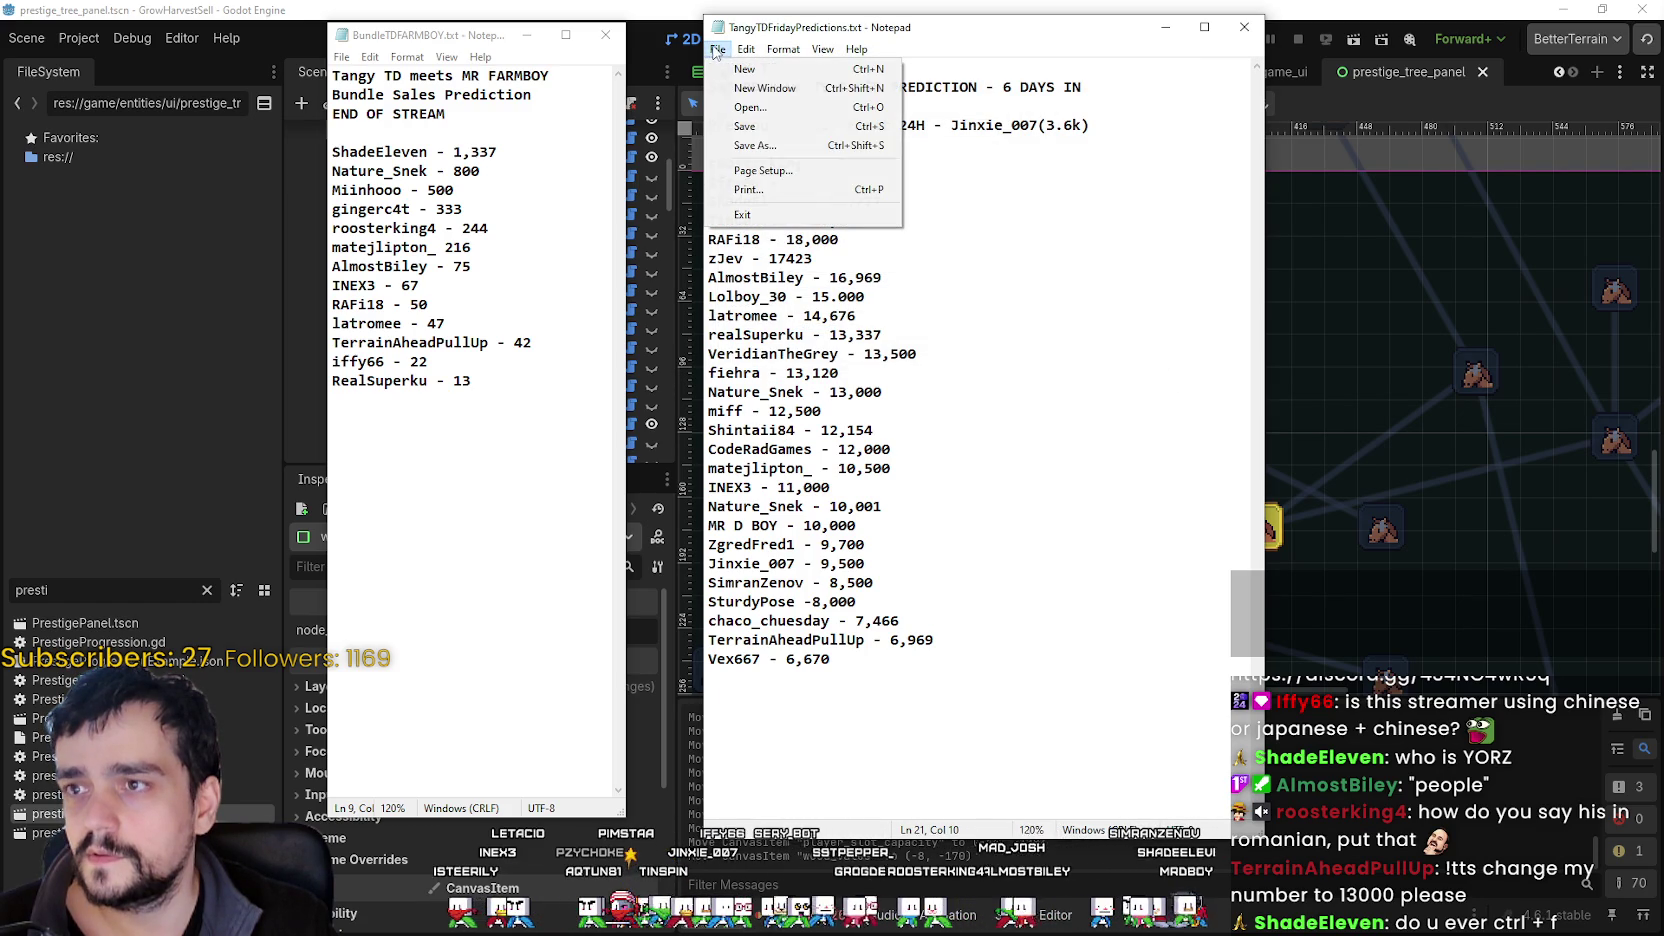
key(Escape)
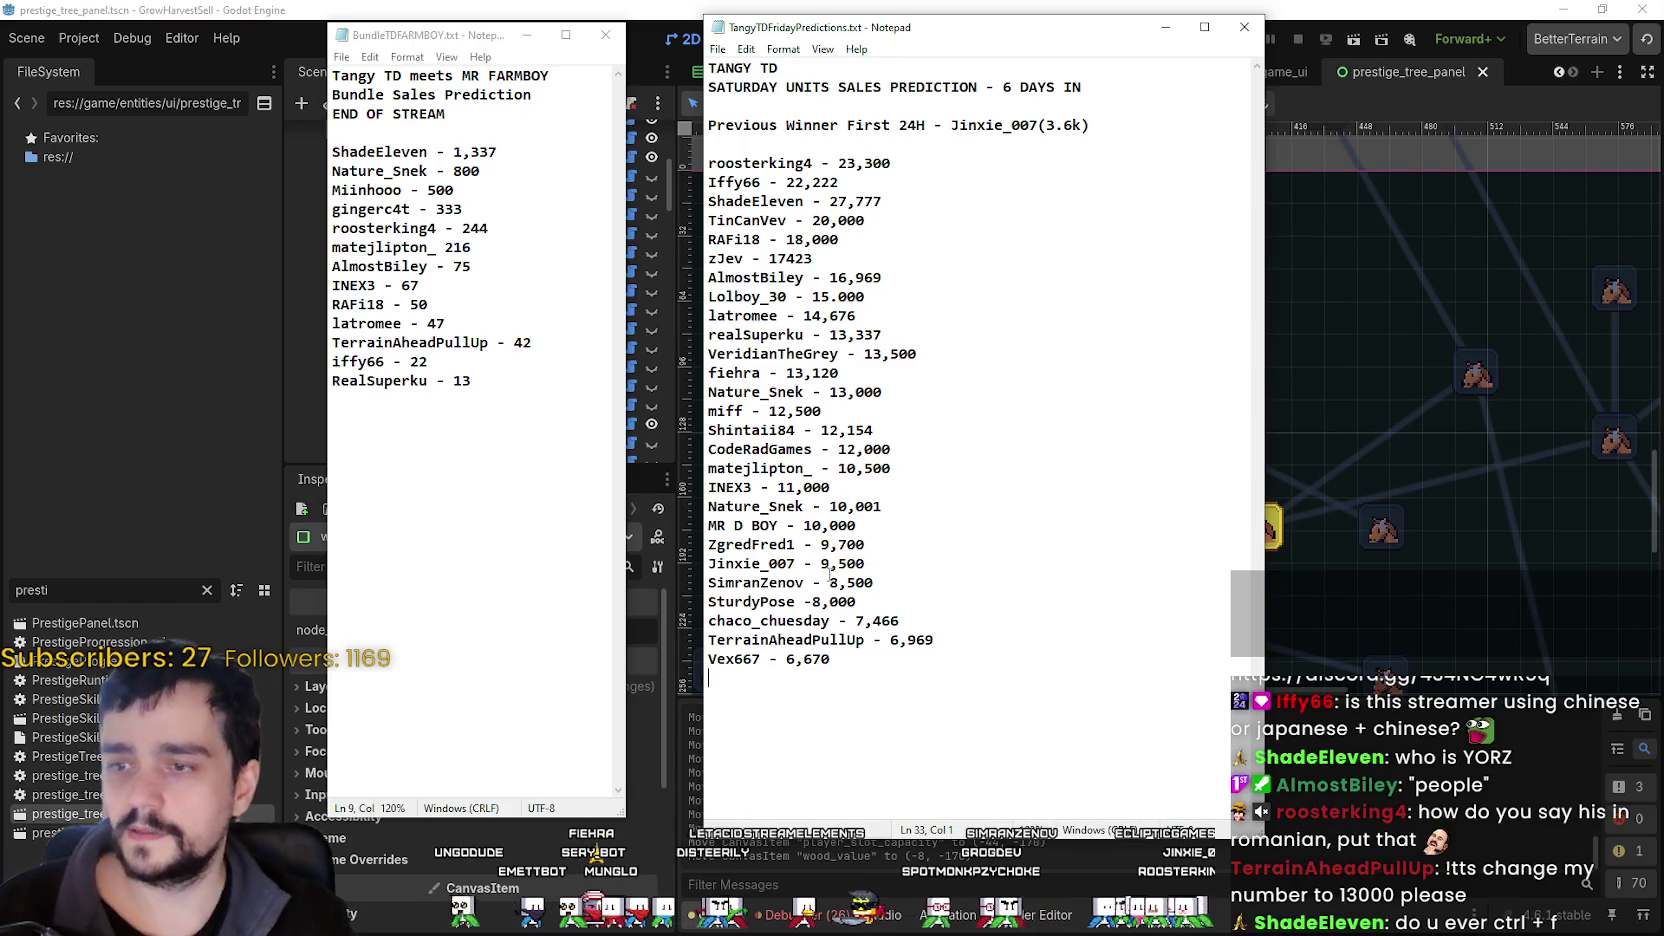
- Replace the 6,969 prediction with 13,000 and save
drag(936, 640, 898, 653)
text(13,)
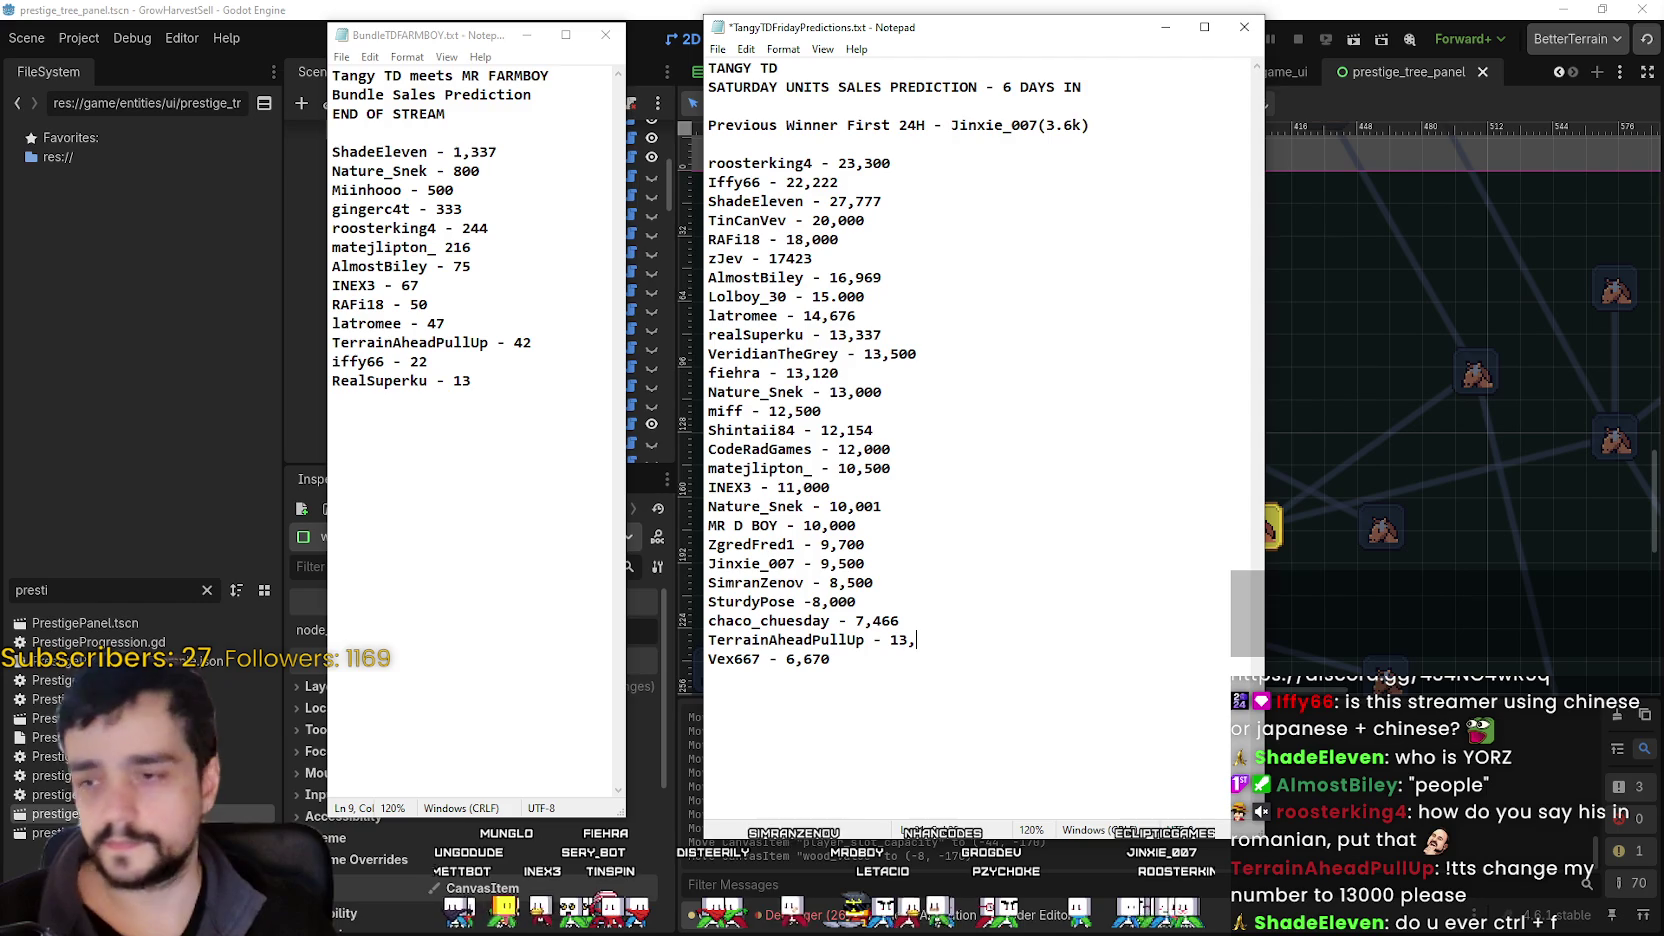
text(000)
key(ctrl+s)
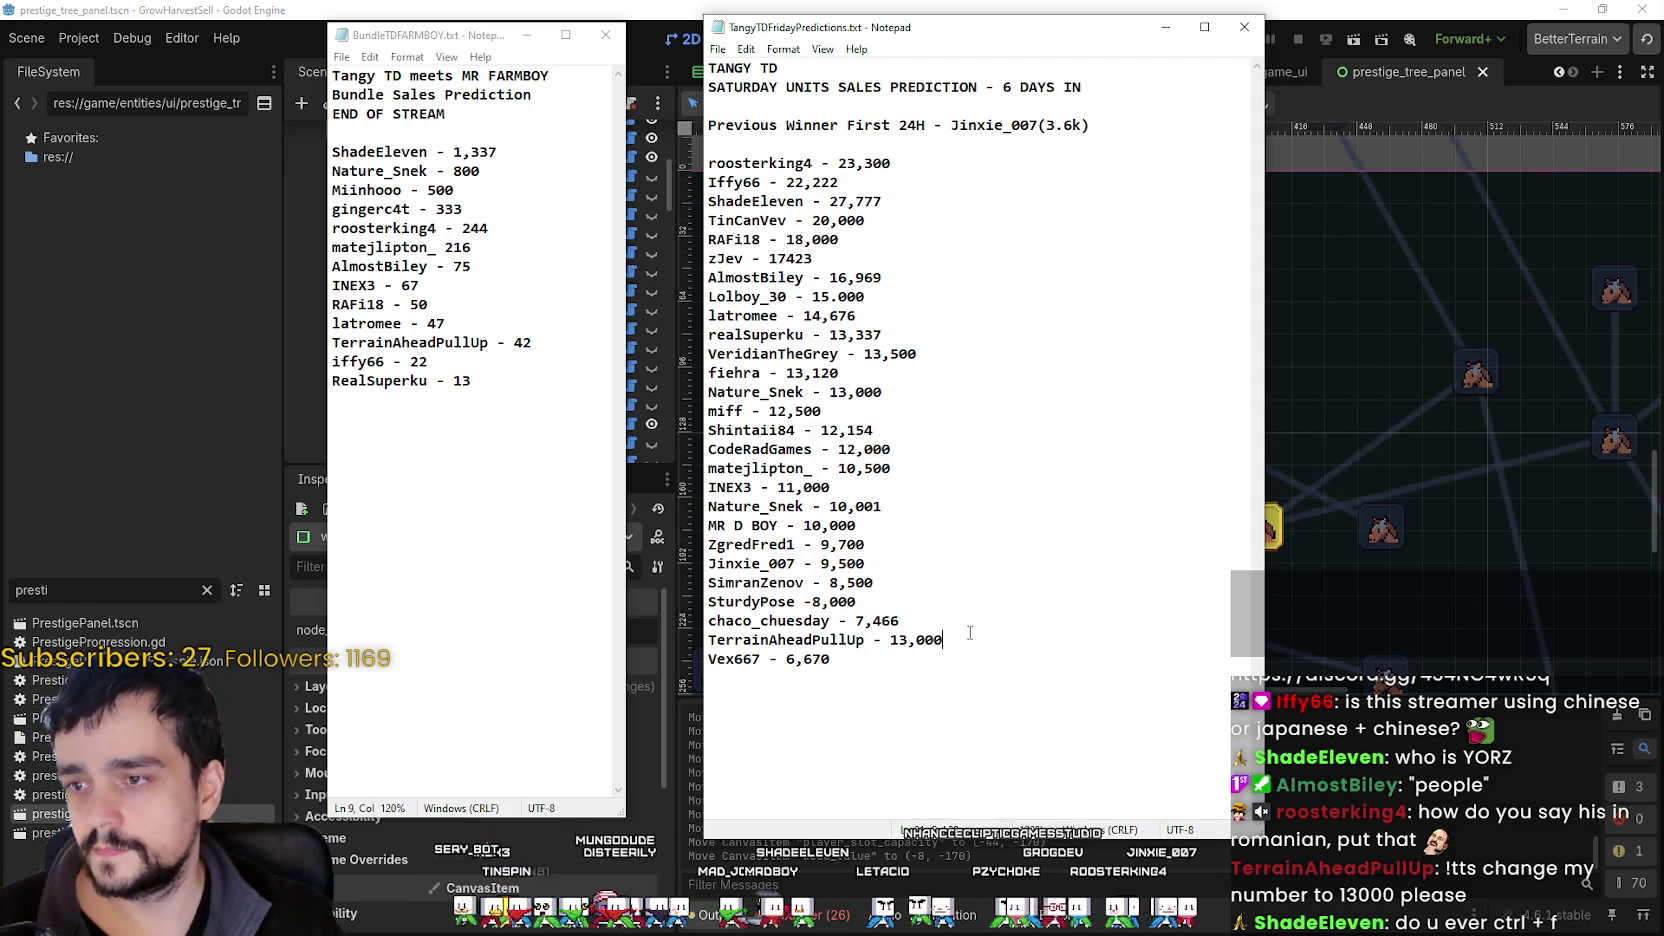
- Move the 13,000 entry line to just below the 13,120 entry
drag(968, 640, 698, 640)
key(ctrl+c)
key(BackSpace)
key(BackSpace)
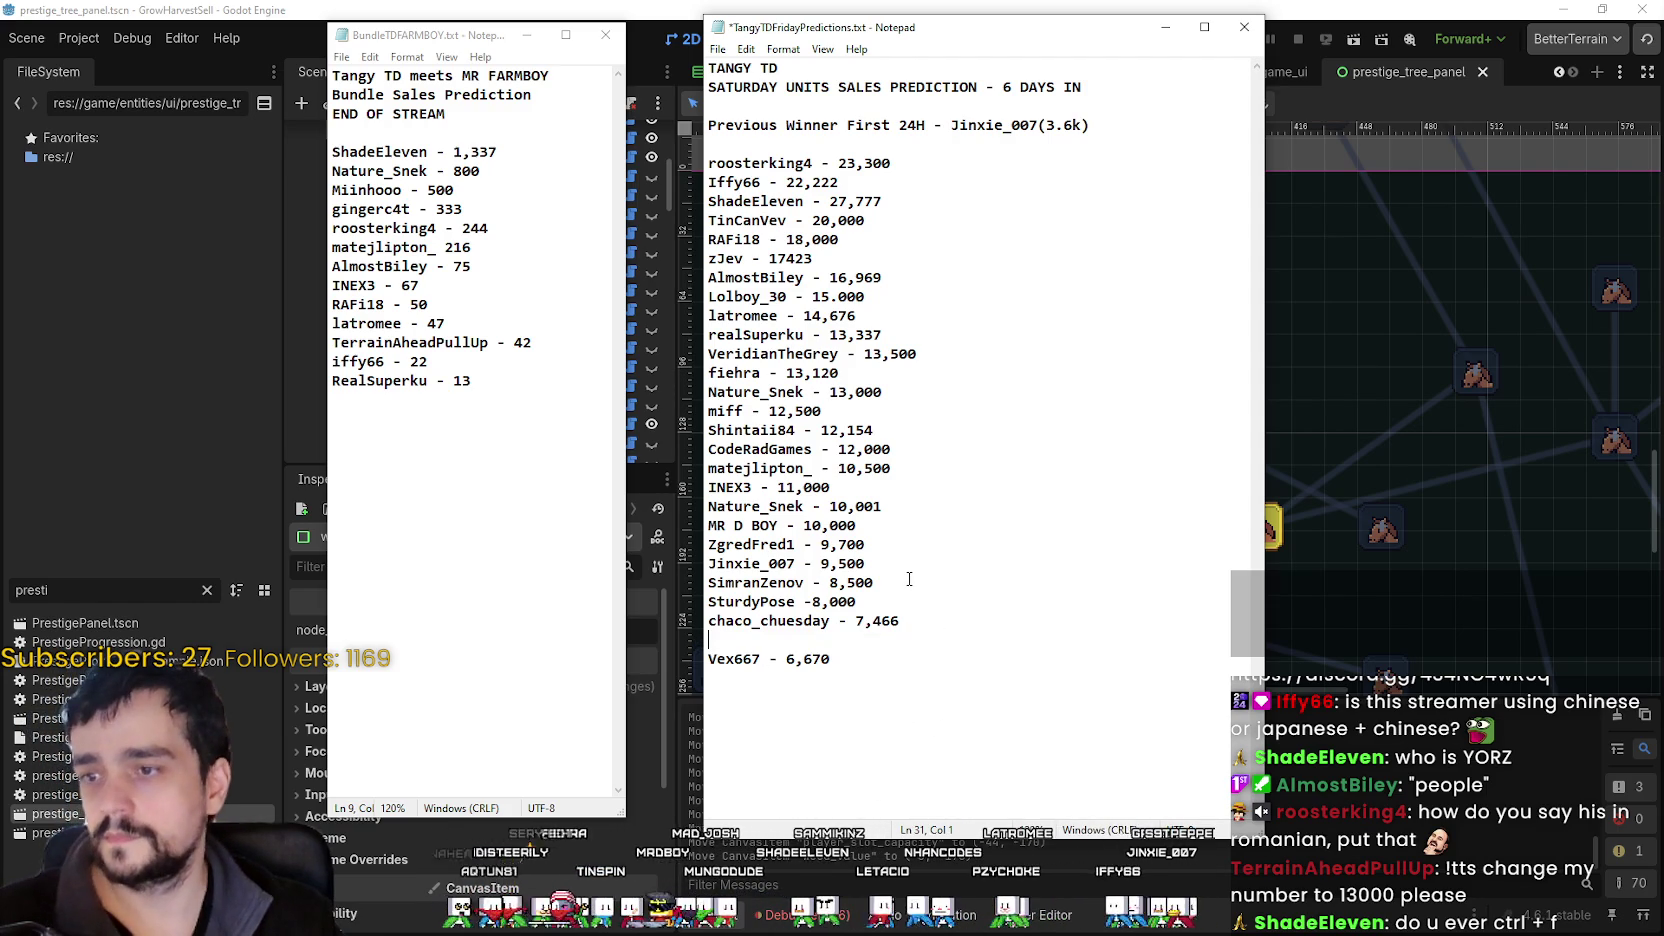
click(924, 368)
key(Return)
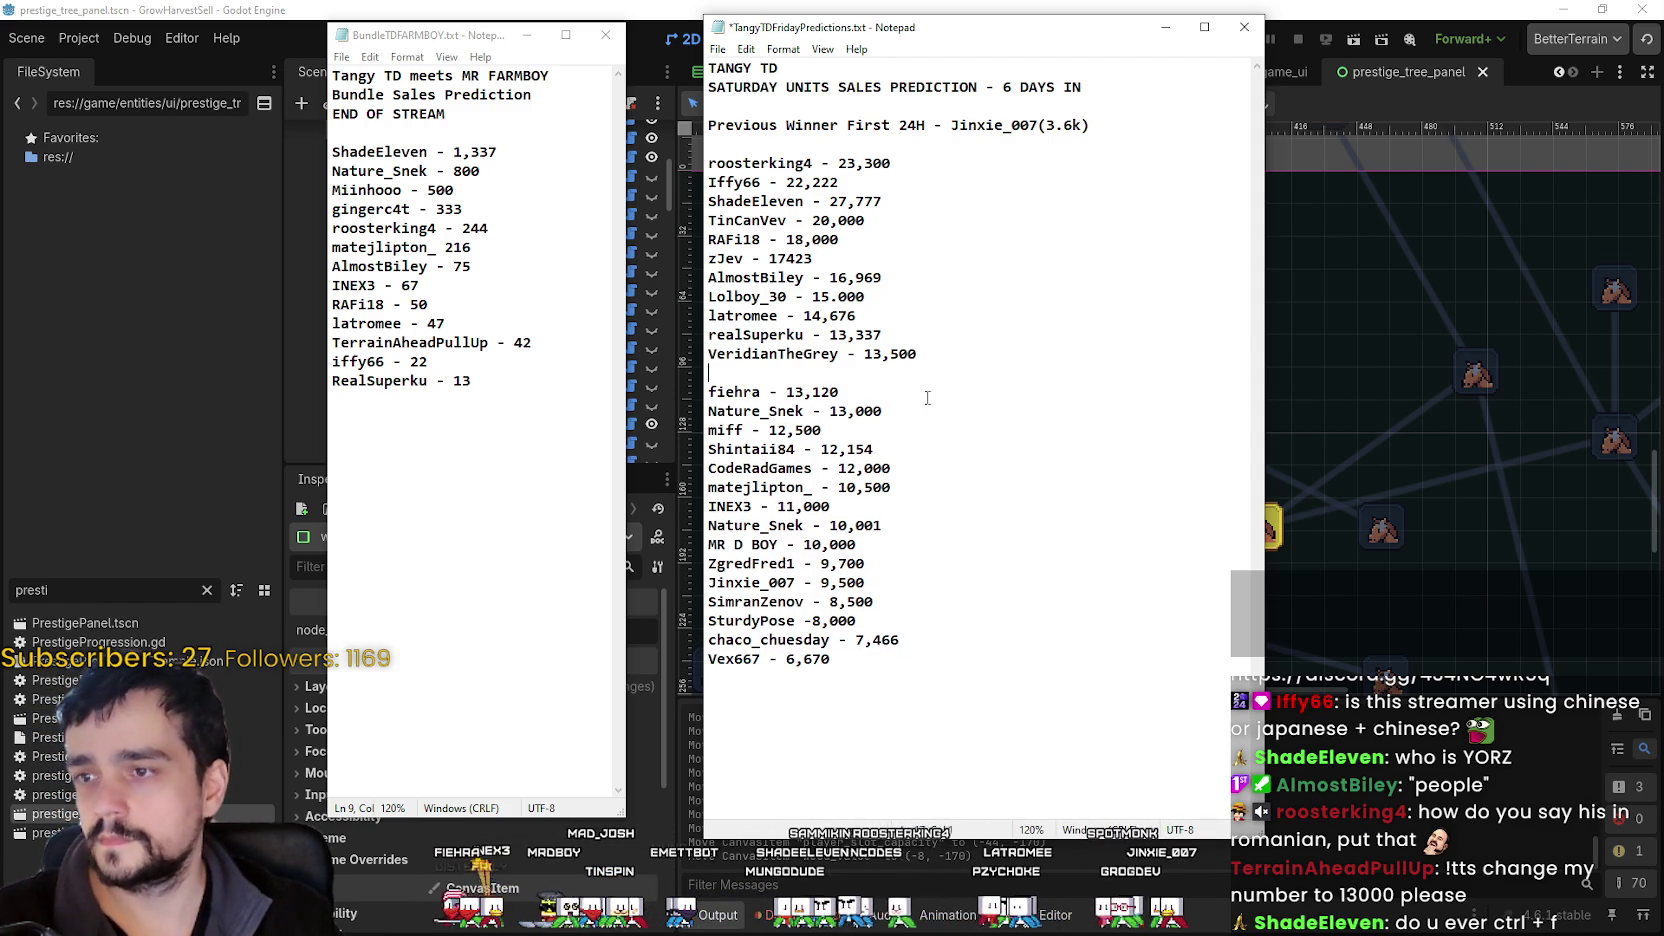
key(BackSpace)
click(915, 387)
key(Return)
key(ctrl+v)
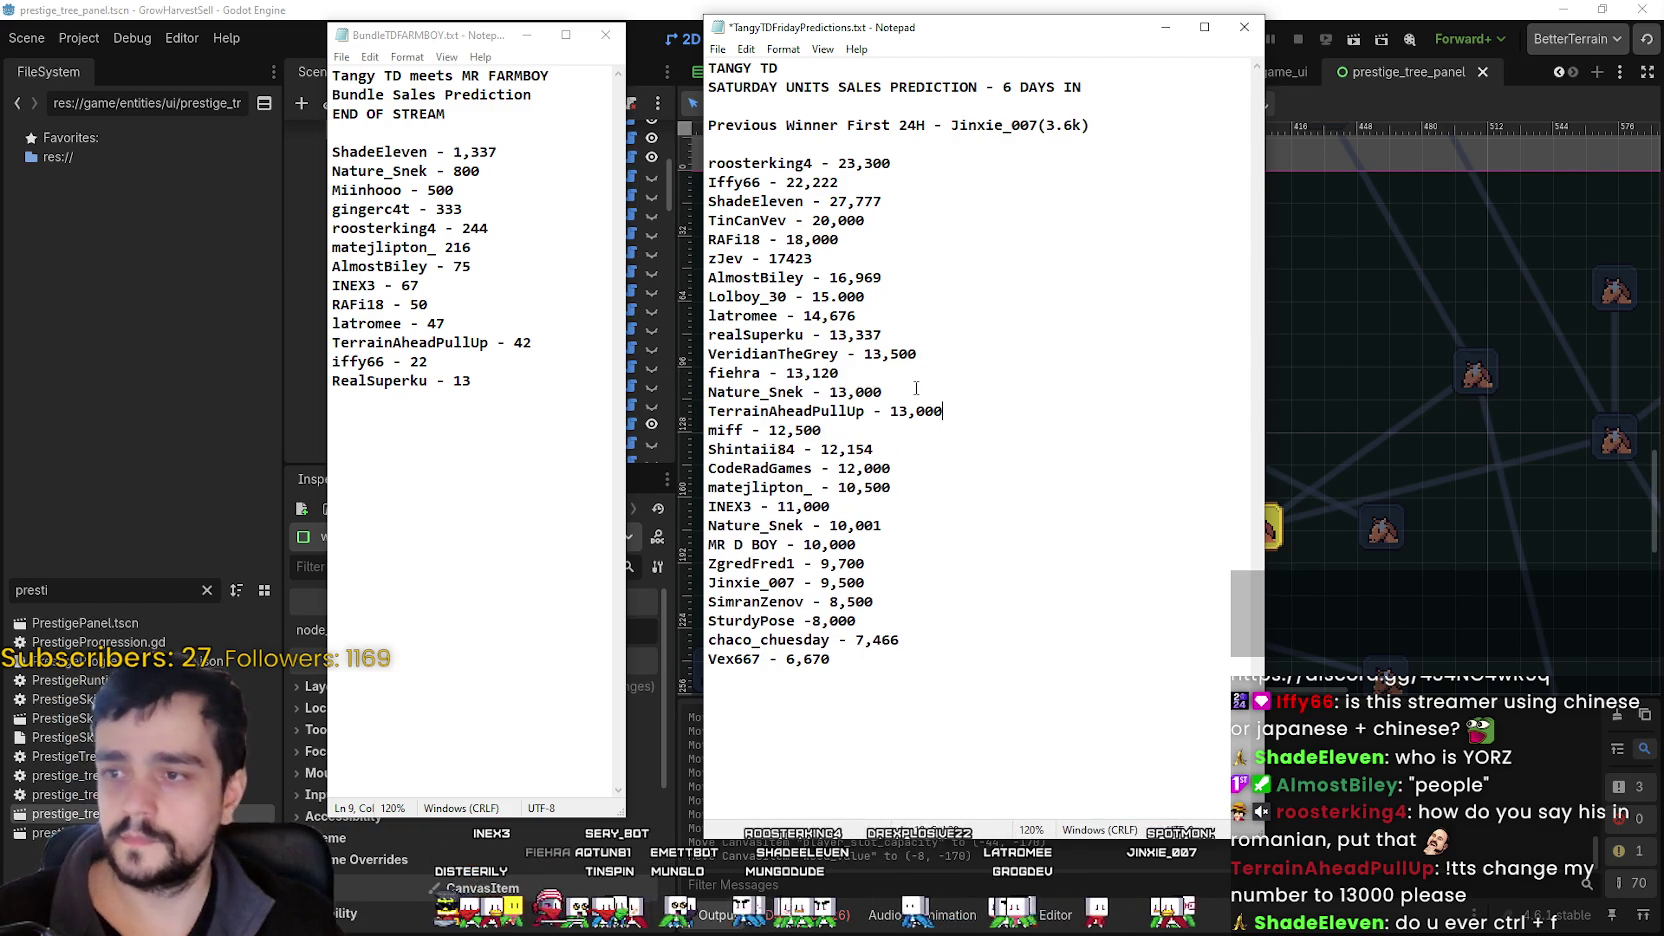
key(ctrl+z)
click(900, 375)
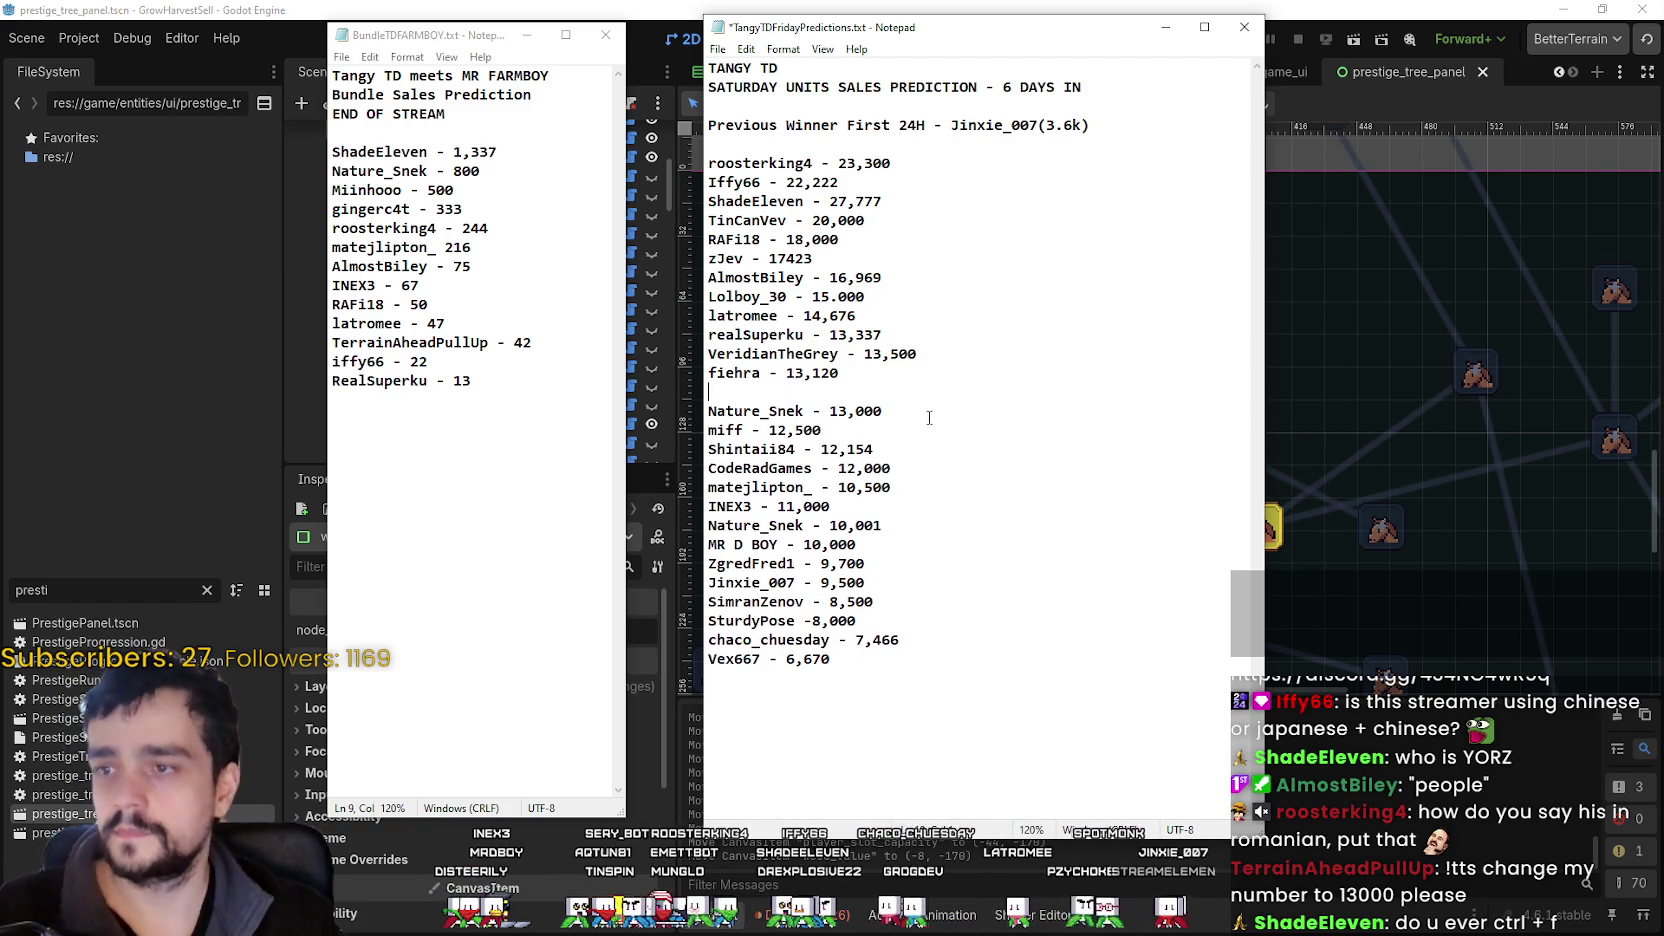
key(Return)
key(ctrl+v)
- Change the moved entry's value to 13,001 and save the file
triple_click(945, 391)
drag(934, 391, 955, 390)
text(1)
click(1000, 449)
key(ctrl+s)
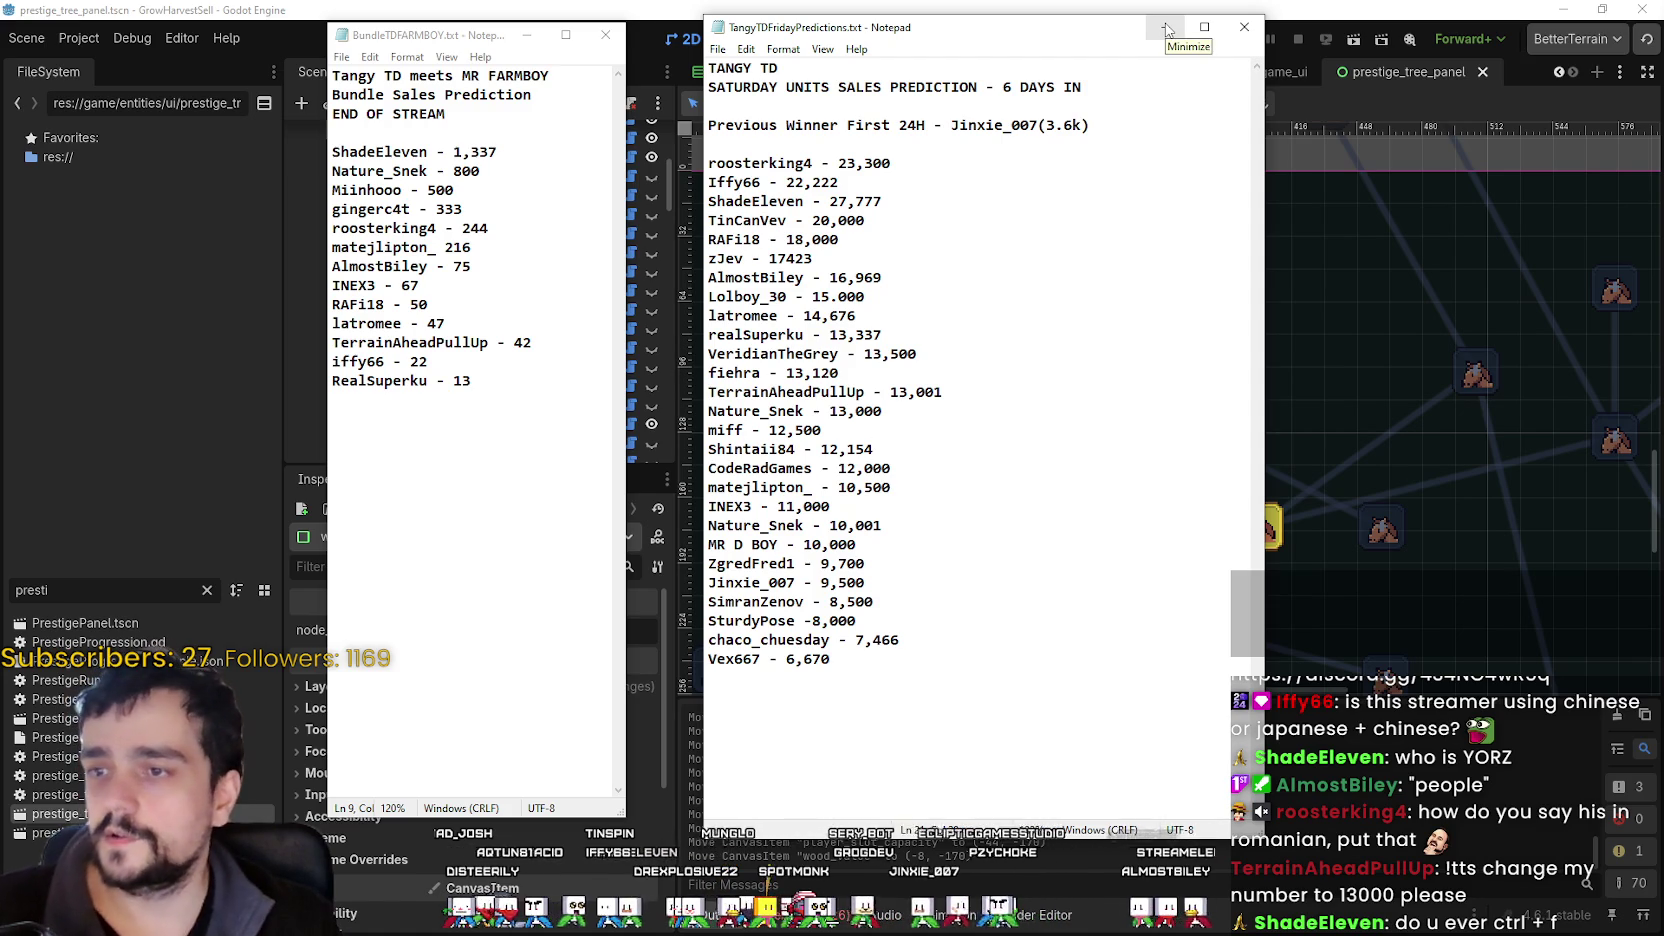
click(1166, 30)
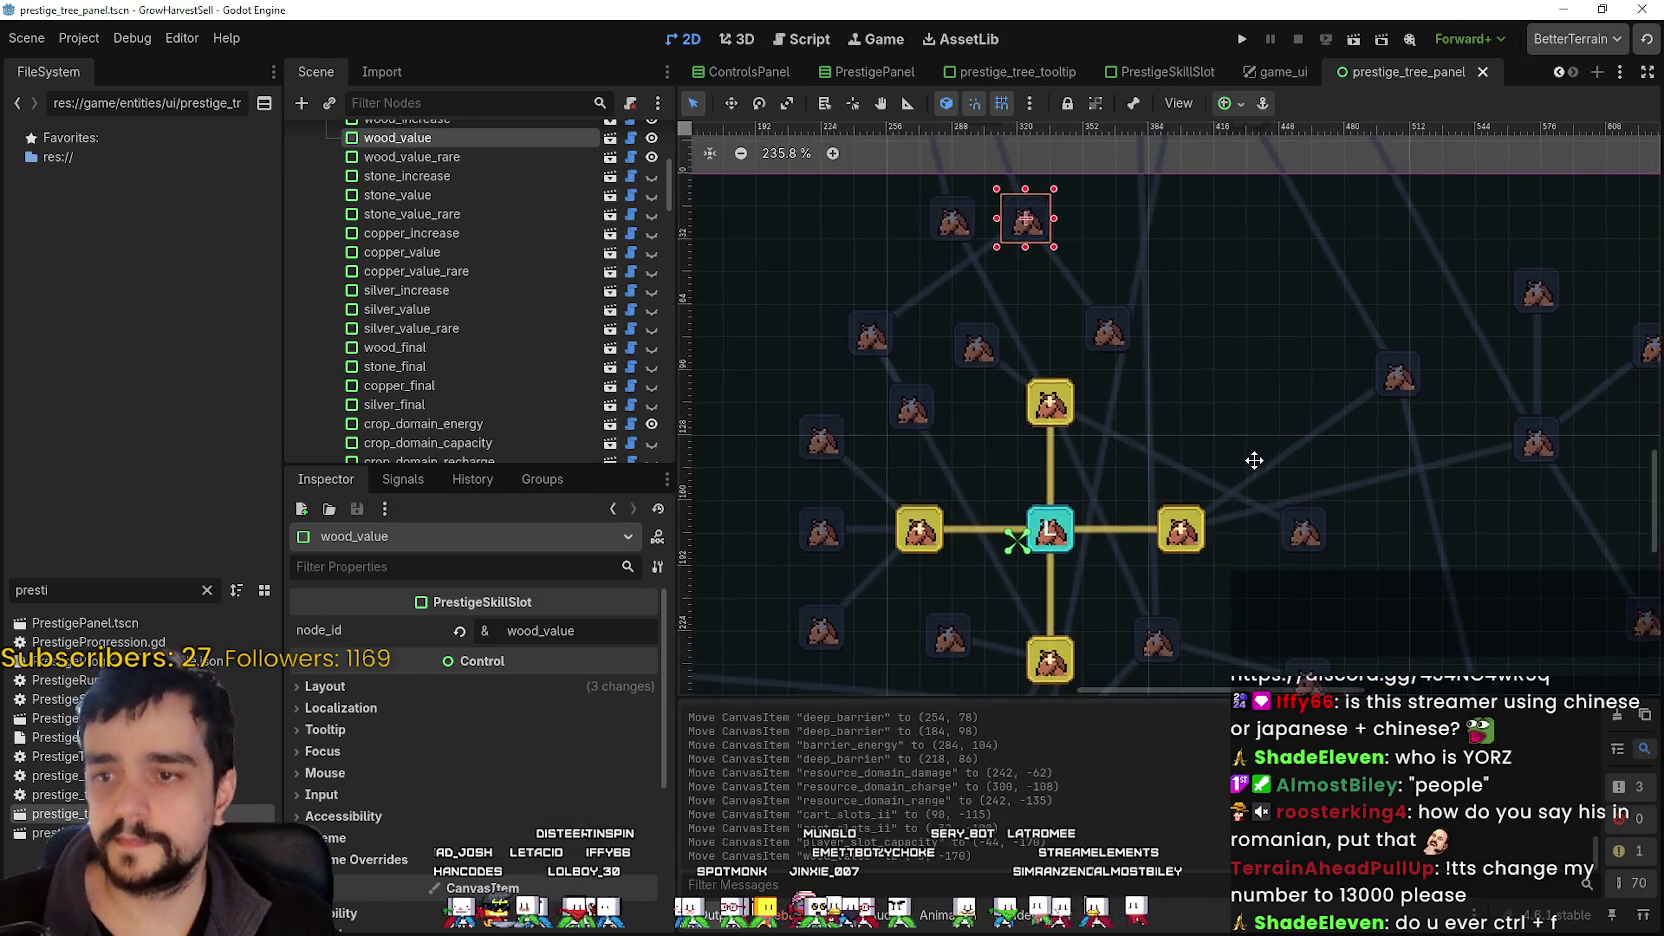
scroll(1300, 490, down, 2)
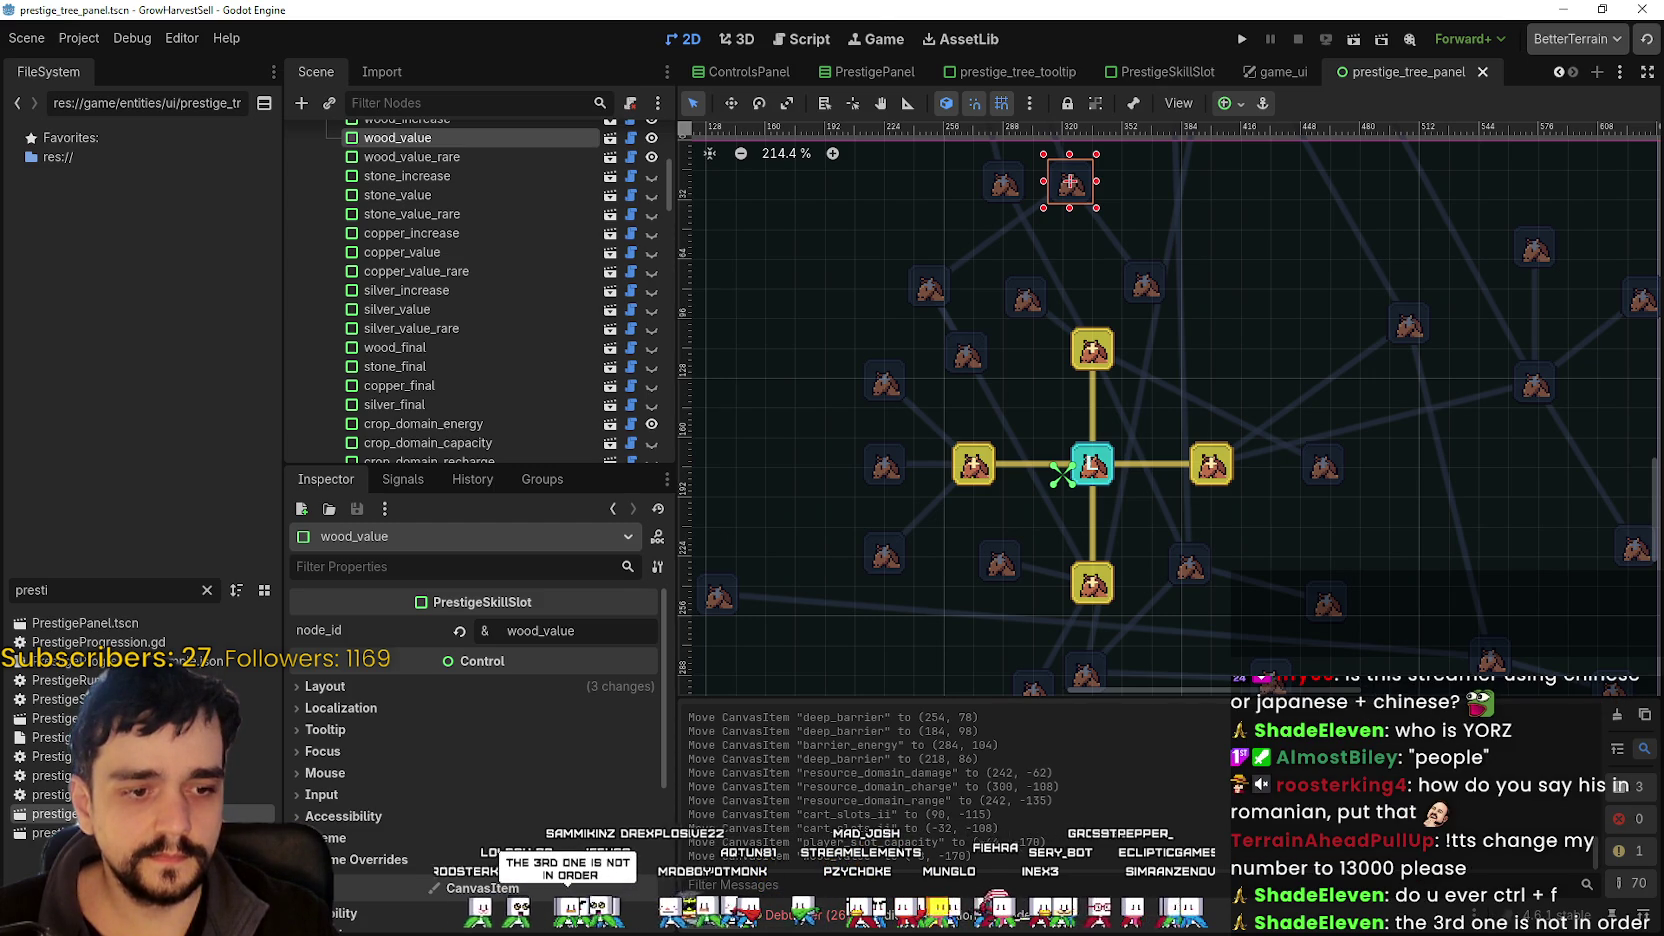
key(alt+Tab)
key(alt+Tab)
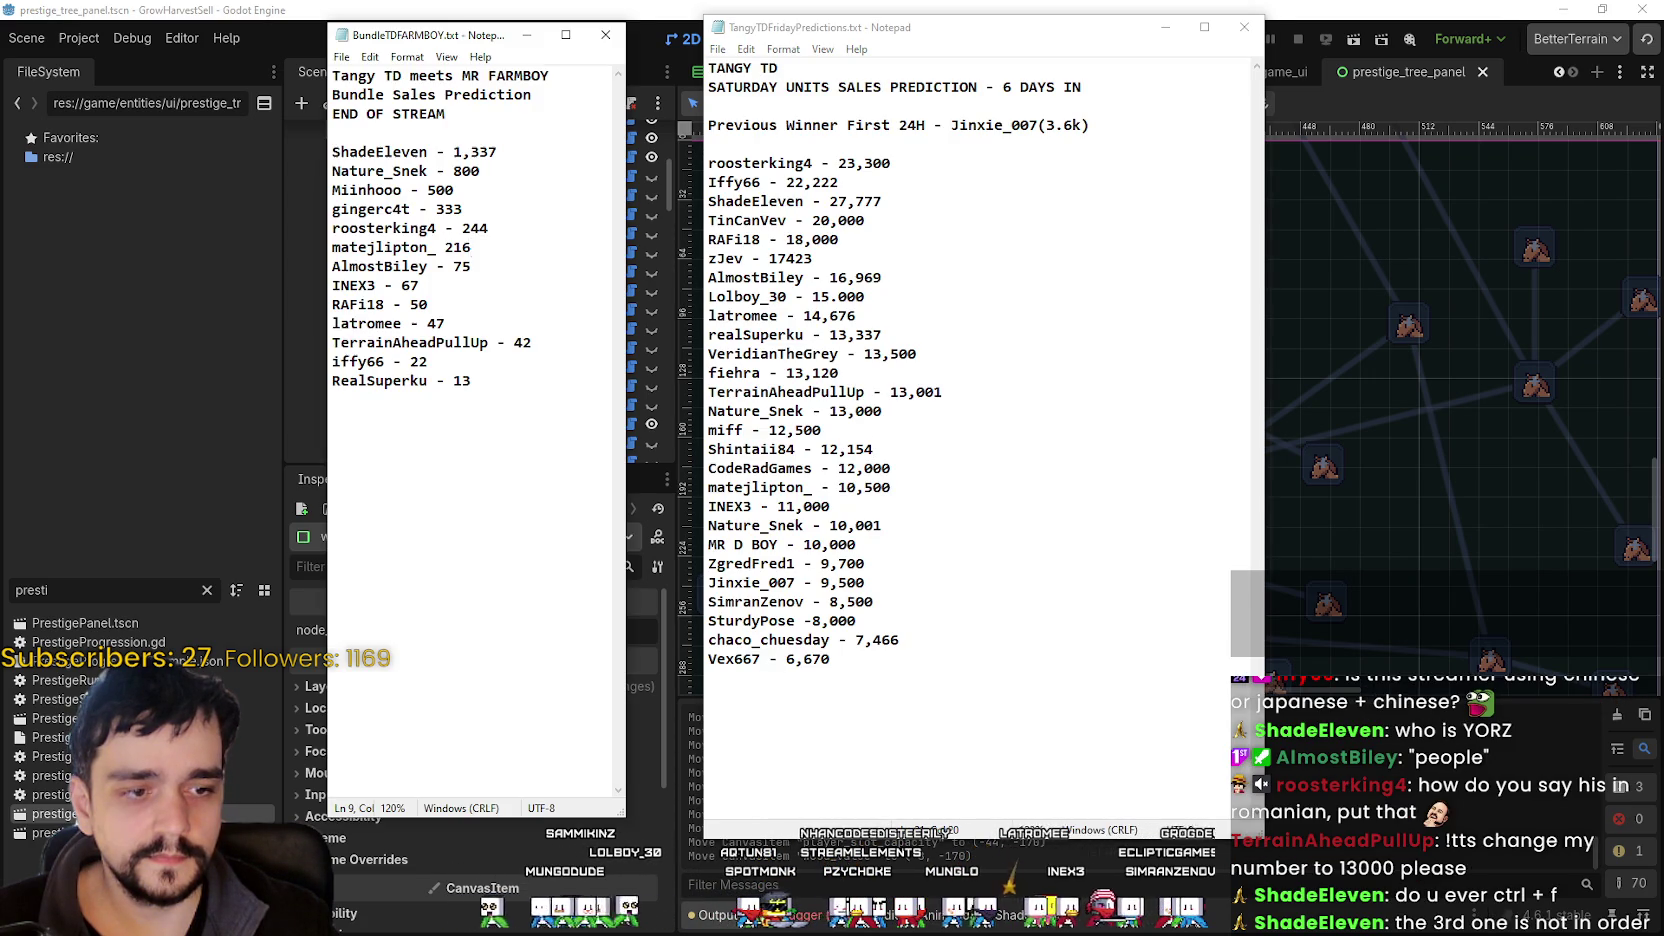
- Move the 27,777 entry to the top of the list, save, and switch back to Godot
drag(944, 205, 637, 203)
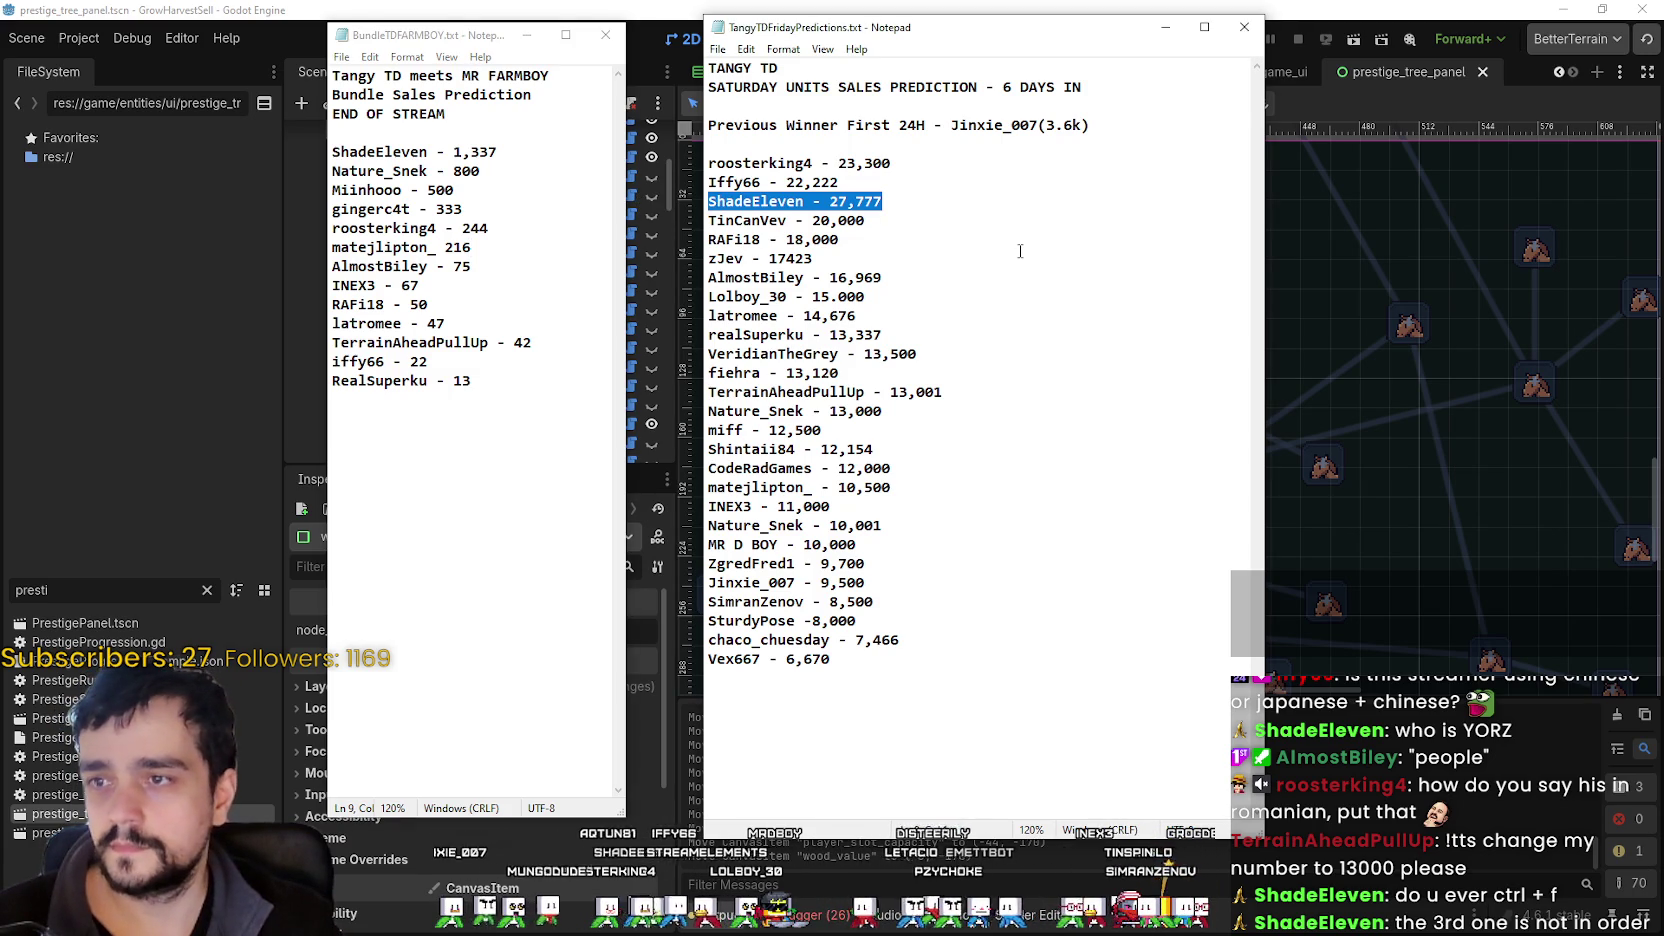
key(ctrl+x)
key(Delete)
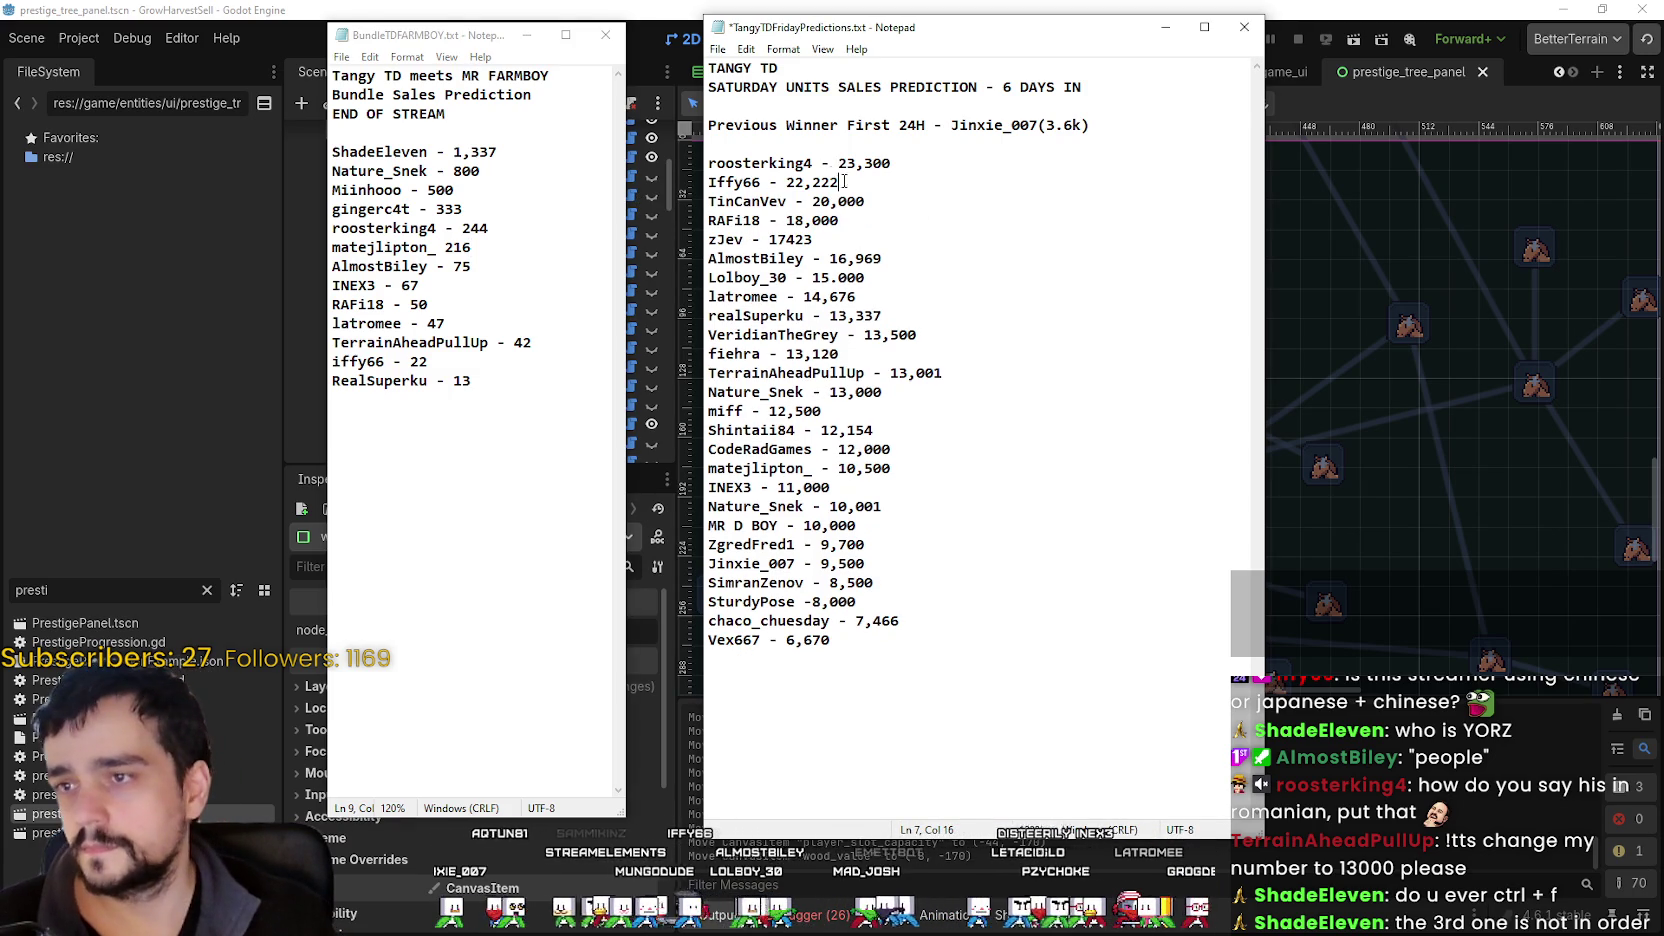
click(819, 152)
key(ctrl+v)
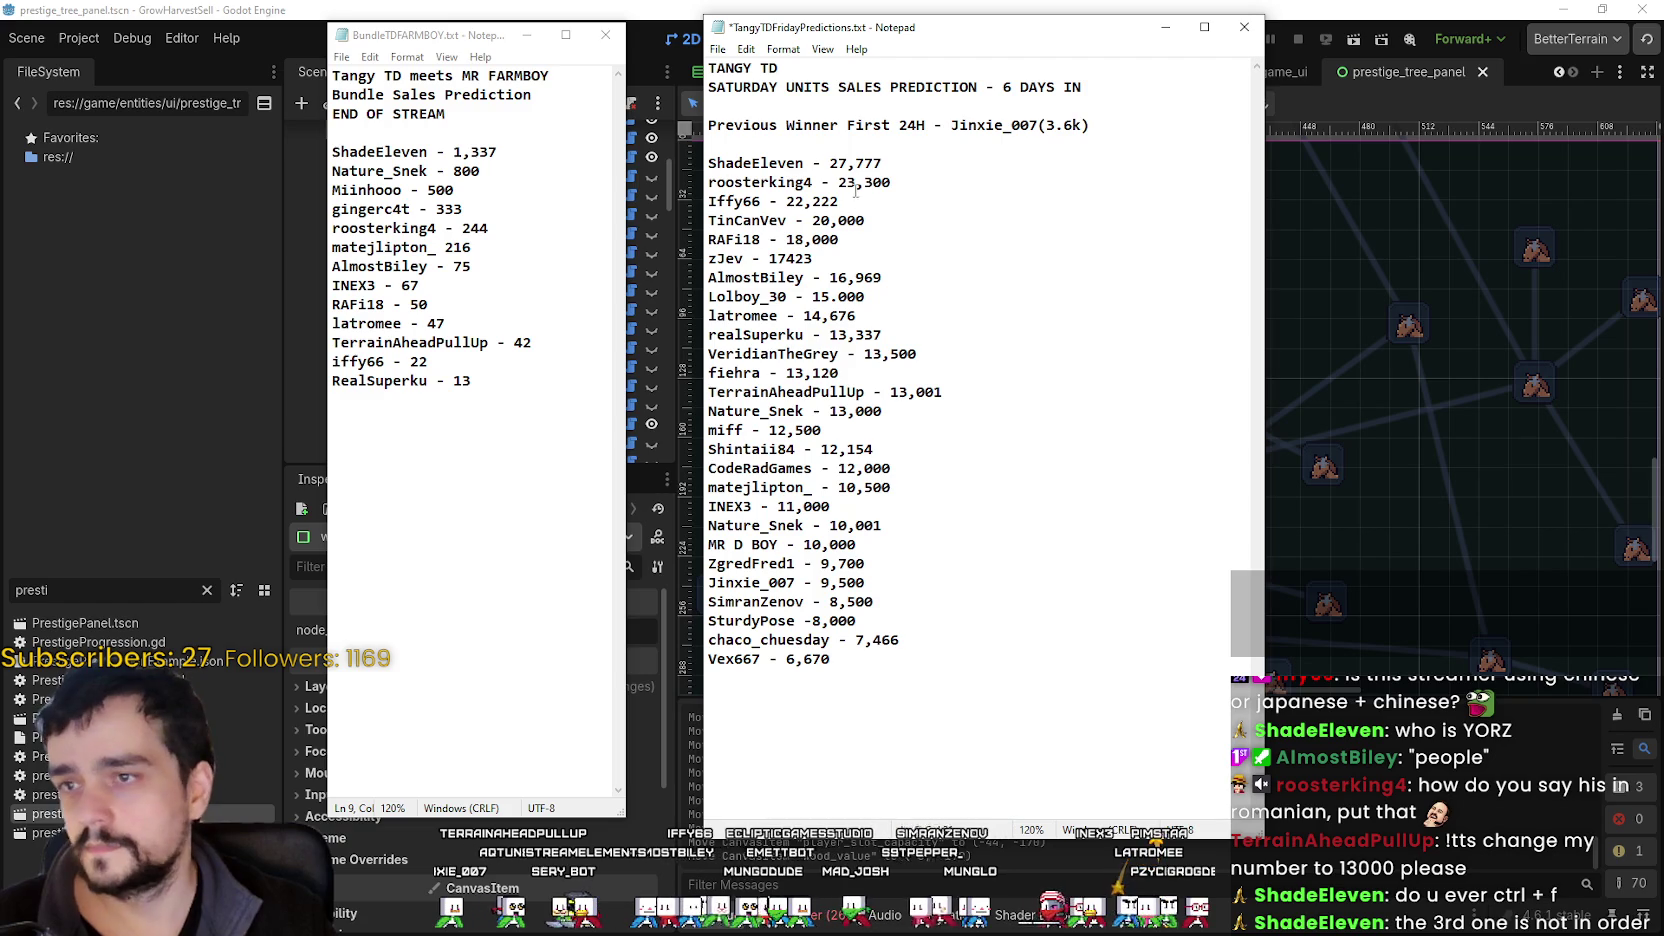
key(ctrl+s)
click(1258, 8)
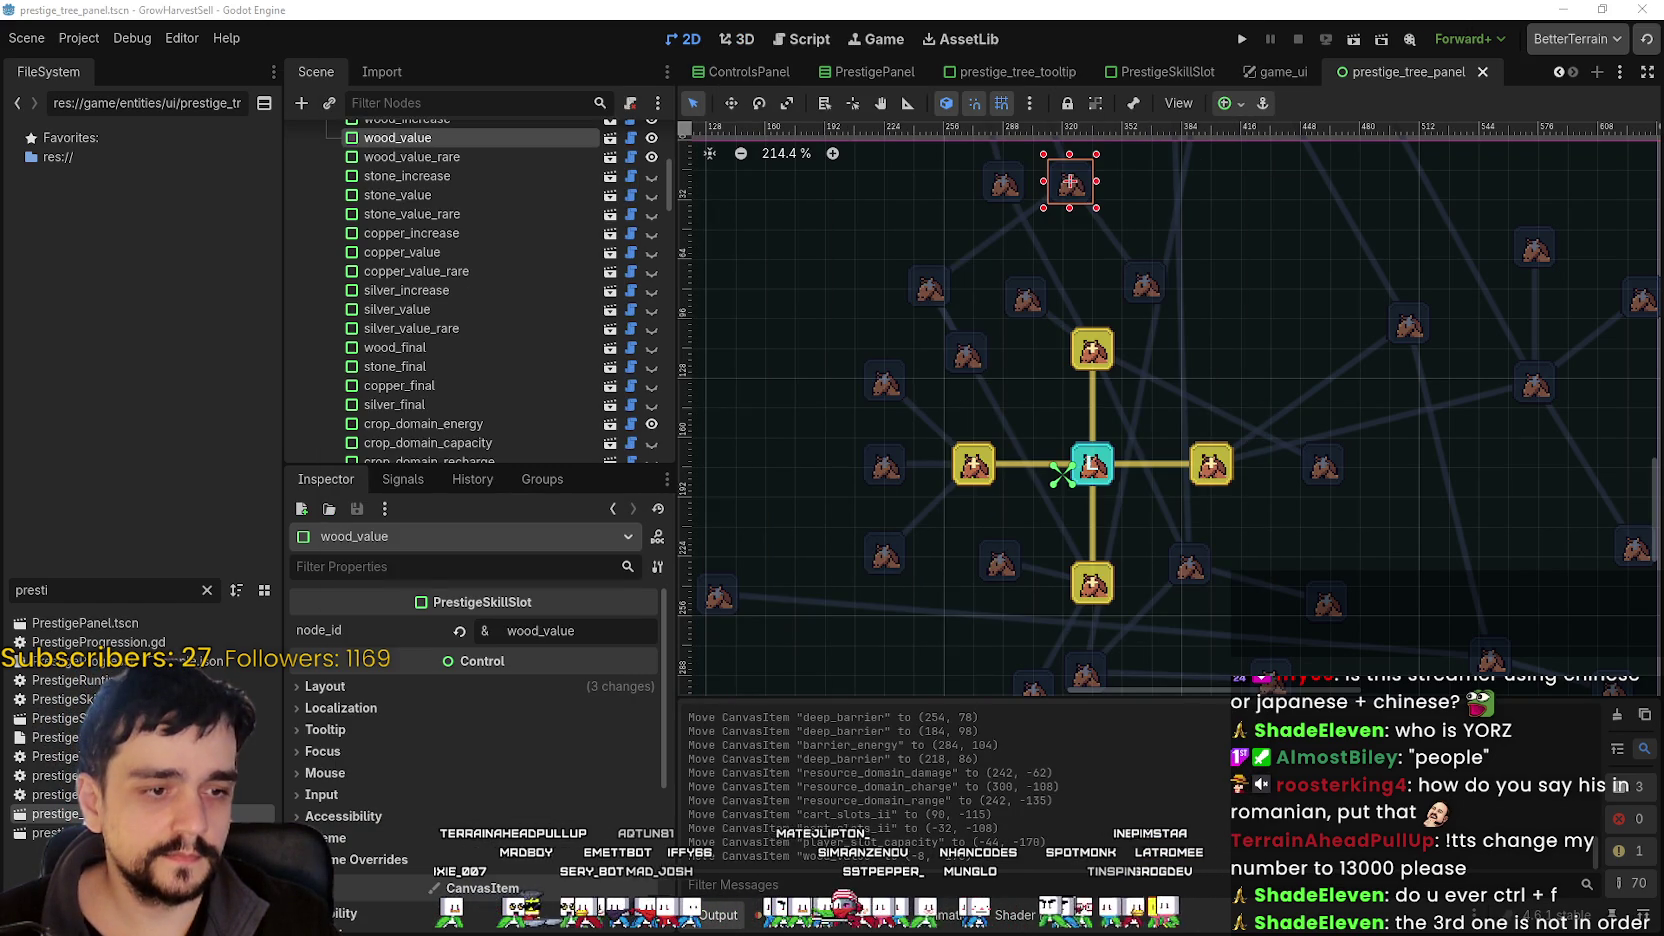
- Recentre the 2D view on the skill tree and select the crop_value slot below the central node
drag(1225, 421, 1054, 421)
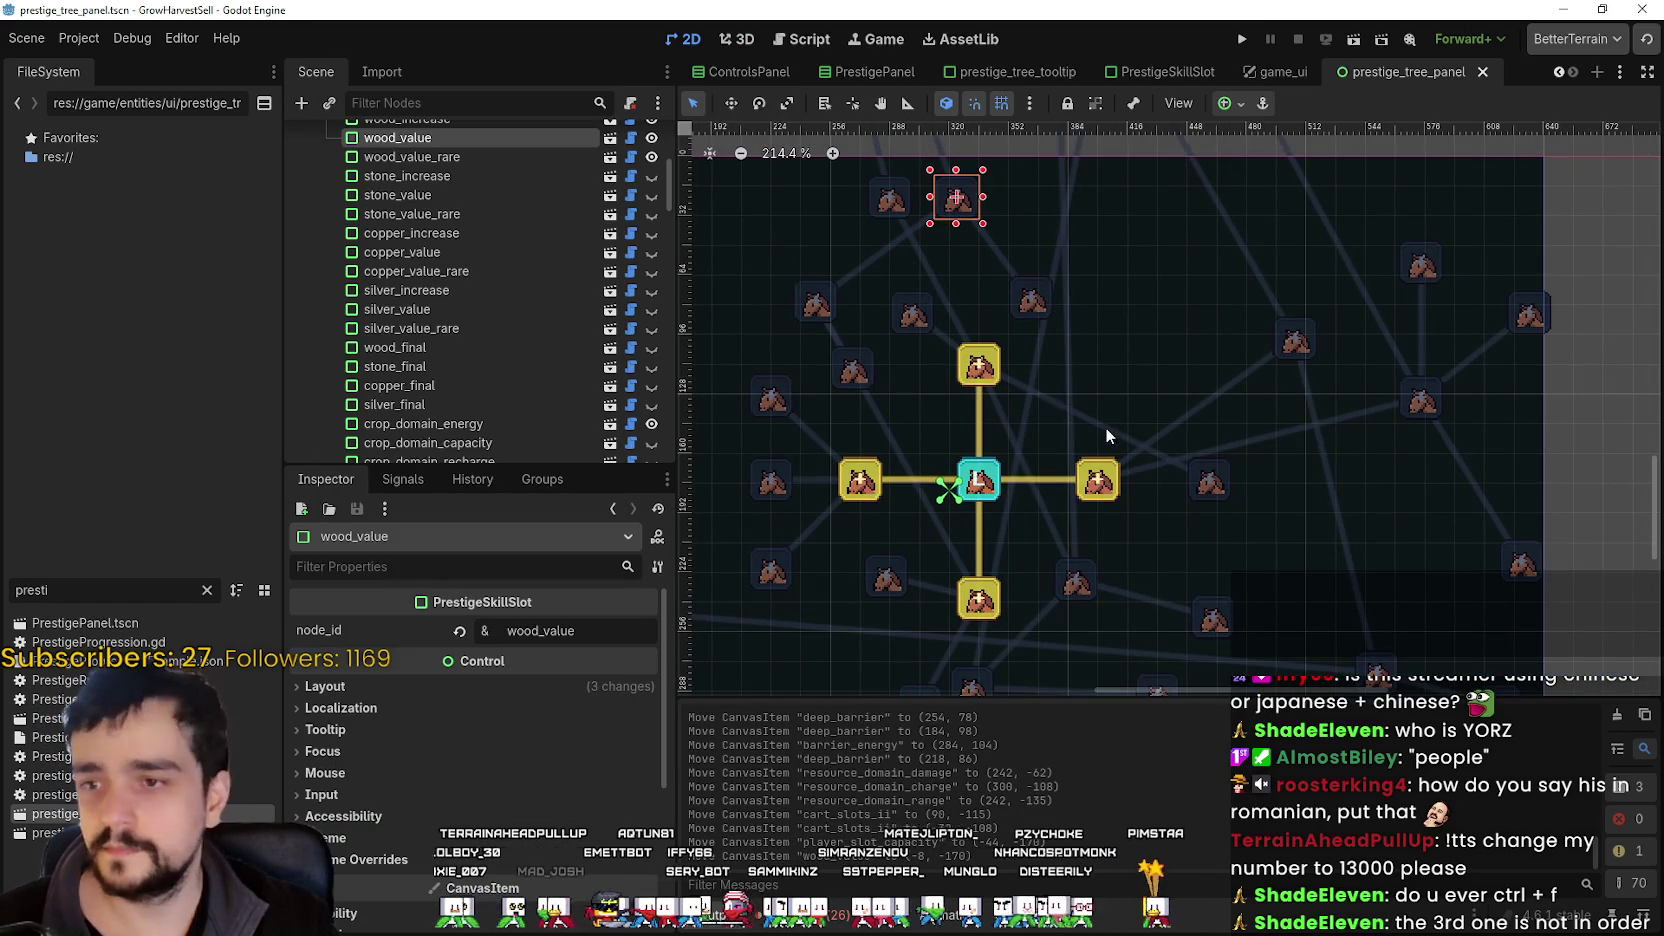
scroll(1080, 445, down, 1)
drag(980, 283, 1078, 341)
scroll(1078, 341, up, 2)
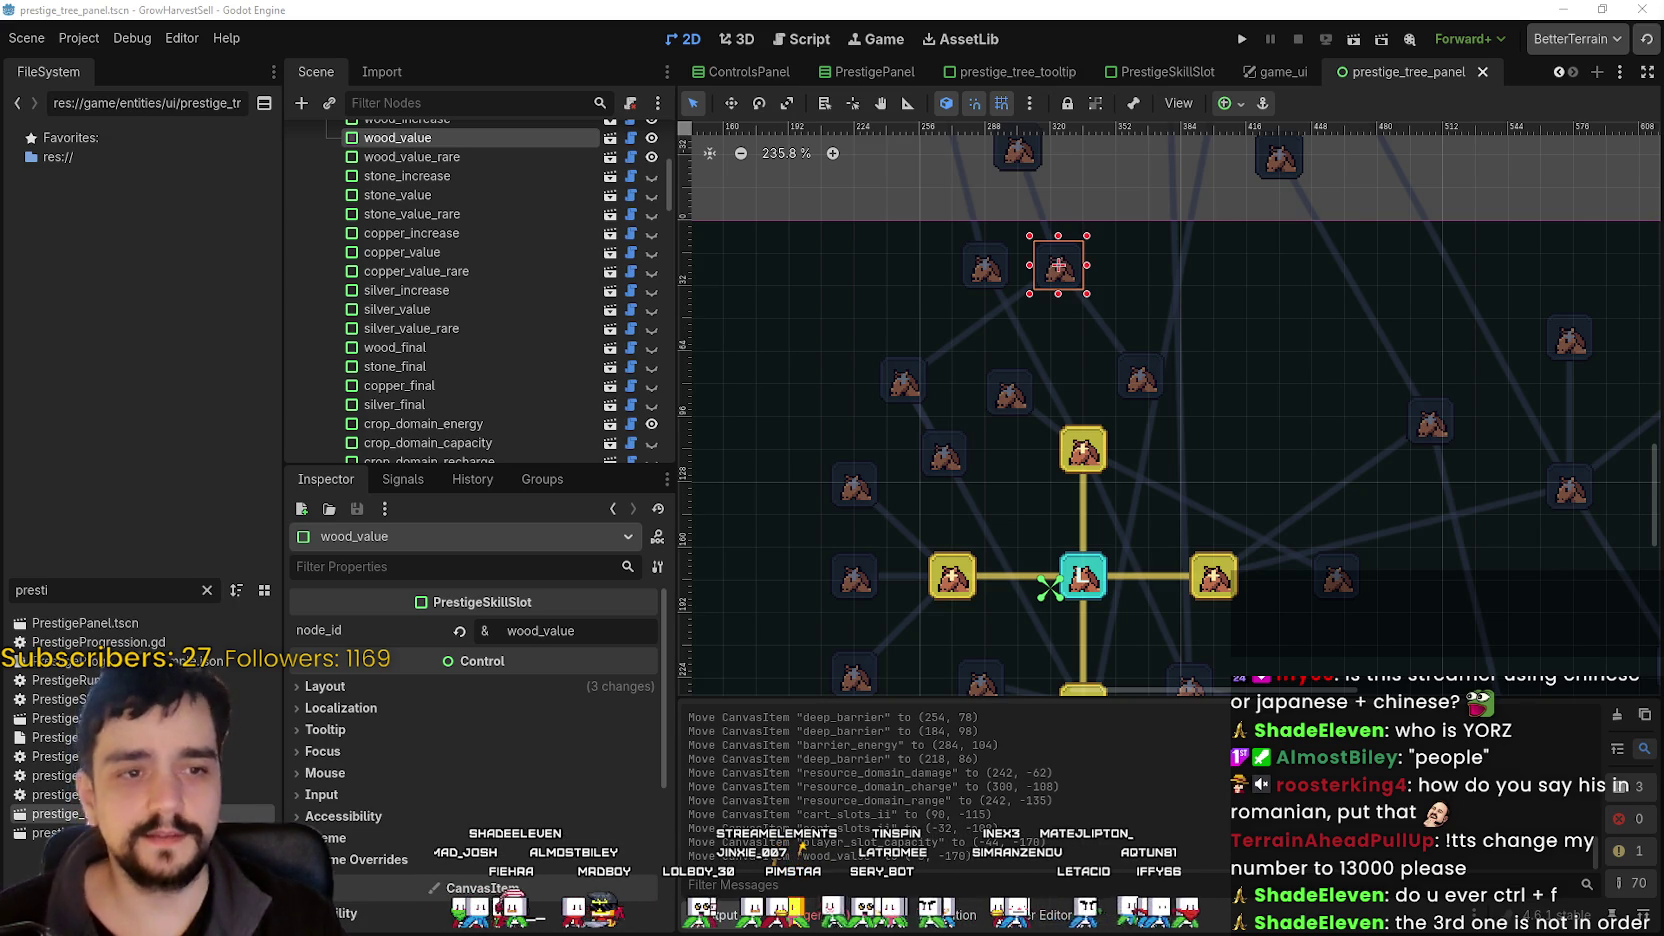
scroll(1069, 321, down, 2)
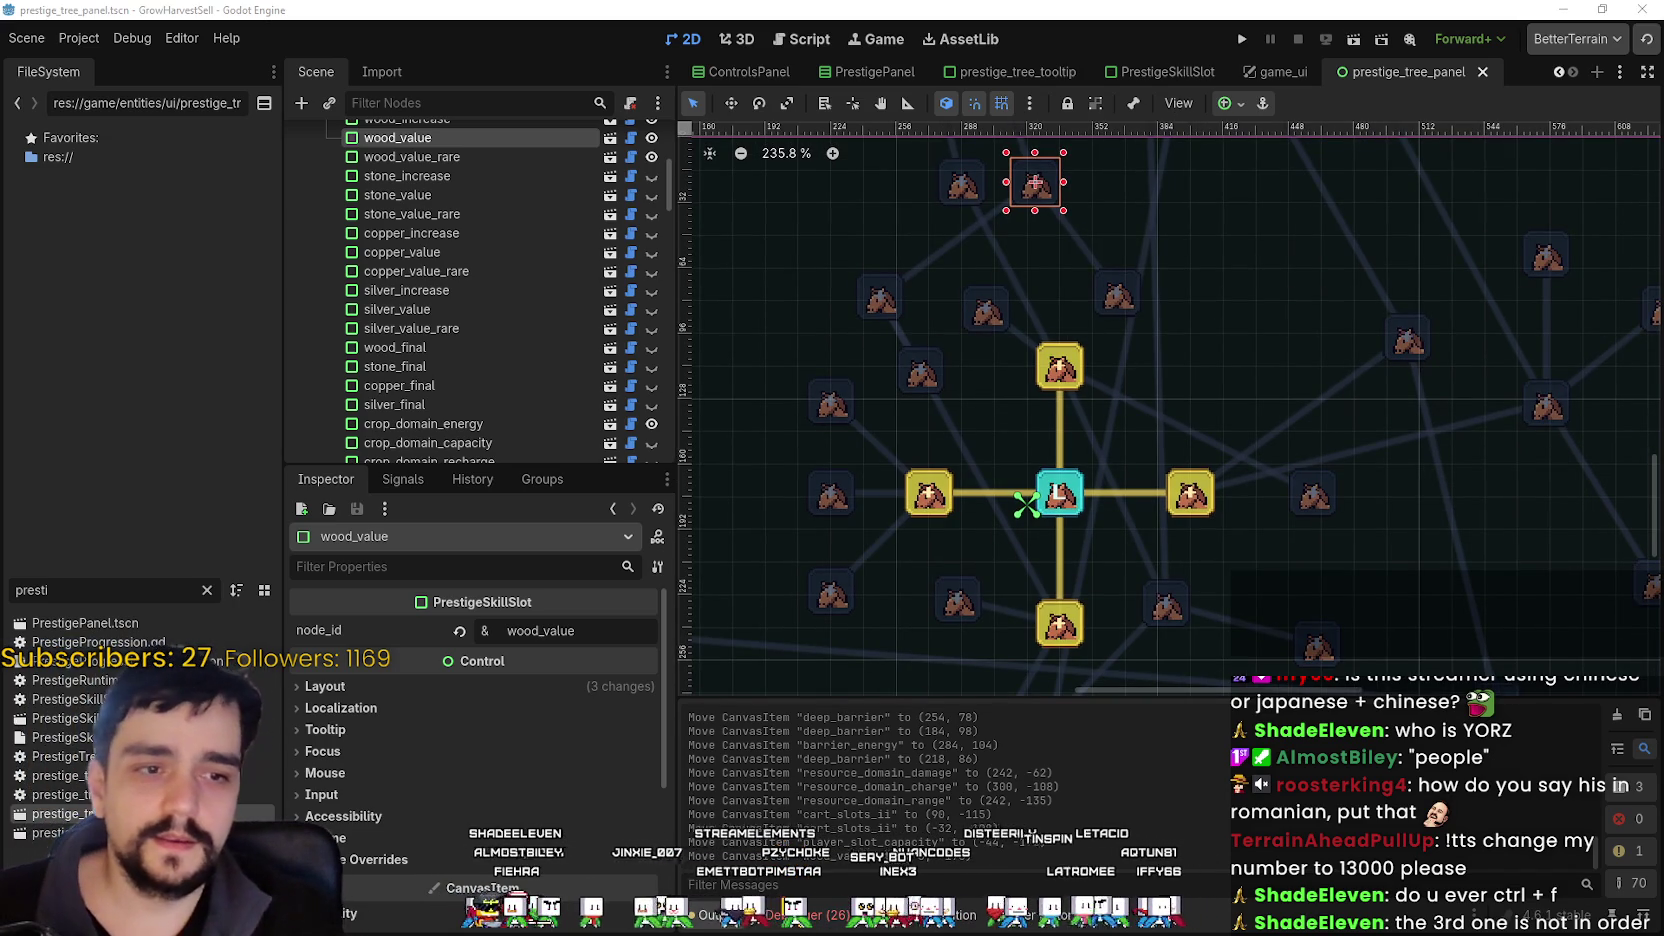
scroll(1084, 390, left, 2)
scroll(1088, 390, down, 1)
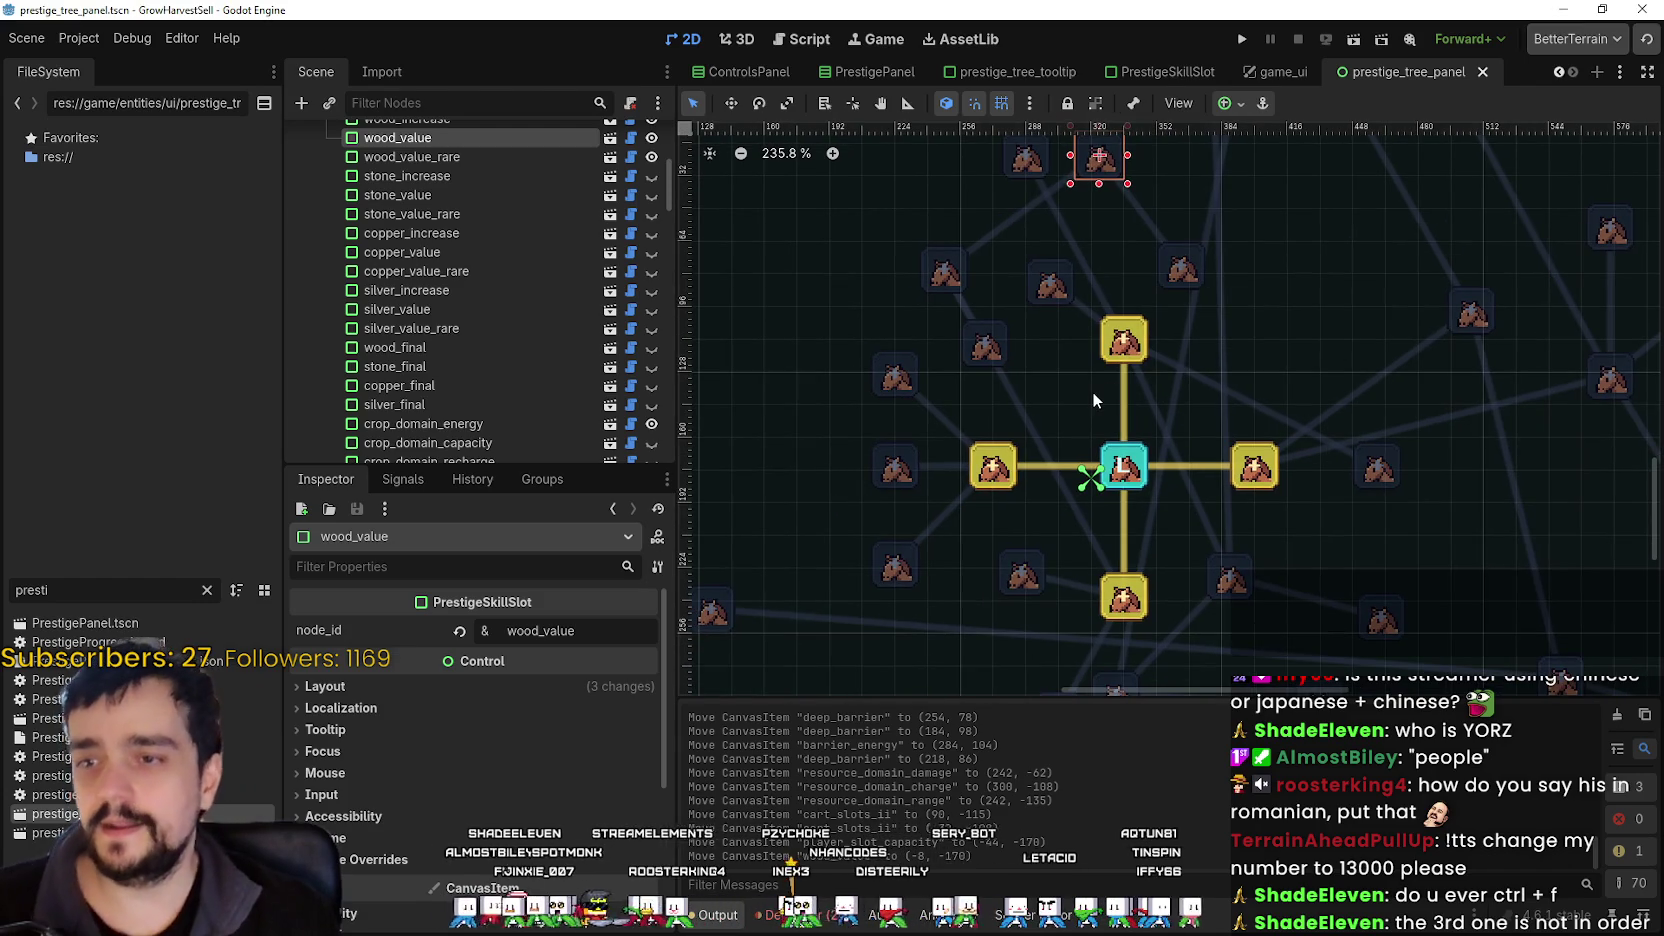
drag(1081, 397, 1058, 383)
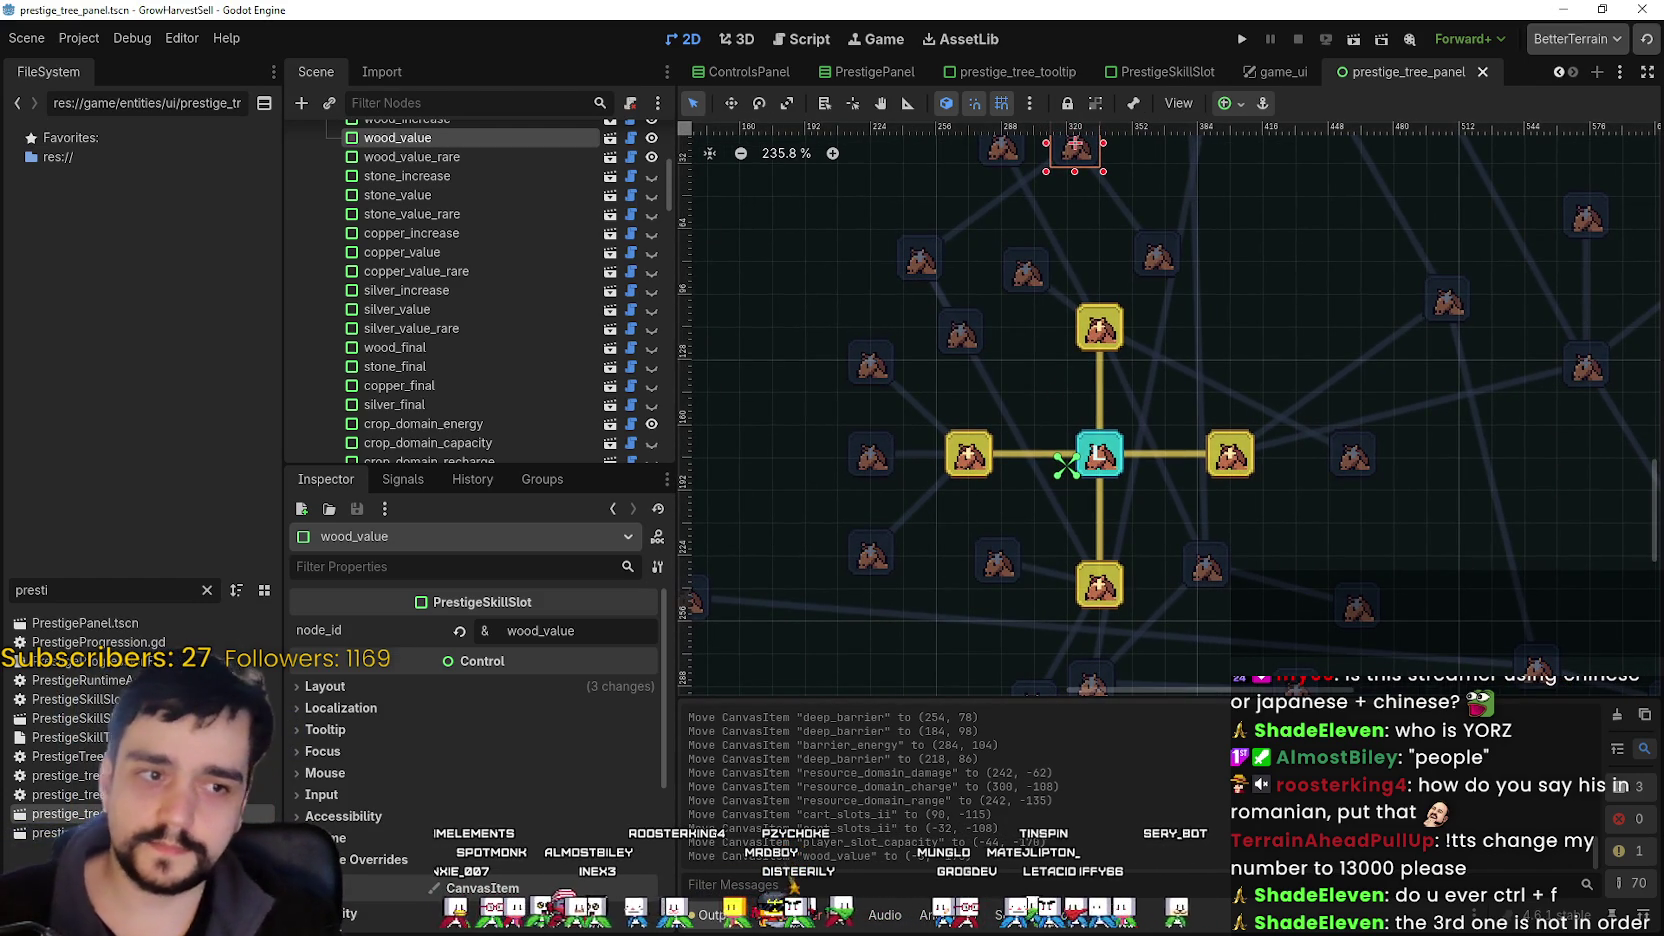
scroll(1050, 356, down, 8)
scroll(1050, 356, right, 3)
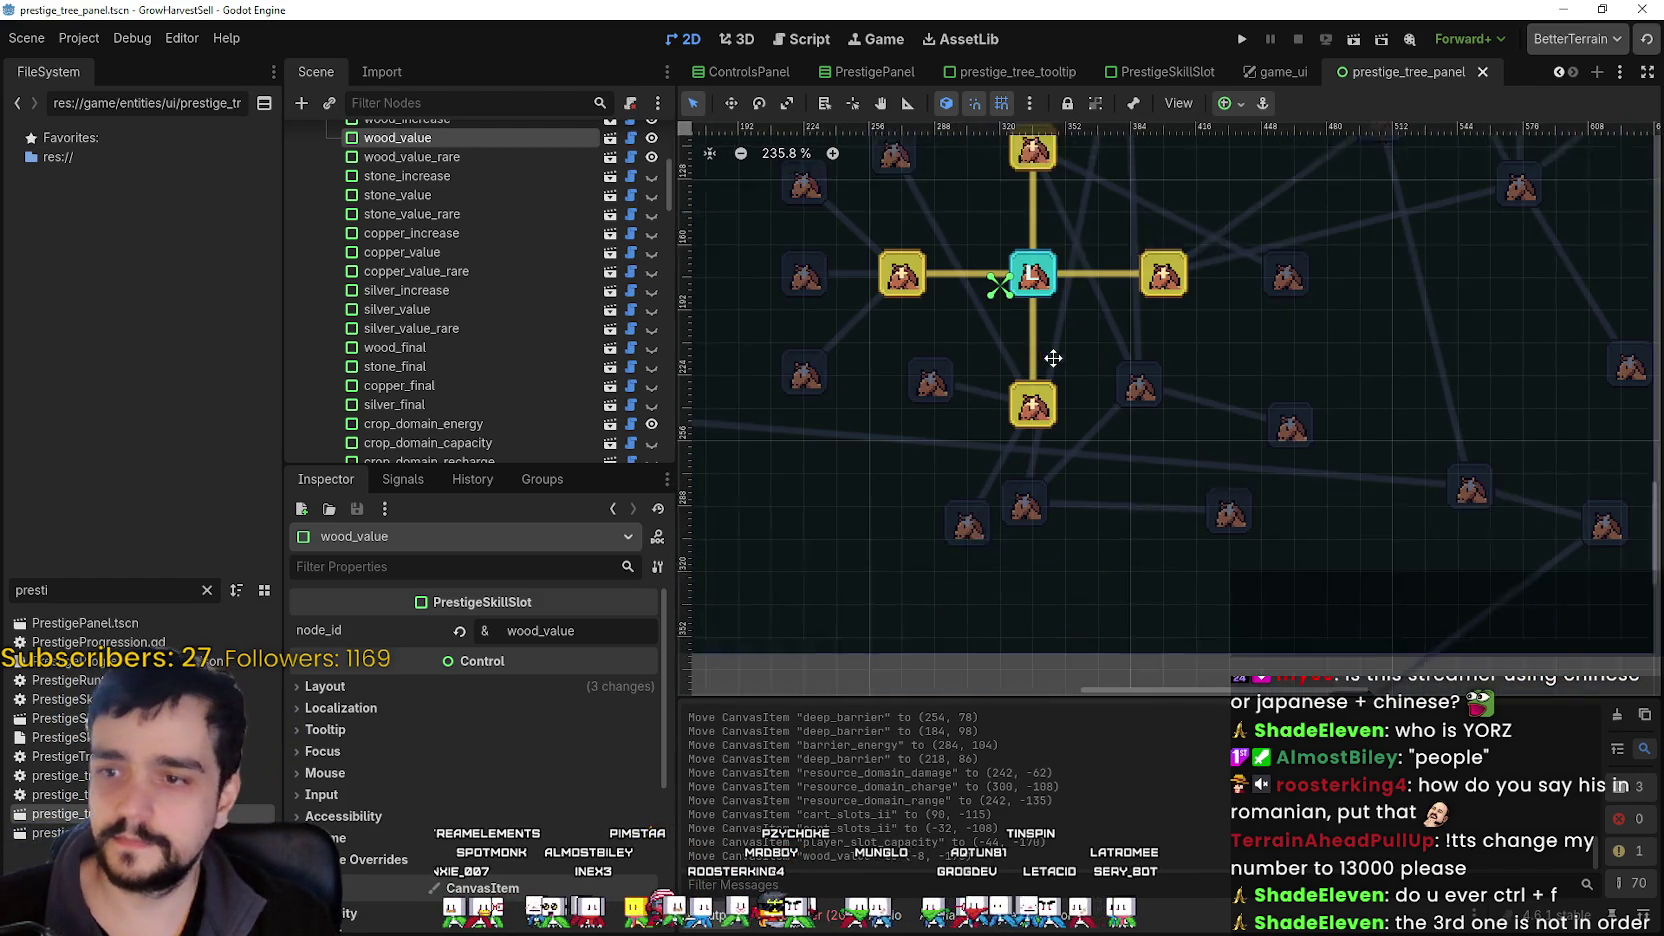
click(1050, 380)
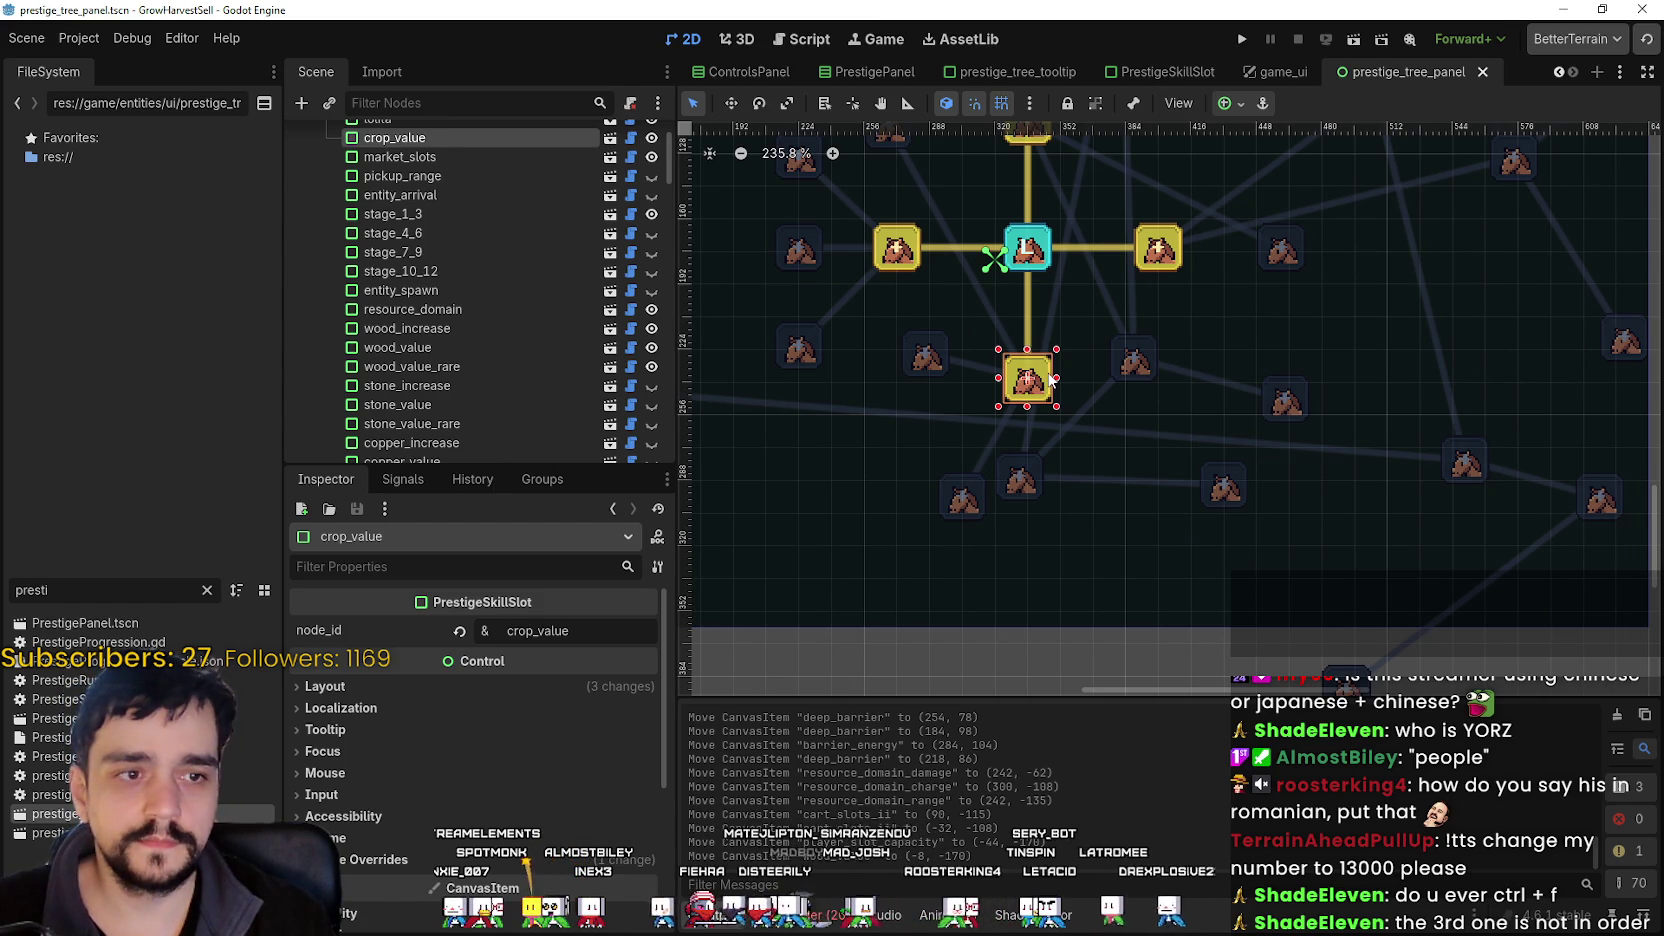
- Drag the crop_value slot up-left beside the central node and nudge it slightly upward
mouse_move(1048, 381)
mouse_down()
mouse_move(1020, 360)
mouse_move(942, 150)
mouse_up()
scroll(1090, 430, up, 10)
scroll(1090, 430, left, 4)
scroll(1093, 436, up, 3)
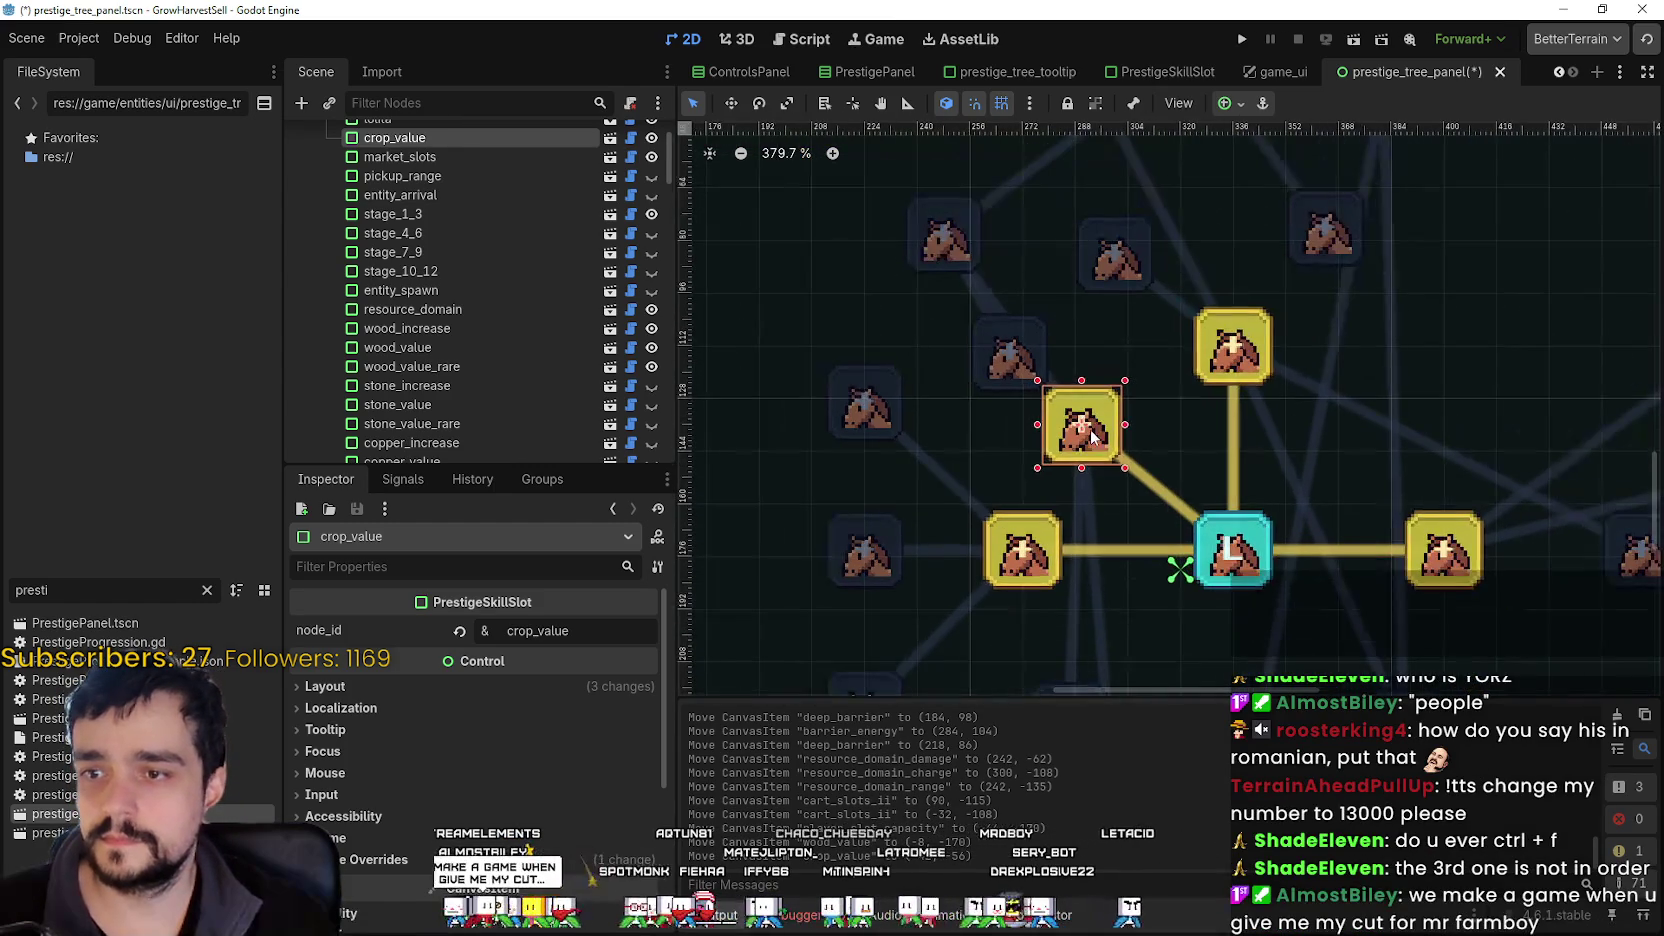
mouse_move(1093, 436)
mouse_down()
mouse_move(1097, 450)
mouse_move(1100, 405)
mouse_move(1070, 388)
mouse_up()
scroll(1088, 388, up, 5)
scroll(1070, 390, down, 2)
scroll(1210, 335, down, 1)
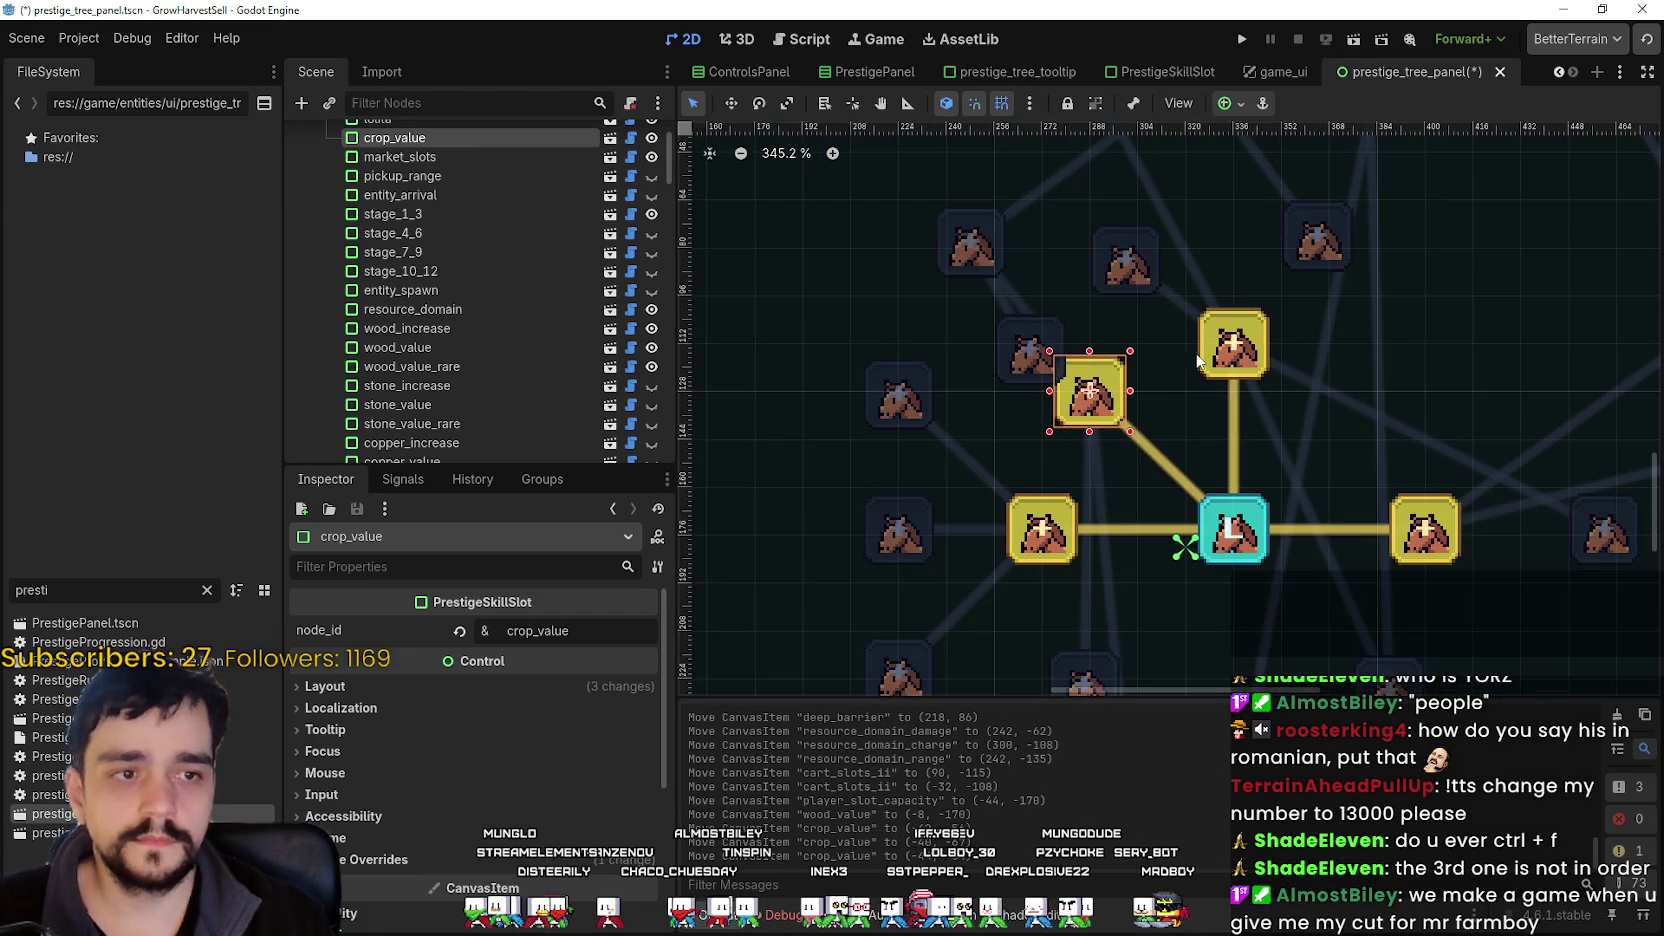
scroll(1164, 393, down, 3)
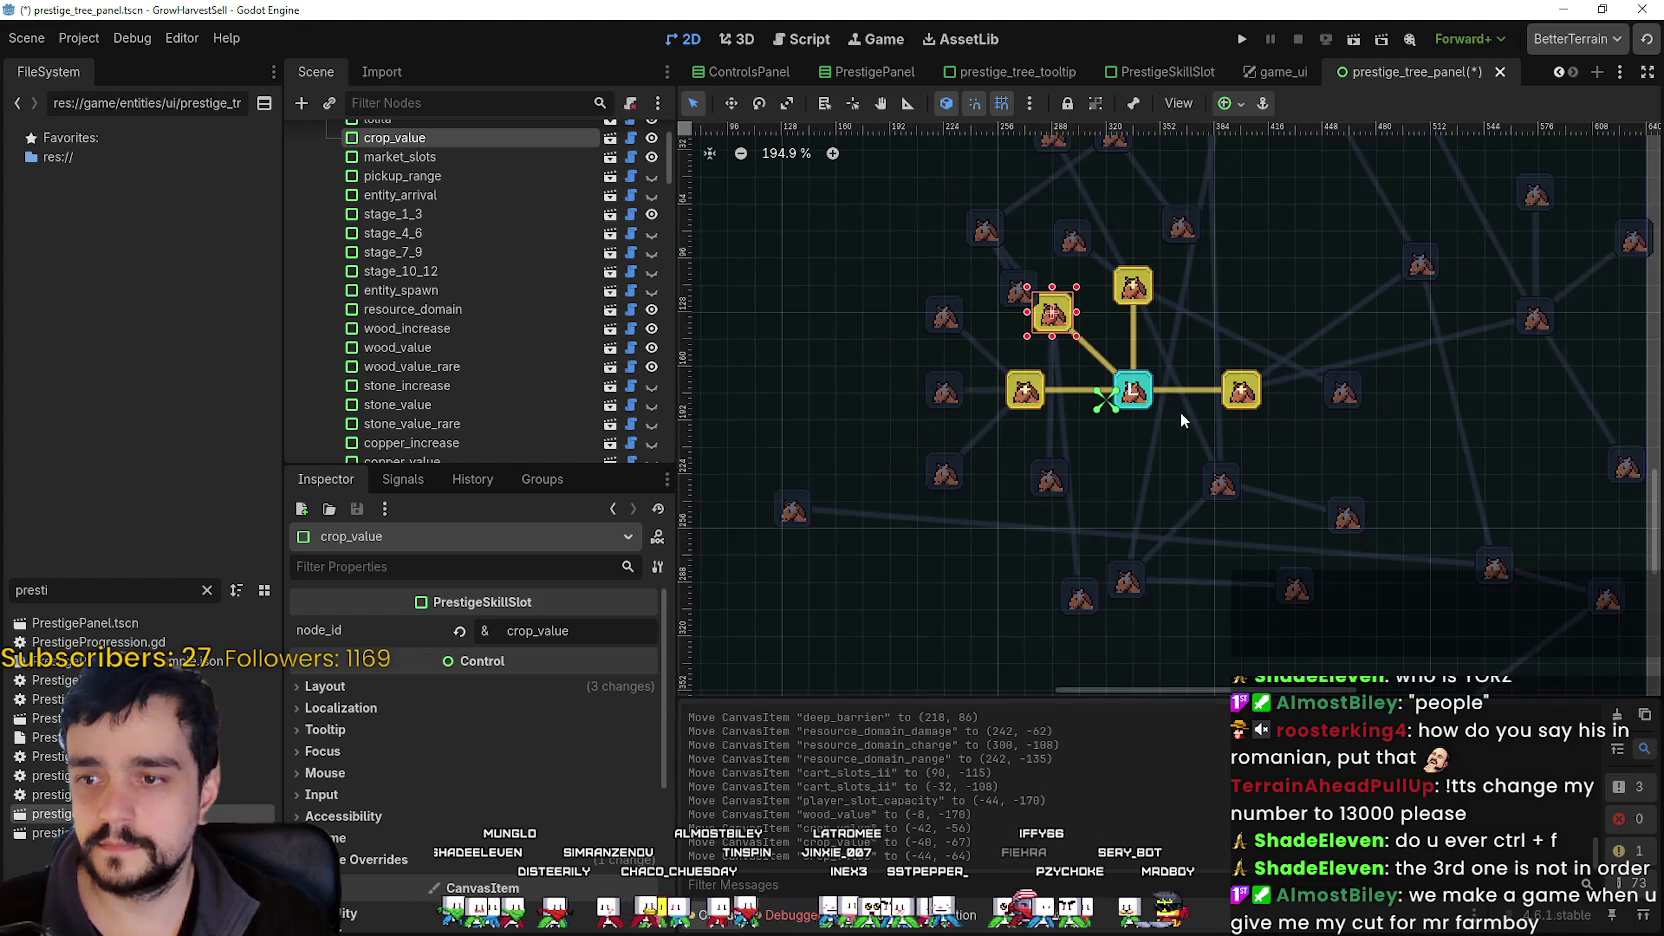
- Move crop_value to its final spot diagonally below-left of the central node
drag(1203, 472, 1247, 534)
scroll(1234, 523, up, 2)
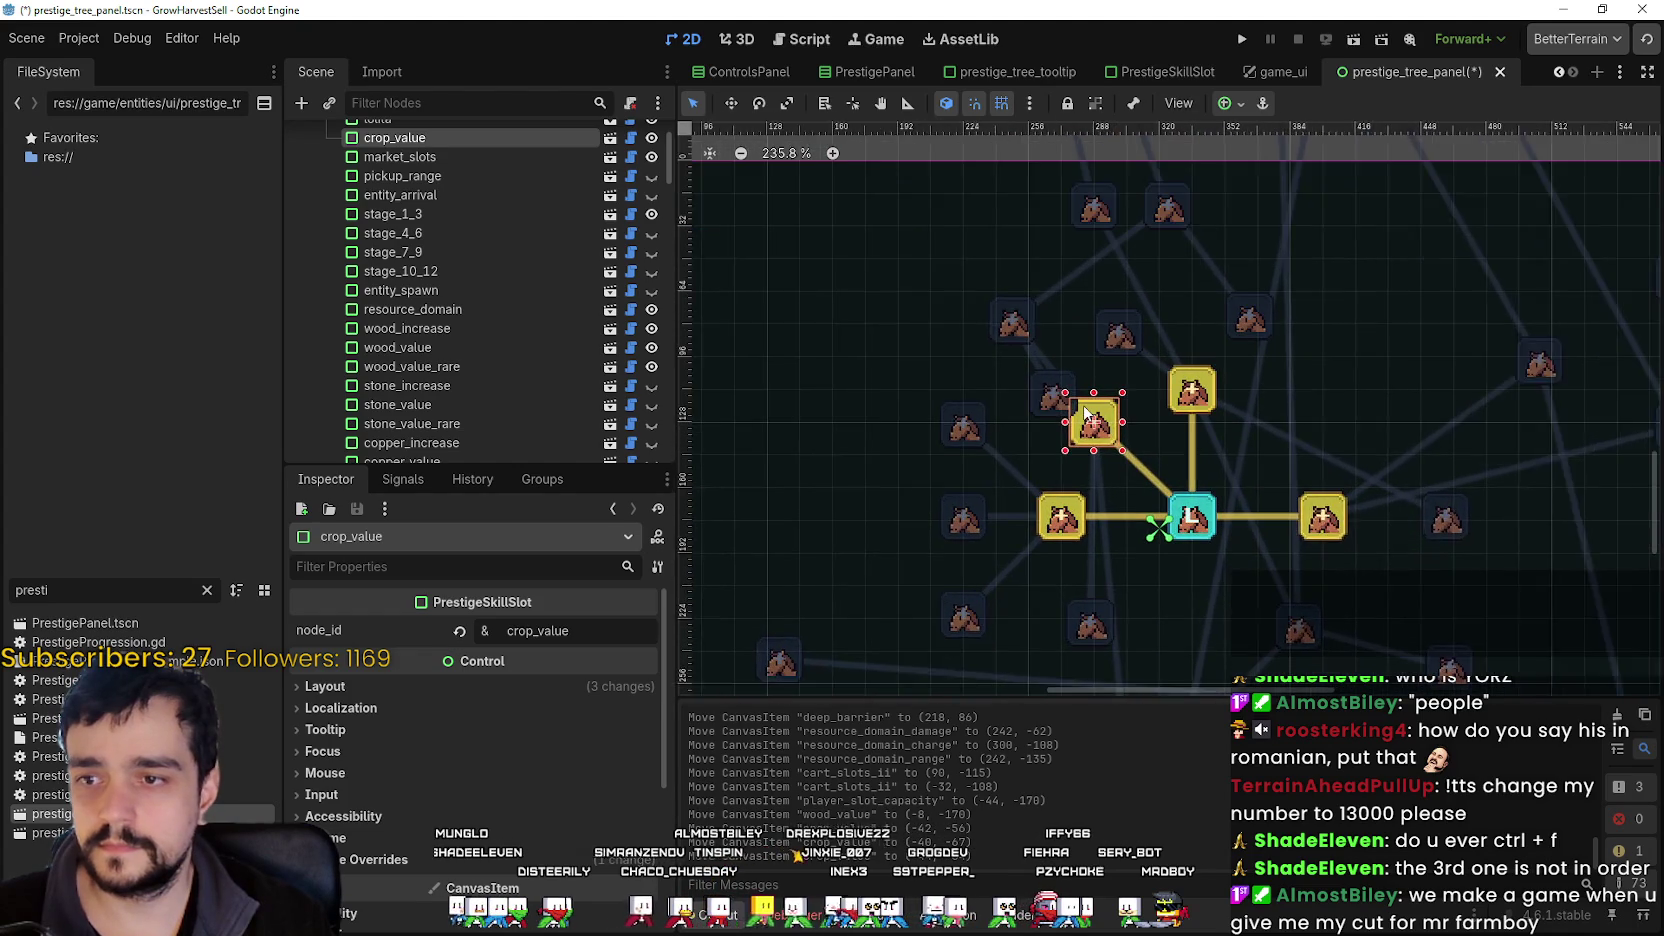
scroll(1085, 411, up, 1)
scroll(520, 333, up, 2)
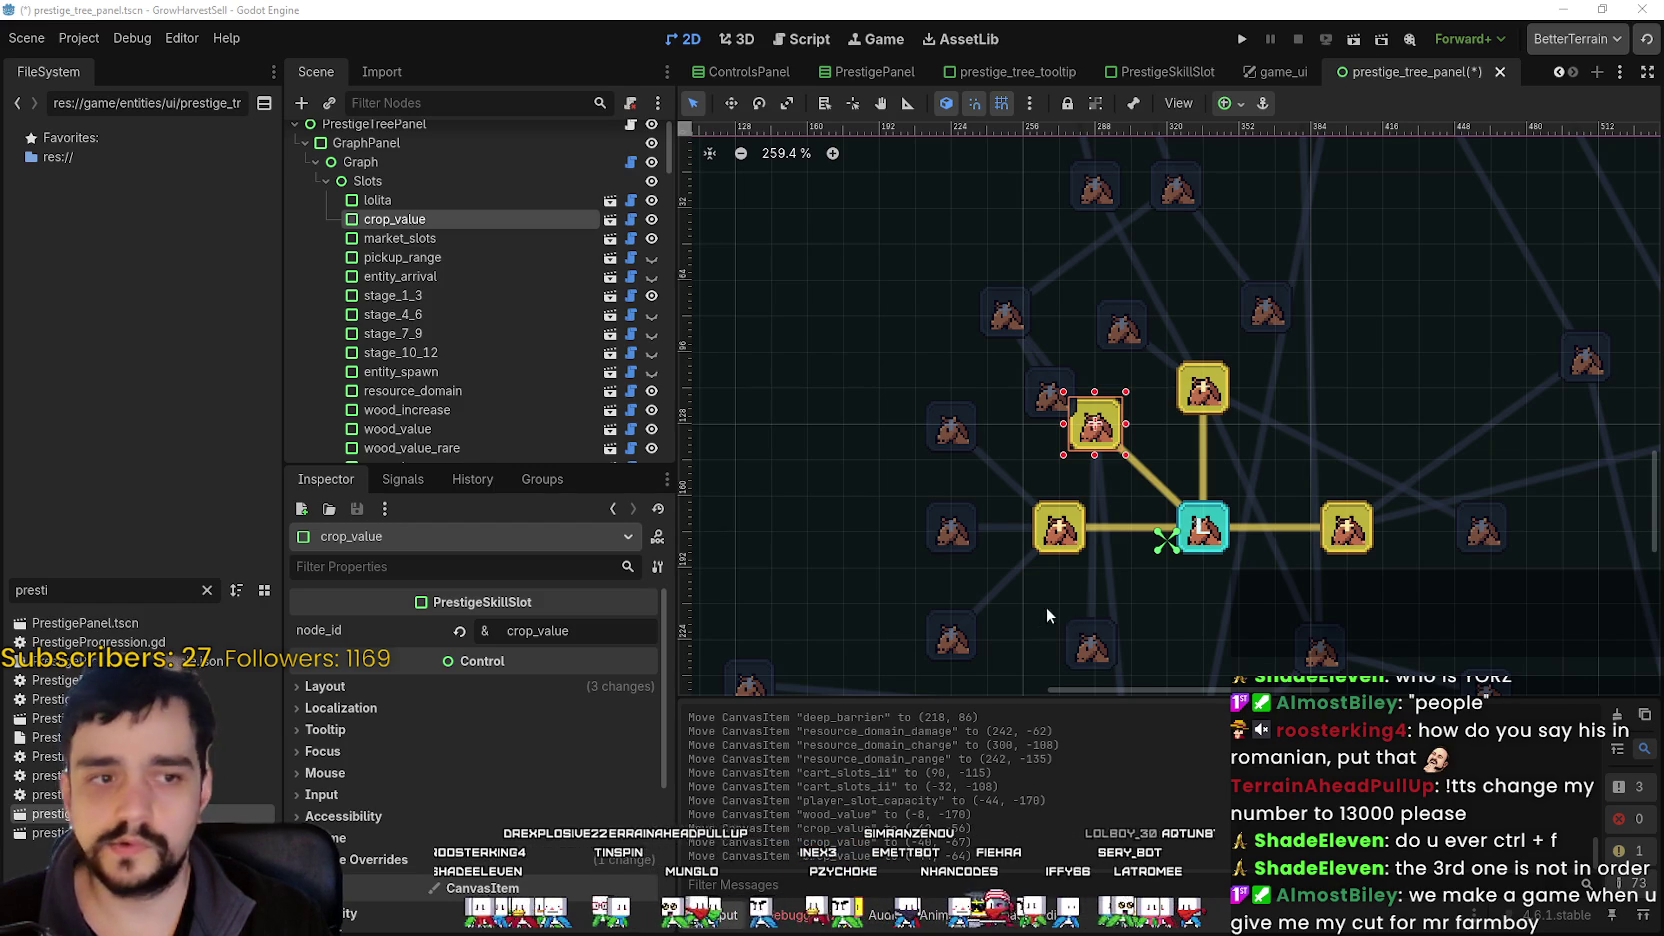
scroll(1167, 580, down, 3)
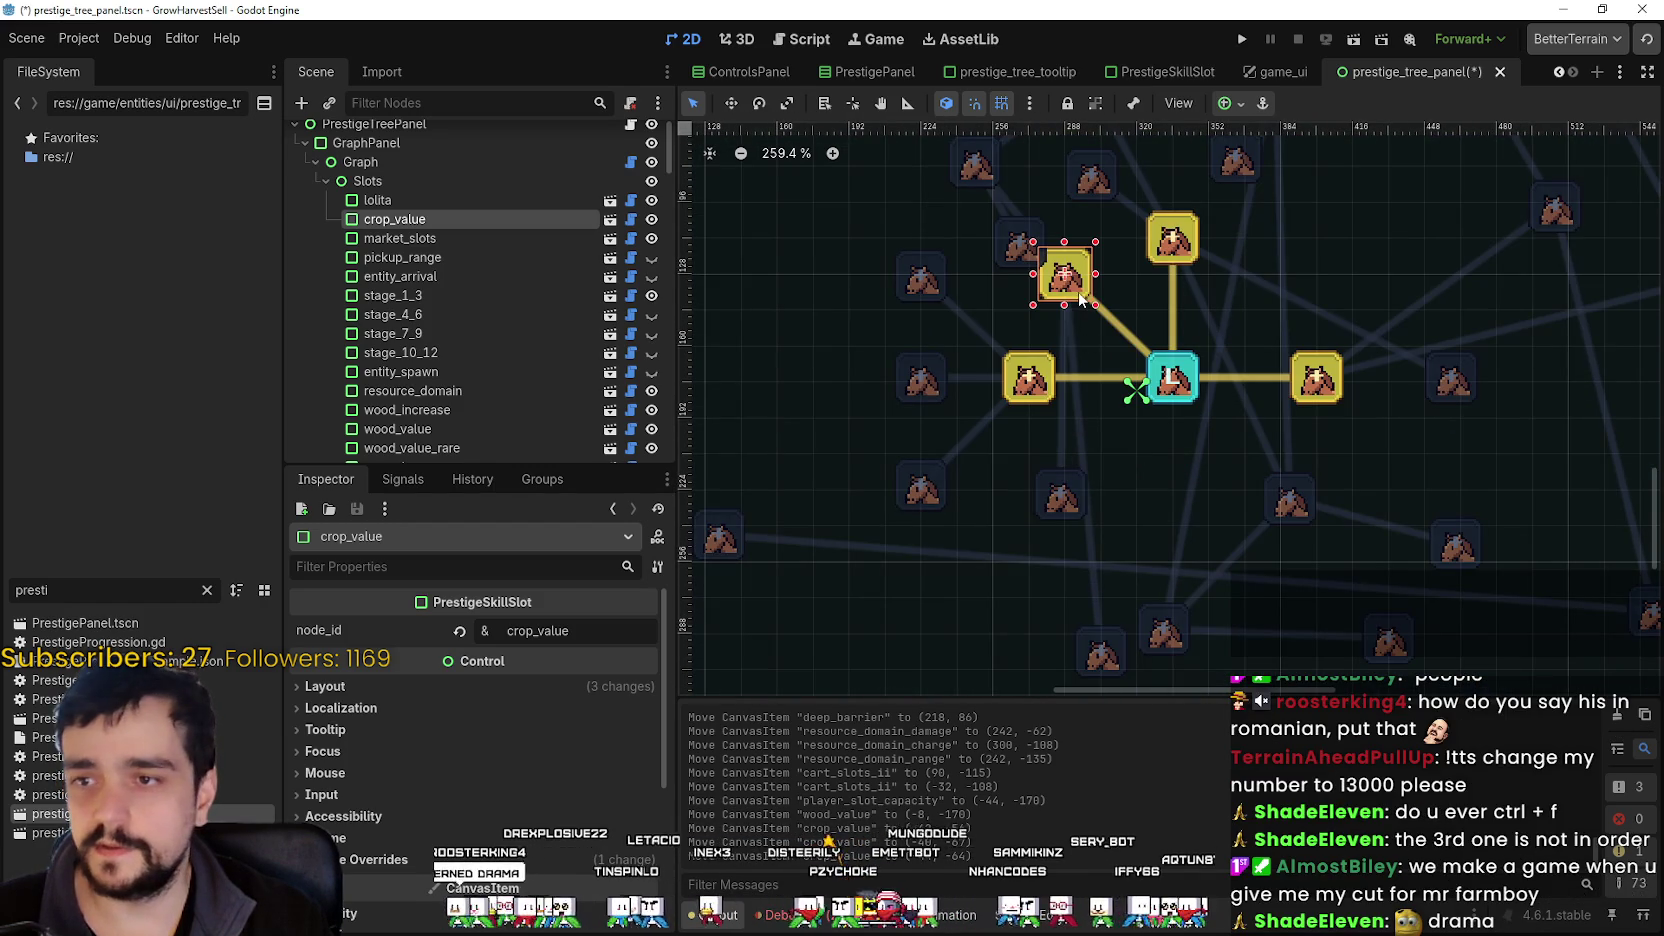
mouse_move(1062, 295)
mouse_down()
mouse_move(1084, 515)
mouse_move(1060, 504)
mouse_move(1007, 556)
mouse_move(1415, 505)
mouse_move(1277, 470)
mouse_move(1158, 500)
mouse_move(1110, 535)
mouse_move(1141, 528)
mouse_up()
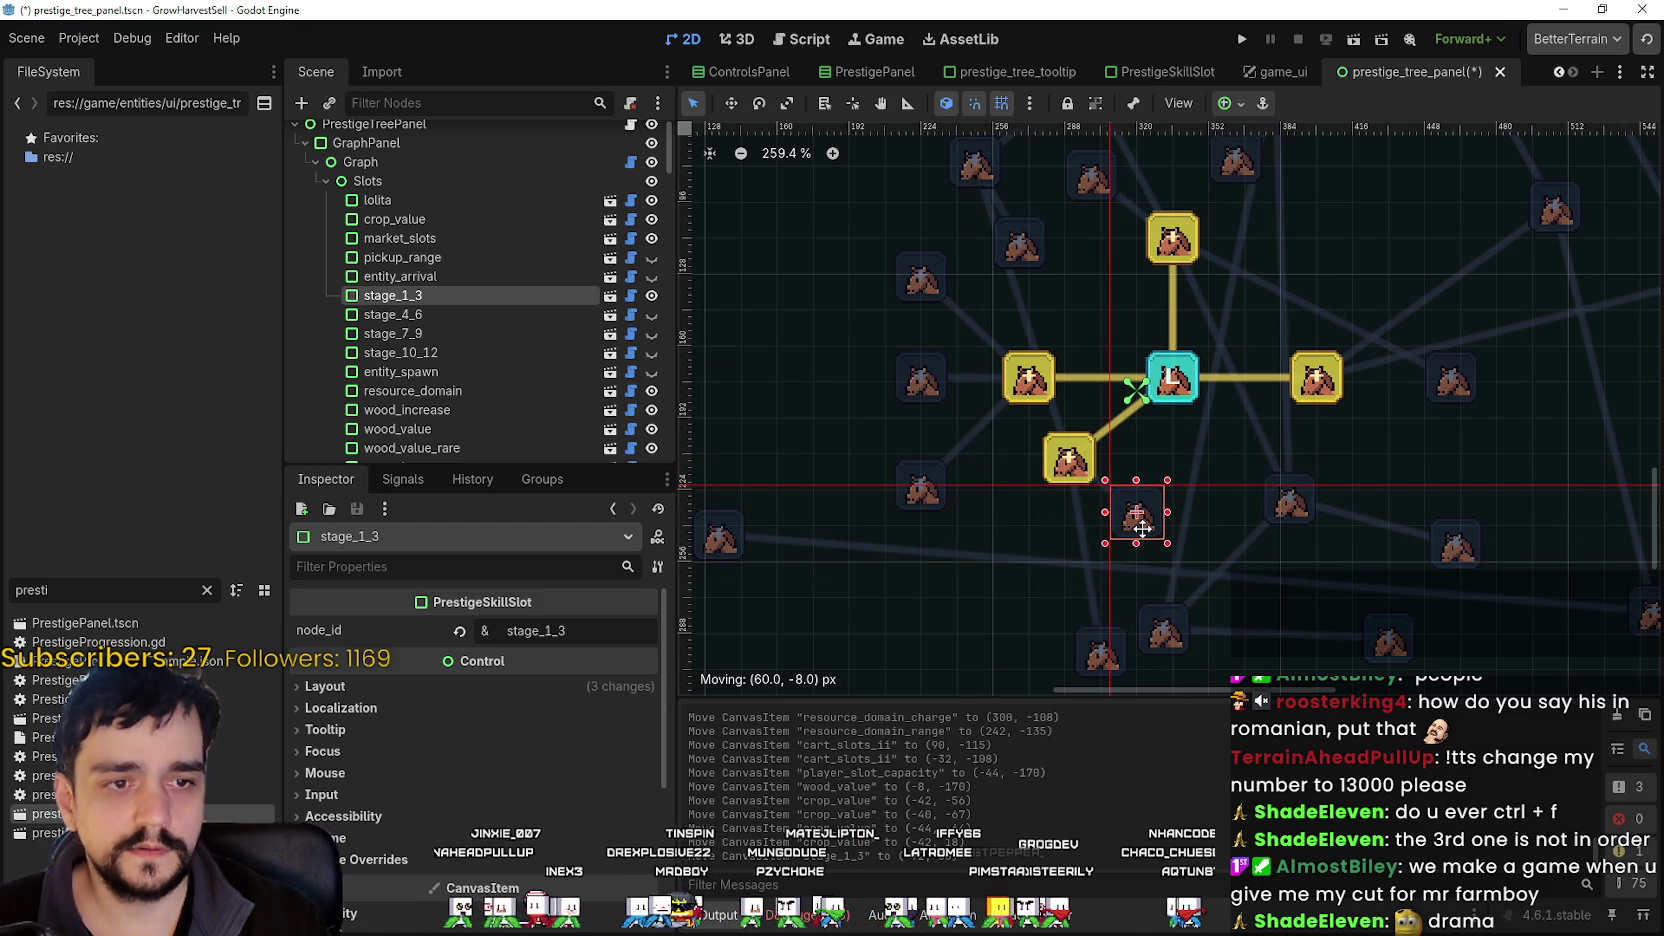
- Move the stage_1_3 slot out of the way, further to the lower left
mouse_move(1143, 527)
mouse_down()
mouse_move(885, 555)
mouse_move(980, 205)
mouse_move(1087, 344)
mouse_move(1100, 305)
mouse_move(1120, 448)
mouse_move(905, 512)
mouse_move(1140, 472)
mouse_move(1137, 546)
mouse_move(1093, 598)
mouse_move(847, 553)
mouse_move(903, 371)
mouse_move(1040, 560)
mouse_move(1037, 470)
mouse_move(1070, 460)
mouse_move(958, 557)
mouse_move(997, 604)
mouse_move(866, 655)
mouse_up()
scroll(1058, 575, down, 3)
drag(1058, 575, 911, 417)
scroll(918, 410, up, 3)
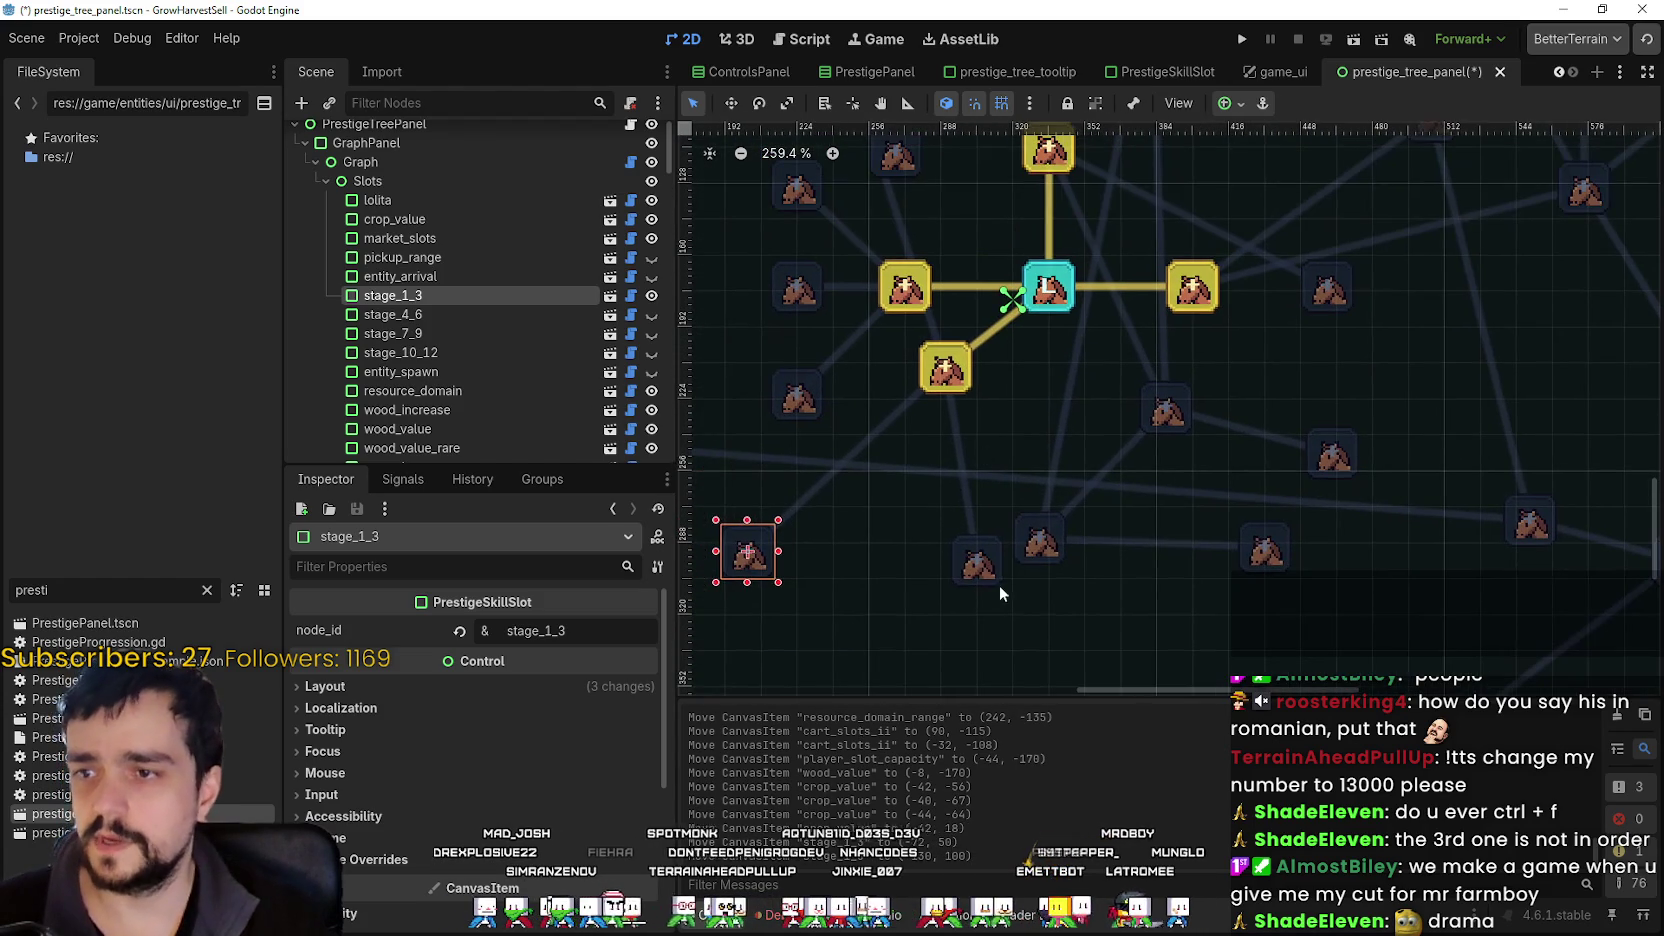
- Position crop_value_rare just below crop_value and pull crop_domain_doppel in to their left
mouse_move(1036, 572)
mouse_down()
mouse_move(756, 276)
mouse_move(1099, 418)
mouse_move(967, 555)
mouse_up()
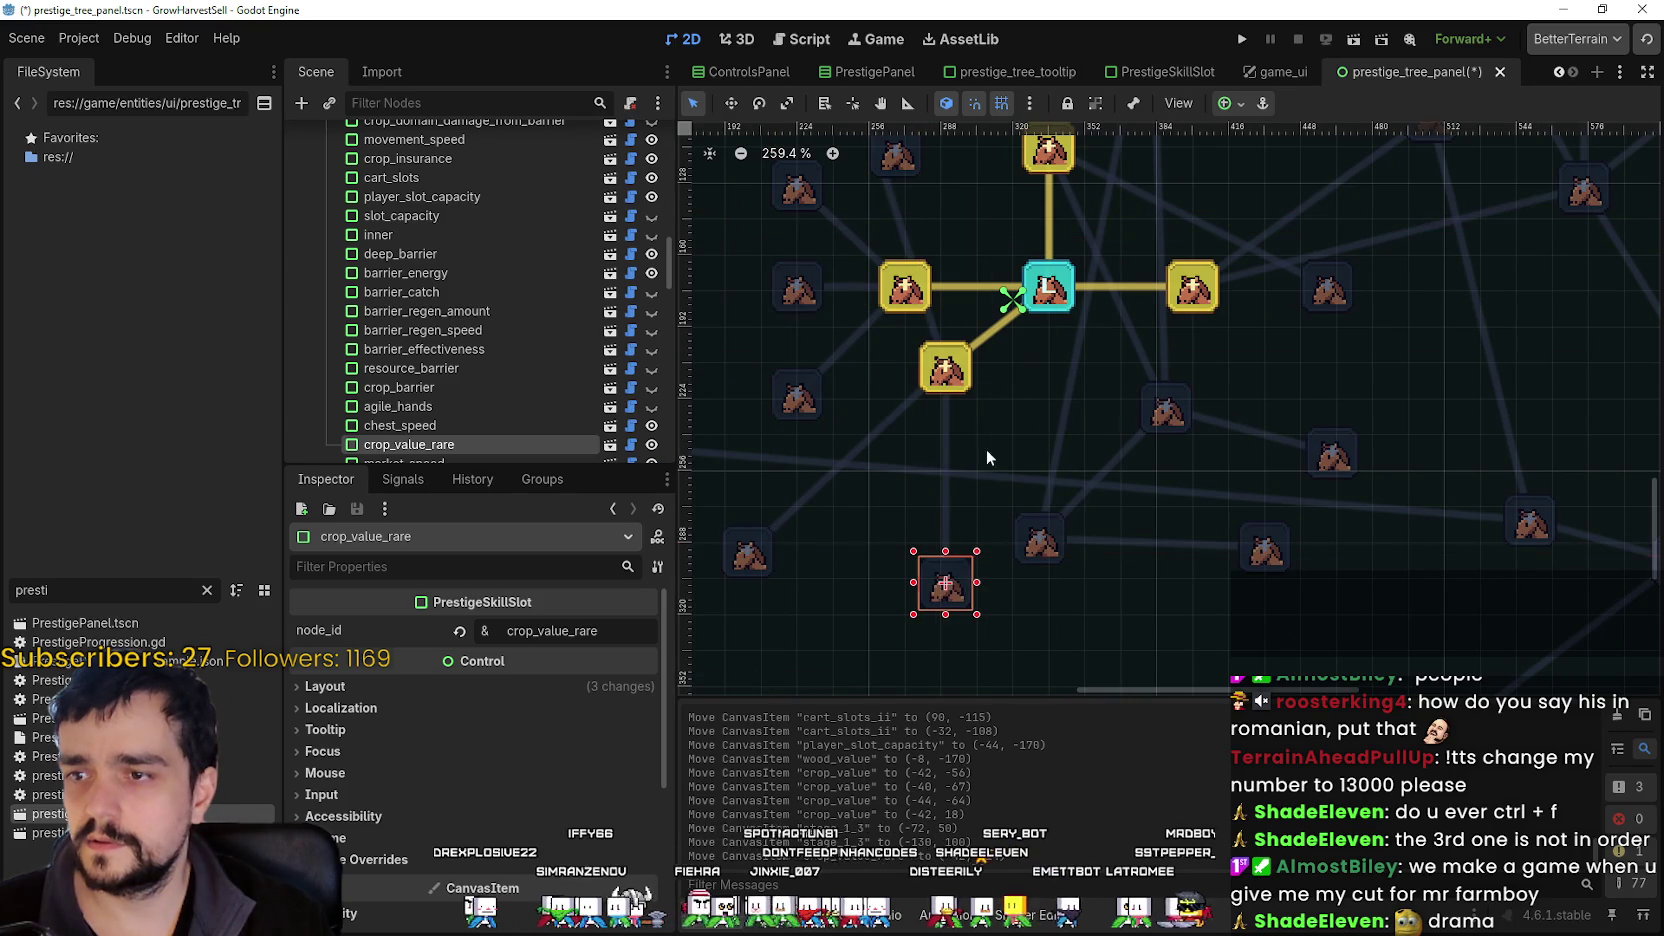
click(964, 376)
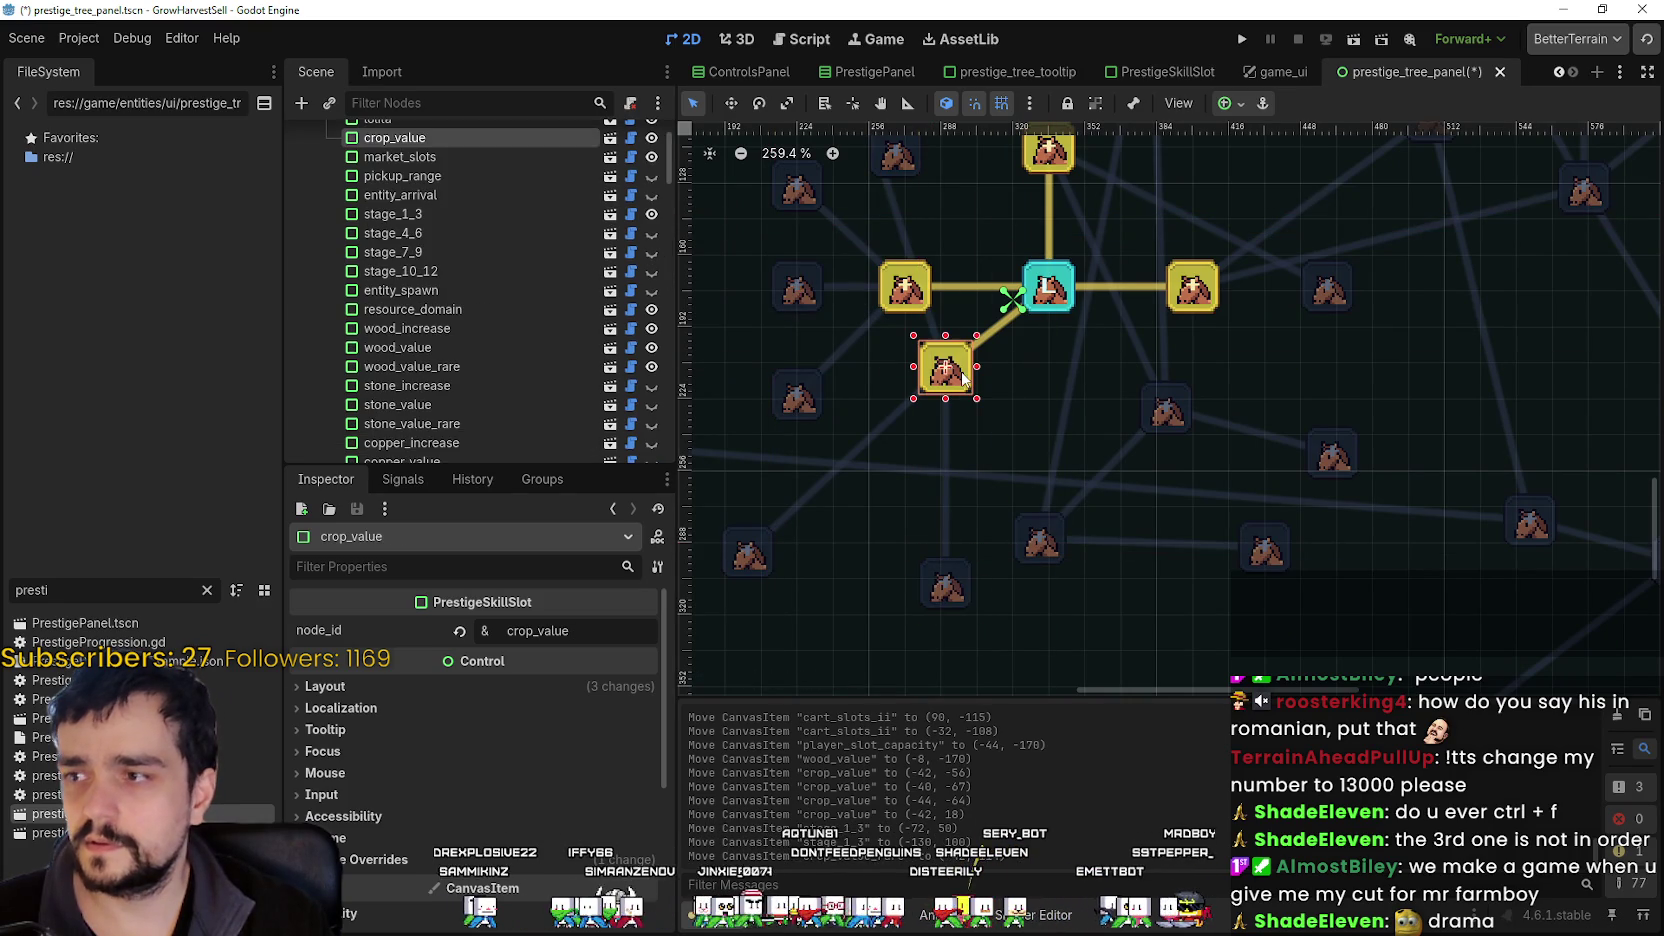
click(955, 586)
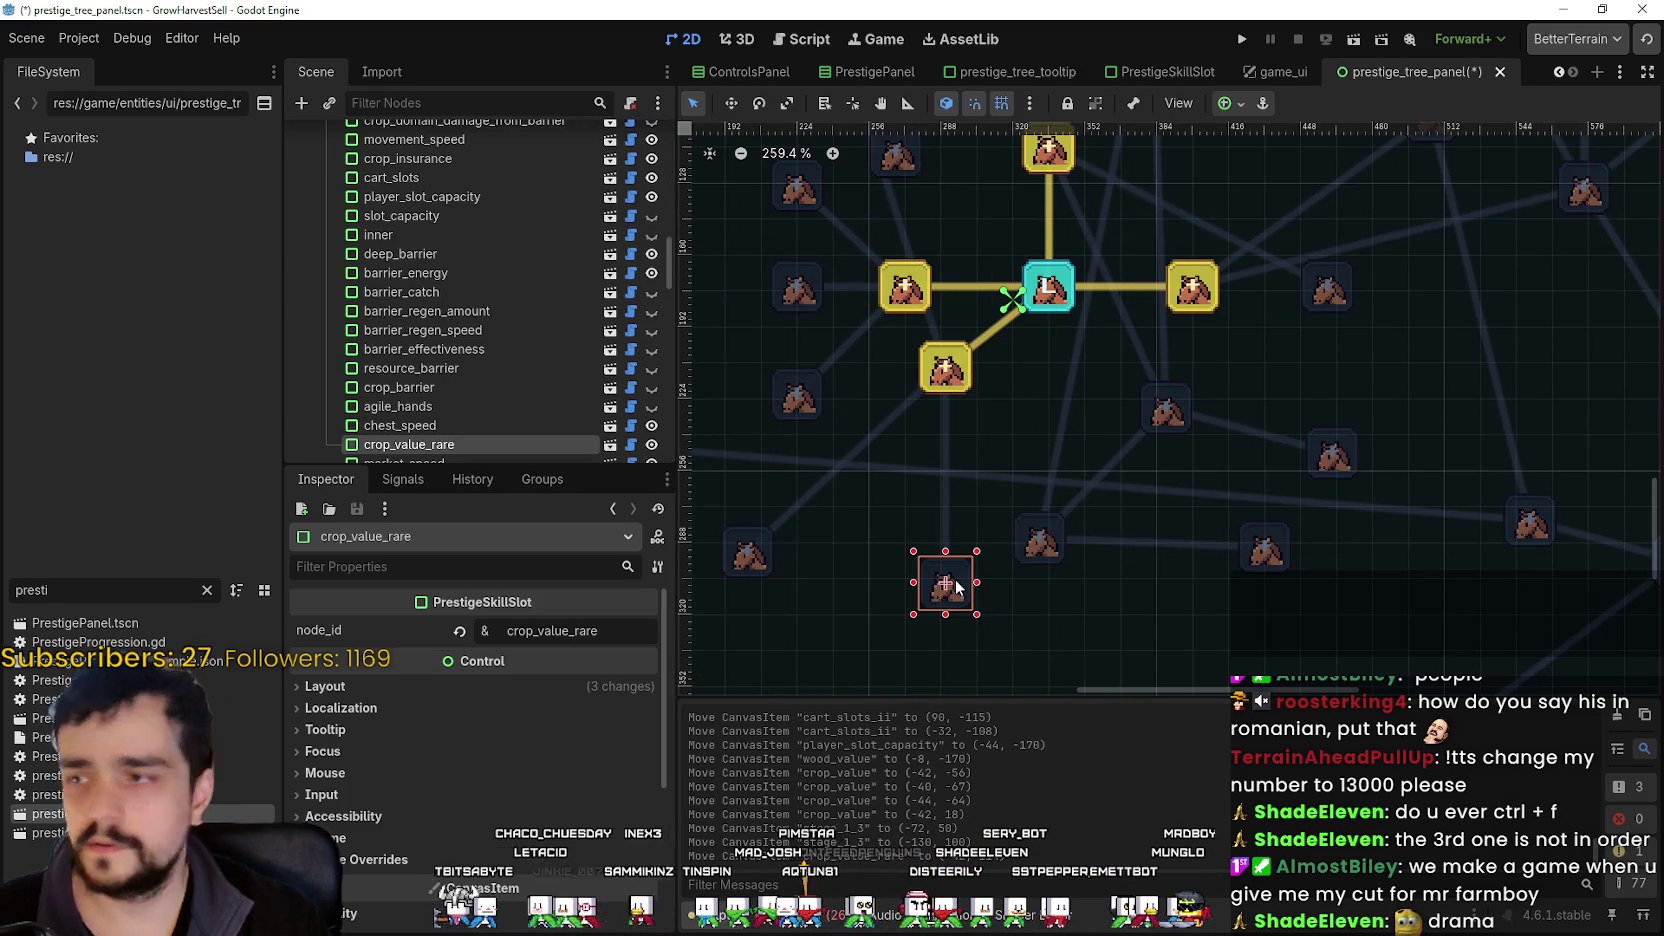
scroll(532, 400, down, 3)
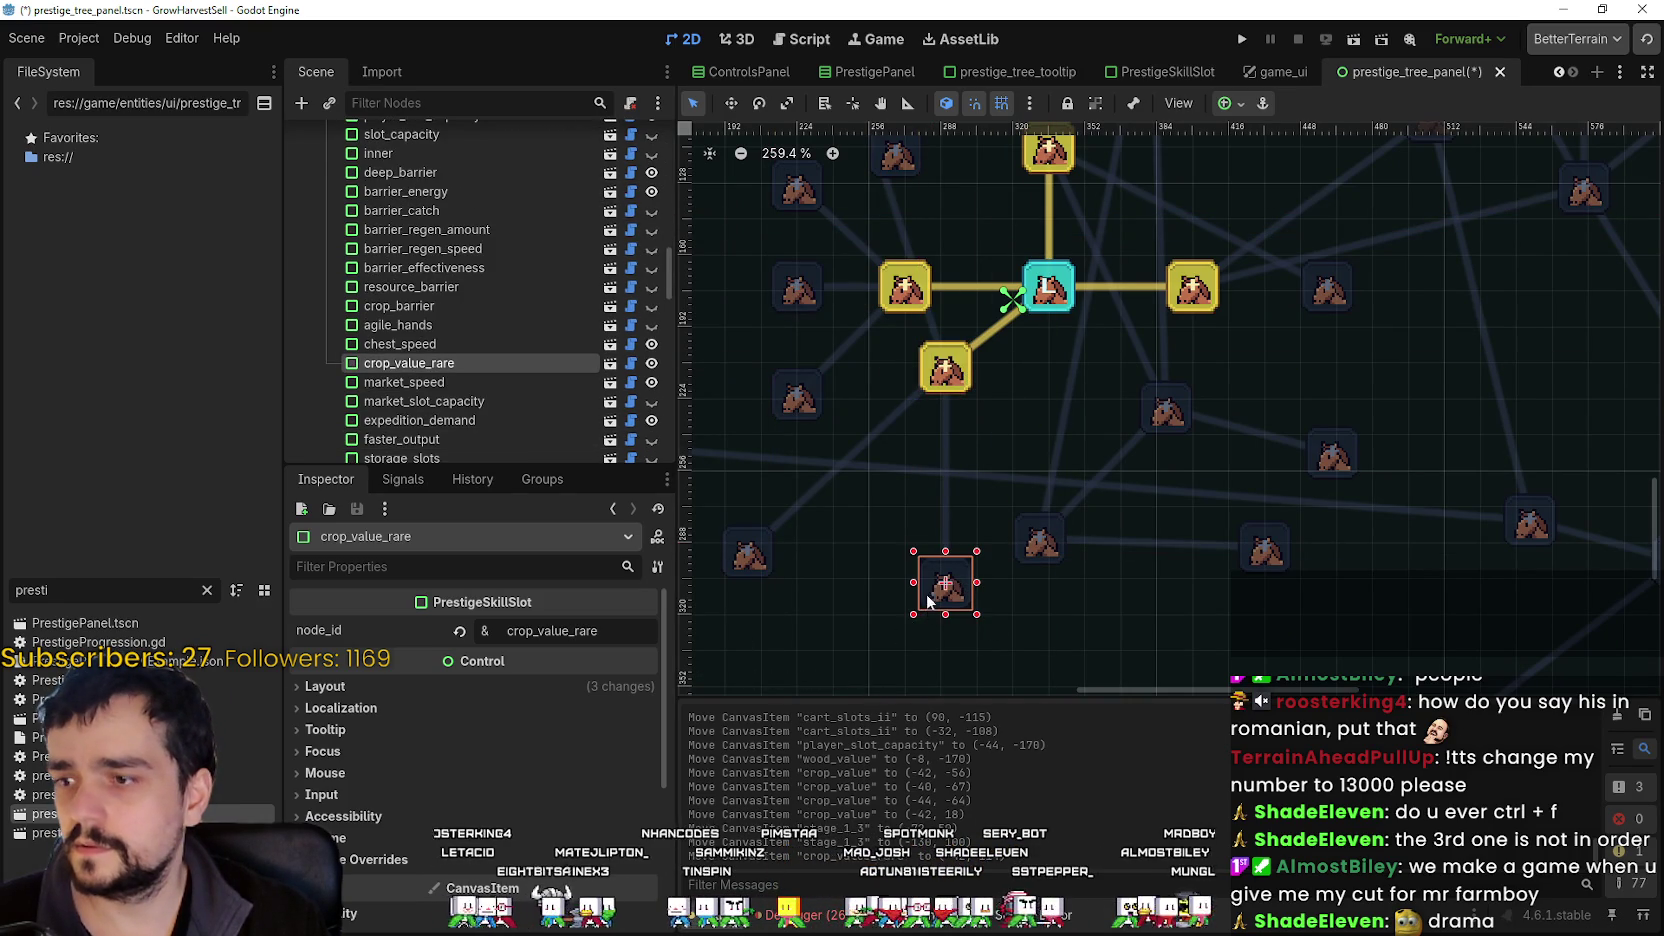
mouse_move(928, 600)
mouse_down()
mouse_move(888, 477)
mouse_move(902, 507)
mouse_up()
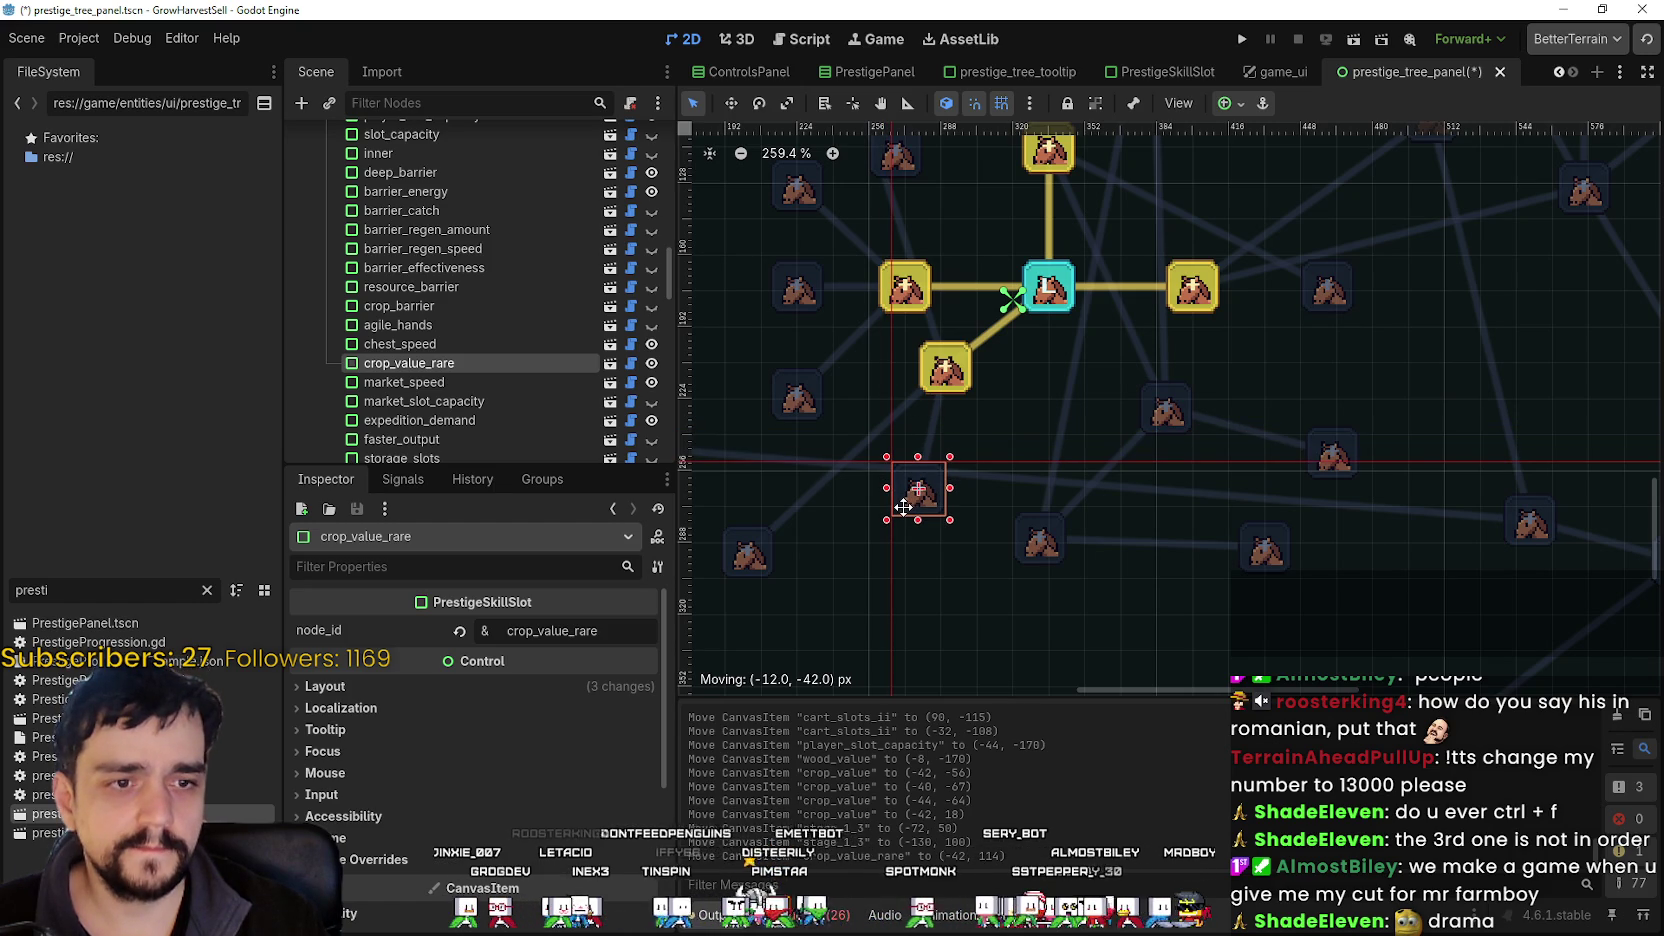
drag(903, 507, 904, 460)
scroll(938, 459, up, 4)
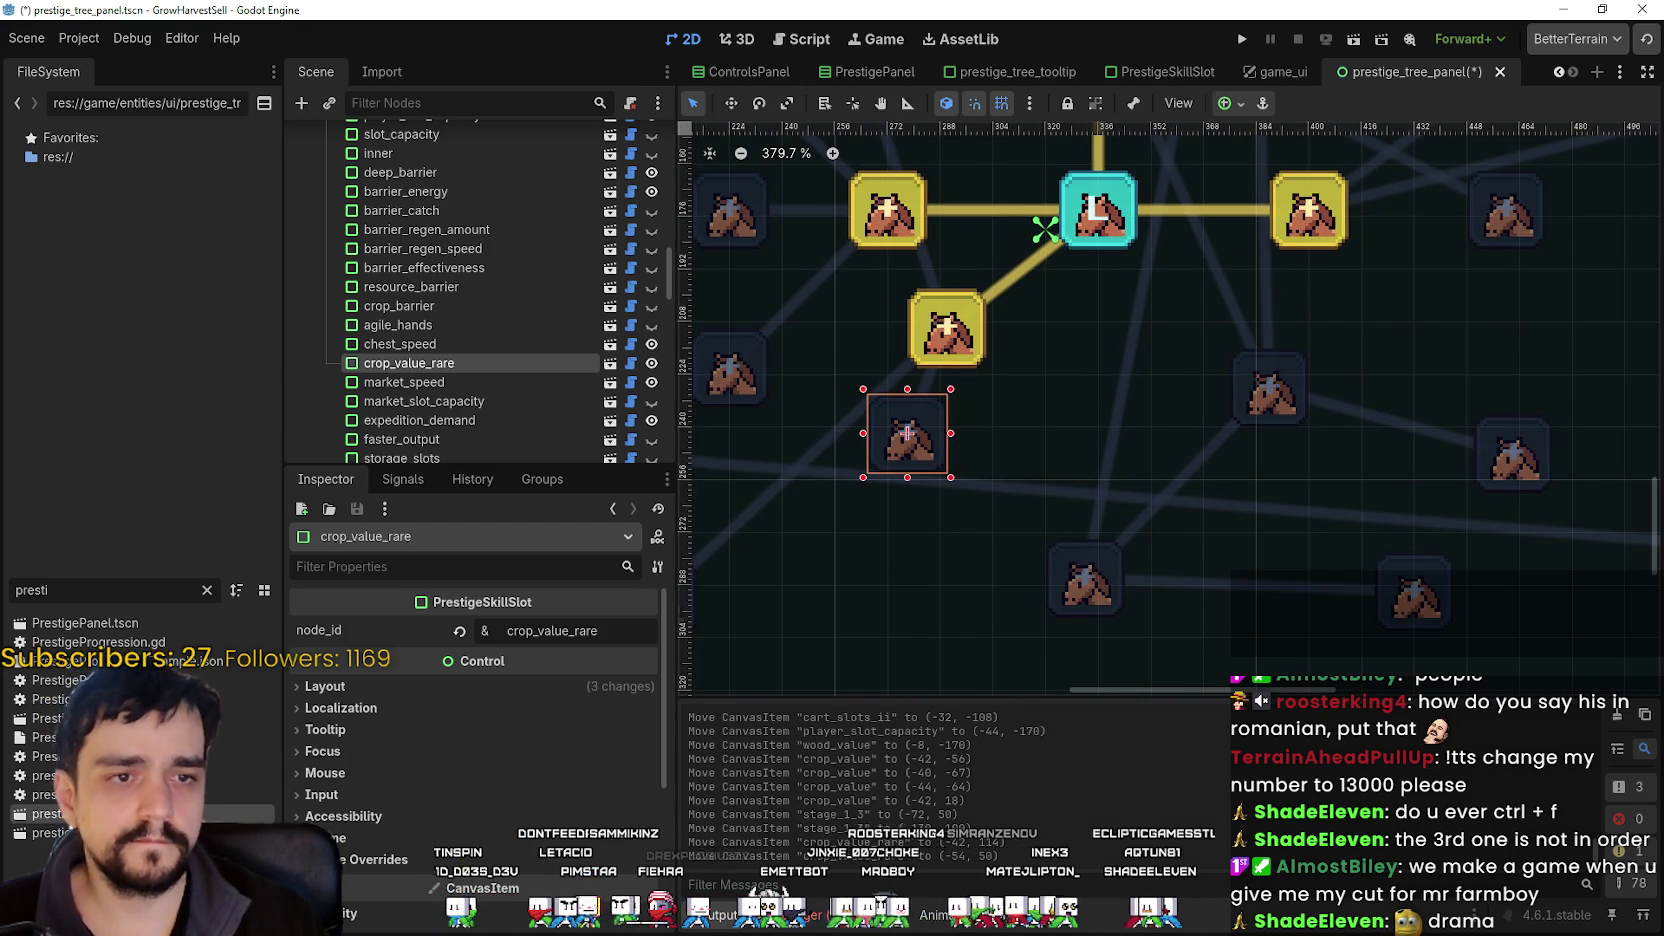
drag(938, 462, 1059, 492)
scroll(978, 486, down, 4)
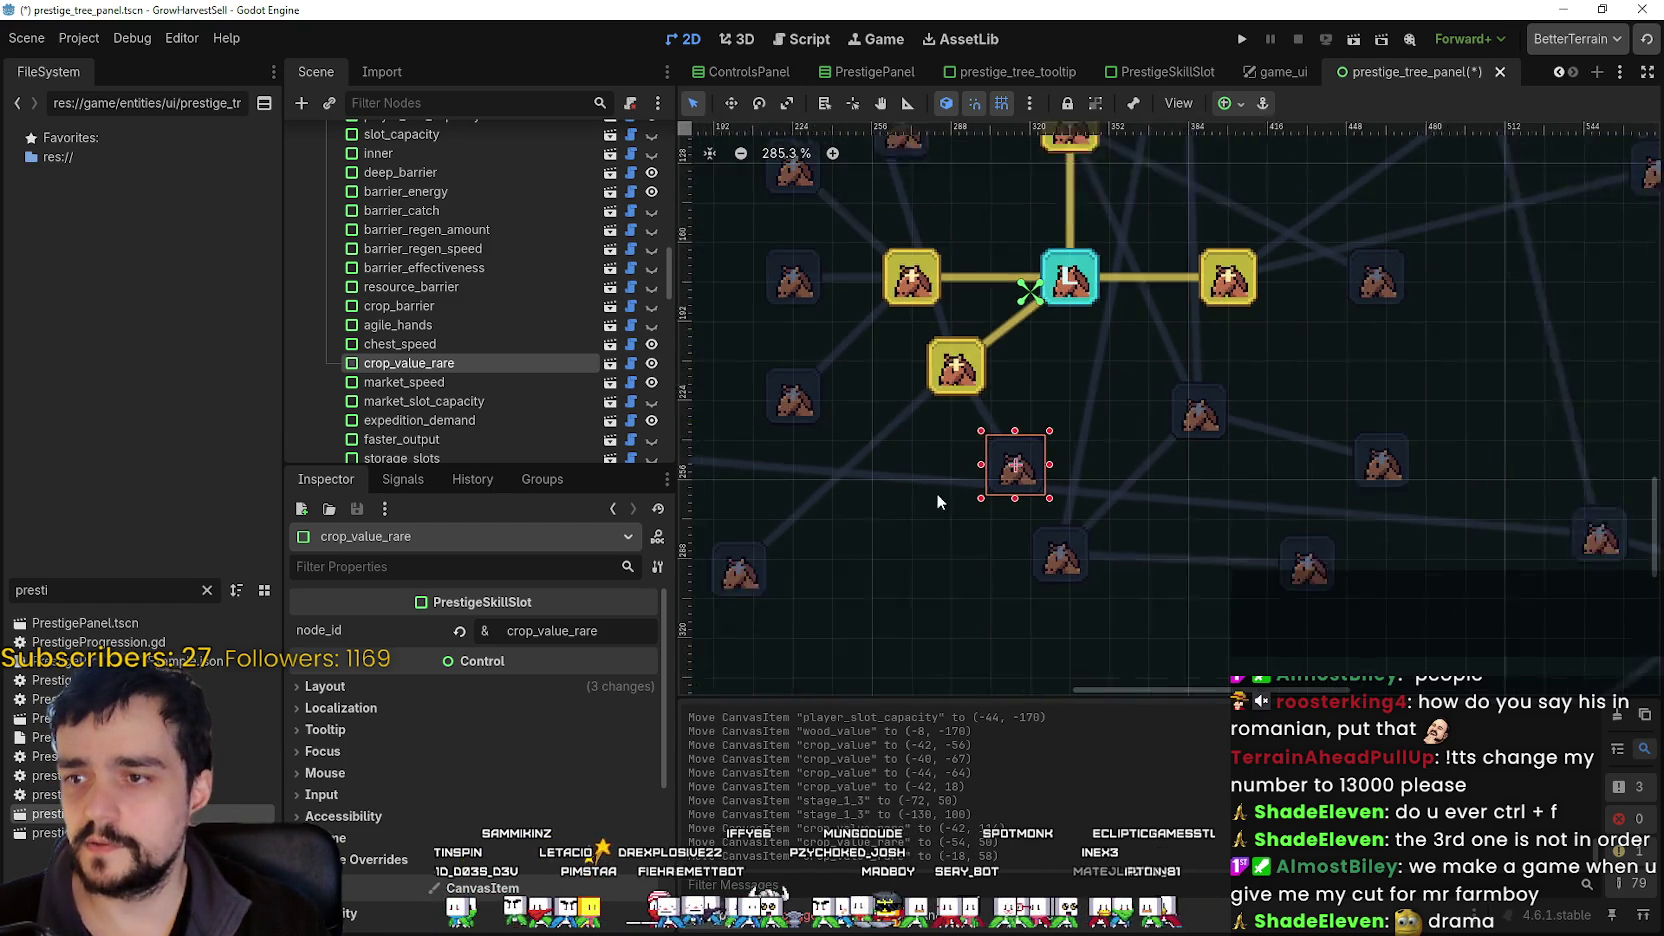
click(822, 428)
drag(764, 381, 826, 384)
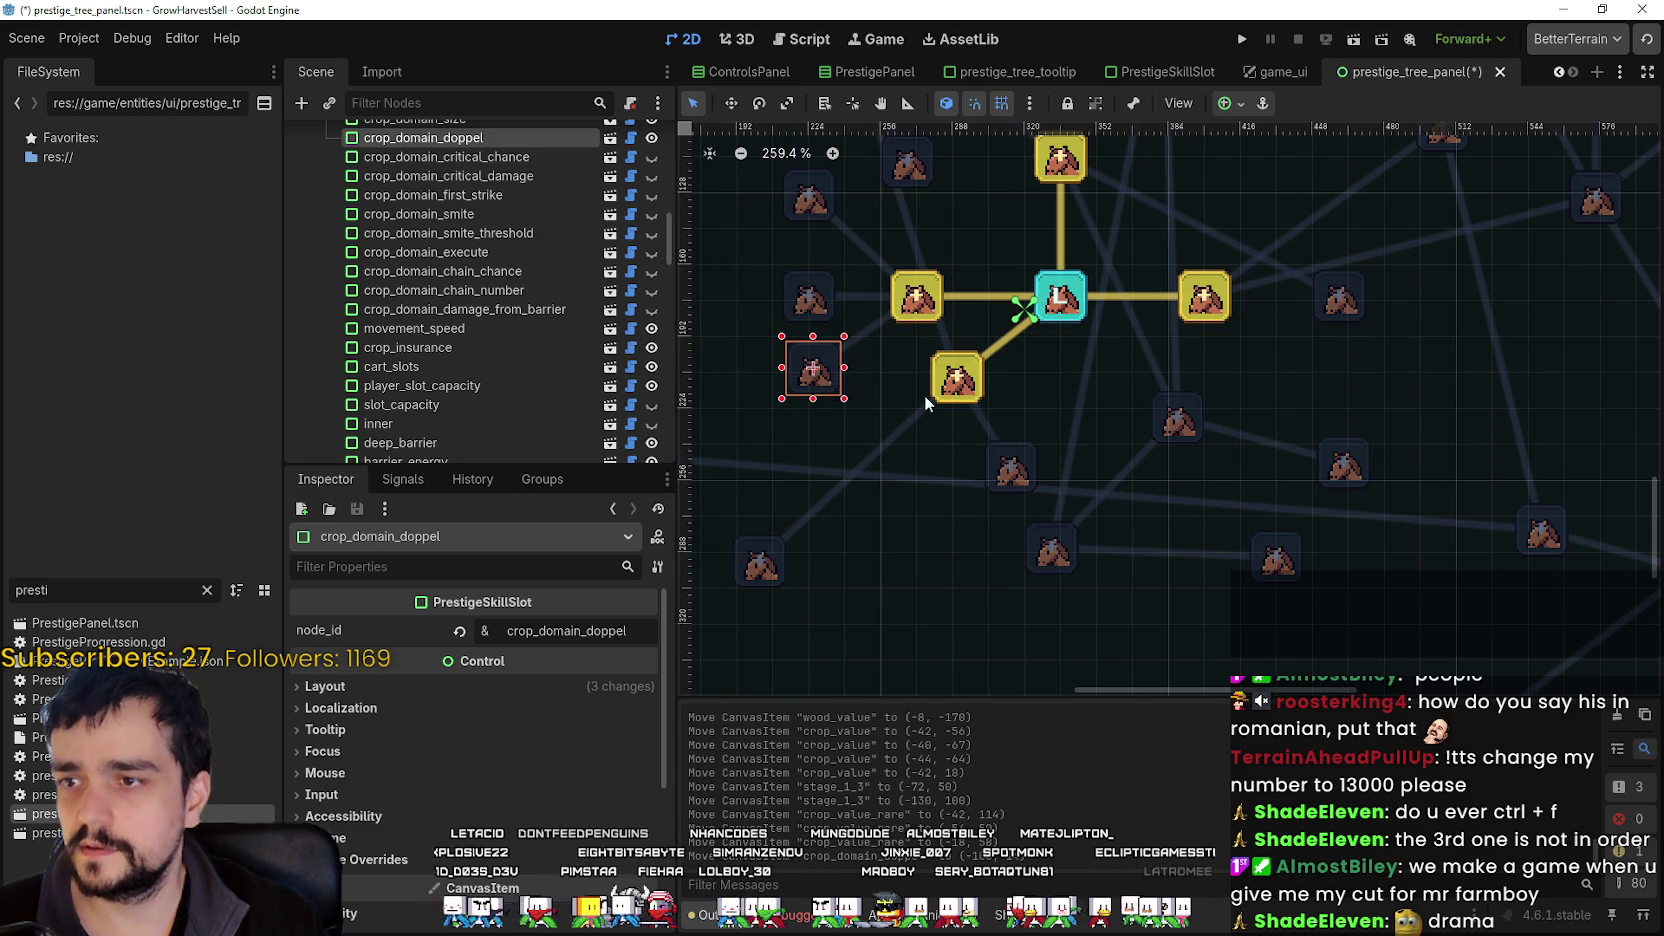
- Push crop_value farther down-left from the centre and nudge stage_1_3 up and right
mouse_move(962, 390)
mouse_down()
mouse_move(896, 451)
mouse_move(925, 420)
mouse_move(930, 472)
mouse_up()
scroll(922, 437, up, 4)
scroll(930, 472, down, 3)
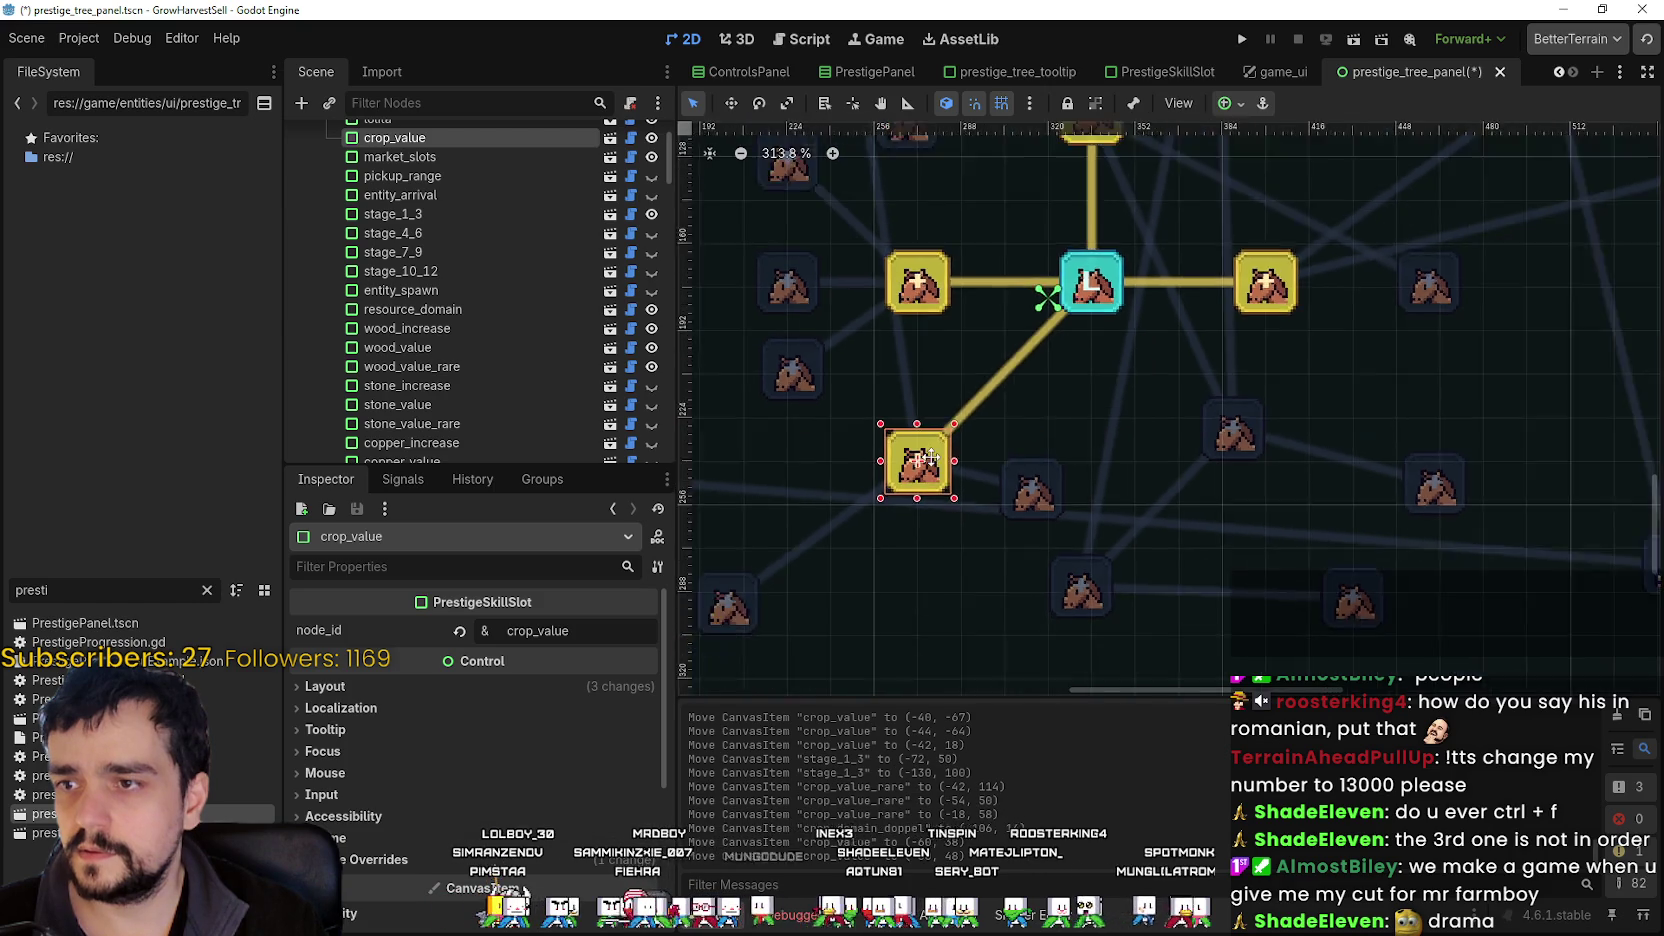
mouse_move(829, 482)
mouse_down()
mouse_move(841, 440)
mouse_move(860, 480)
mouse_move(837, 352)
mouse_move(846, 332)
mouse_move(866, 362)
mouse_move(854, 345)
mouse_up()
scroll(873, 346, up, 5)
scroll(1061, 347, down, 5)
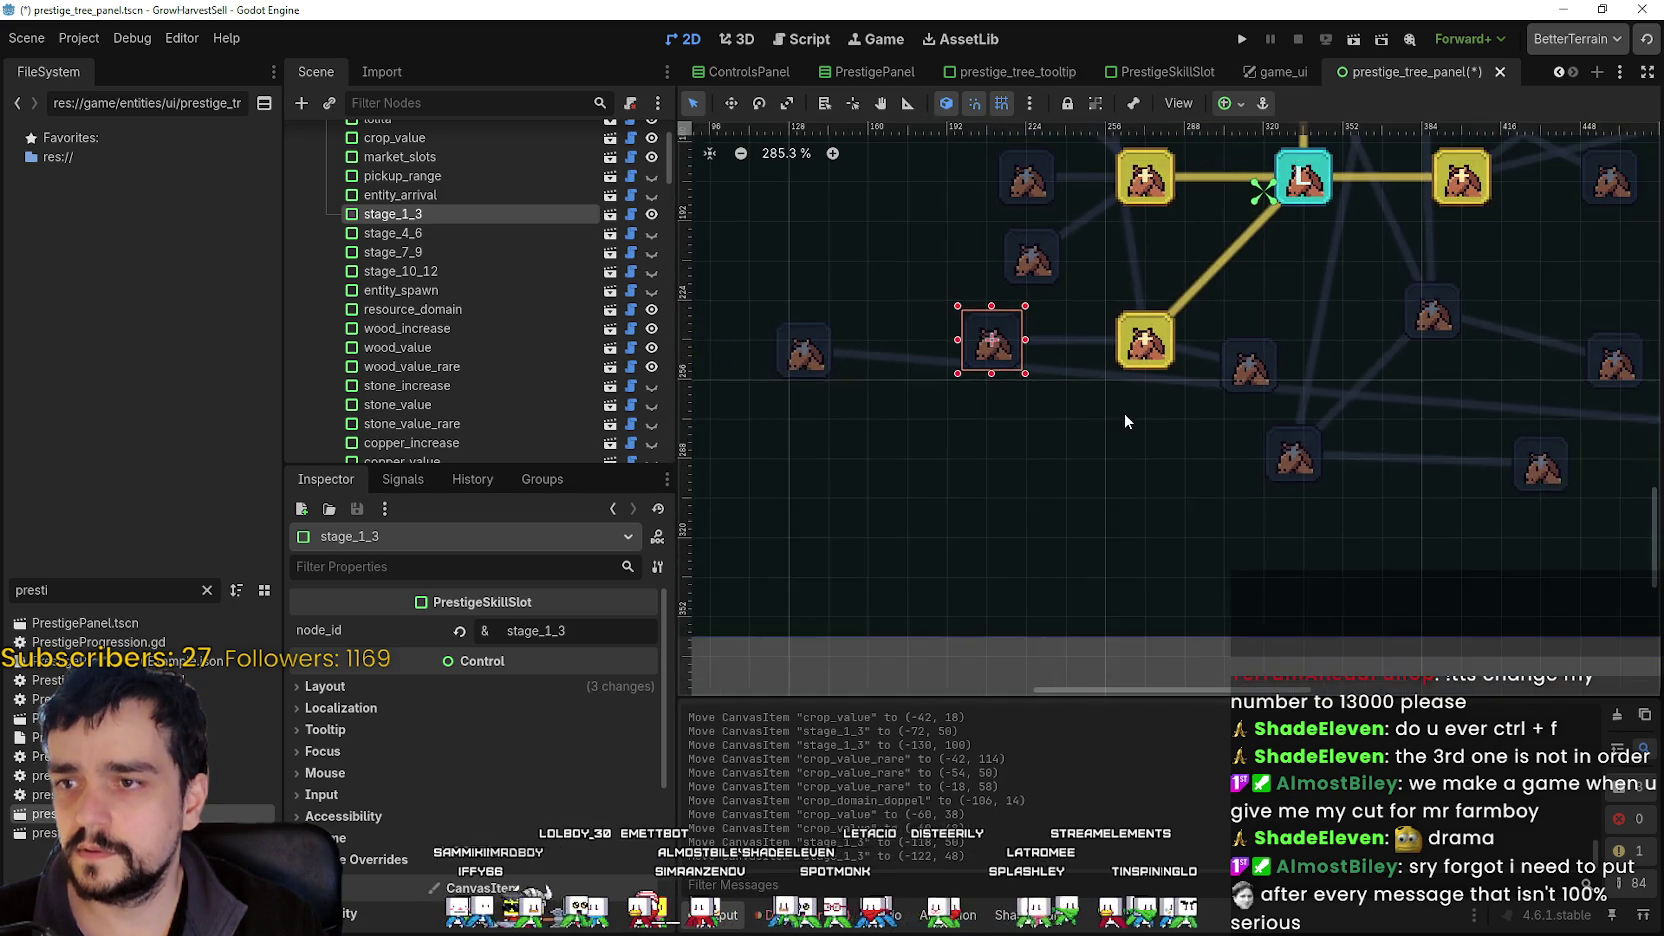
click(1027, 463)
- Drag crop_value_rare left, diagonally below-left of crop_value, and move crop_domain_energy down-right
mouse_move(1152, 422)
mouse_down()
mouse_move(1066, 547)
mouse_move(1122, 497)
mouse_up()
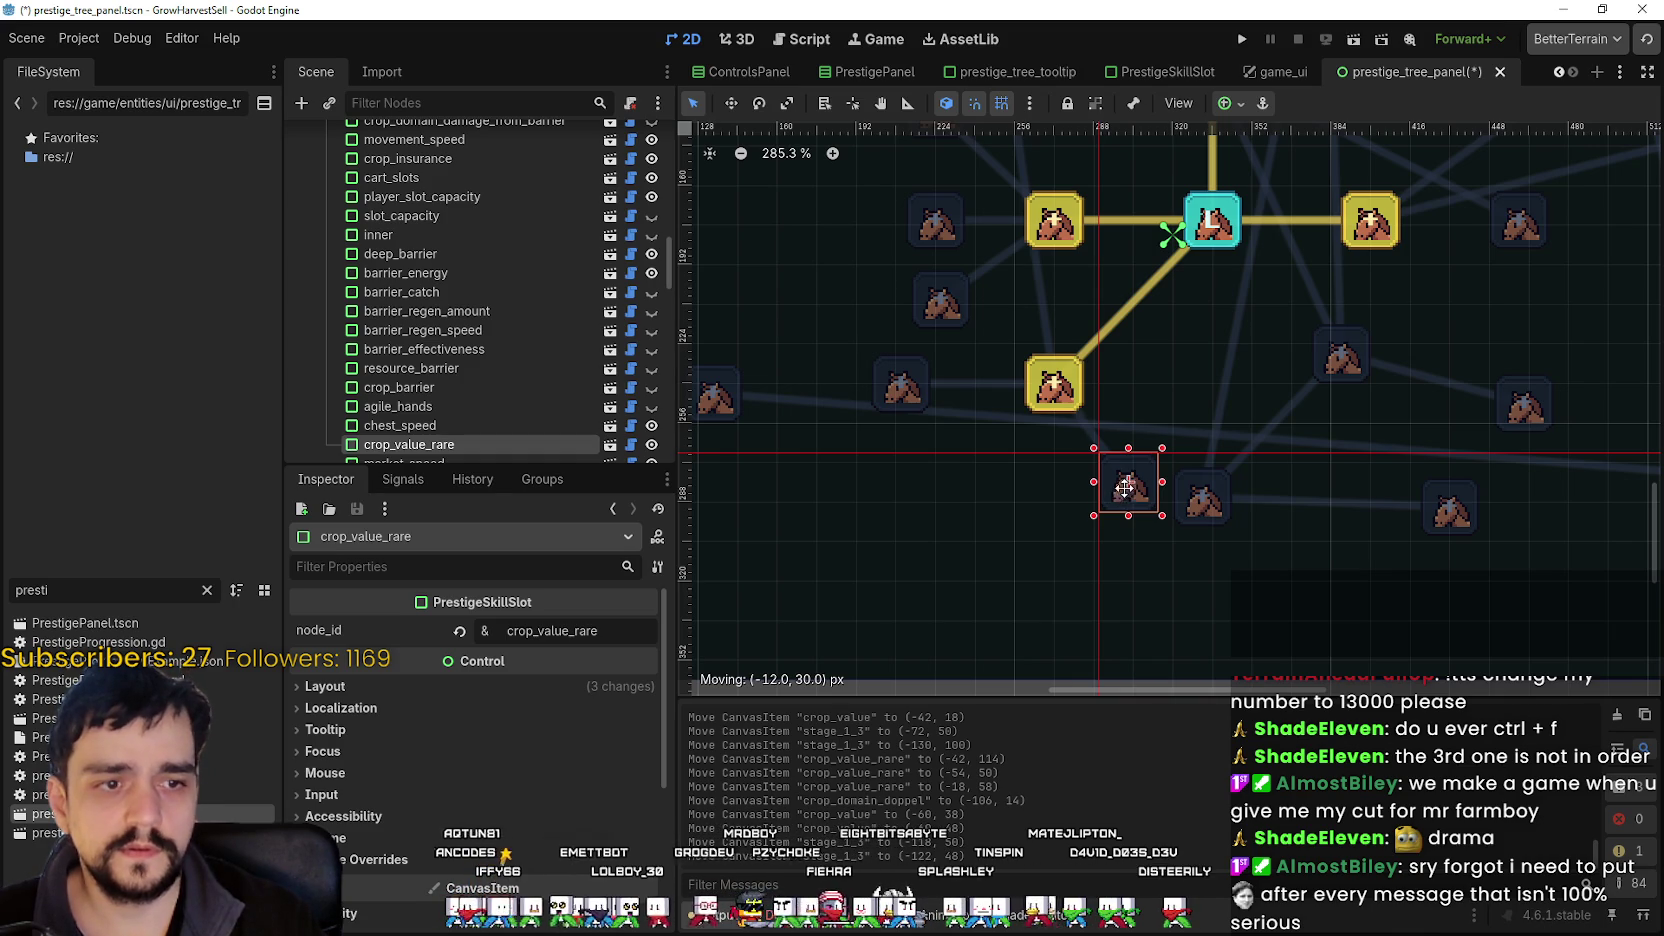
mouse_move(1125, 487)
mouse_down()
mouse_move(970, 578)
mouse_move(933, 514)
mouse_move(944, 497)
mouse_move(893, 505)
mouse_move(908, 503)
mouse_up()
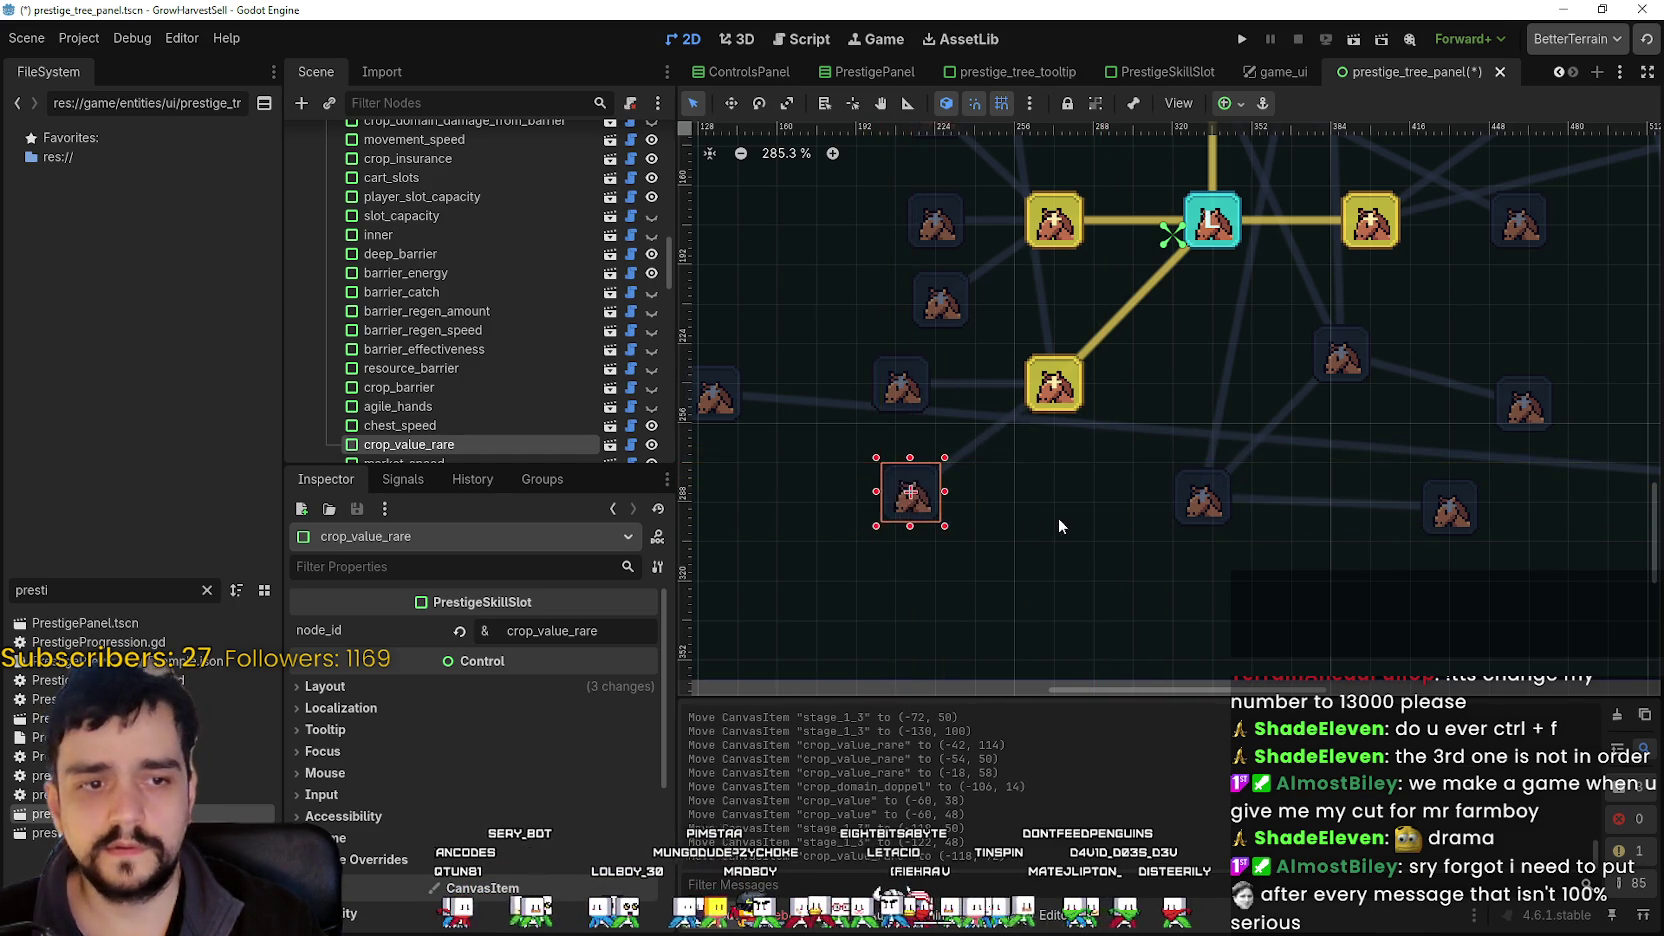
scroll(1058, 517, down, 2)
scroll(863, 406, up, 1)
drag(863, 406, 1490, 581)
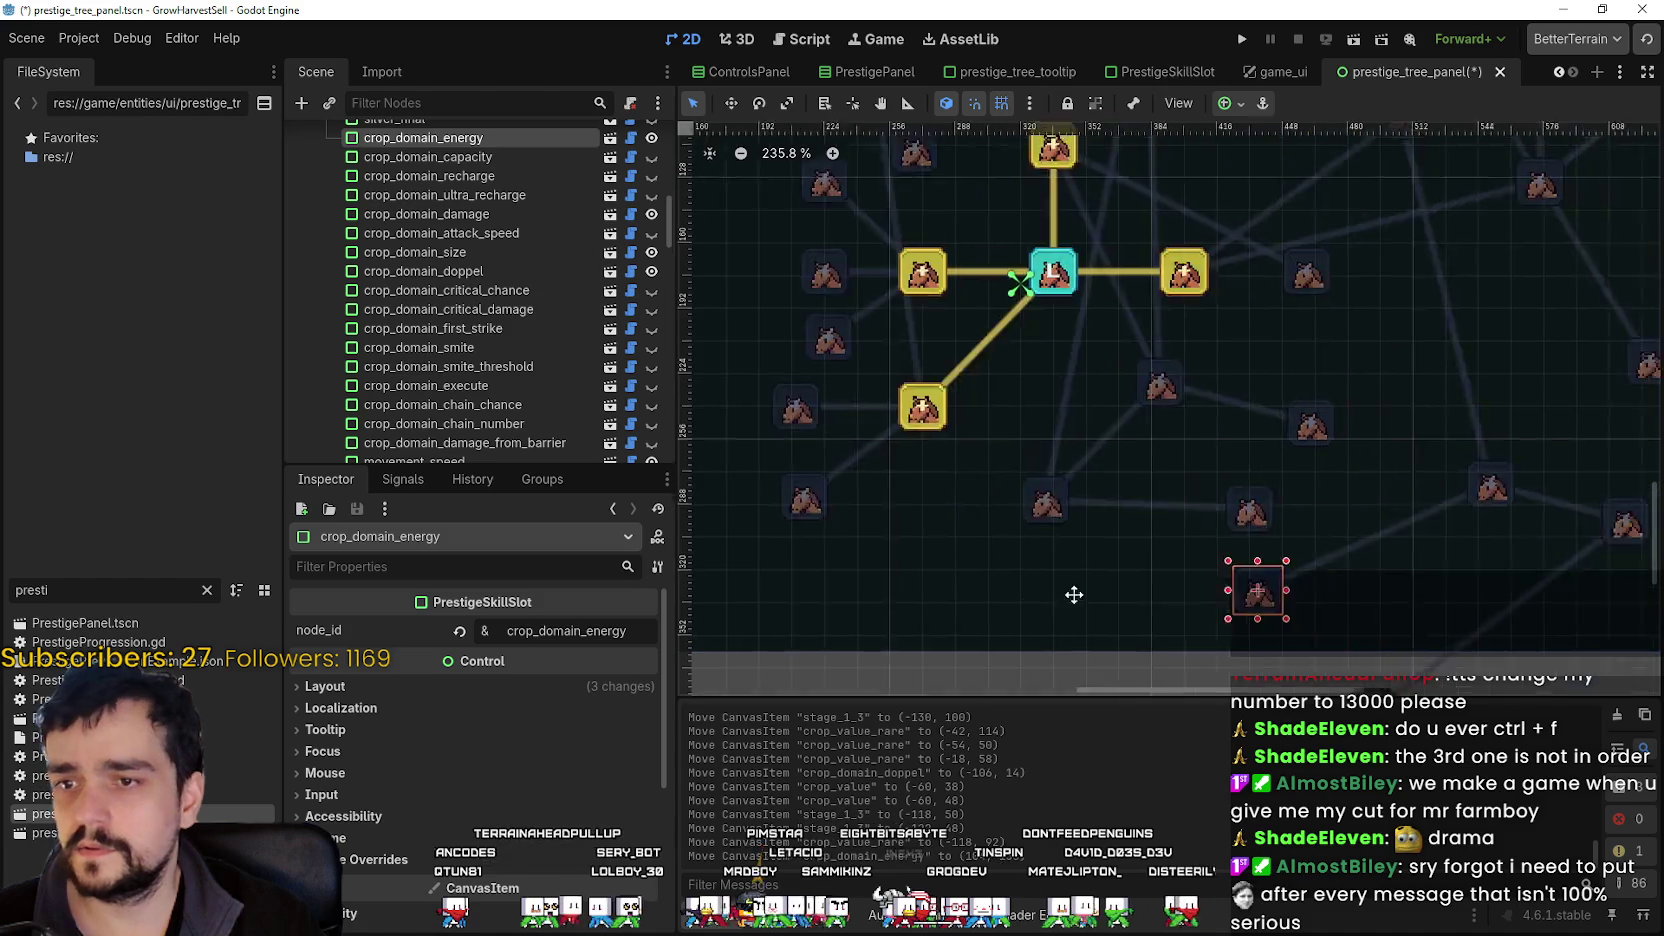
- Bring the crop_insurance slot down from the top to sit just right of crop_value
scroll(968, 463, down, 4)
scroll(858, 452, up, 6)
mouse_move(925, 343)
mouse_down()
mouse_move(984, 345)
mouse_move(971, 334)
mouse_up()
click(872, 257)
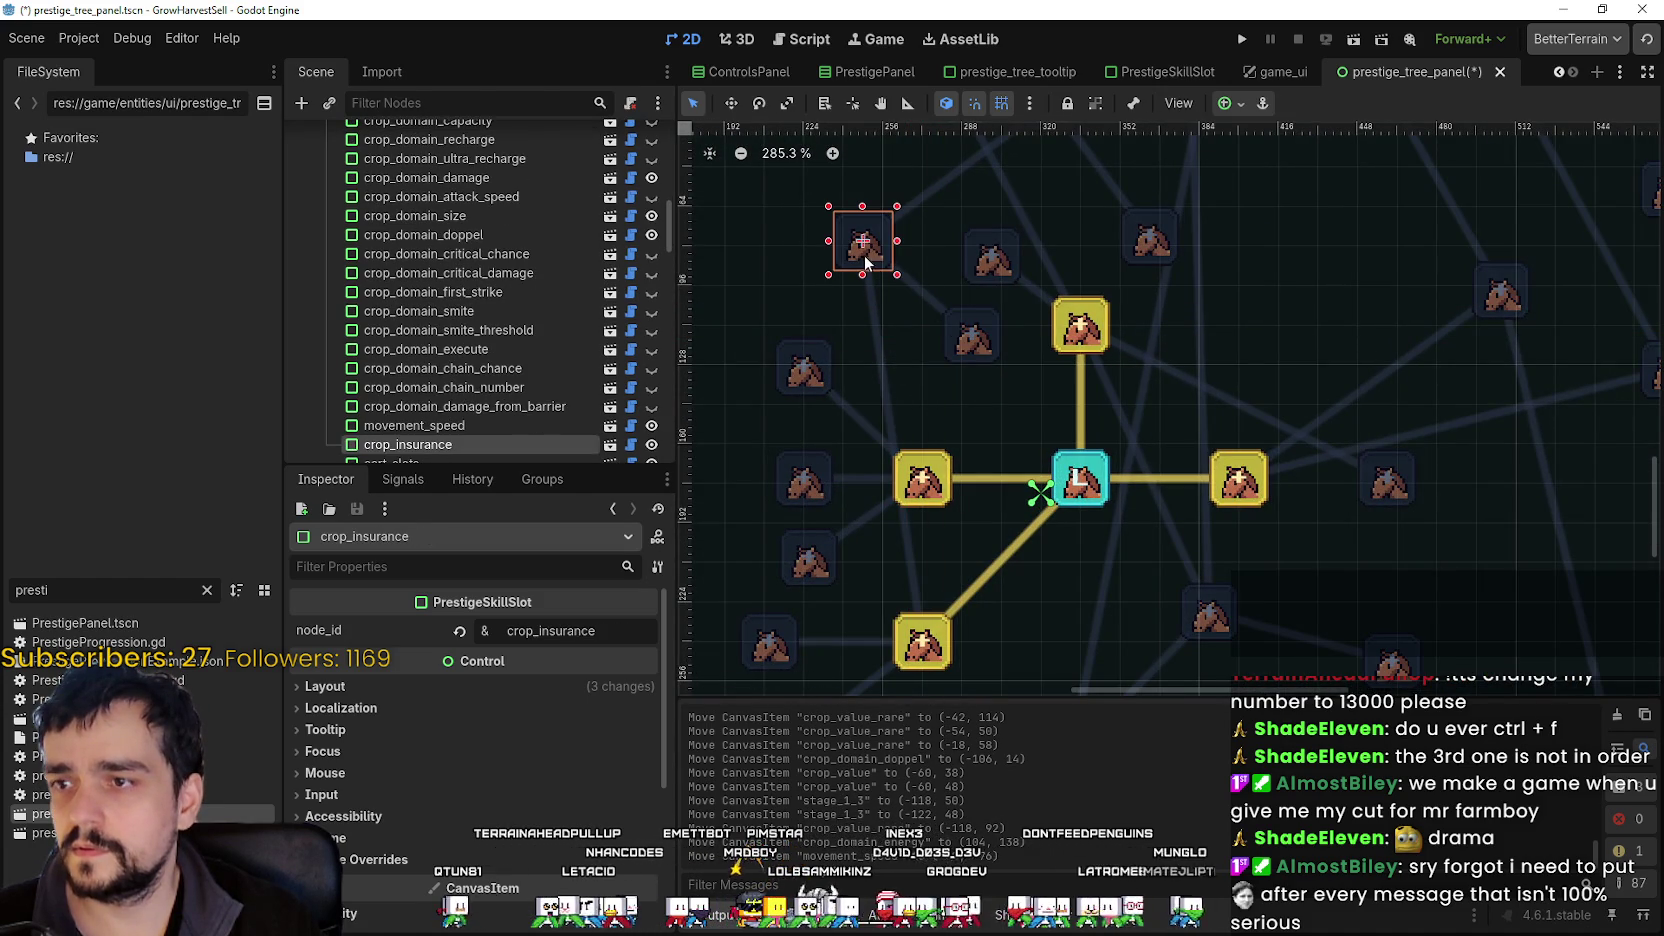
scroll(872, 257, down, 2)
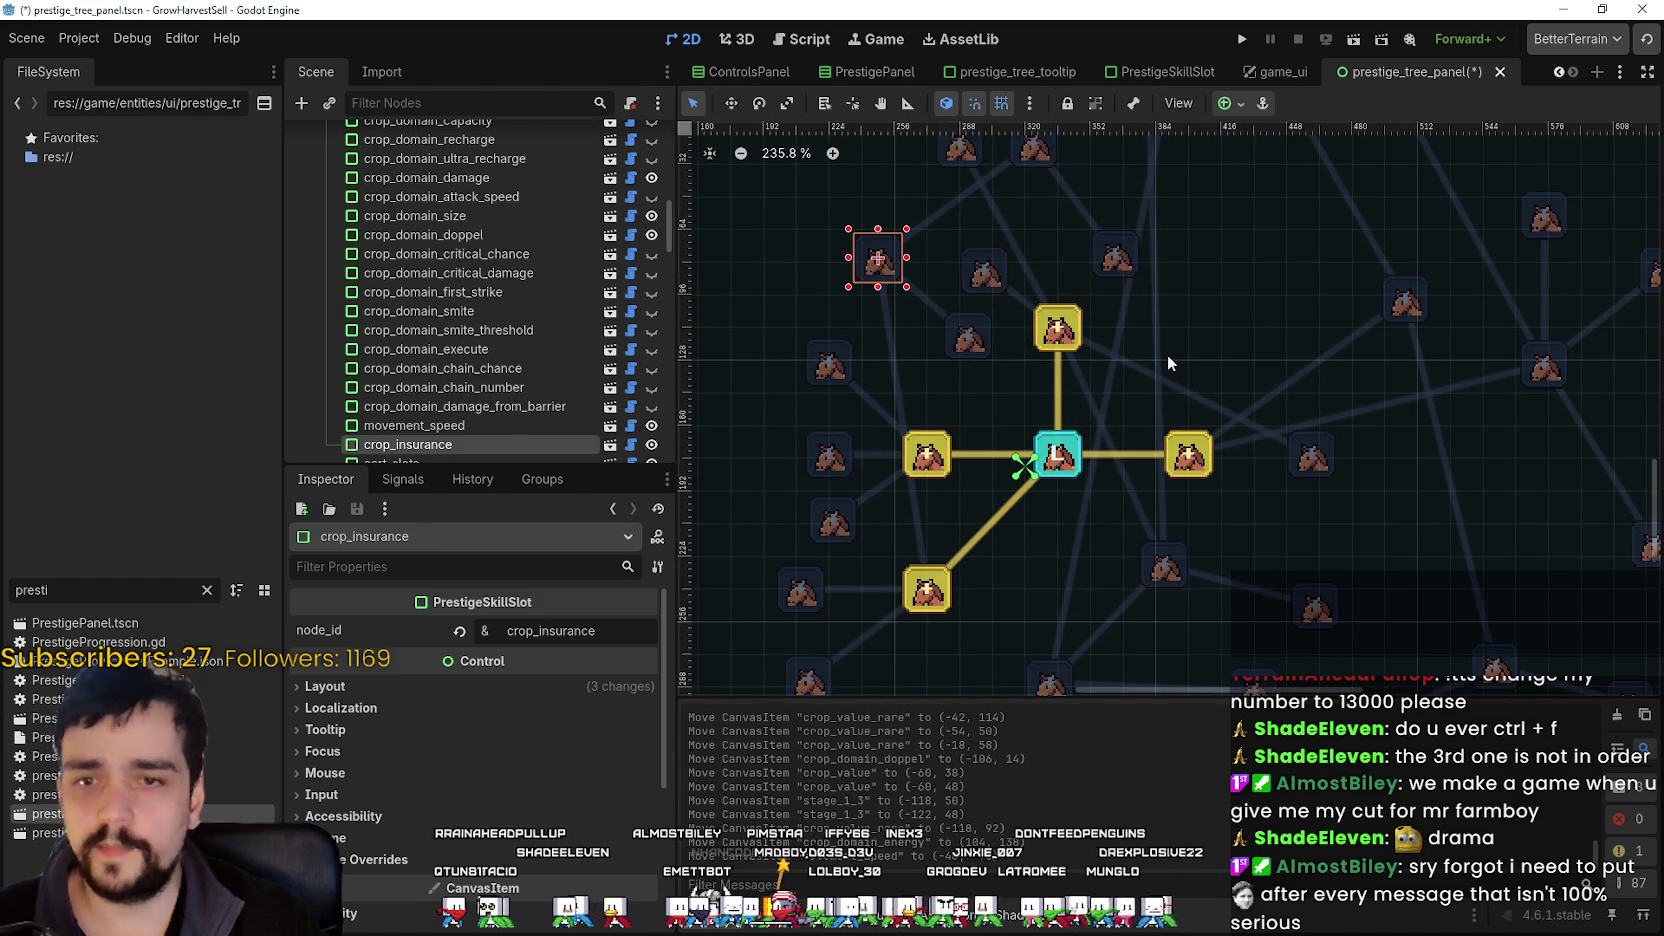
mouse_move(892, 278)
mouse_down()
mouse_move(1033, 377)
mouse_move(1137, 600)
mouse_move(997, 653)
mouse_move(1140, 690)
mouse_move(1250, 640)
mouse_move(1100, 655)
mouse_move(1172, 773)
mouse_move(1058, 572)
mouse_move(1027, 605)
mouse_up()
scroll(1027, 605, up, 2)
scroll(1000, 450, down, 5)
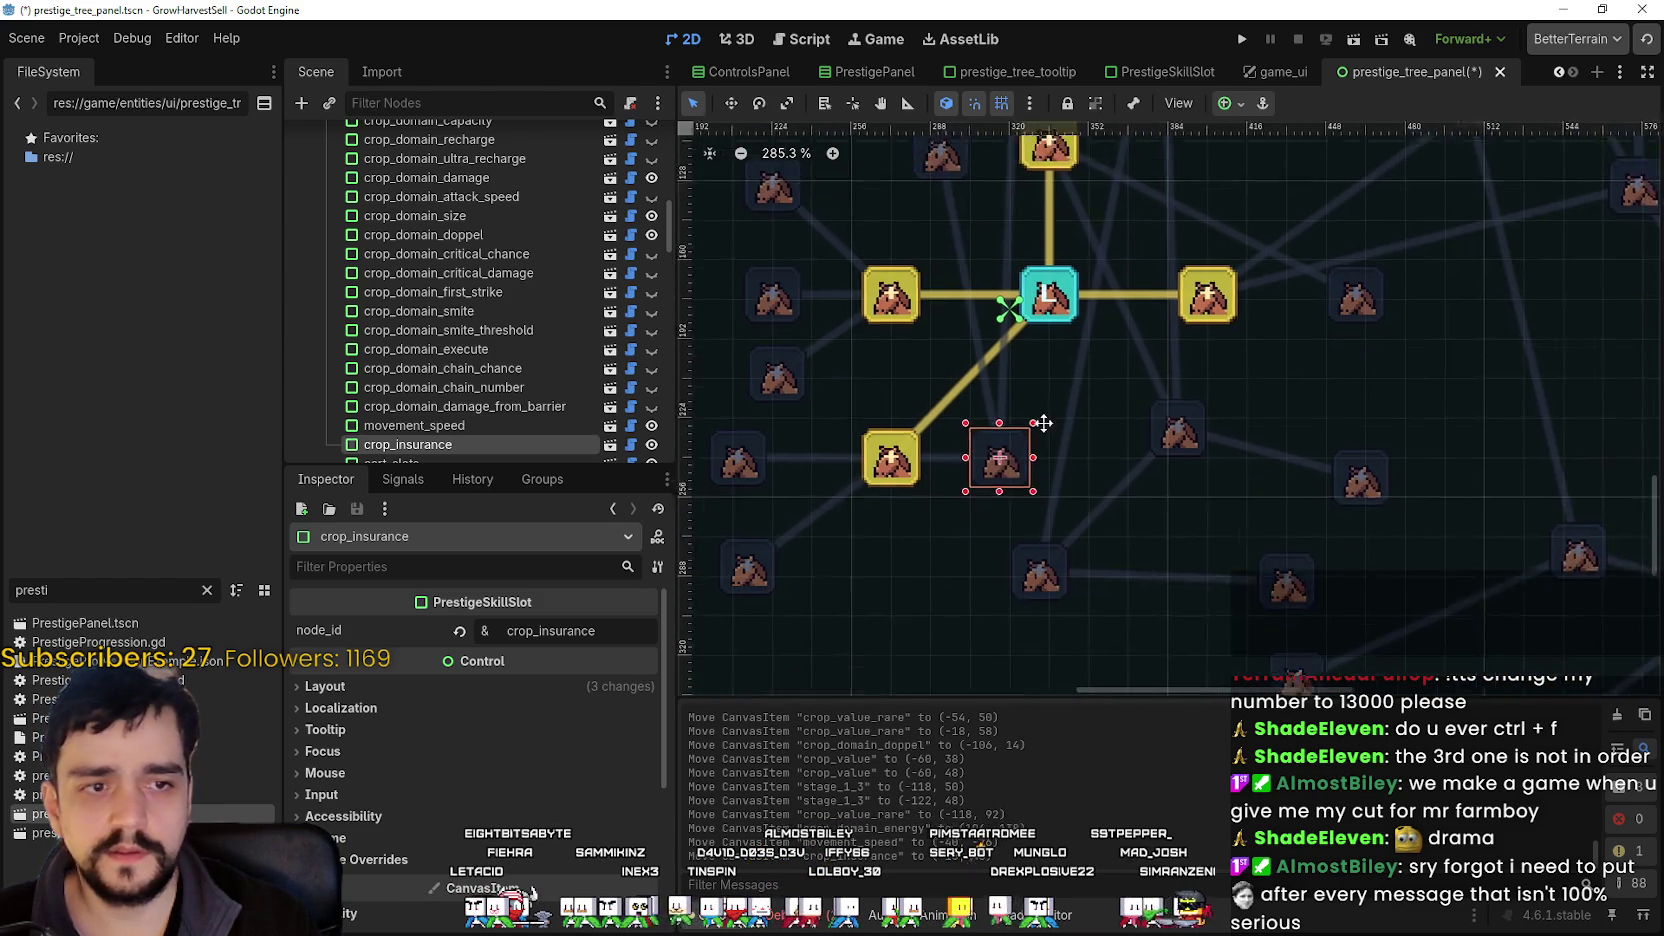
click(914, 445)
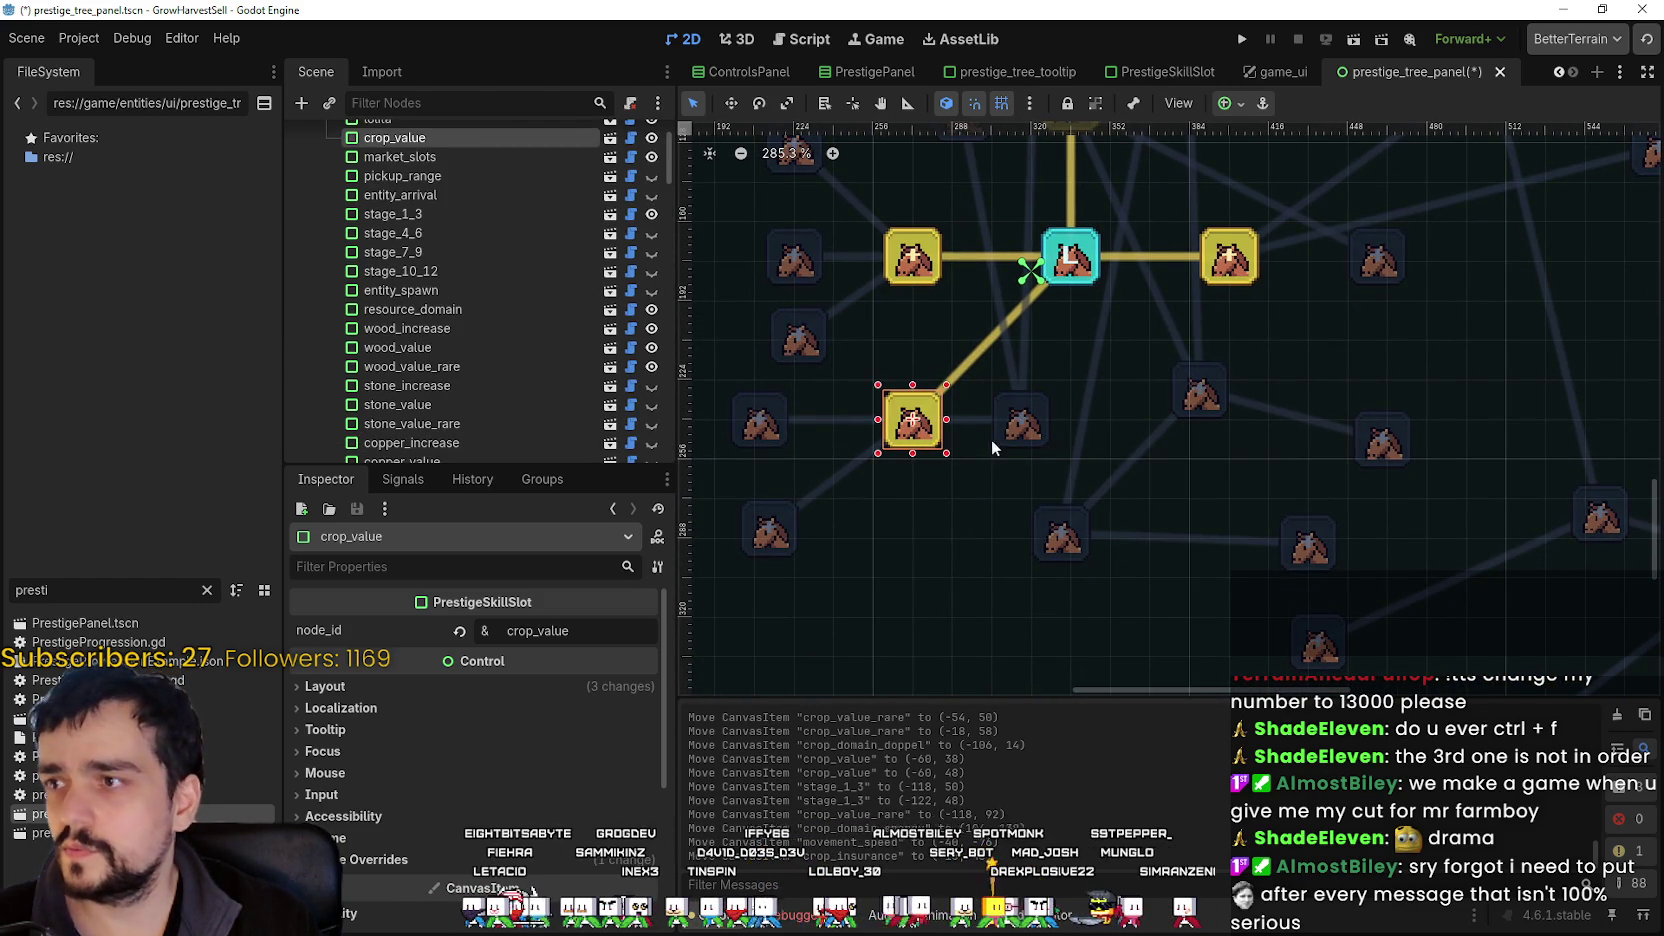
mouse_move(1014, 441)
mouse_down()
mouse_move(1042, 415)
mouse_move(1072, 423)
mouse_up()
- Move movement_speed down below the gold-linked cluster, then bring the Twitch window forward
scroll(1066, 433, up, 4)
scroll(1072, 423, down, 8)
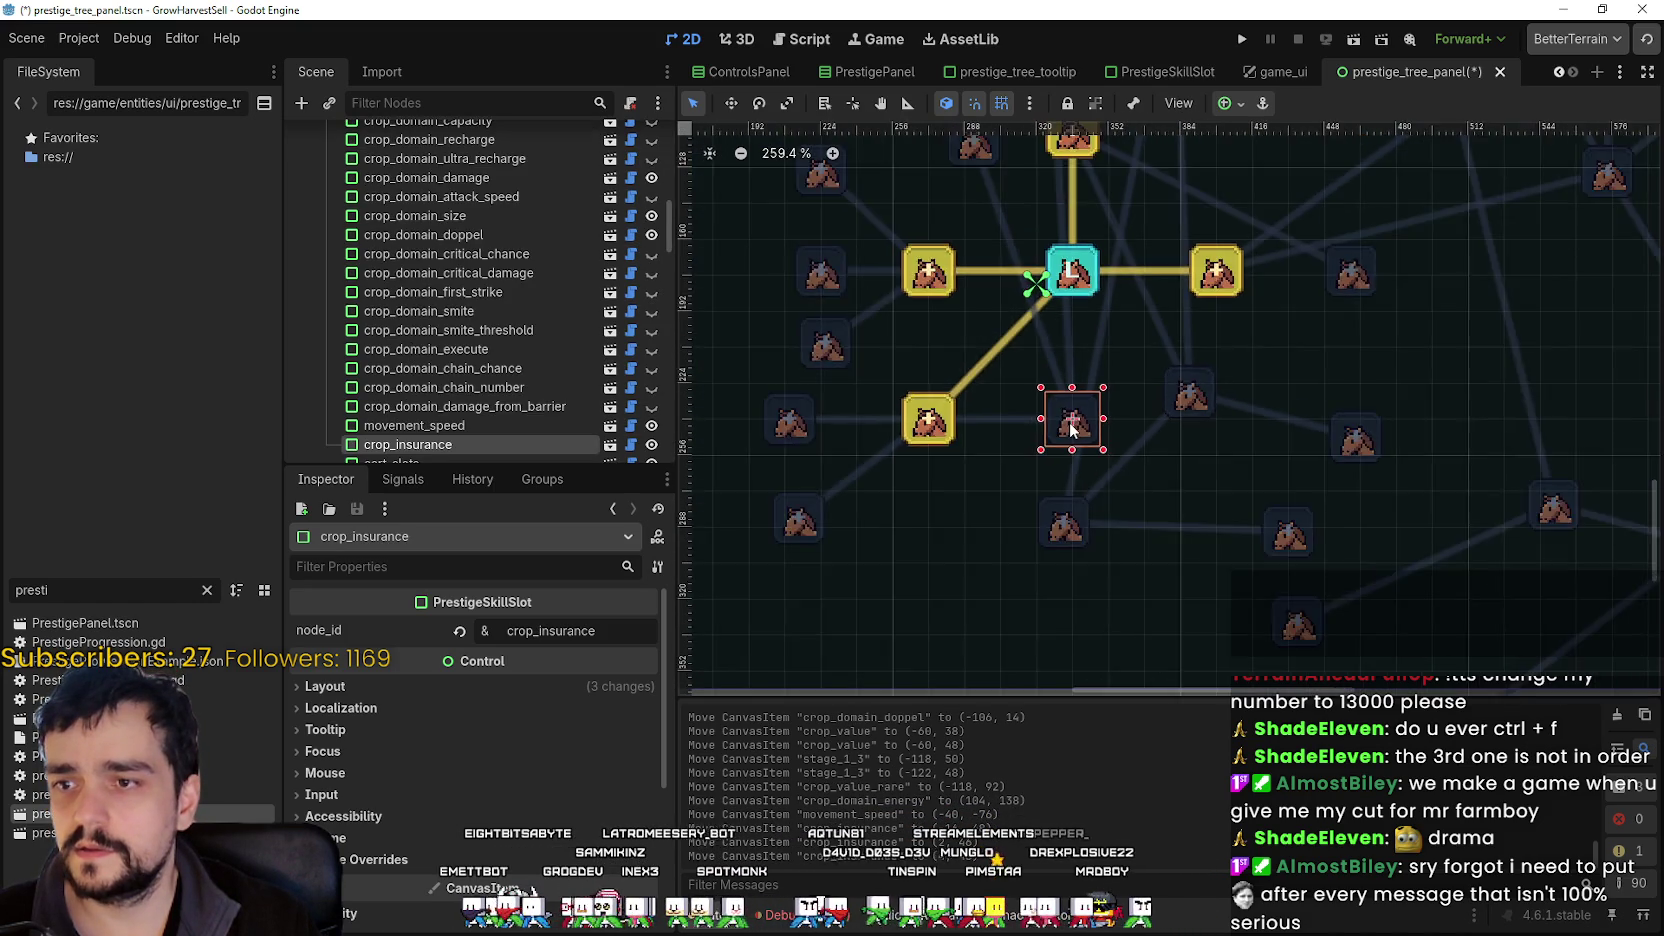
click(1001, 222)
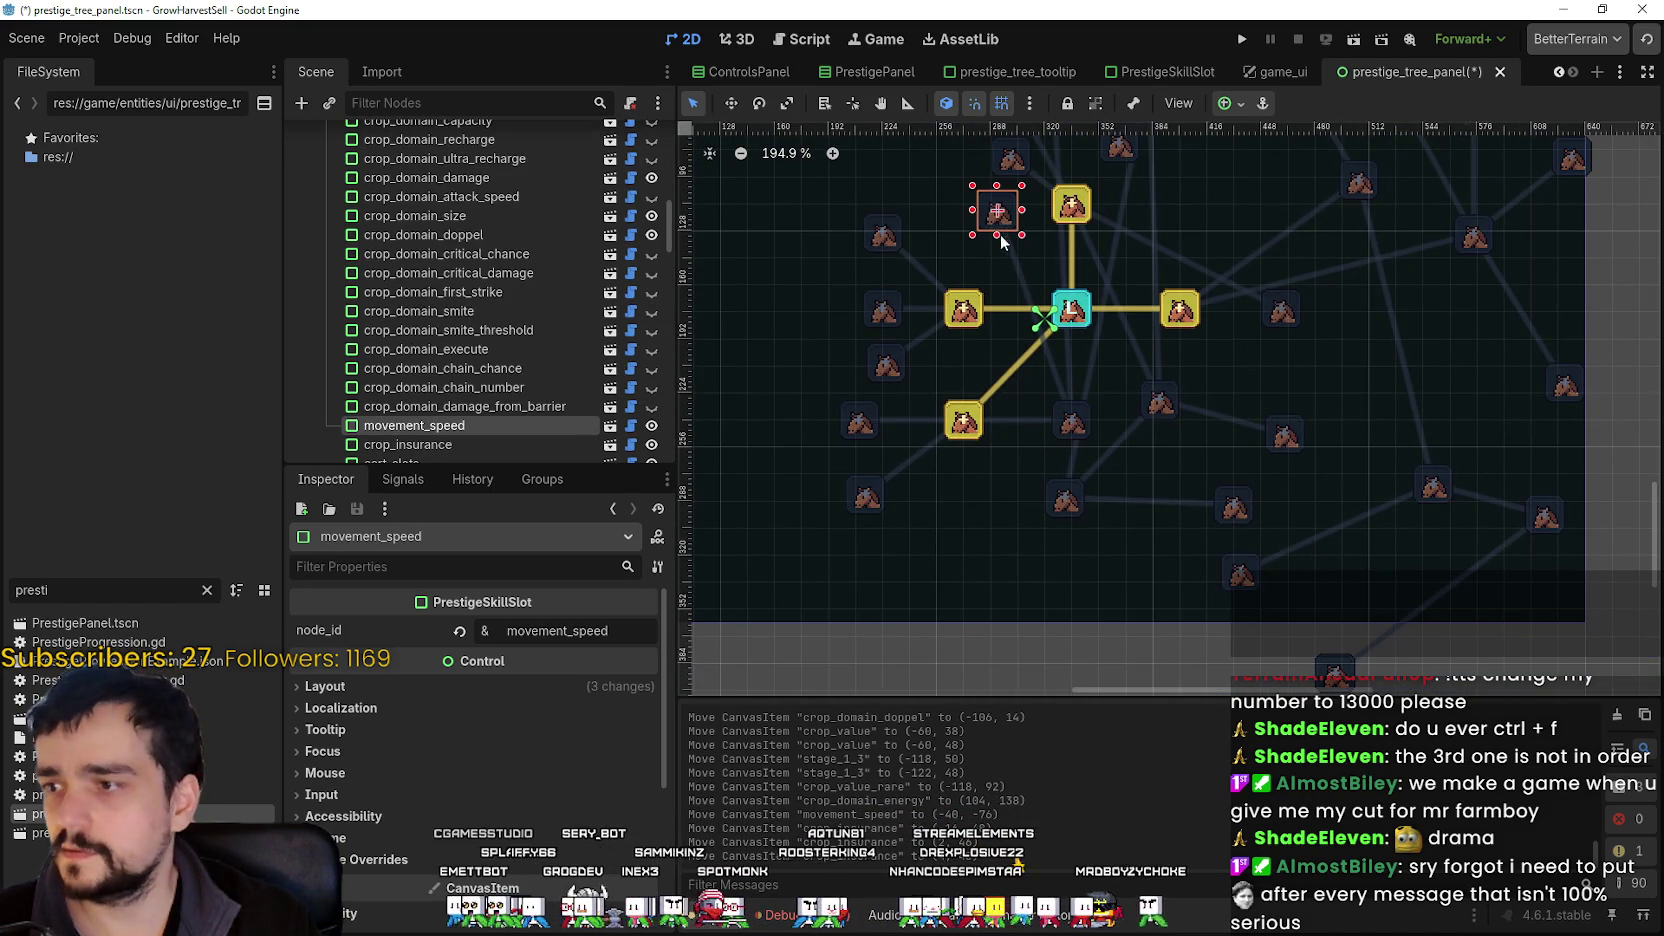
drag(1001, 220, 1024, 500)
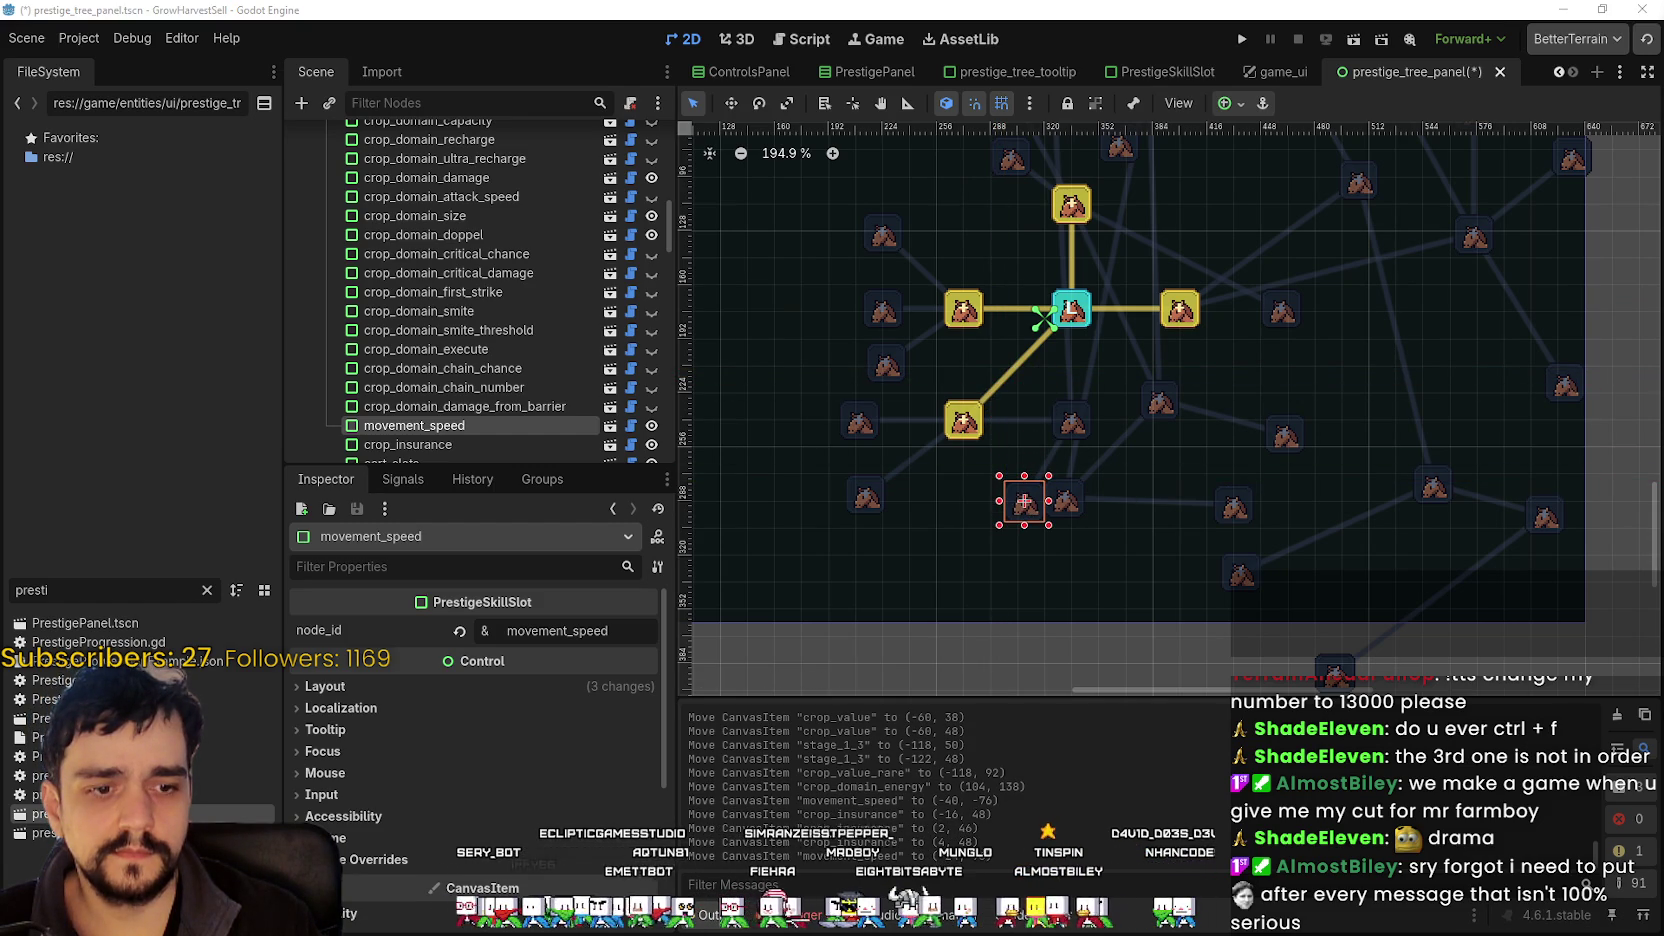
key(alt+Tab)
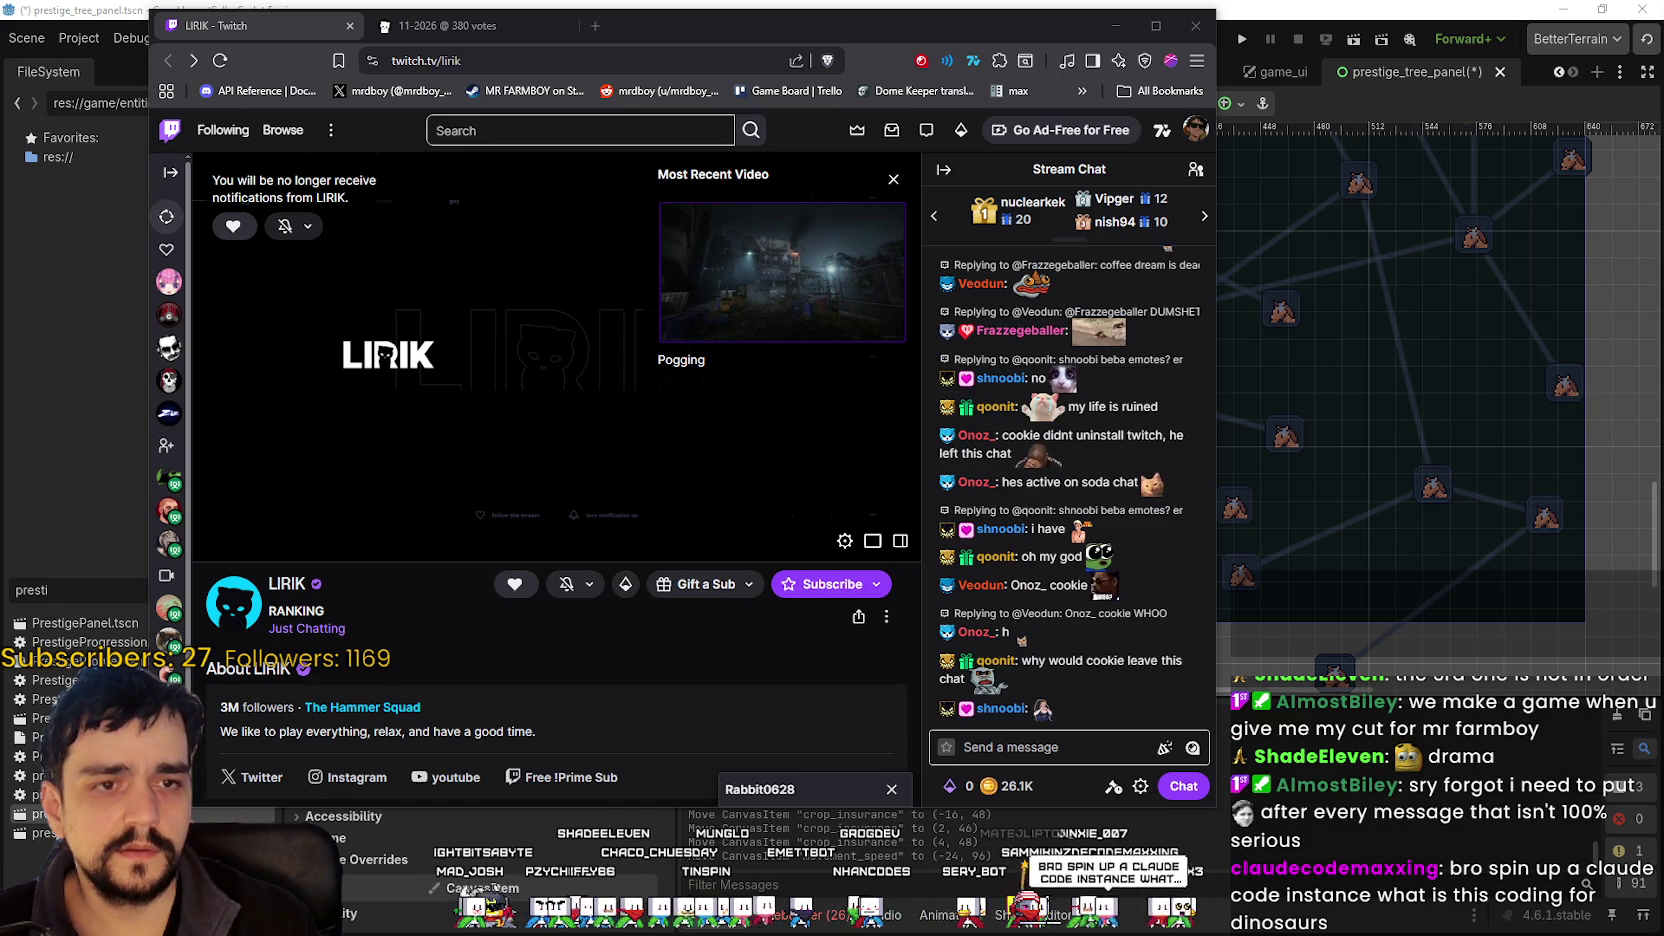
- Check the Sub Sunday voting page, return to the channel and scroll chat to the bottom
click(480, 24)
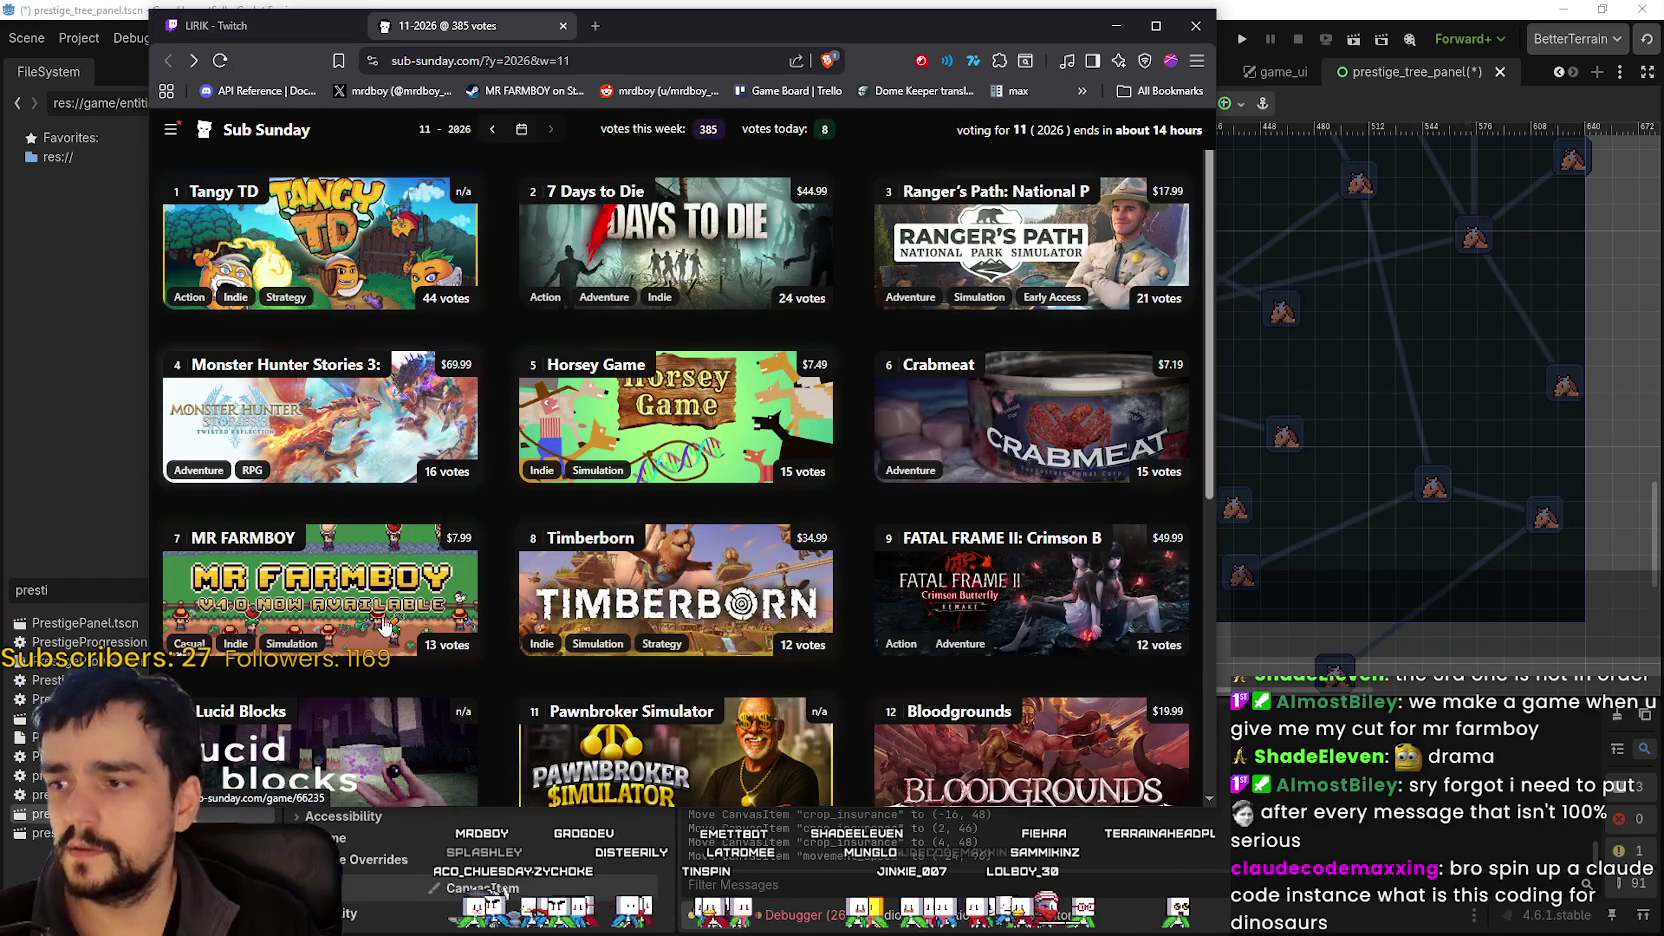
click(265, 26)
scroll(1100, 641, down, 10)
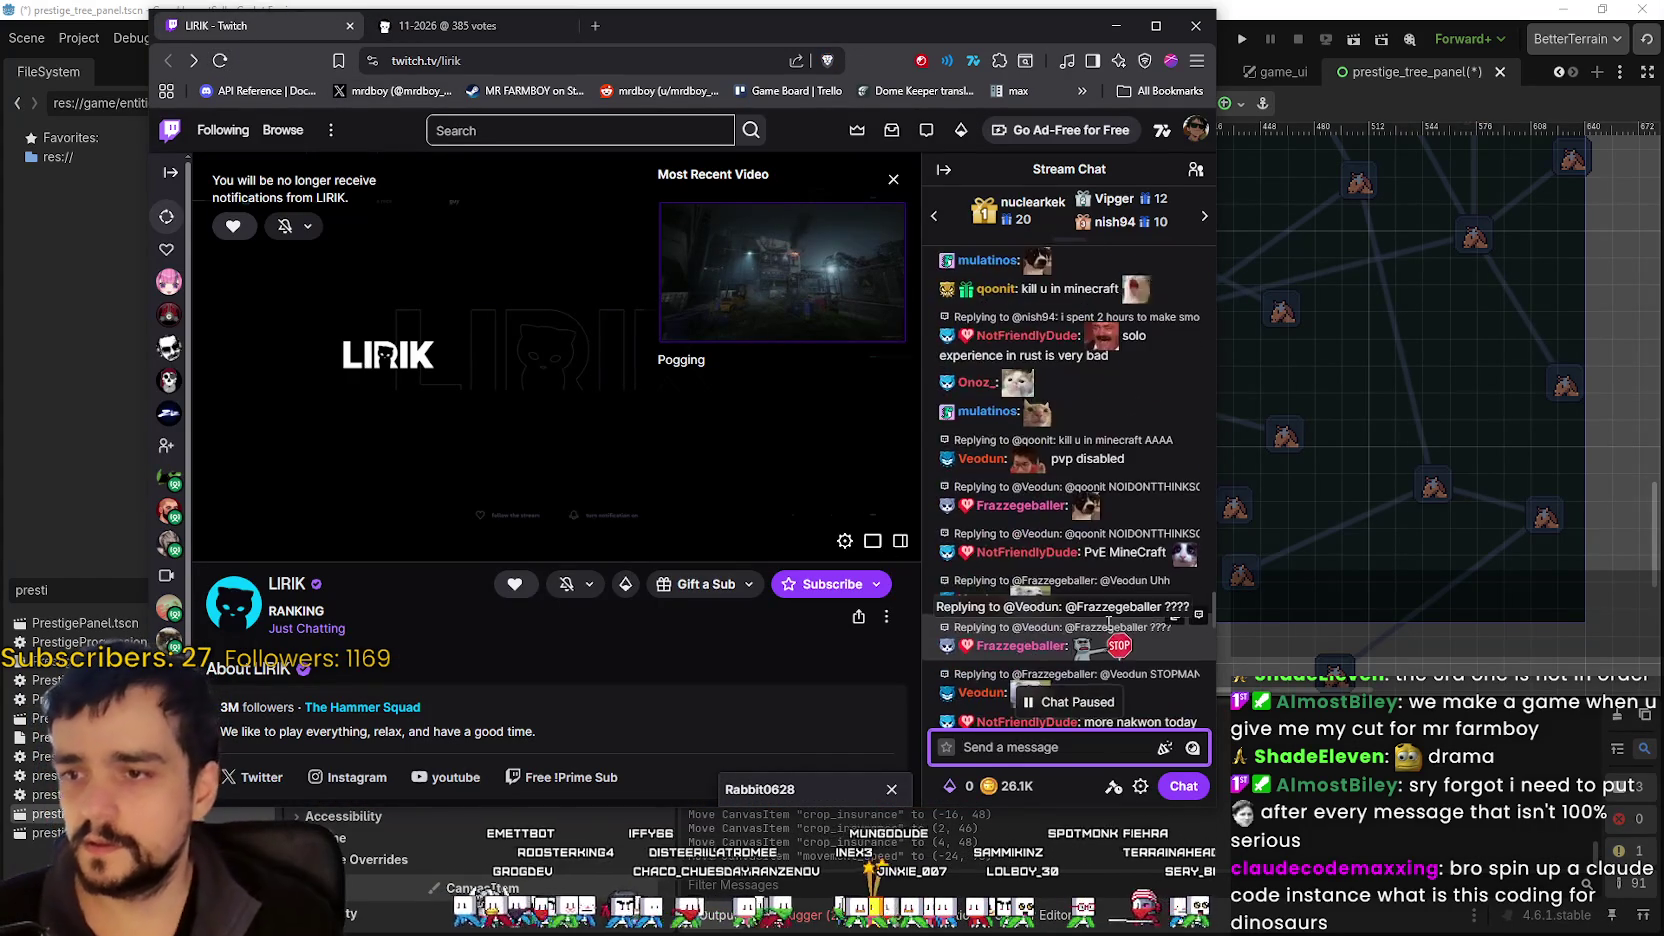
scroll(1147, 626, down, 10)
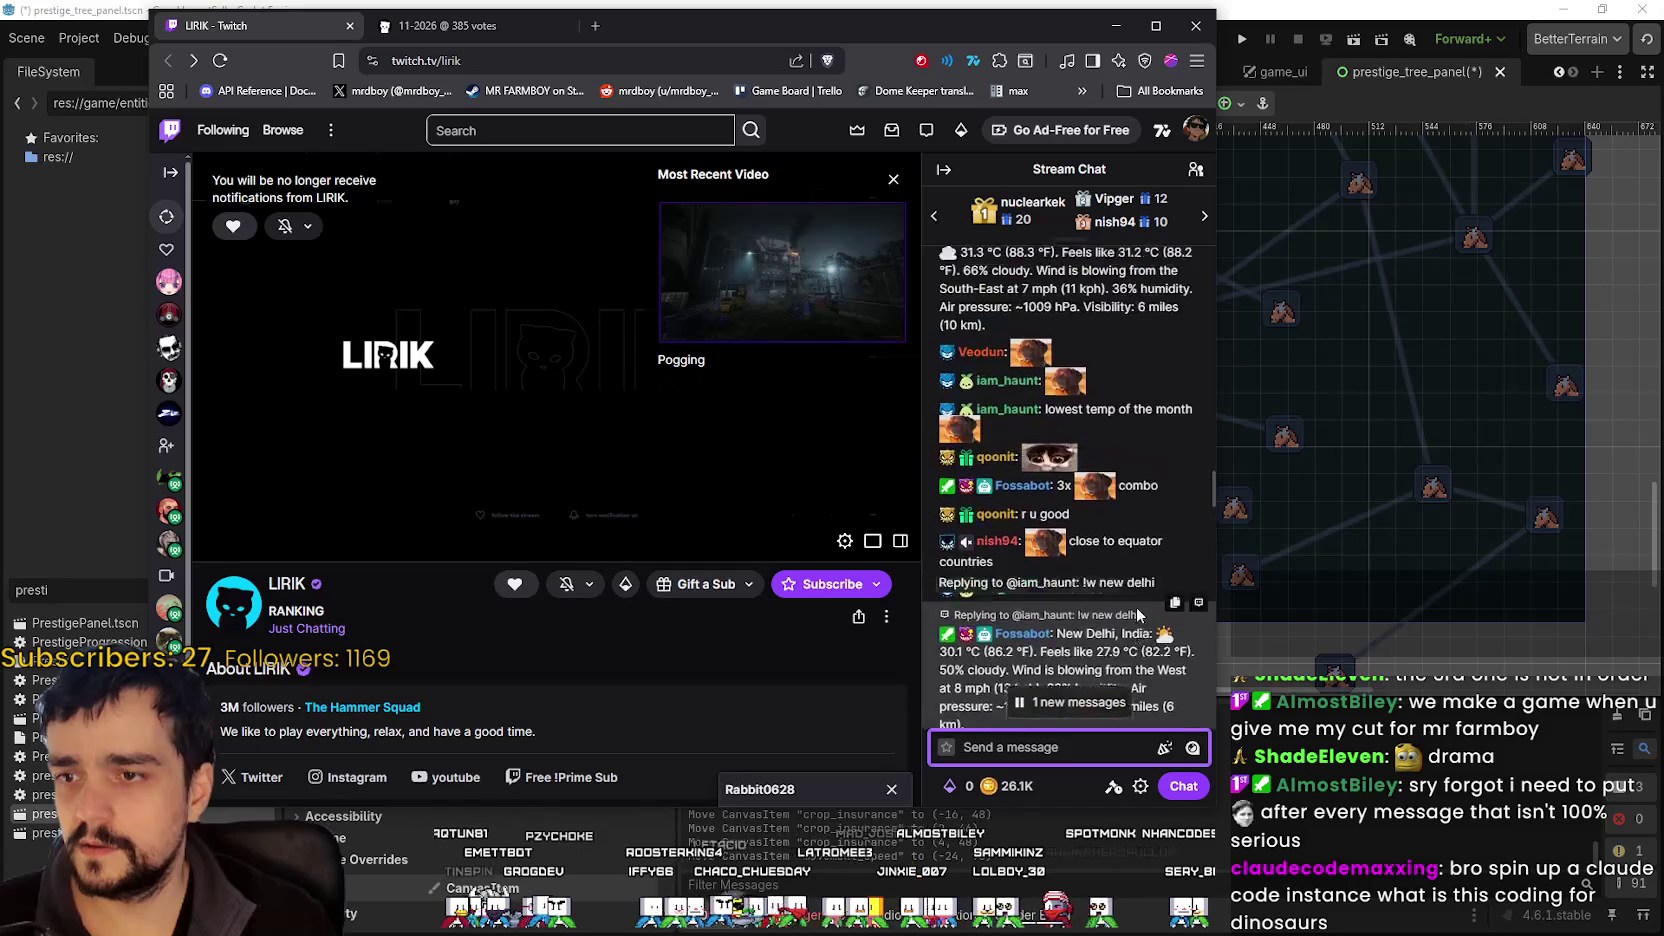
scroll(1137, 608, down, 10)
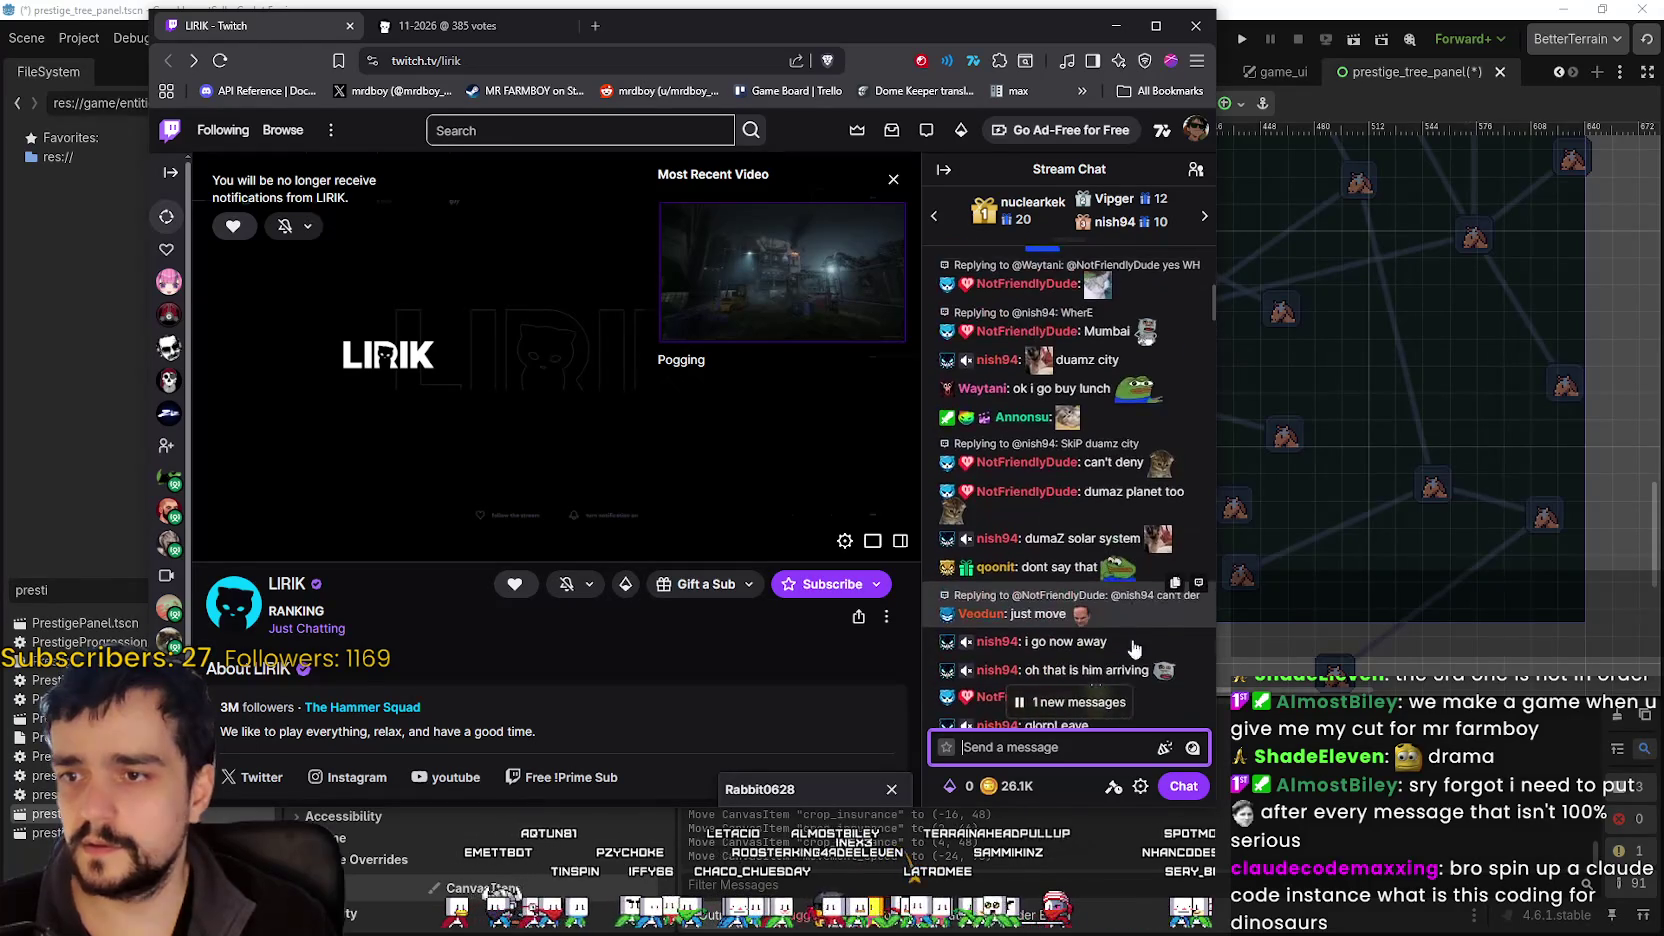
scroll(1037, 594, down, 5)
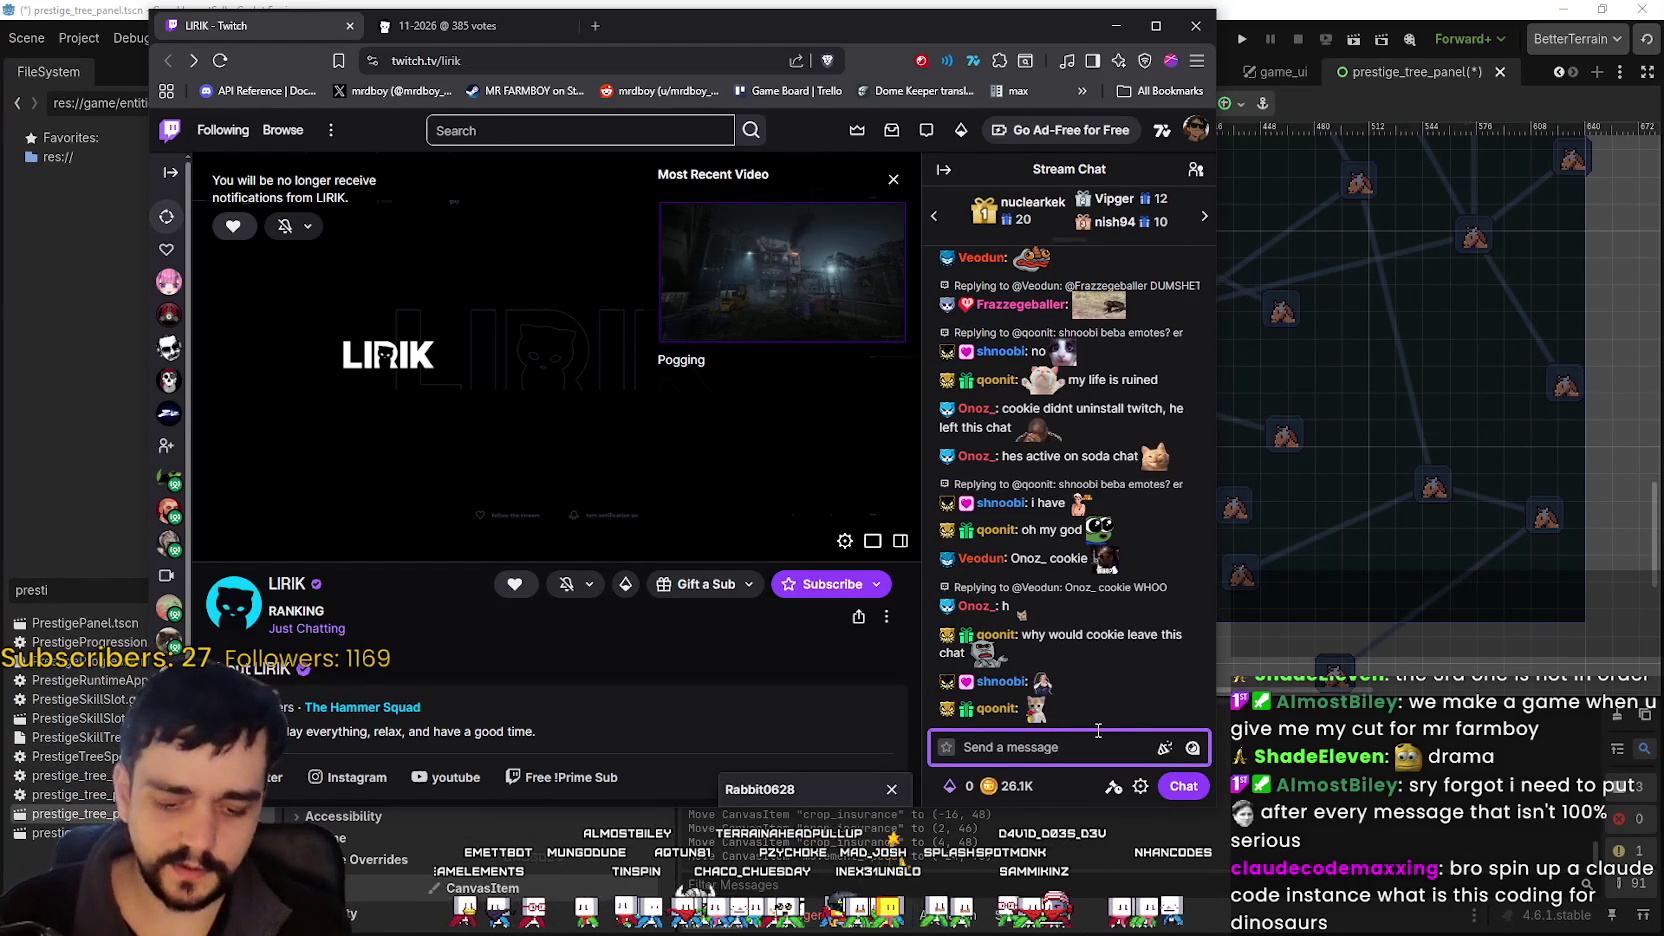
- Send 'MR FARMBOY, solo dev btw' followed by a DinoDance emote in stream chat
text(MR FARMBOY, solo dev btw)
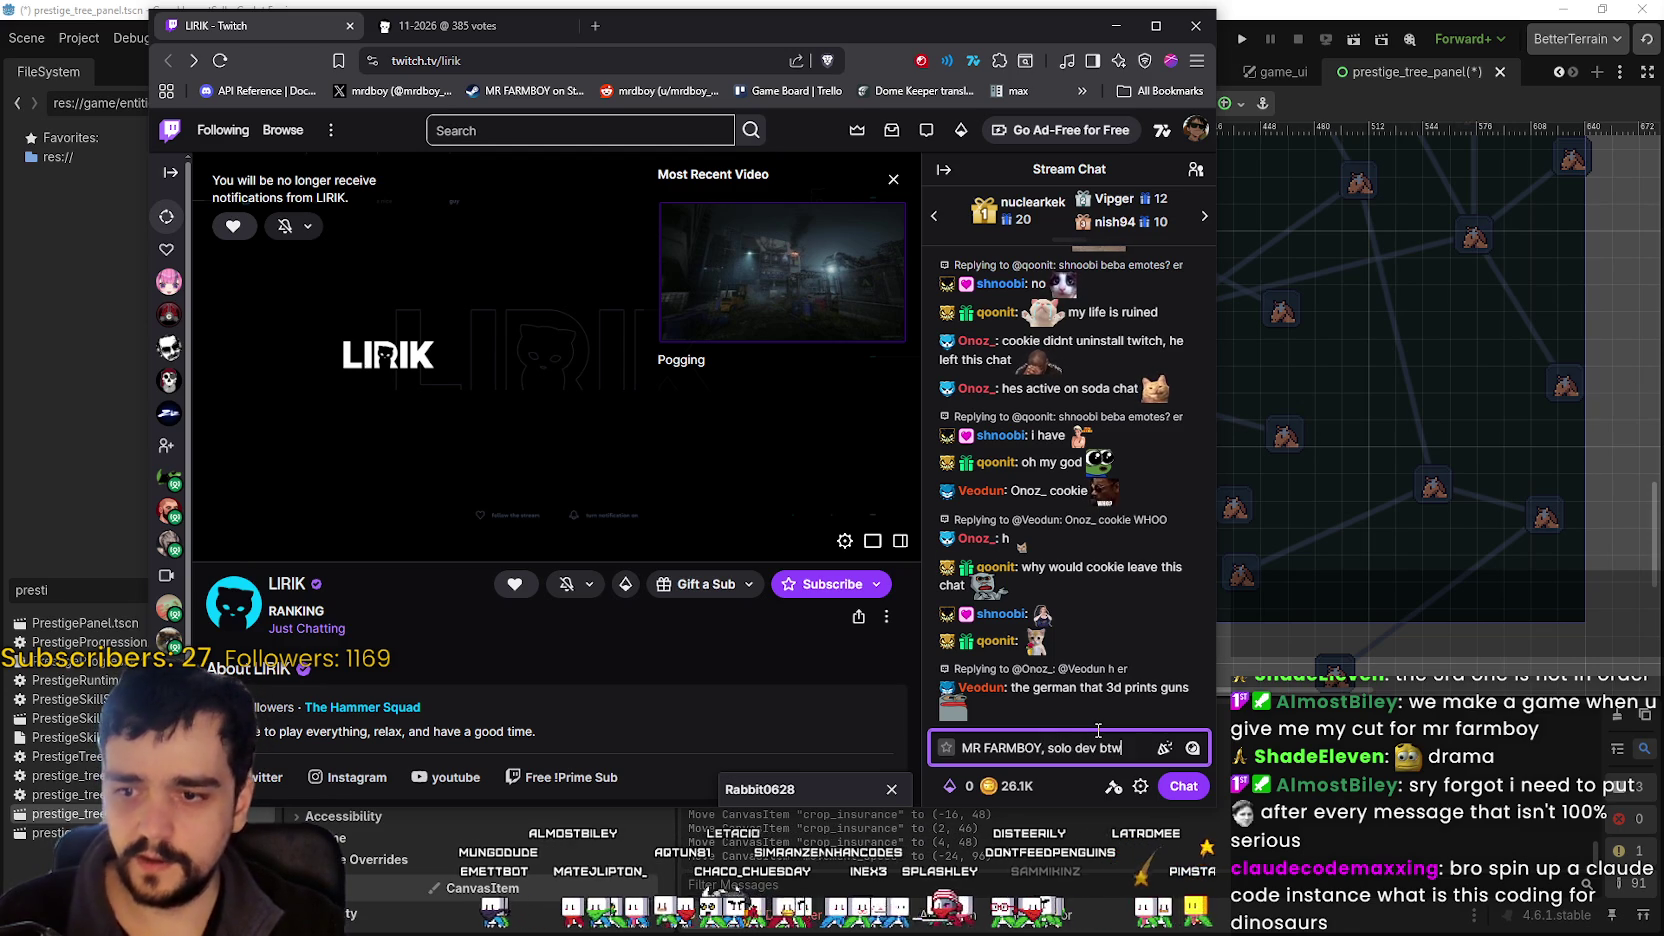
click(1192, 748)
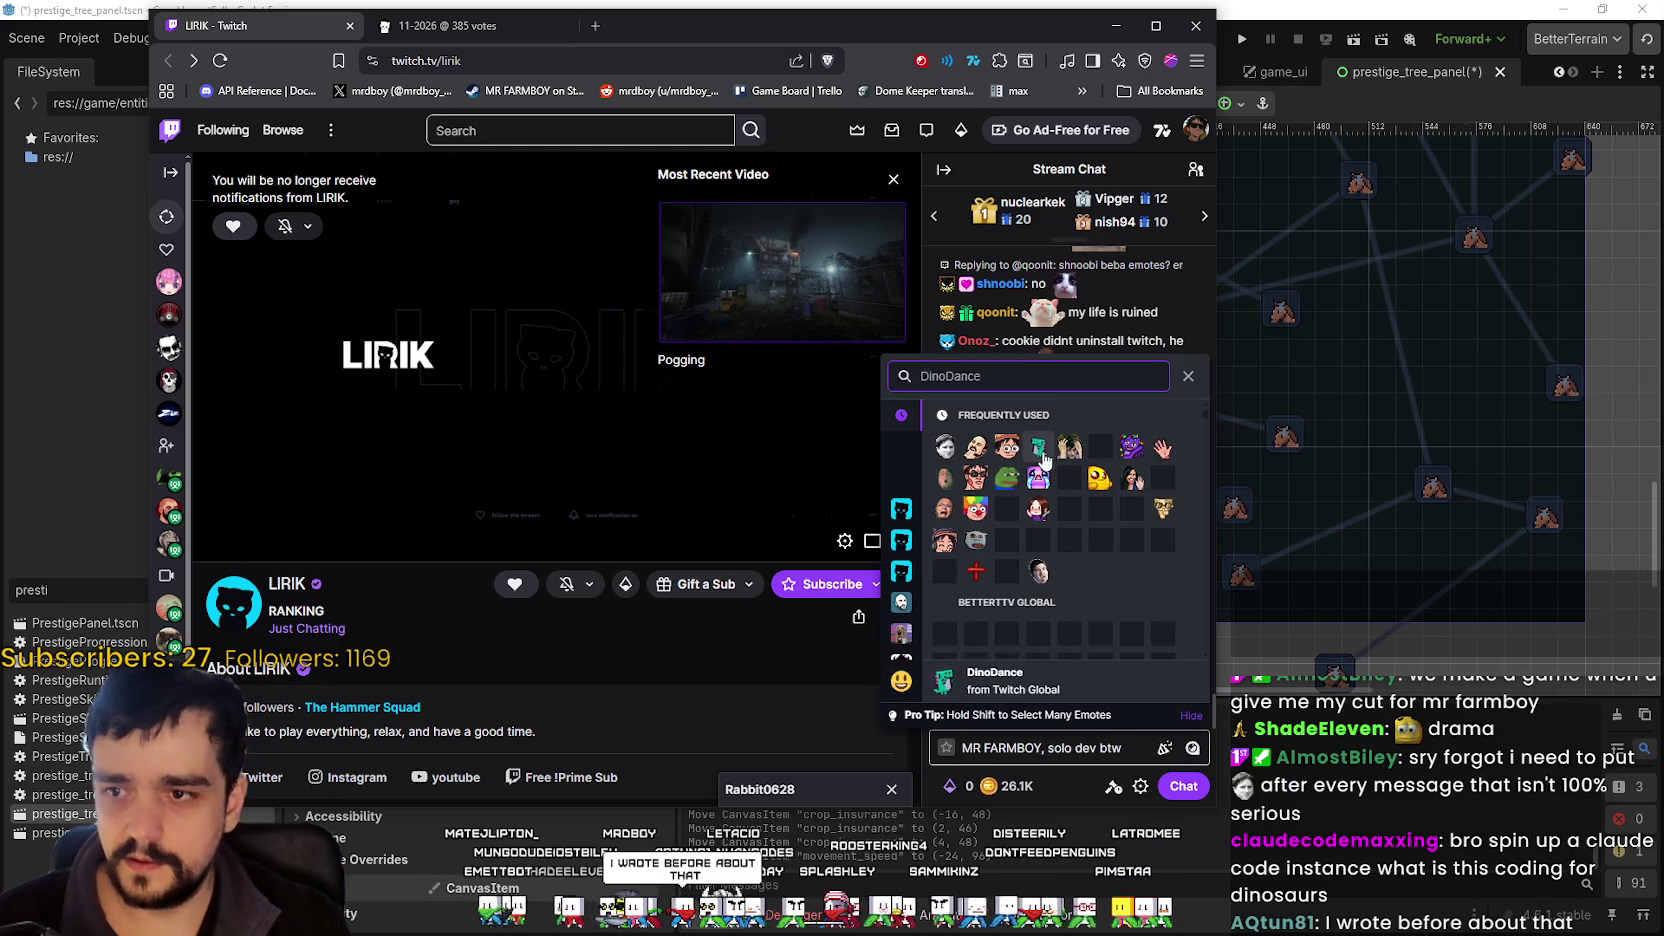
click(944, 570)
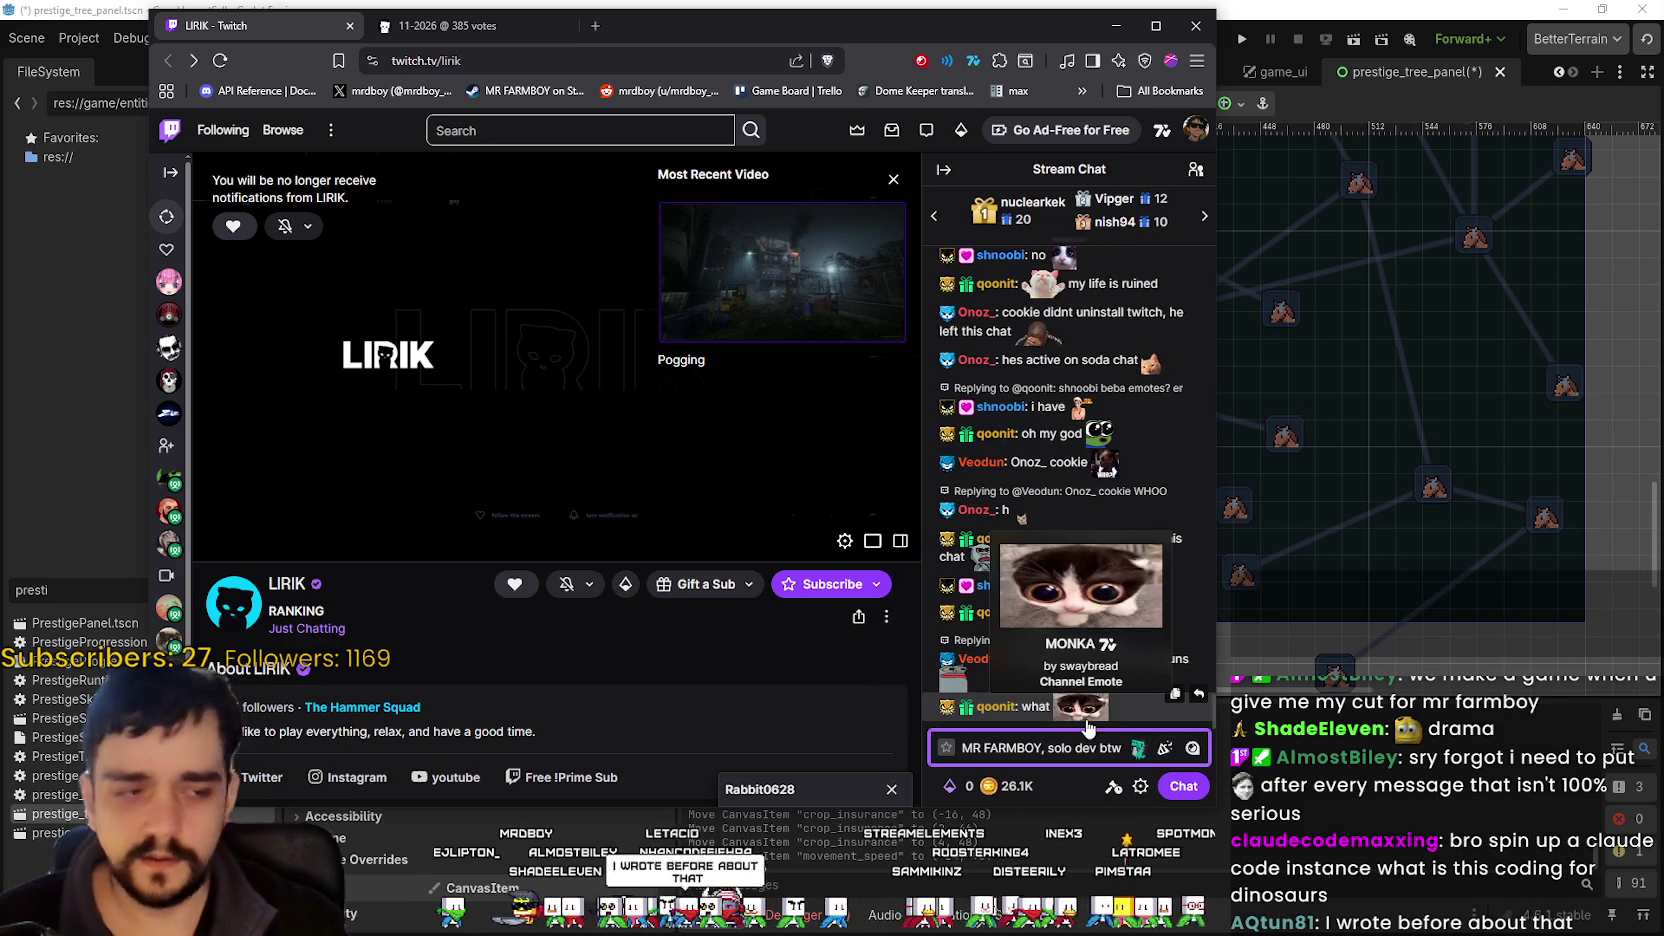
key(Return)
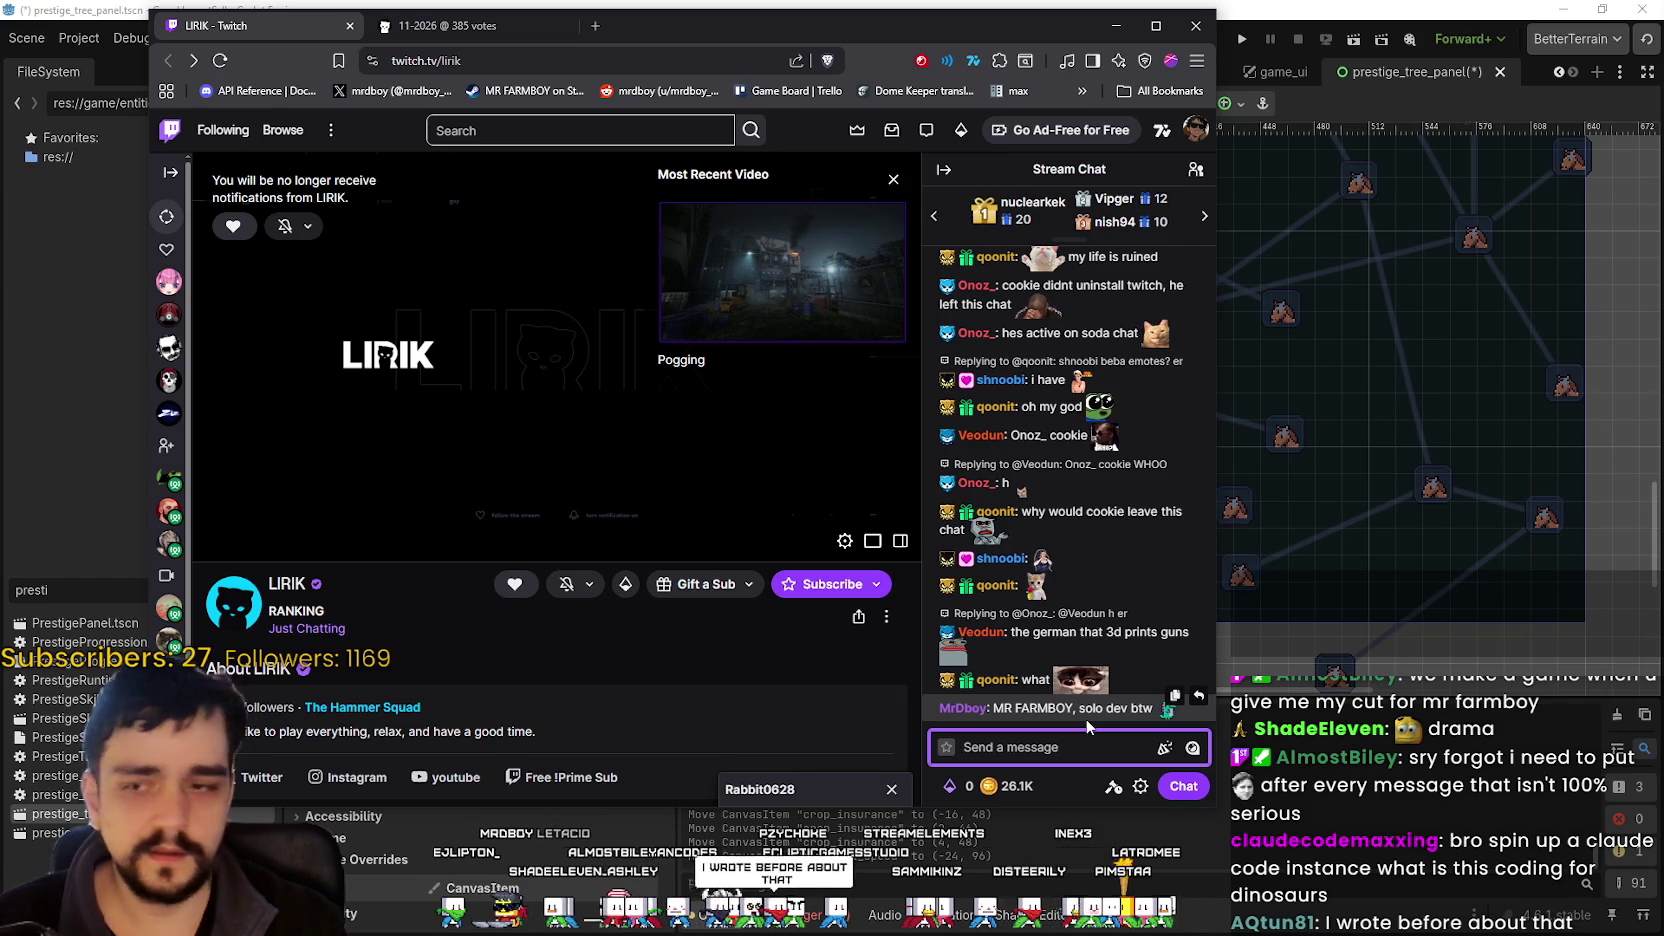
click(410, 281)
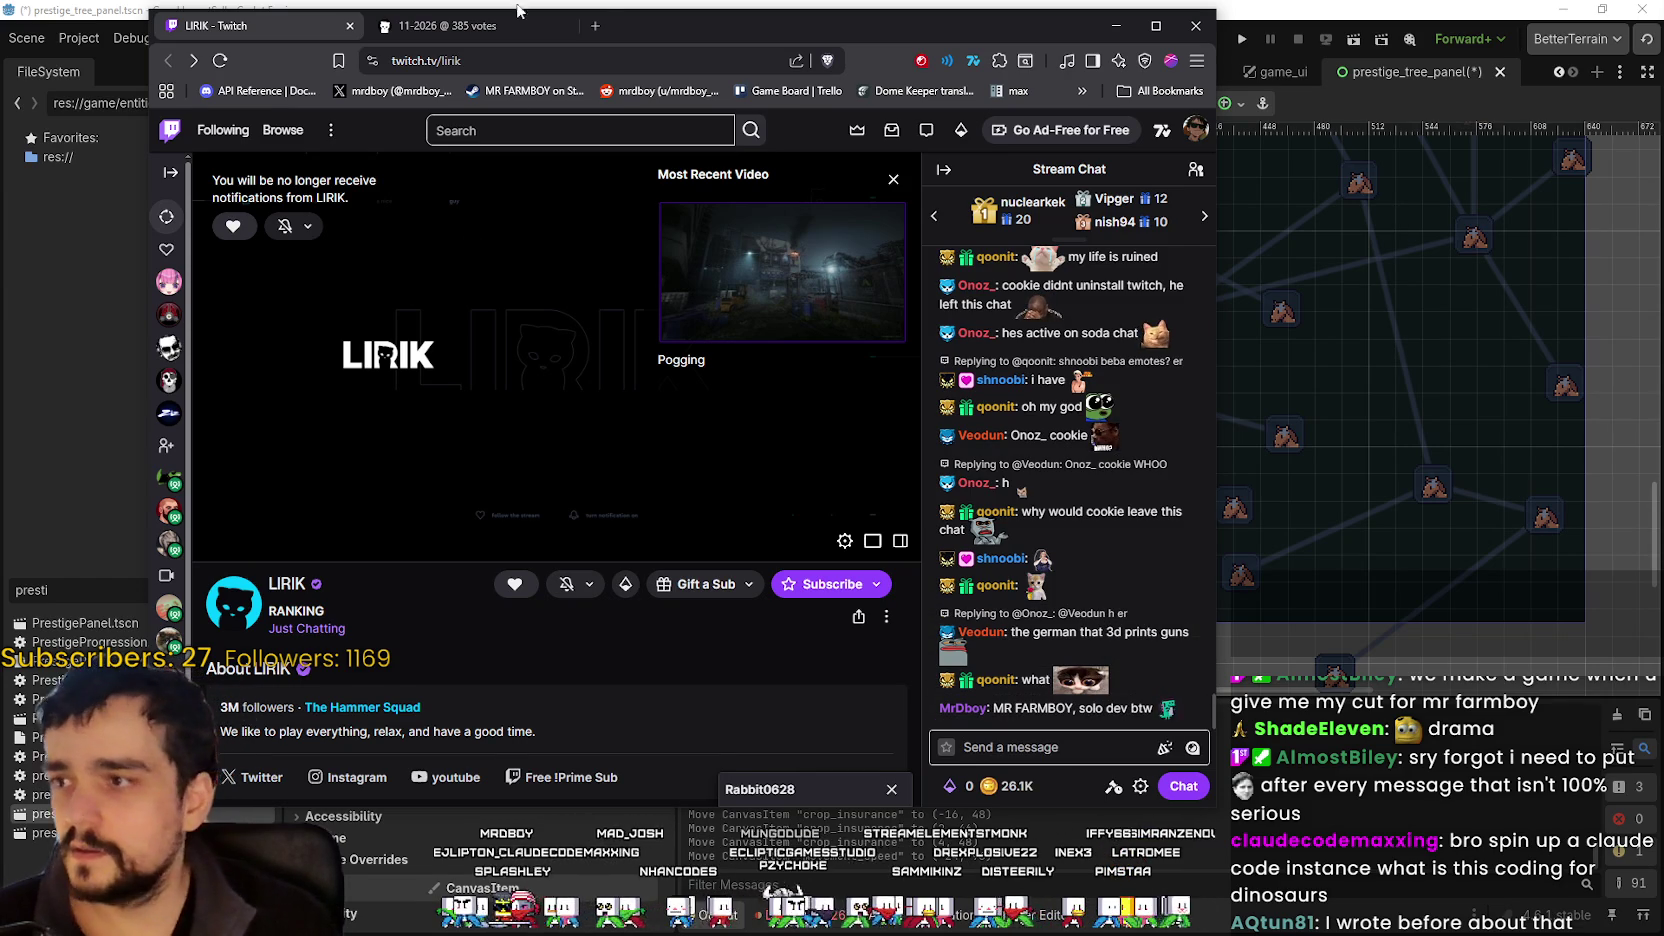
click(1078, 746)
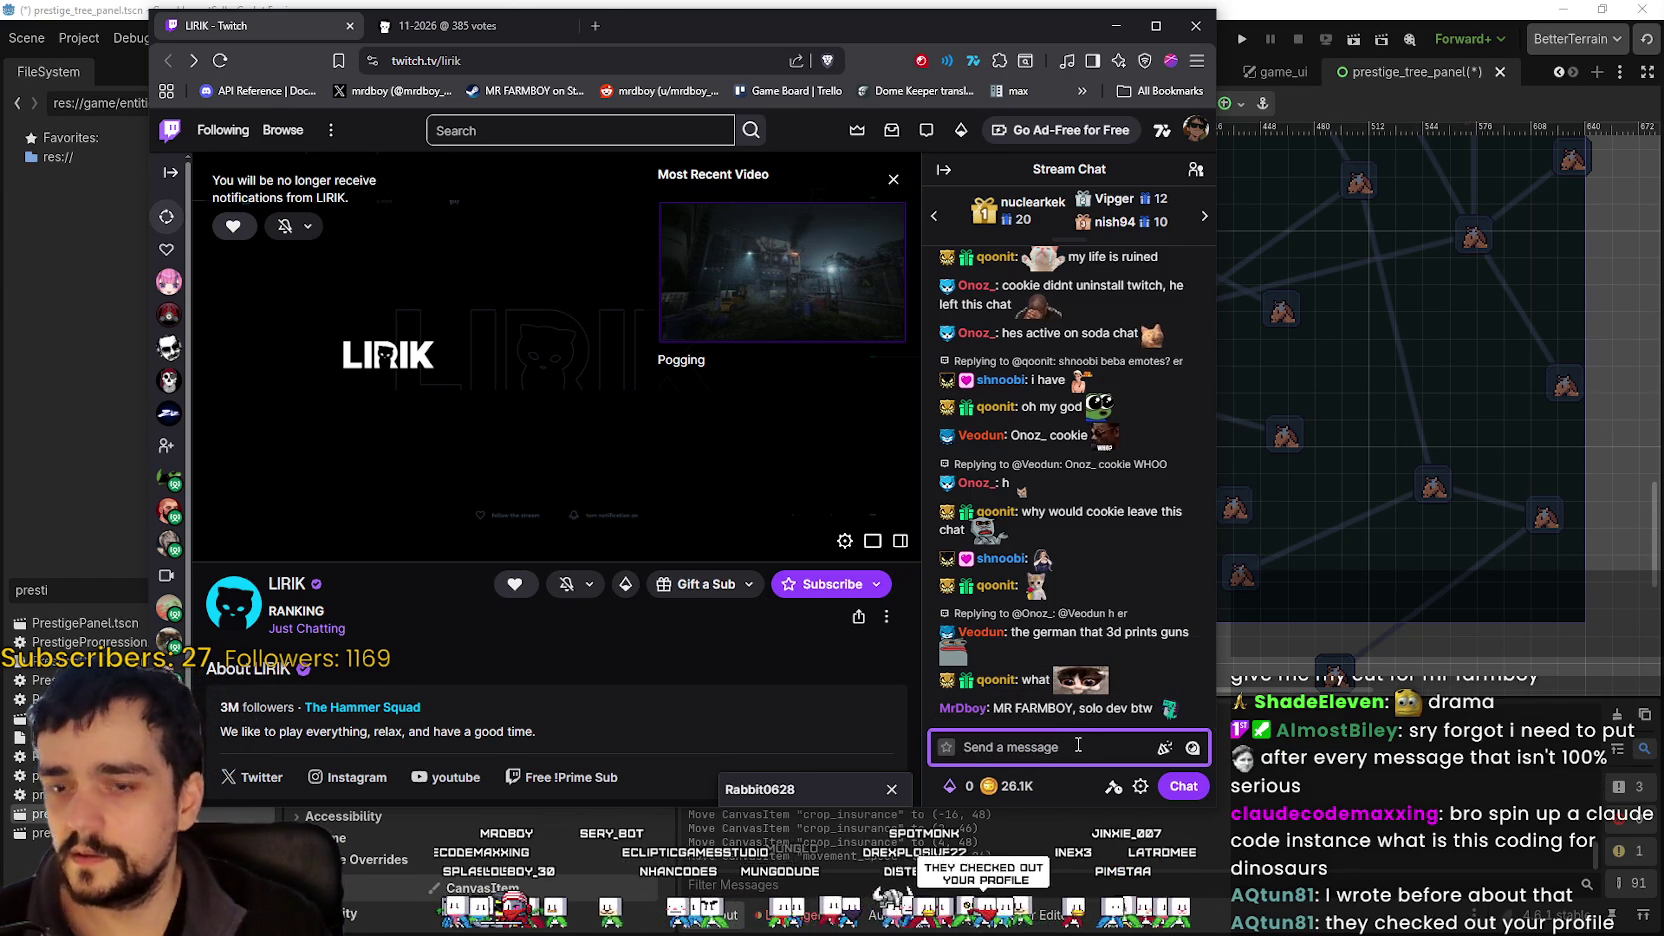
mouse_move(1086, 698)
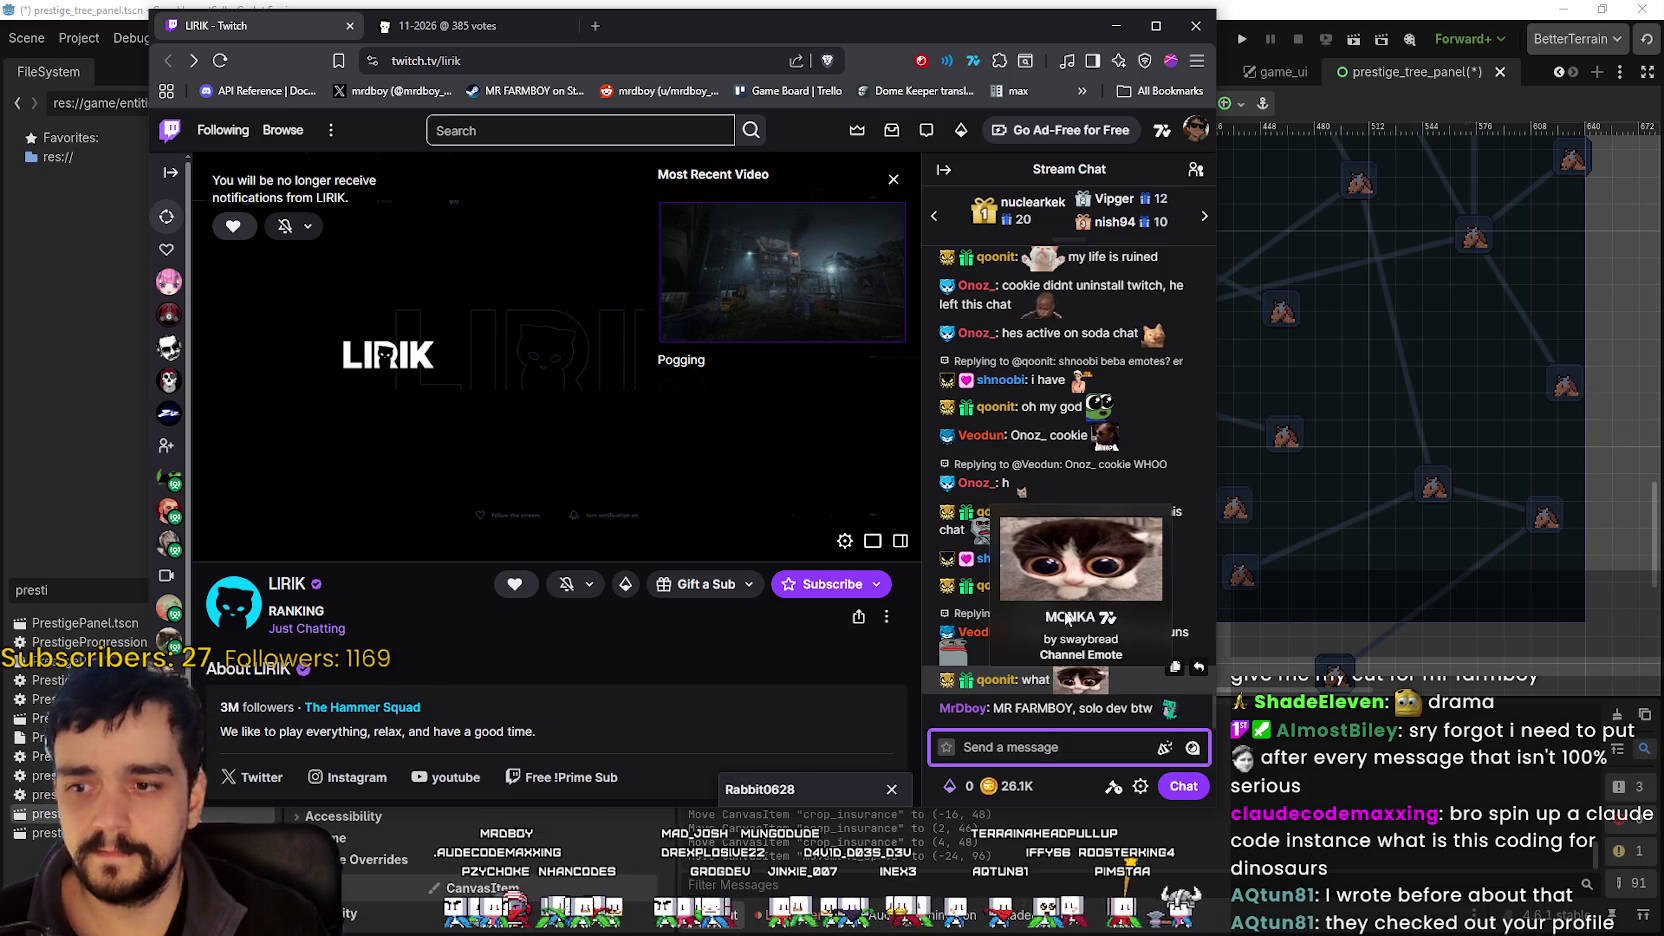
click(722, 403)
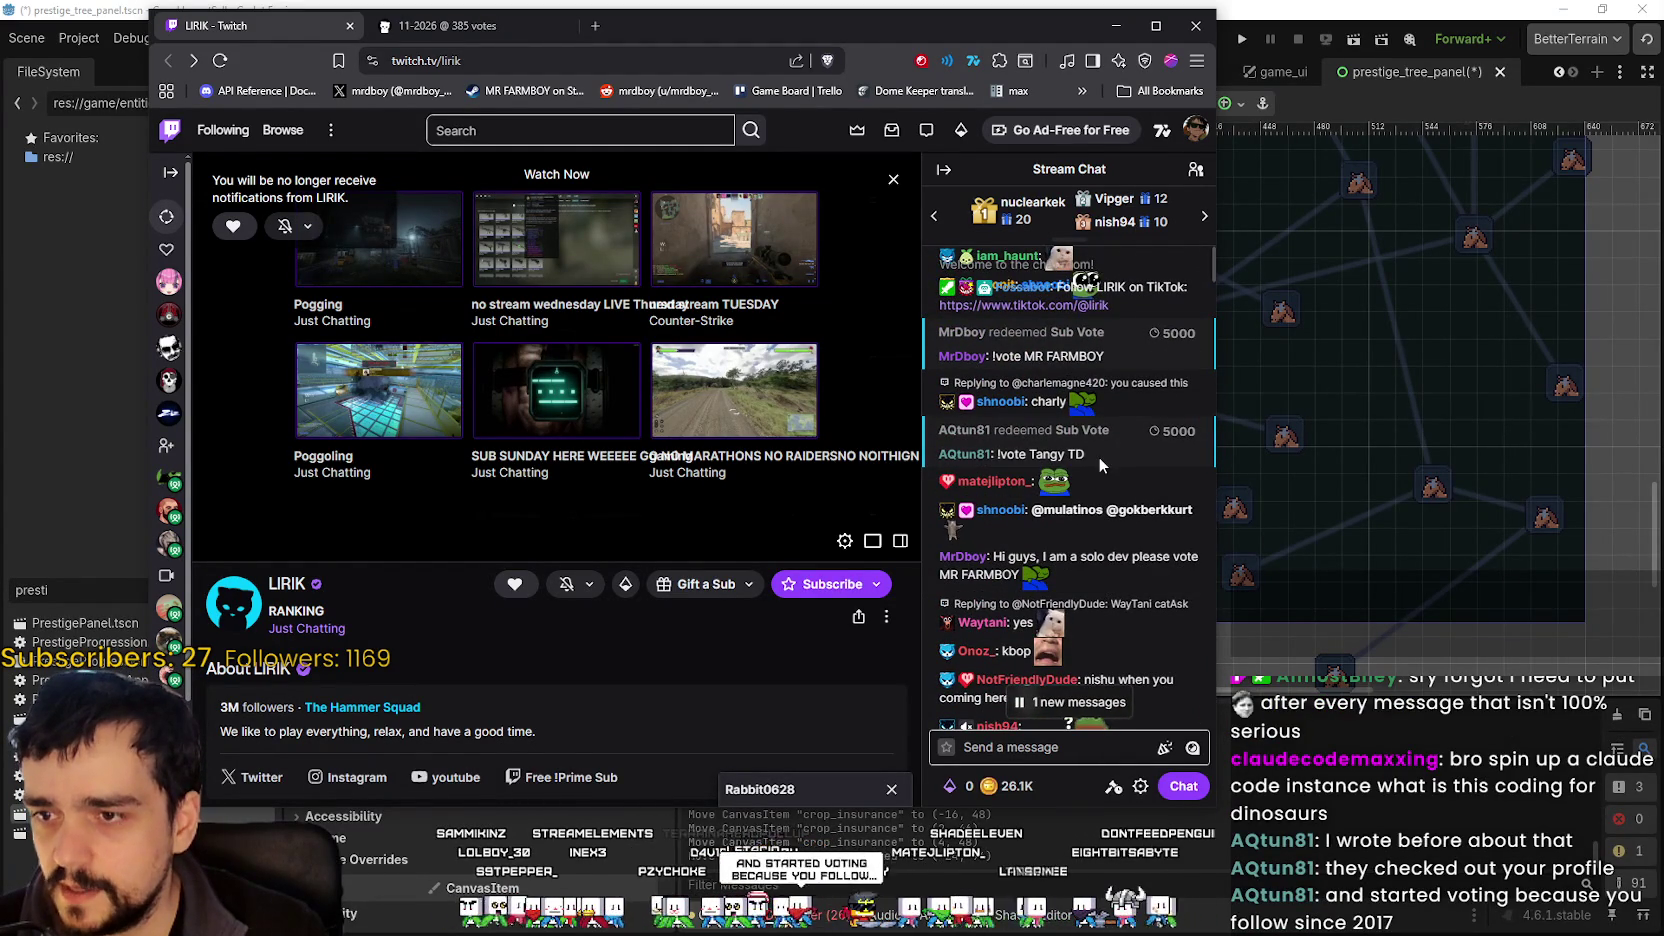
- Select the Tangy TD vote line in the paused chat
drag(1098, 456, 940, 458)
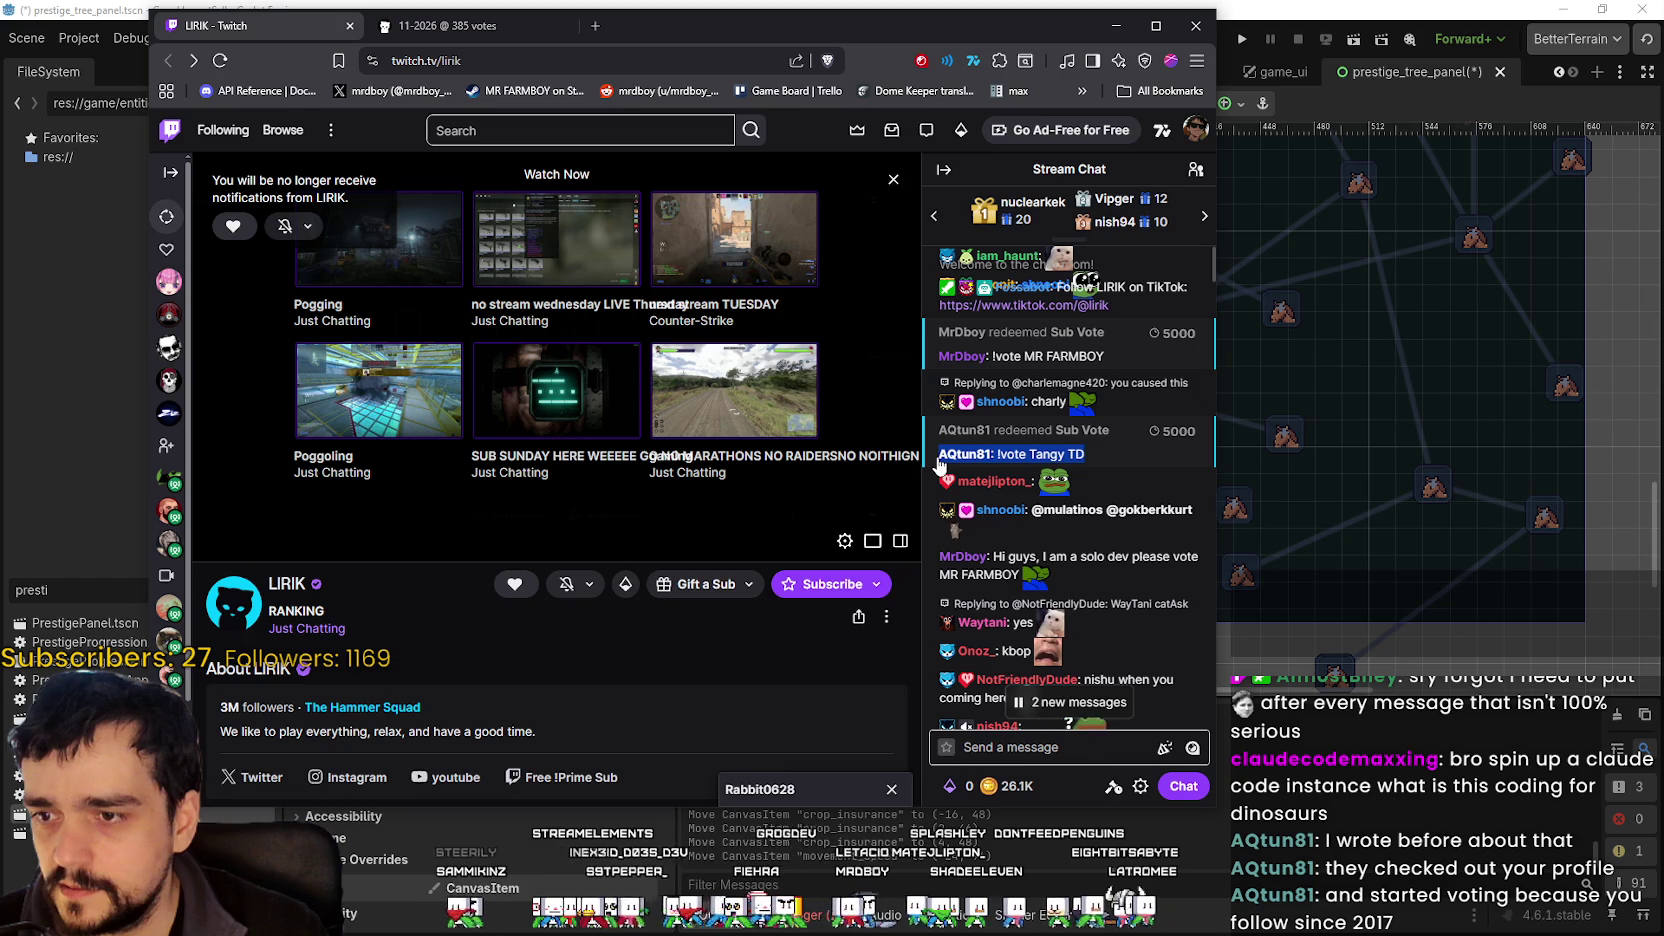
scroll(1102, 432, down, 2)
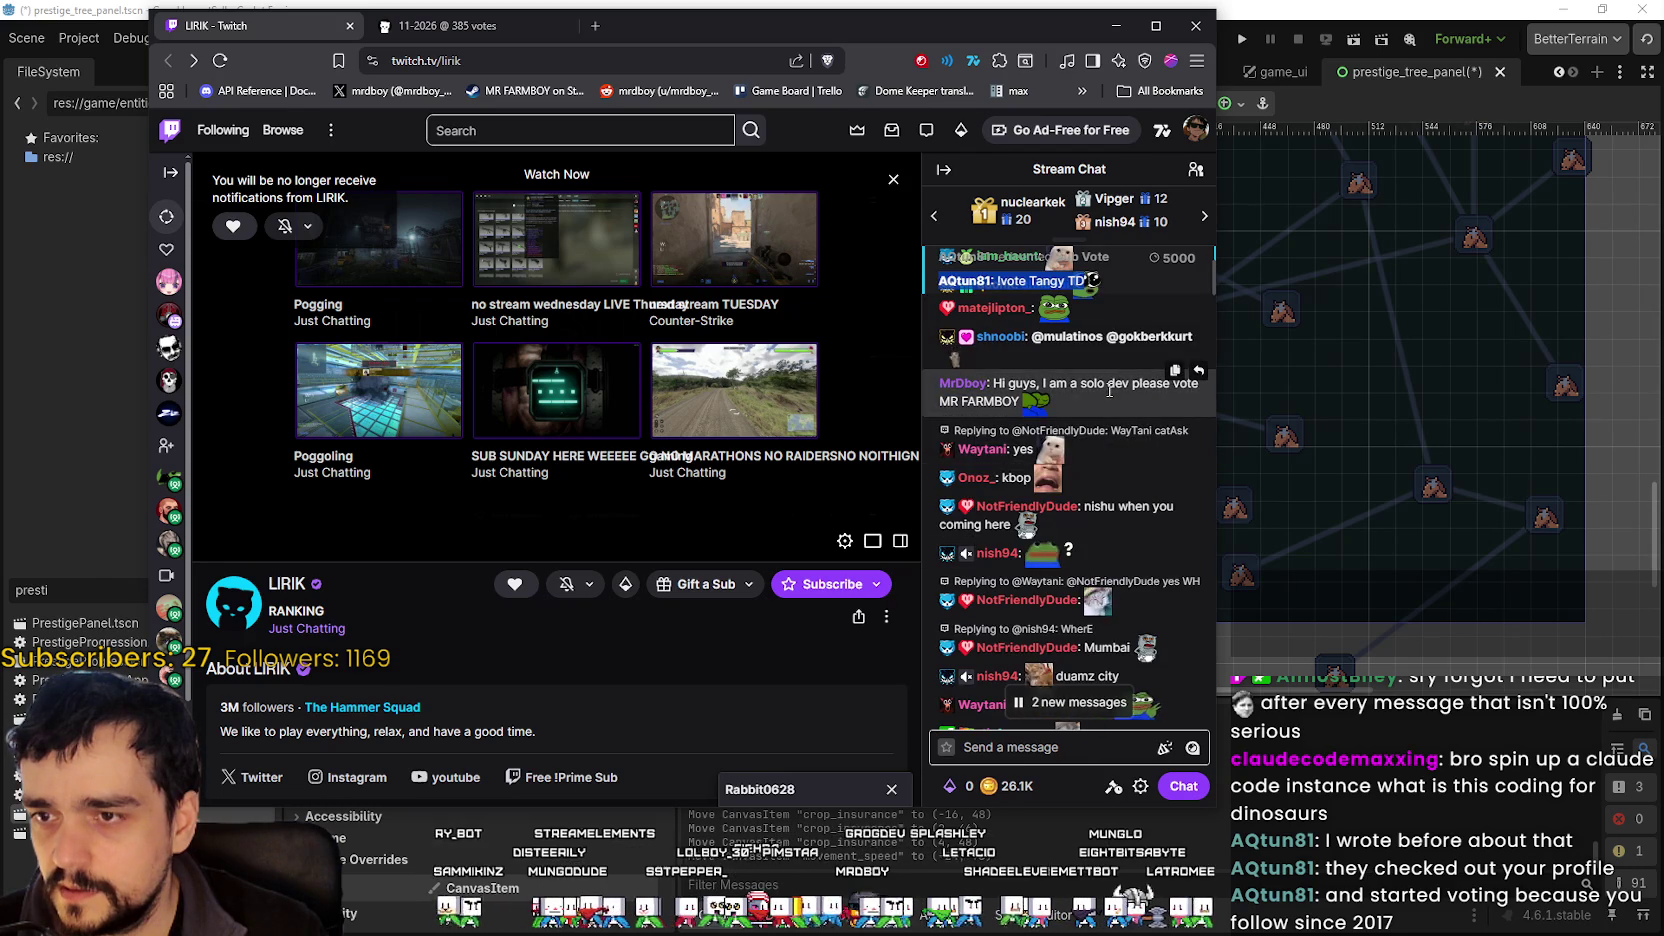
click(1108, 390)
scroll(1098, 442, up, 2)
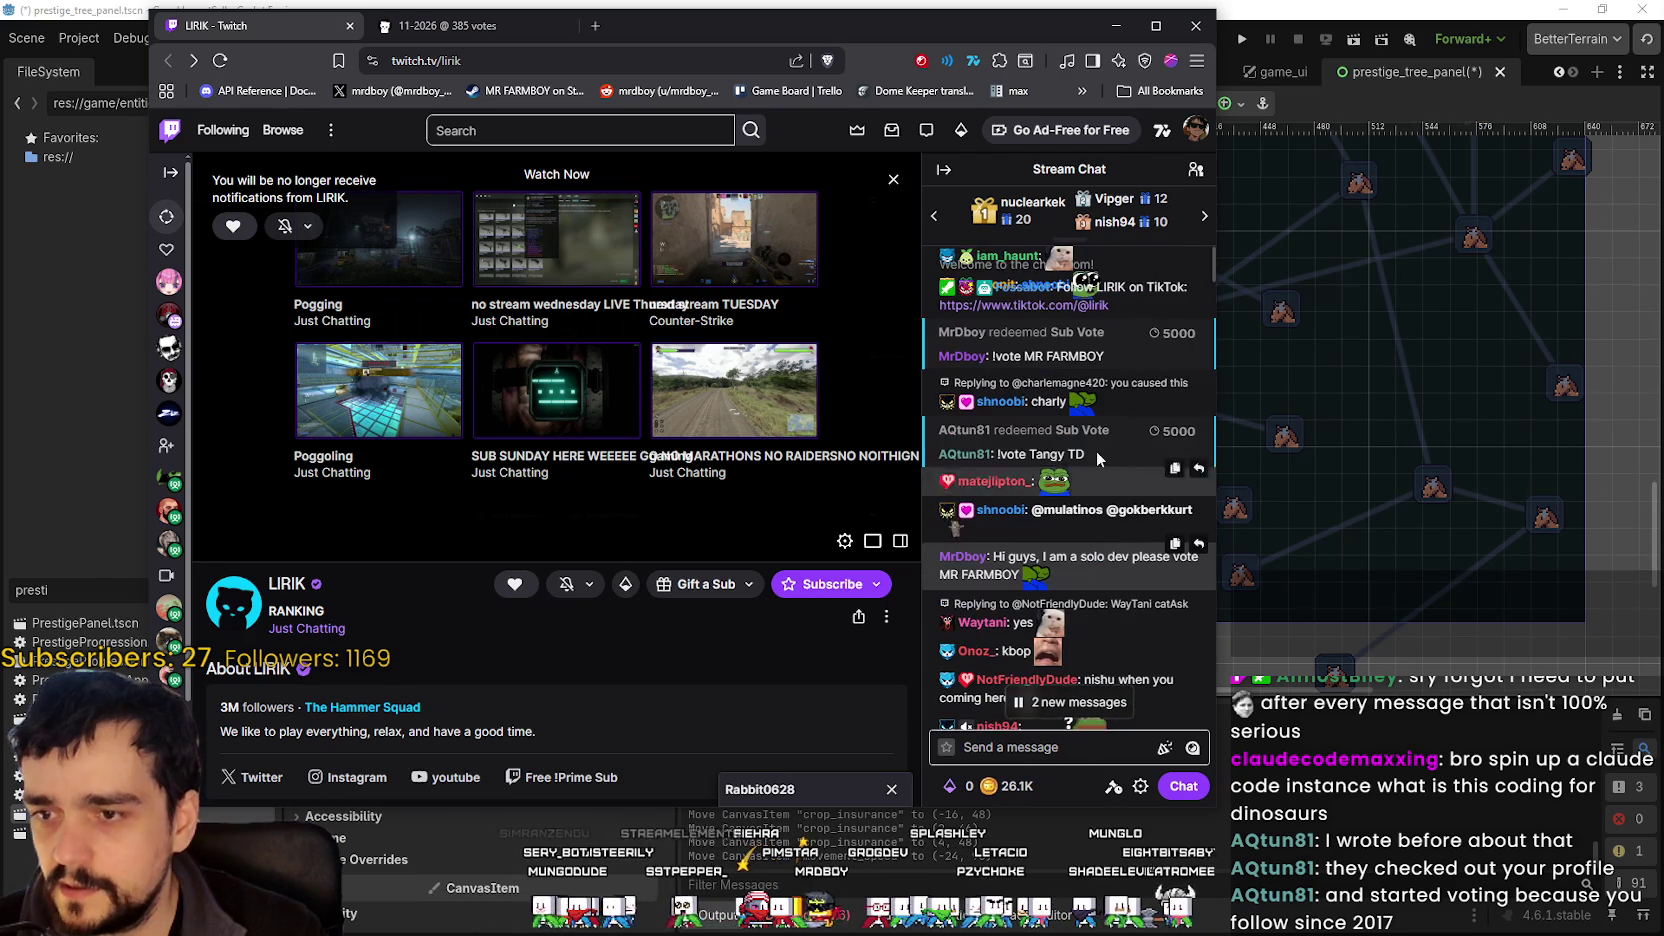
triple_click(1084, 452)
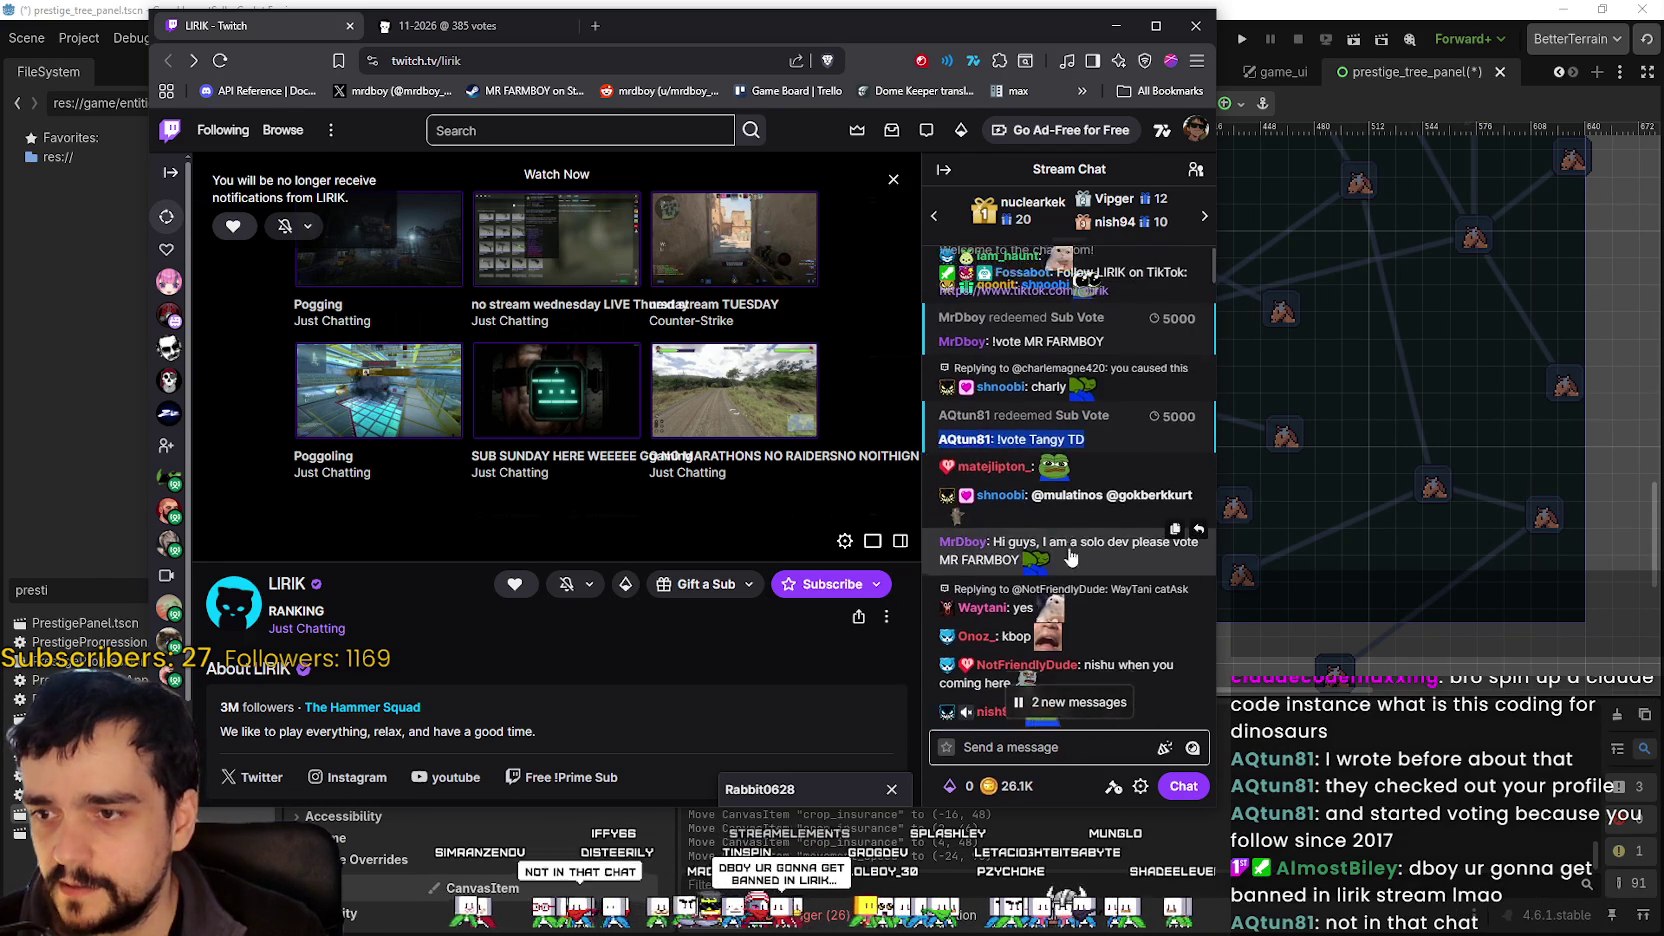
- Scroll further down chat and select the '!vote MR FARMBOY' line
scroll(1060, 480, down, 4)
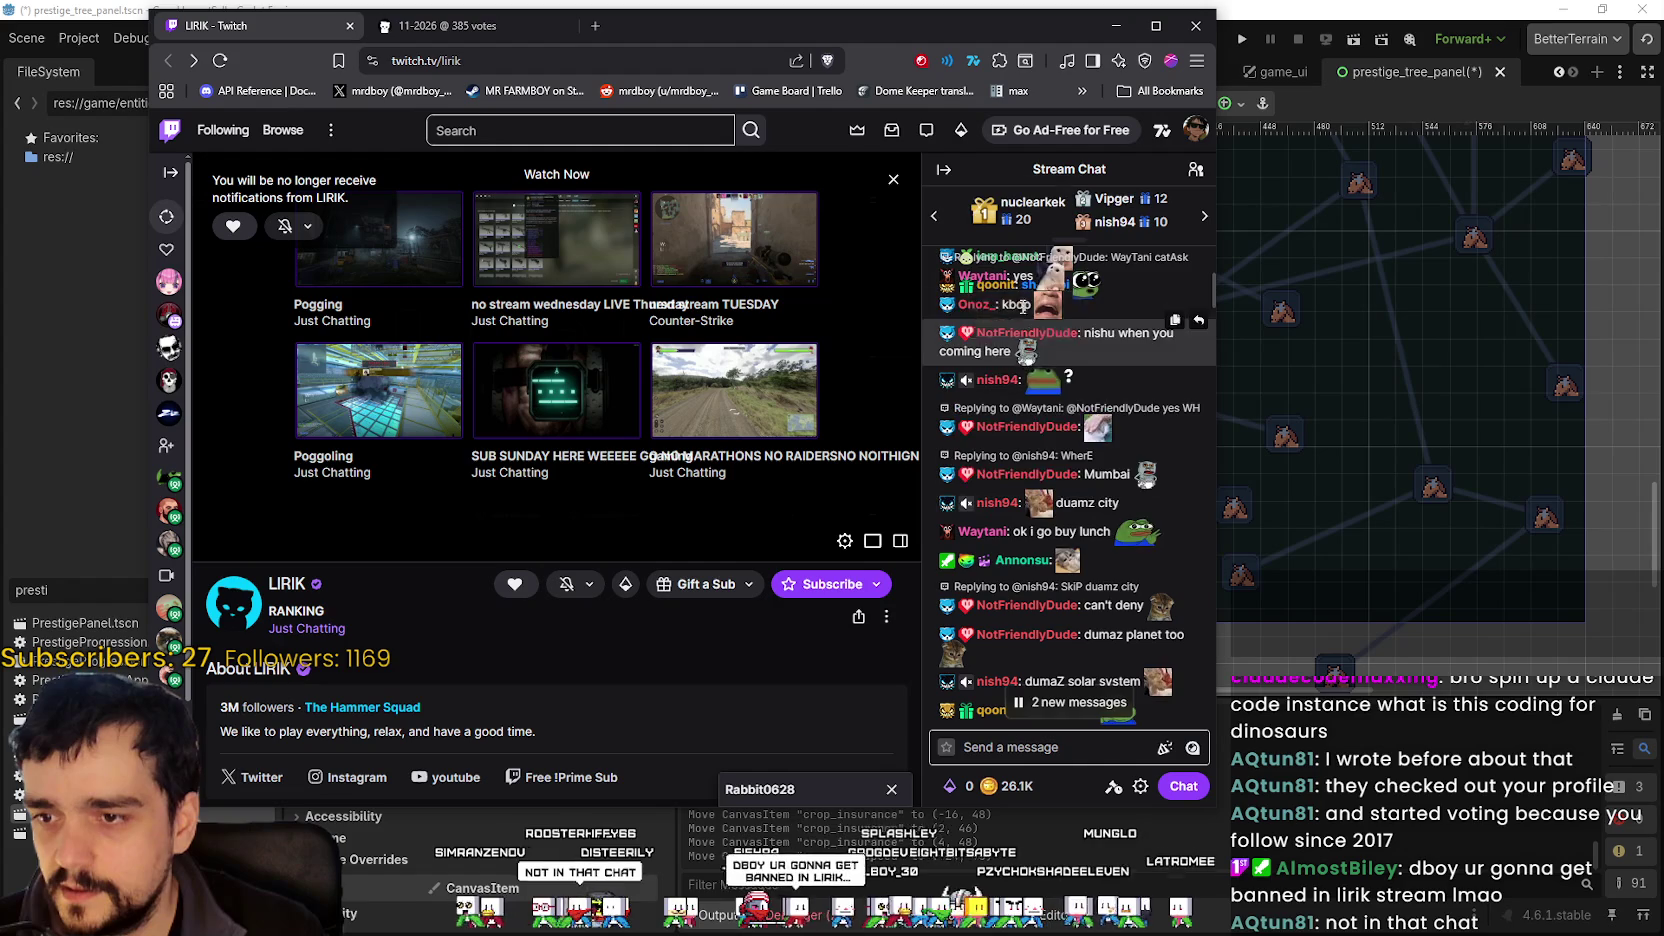
scroll(1018, 315, down, 3)
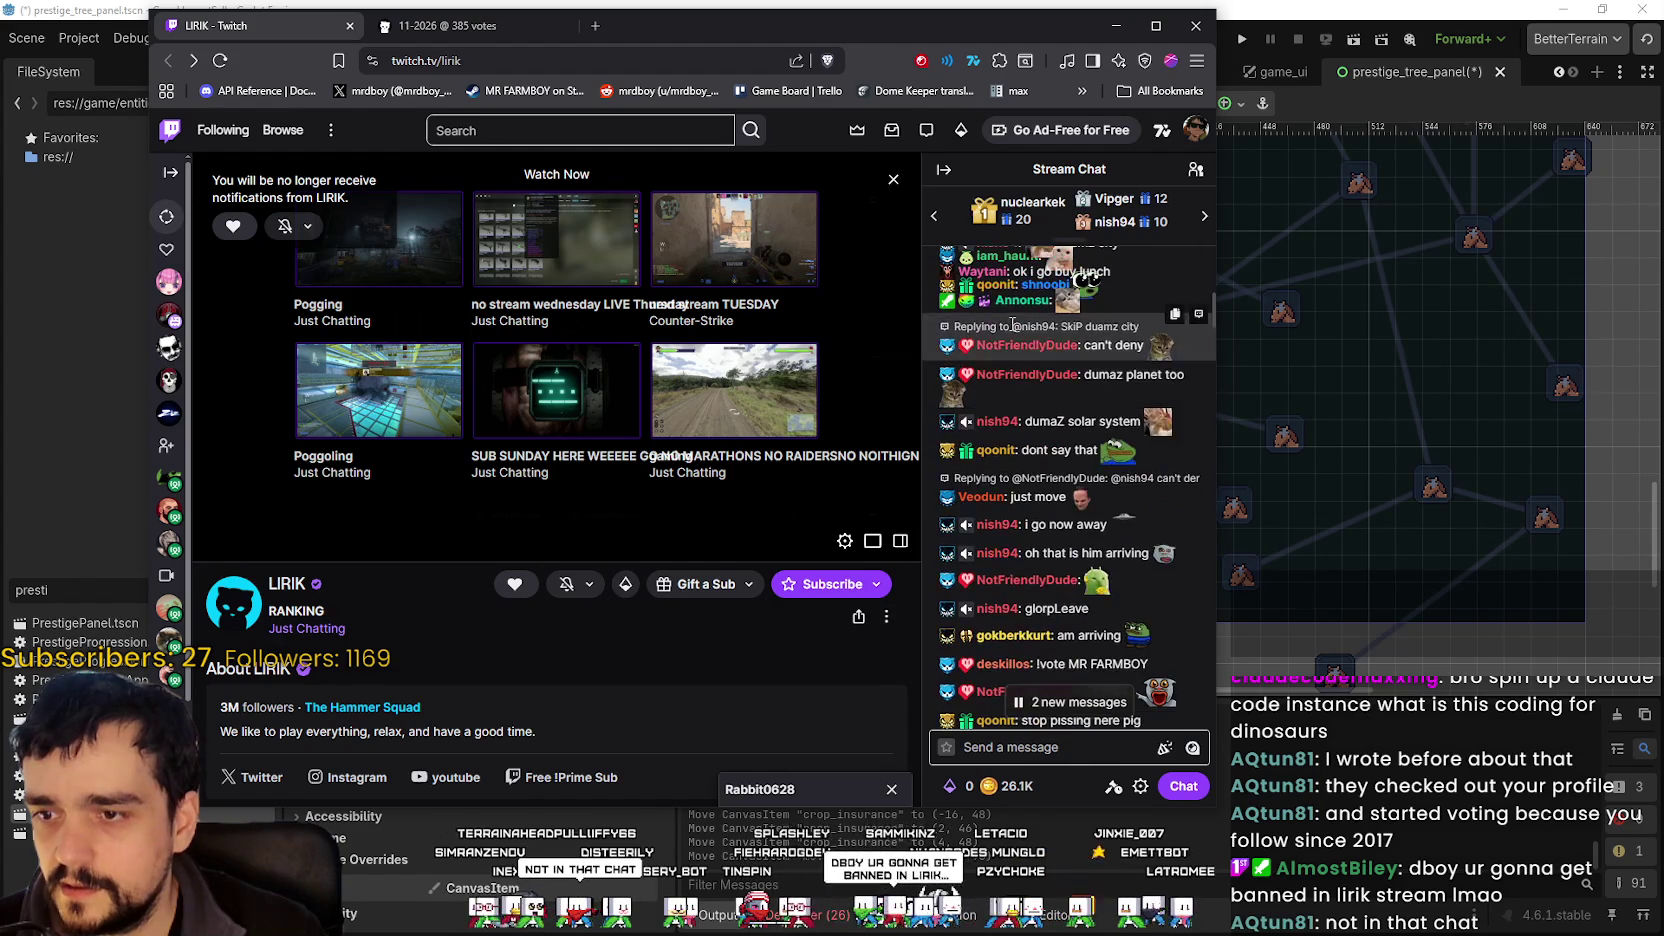
scroll(1015, 462, down, 1)
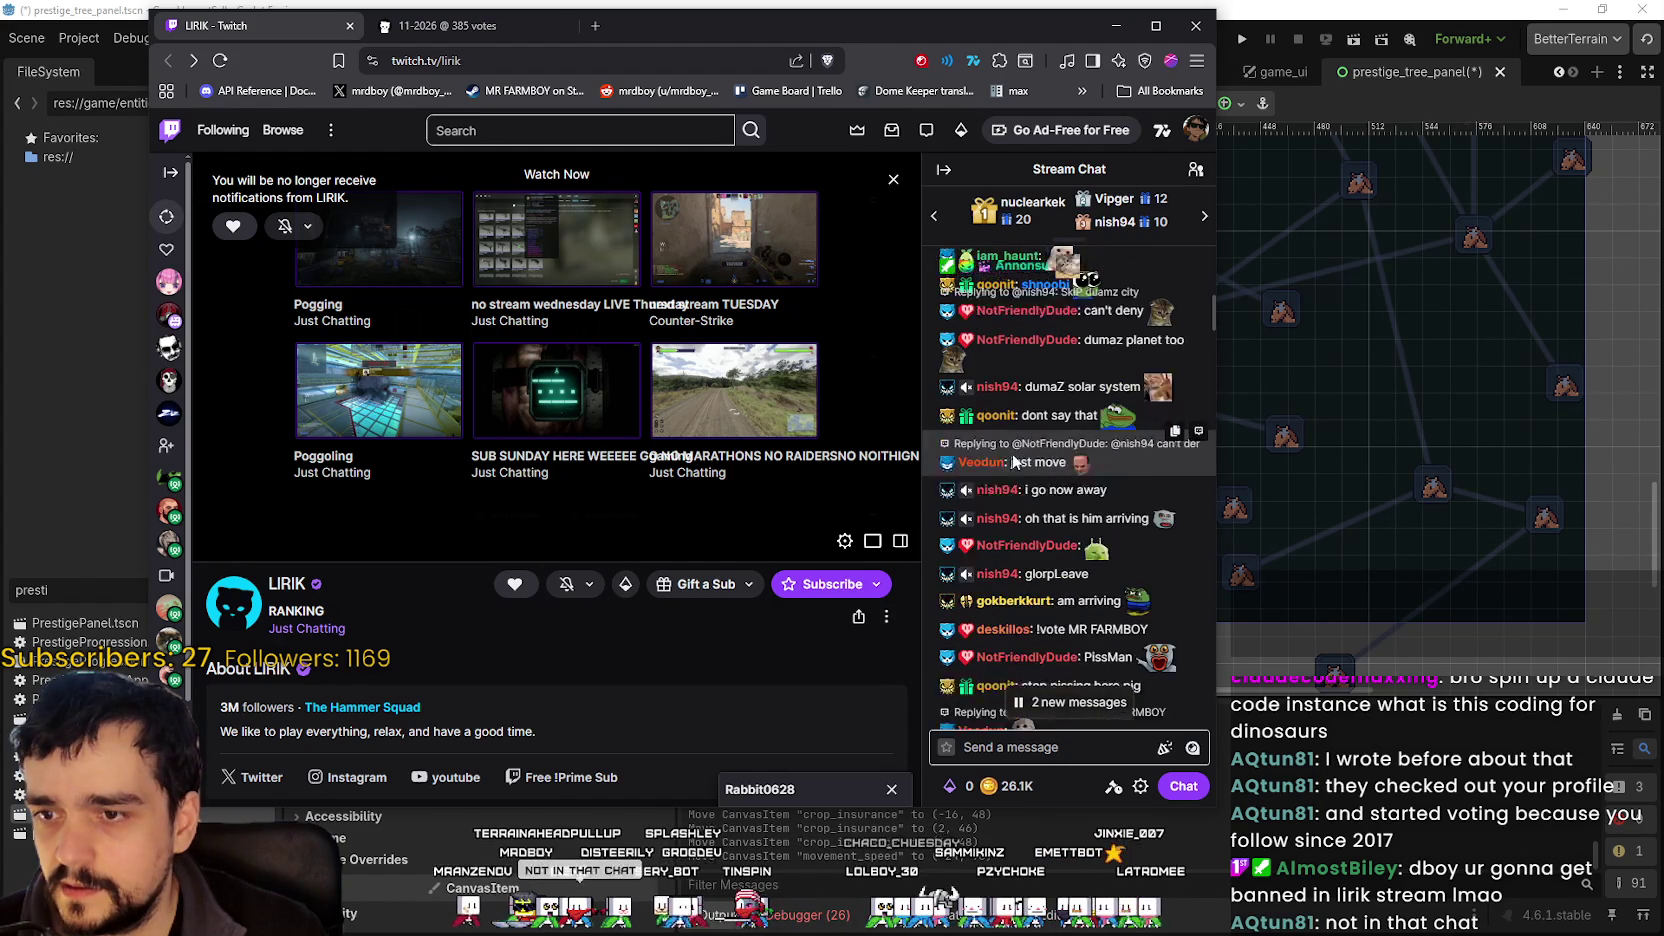
scroll(1015, 462, down, 2)
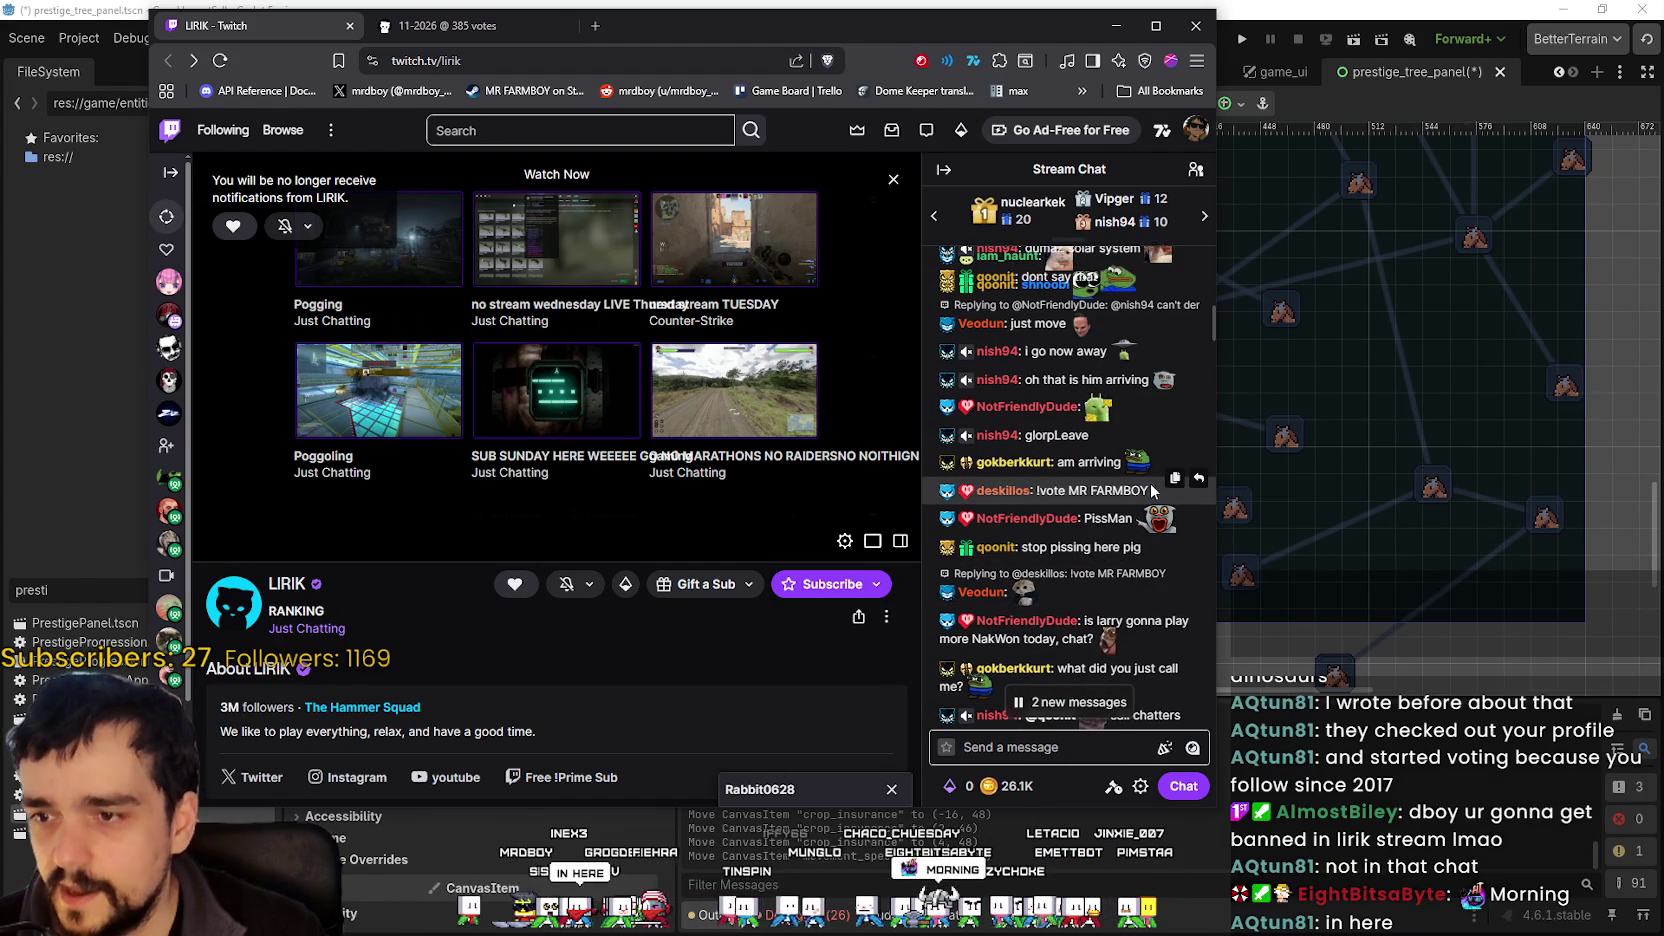
triple_click(1158, 490)
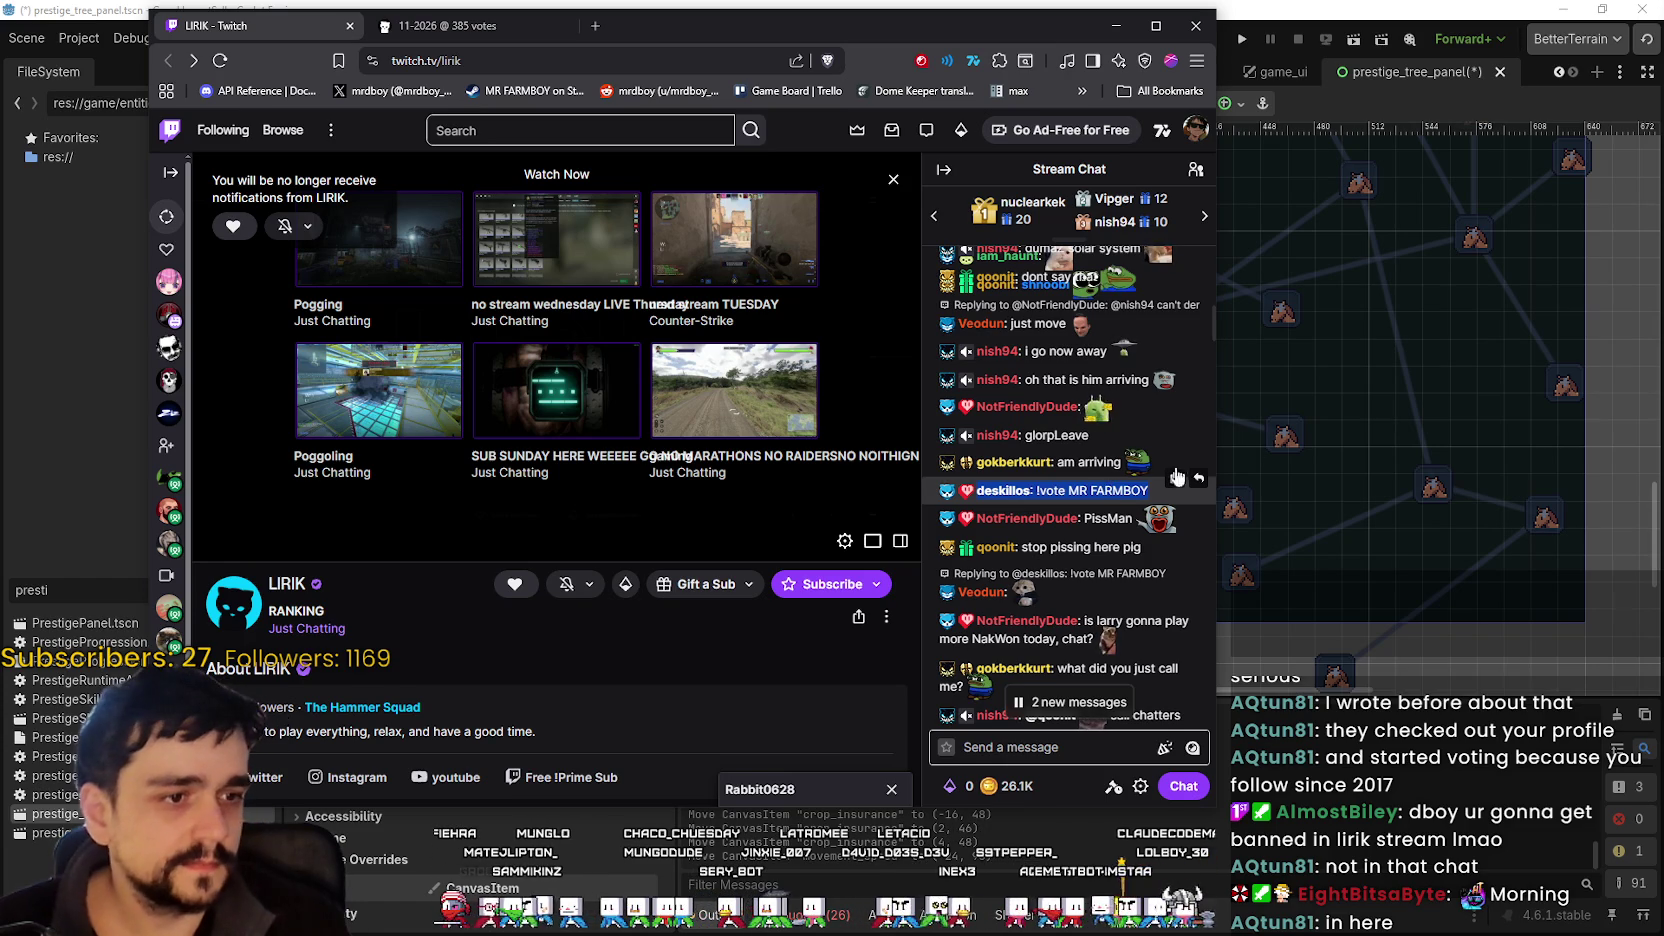
- Slide the browser window about 128 px right to reveal more of the Godot editor
key(alt+Tab)
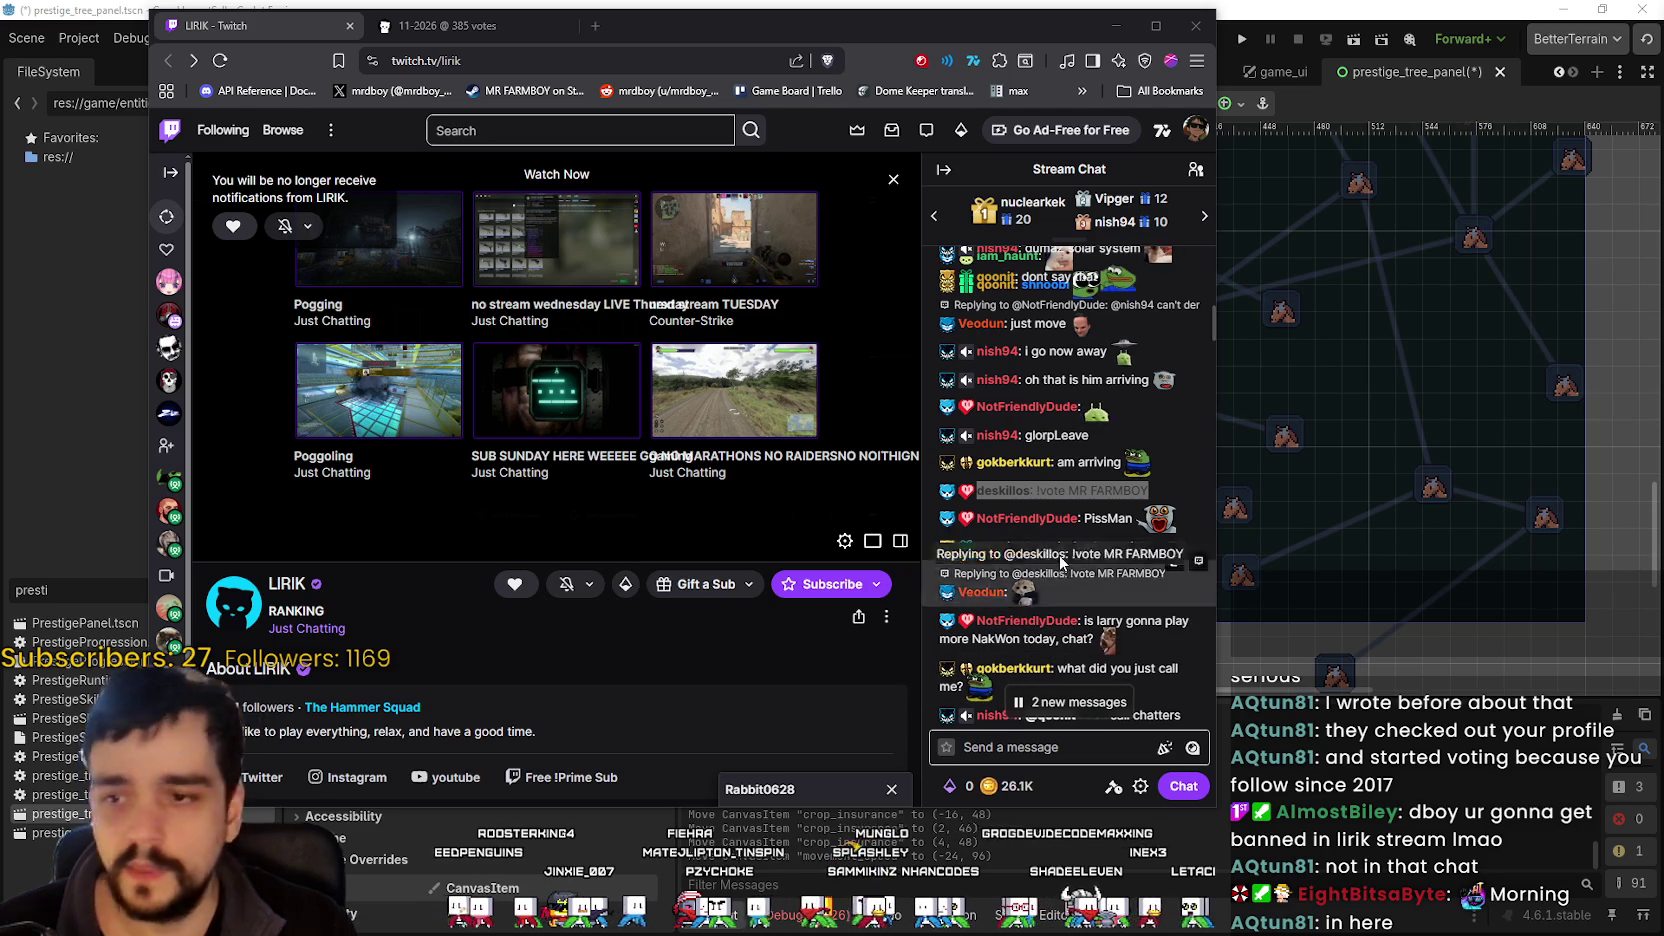
mouse_move(995, 498)
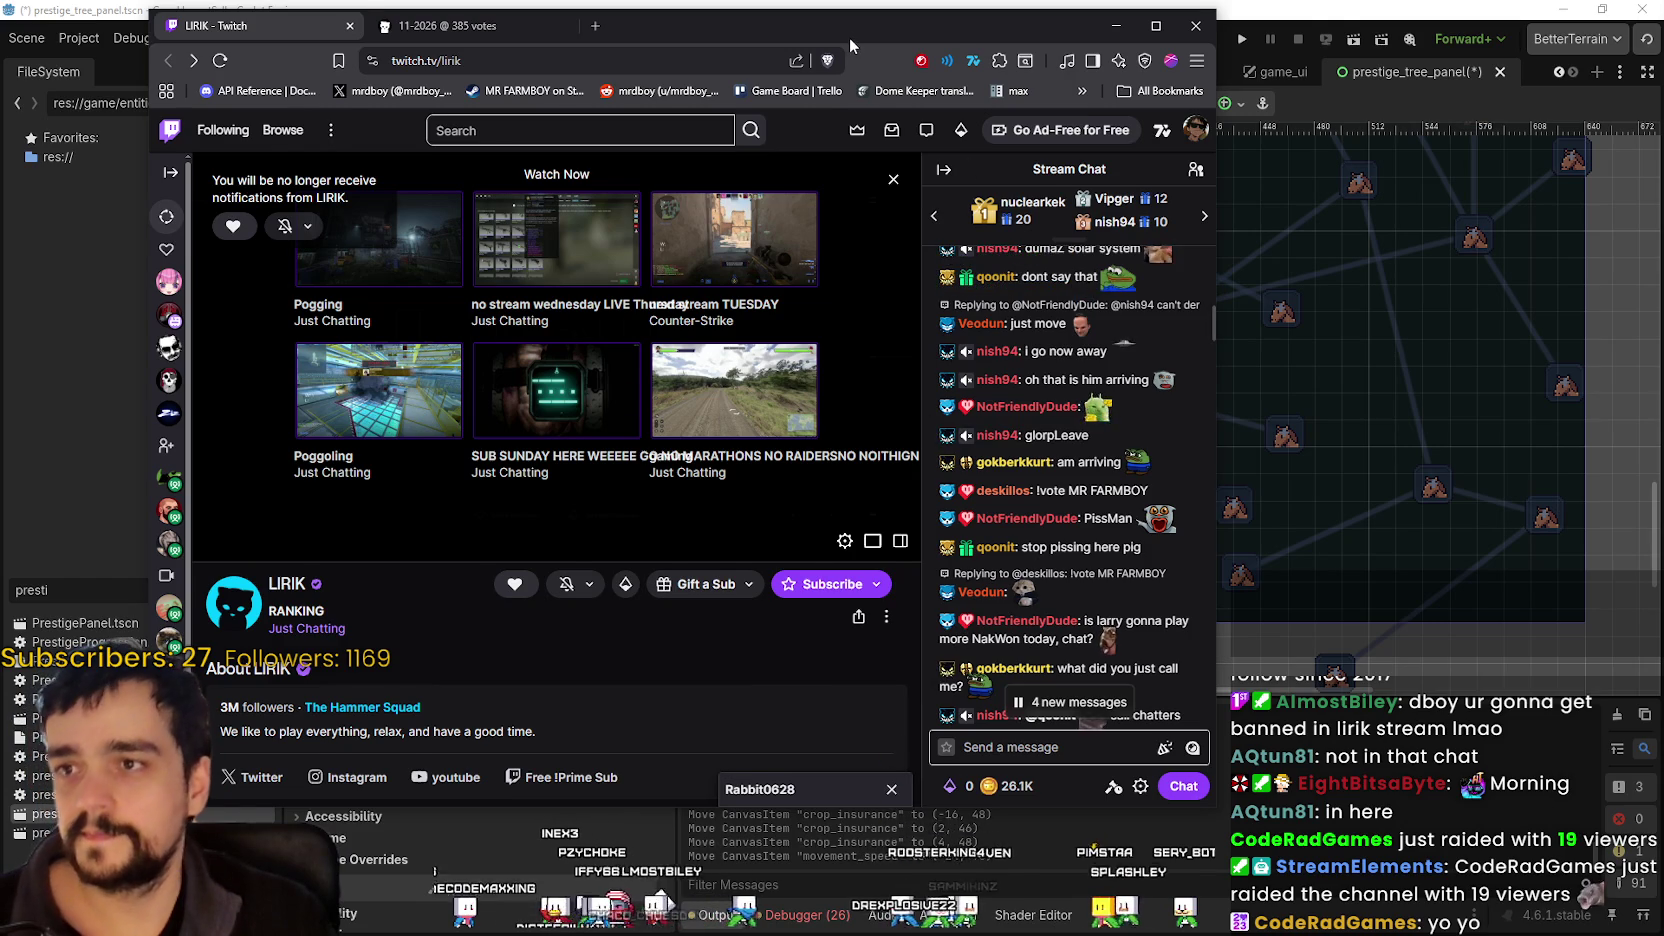
drag(849, 36, 977, 39)
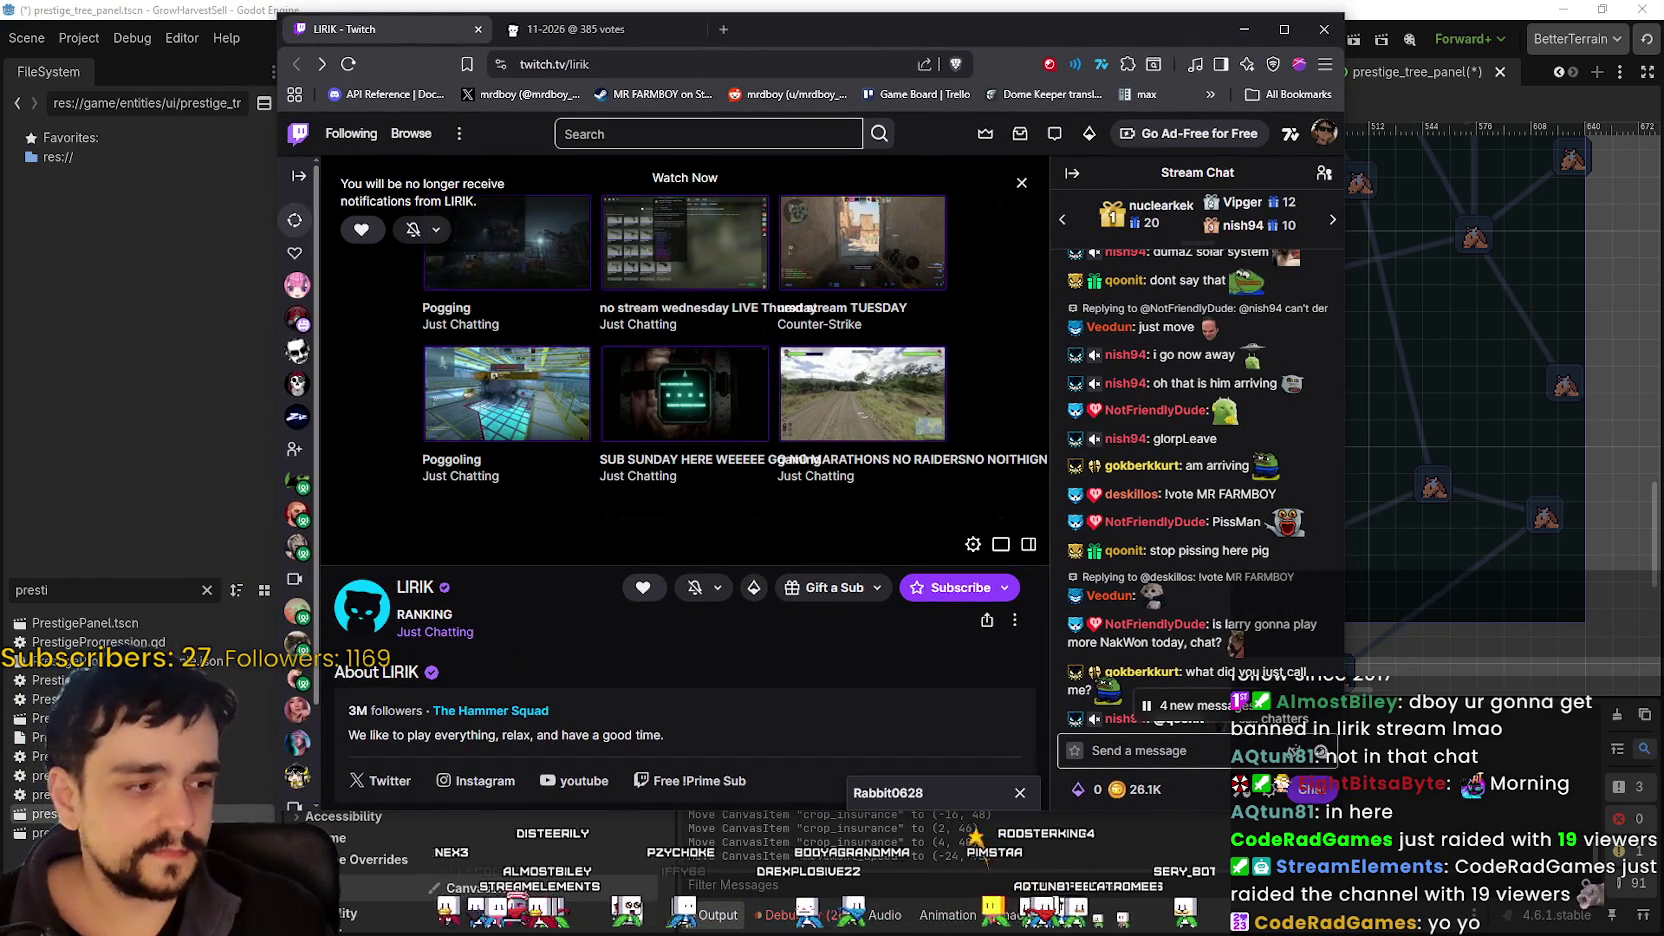
- Open Rogue Blight from the wishlist sorted by Date Added, copy its page URL, and view its media
key(alt+Tab)
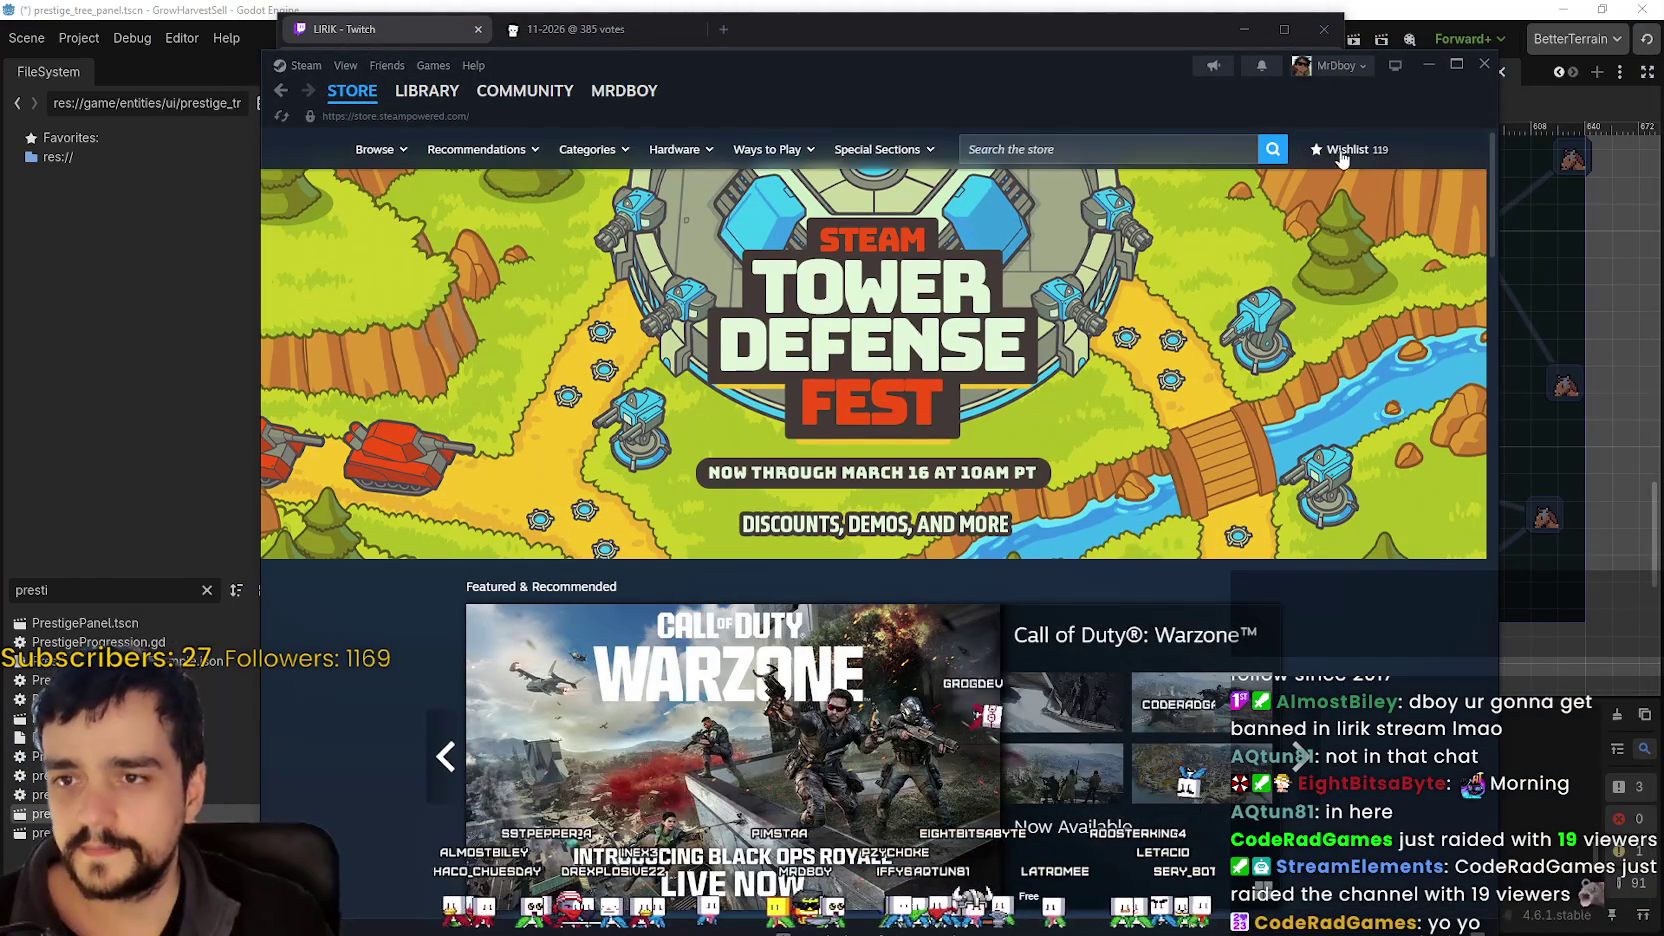
click(1342, 152)
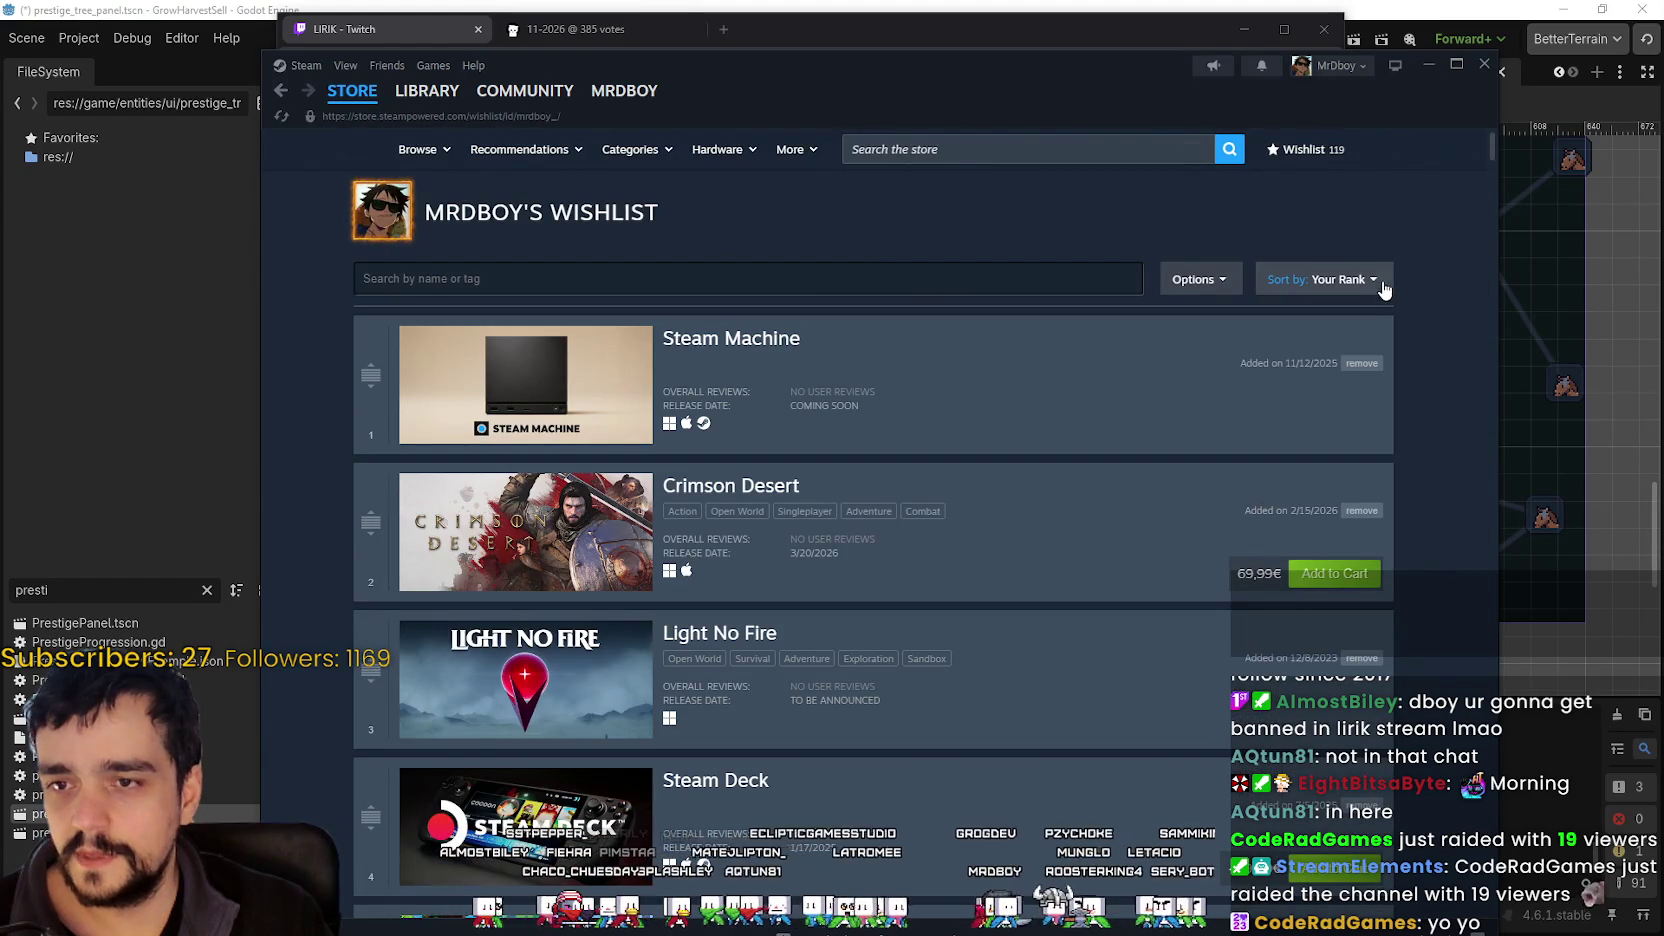
click(1368, 281)
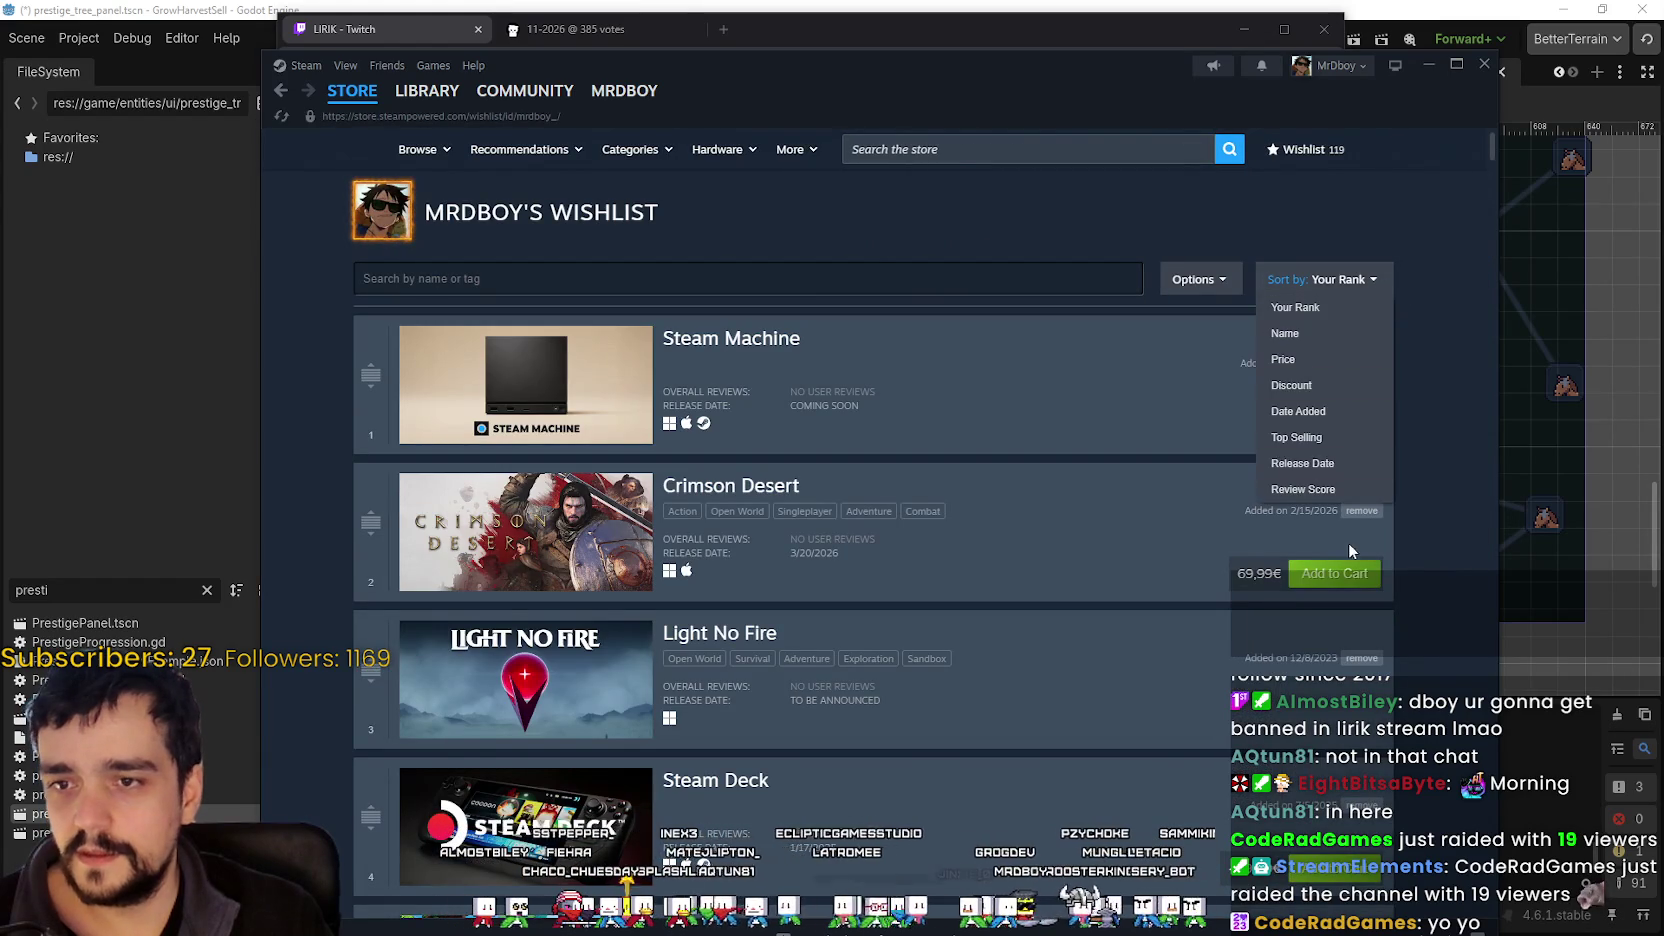
click(1298, 411)
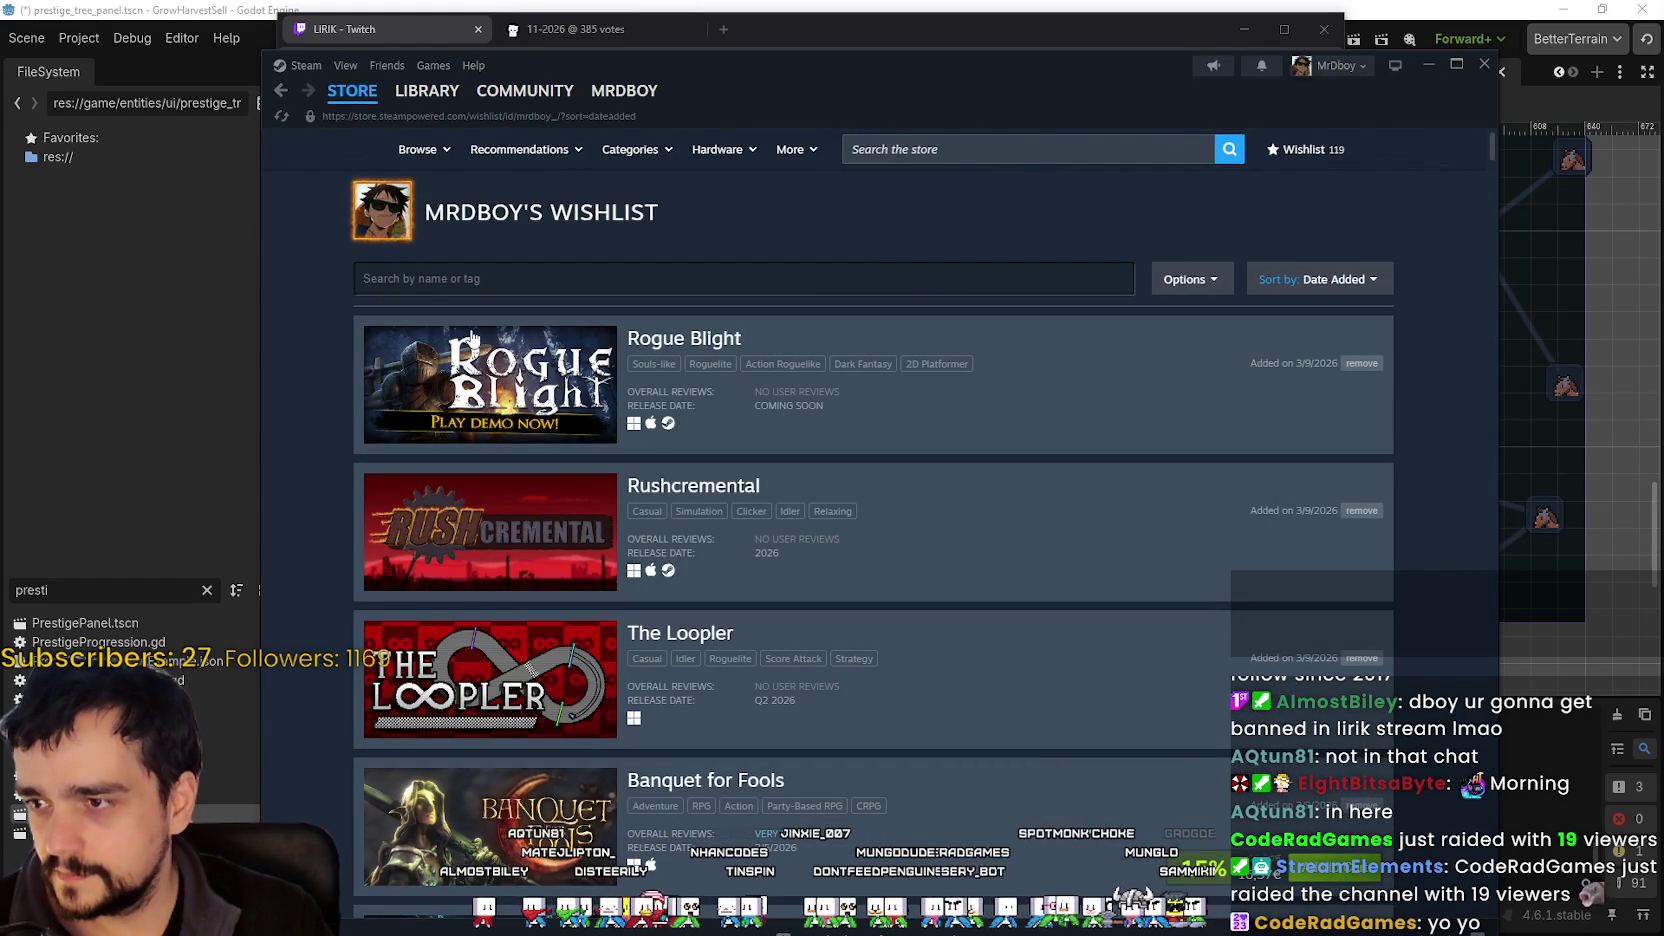
click(531, 375)
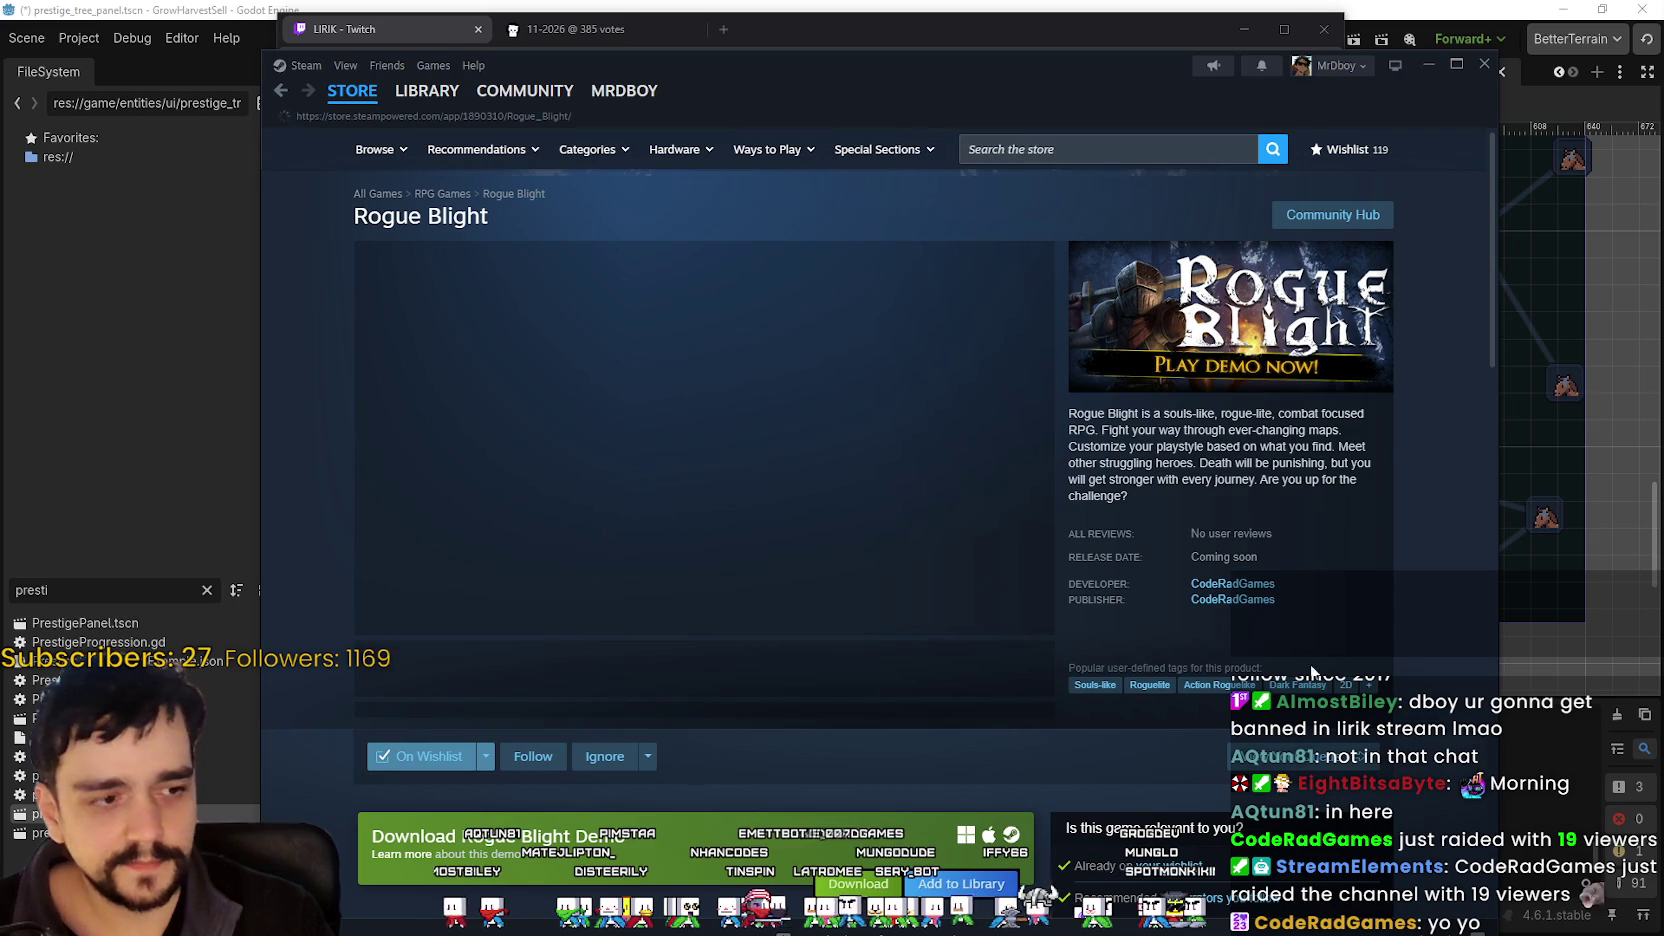
right_click(1390, 515)
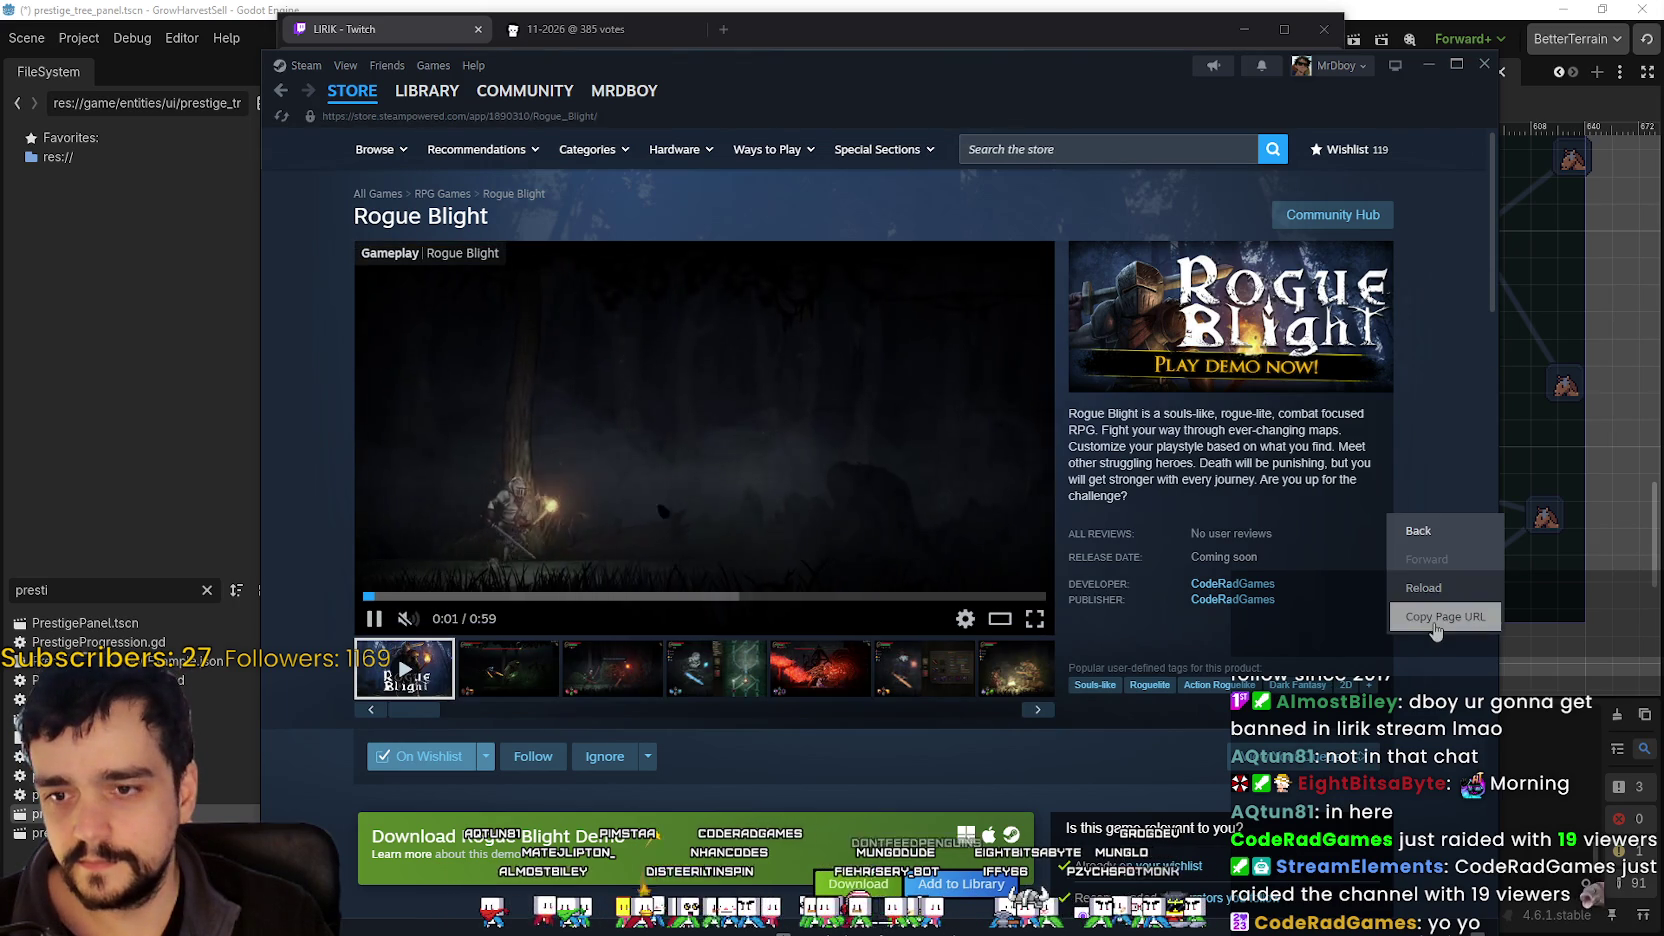
click(1425, 620)
click(862, 692)
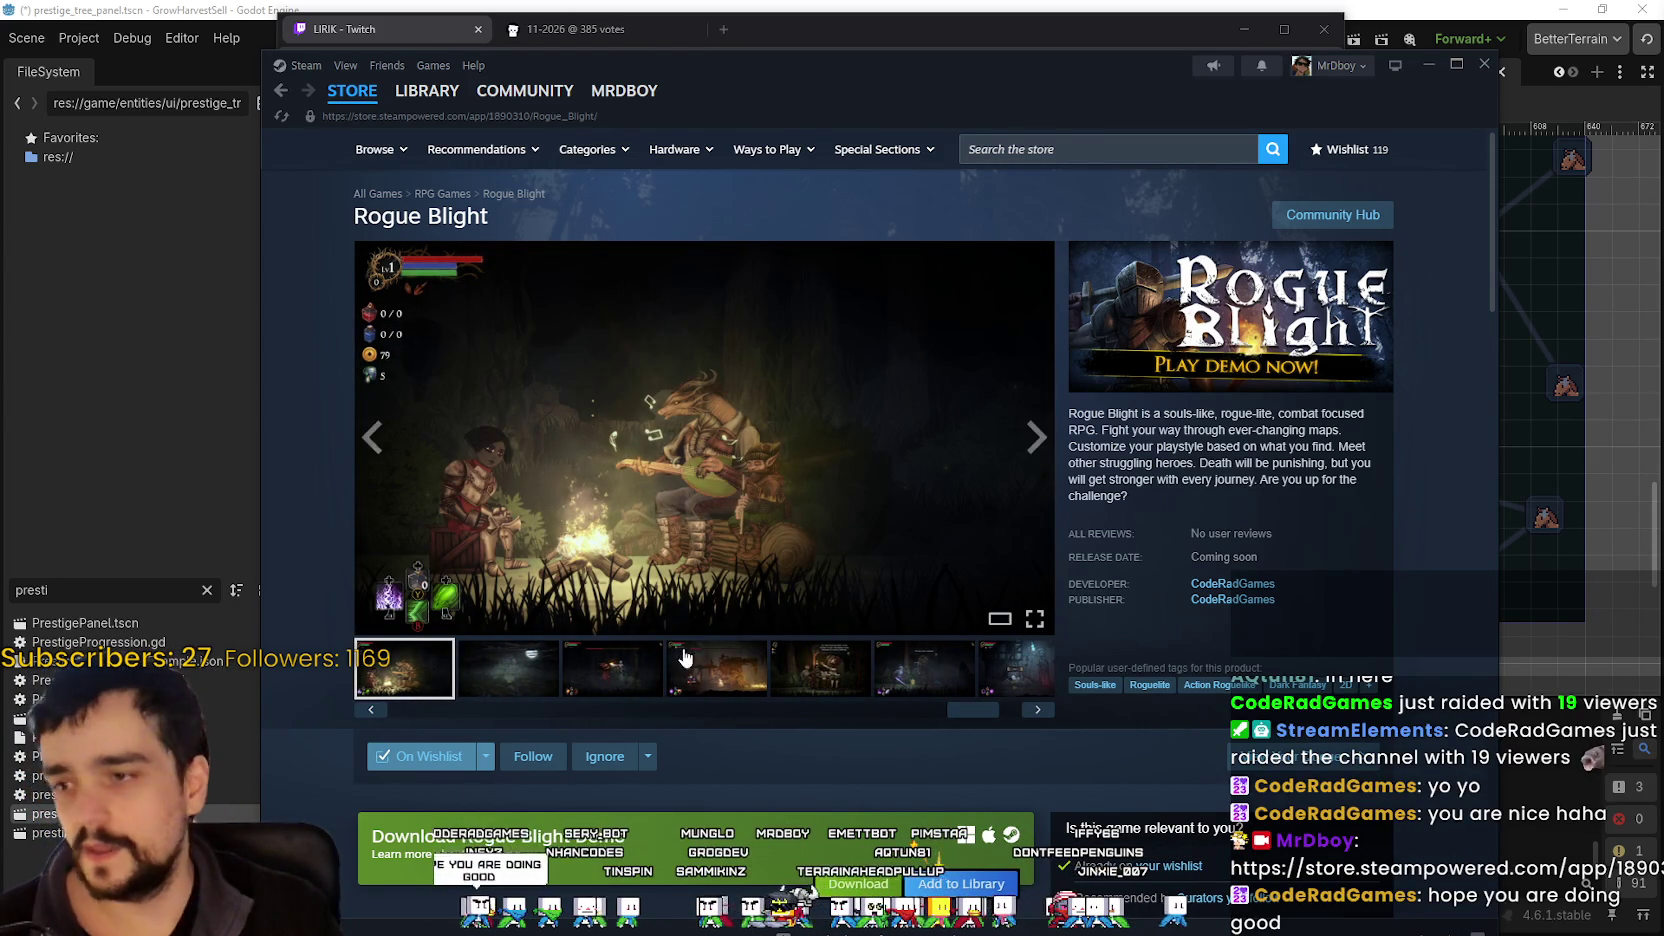
click(428, 687)
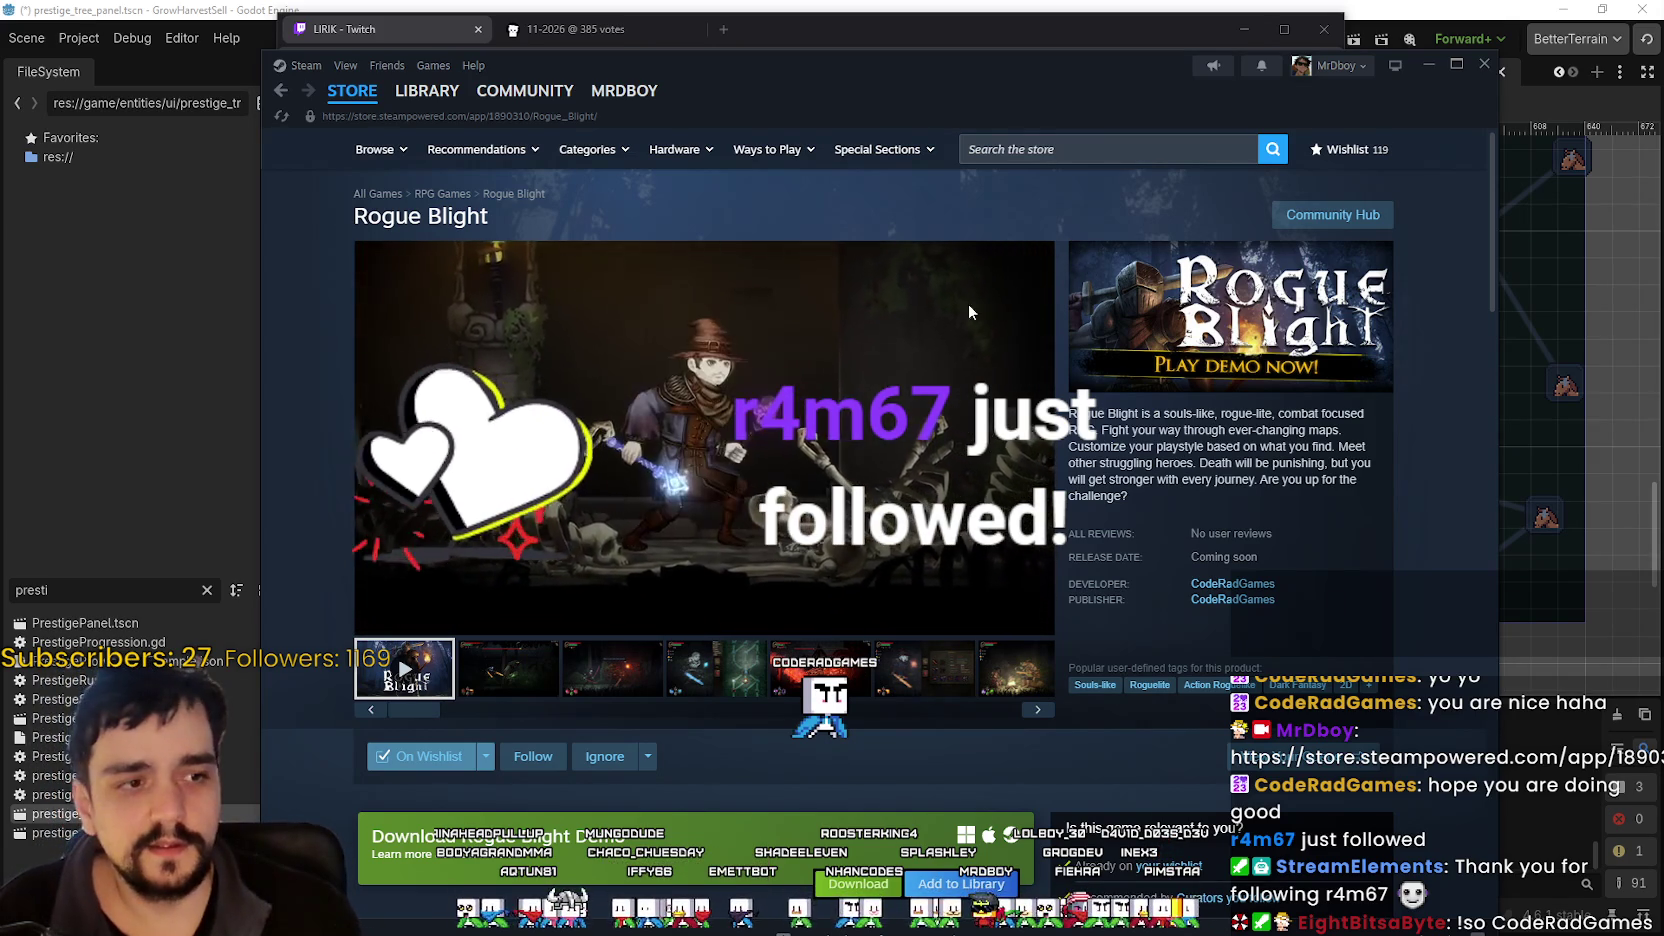
- Shift the Steam window left and move the Saturday sales predictions notes aside
drag(968, 105, 781, 81)
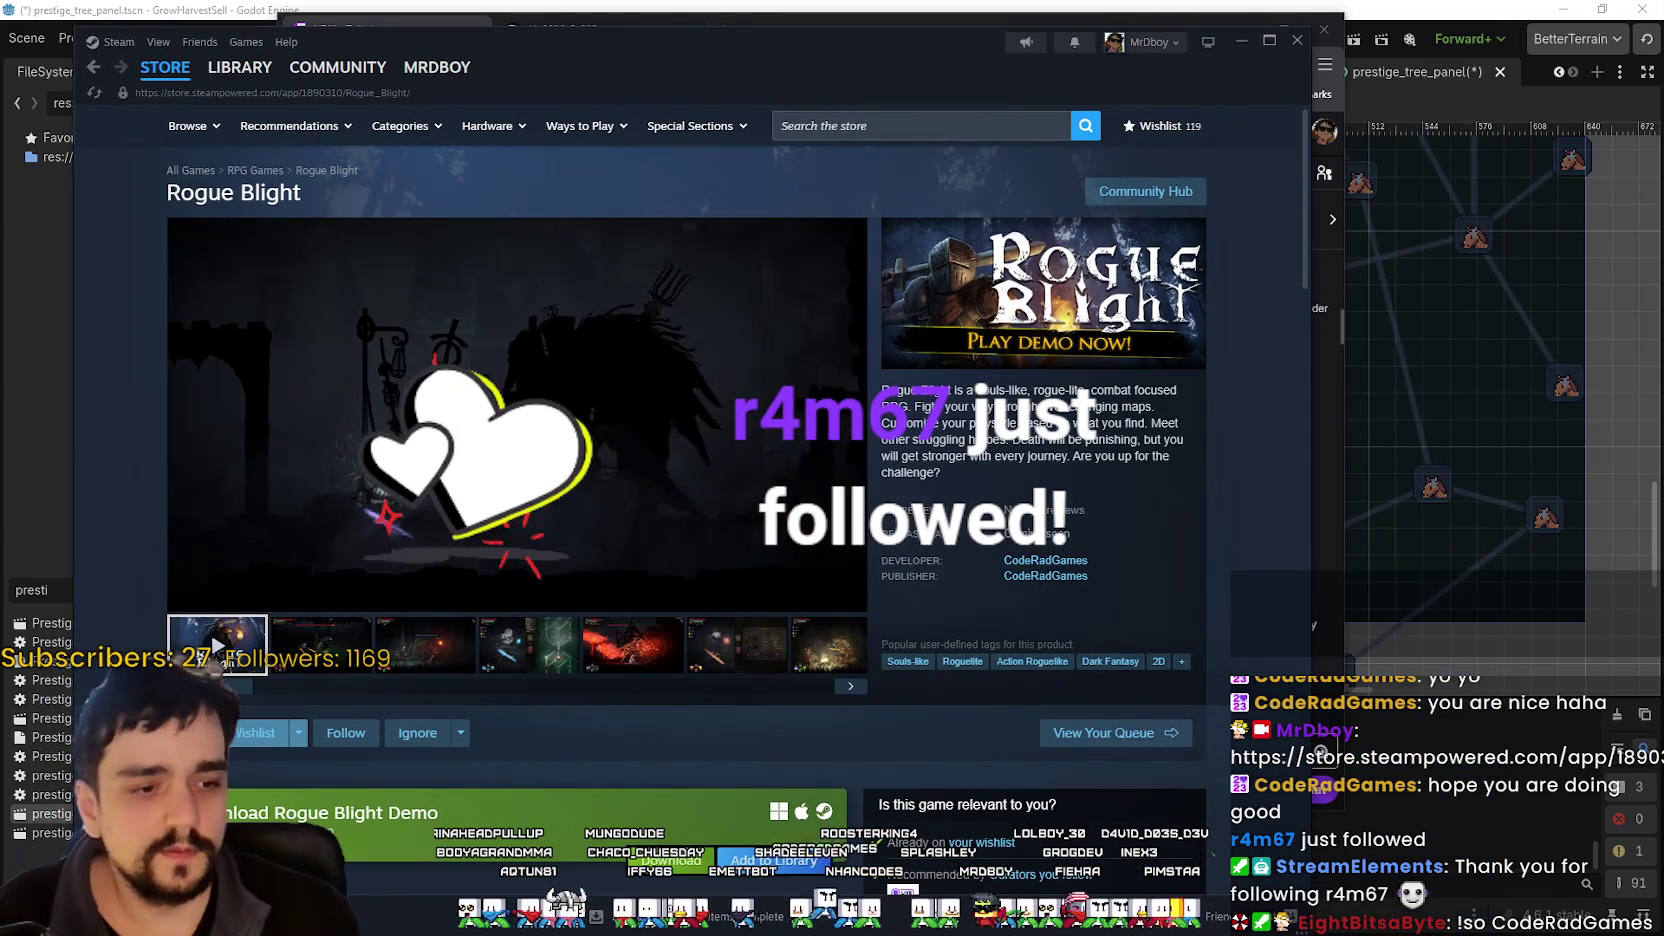
key(alt+Tab)
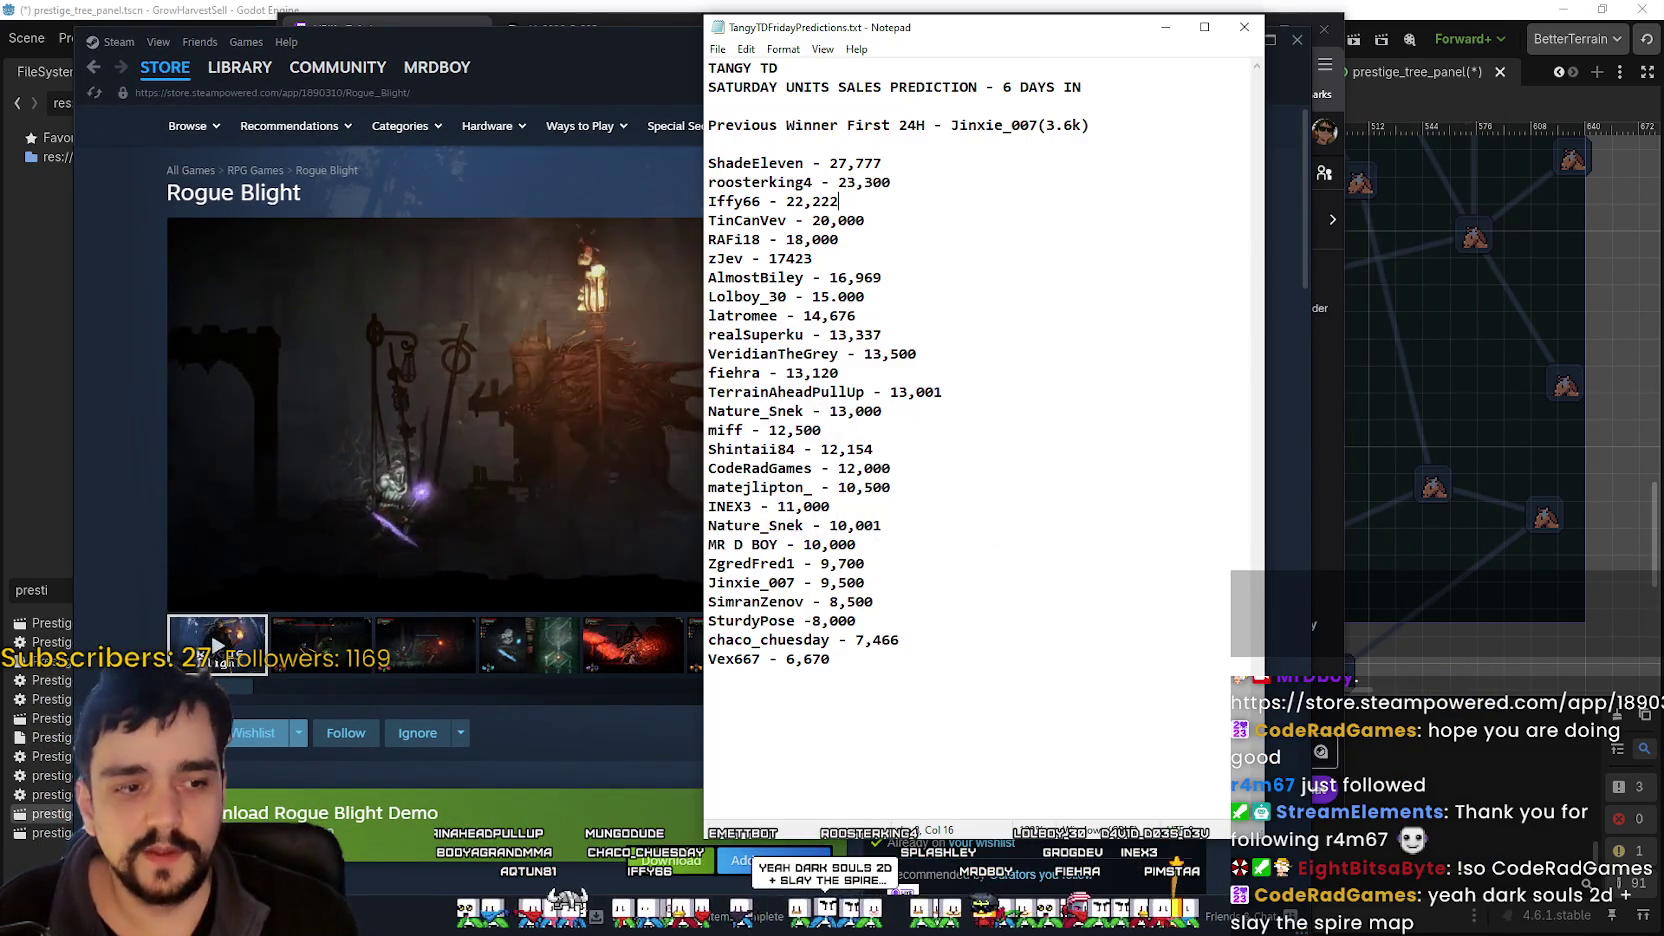
drag(1048, 16, 1441, 41)
drag(888, 62, 815, 58)
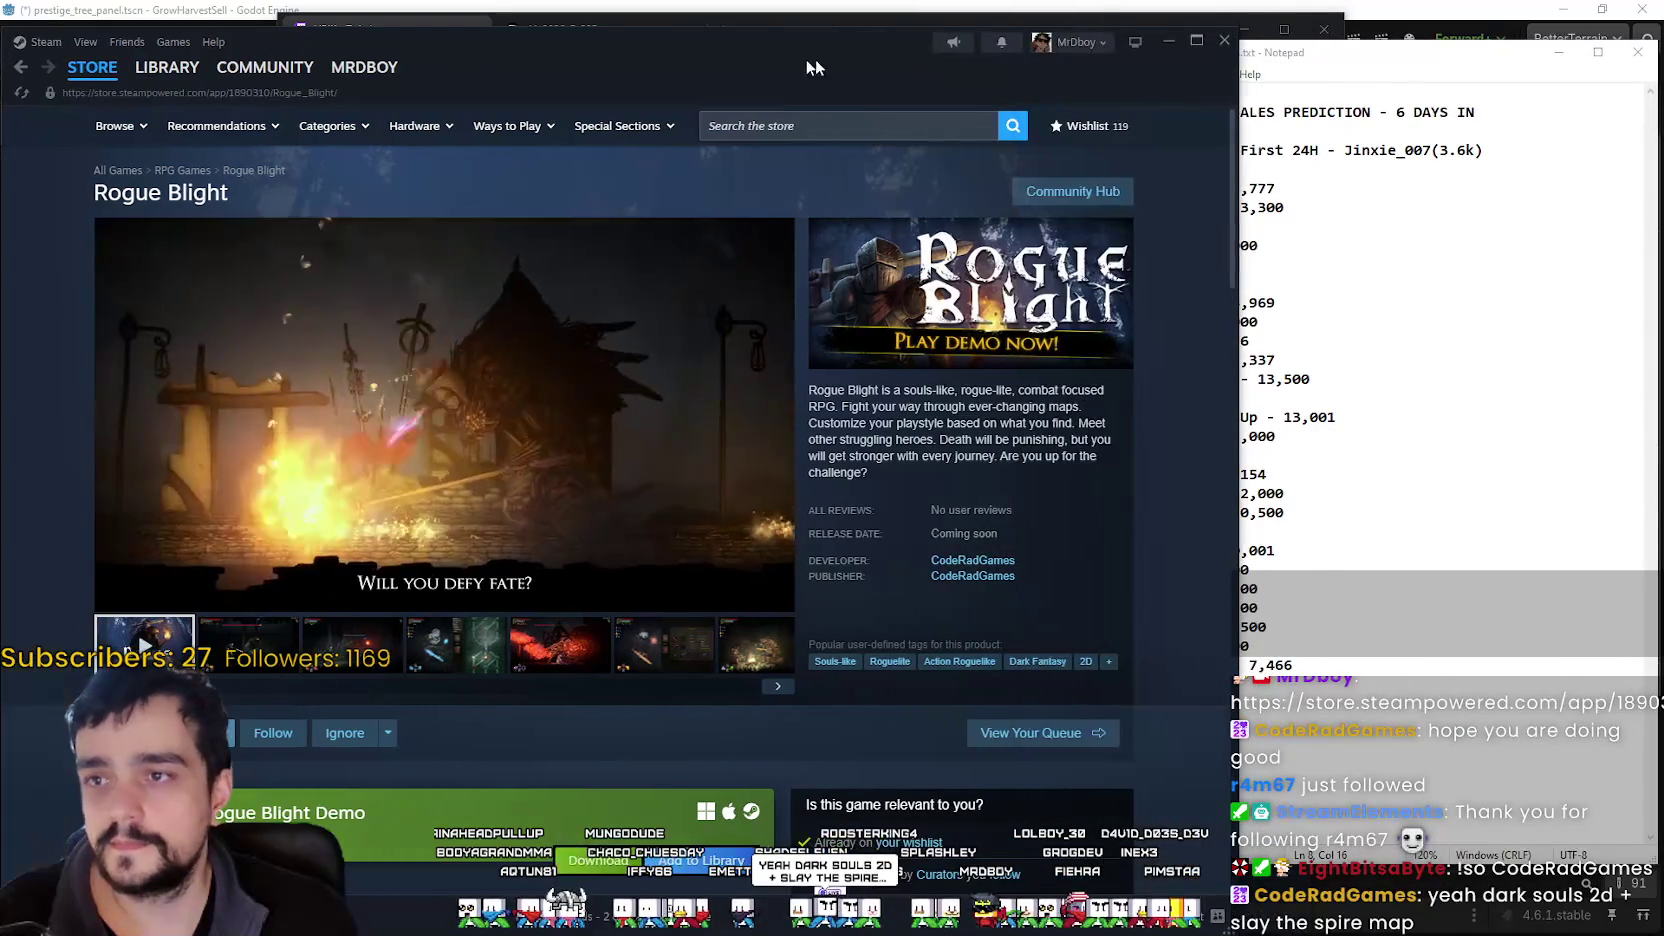
click(1585, 547)
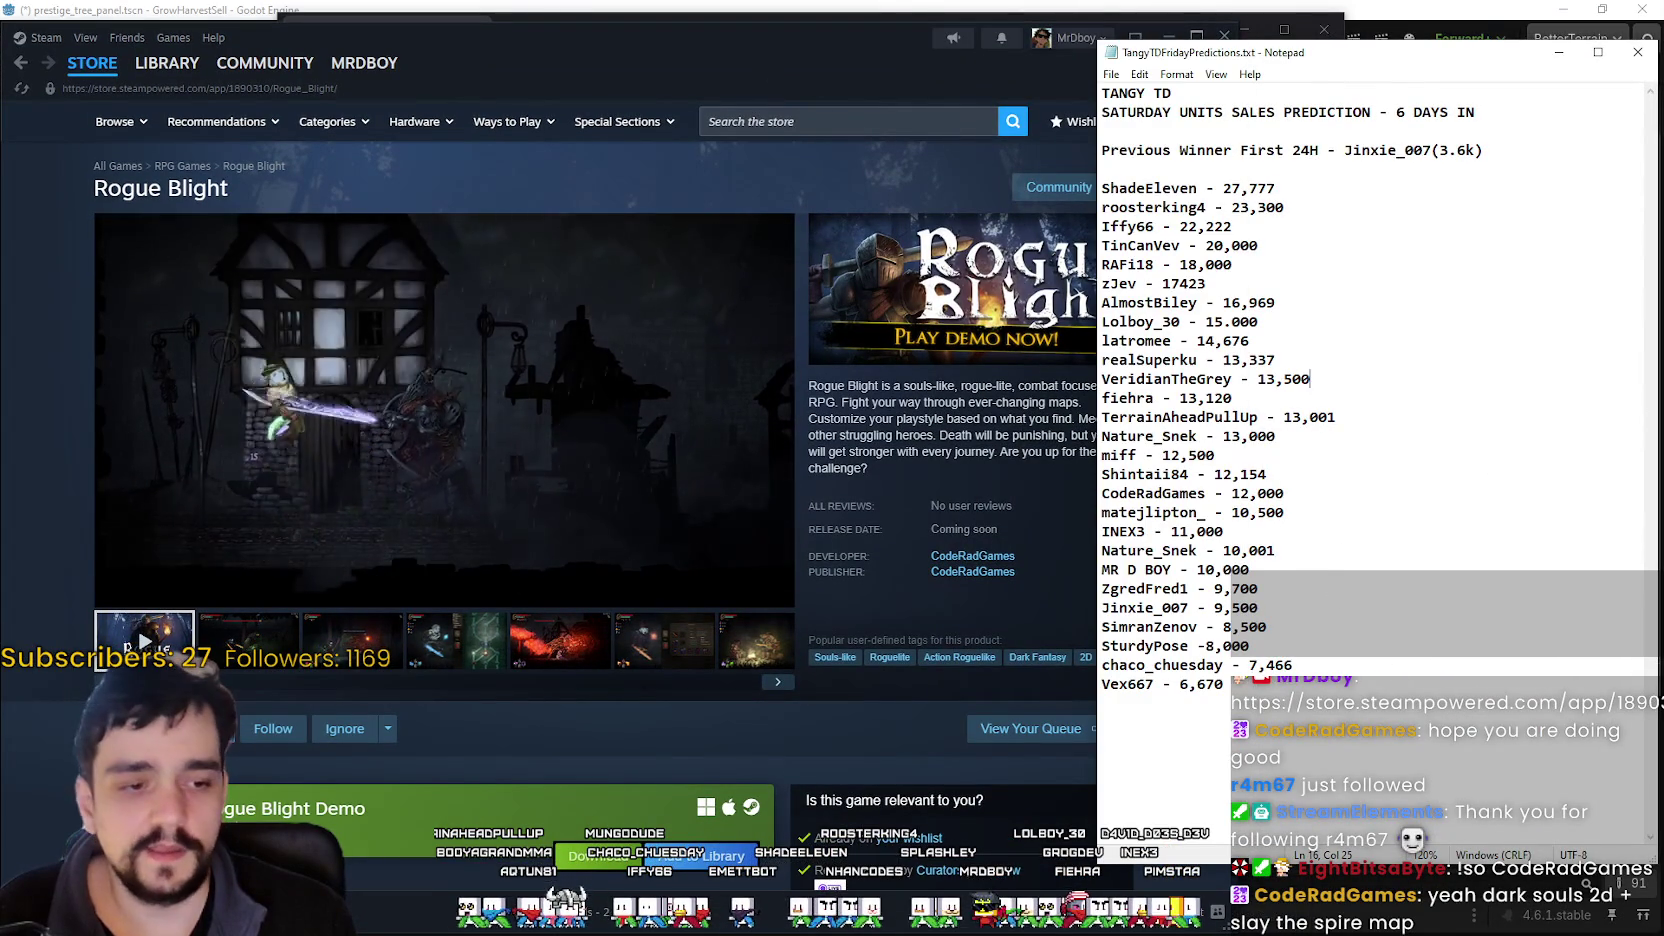
- Place the bundle sales predictions notes beside the Saturday sales predictions and compare their headings
key(alt+Tab)
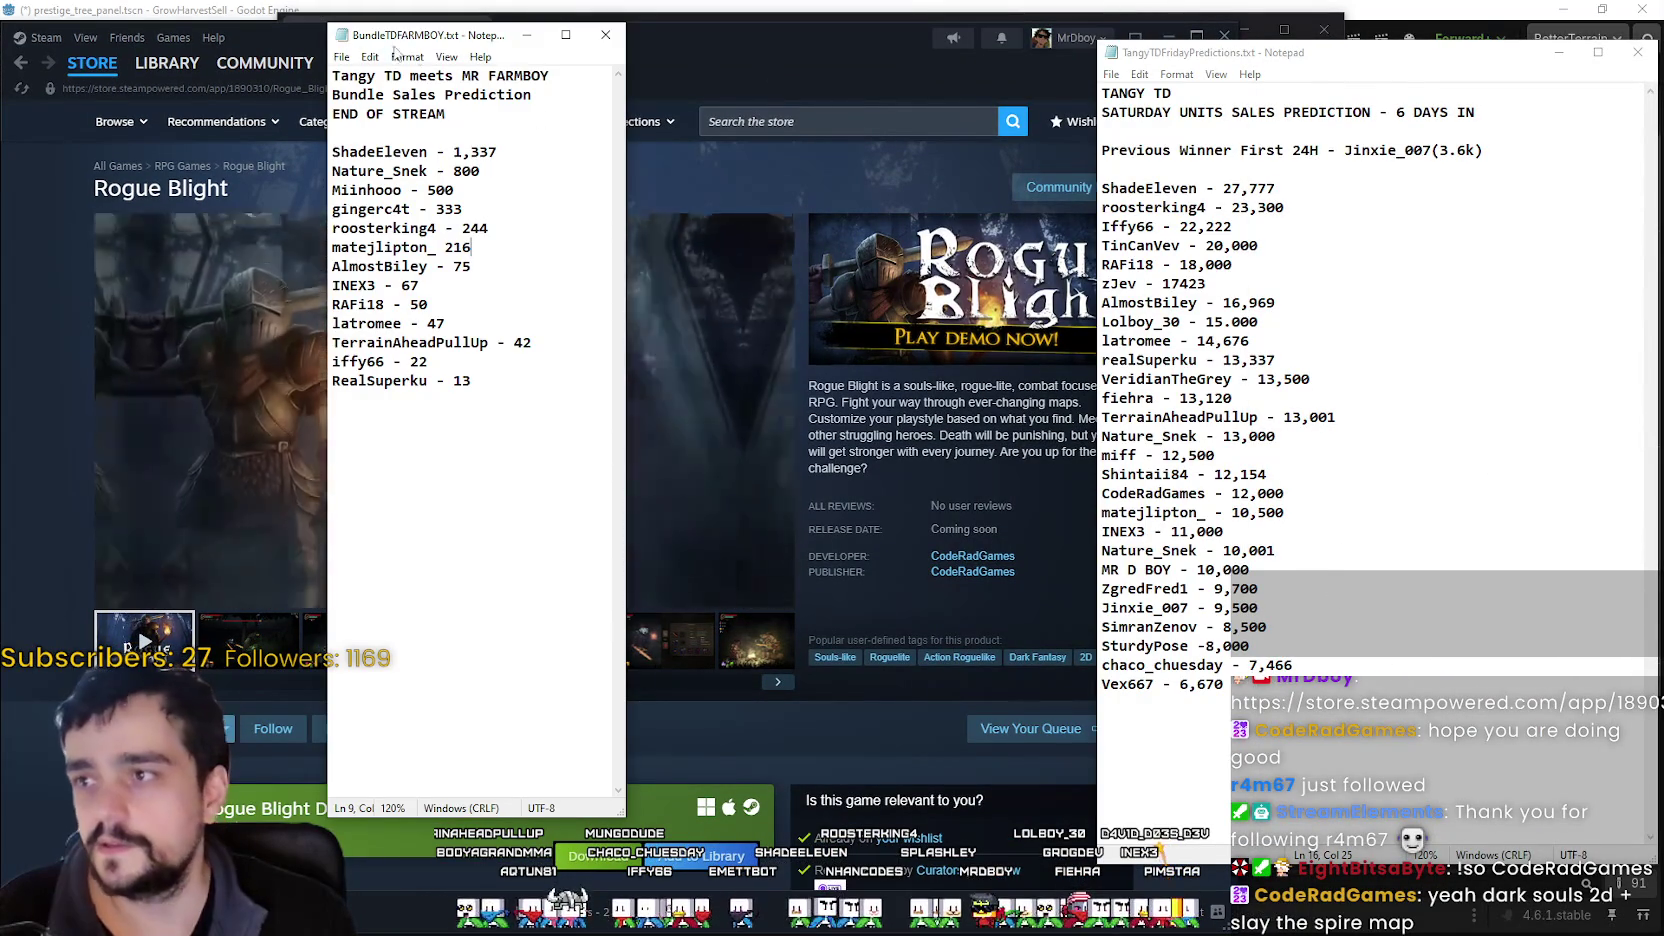
click(446, 56)
mouse_move(624, 45)
mouse_down()
mouse_move(730, 80)
mouse_move(388, 75)
mouse_up()
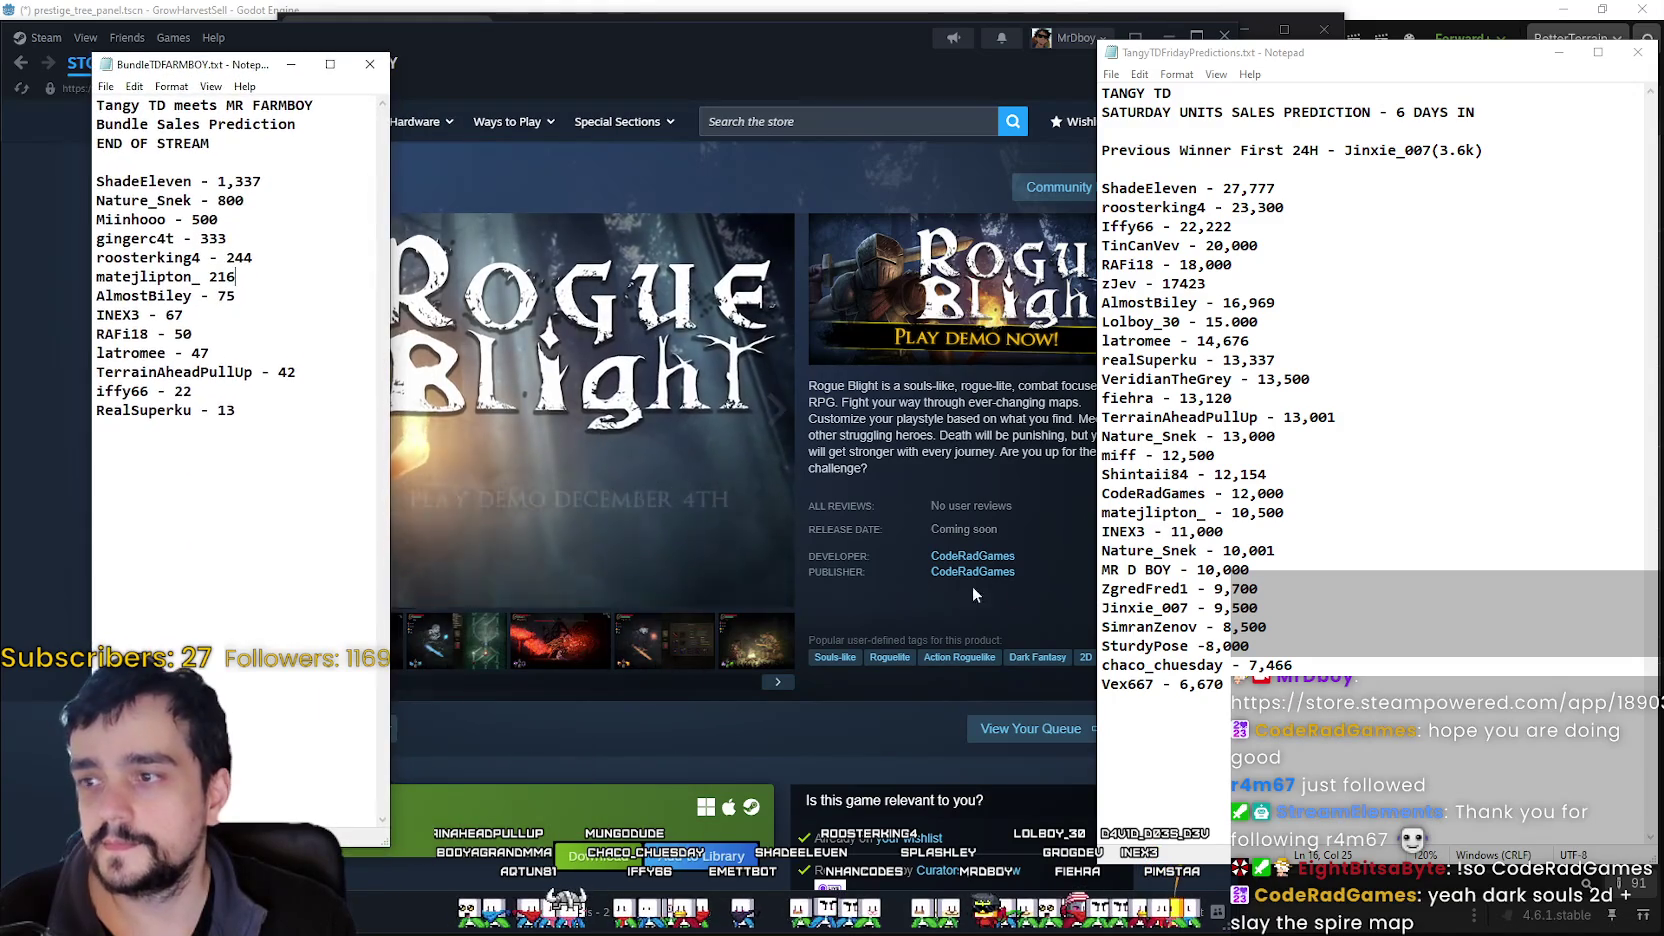
mouse_move(226, 66)
mouse_down()
mouse_move(968, 44)
mouse_move(937, 47)
mouse_up()
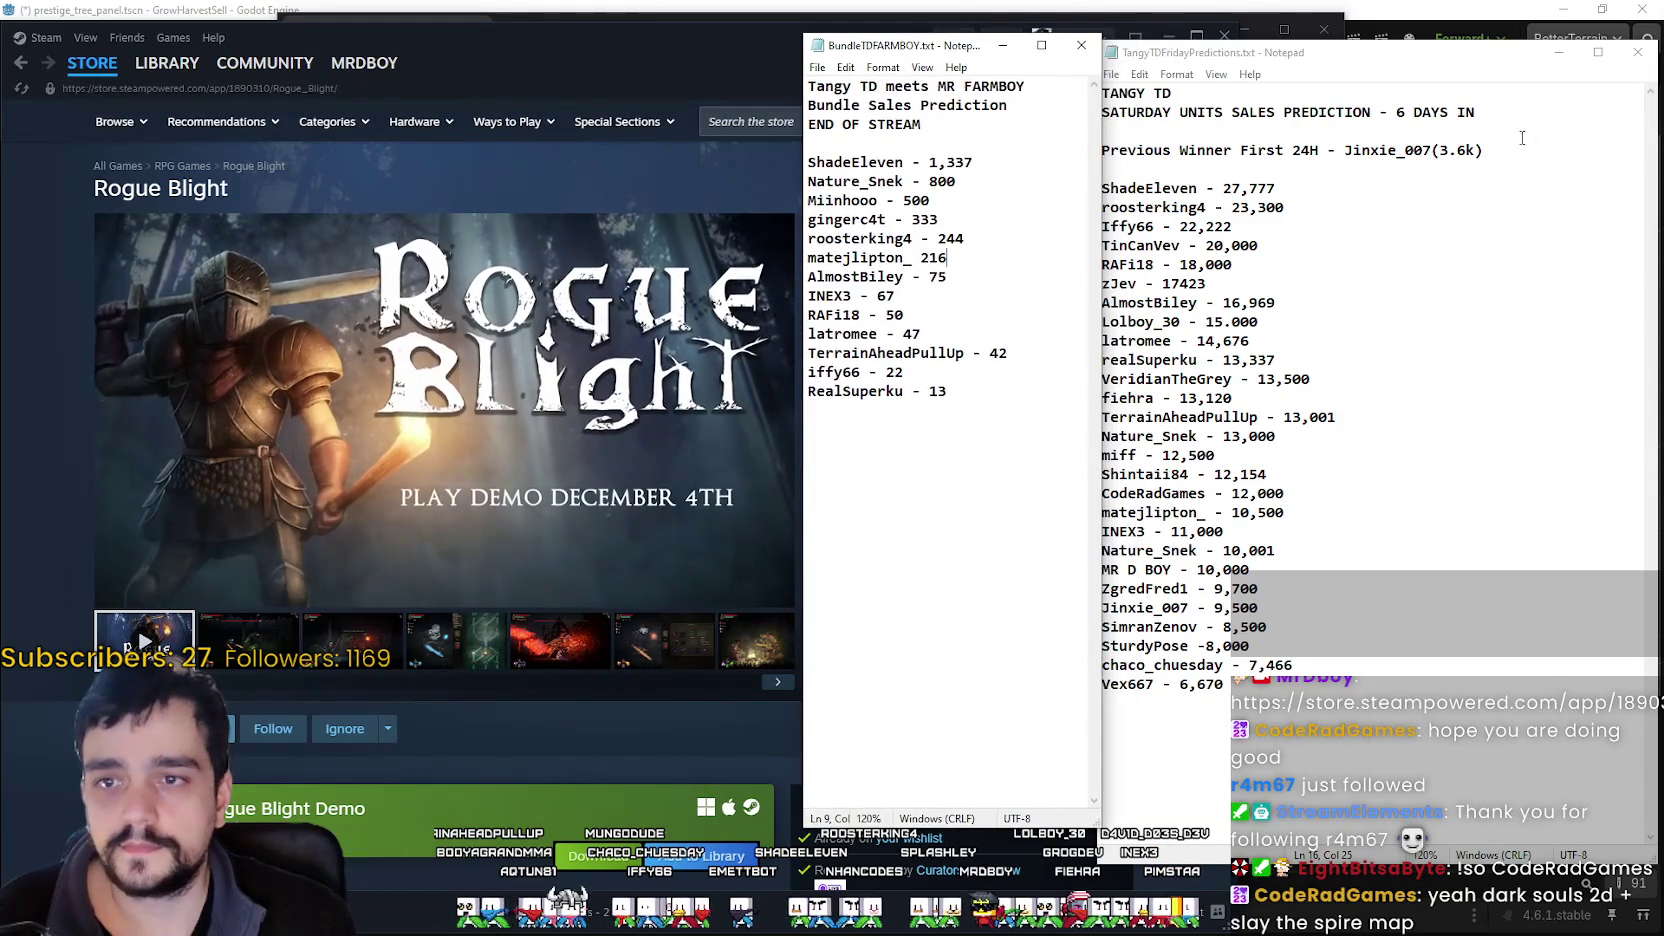
click(1421, 470)
drag(921, 124, 767, 105)
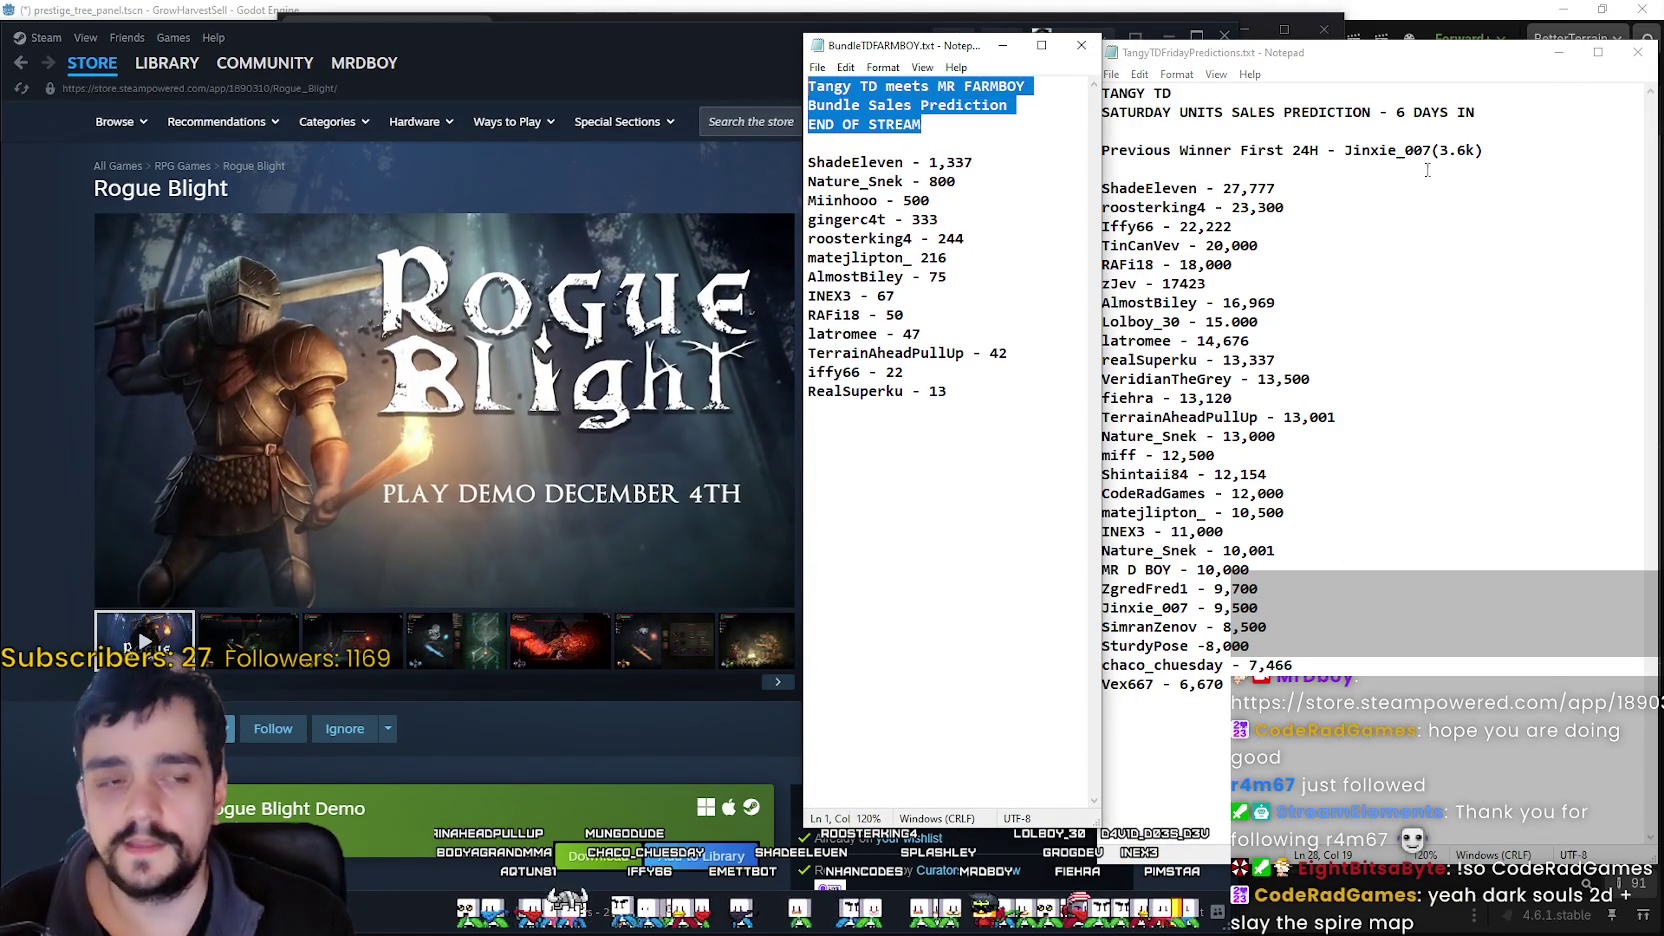
drag(1484, 151, 1102, 92)
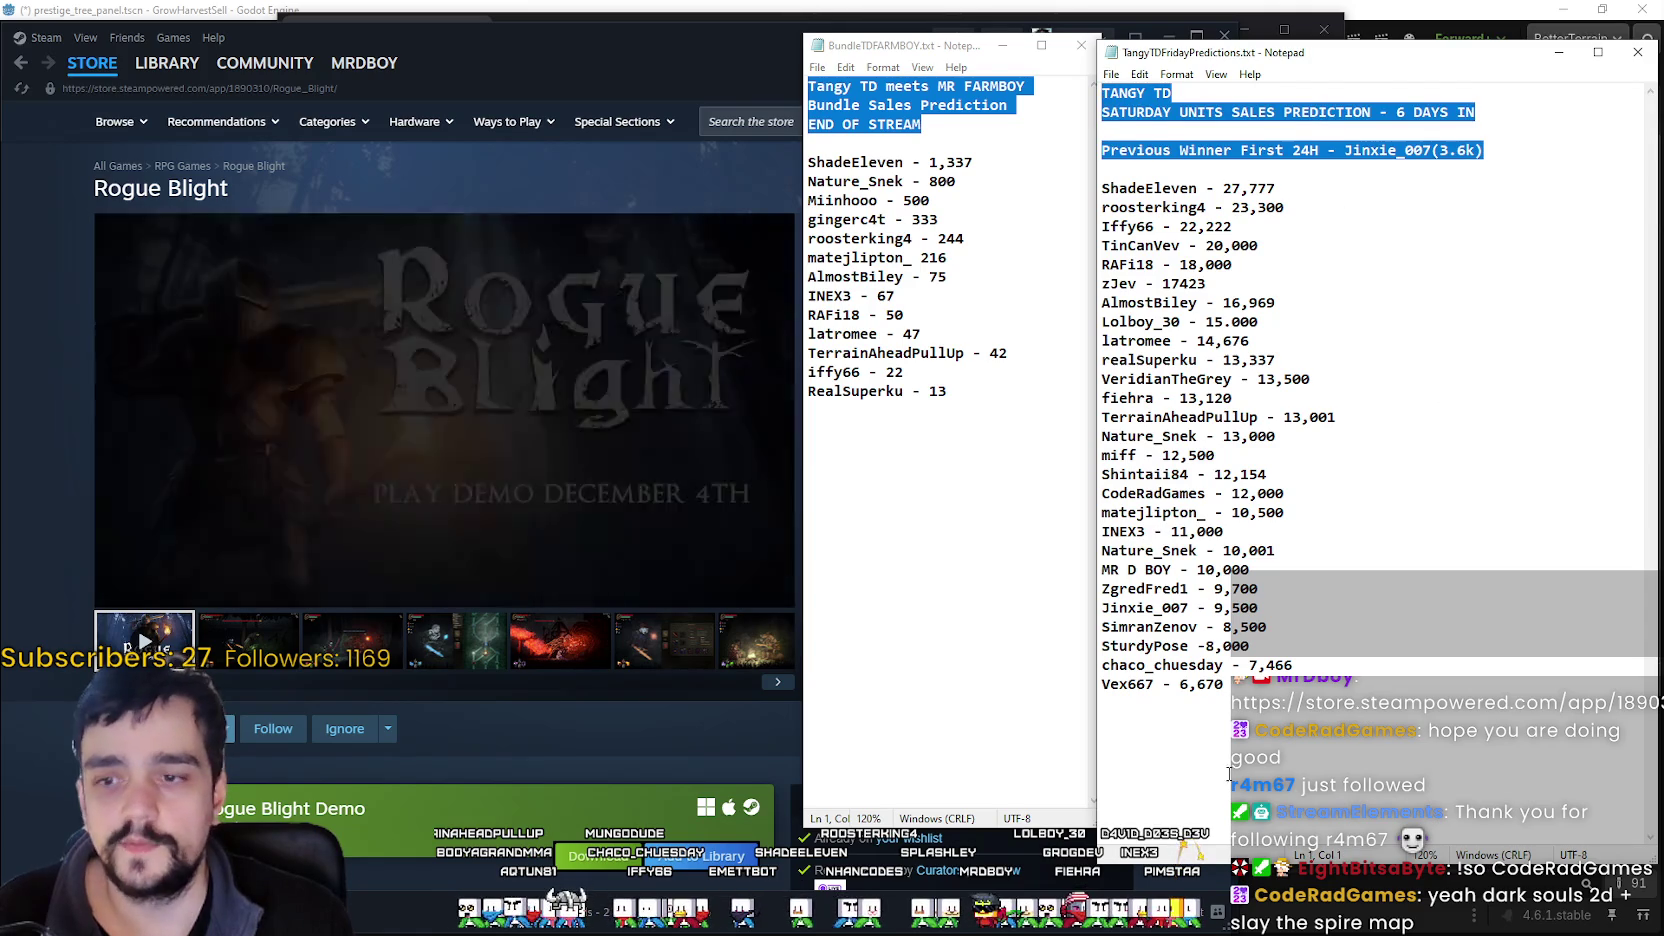
click(1228, 773)
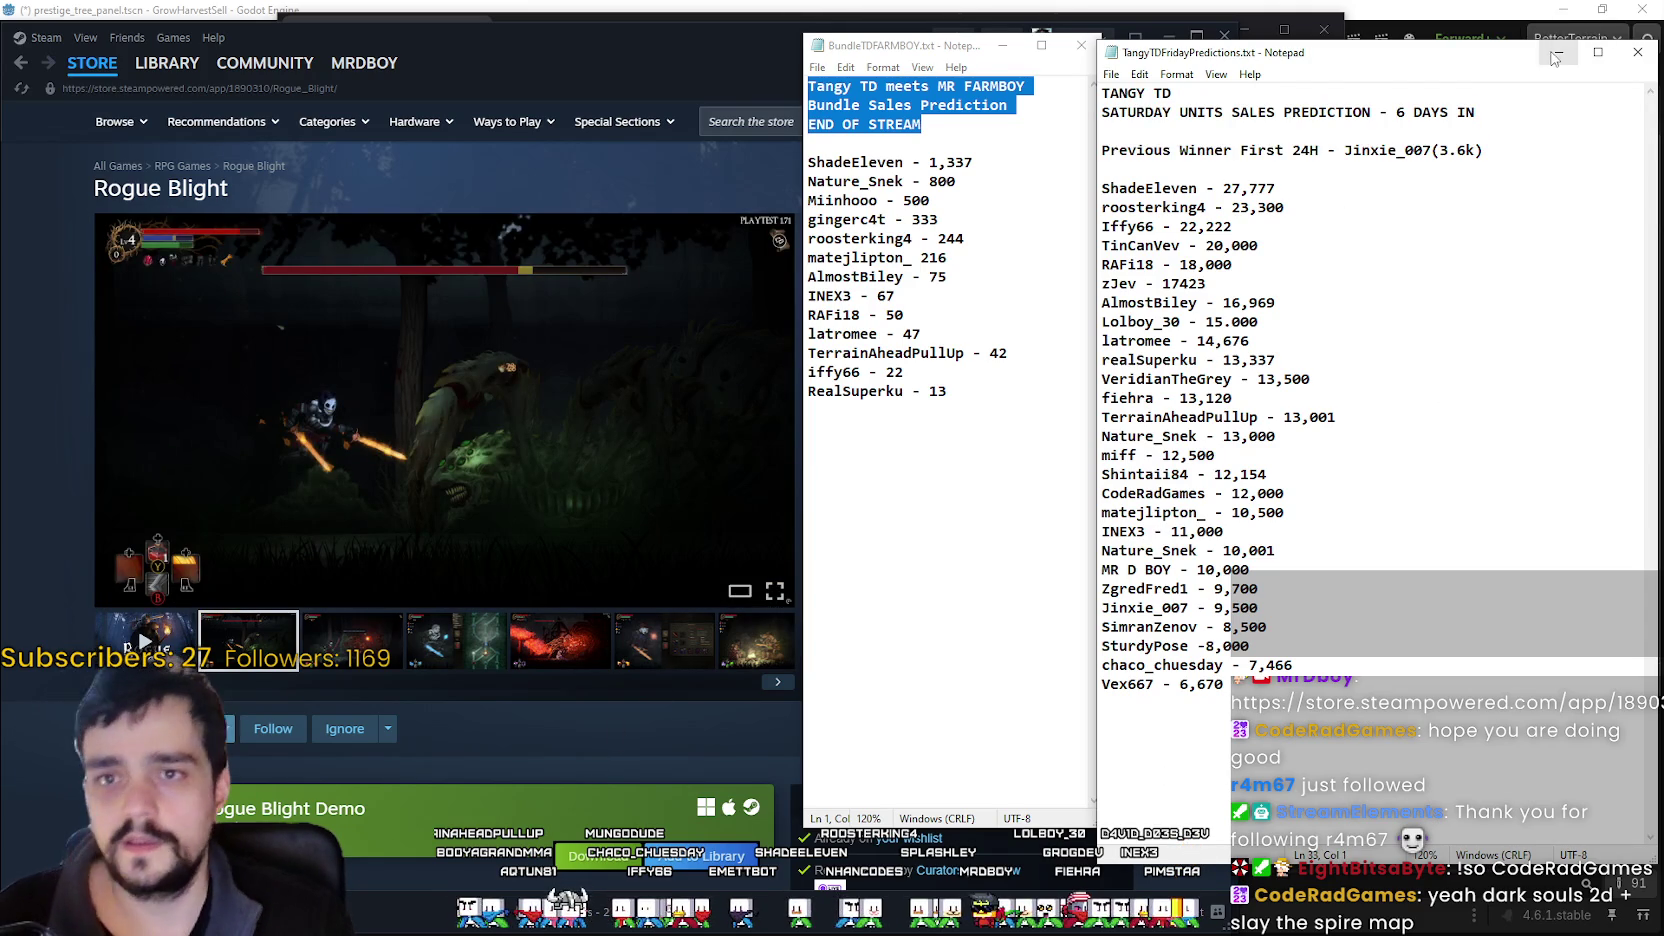
- Flip through the Rogue Blight screenshot gallery
click(537, 47)
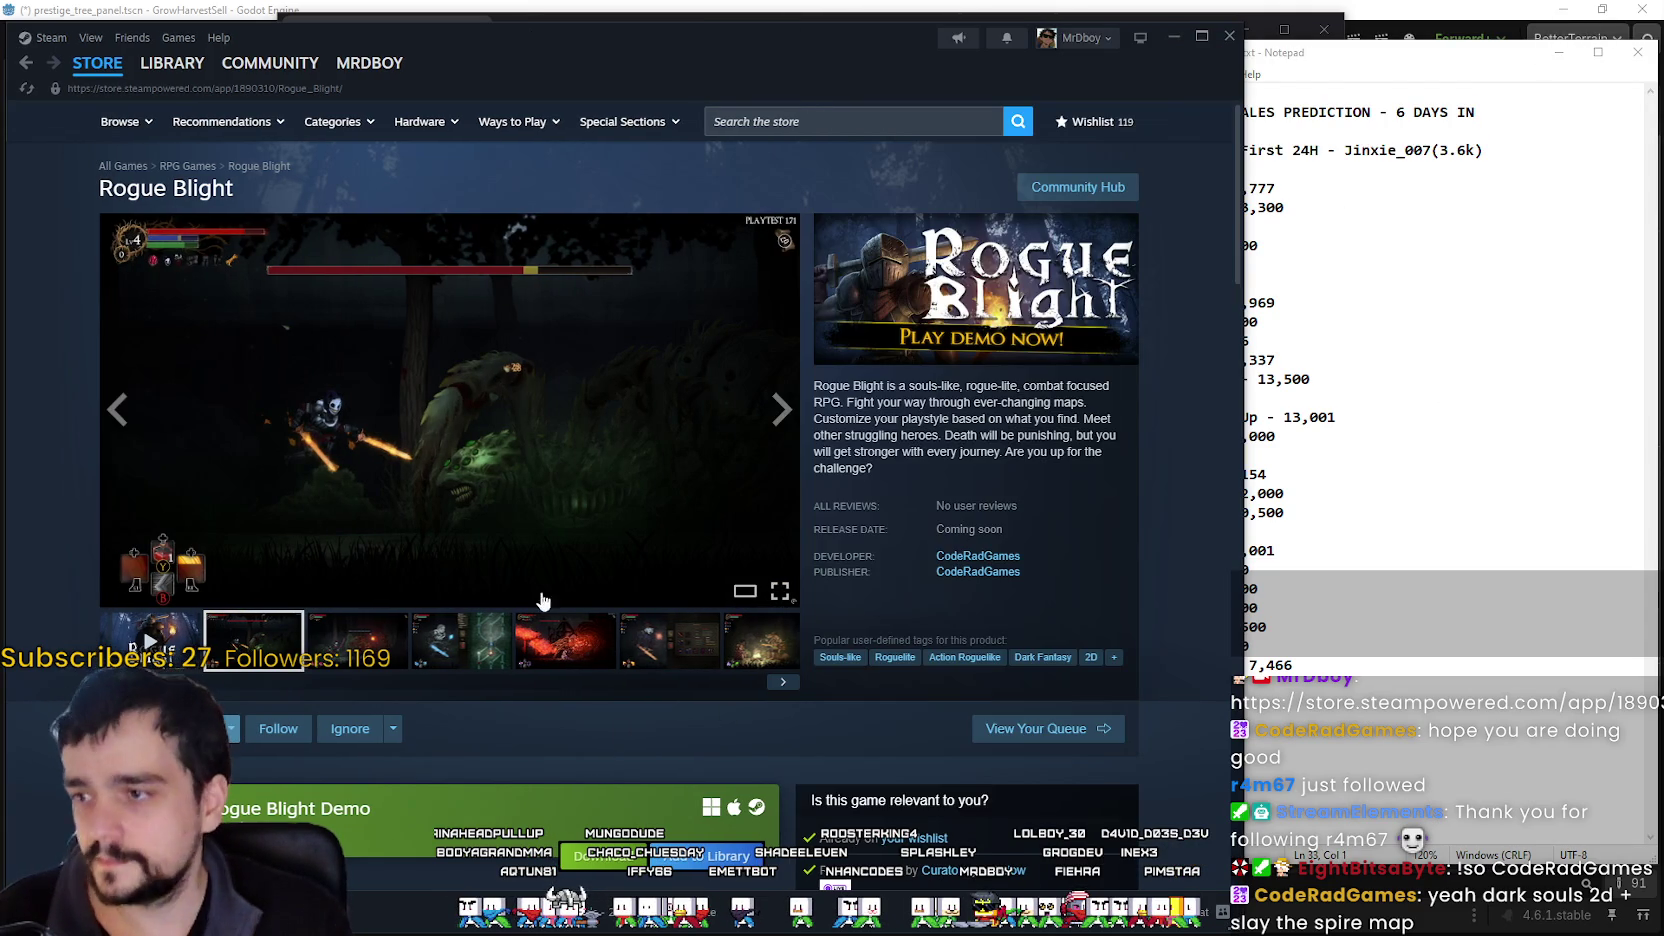
click(401, 667)
click(470, 647)
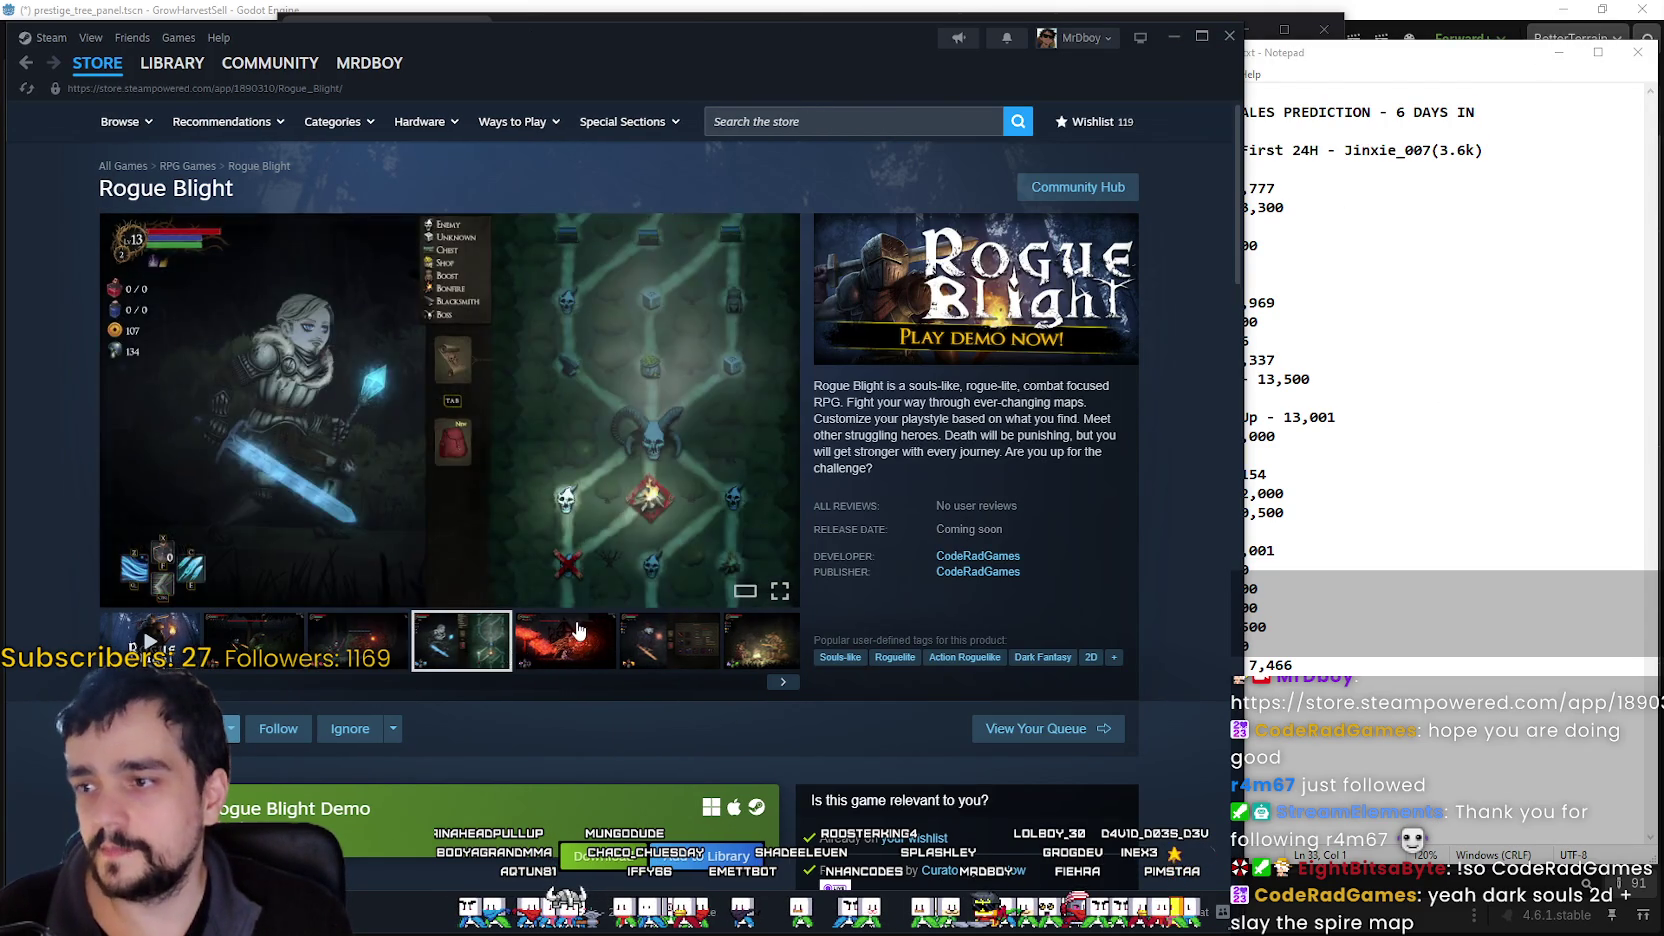
click(565, 645)
click(700, 643)
click(768, 665)
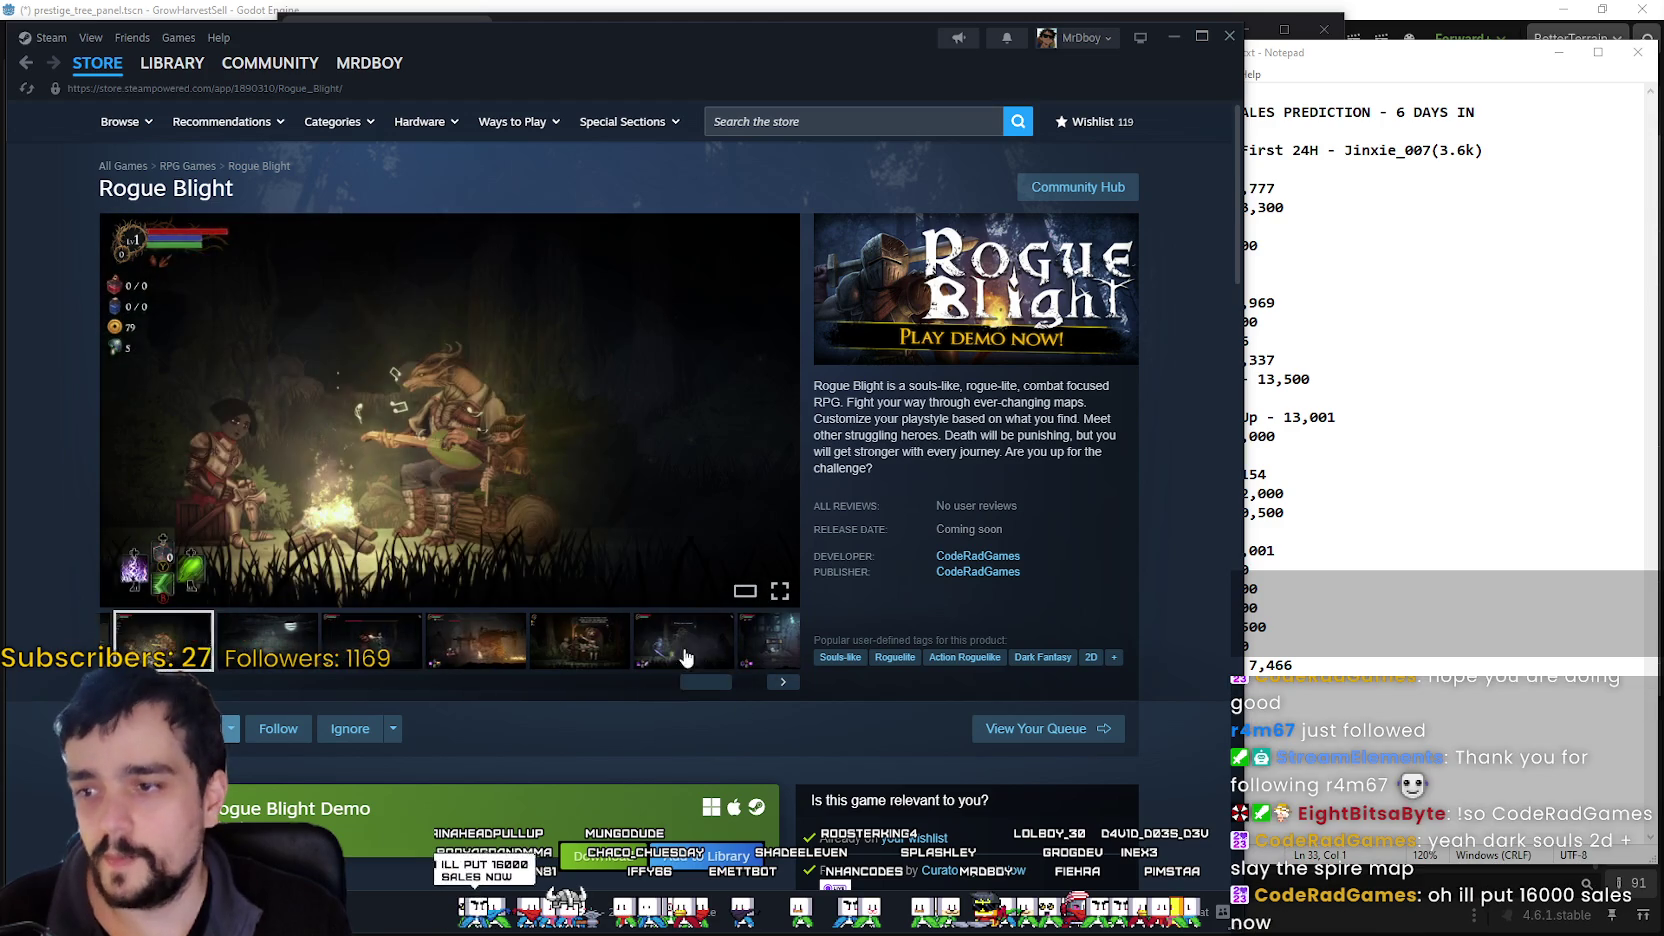
click(396, 671)
scroll(448, 645, down, 5)
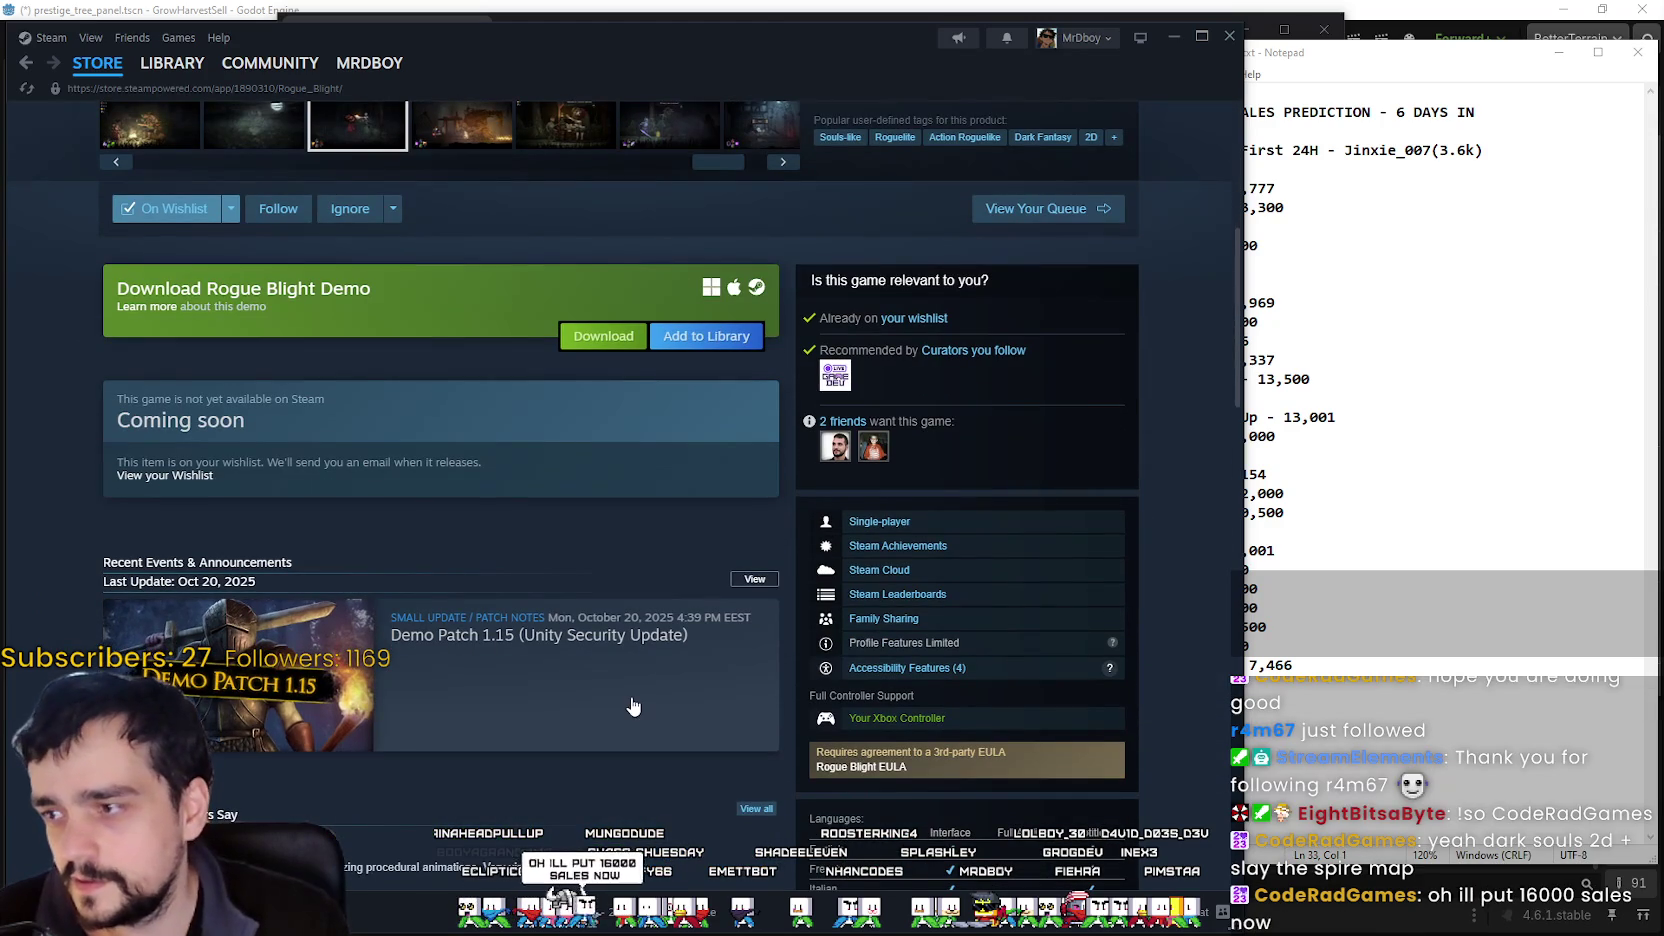
- Read the Demo Patch 1.15 announcement and close it
click(658, 694)
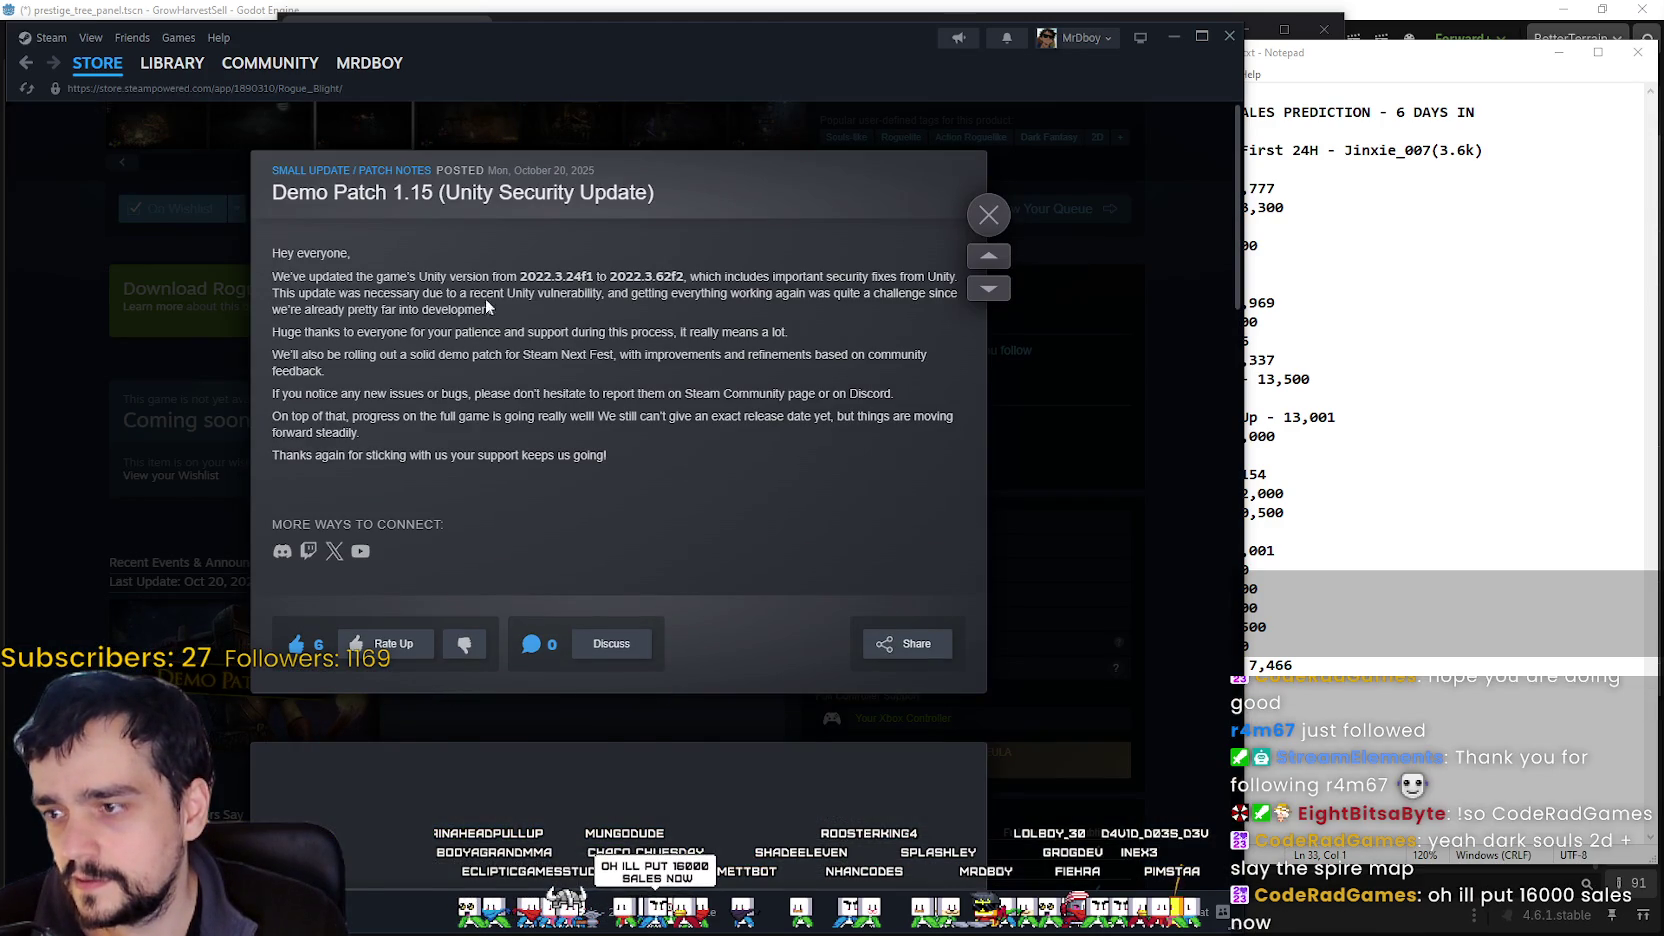
mouse_move(346, 276)
mouse_down()
mouse_move(398, 309)
mouse_move(930, 356)
mouse_up()
click(1101, 504)
scroll(250, 671, down, 5)
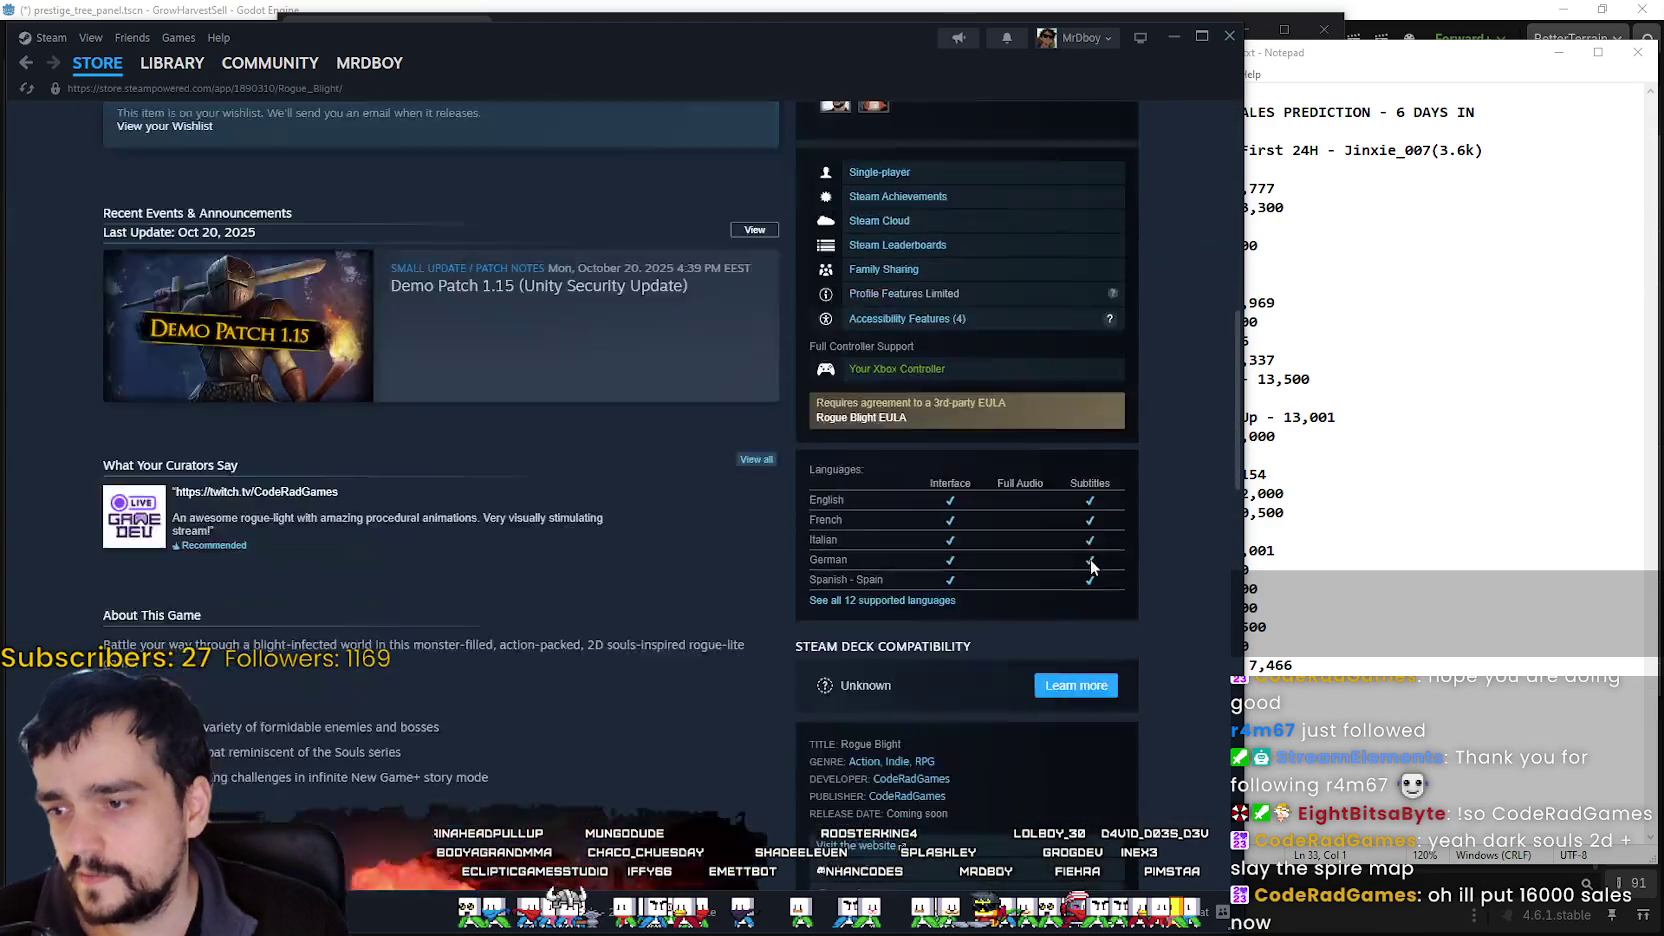
scroll(250, 671, down, 5)
- Expand and skim the full Rogue Blight description, then begin a store search
click(560, 548)
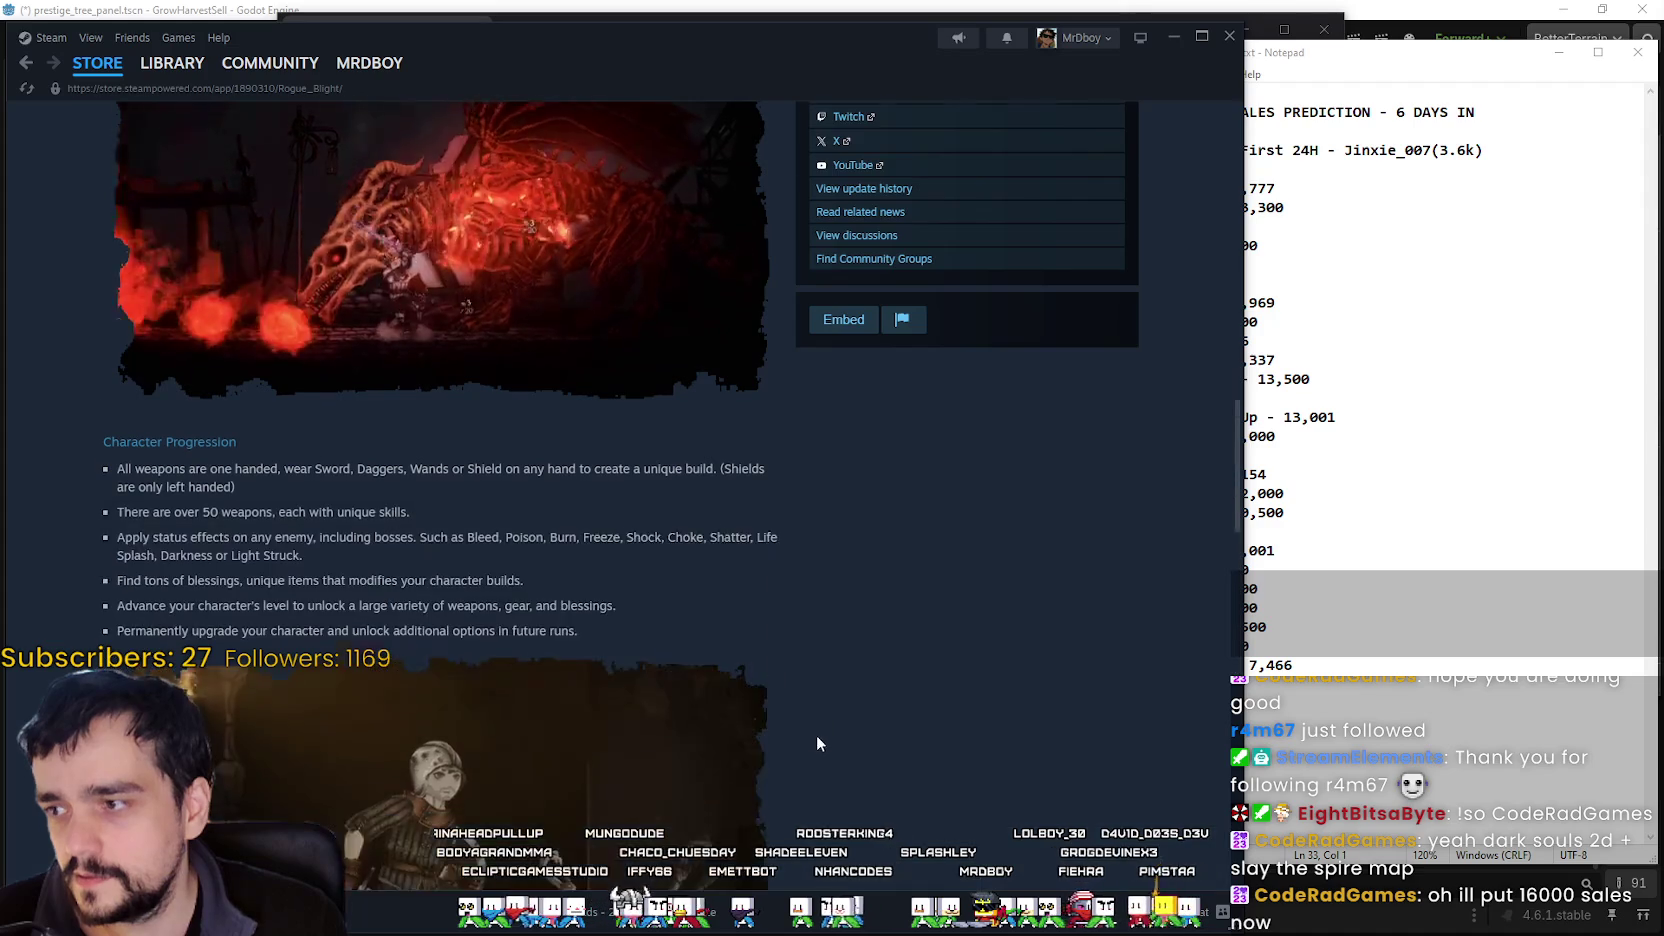
scroll(816, 734, up, 1)
scroll(807, 719, down, 10)
scroll(805, 690, up, 8)
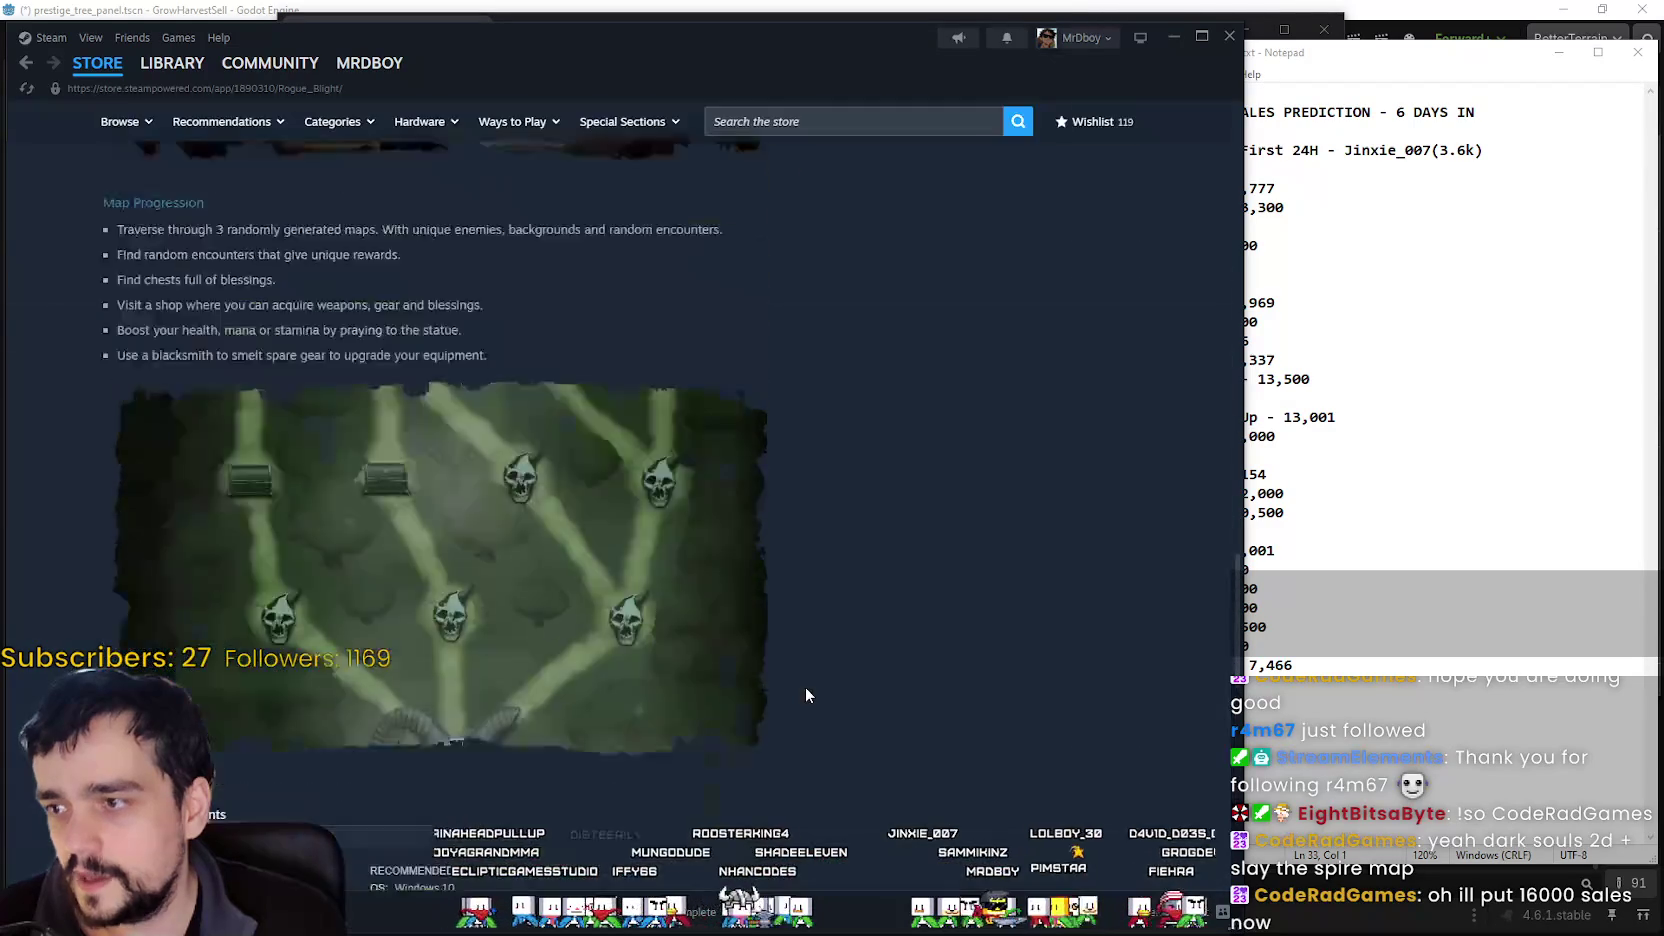
scroll(795, 680, down, 1)
scroll(790, 671, up, 2)
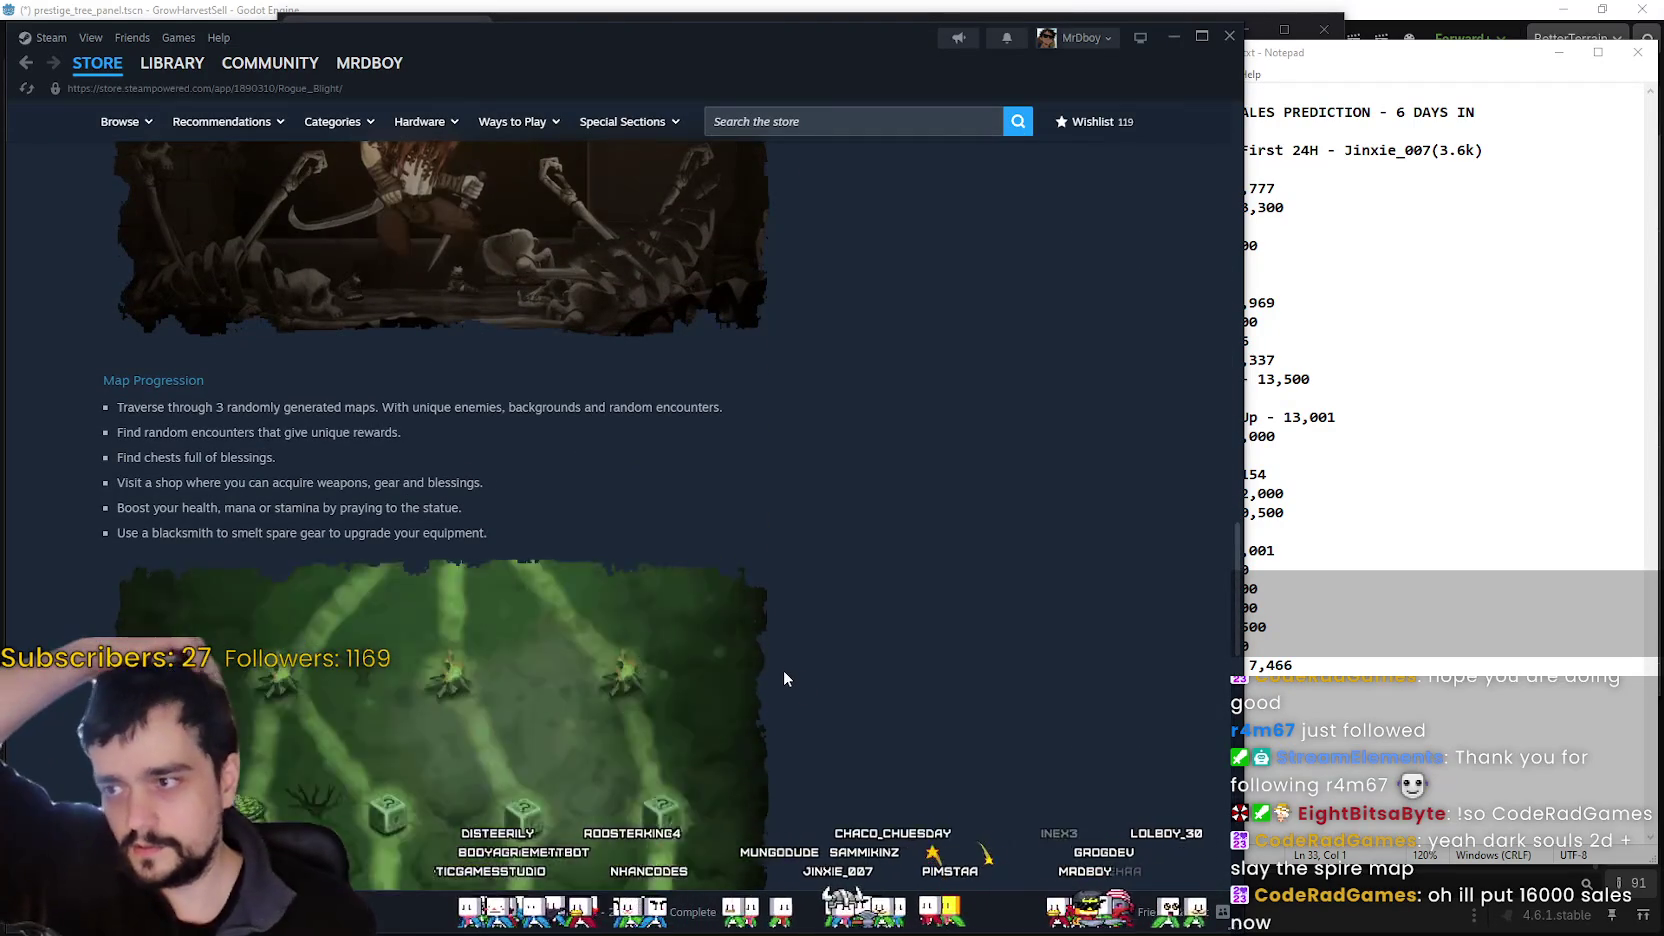
scroll(779, 667, up, 8)
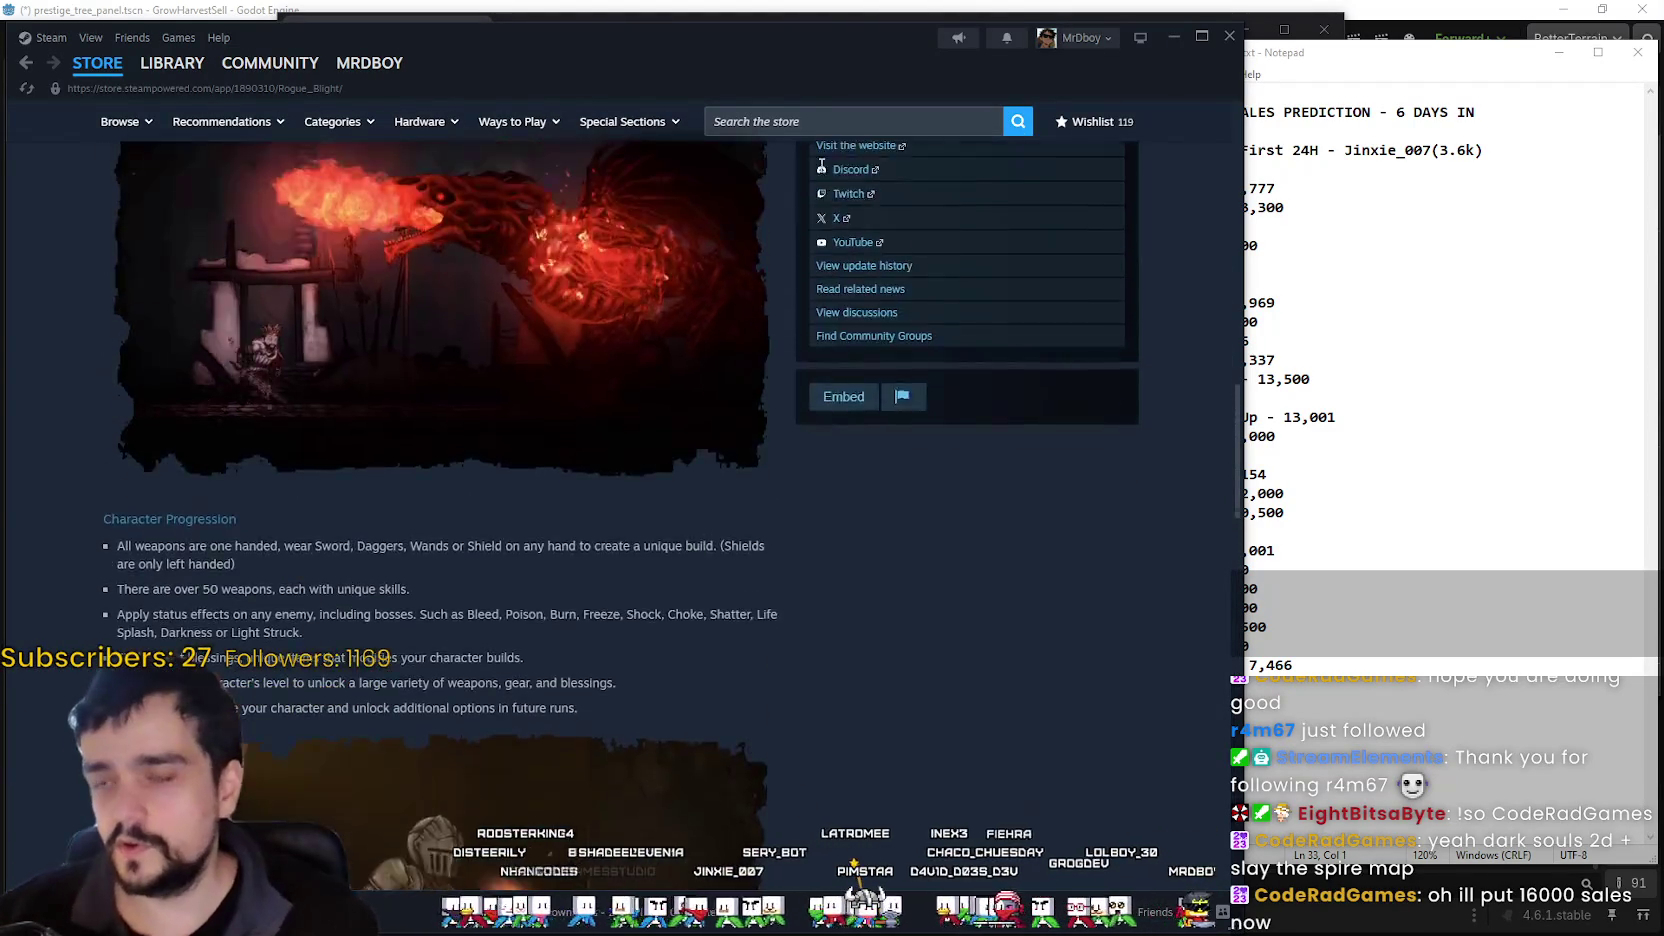
click(835, 131)
- Search for 'Slay the spire' and open the Slay the Spire 2 store page
text(S)
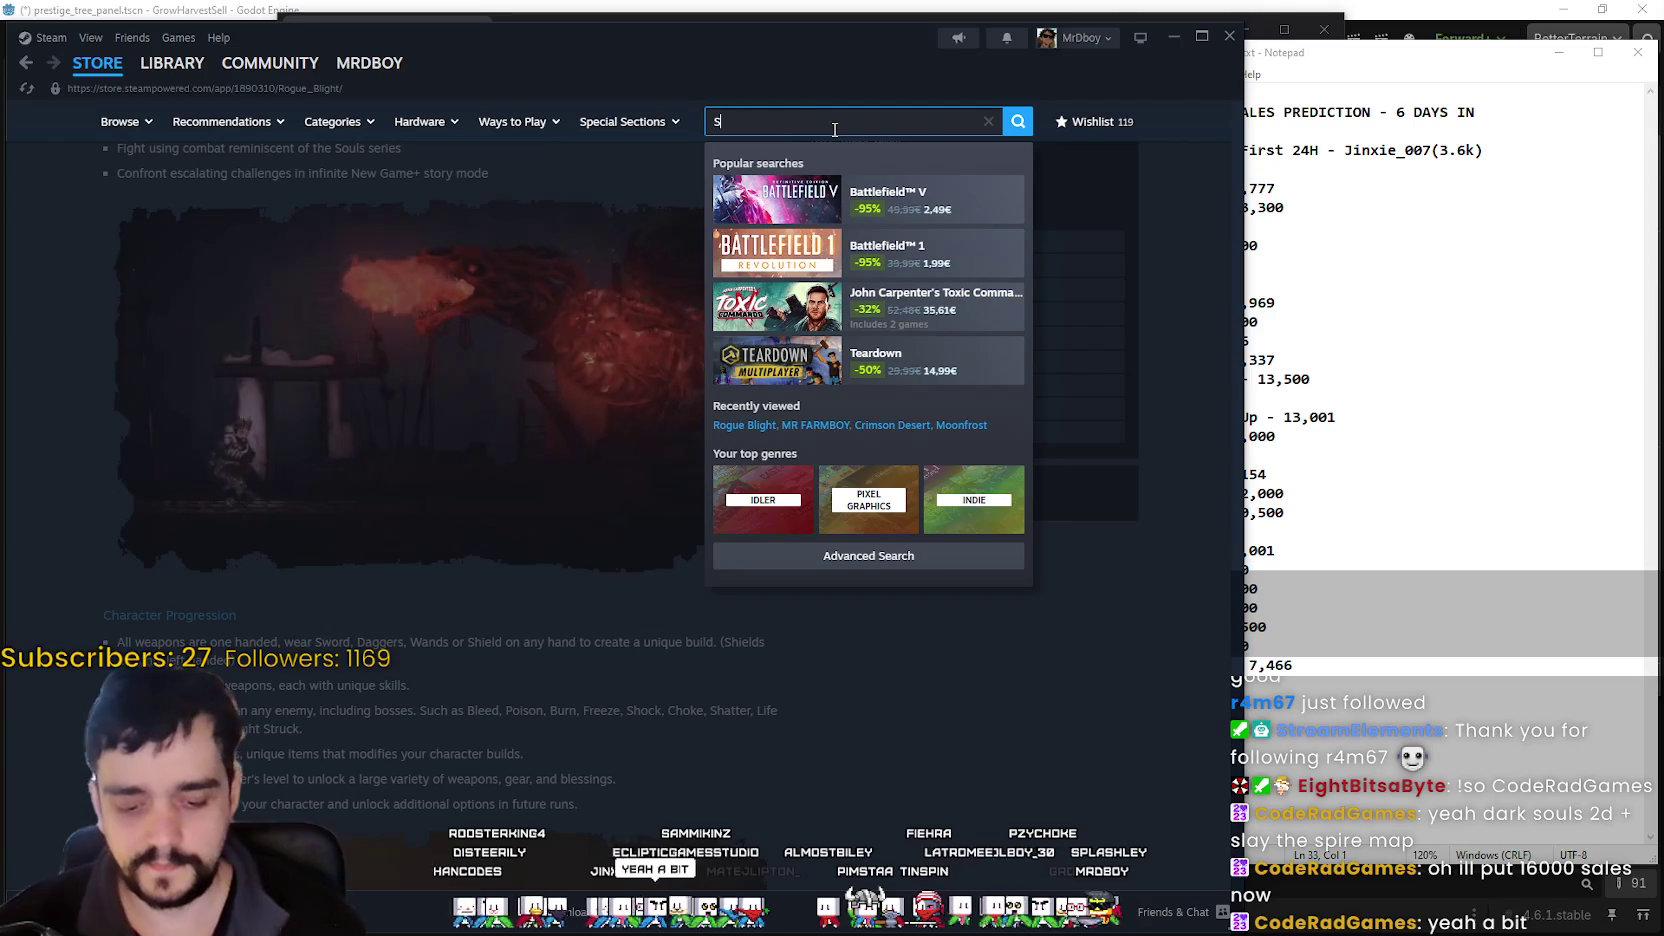
text(lay the spire)
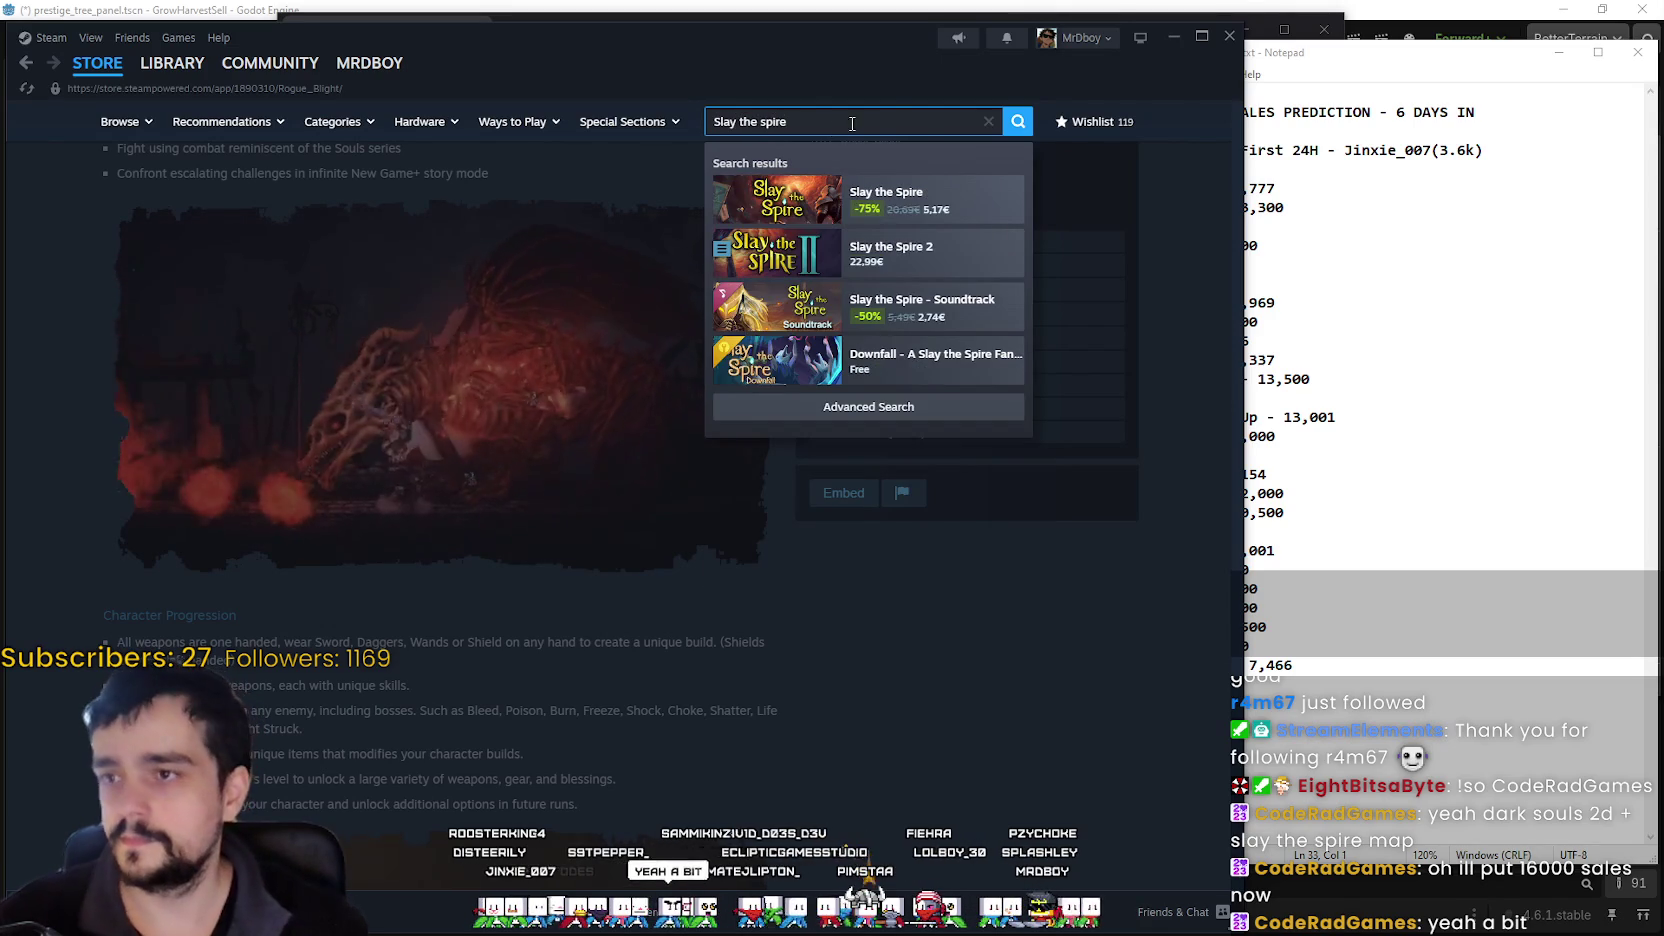
click(900, 252)
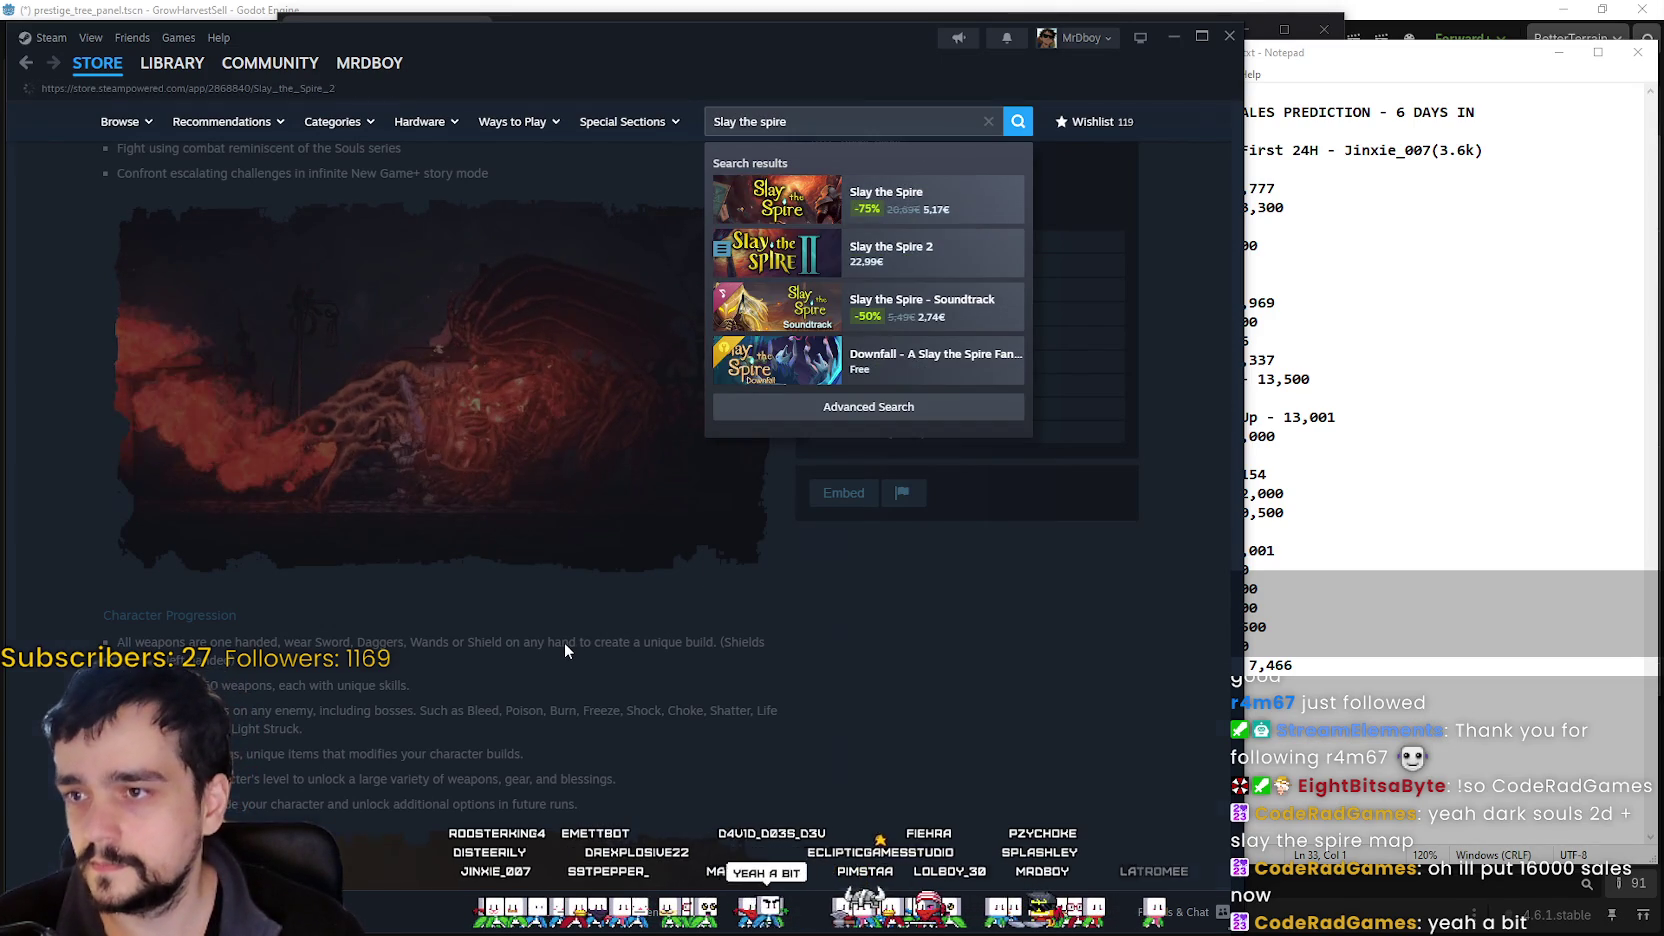
scroll(565, 650, down, 15)
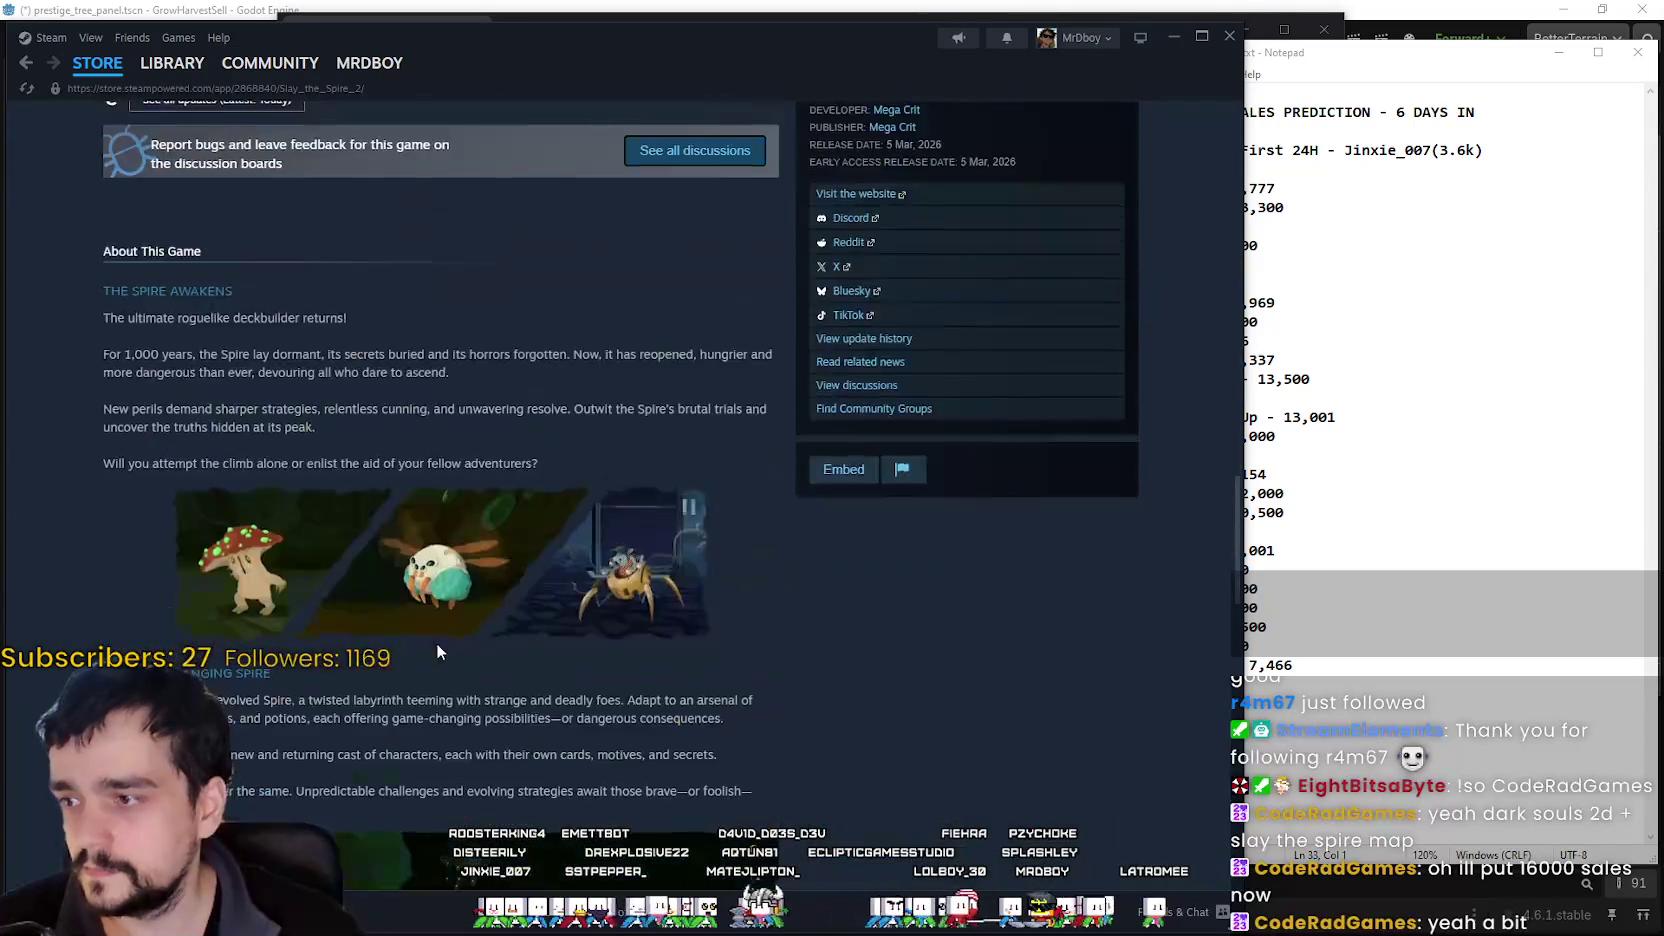
scroll(437, 651, down, 3)
- Expand the full About This Game description and select the reviews and release details text
click(628, 606)
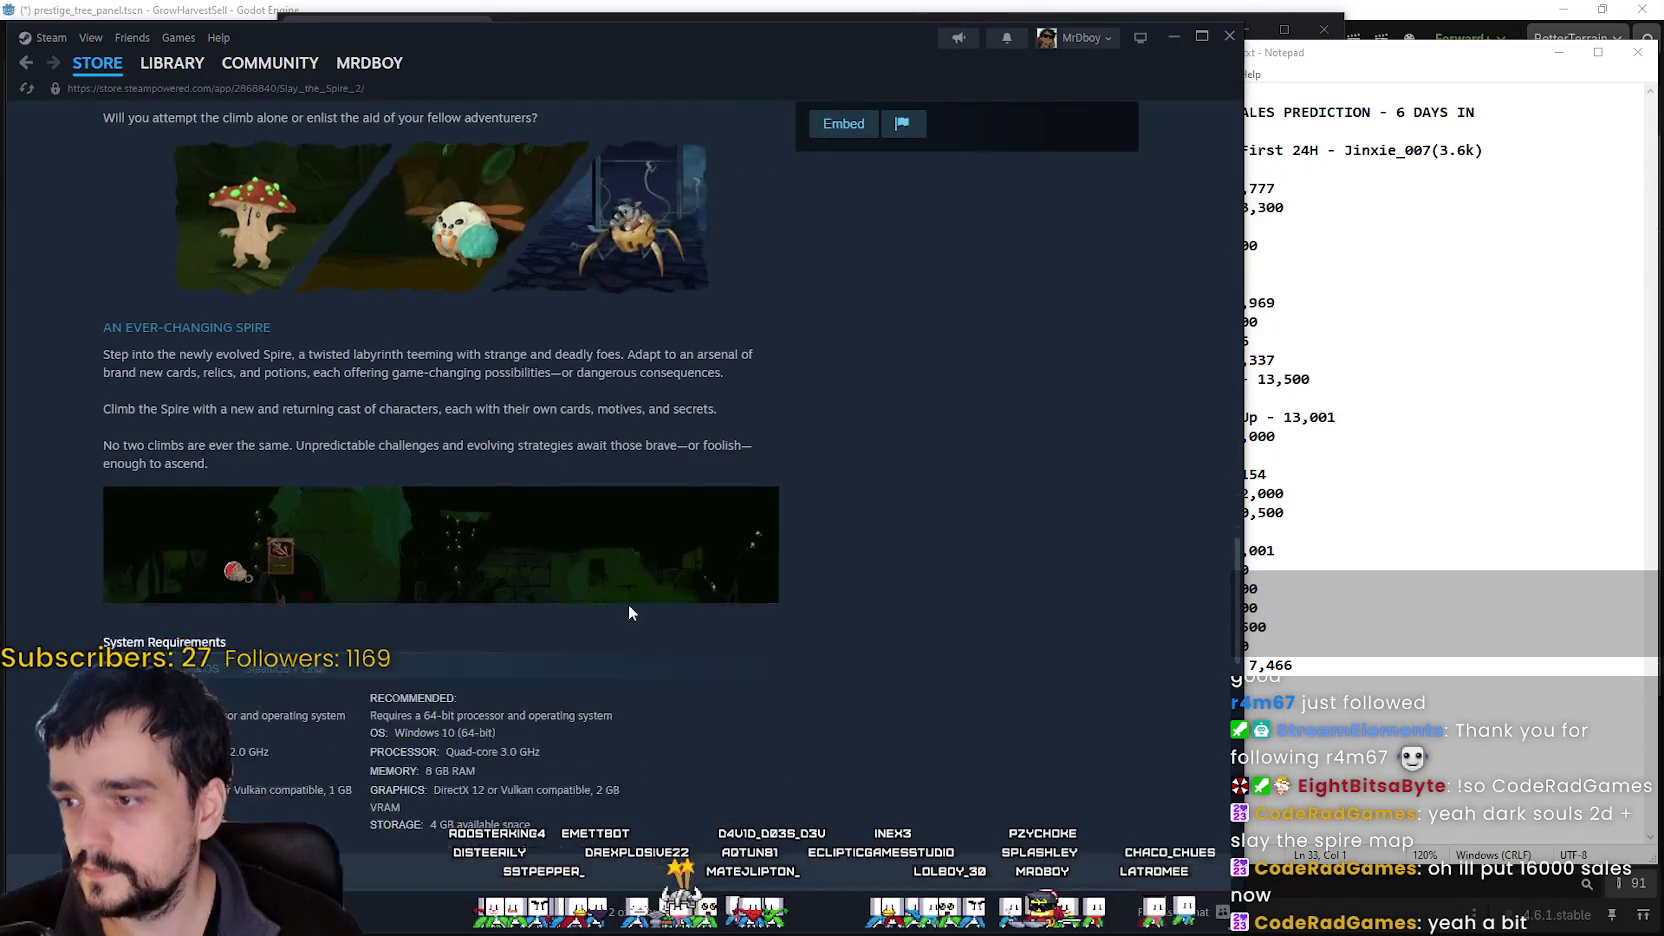
scroll(818, 664, down, 5)
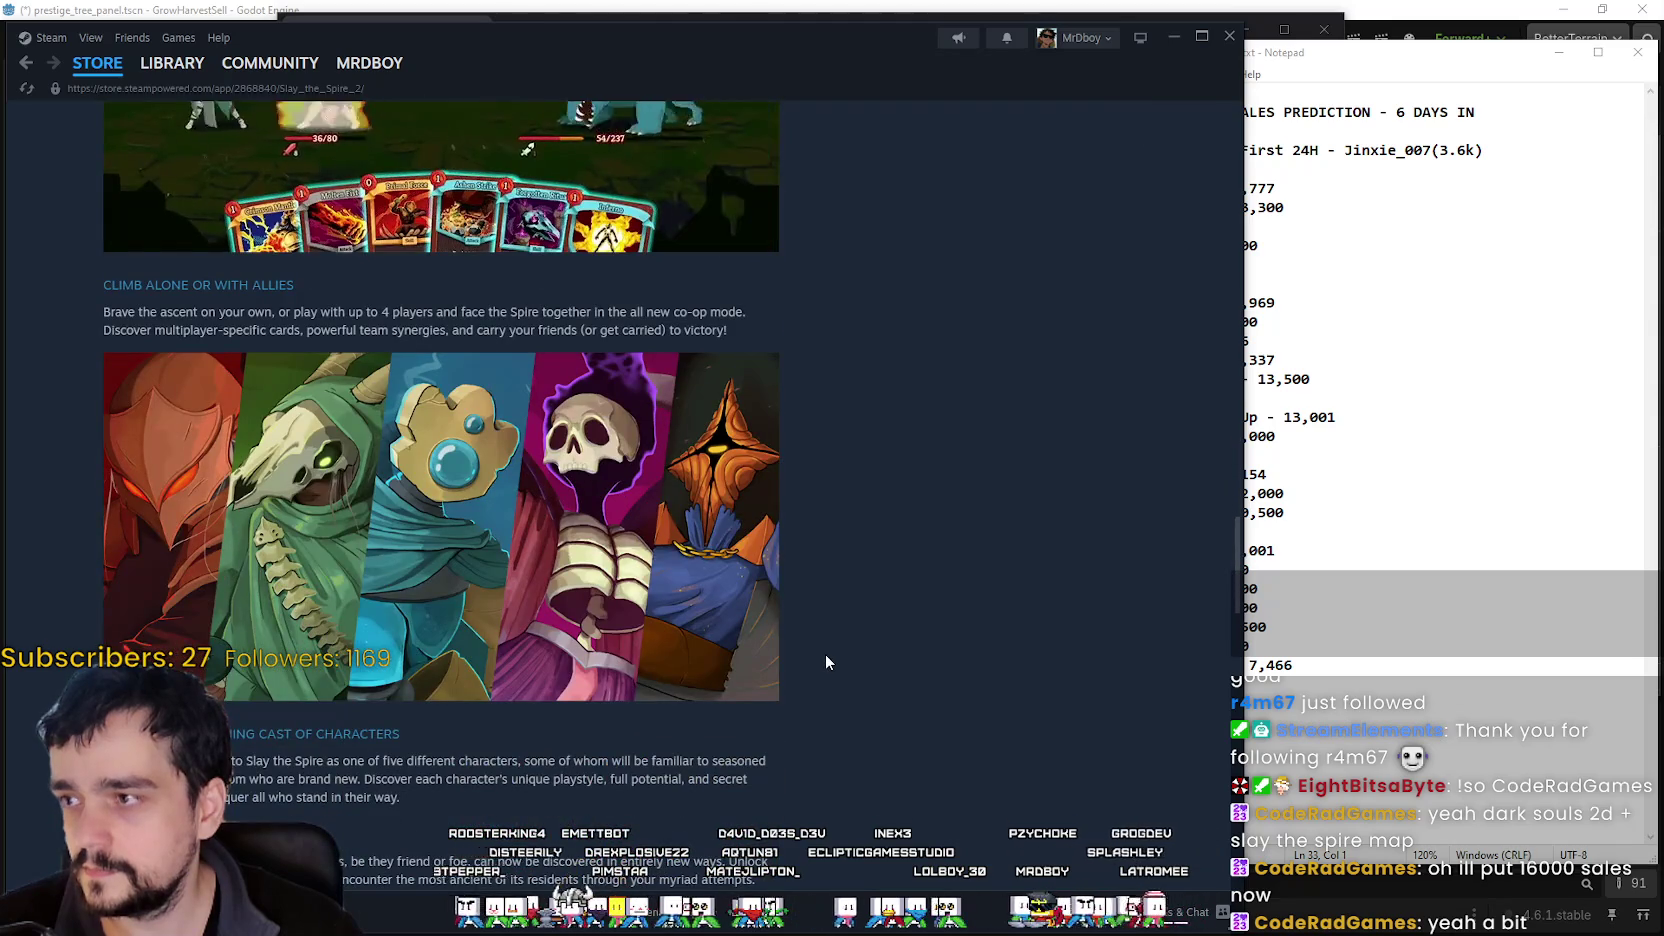
scroll(826, 655, down, 5)
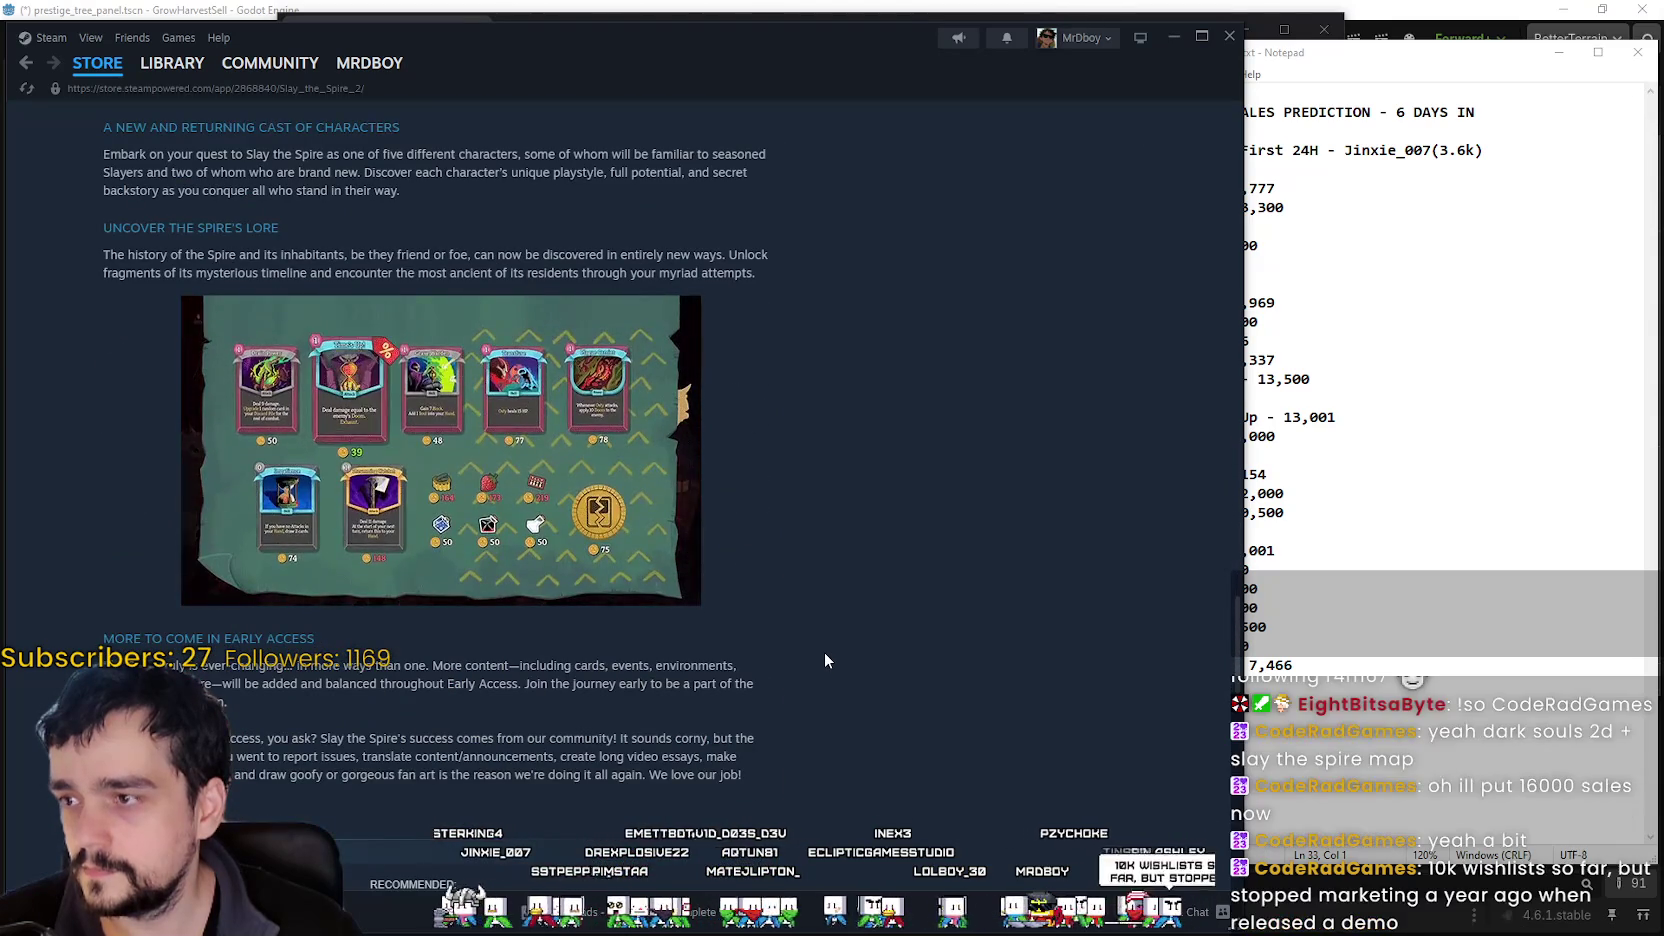
scroll(467, 659, up, 15)
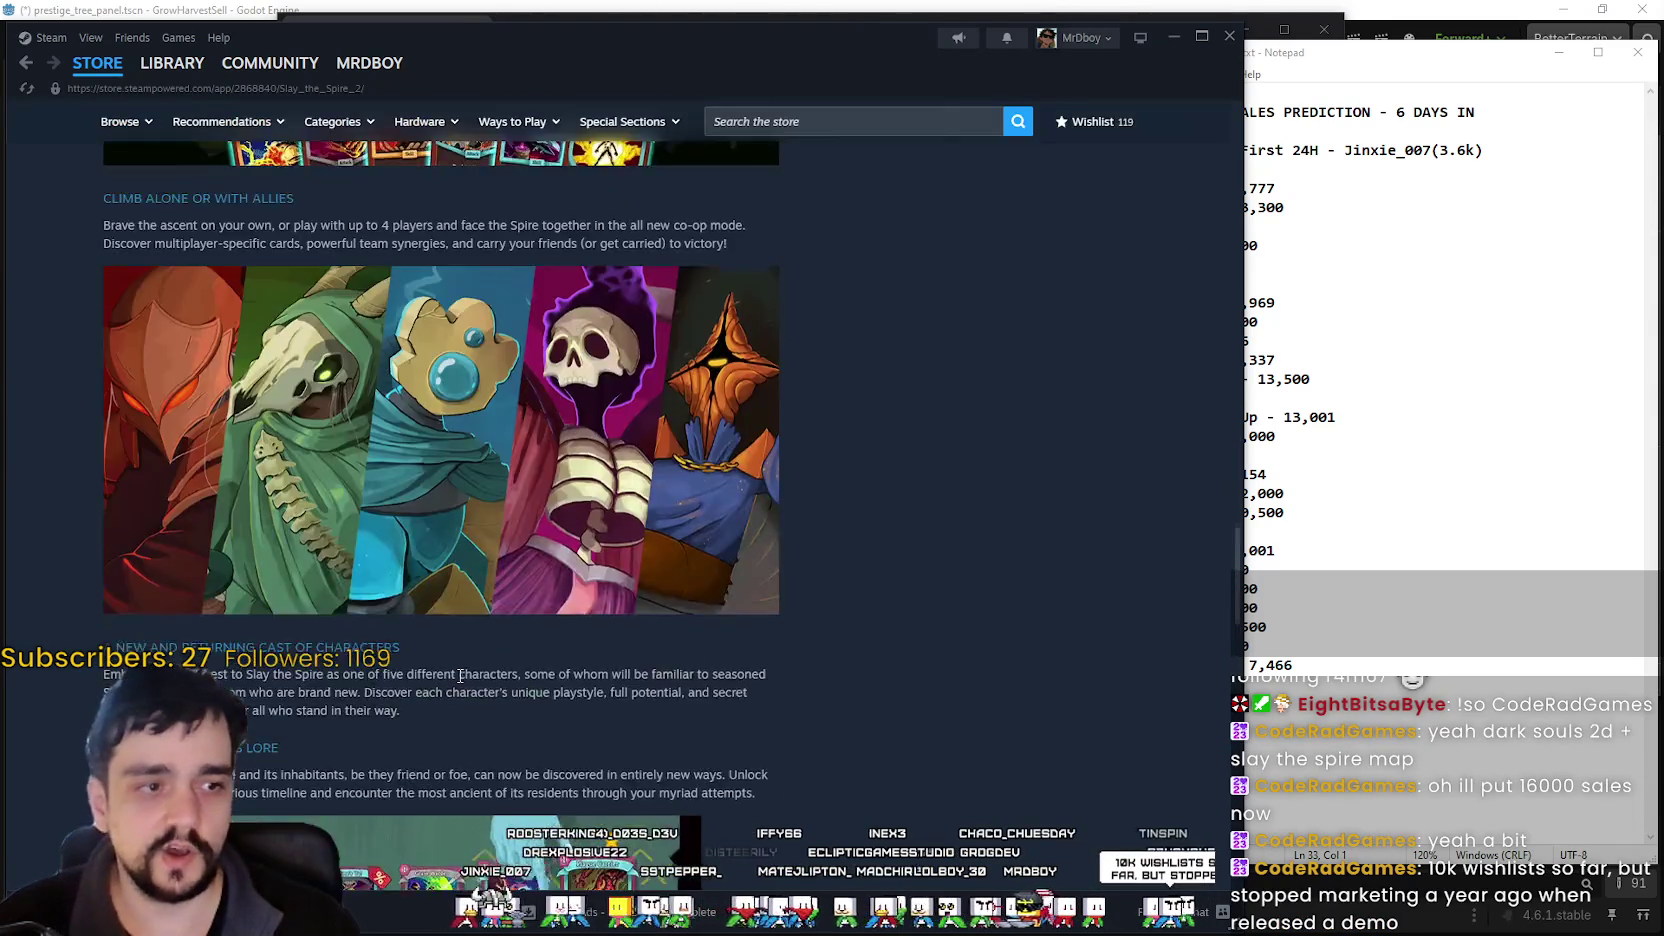
scroll(250, 400, up, 4)
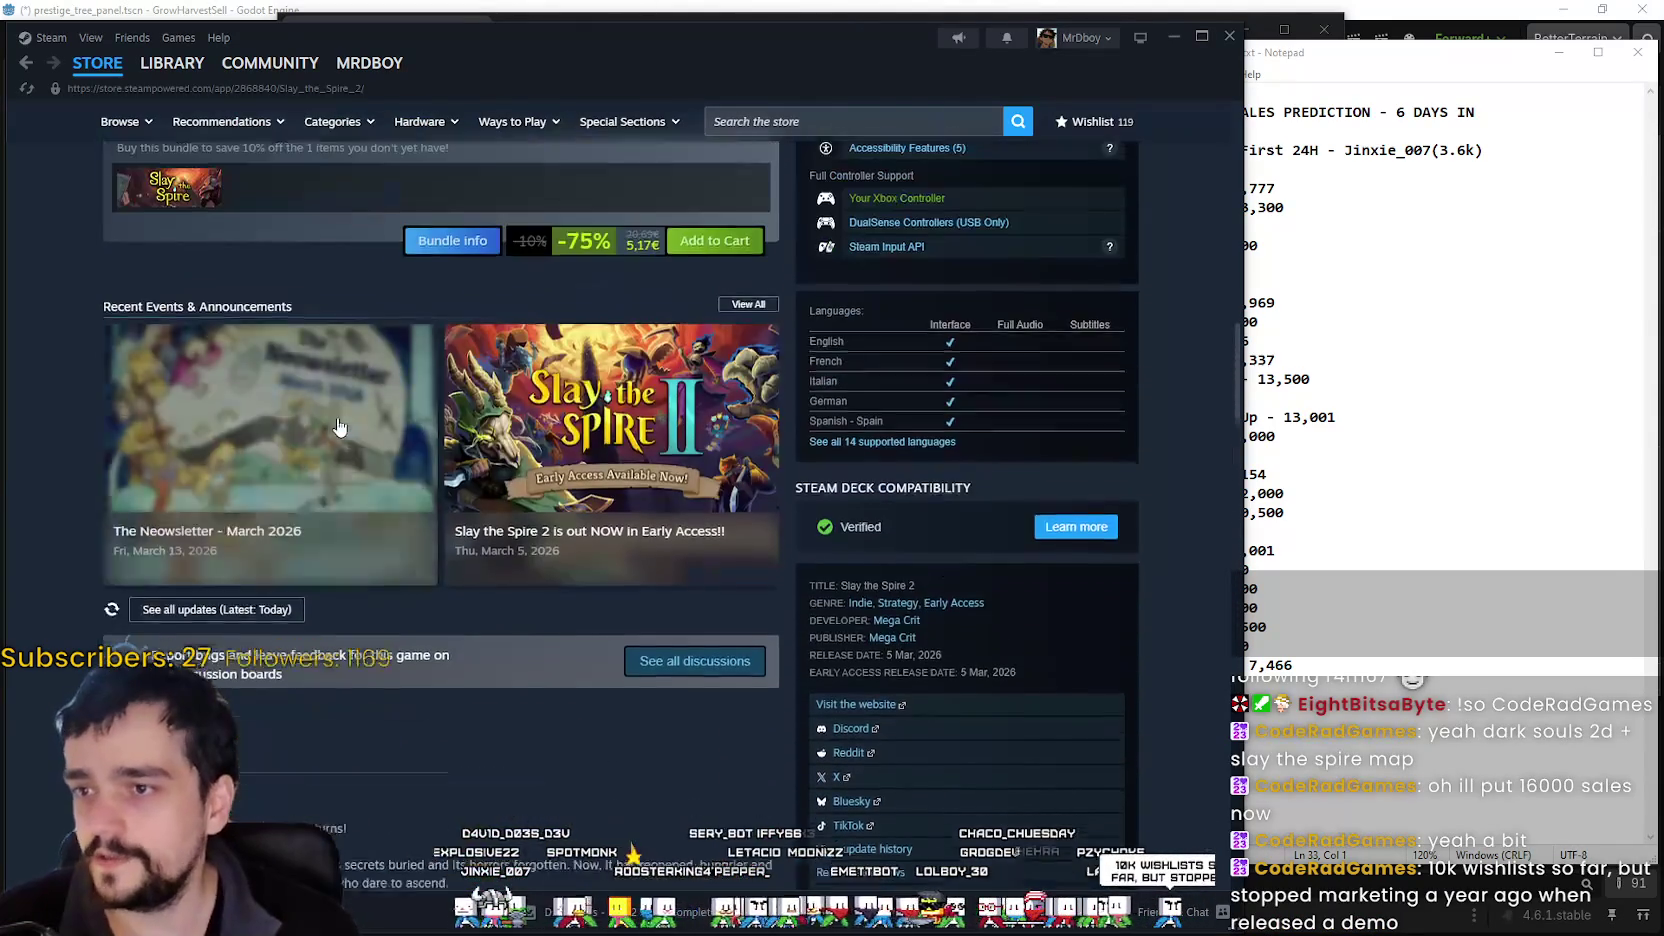
scroll(120, 260, down, 4)
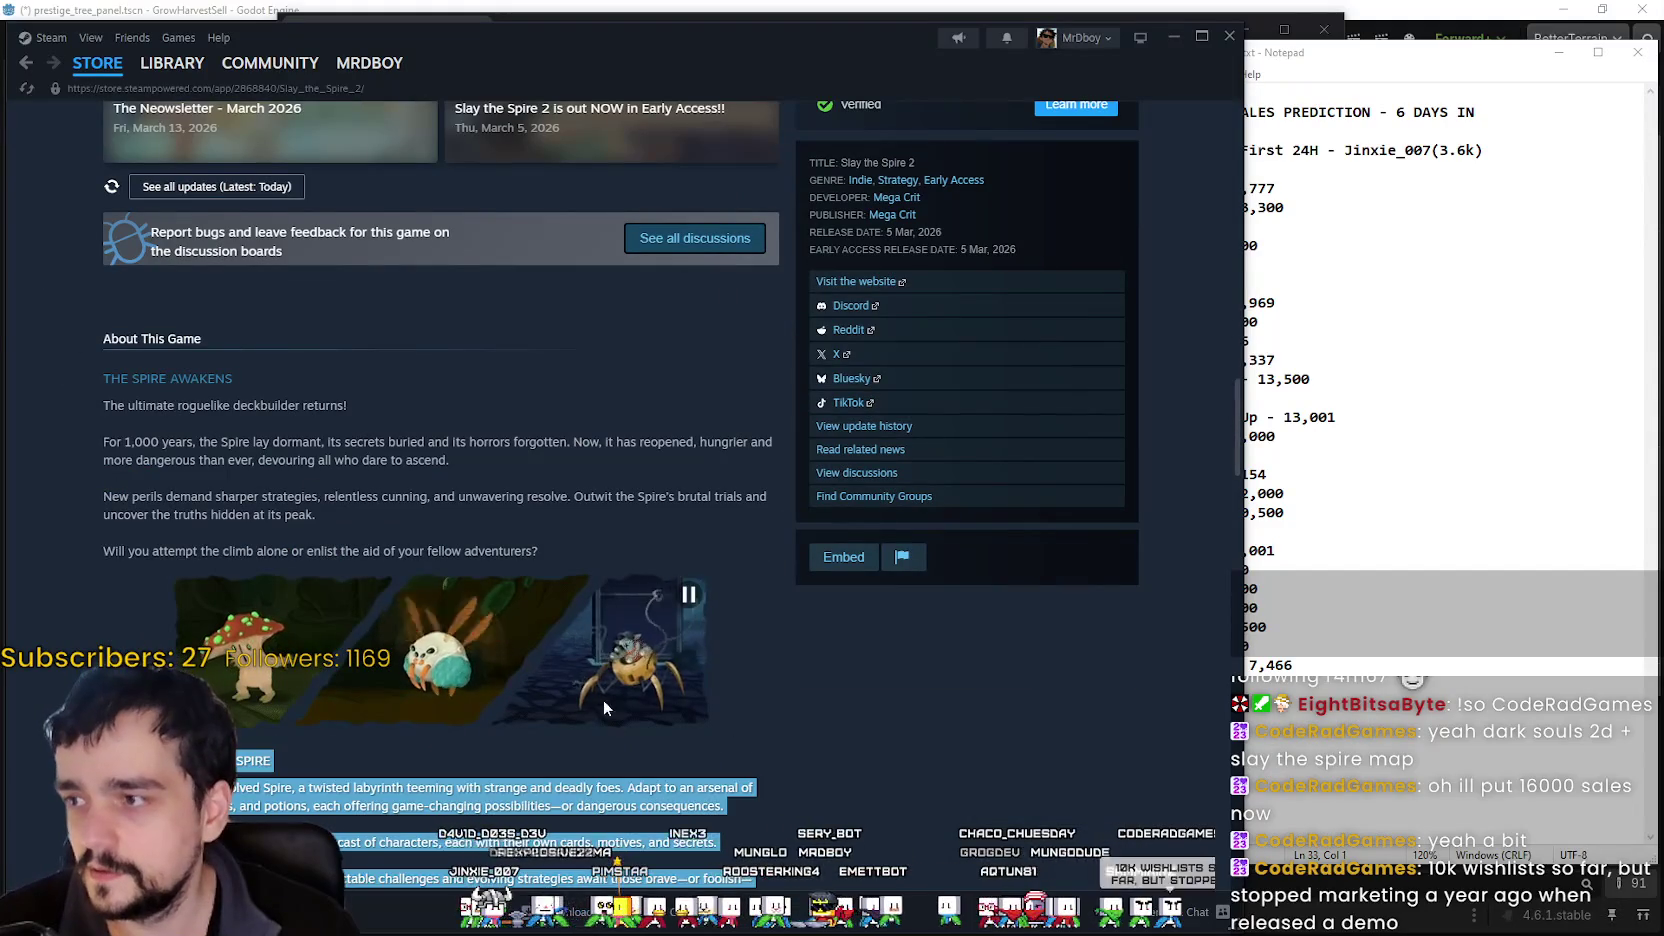
scroll(610, 600, up, 5)
scroll(620, 562, up, 15)
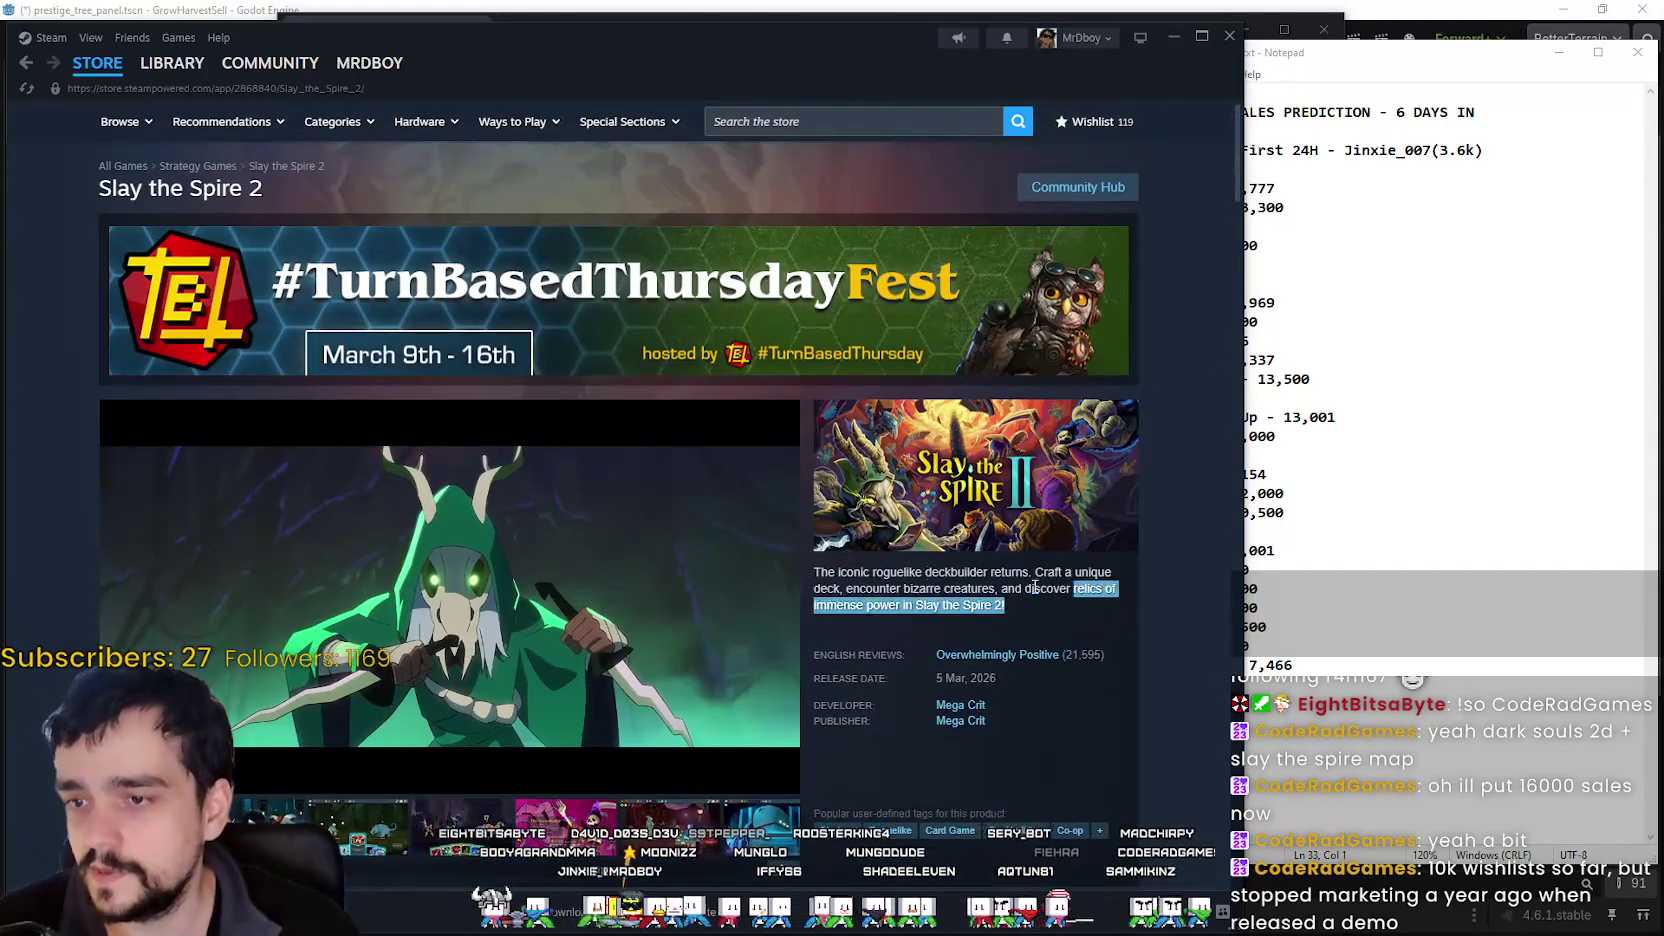
mouse_move(1035, 587)
mouse_down()
mouse_move(960, 540)
mouse_move(825, 588)
mouse_move(775, 523)
mouse_move(815, 575)
mouse_move(1015, 605)
mouse_up()
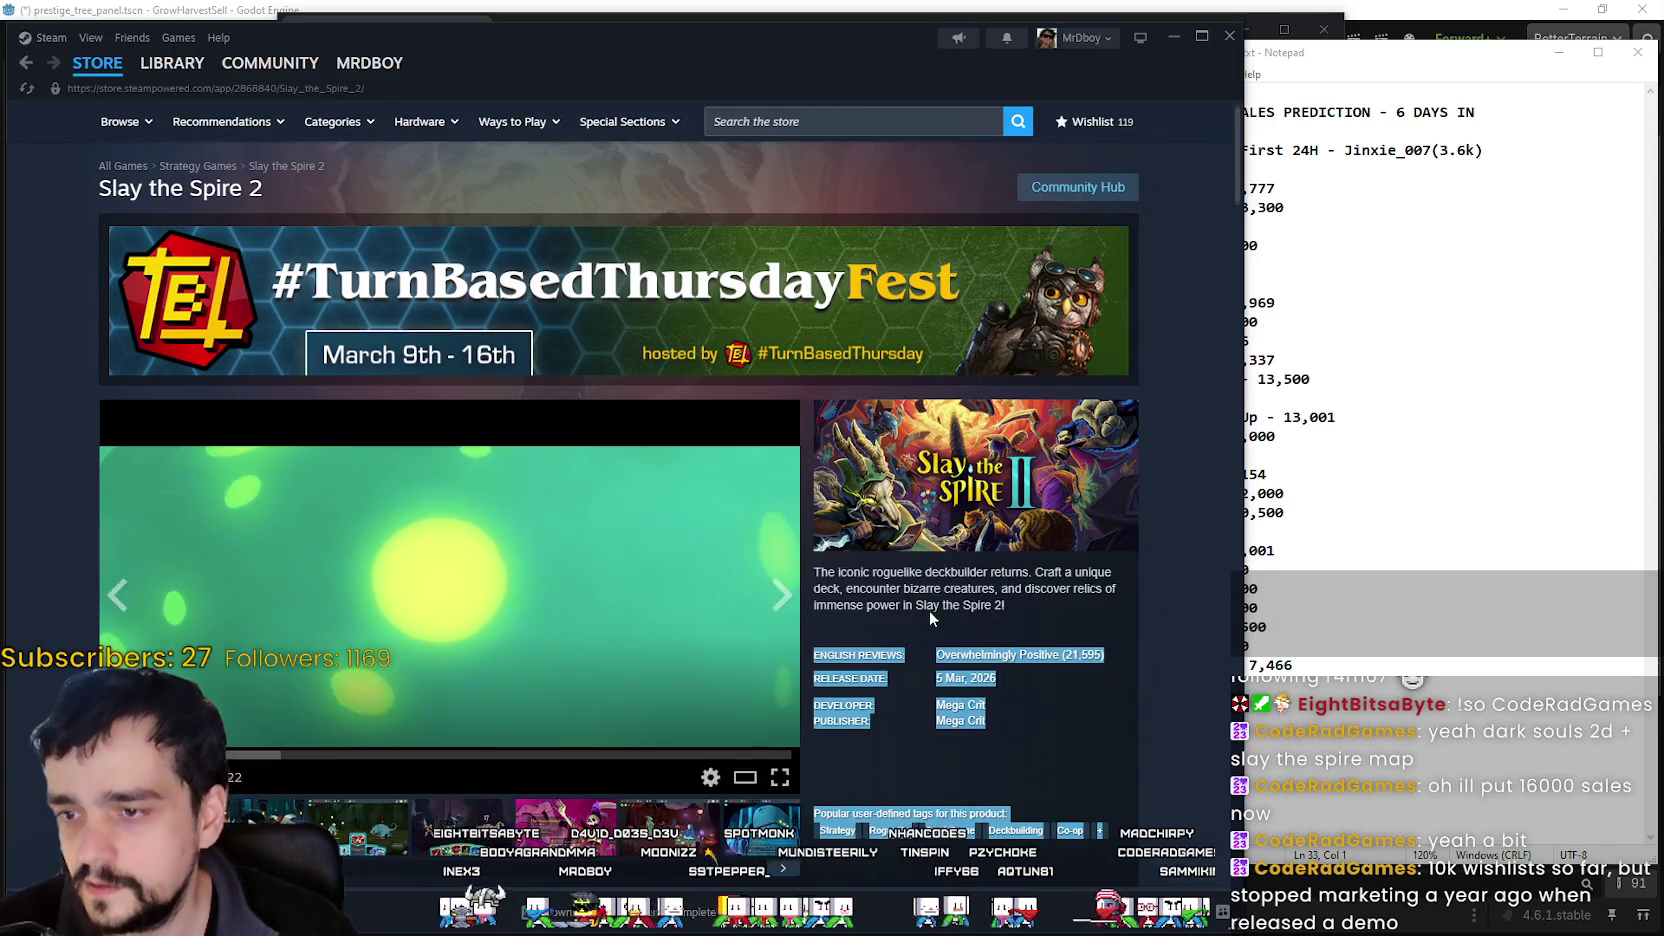
- Scroll through the store page and clear an accidental text selection
scroll(644, 562, down, 15)
scroll(426, 635, down, 15)
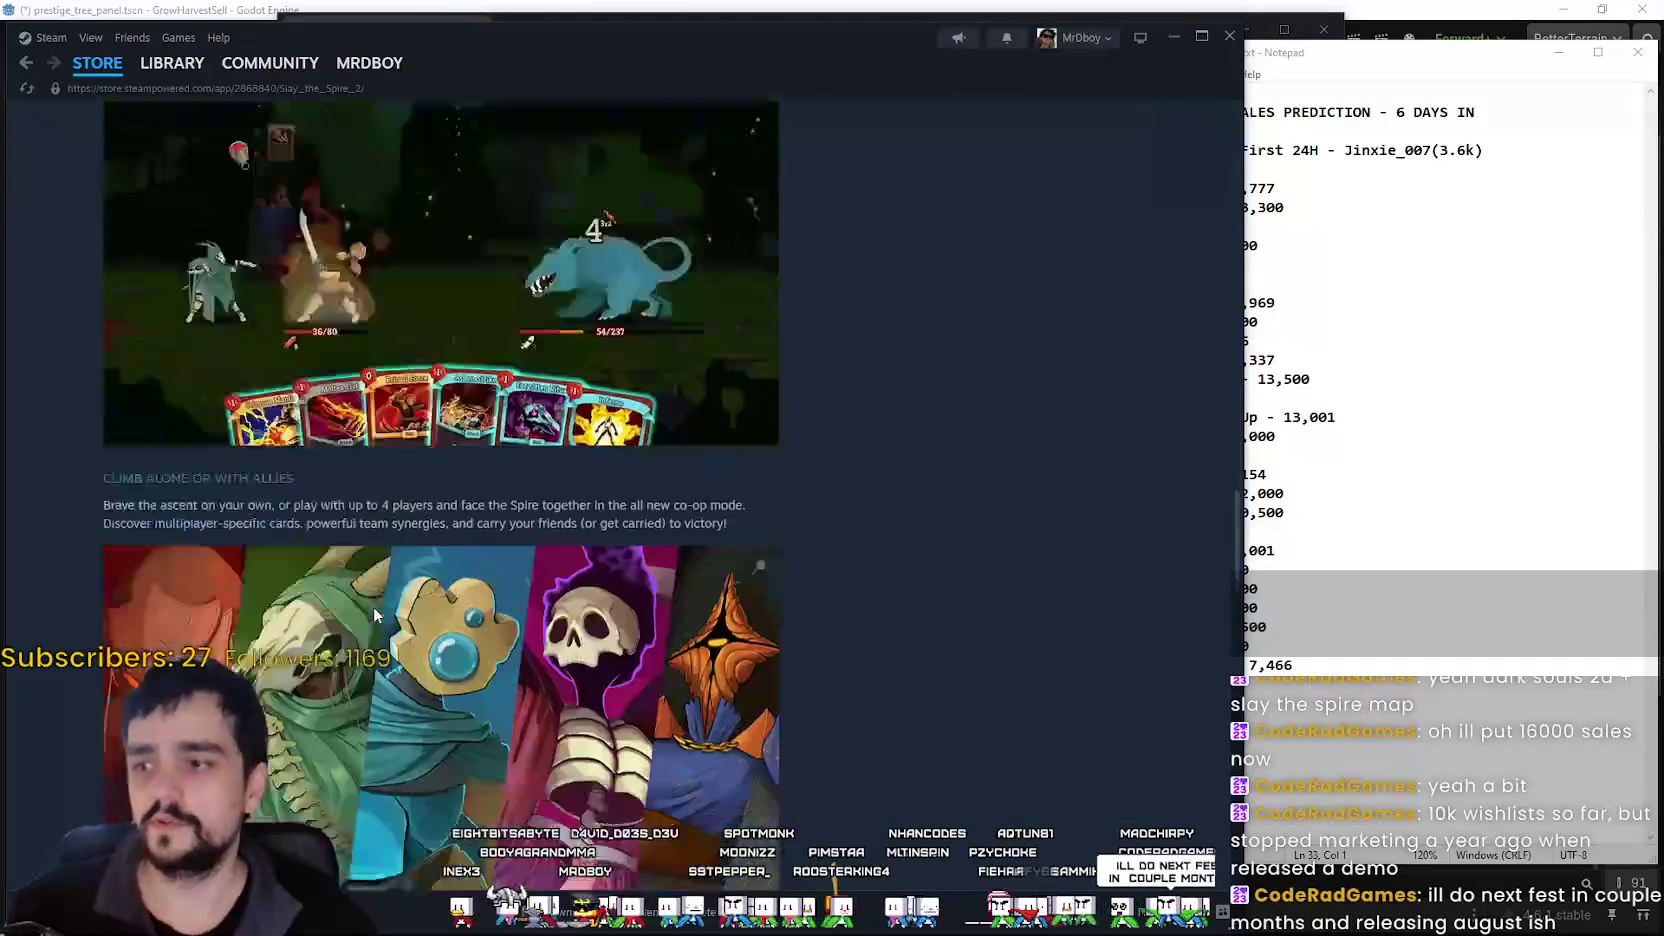
scroll(766, 655, up, 3)
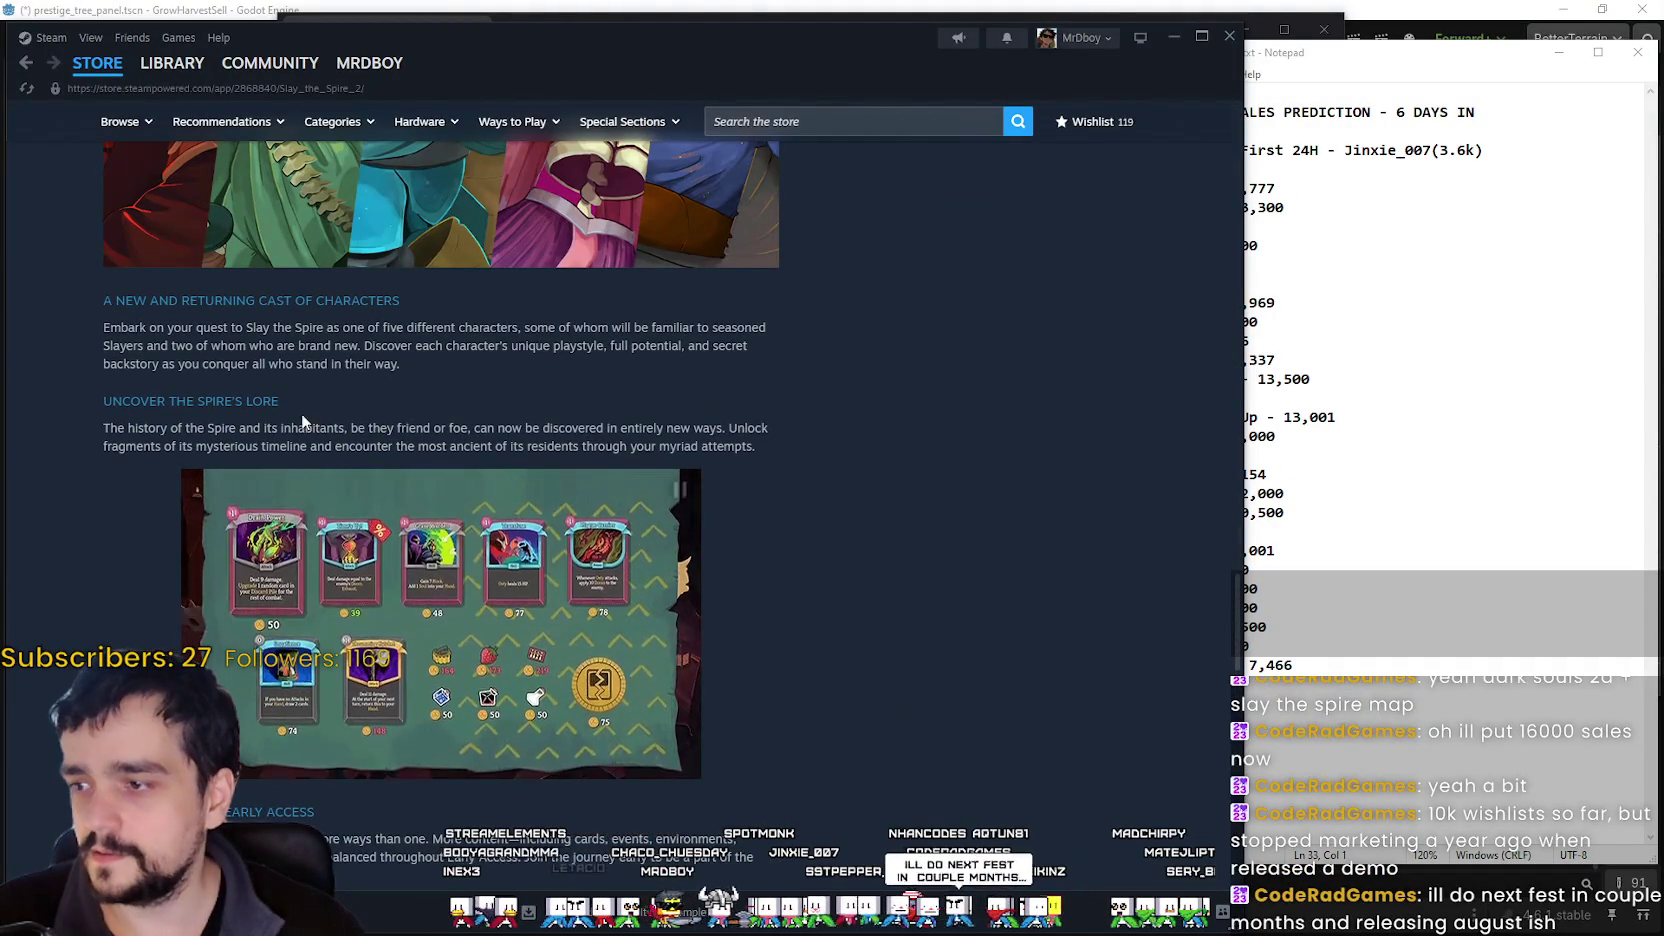
scroll(997, 679, up, 5)
scroll(997, 679, down, 2)
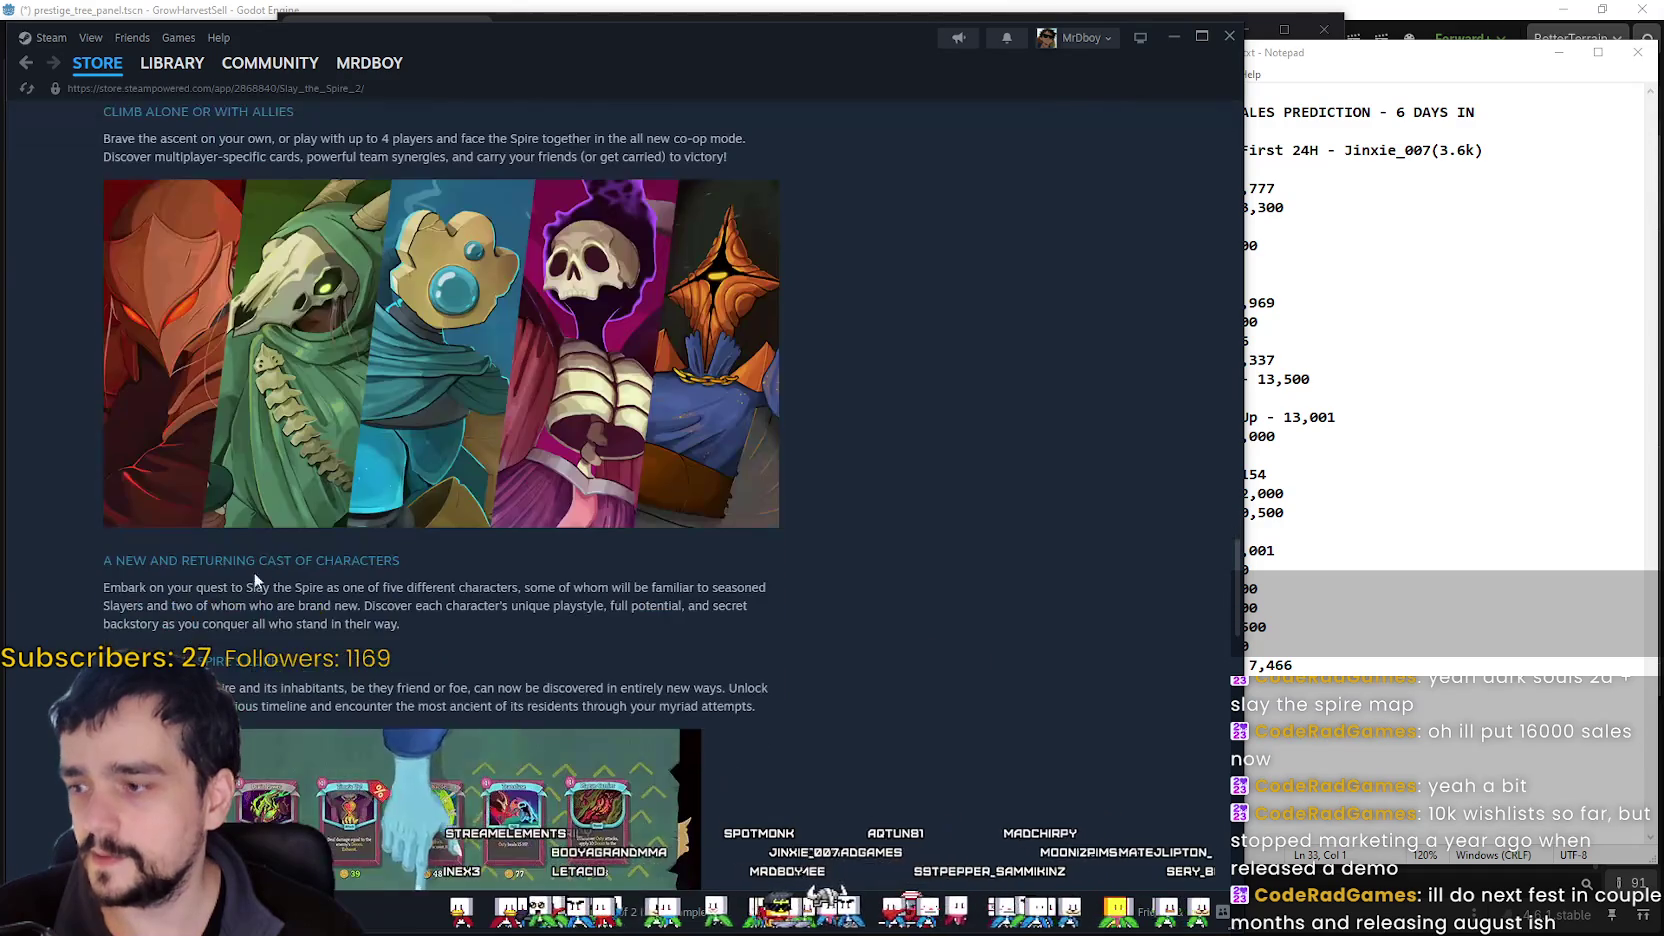
mouse_move(245, 583)
mouse_down()
mouse_move(250, 625)
mouse_move(110, 557)
mouse_move(283, 700)
mouse_up()
scroll(283, 588, up, 3)
scroll(282, 586, up, 1)
click(793, 547)
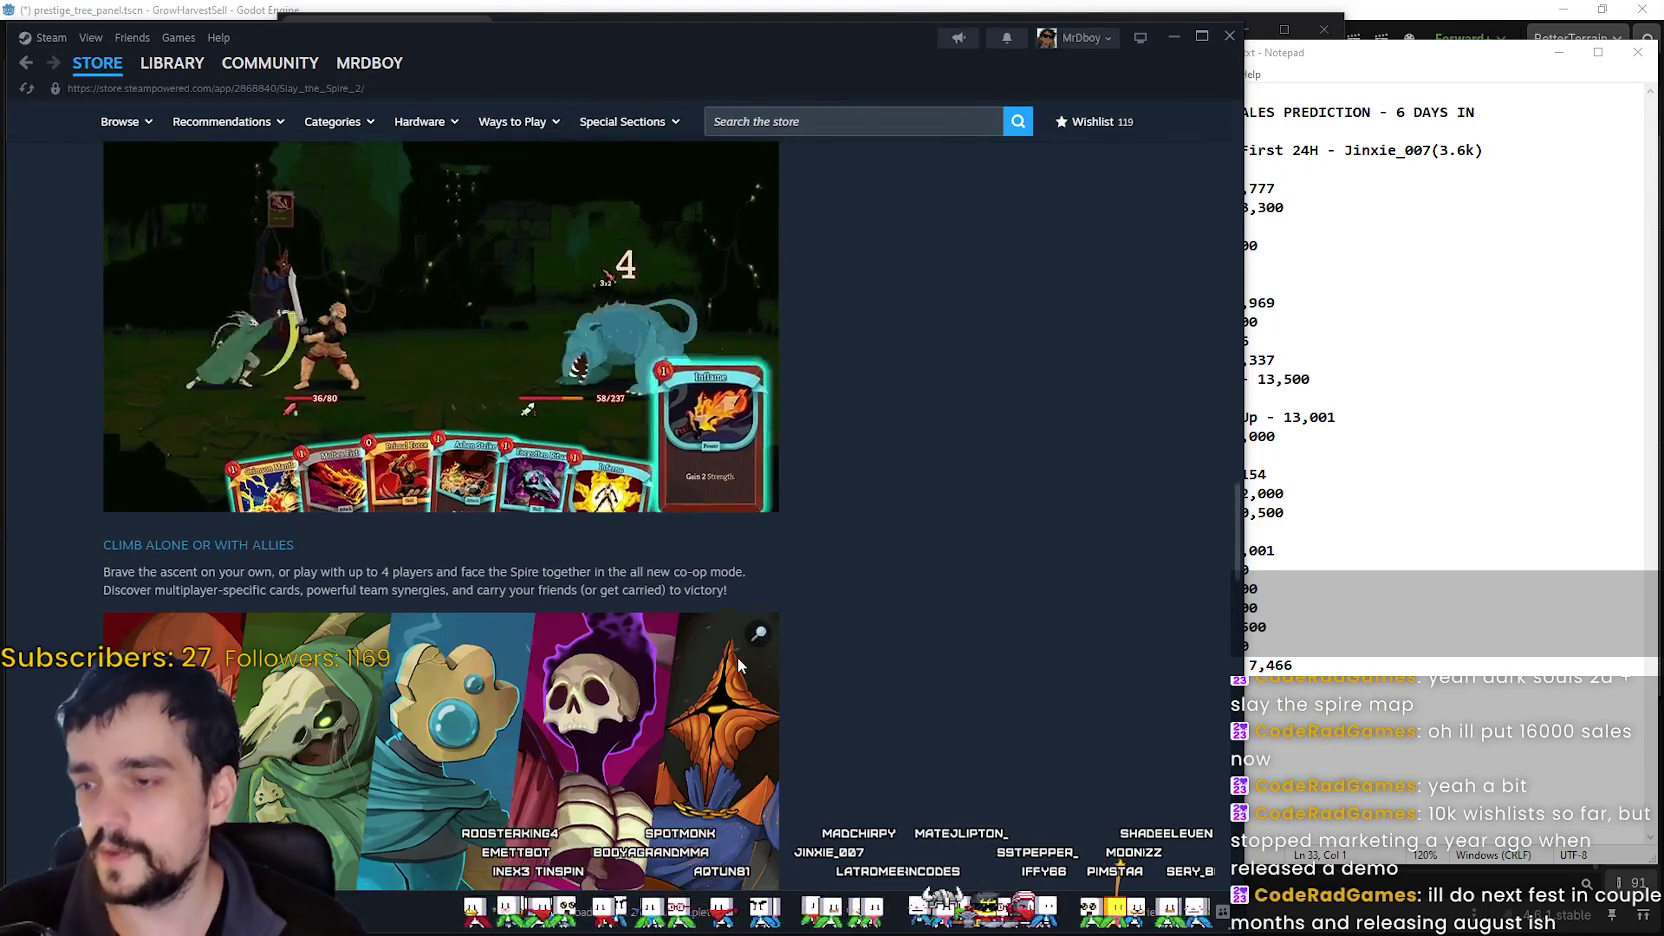
- Expand 'See all 14 supported languages' and select the whole Languages table
scroll(737, 656, down, 10)
scroll(869, 600, up, 12)
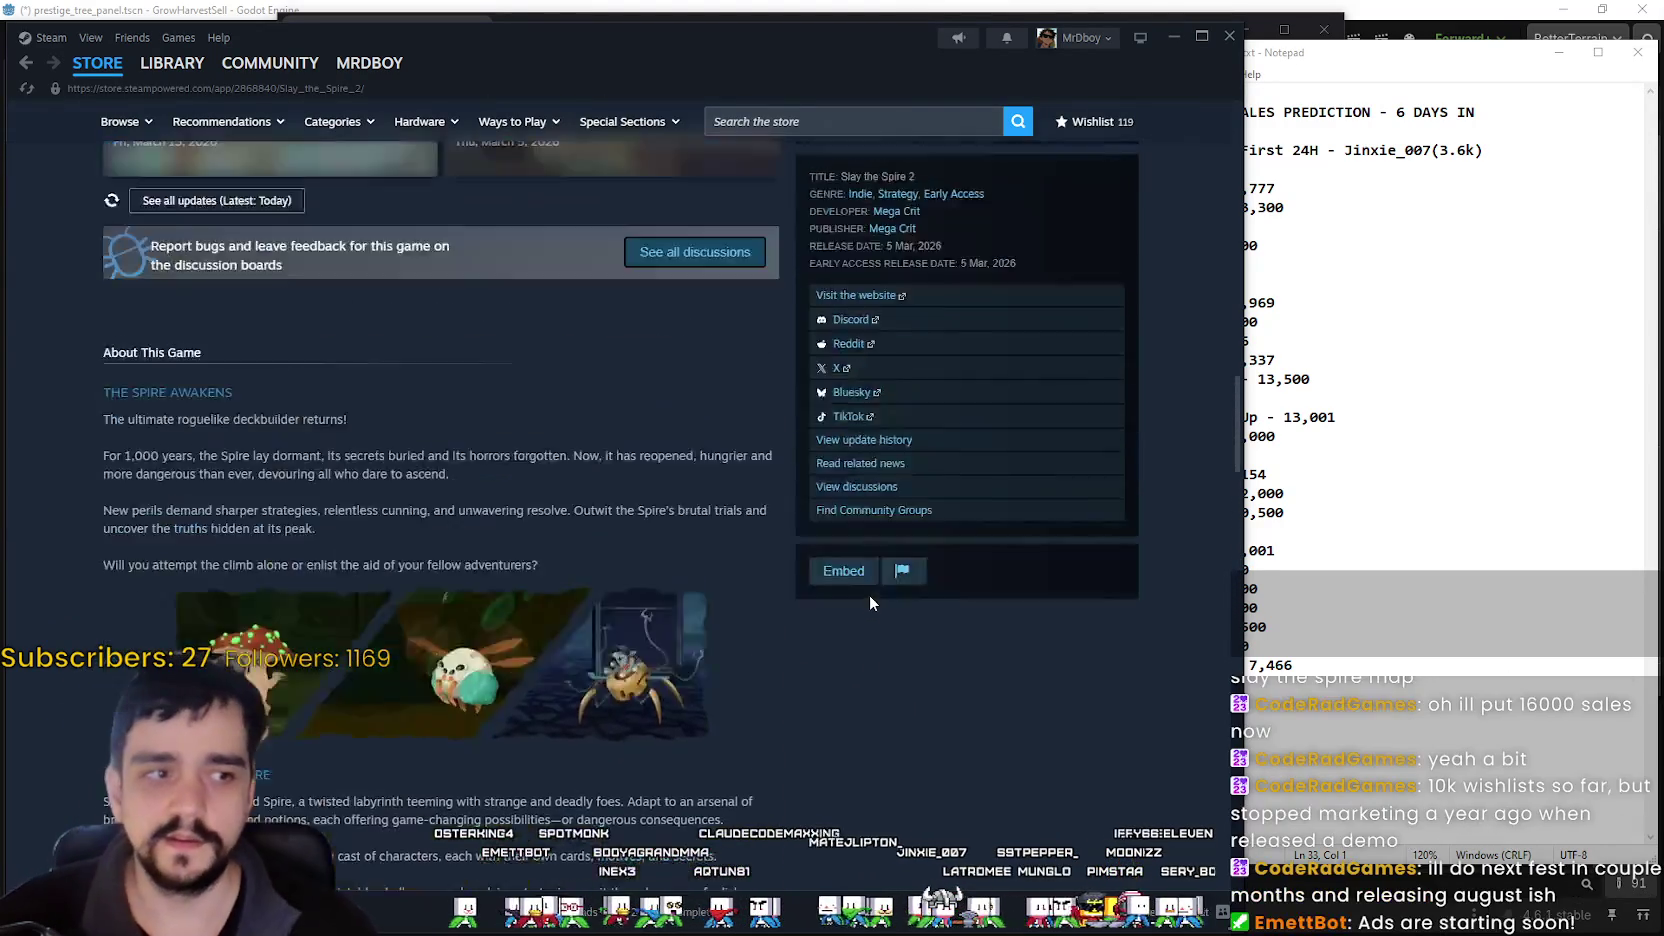
scroll(421, 481, up, 3)
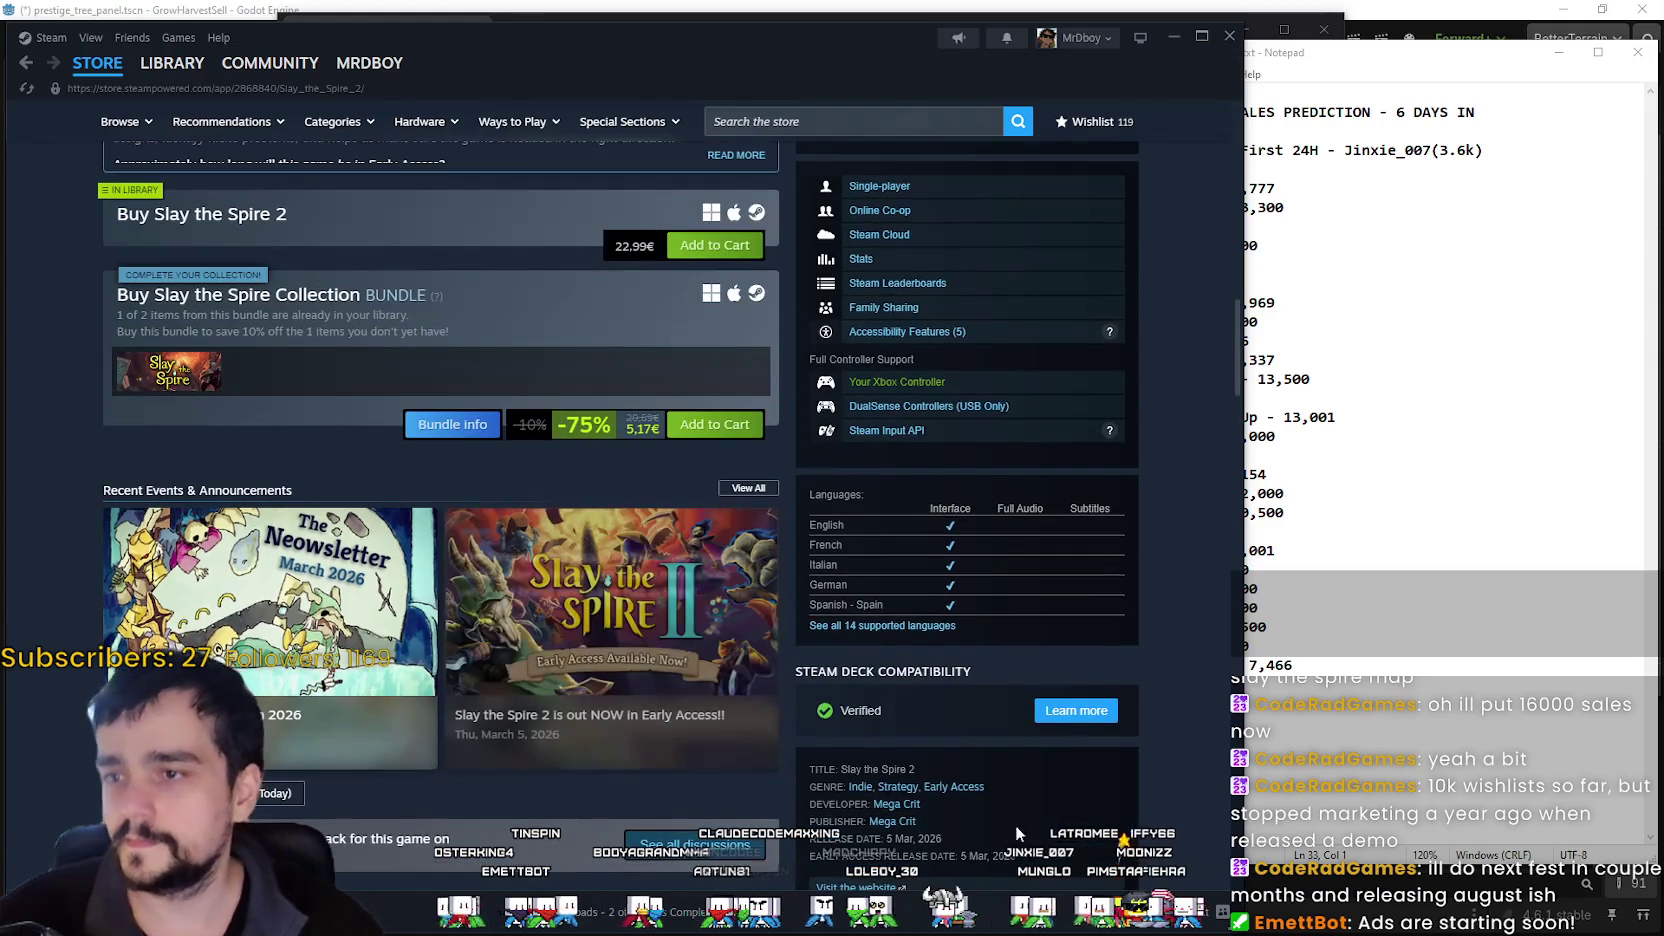
click(850, 625)
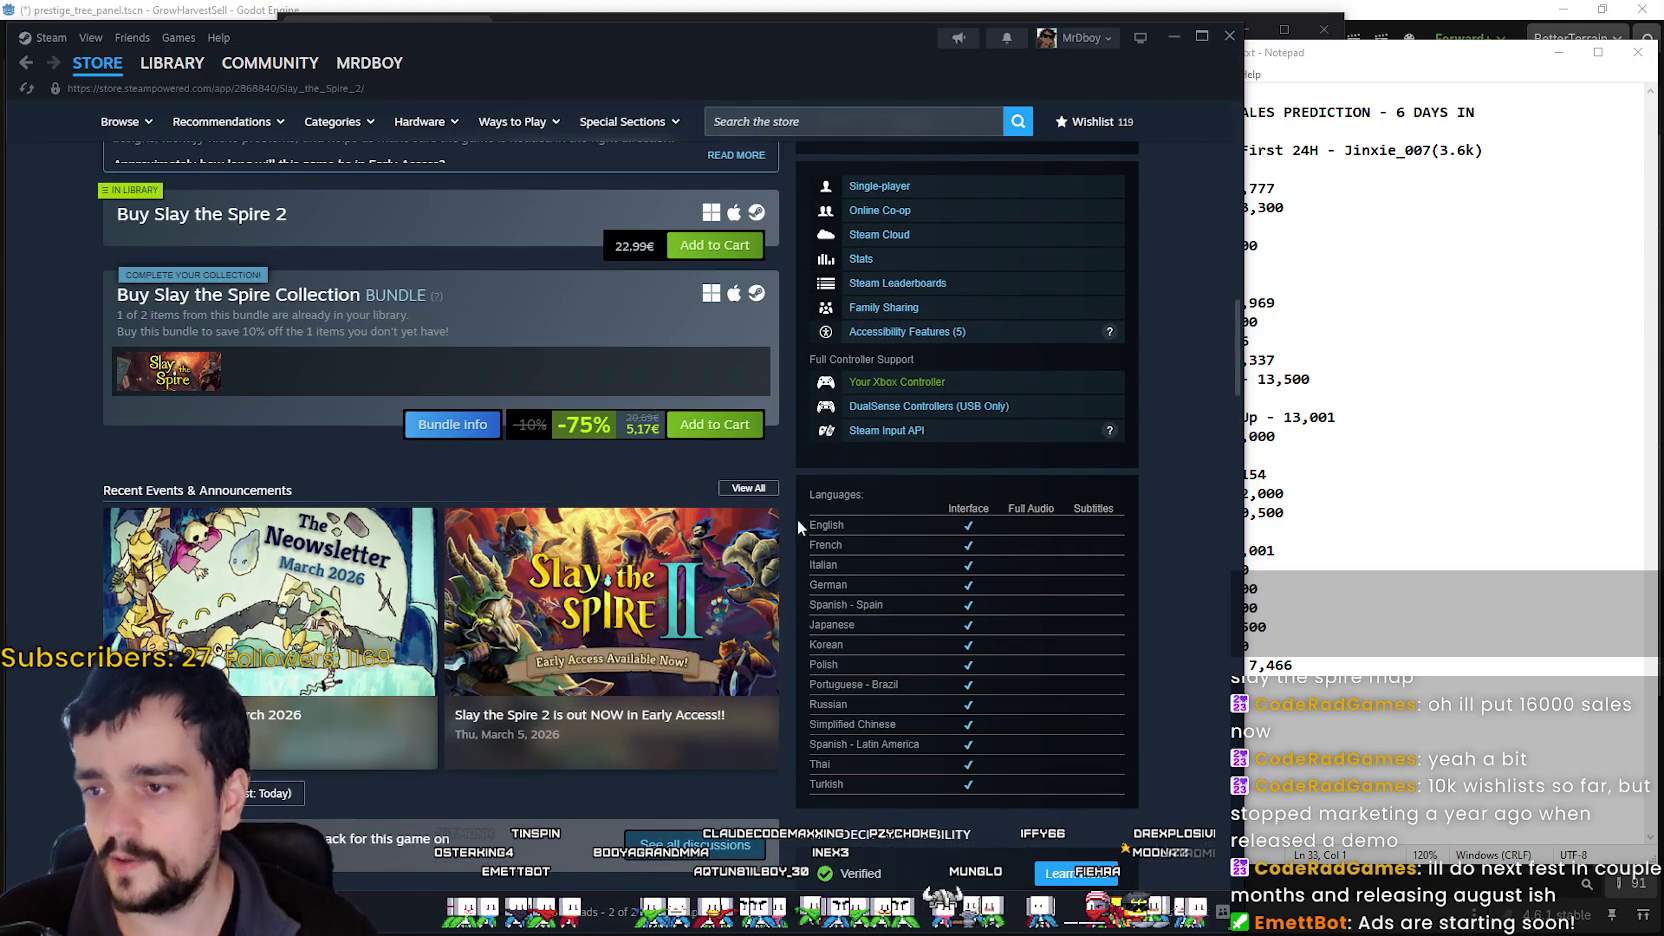
drag(797, 519, 994, 781)
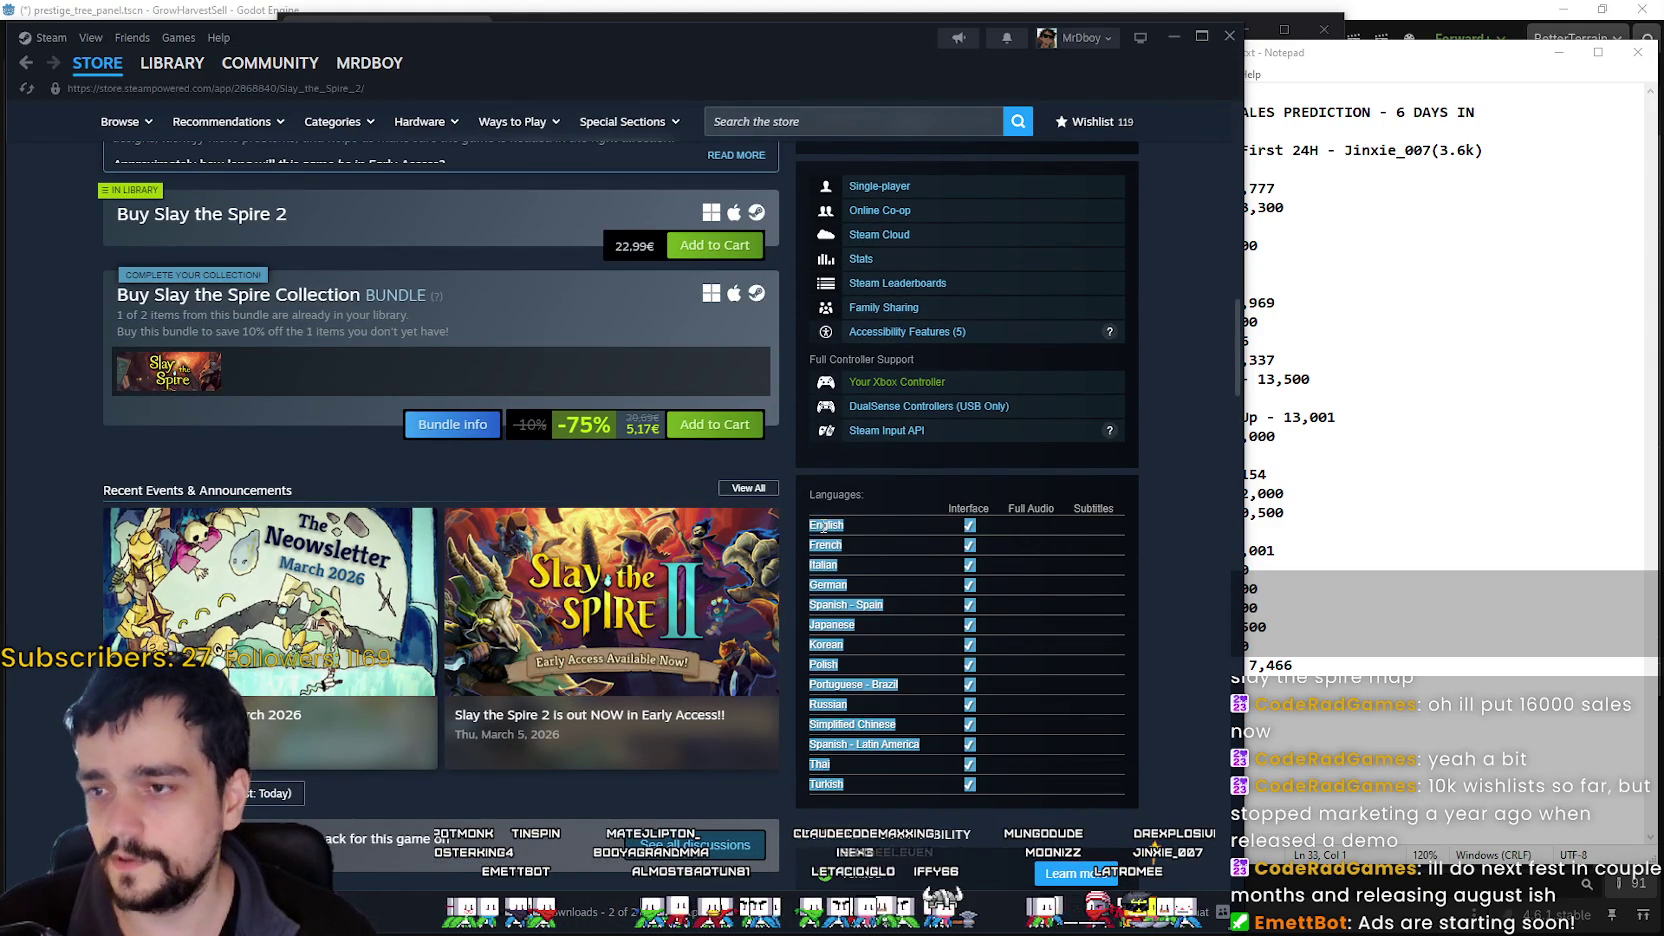
scroll(512, 424, up, 2)
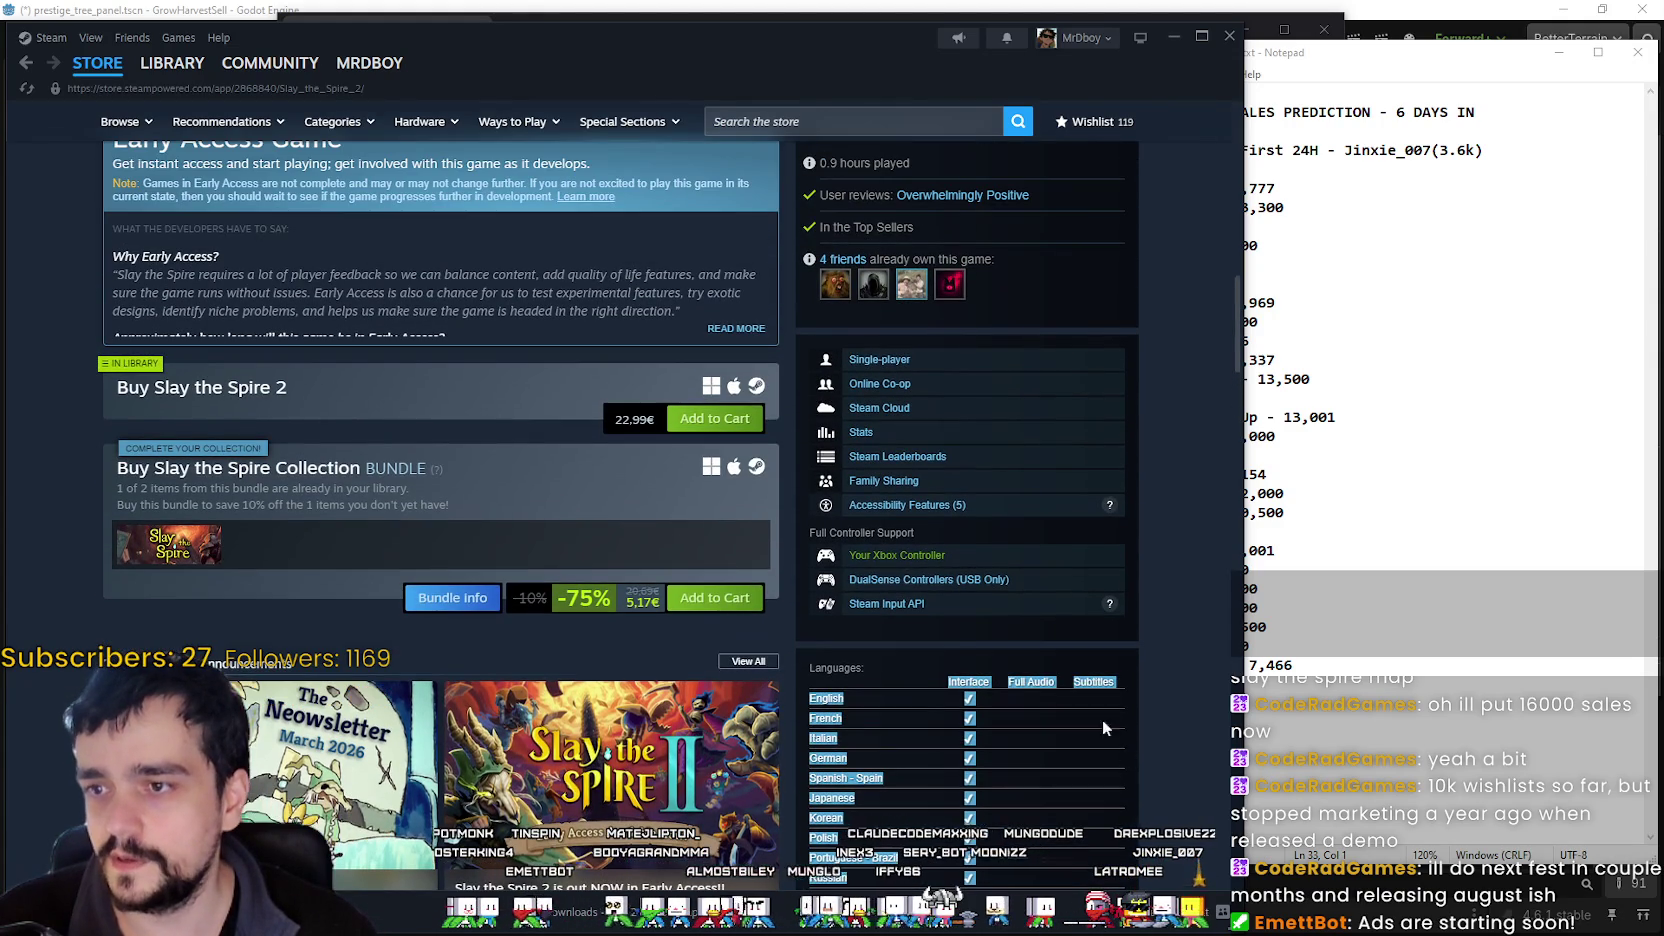
- Go back to the Rogue Blight store page and expand all 12 supported languages
click(25, 63)
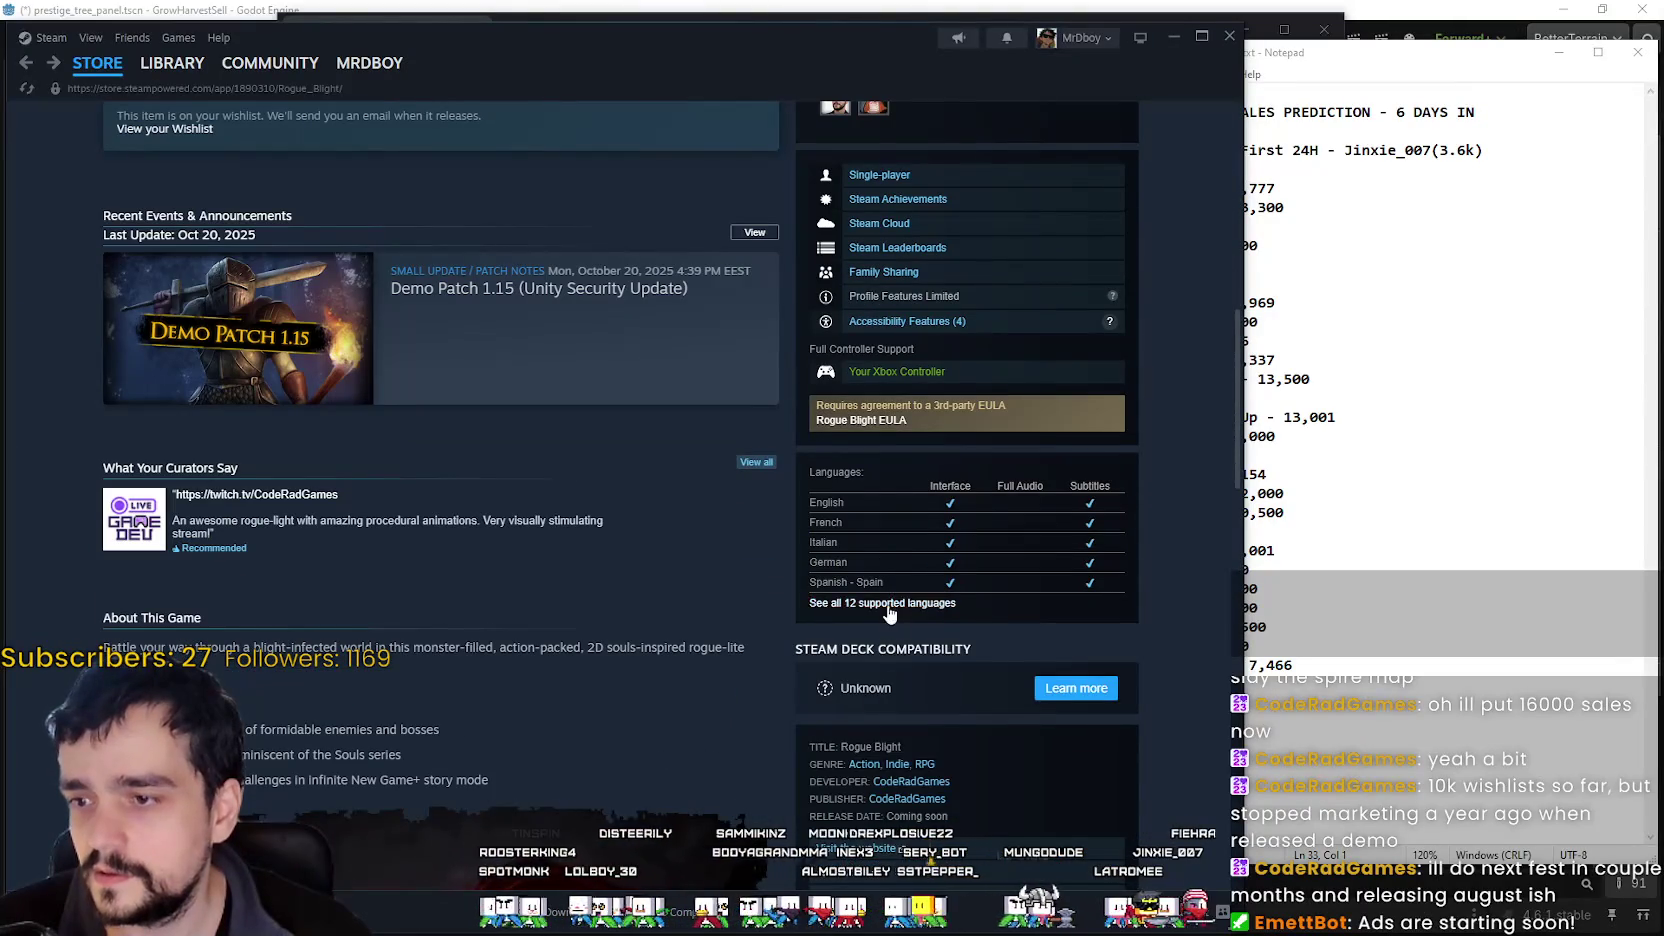
click(882, 603)
drag(916, 731, 770, 544)
click(770, 544)
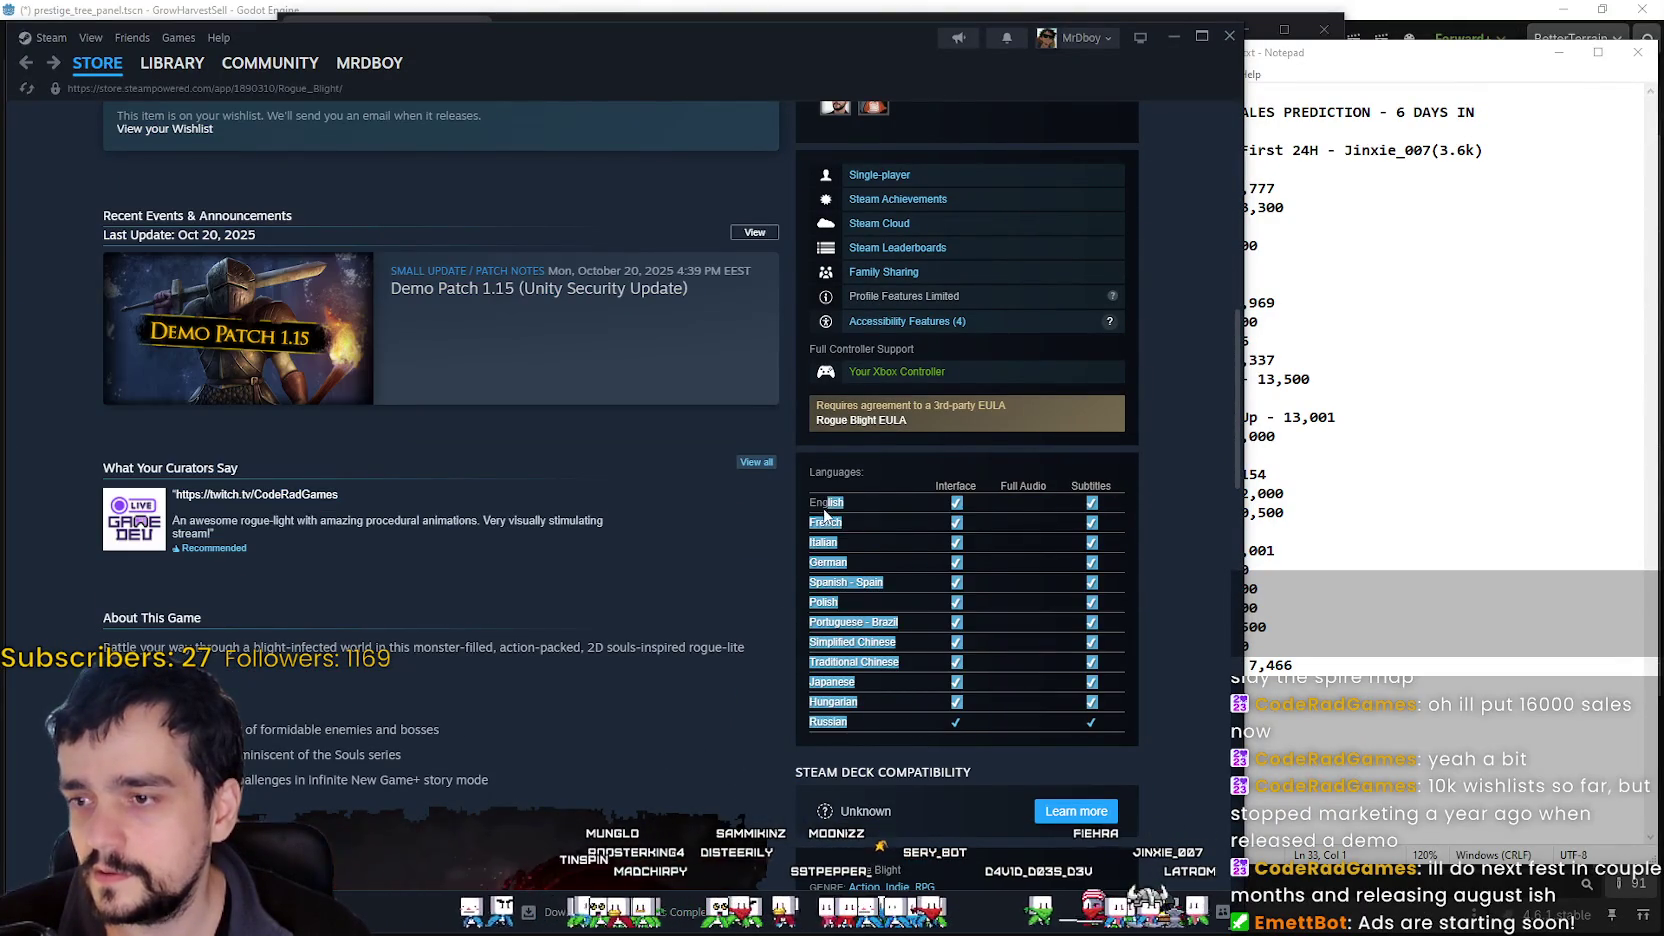
mouse_move(916, 731)
mouse_down()
mouse_move(974, 601)
mouse_move(1109, 679)
mouse_up()
- Scroll to the top of the page and bring the sales predictions notes forward
scroll(974, 601, up, 2)
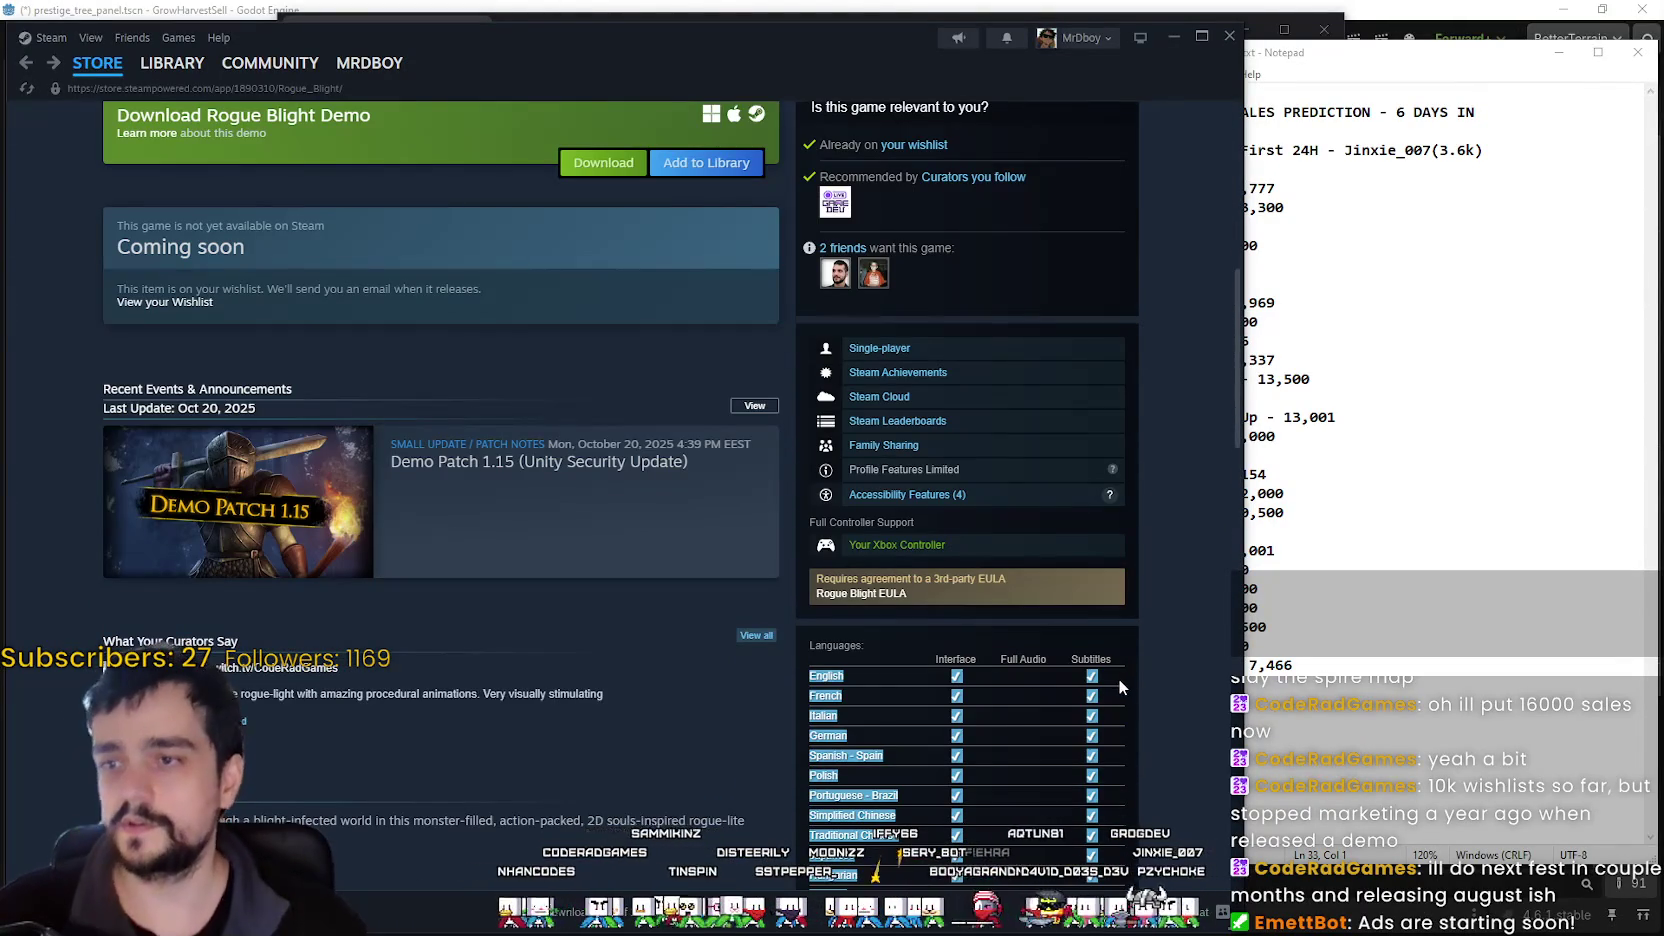
scroll(1123, 692, up, 8)
scroll(1114, 696, down, 4)
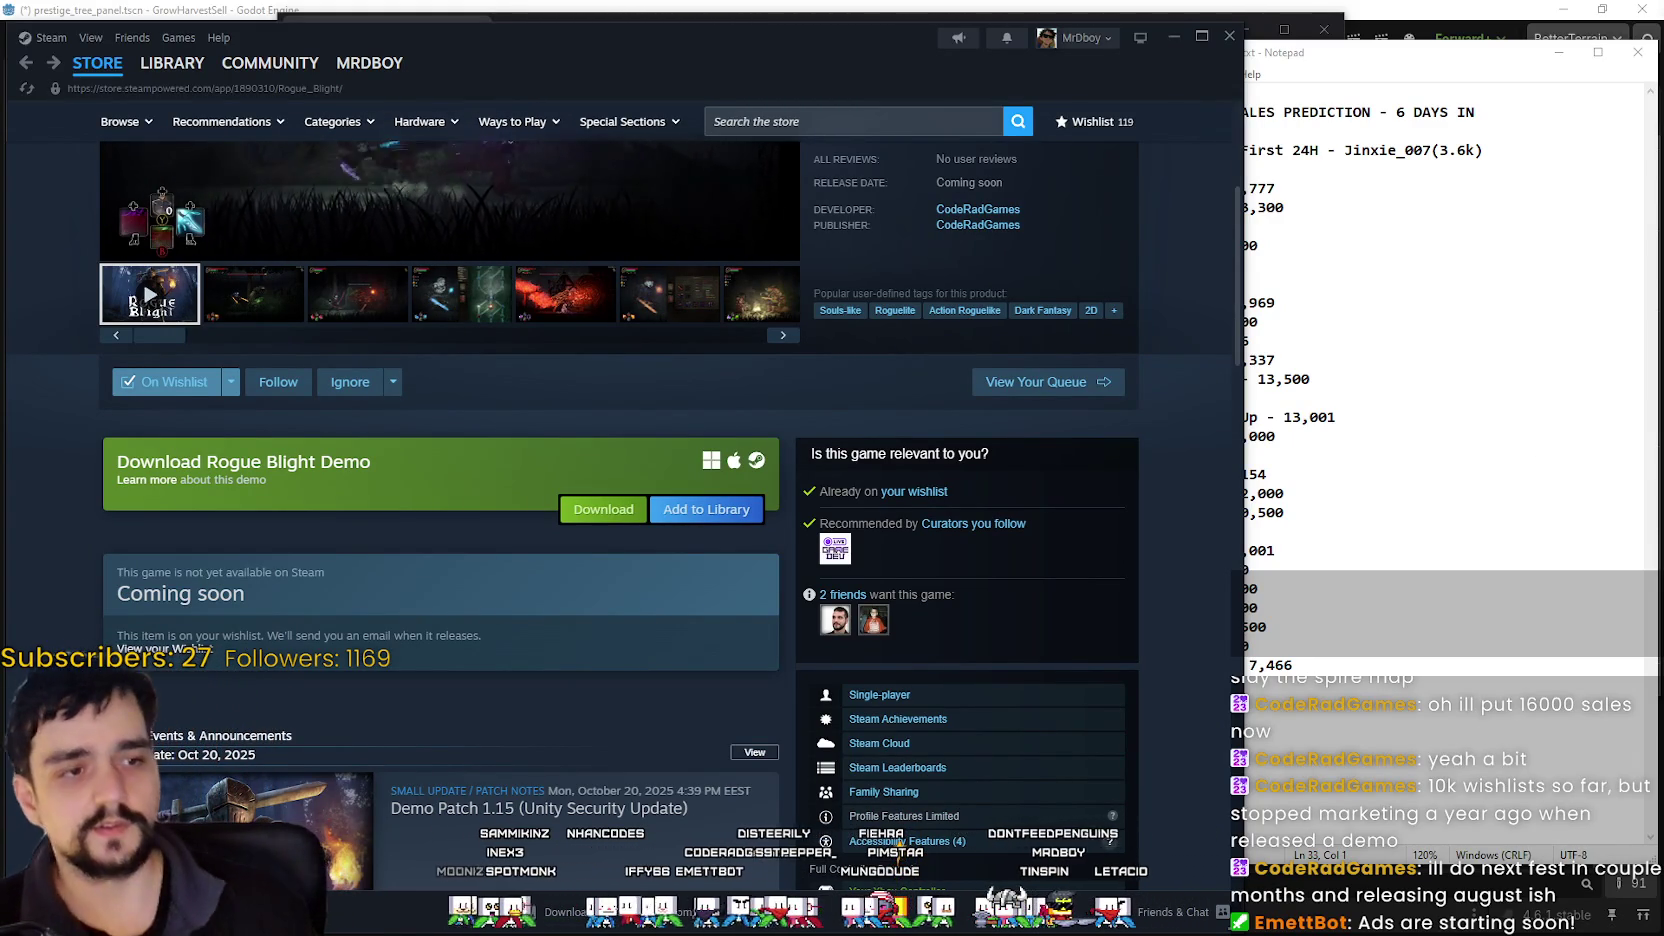
scroll(692, 612, up, 3)
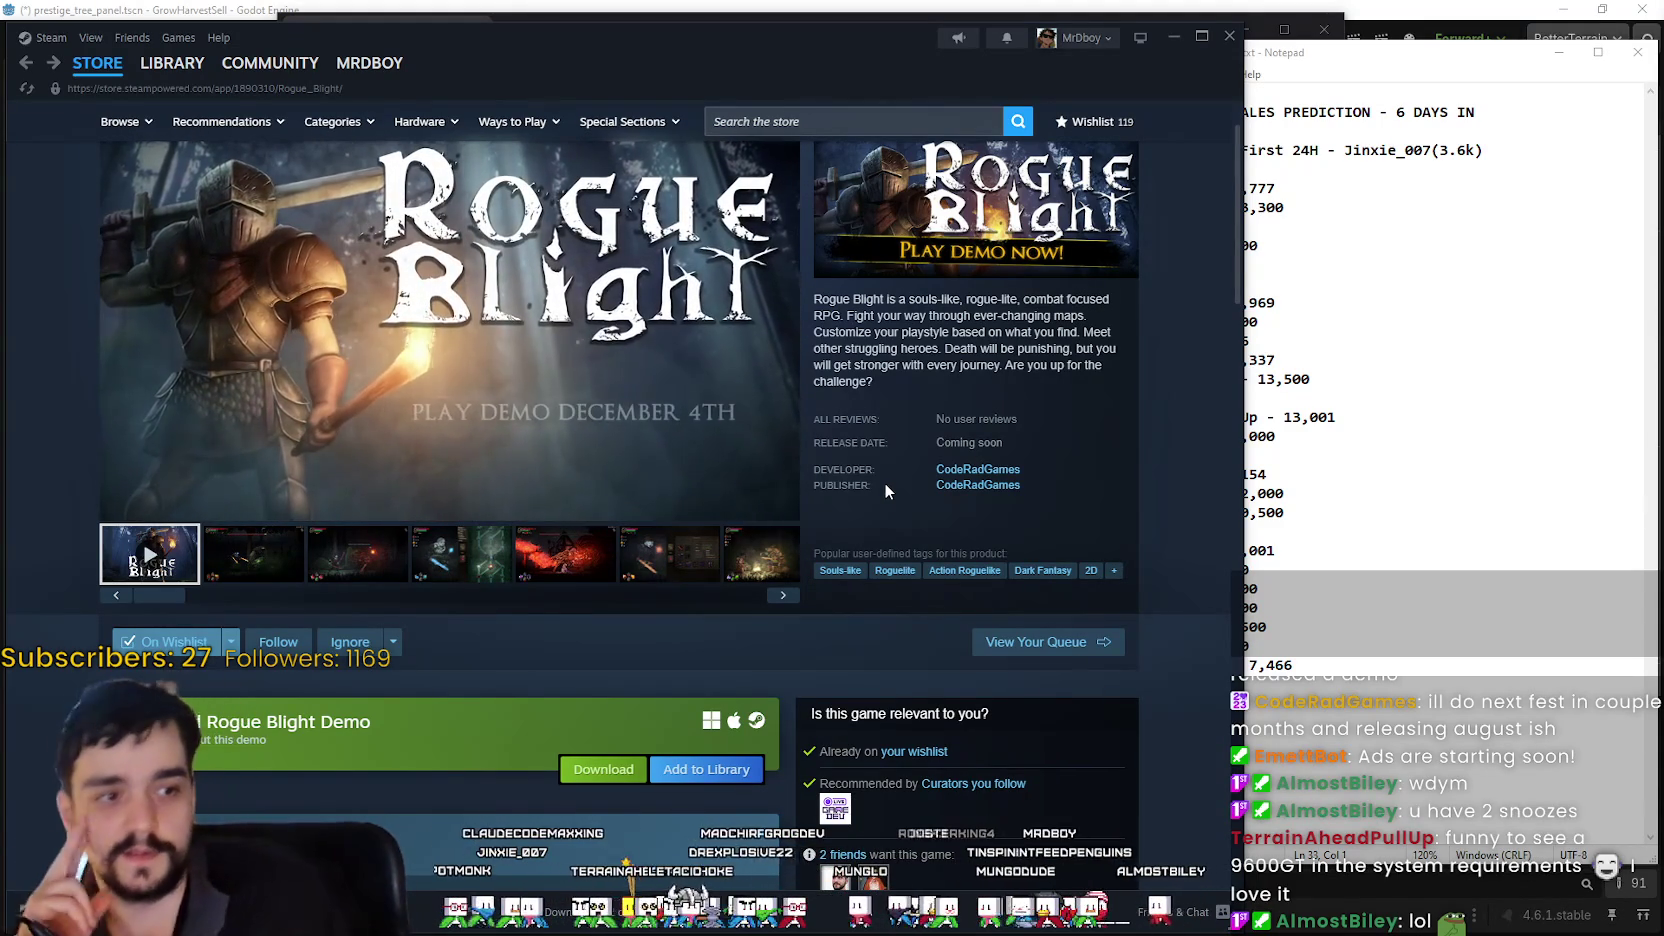
click(1340, 436)
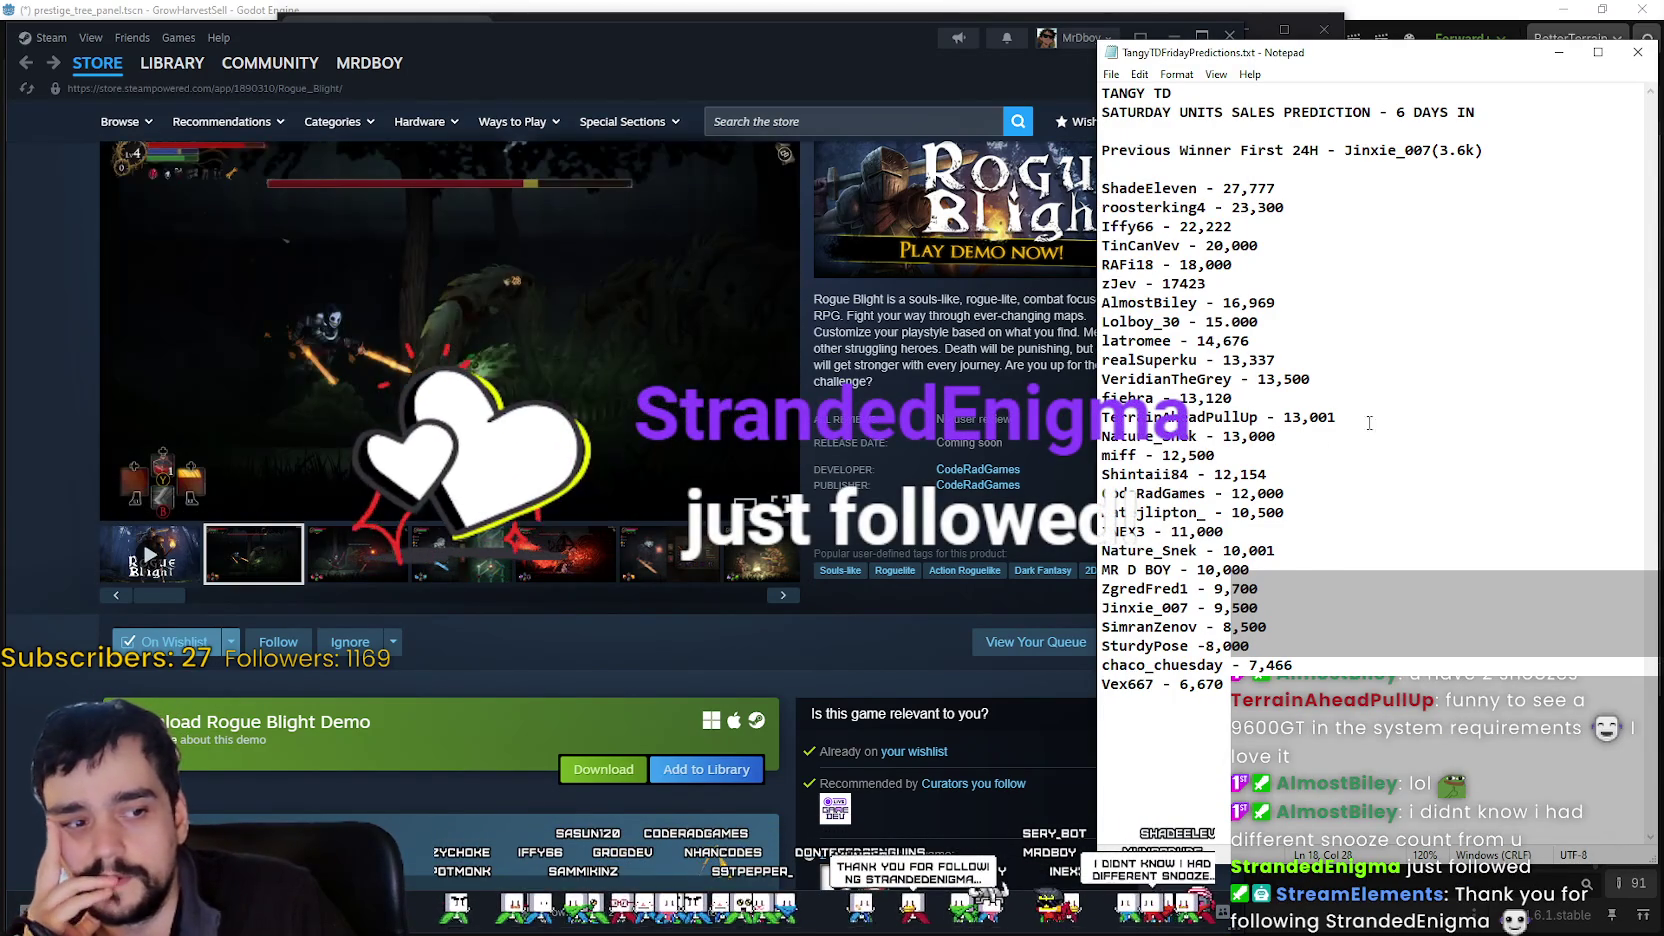
- Change the developer's 12,000 guess to 16,000 and move it below the 16,969 entry
drag(1370, 418, 1165, 398)
click(1346, 569)
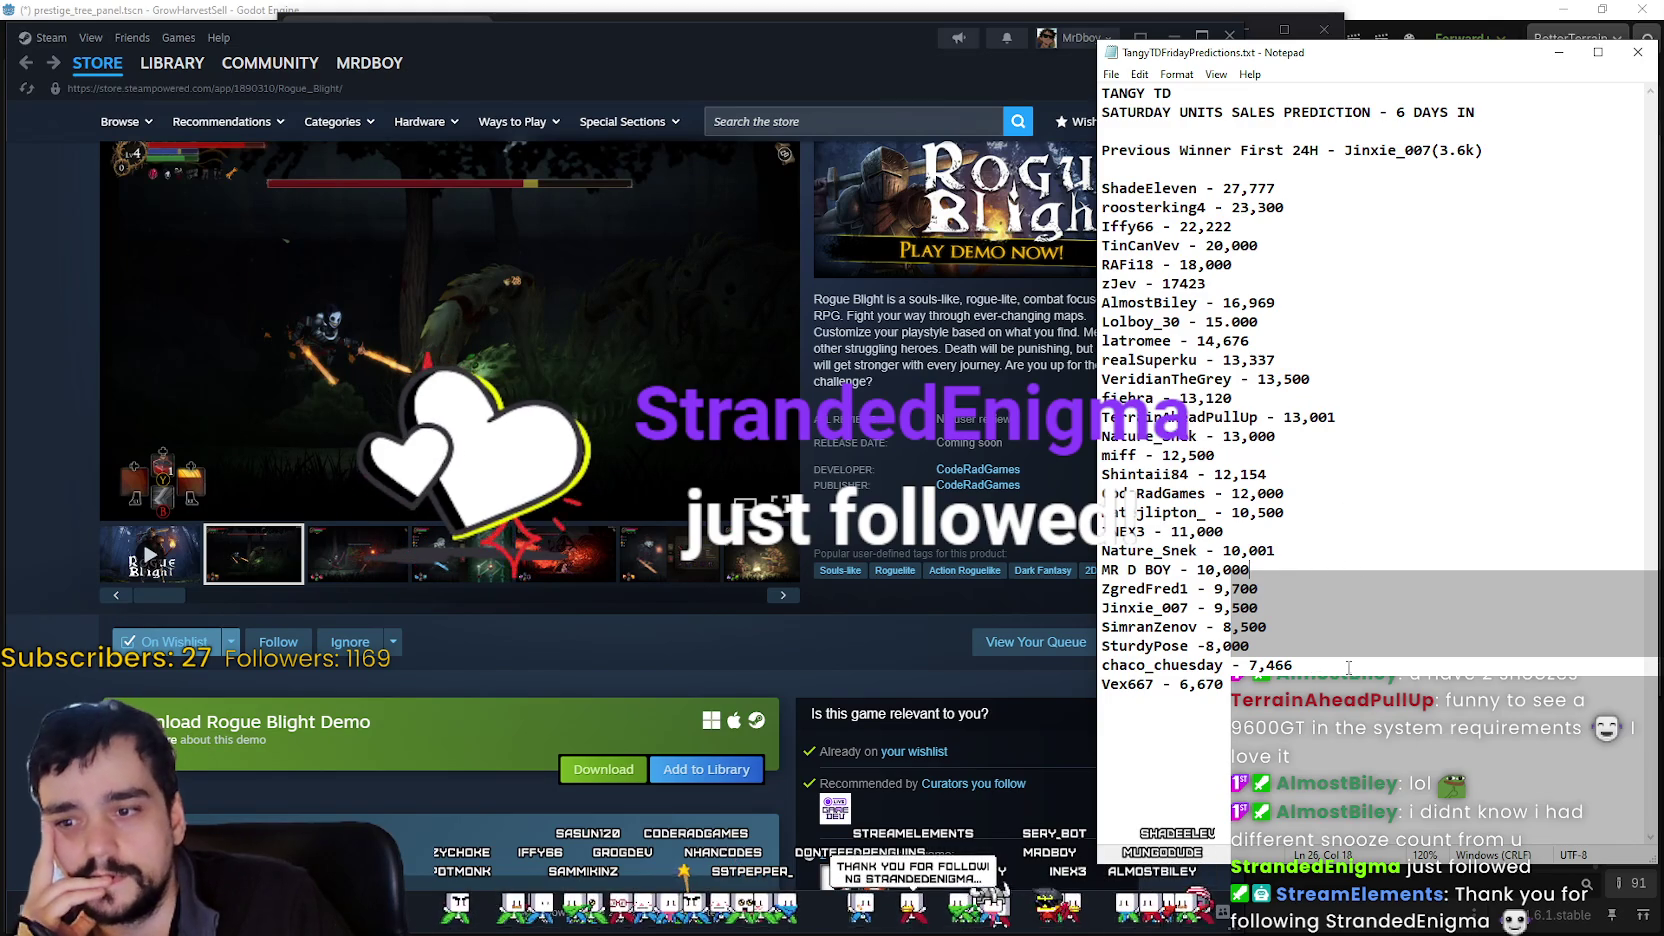
drag(1249, 493, 1241, 493)
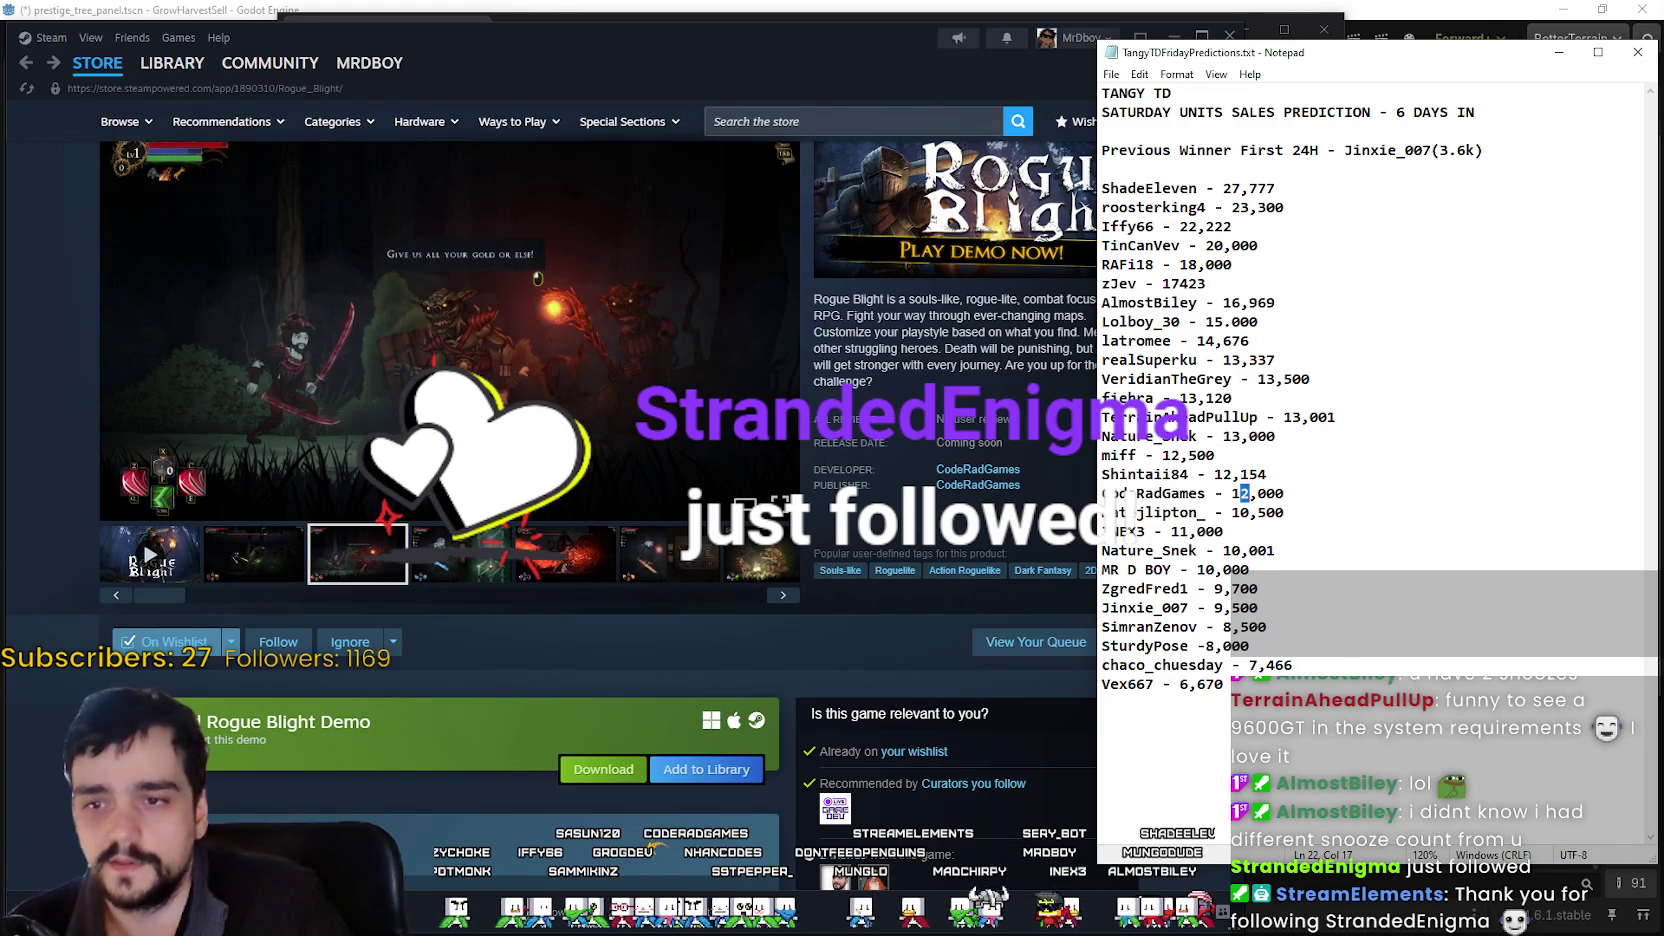
text(6)
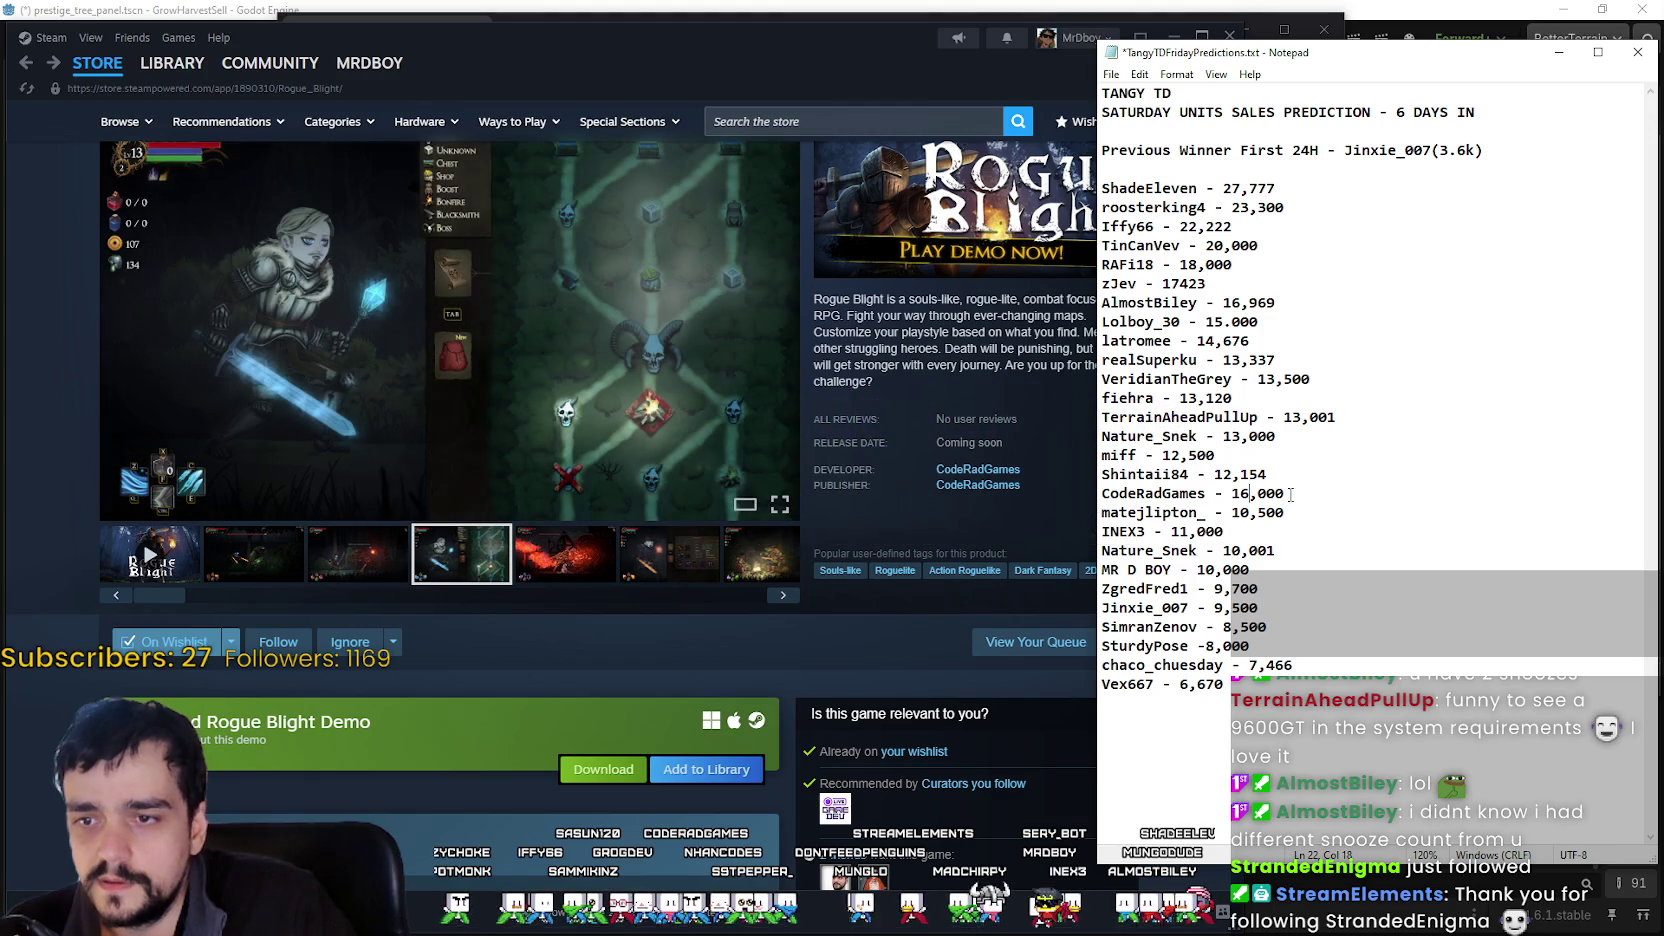
key(BackSpace)
key(BackSpace)
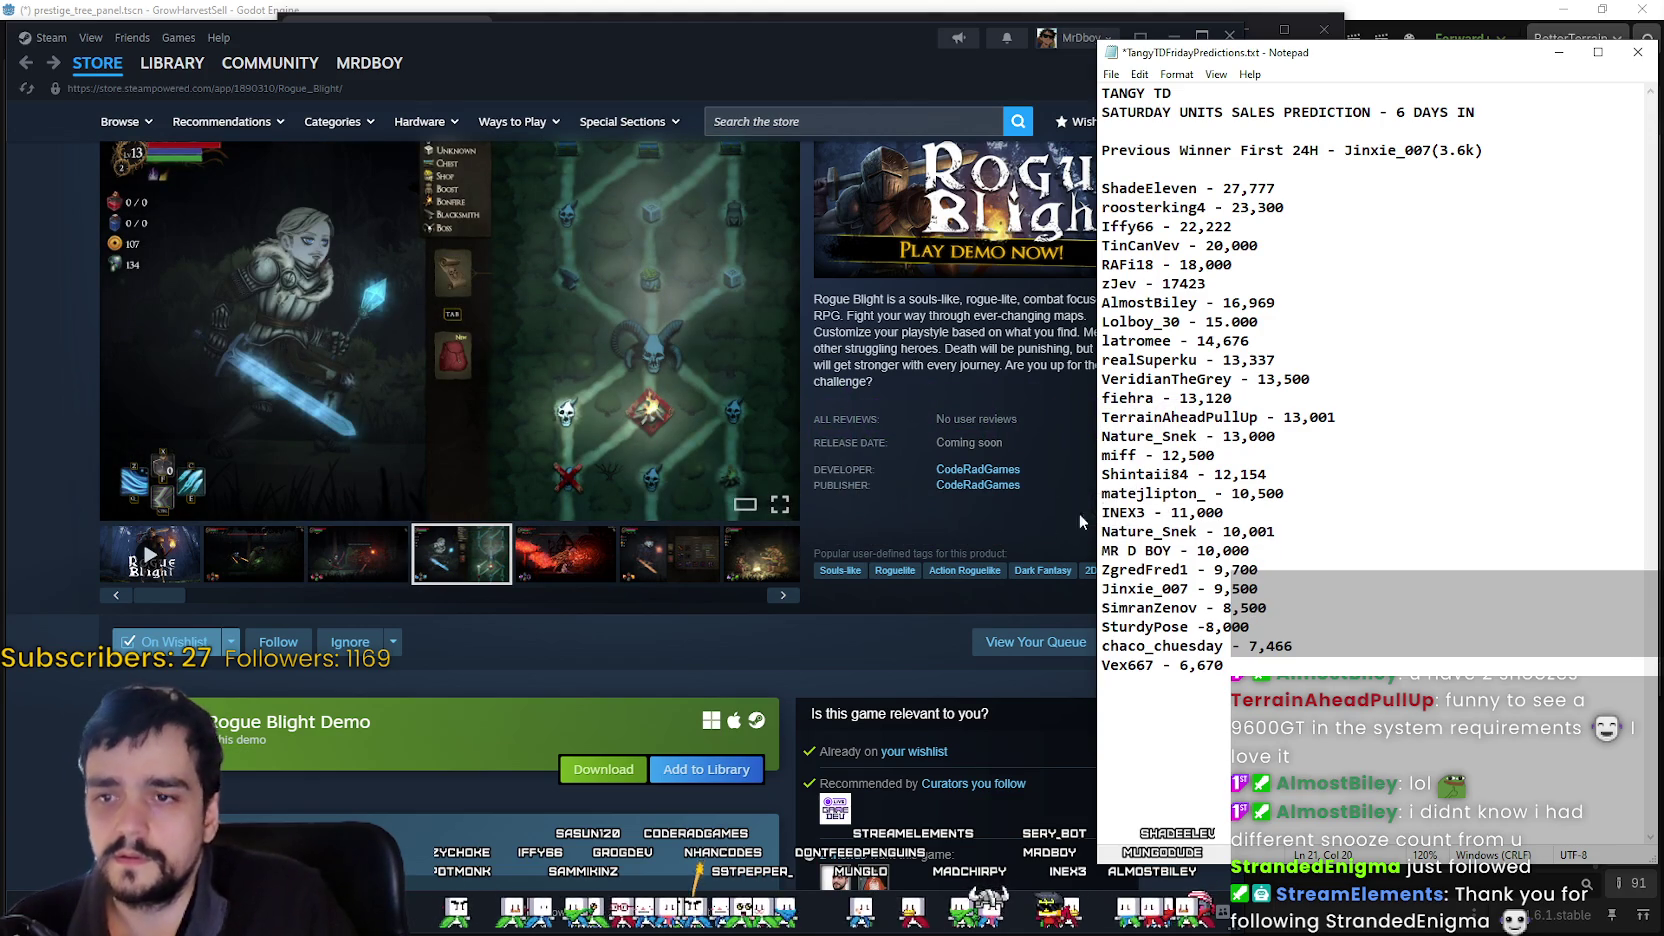
click(1294, 302)
key(Return)
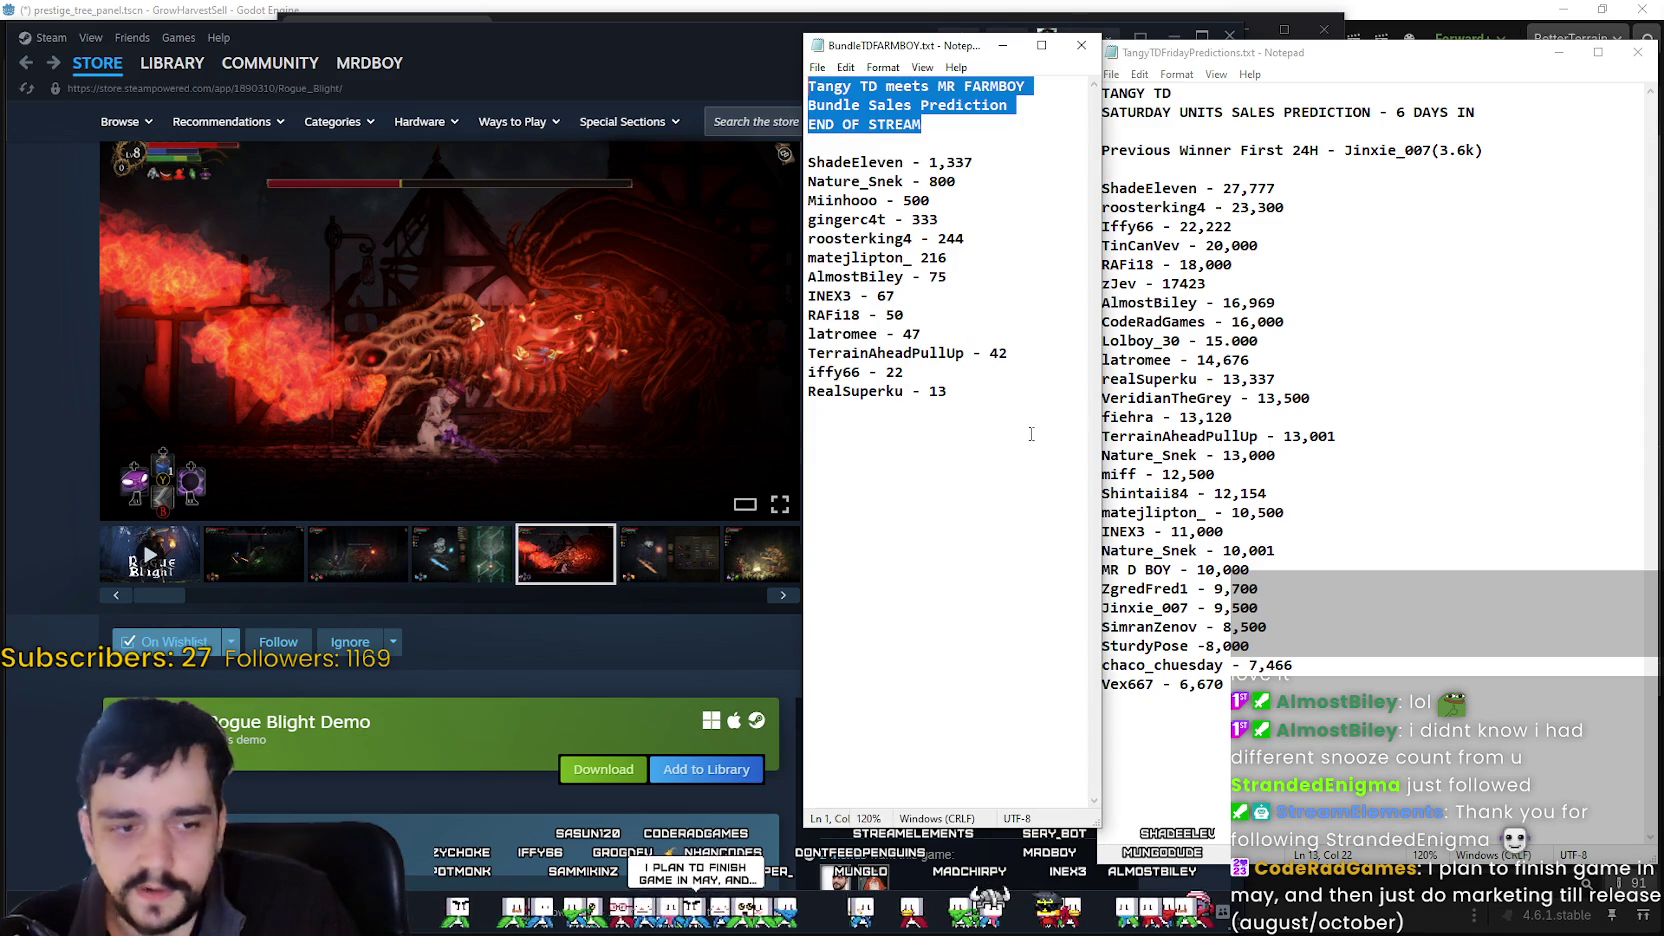
- Switch between the bundle notes, the Steam page and the Saturday predictions file
click(1035, 233)
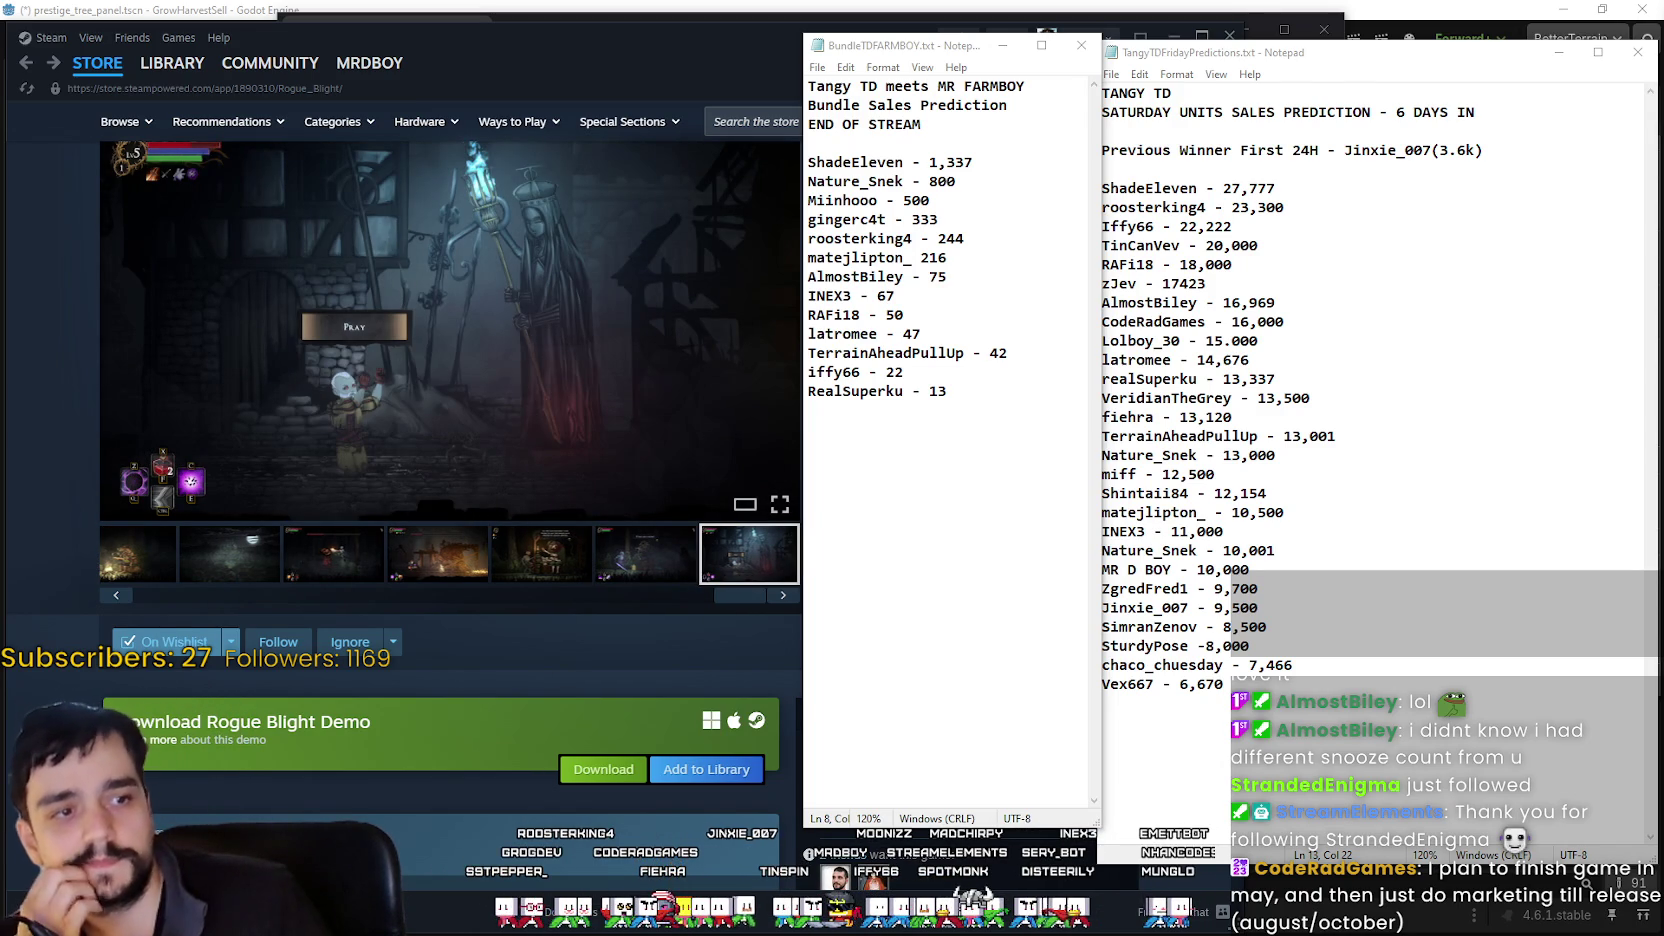
click(1215, 436)
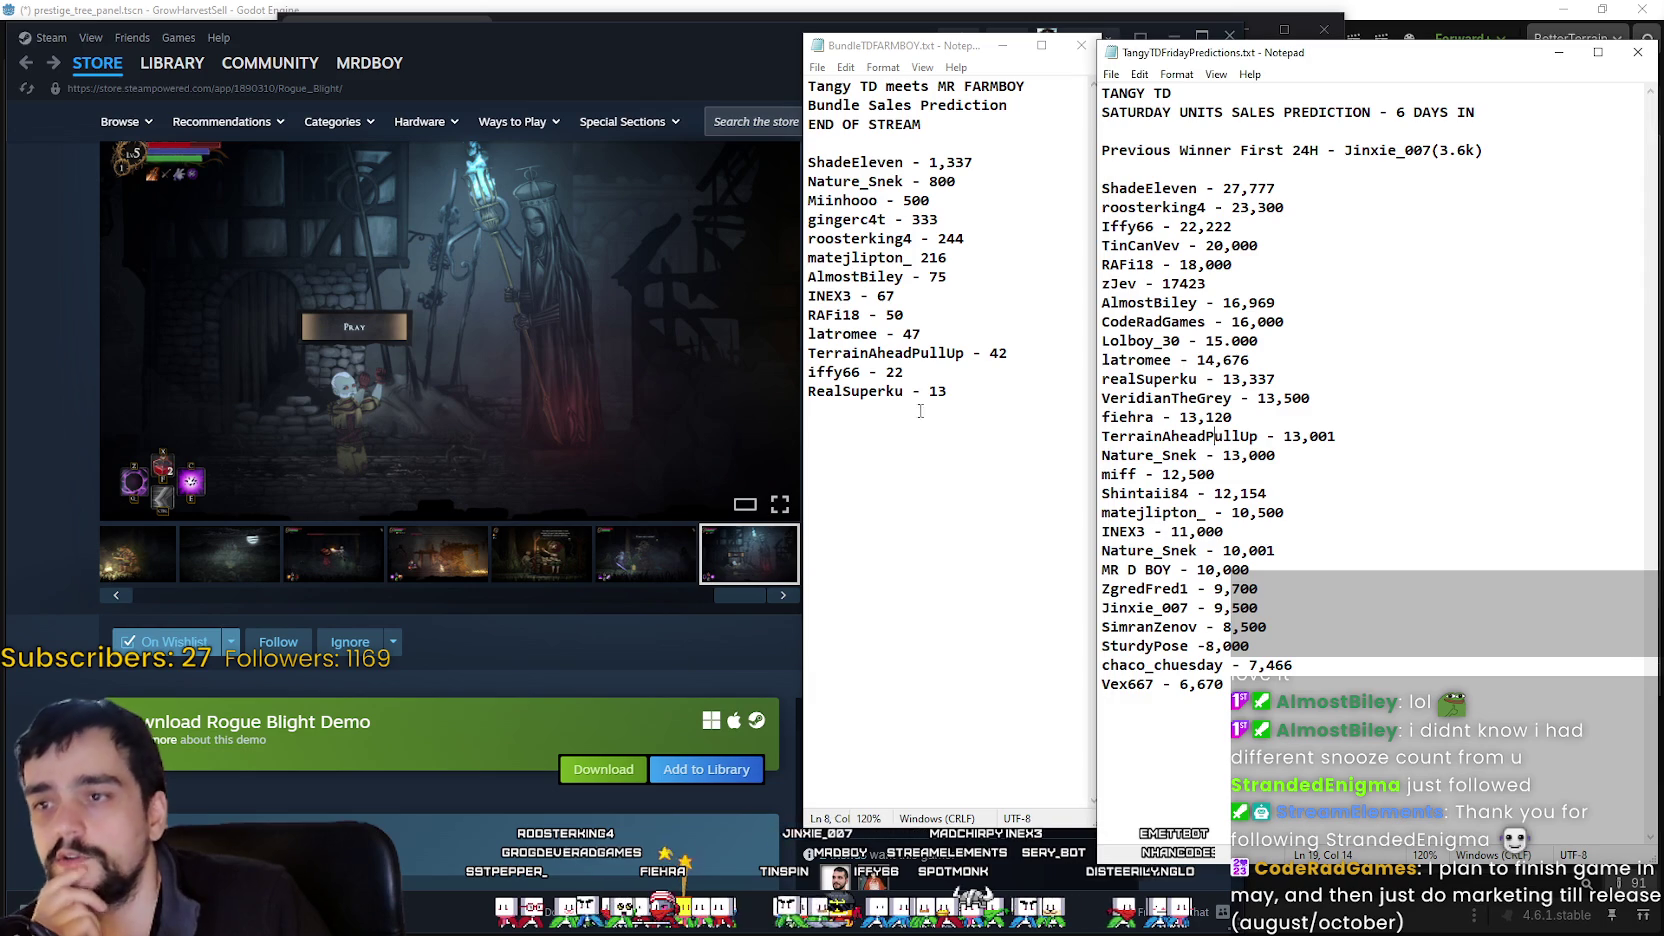
click(497, 647)
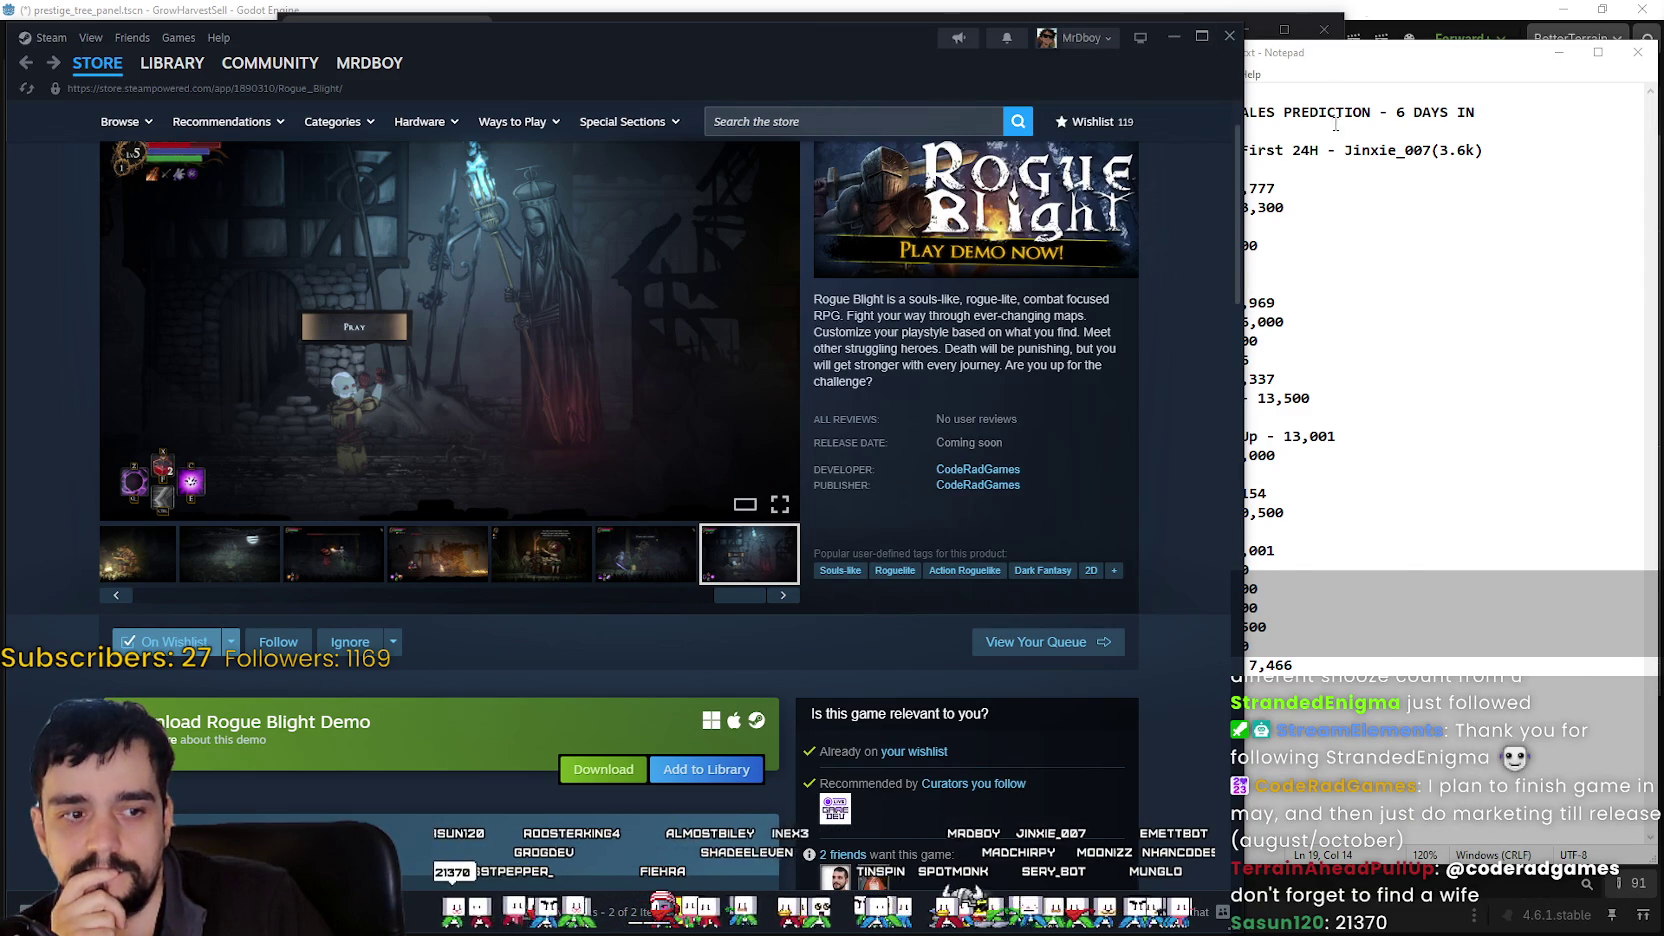
click(1412, 570)
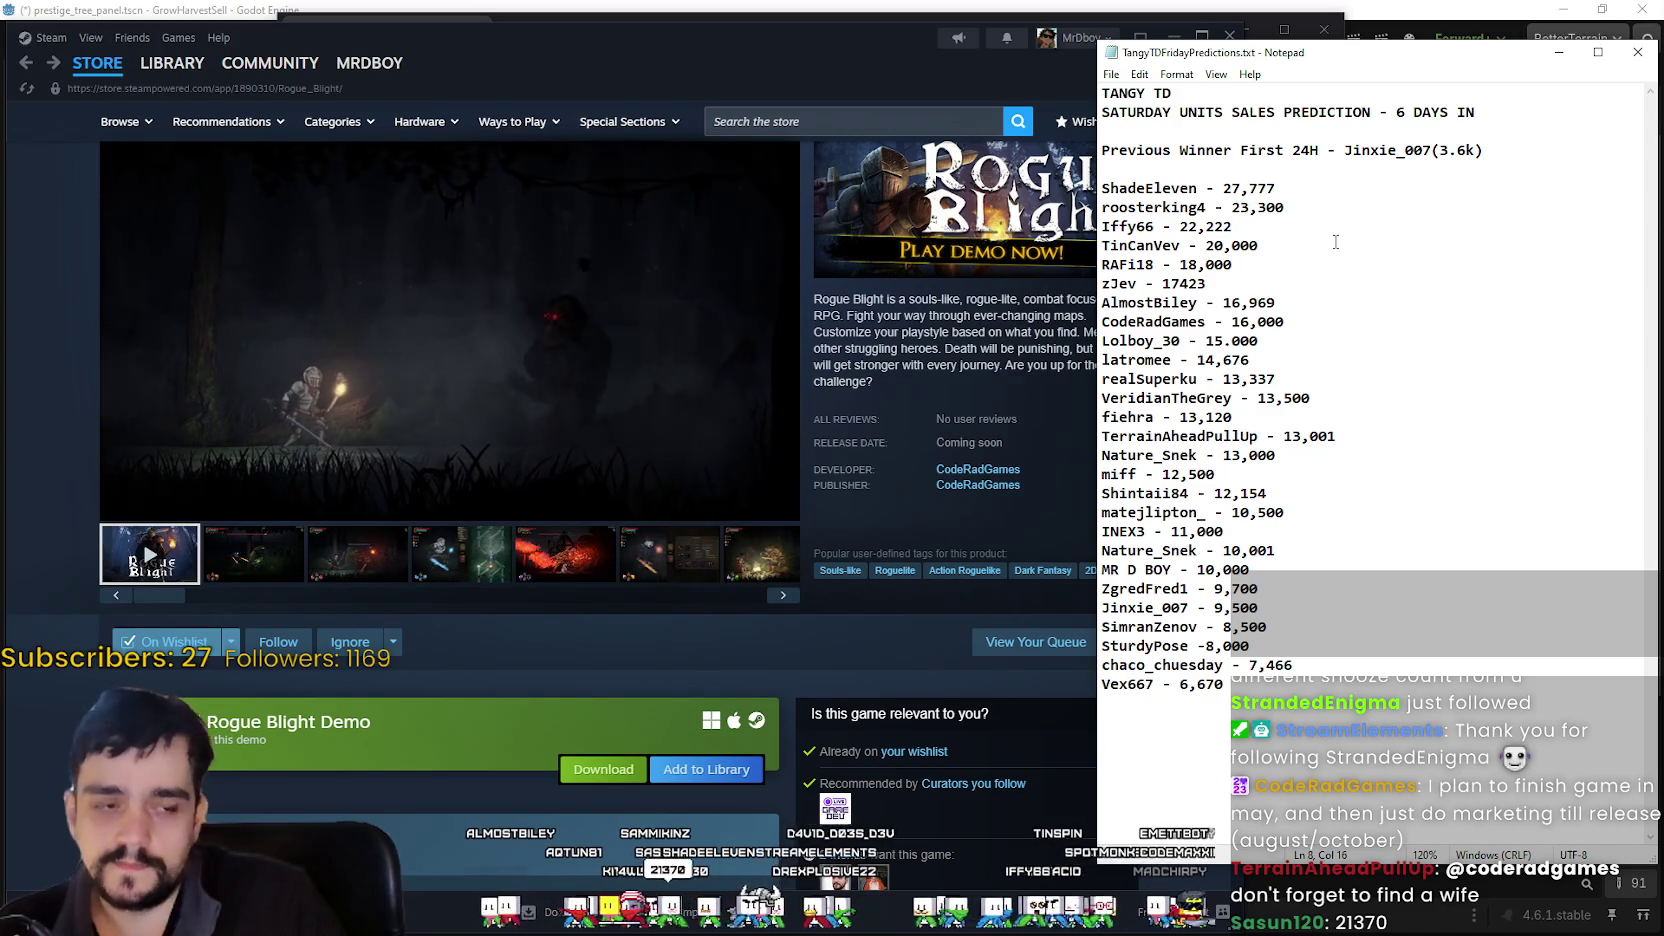
- Add a viewer's 21,370 prediction below the 22,222 entry and save the file
click(1240, 226)
key(Return)
text(s)
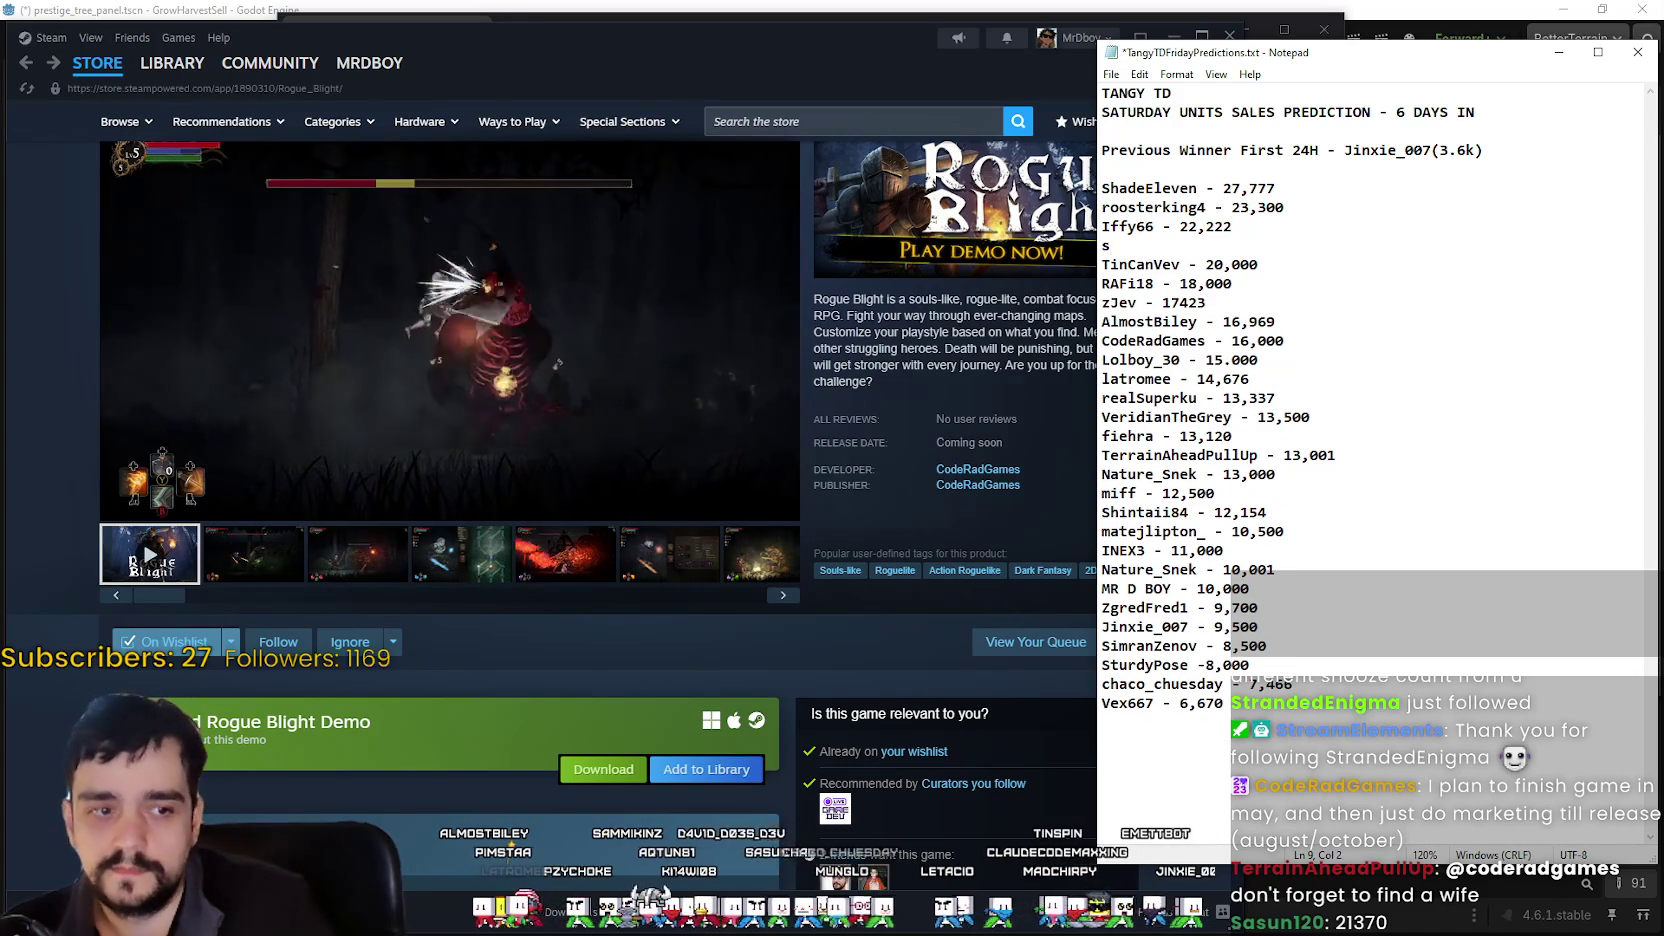
text(asun)
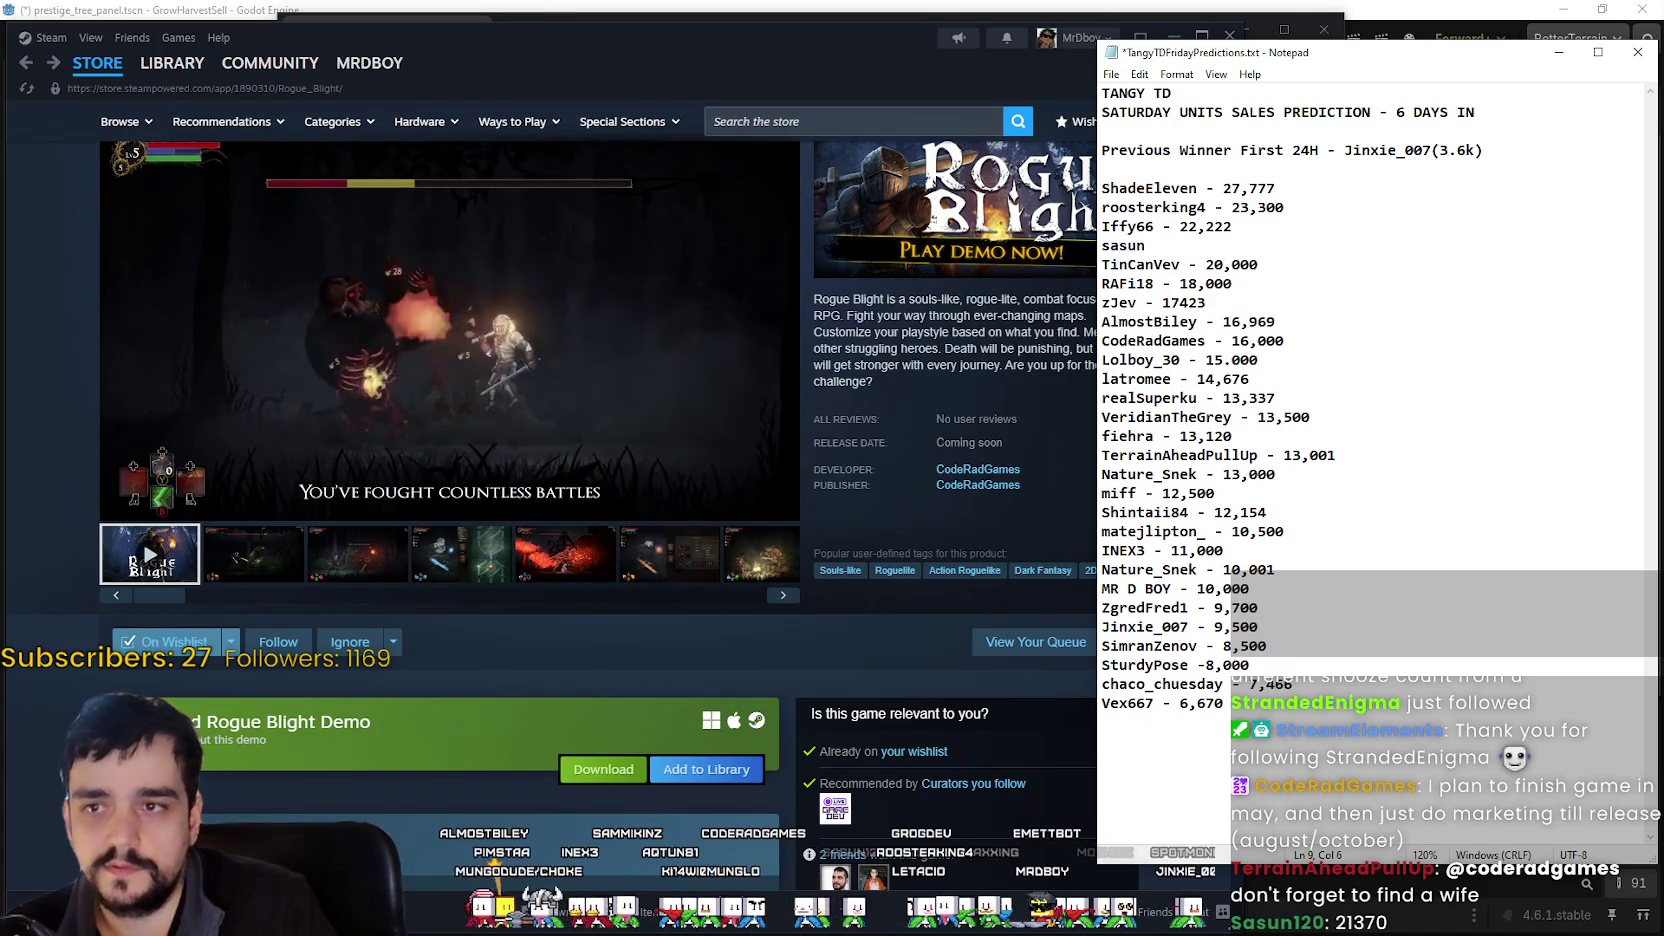
text(120-)
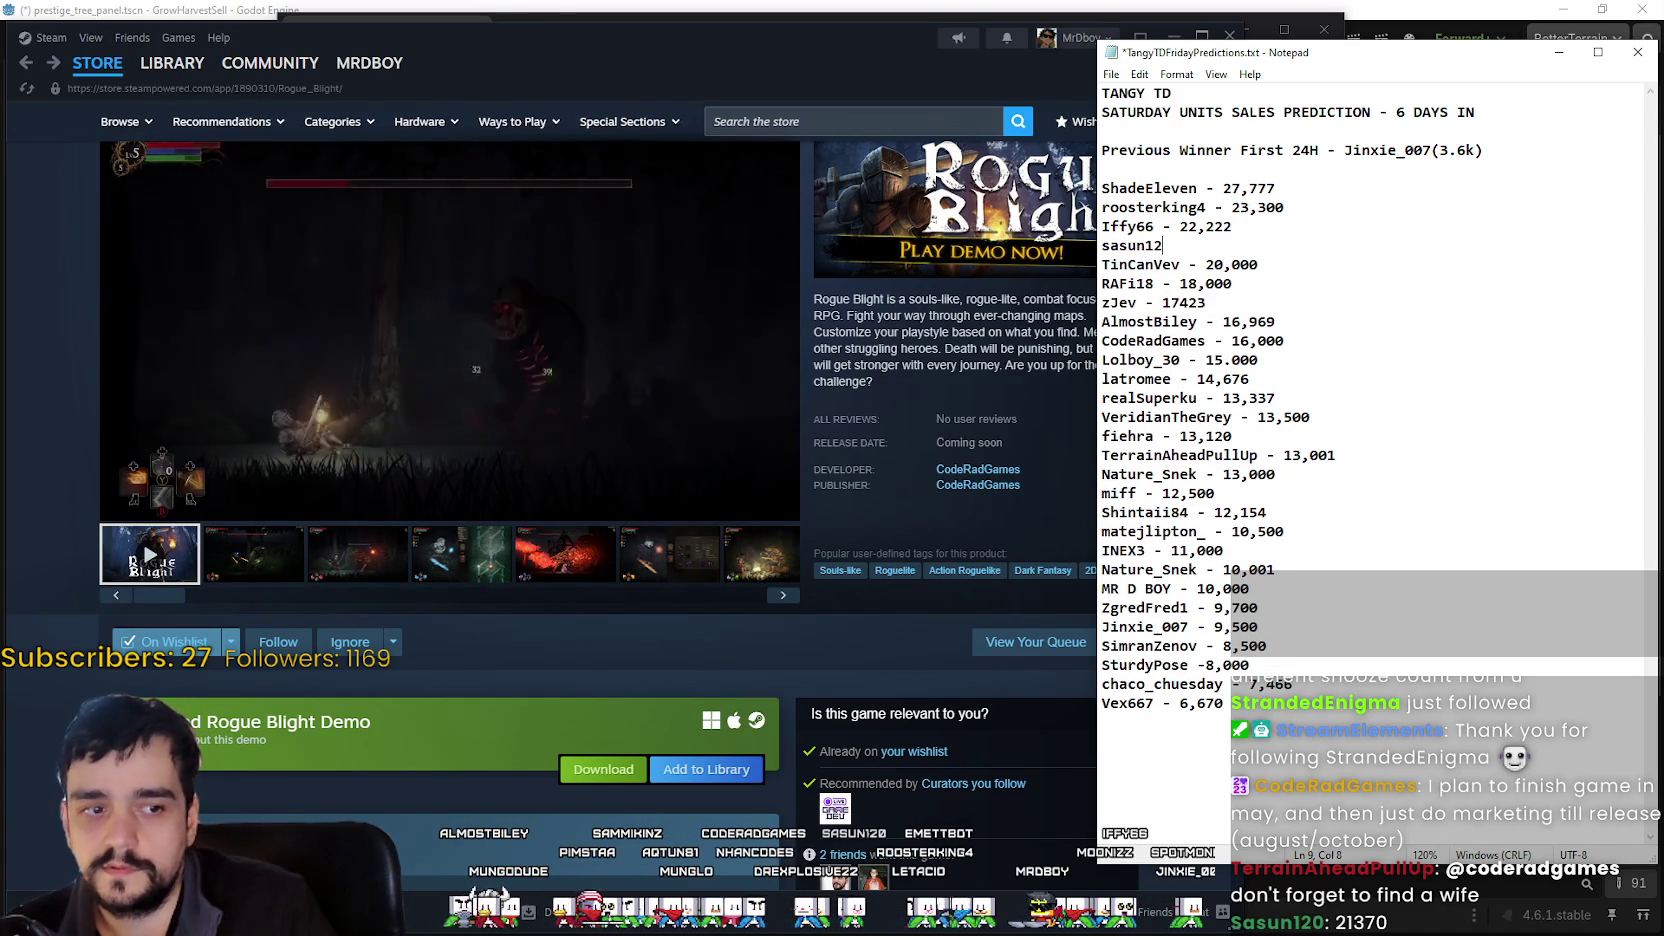
key(BackSpace)
text(- 2)
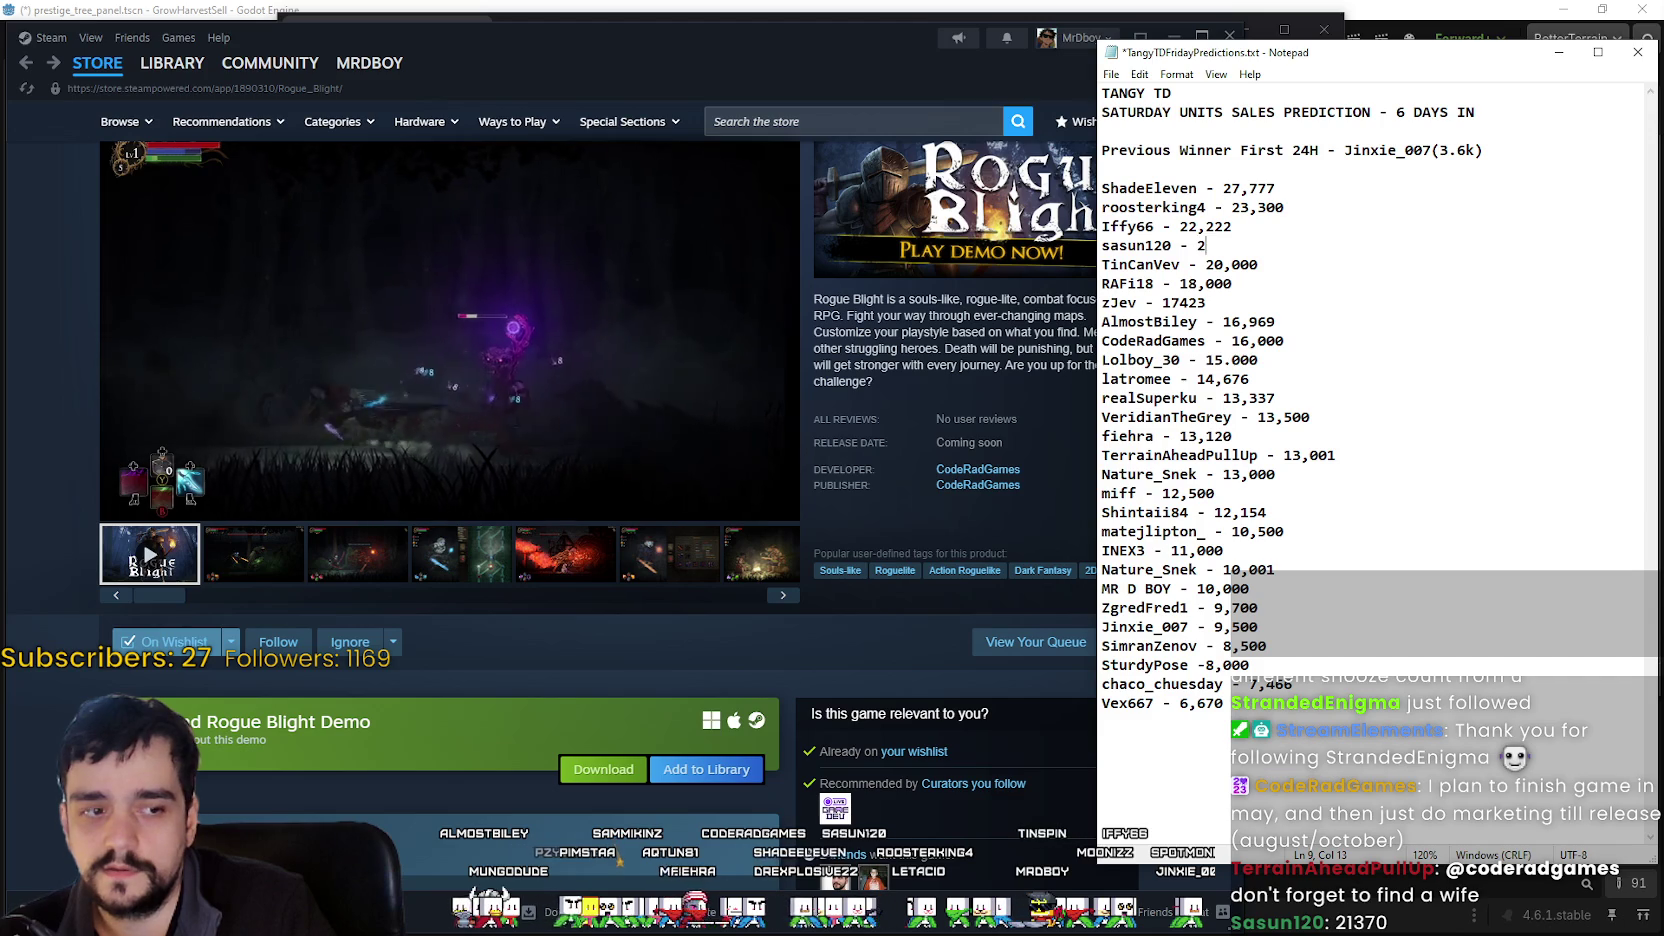
text(1,370)
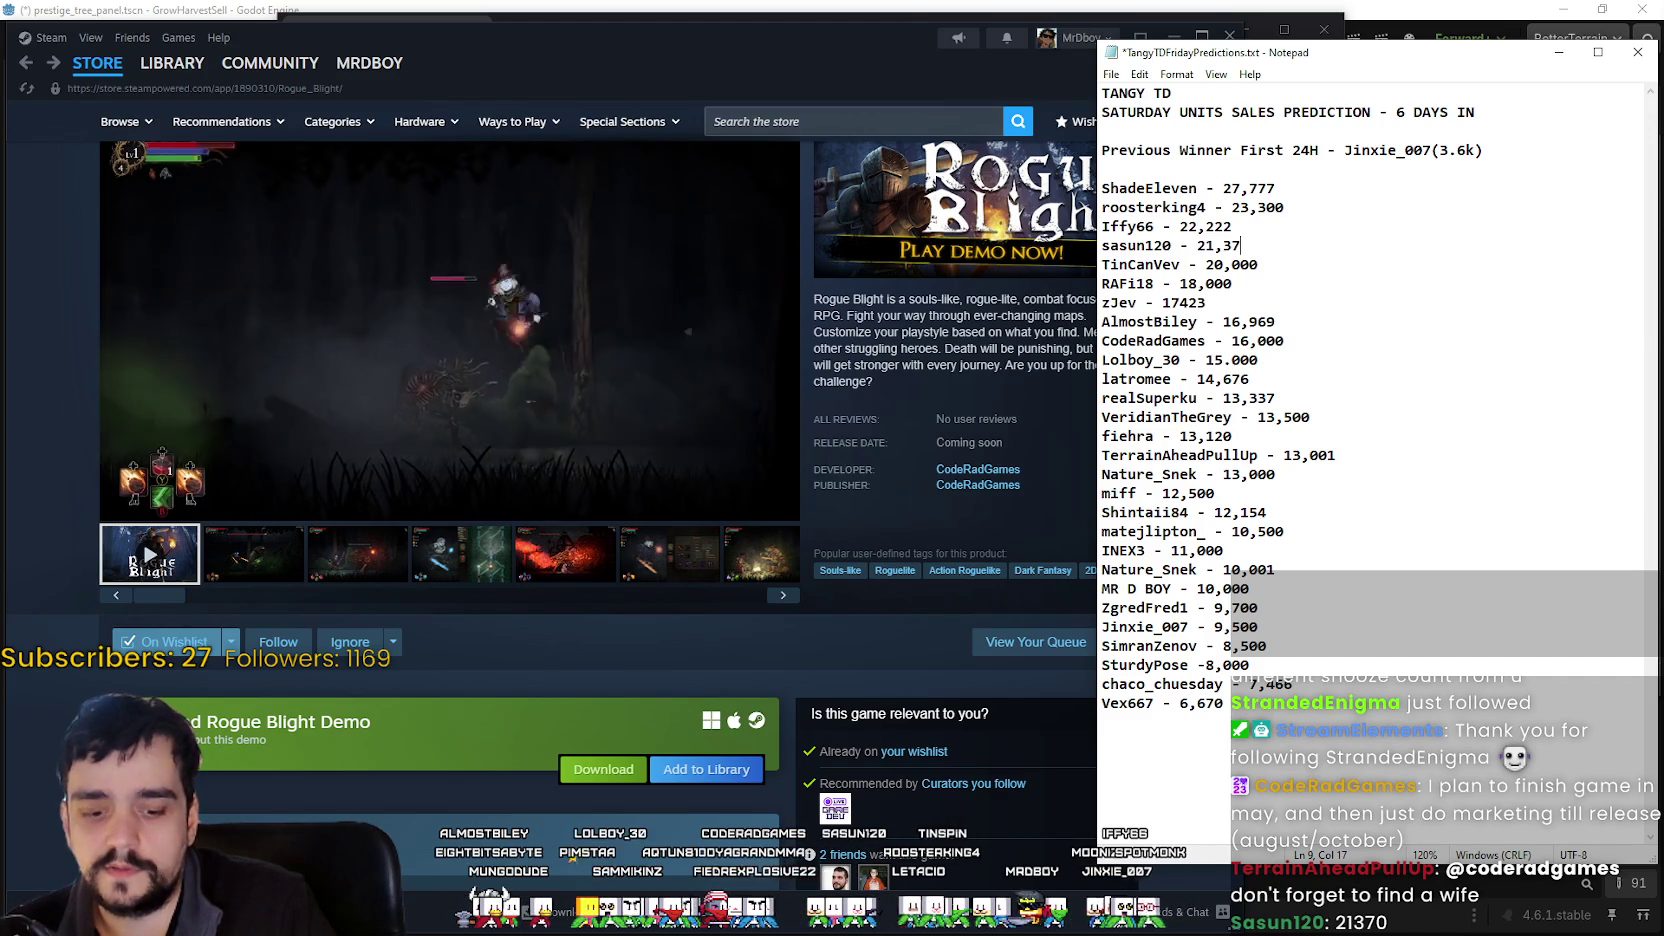
key(ctrl+s)
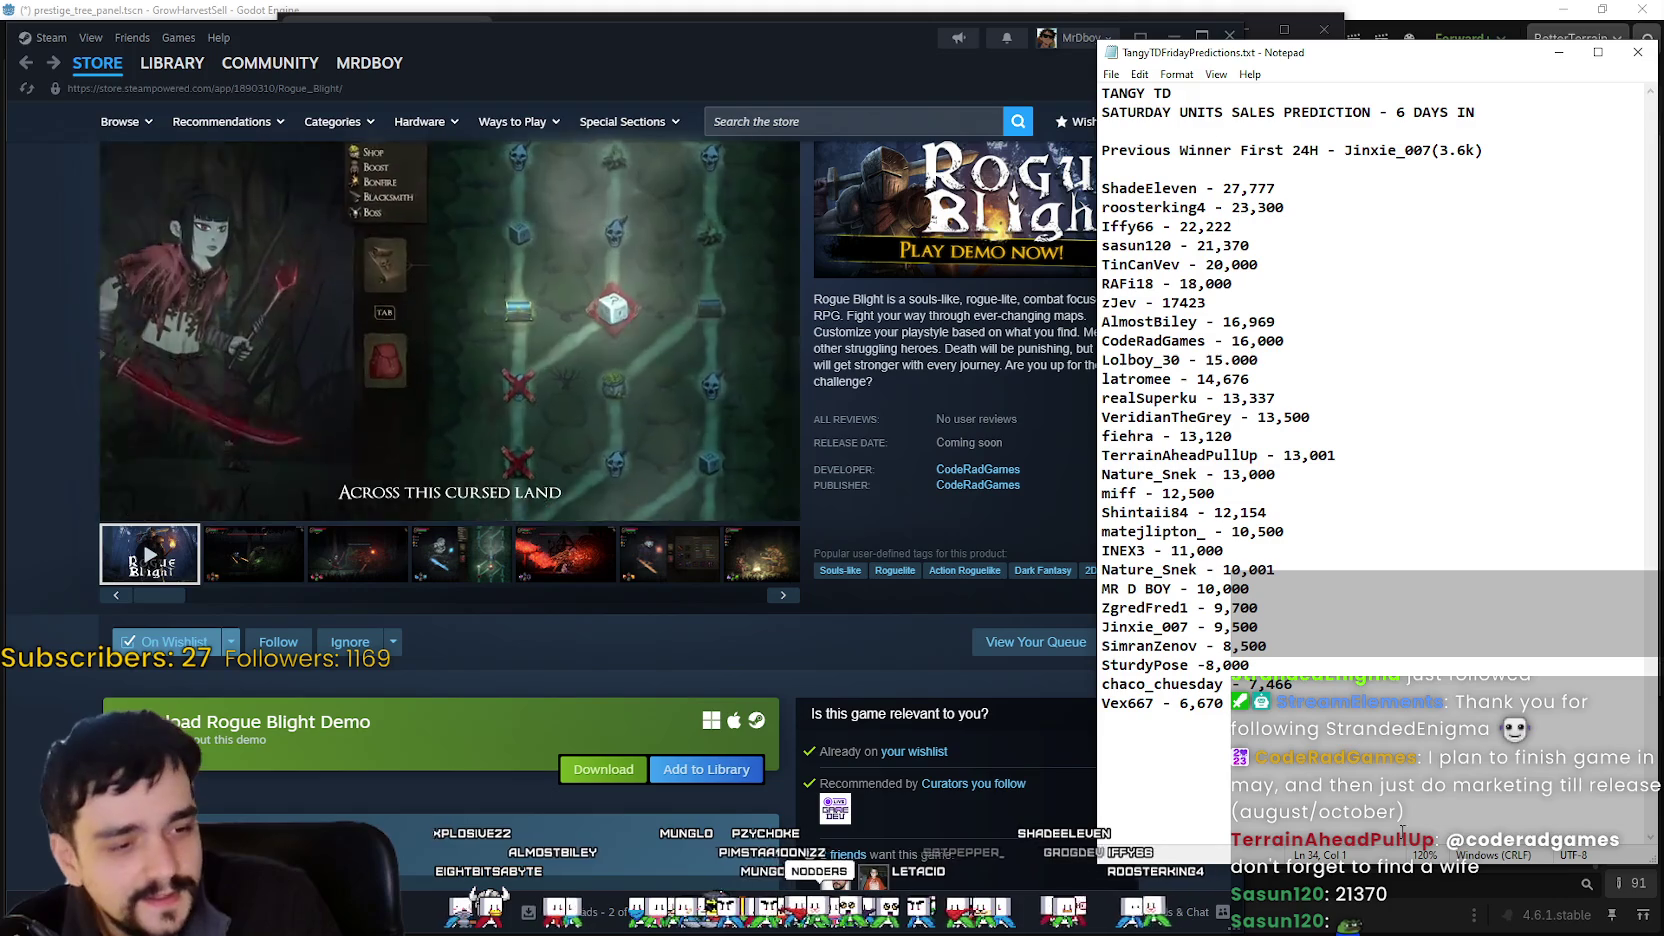
- Search the Steam store for 'BOY', open the MR FARMBOY page and copy its address
click(1229, 769)
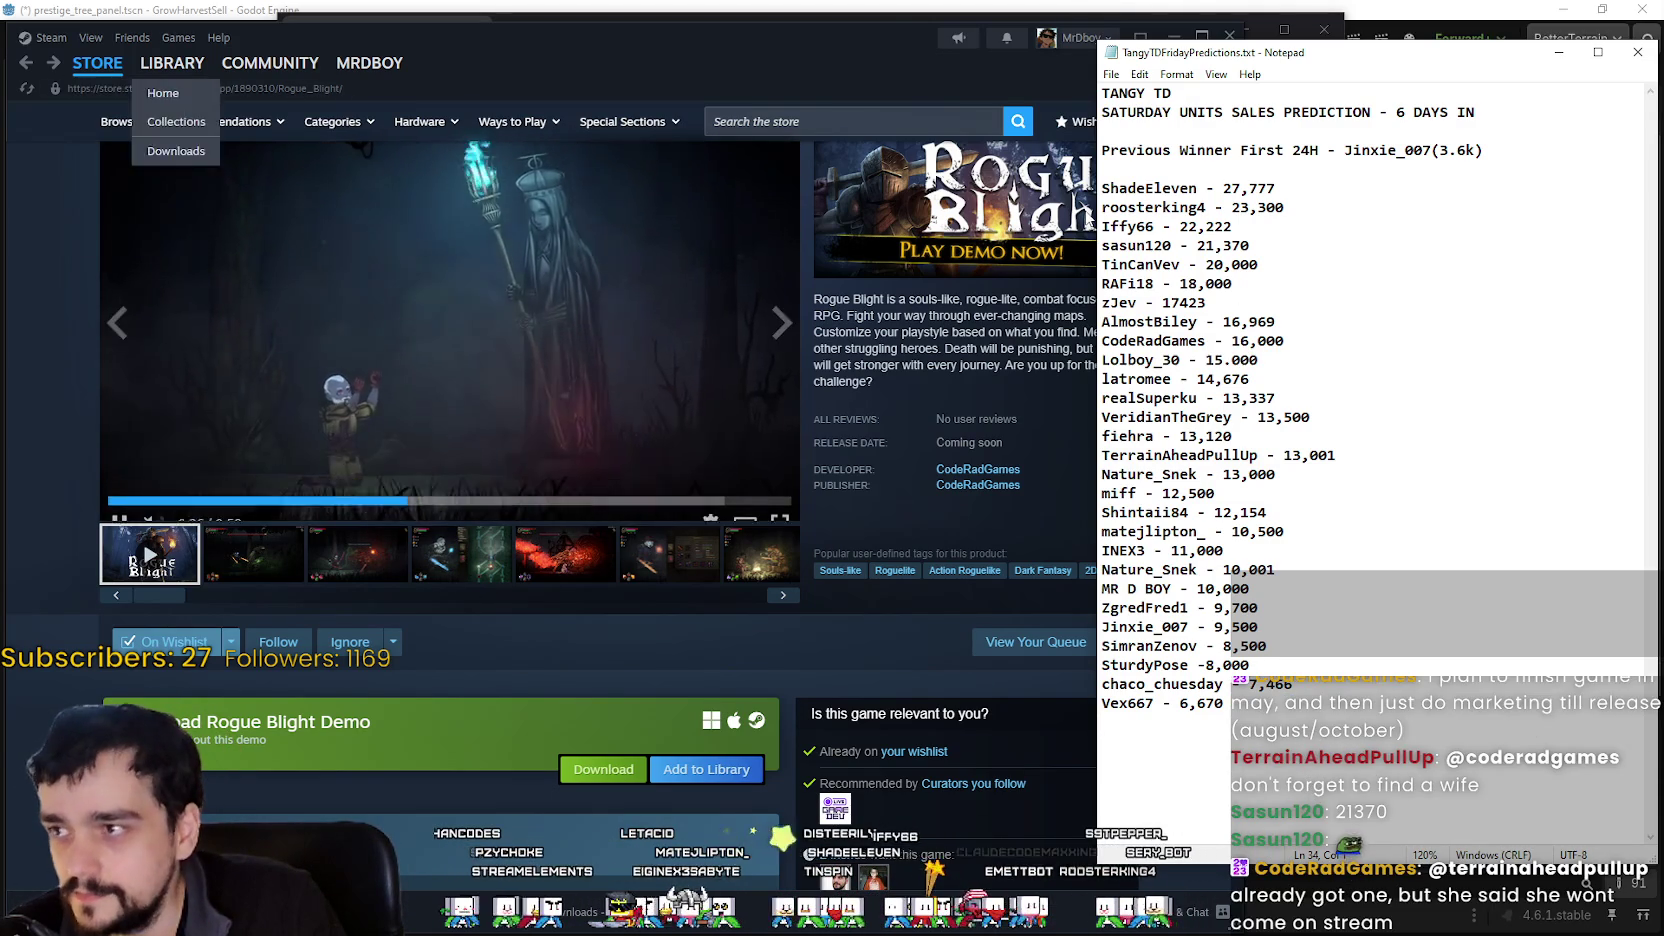
click(890, 26)
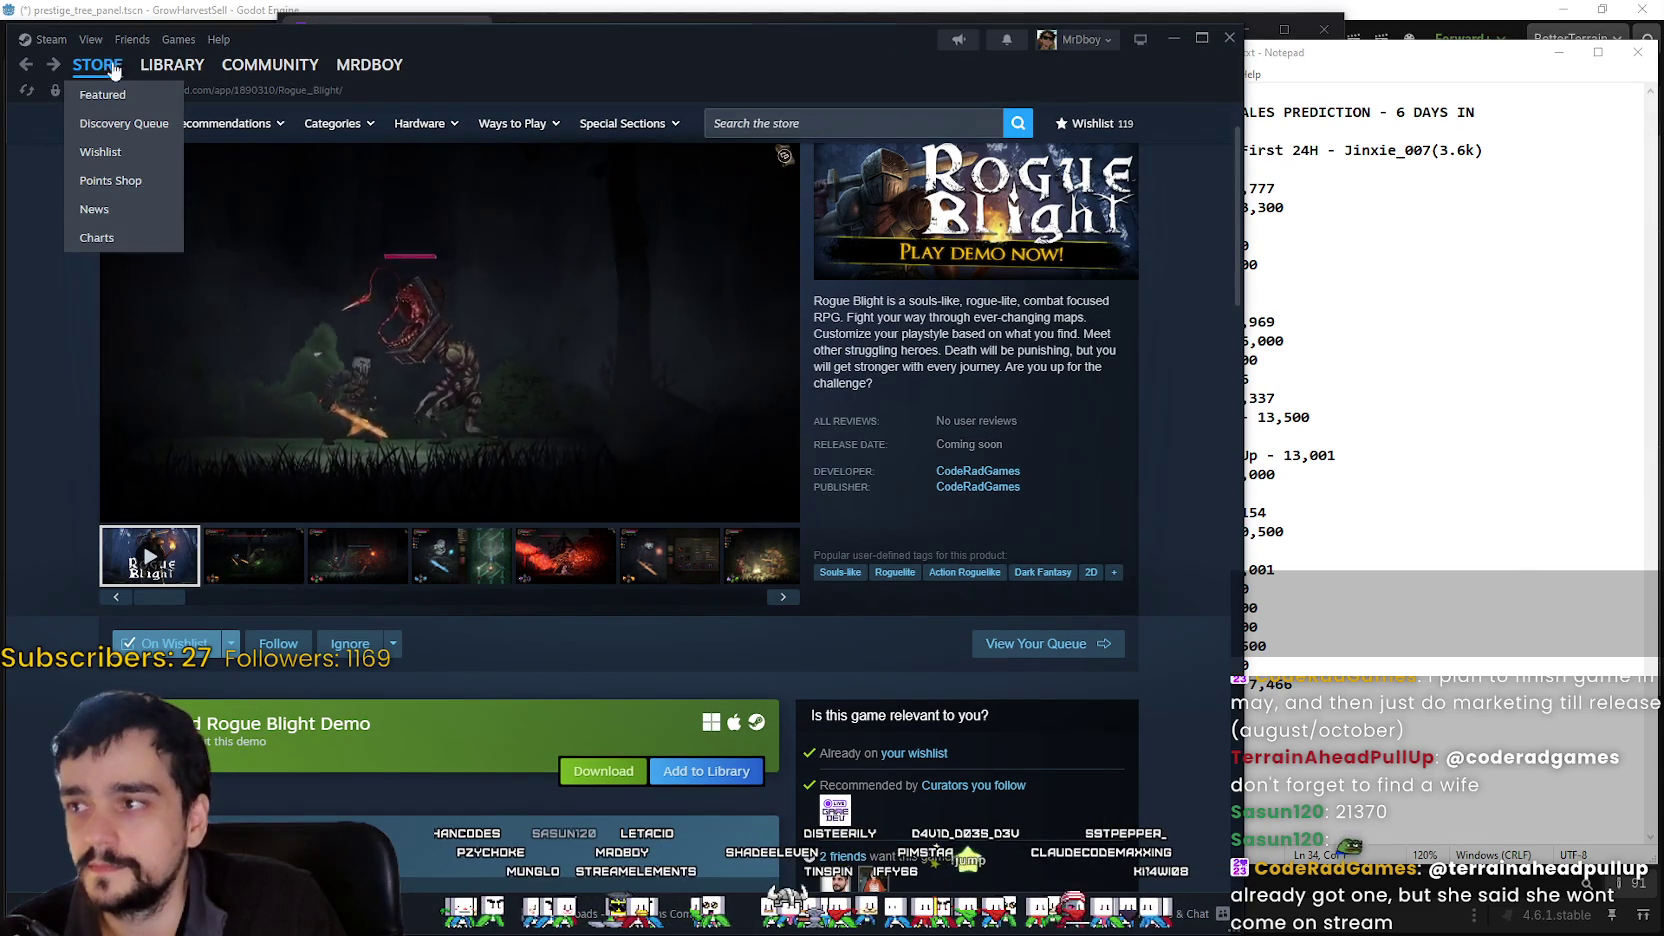
click(100, 94)
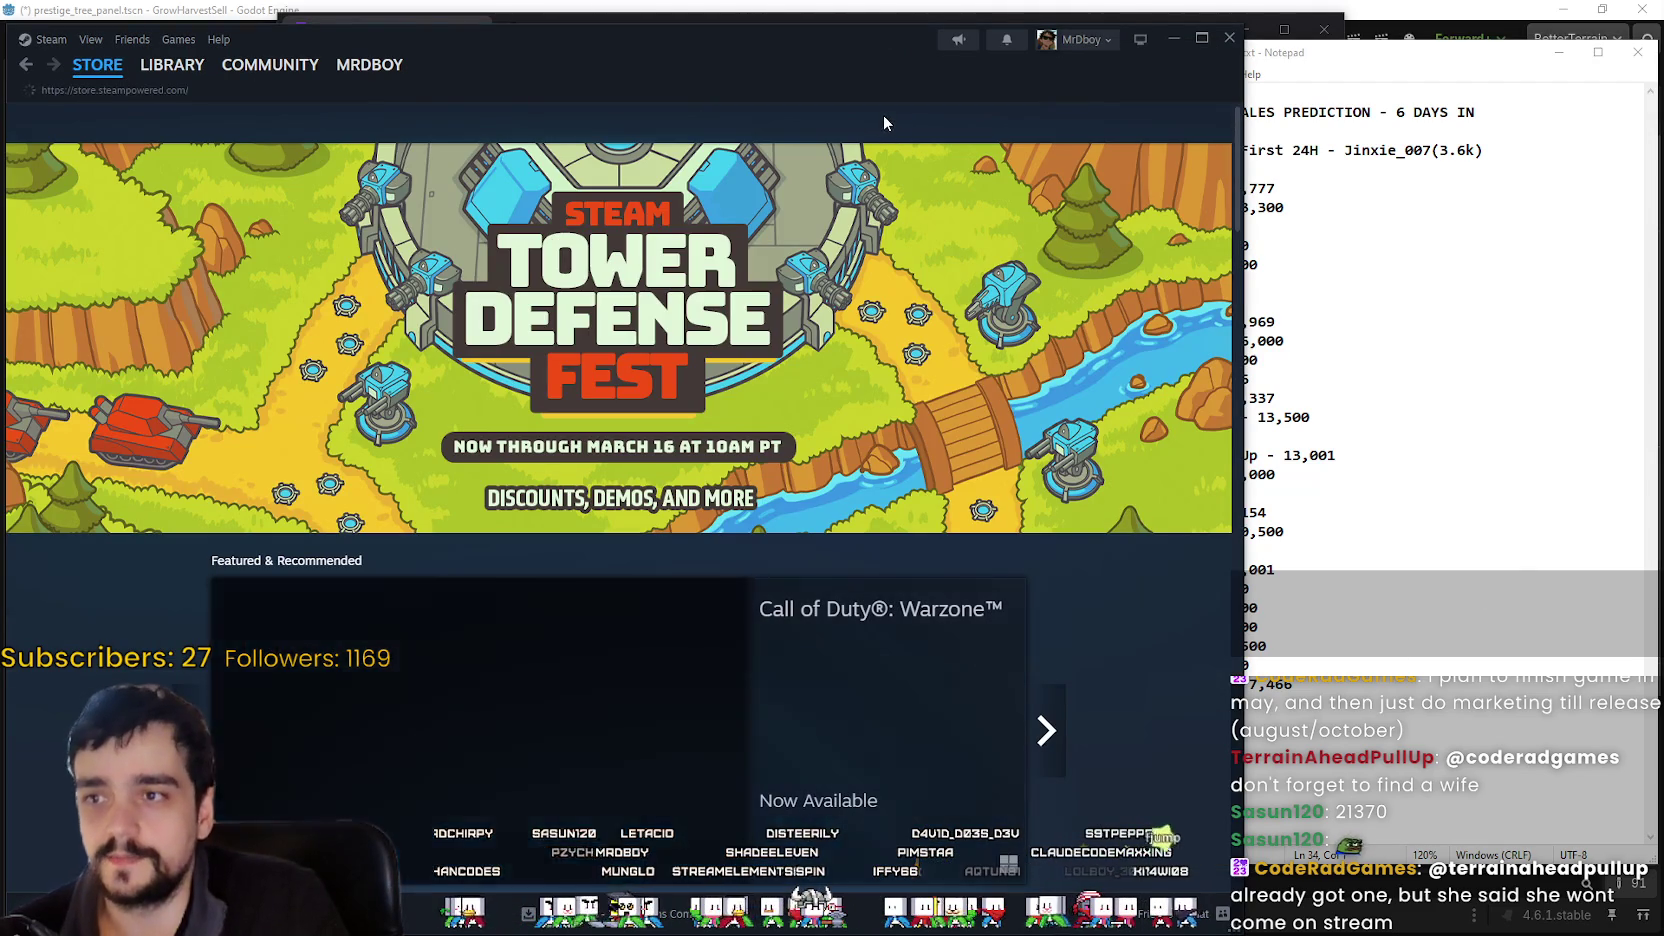
click(874, 123)
text(MR FARM)
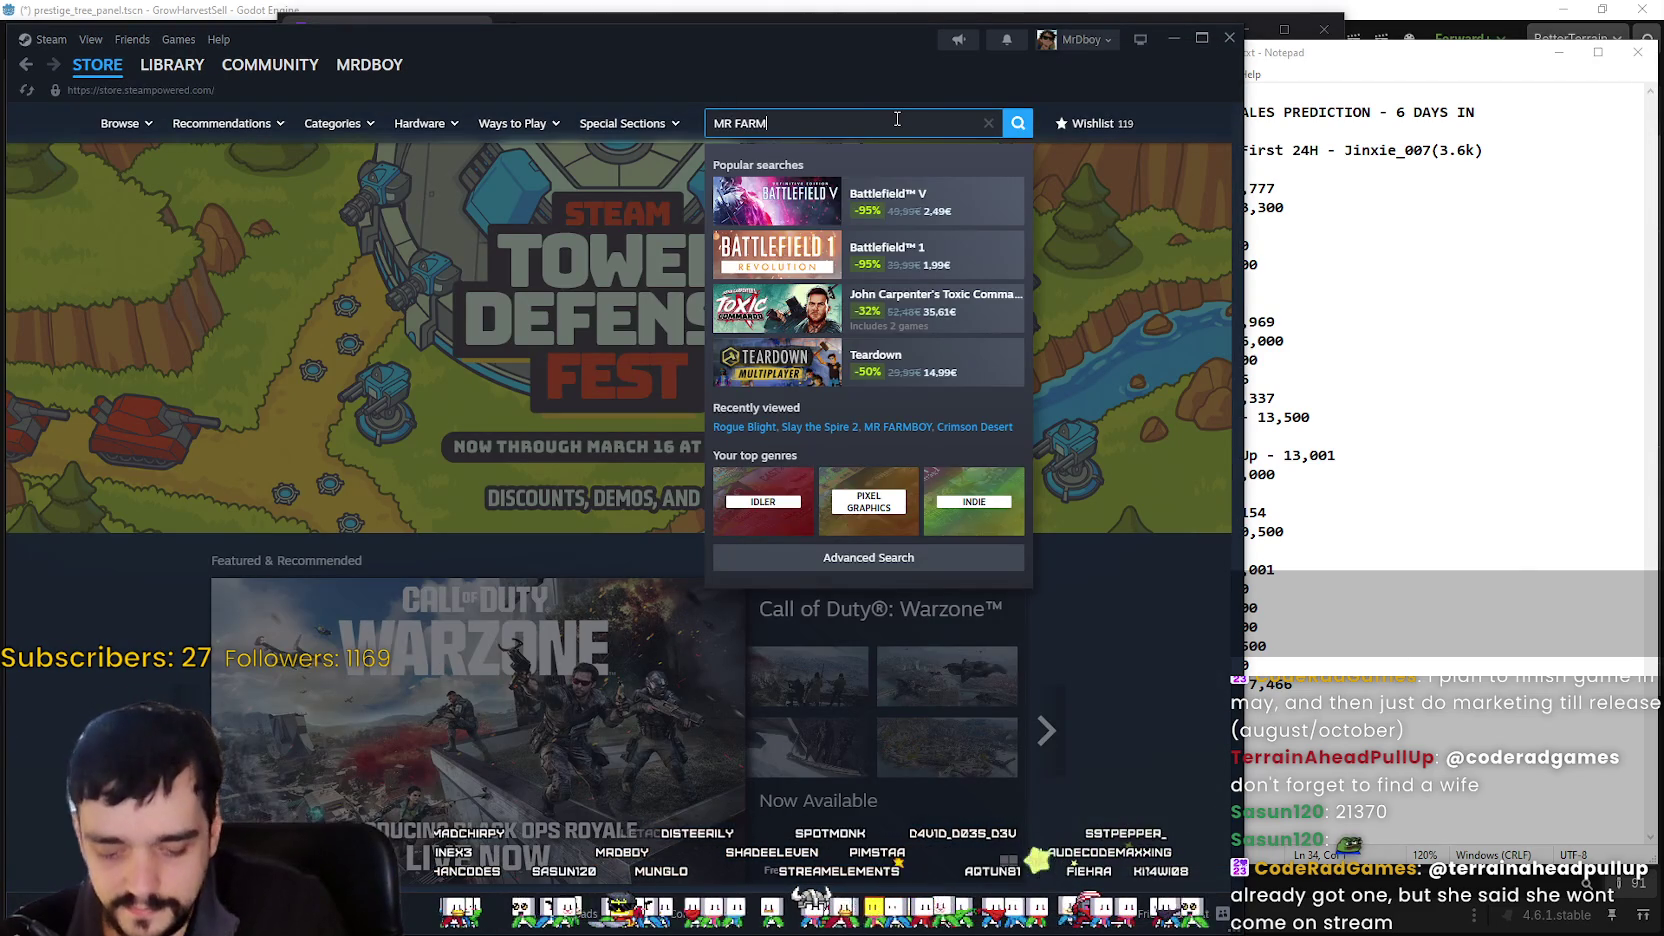
text(BOY)
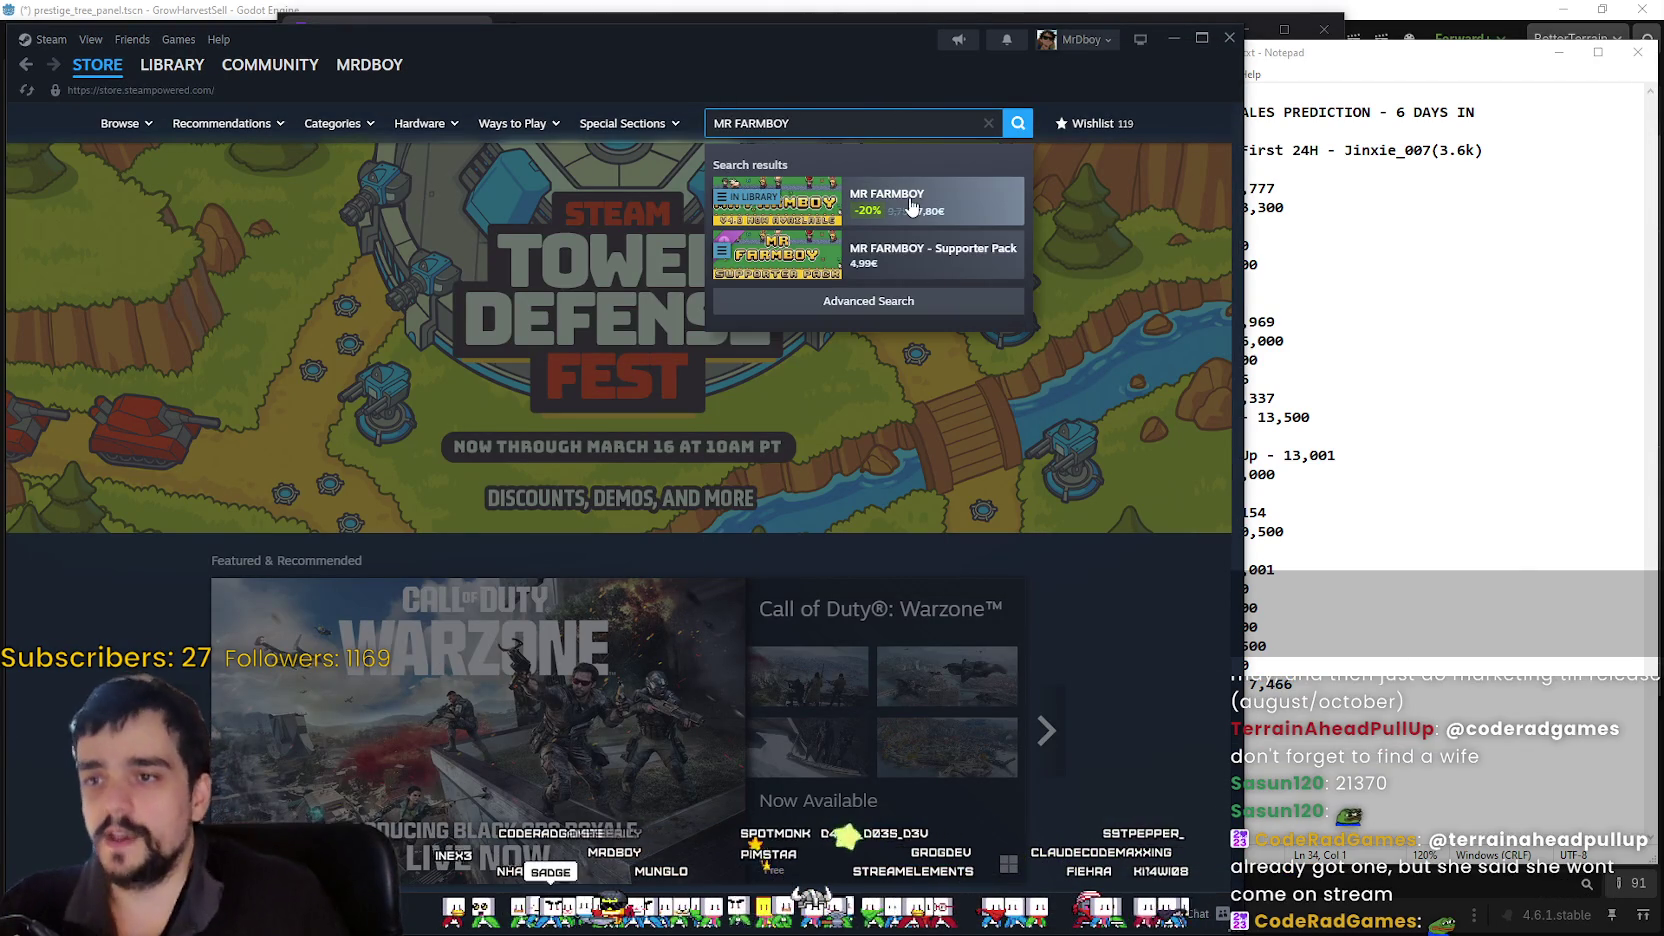
click(929, 215)
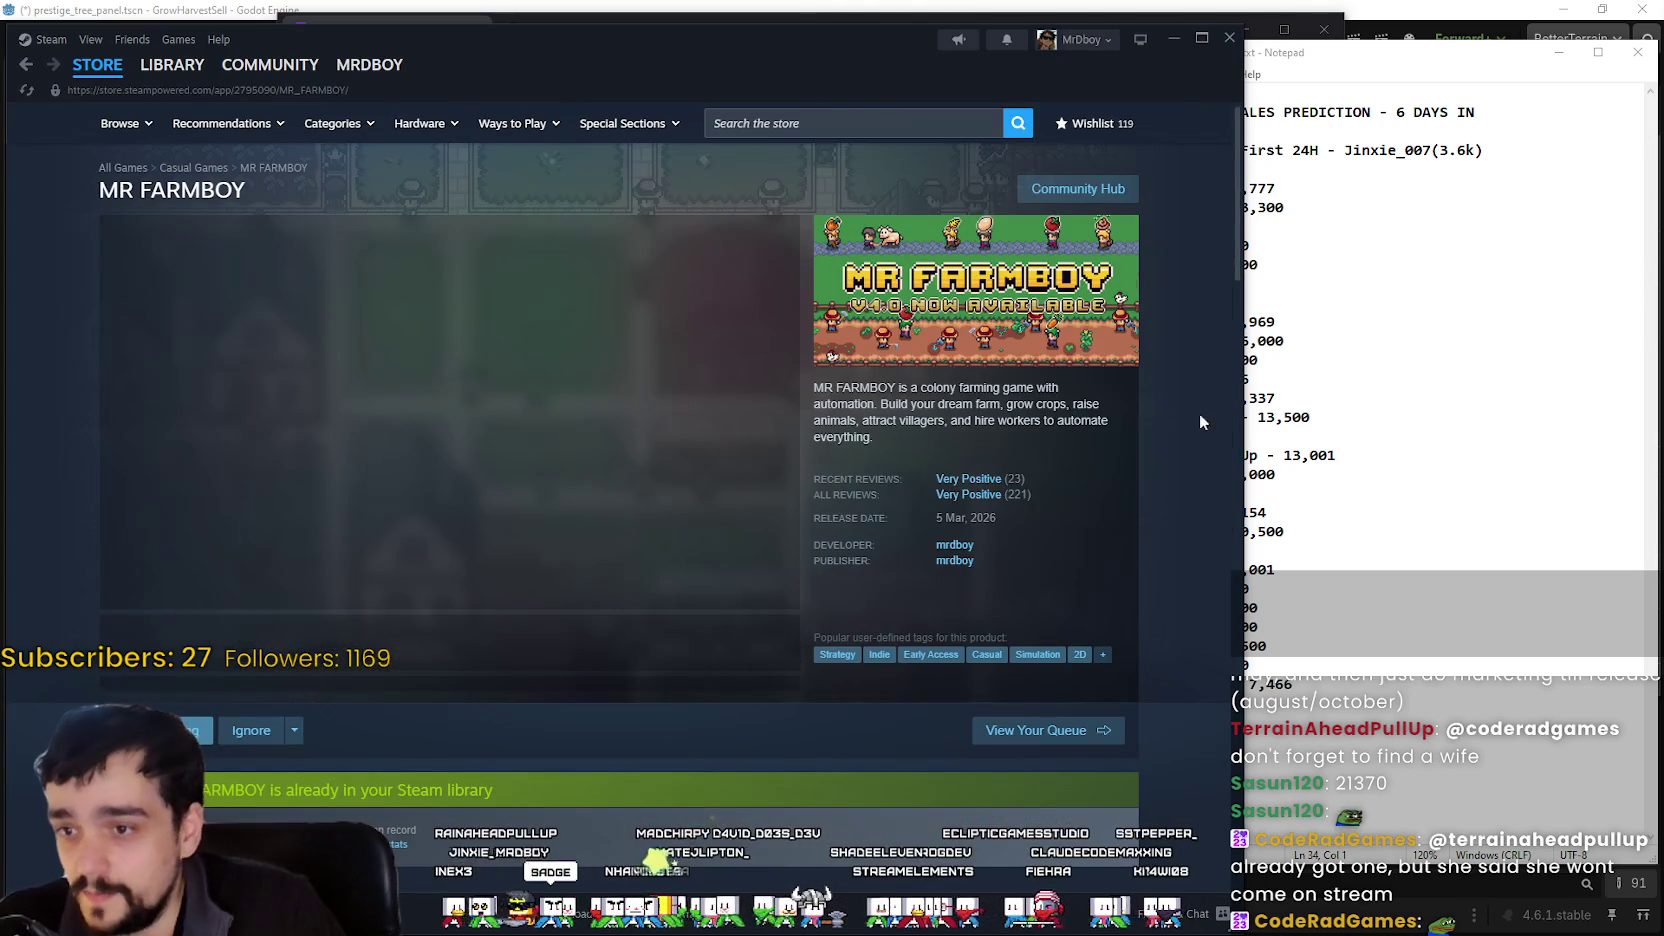
right_click(1115, 556)
click(1131, 693)
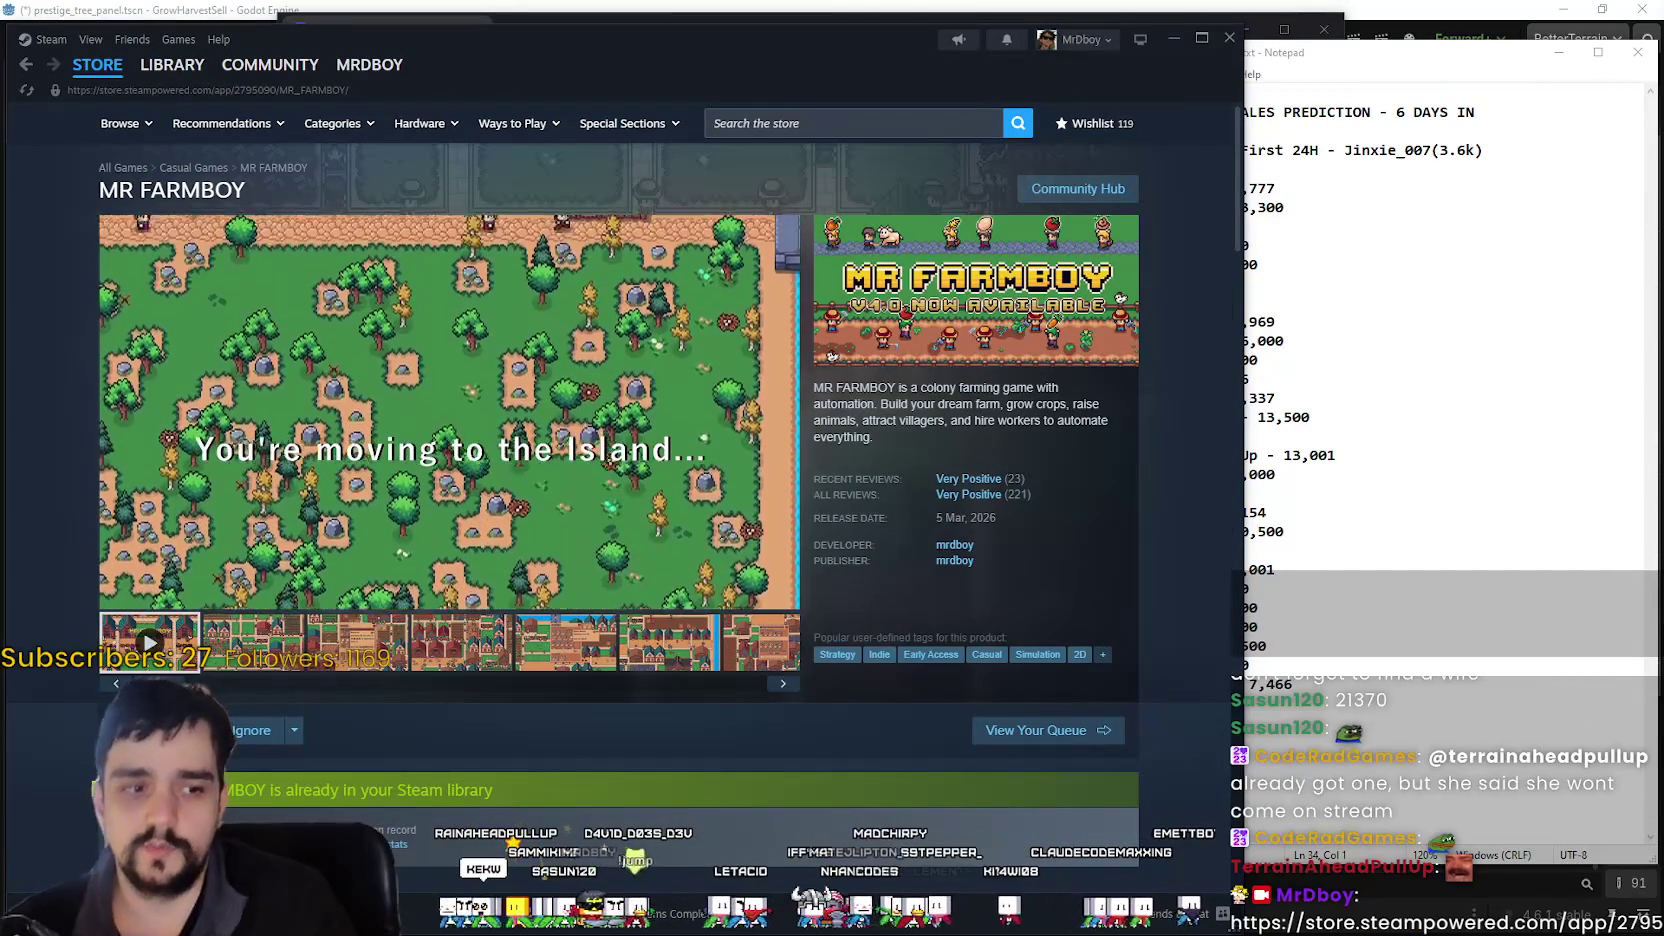
- Step through the six screenshots, return to the trailer, and shift the Steam window right
click(255, 645)
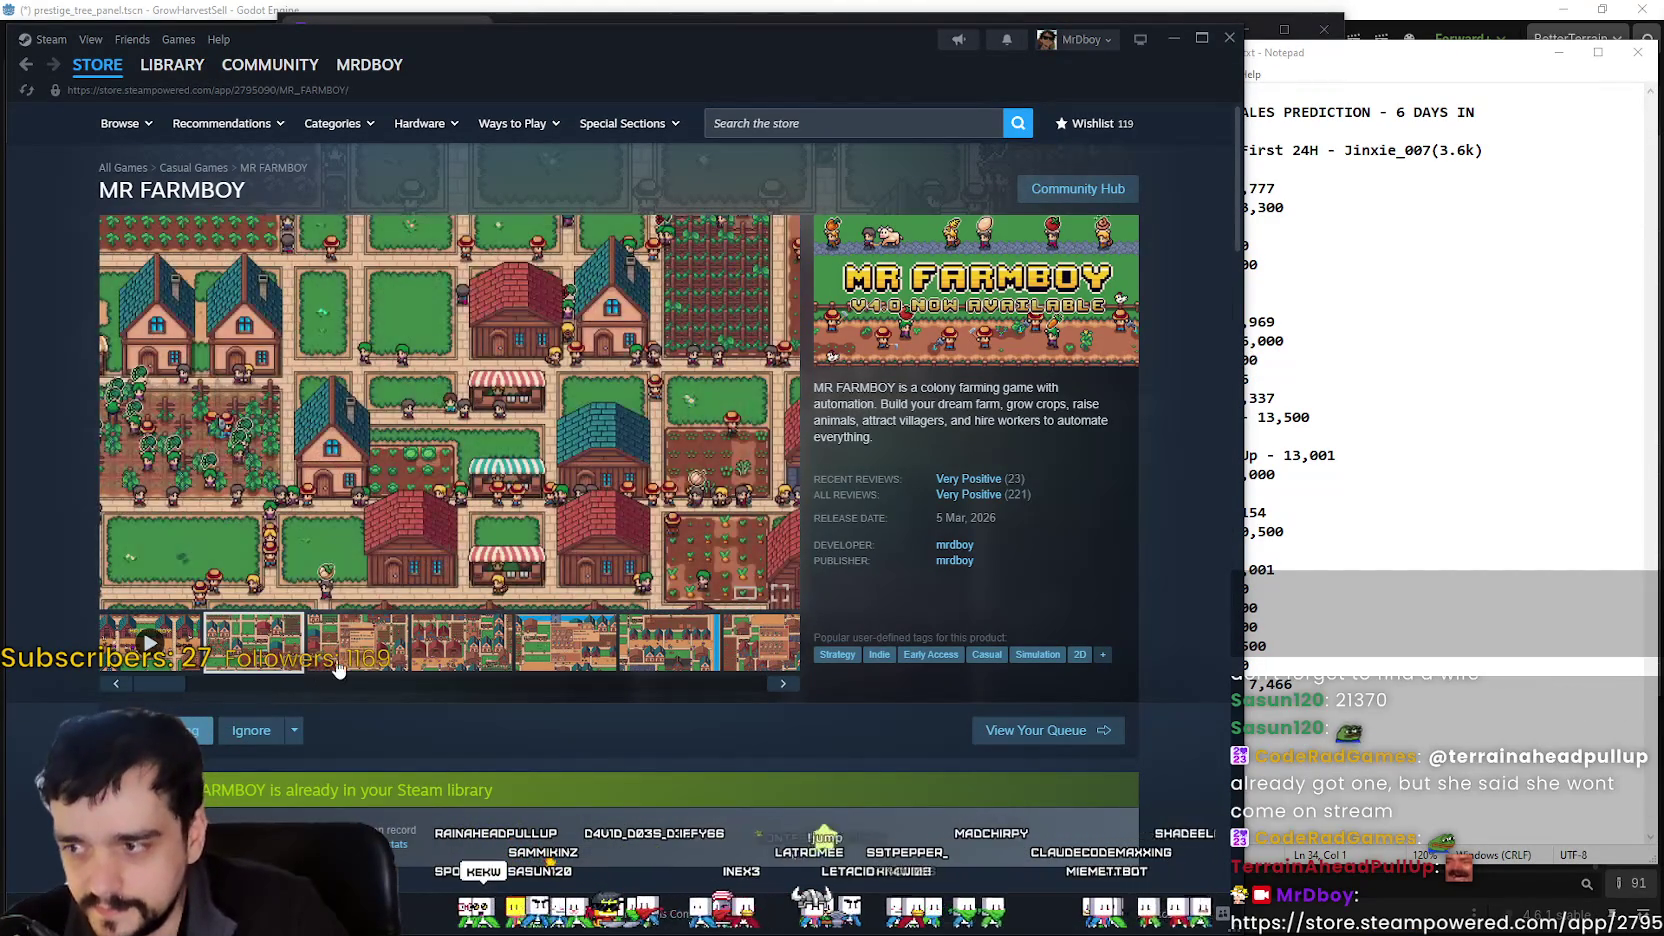
click(357, 645)
click(487, 645)
click(565, 645)
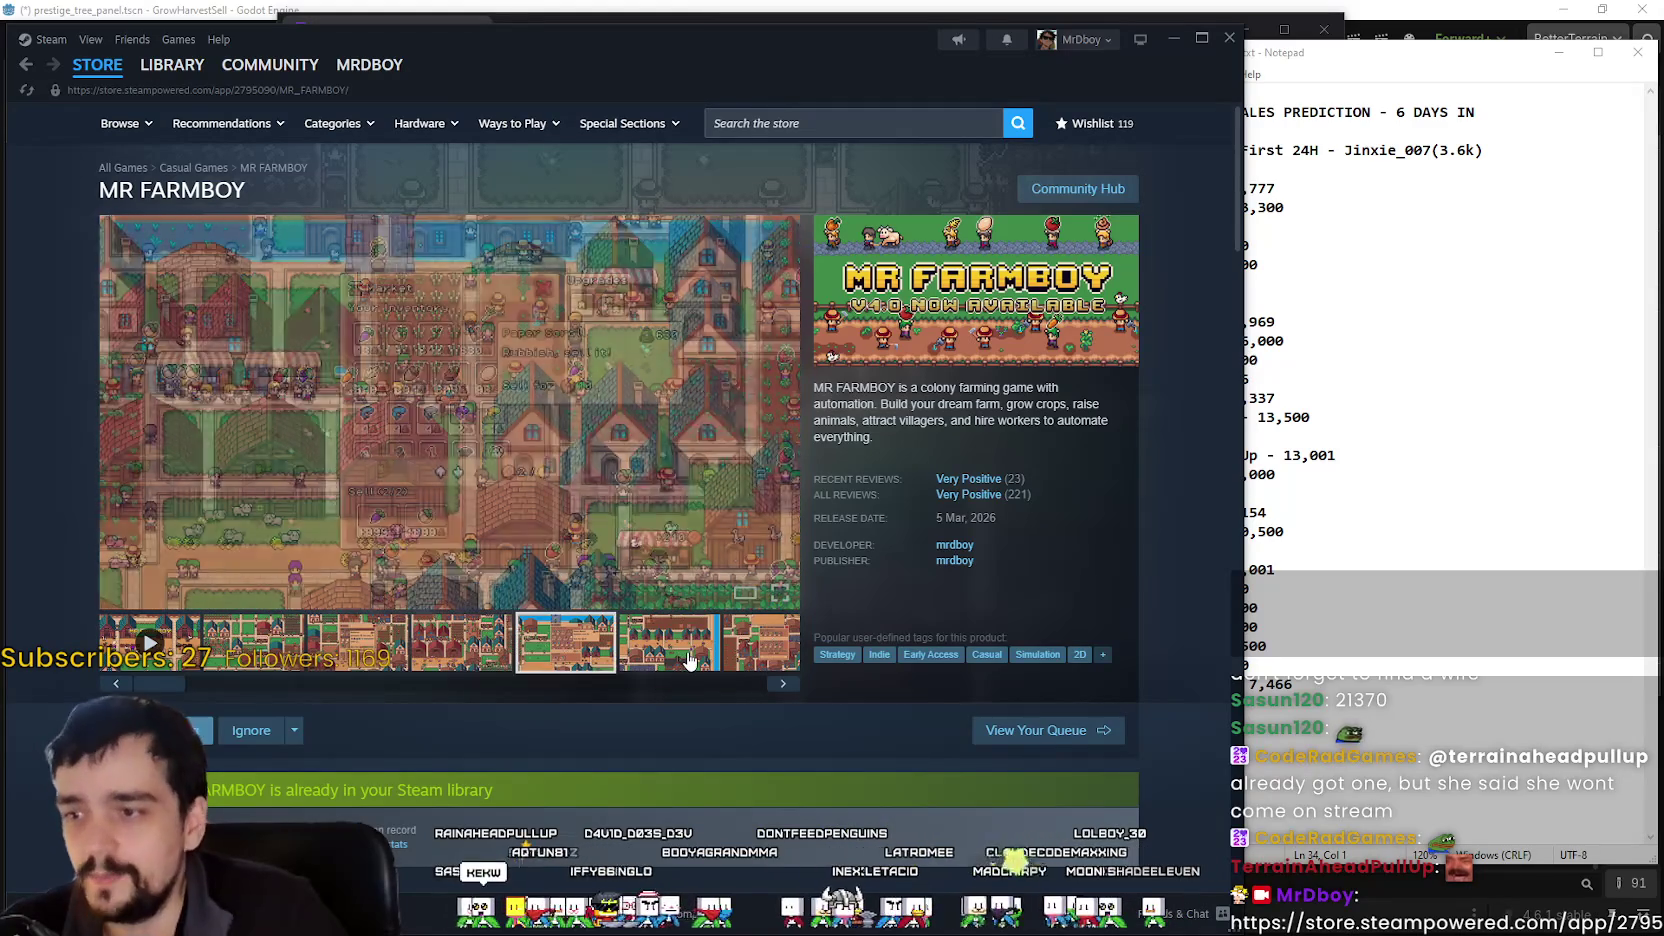
click(668, 645)
click(762, 648)
click(782, 684)
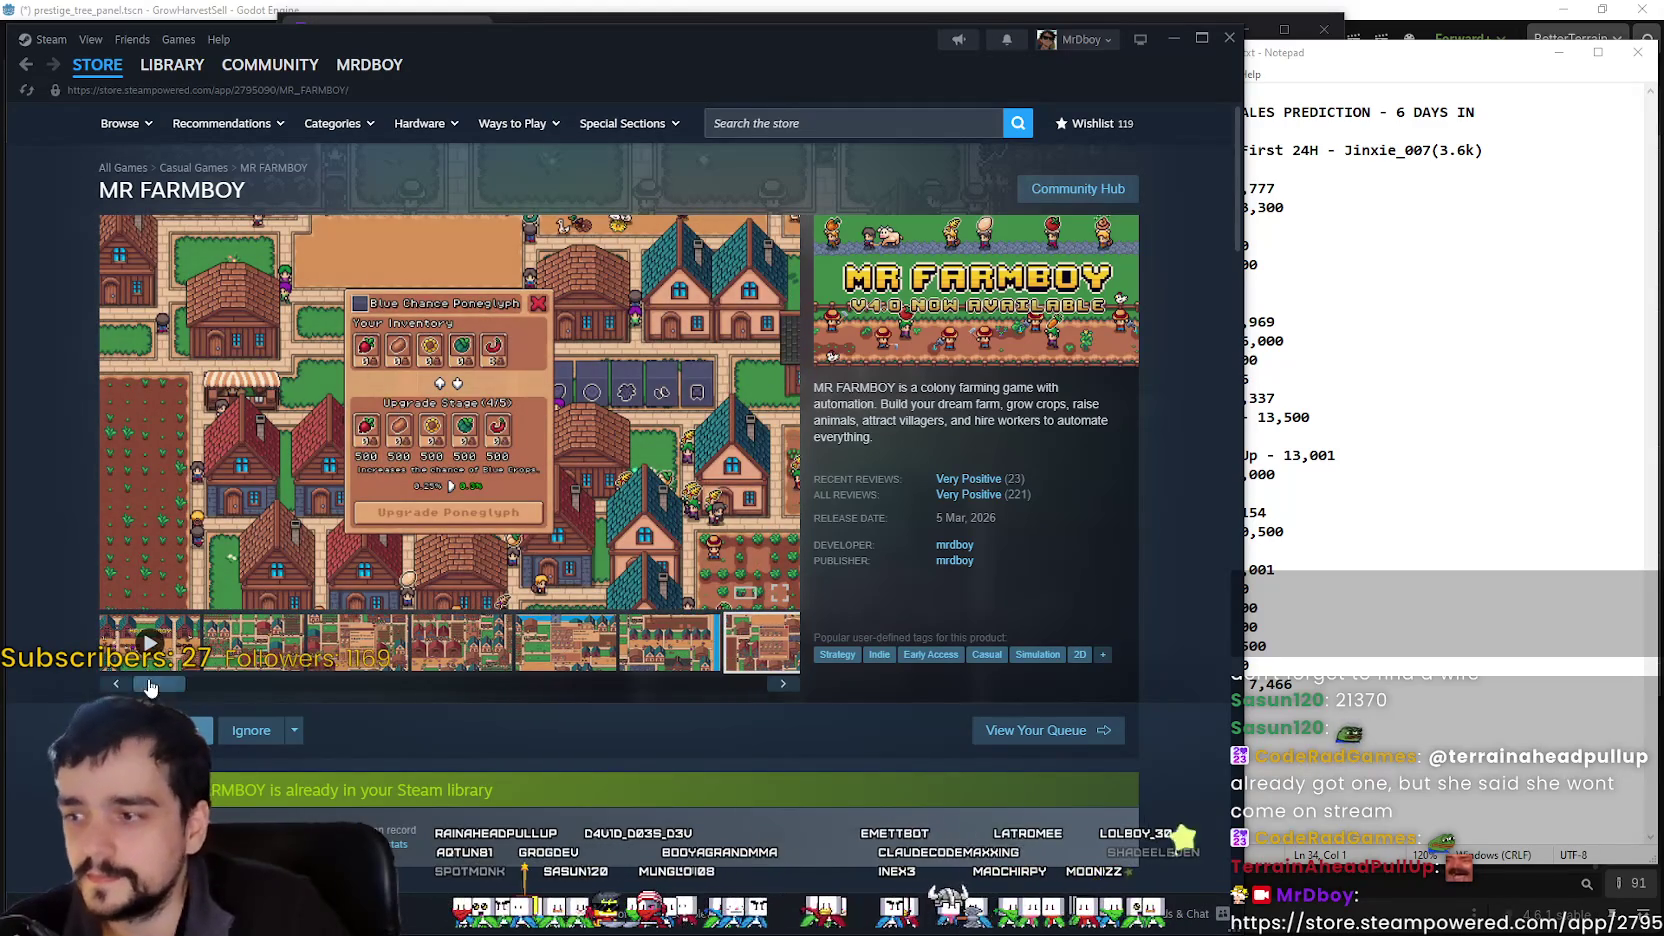
drag(816, 40, 1184, 33)
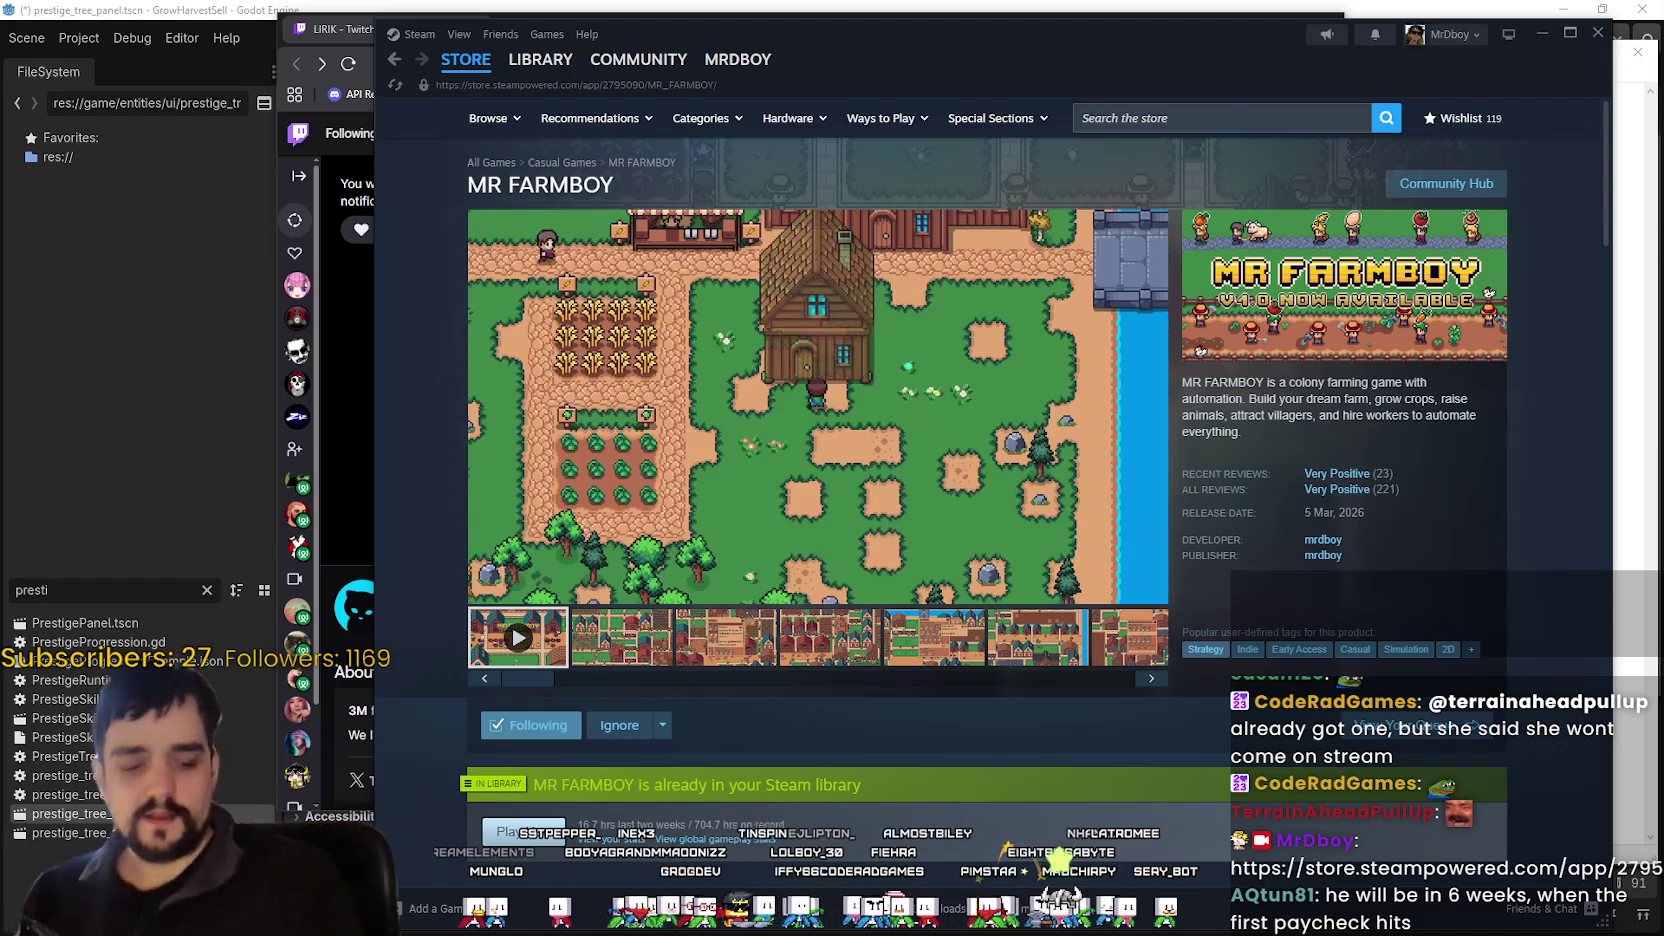
- Bring the Twitch stream to the front and scroll through the chat messages
click(343, 296)
scroll(1190, 500, down, 5)
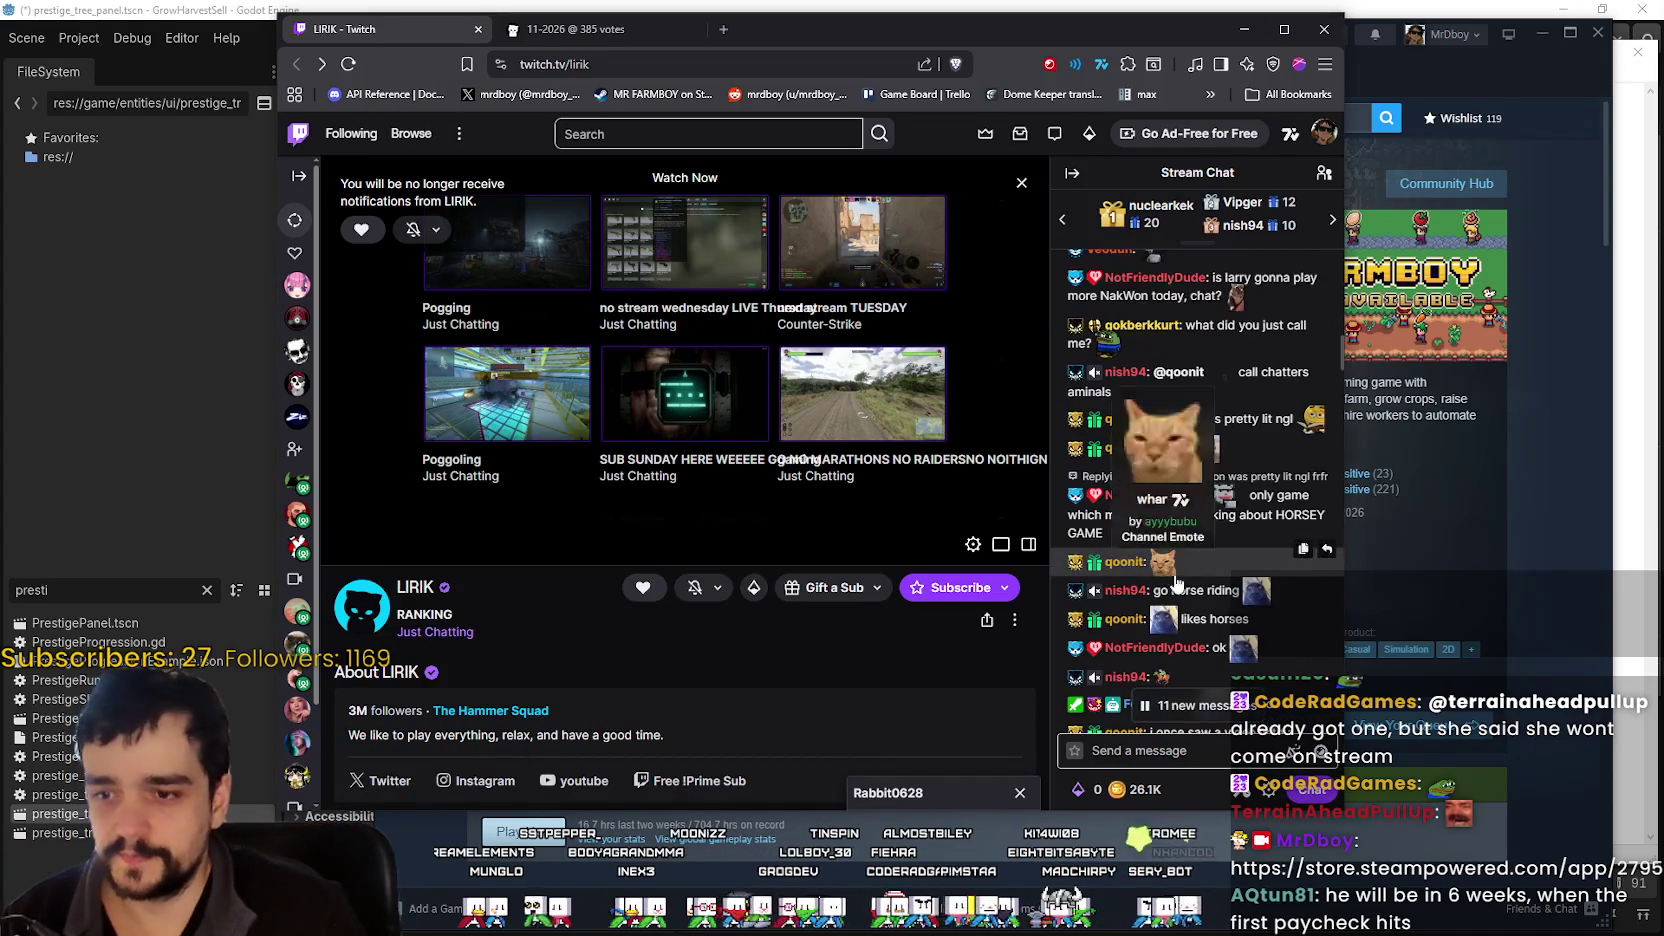
click(1252, 707)
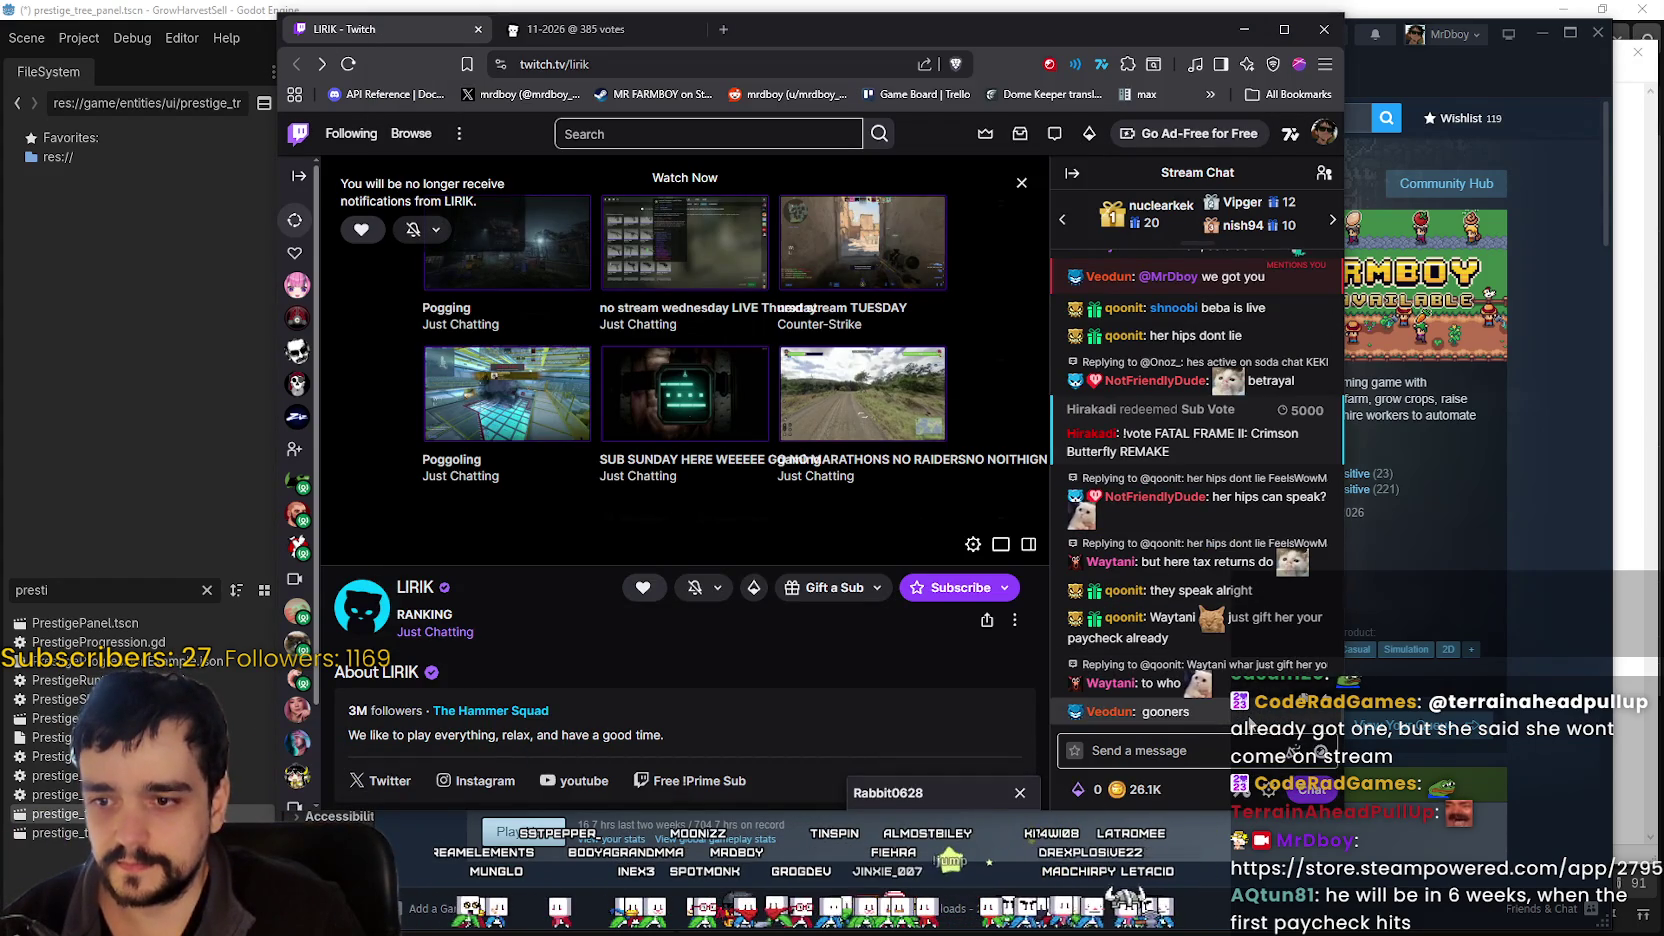
scroll(1251, 650, up, 3)
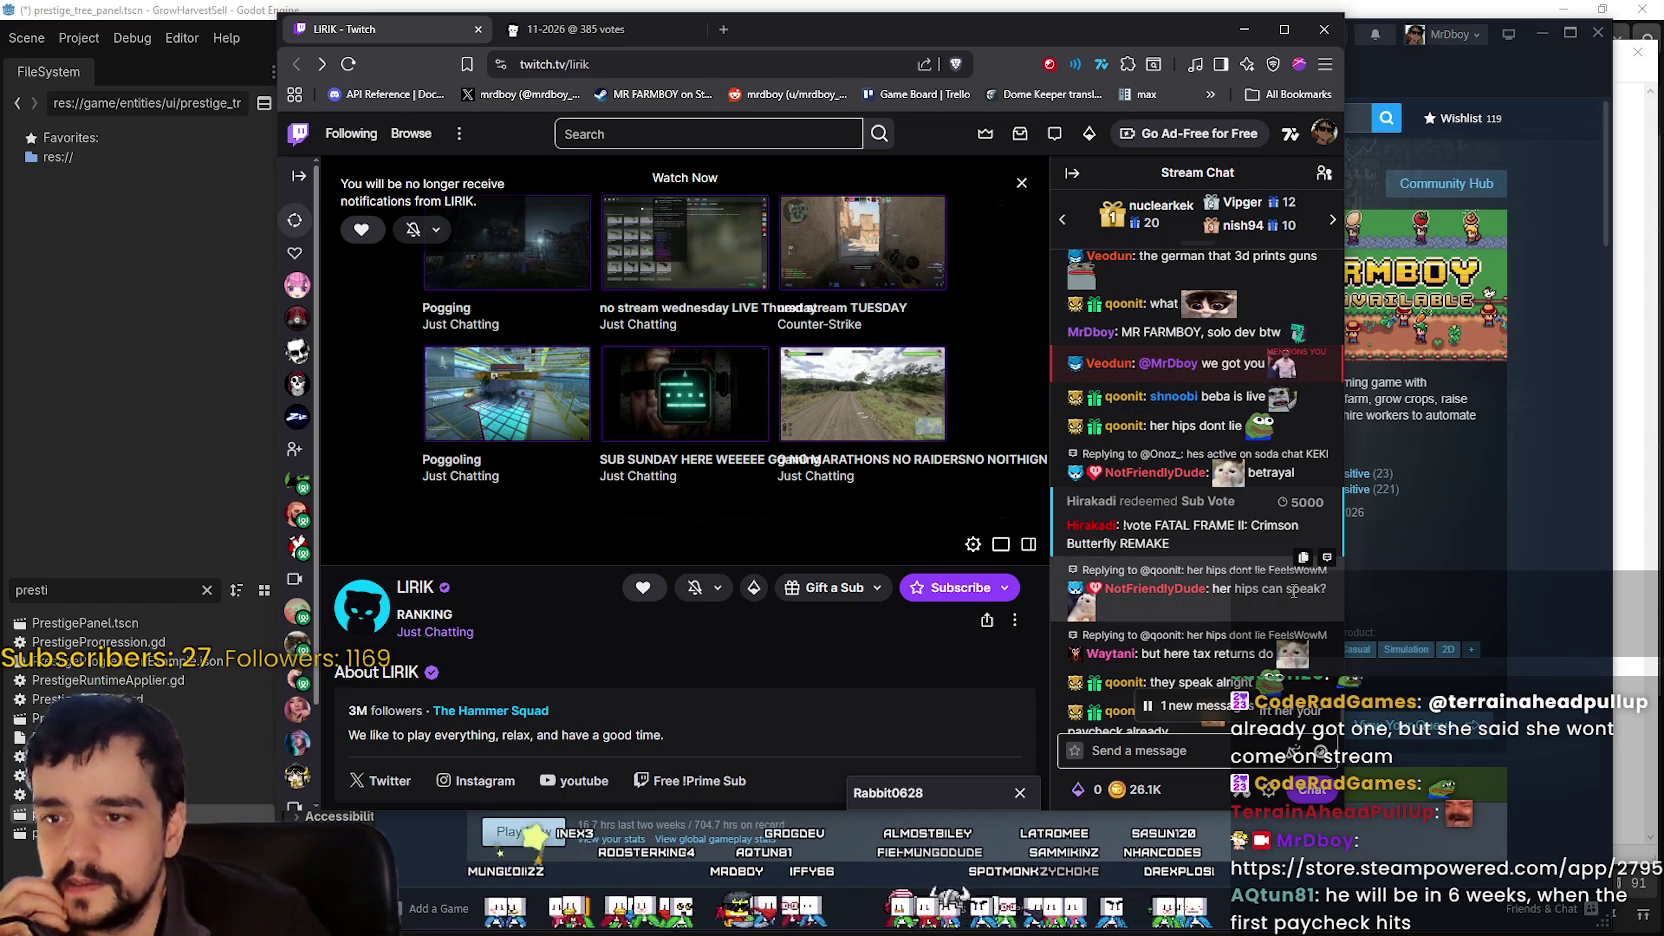
mouse_move(1287, 663)
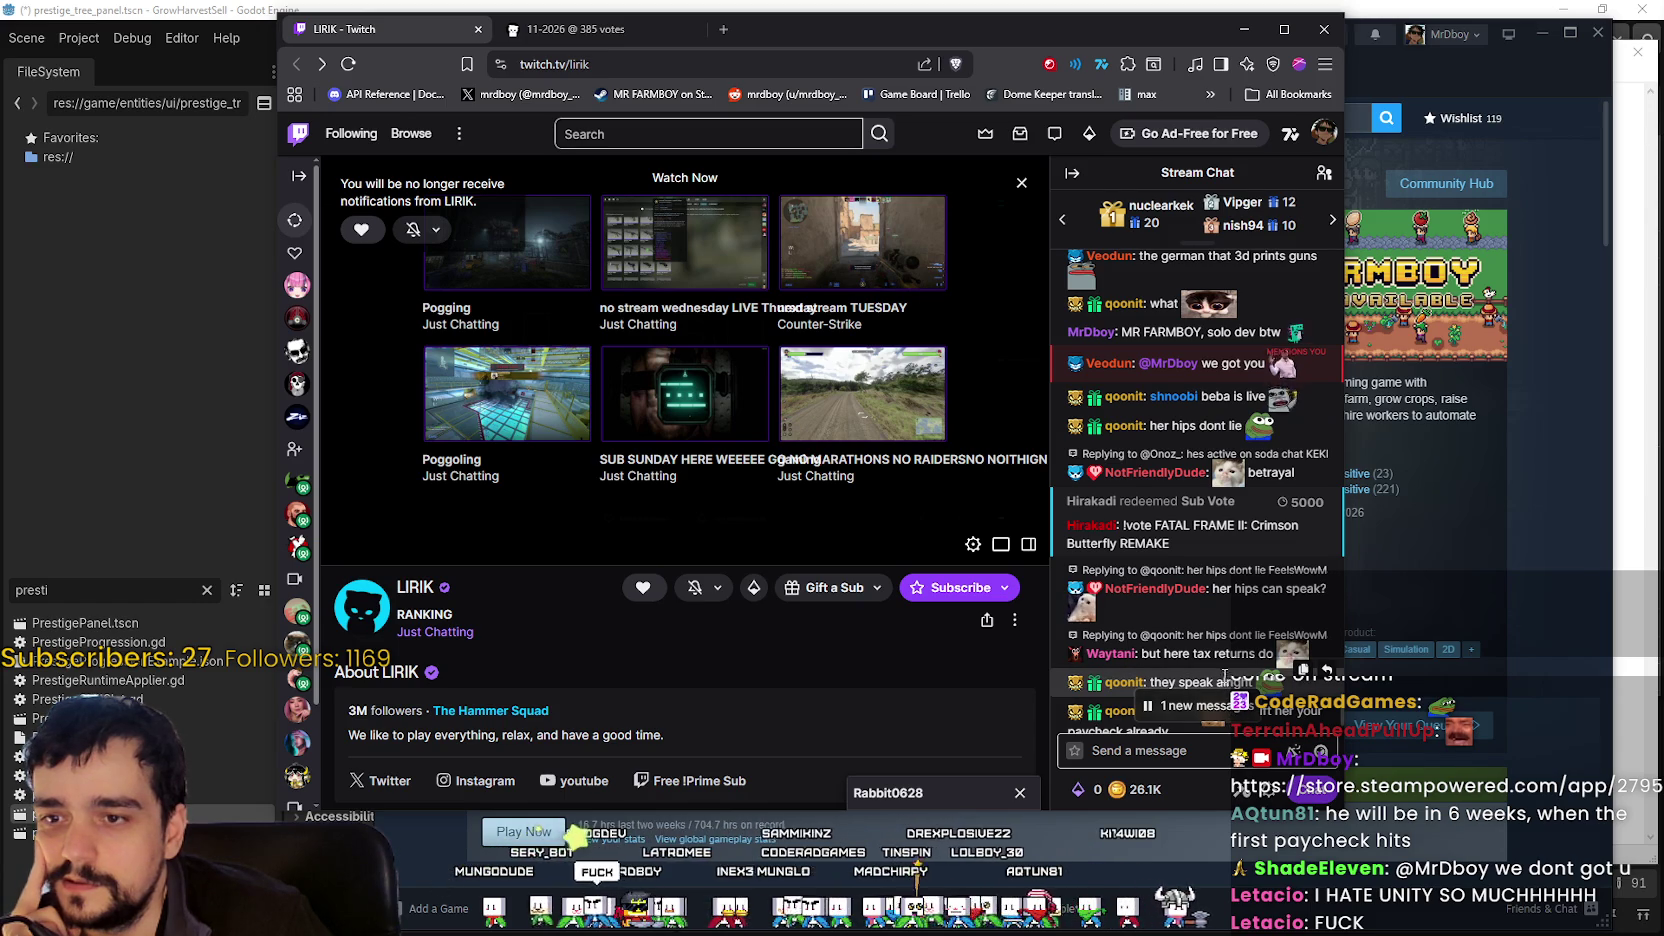
scroll(1215, 620, down, 1)
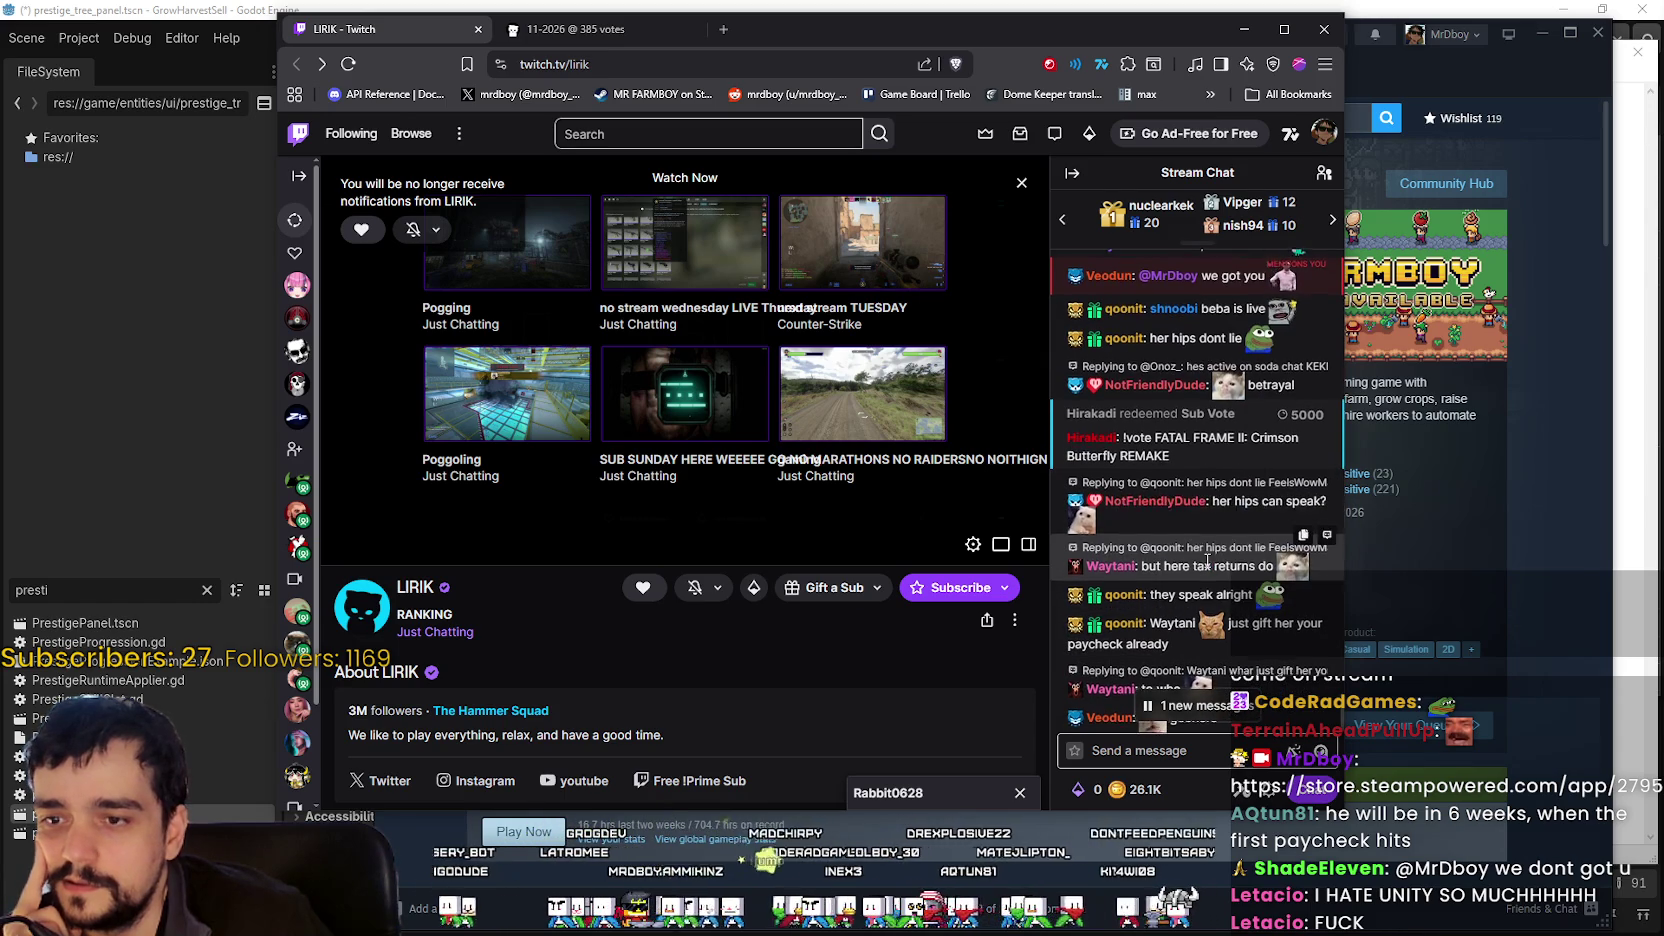
scroll(1207, 560, down, 1)
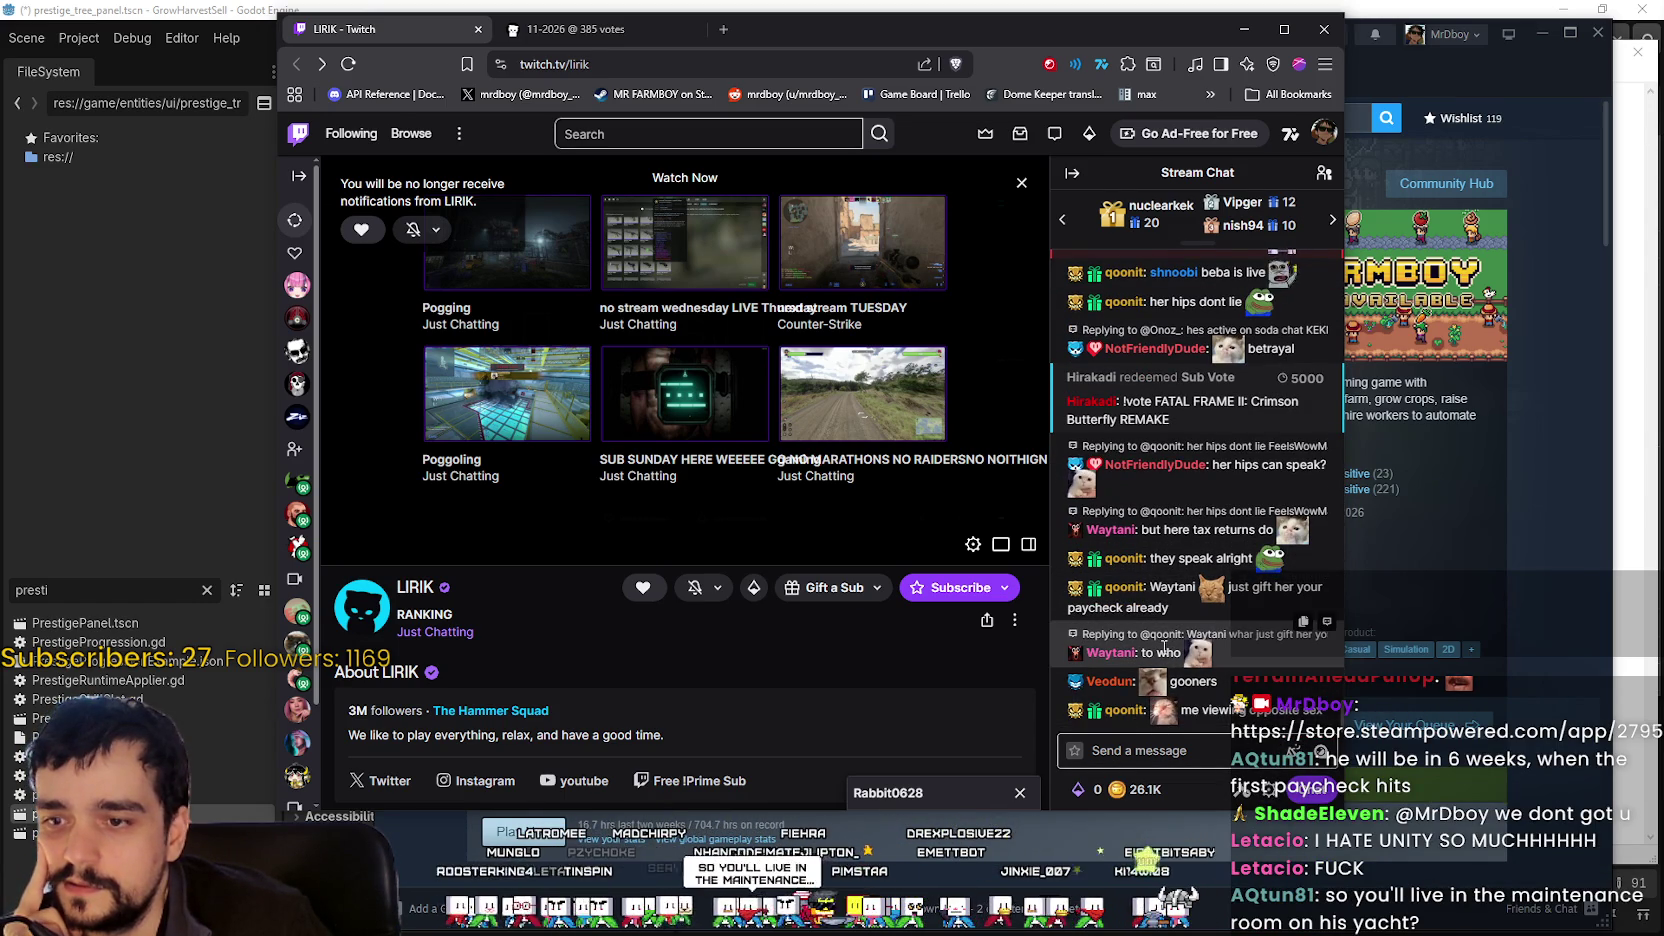
click(1237, 742)
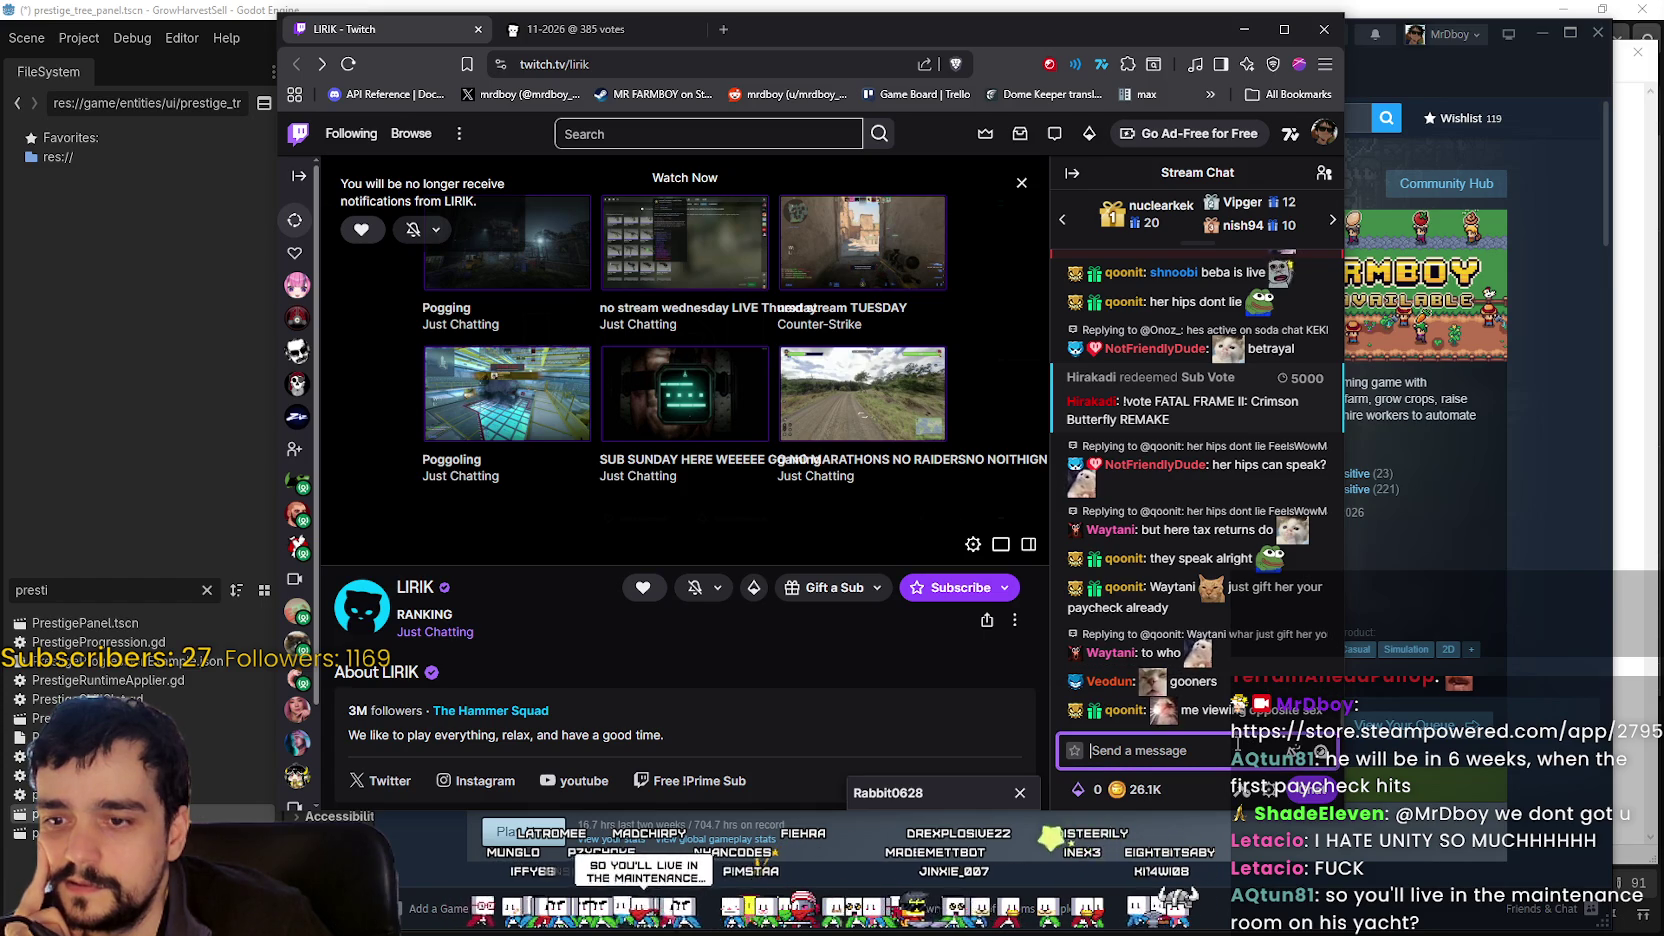
scroll(1122, 424, up, 3)
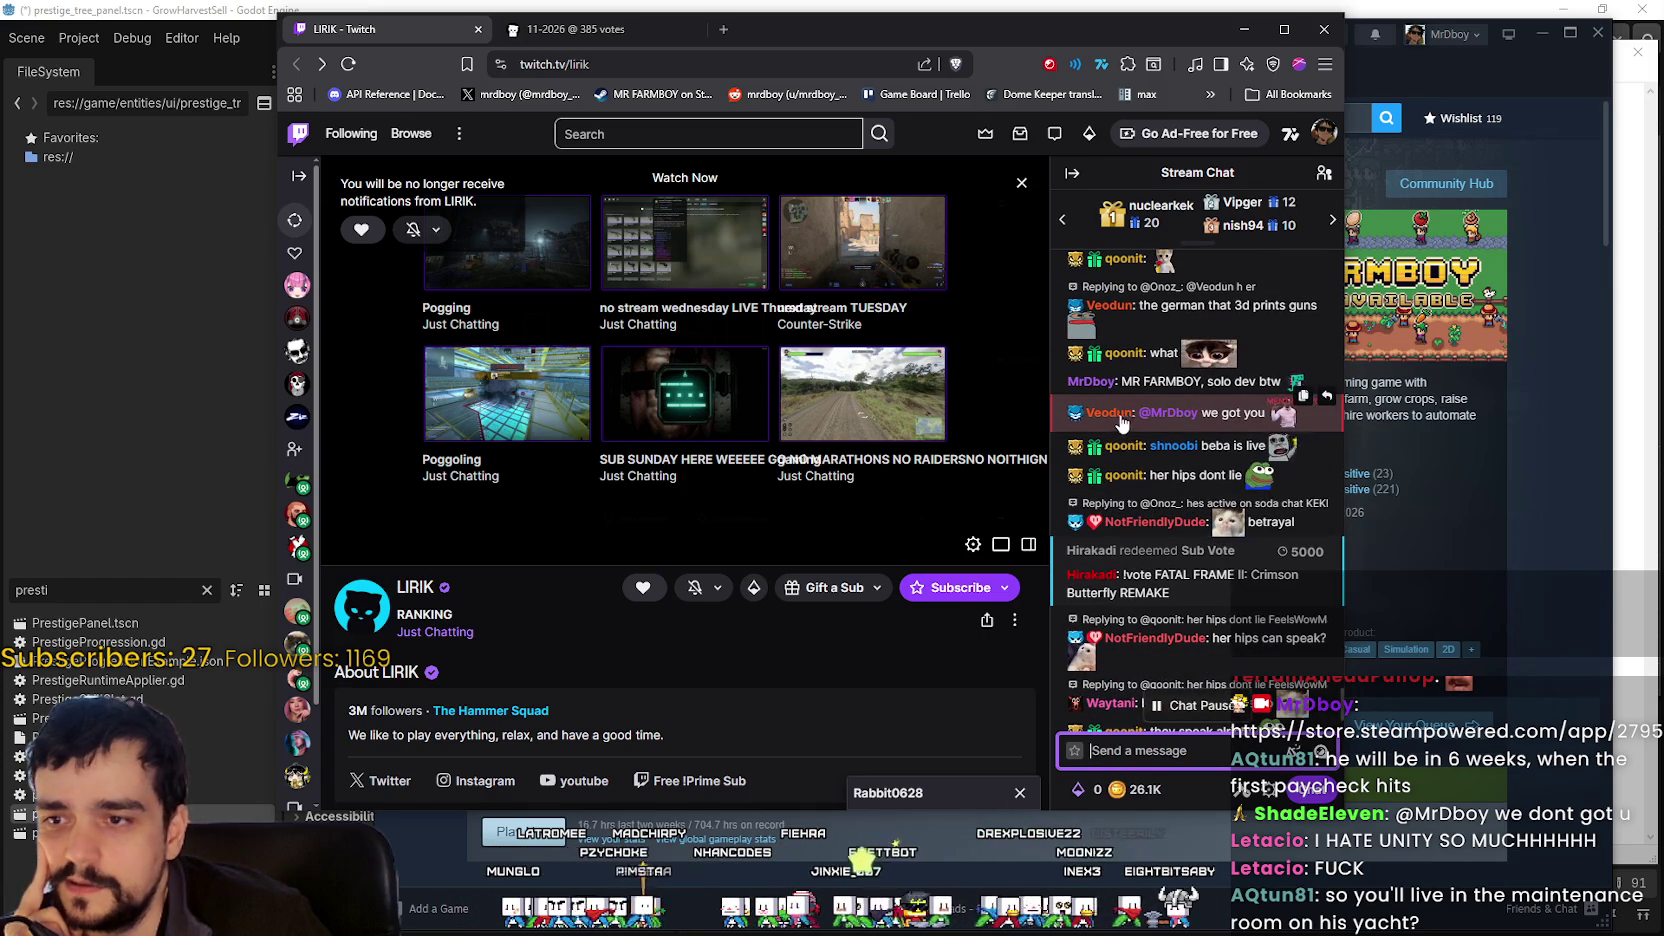
scroll(1122, 424, up, 2)
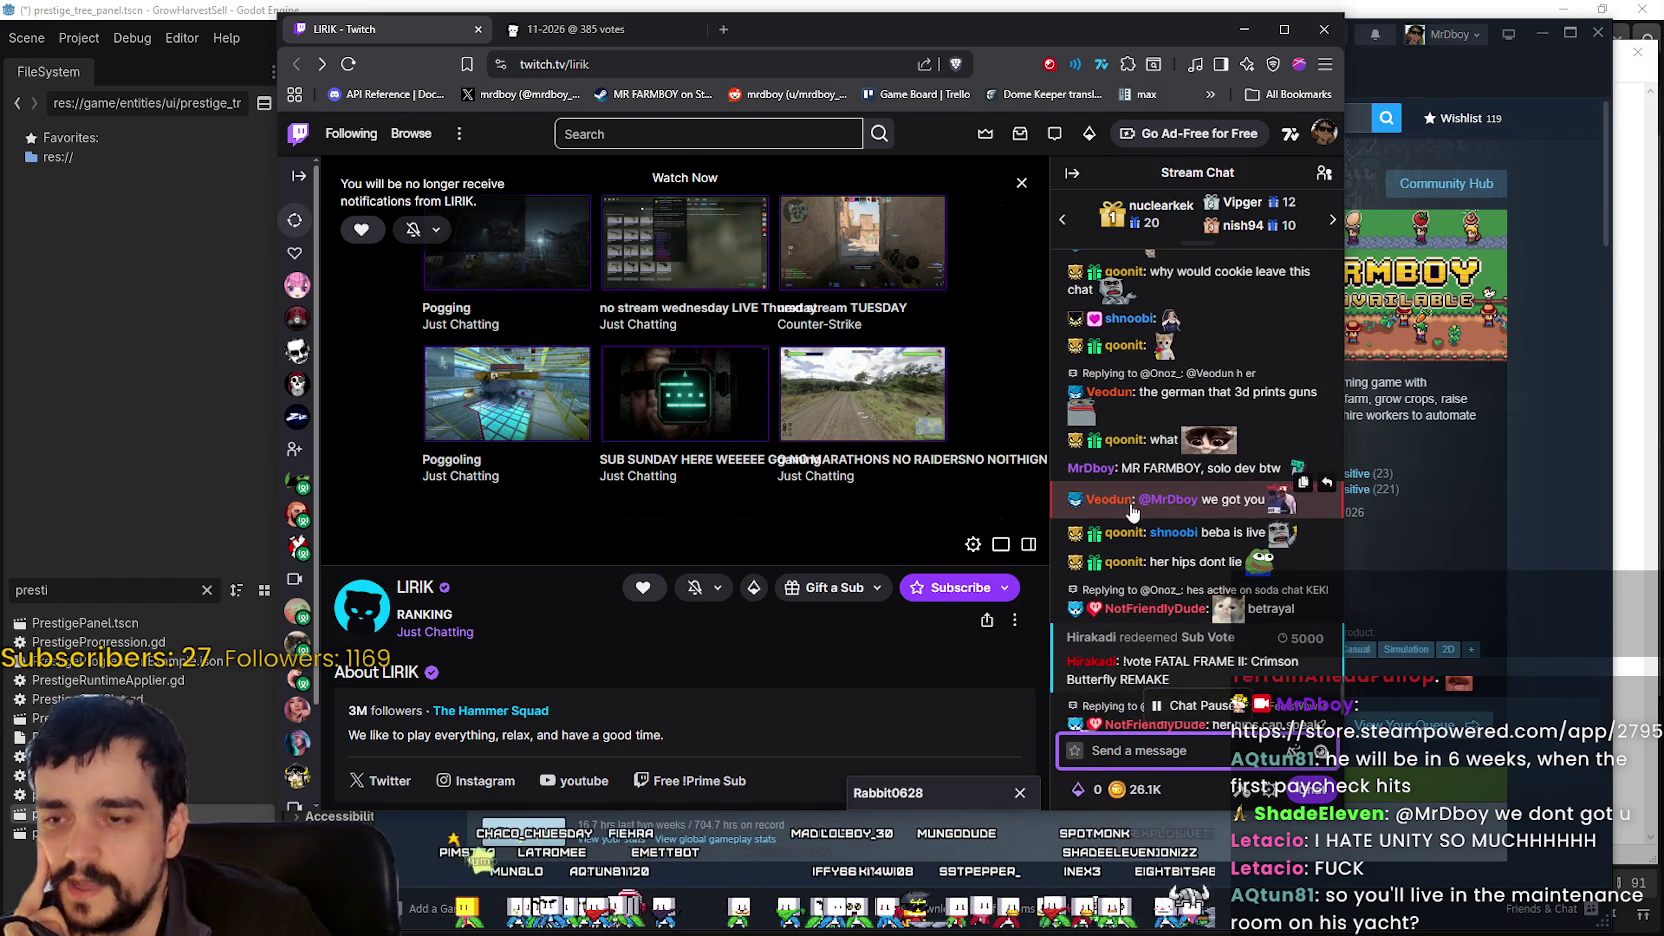
scroll(1289, 531, up, 4)
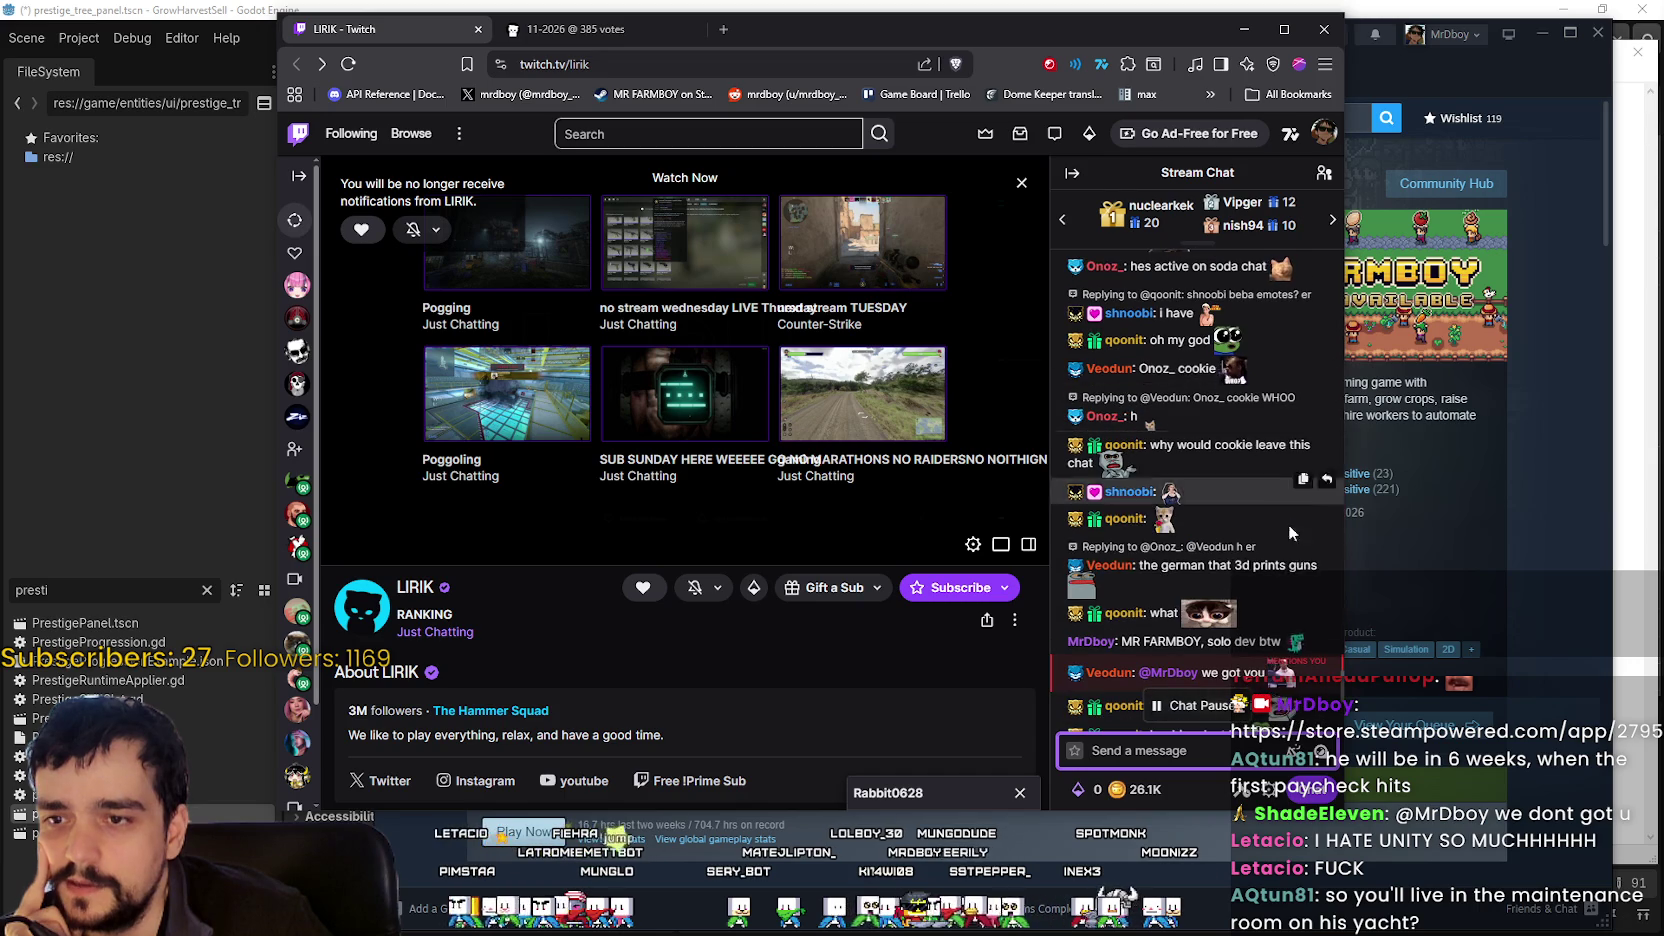
drag(1281, 566, 1125, 567)
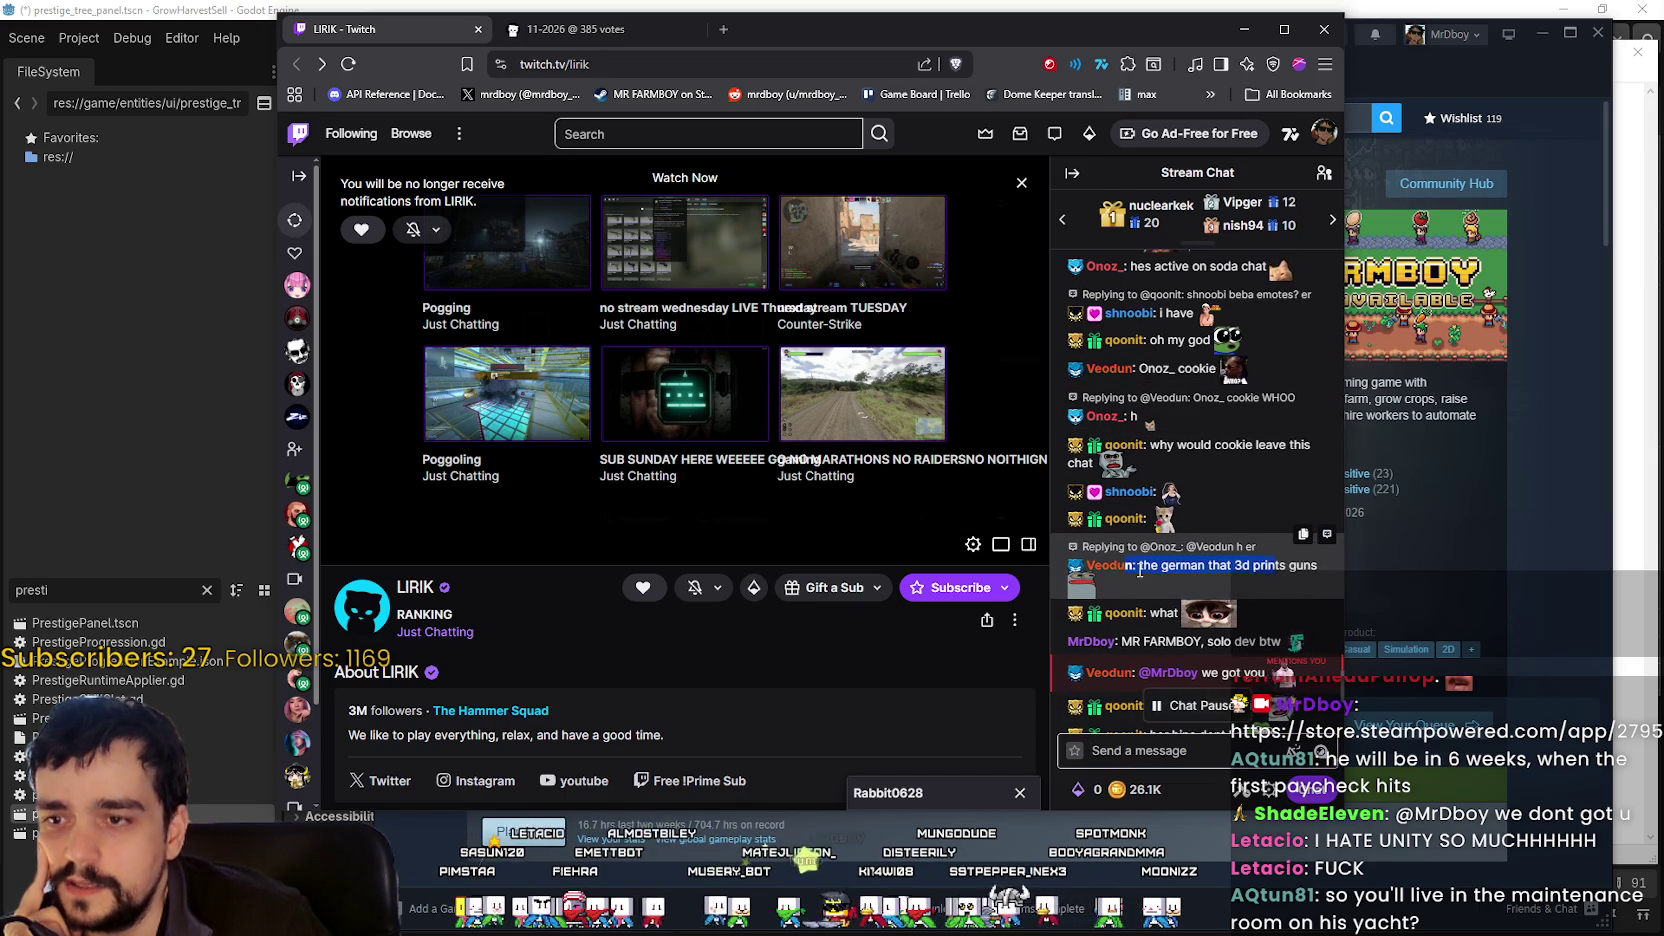
scroll(1200, 575, down, 2)
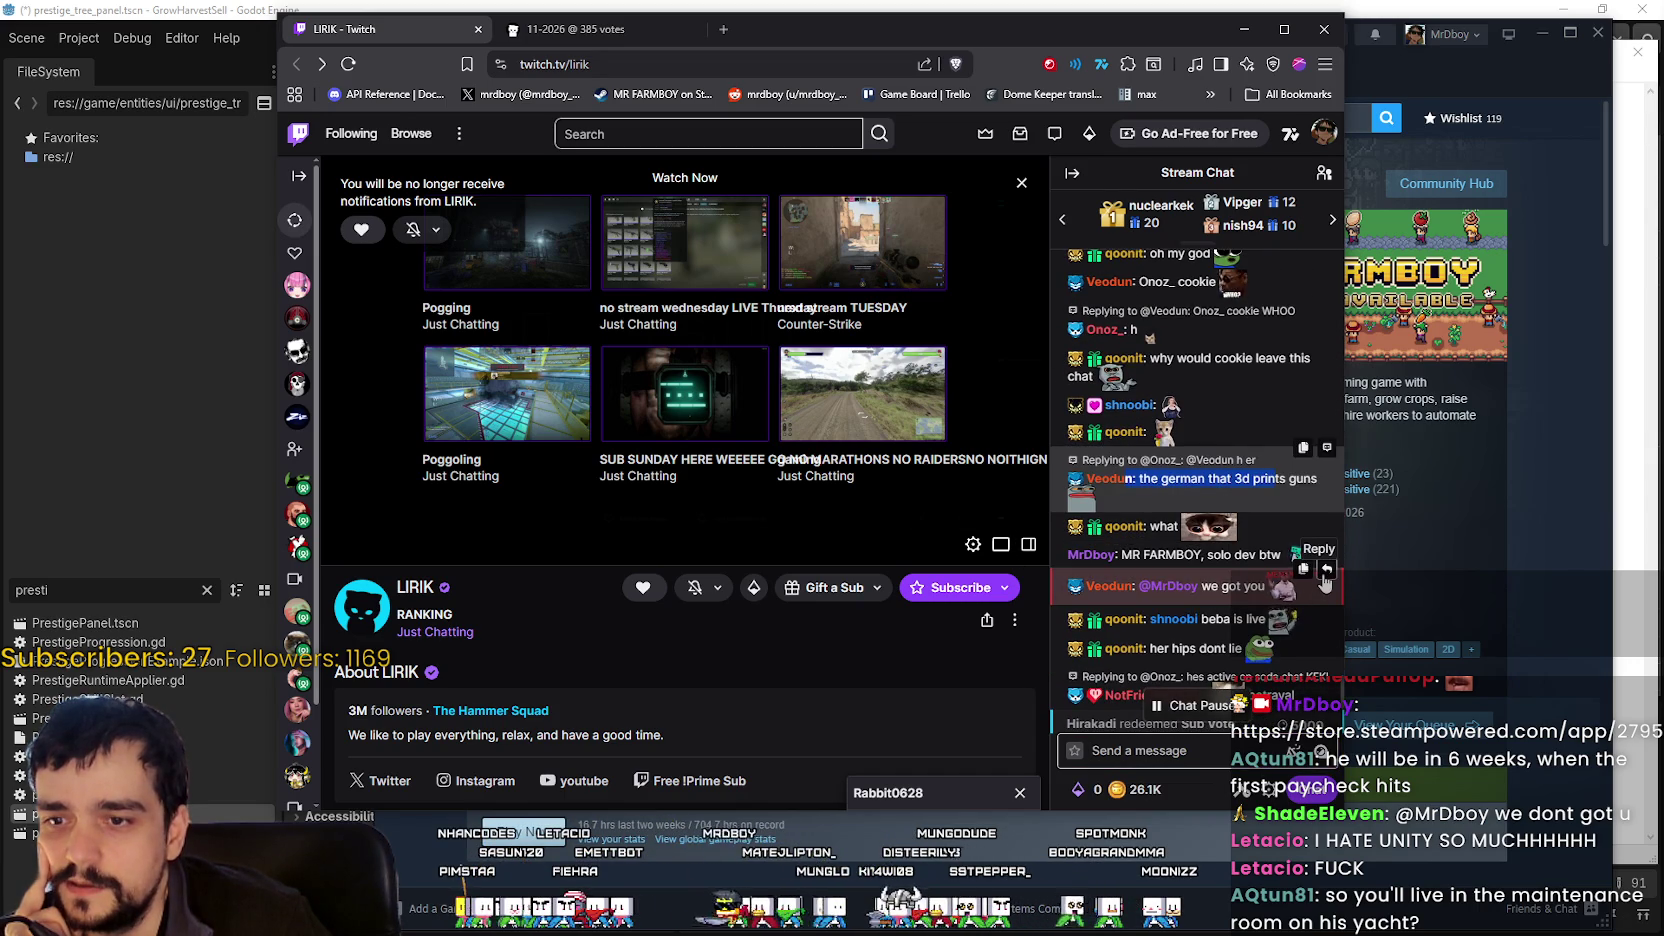
- Reply to the 'we got you' message with a BigDog emote and send it
click(1326, 569)
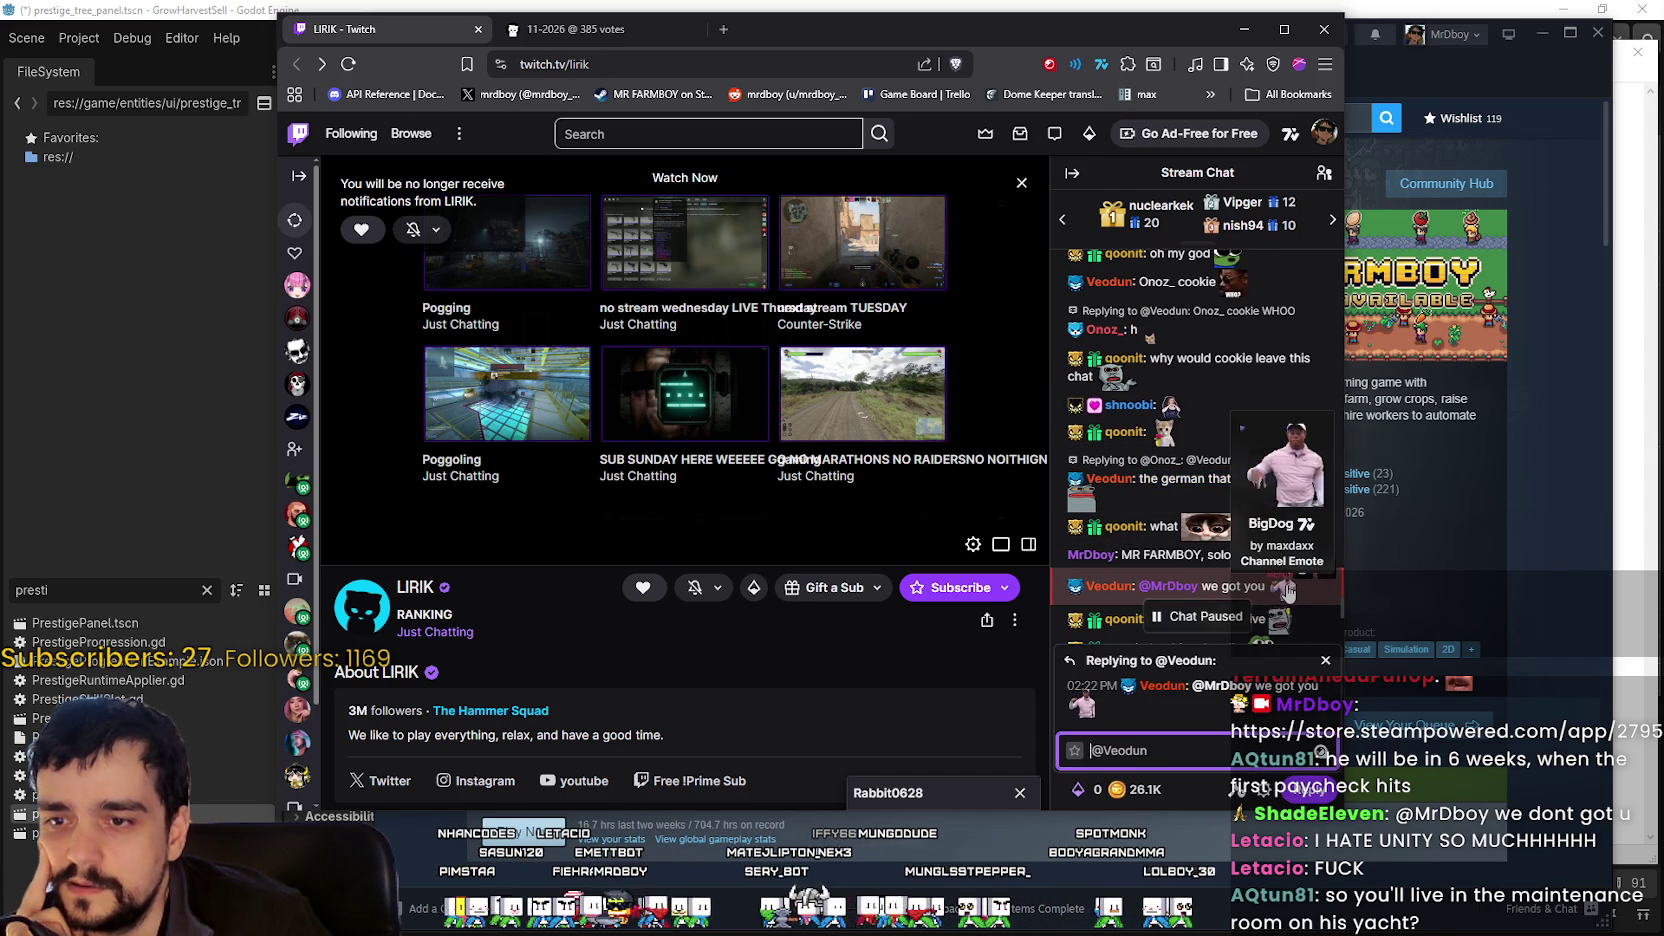
click(1280, 596)
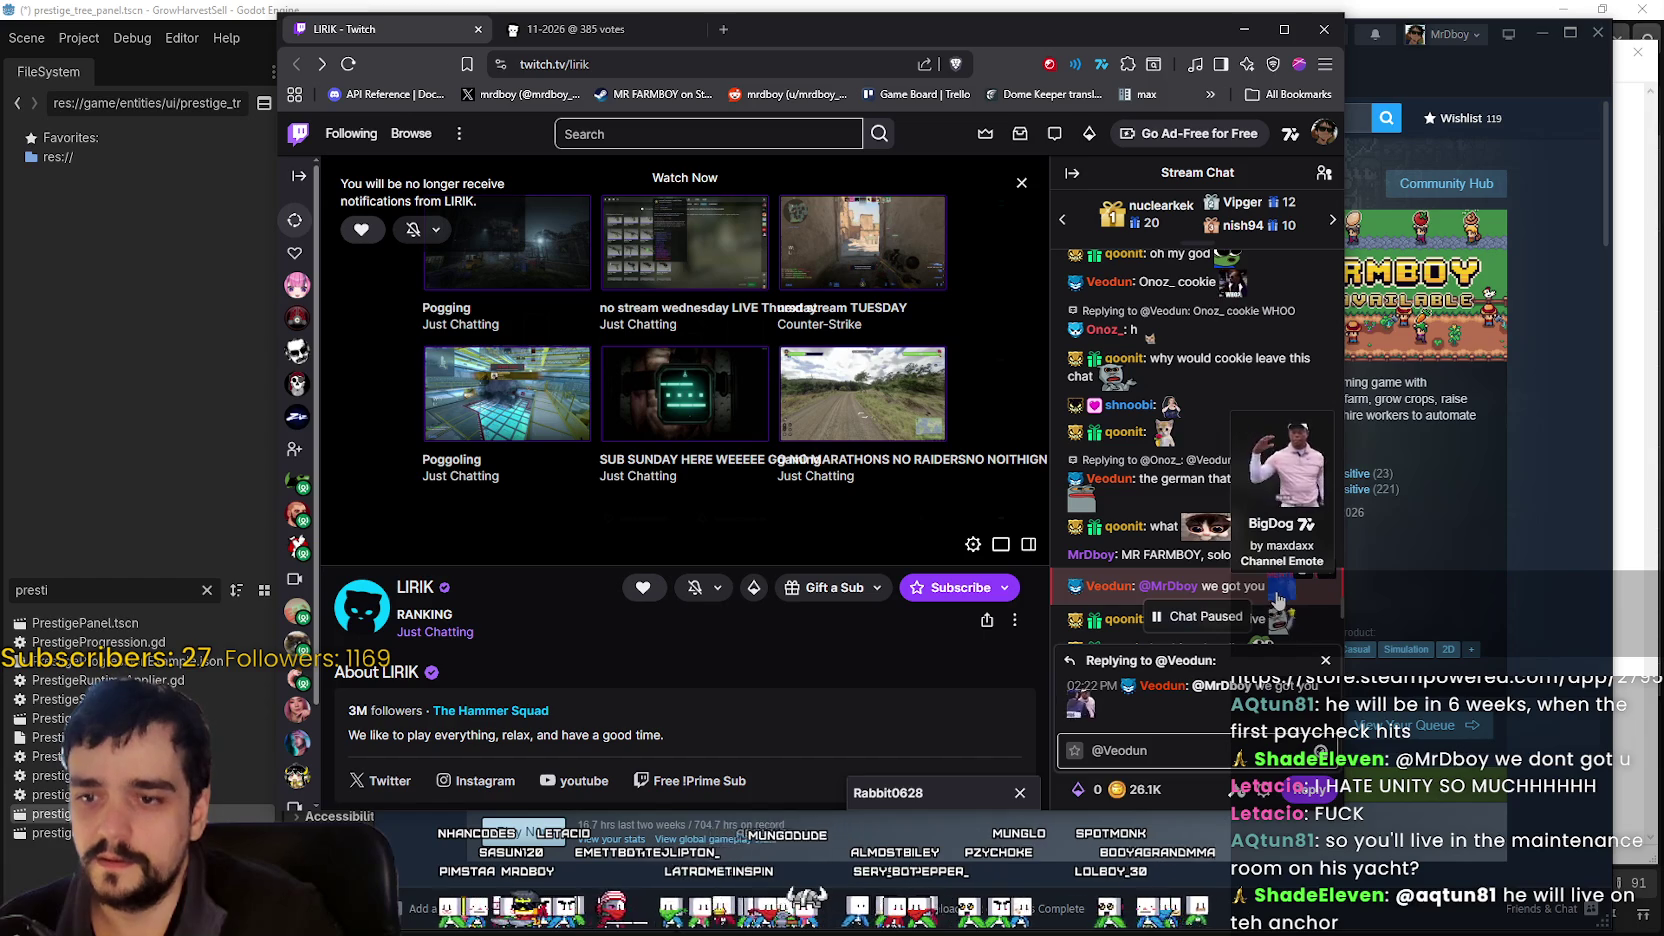
click(1277, 599)
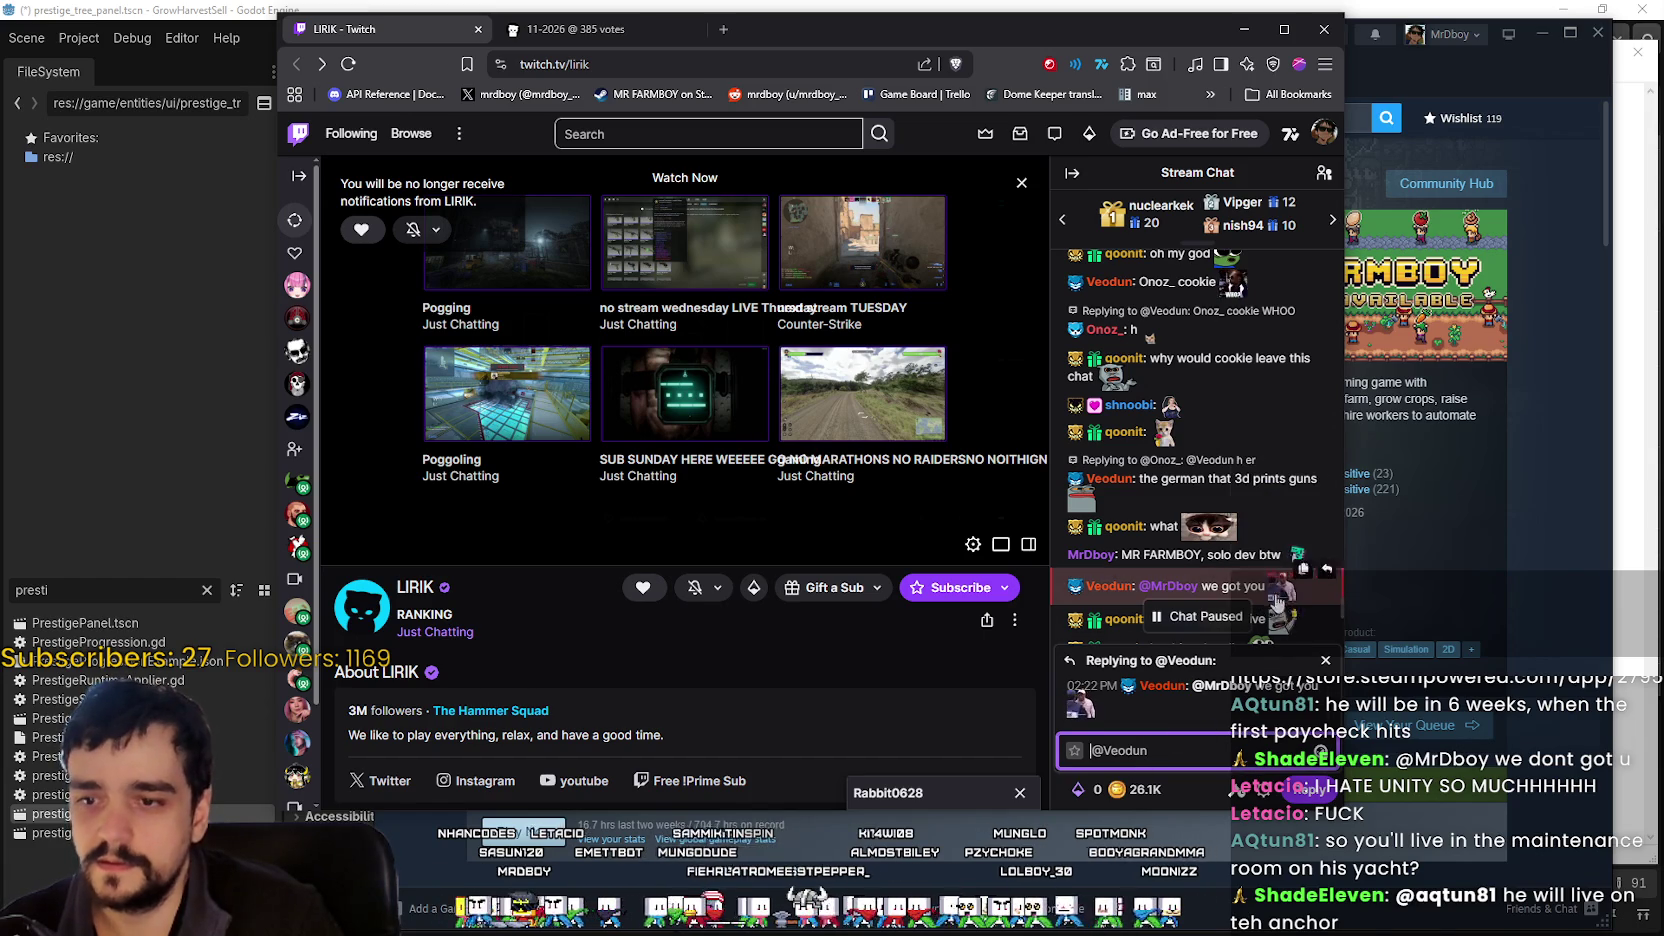
click(1144, 751)
key(BackSpace)
key(BackSpace)
key(BackSpace)
text(BigDog)
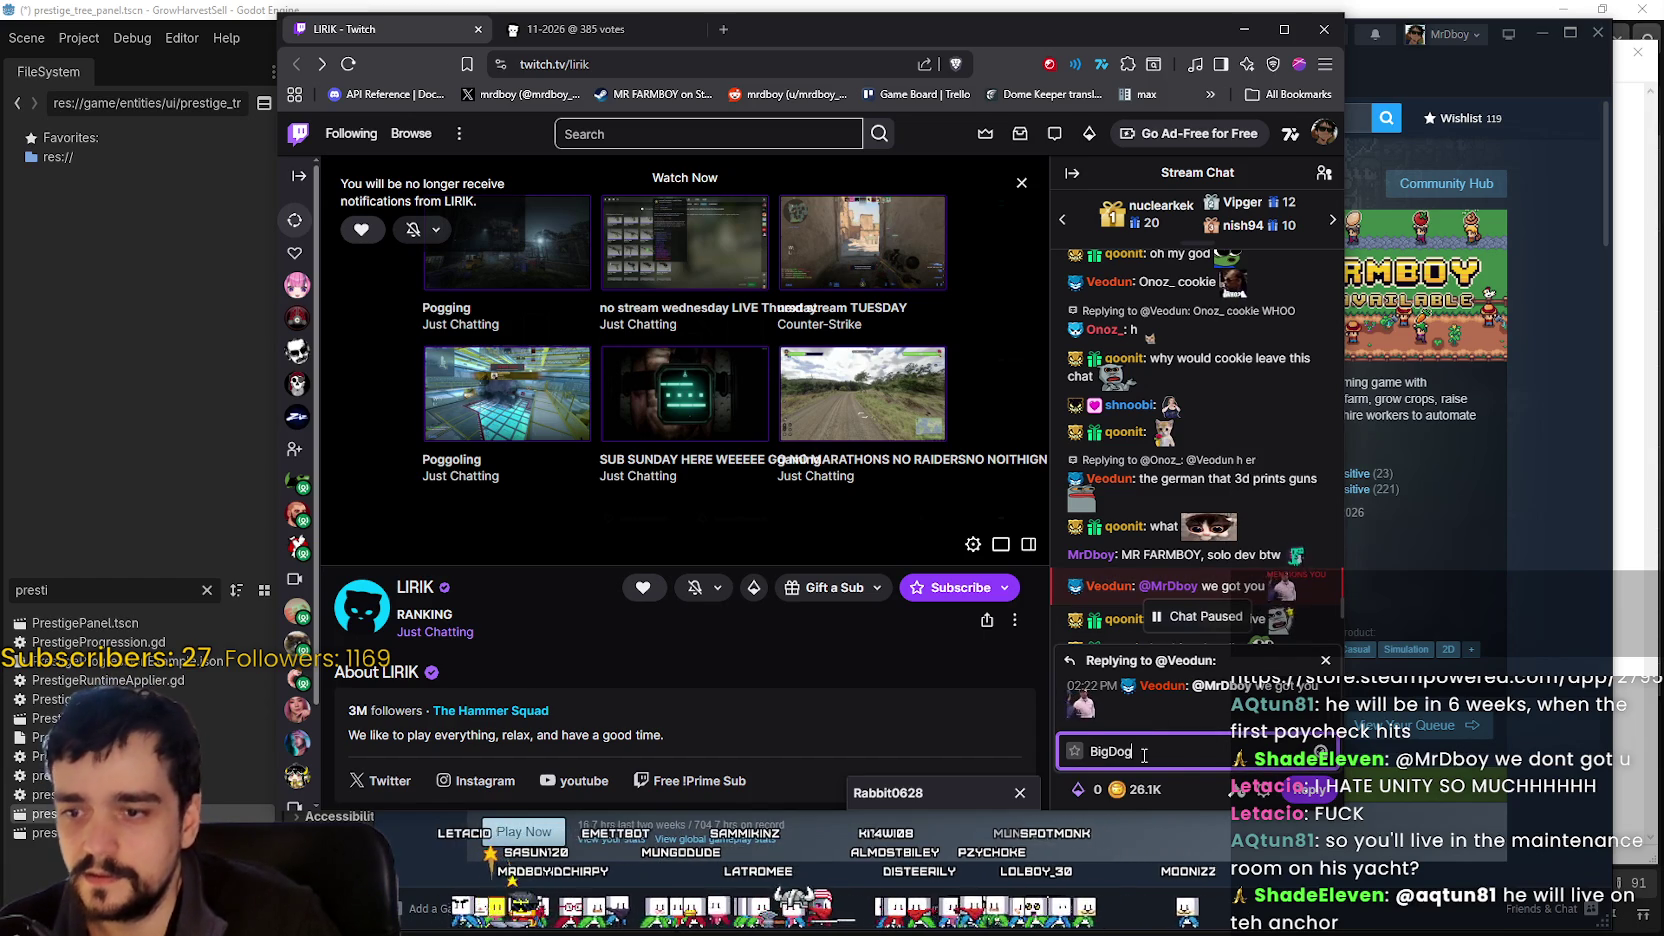
key(Return)
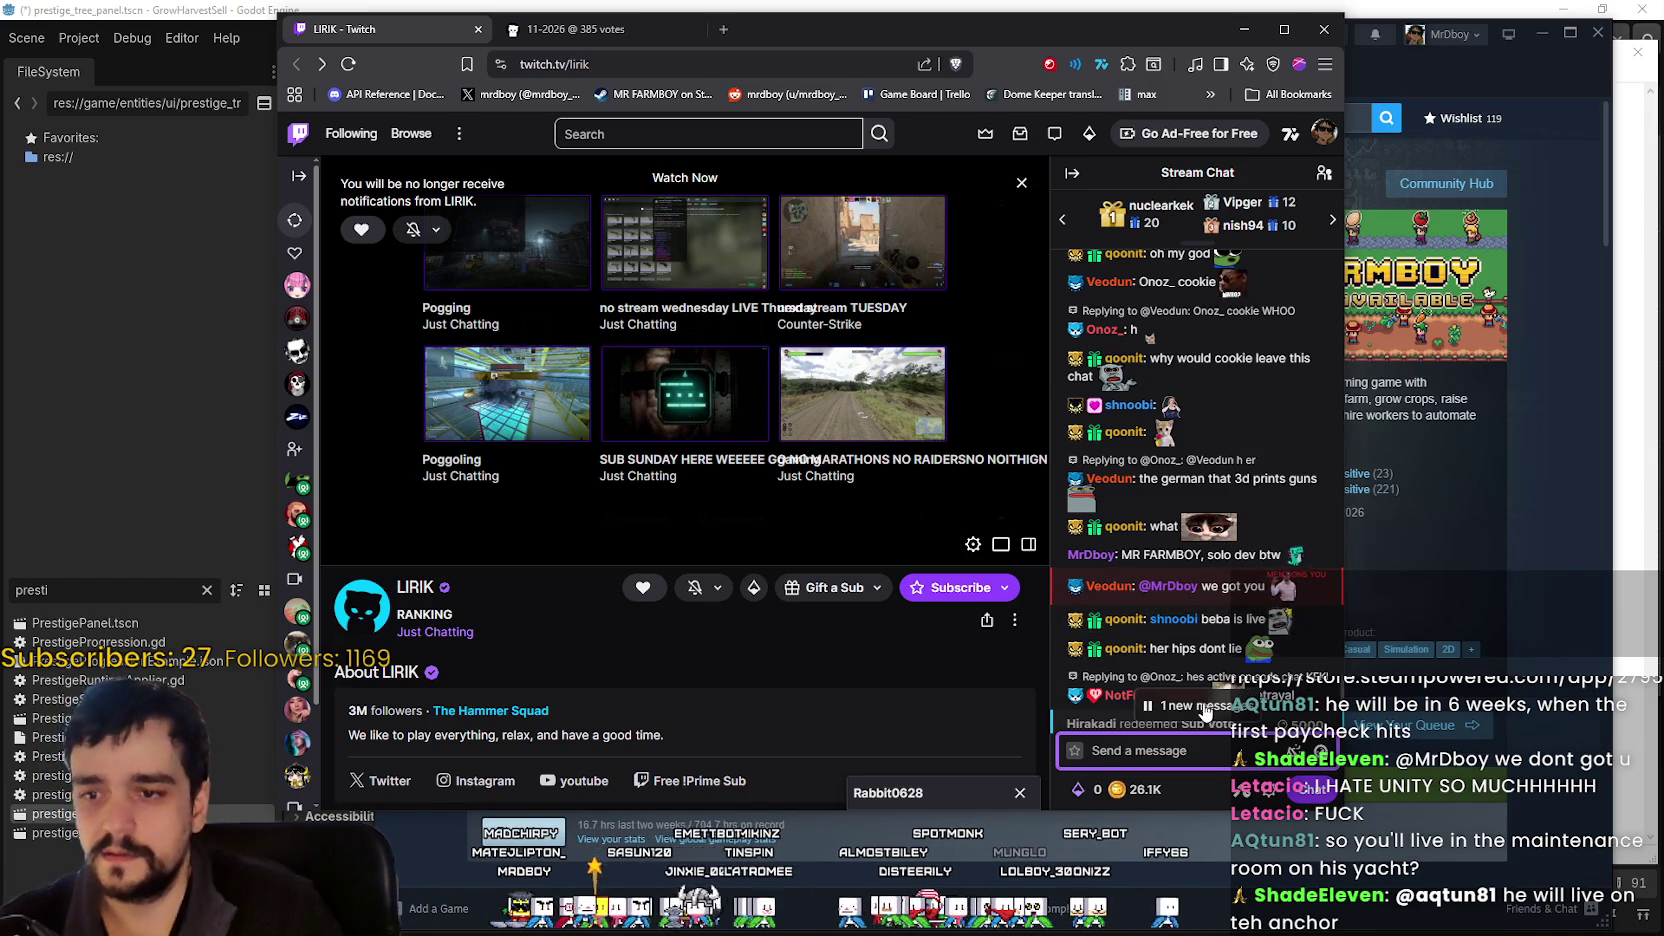
click(1205, 712)
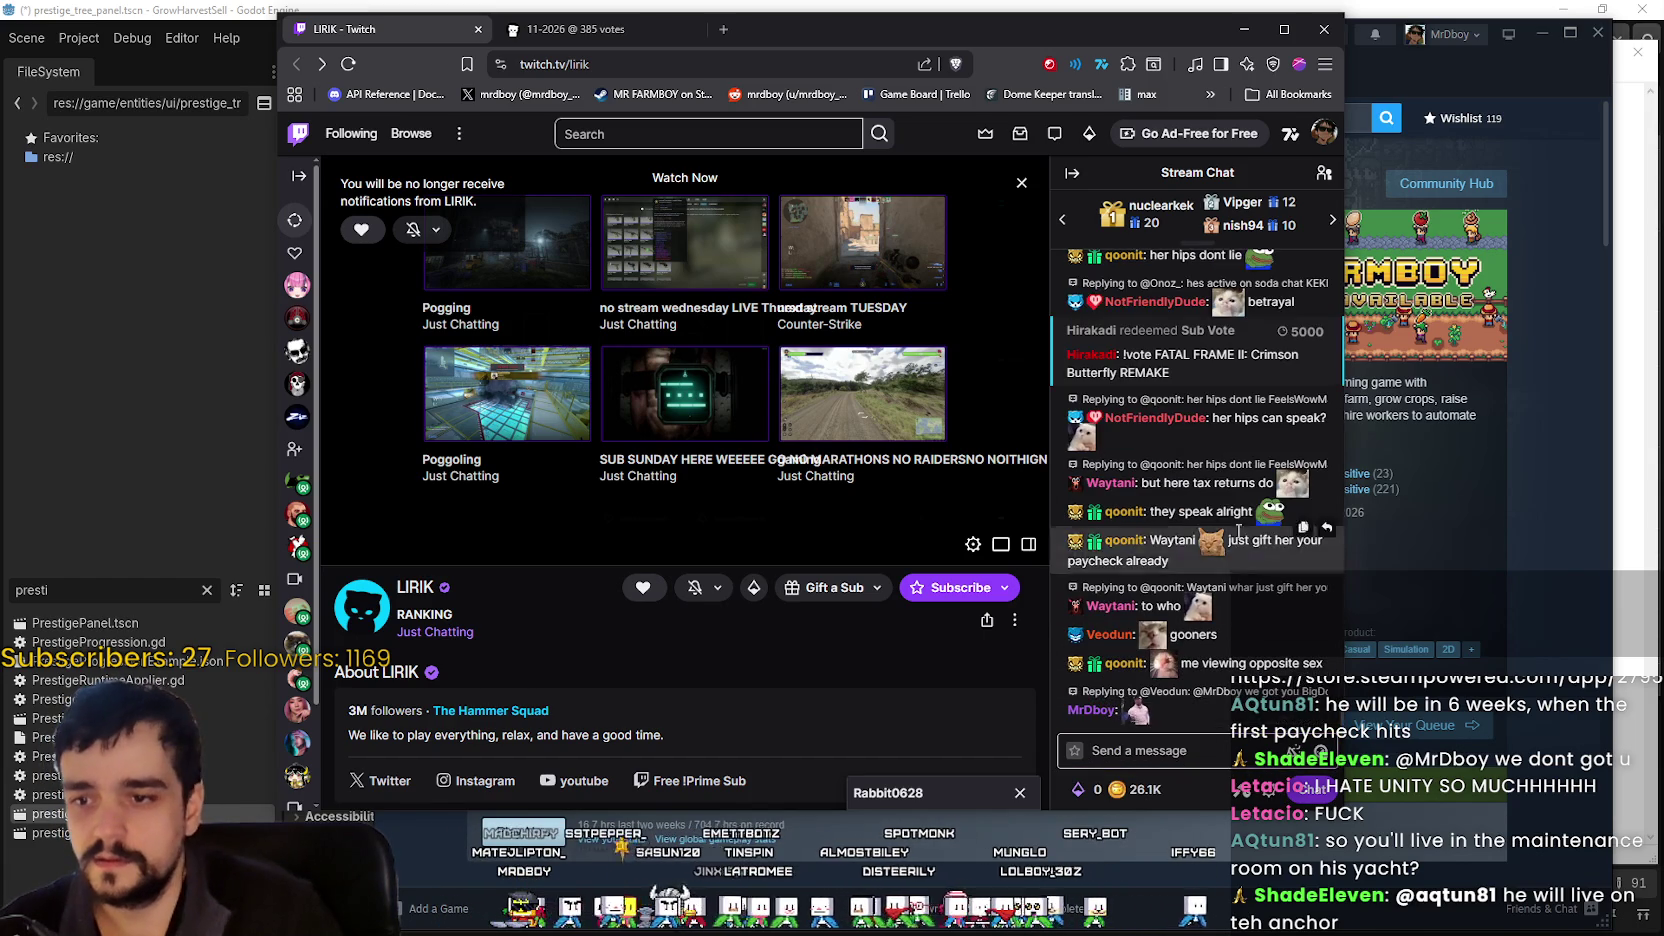
- Switch to the Sub Sunday '11-2026' tab and reload it to refresh the vote totals
click(580, 33)
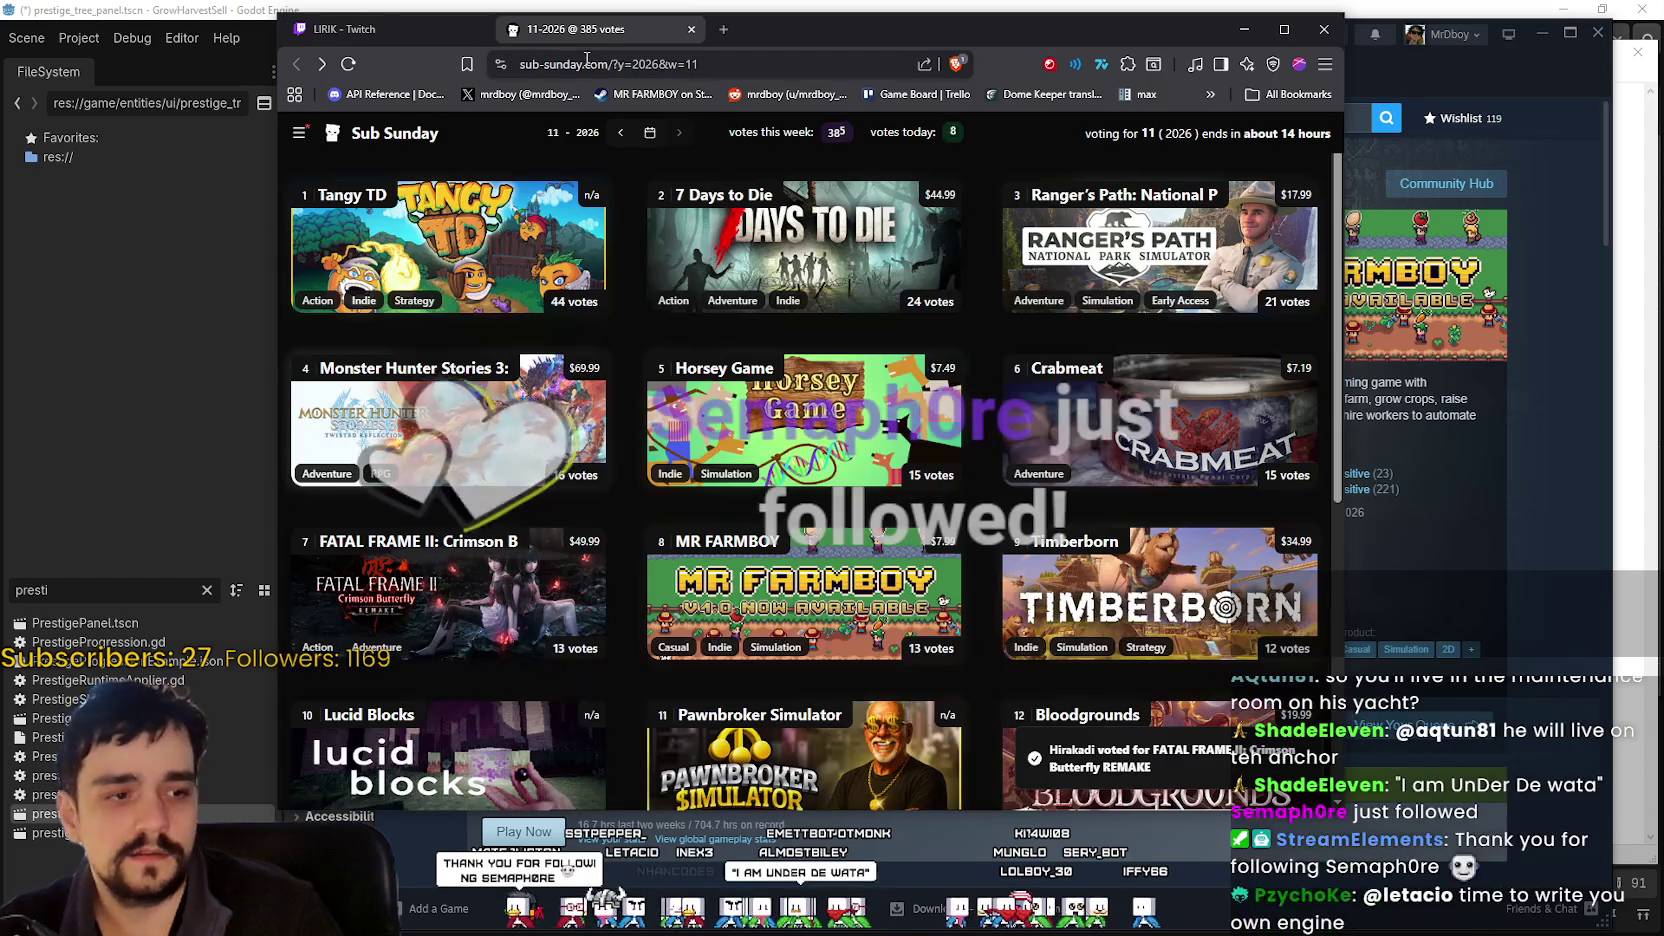
click(348, 64)
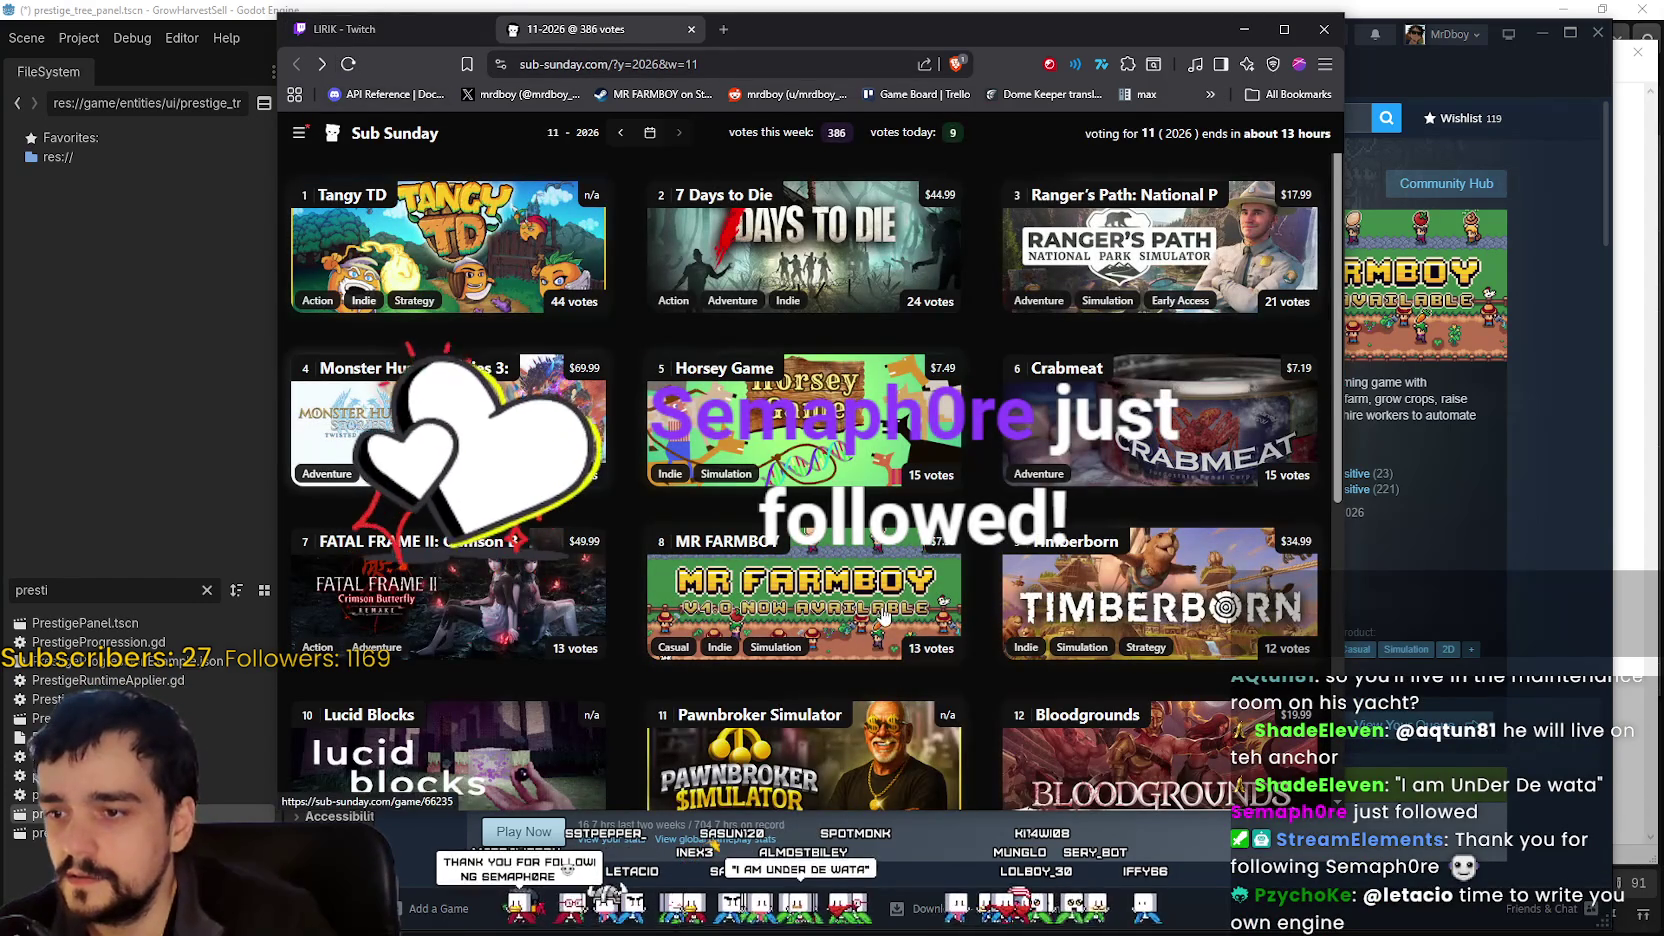
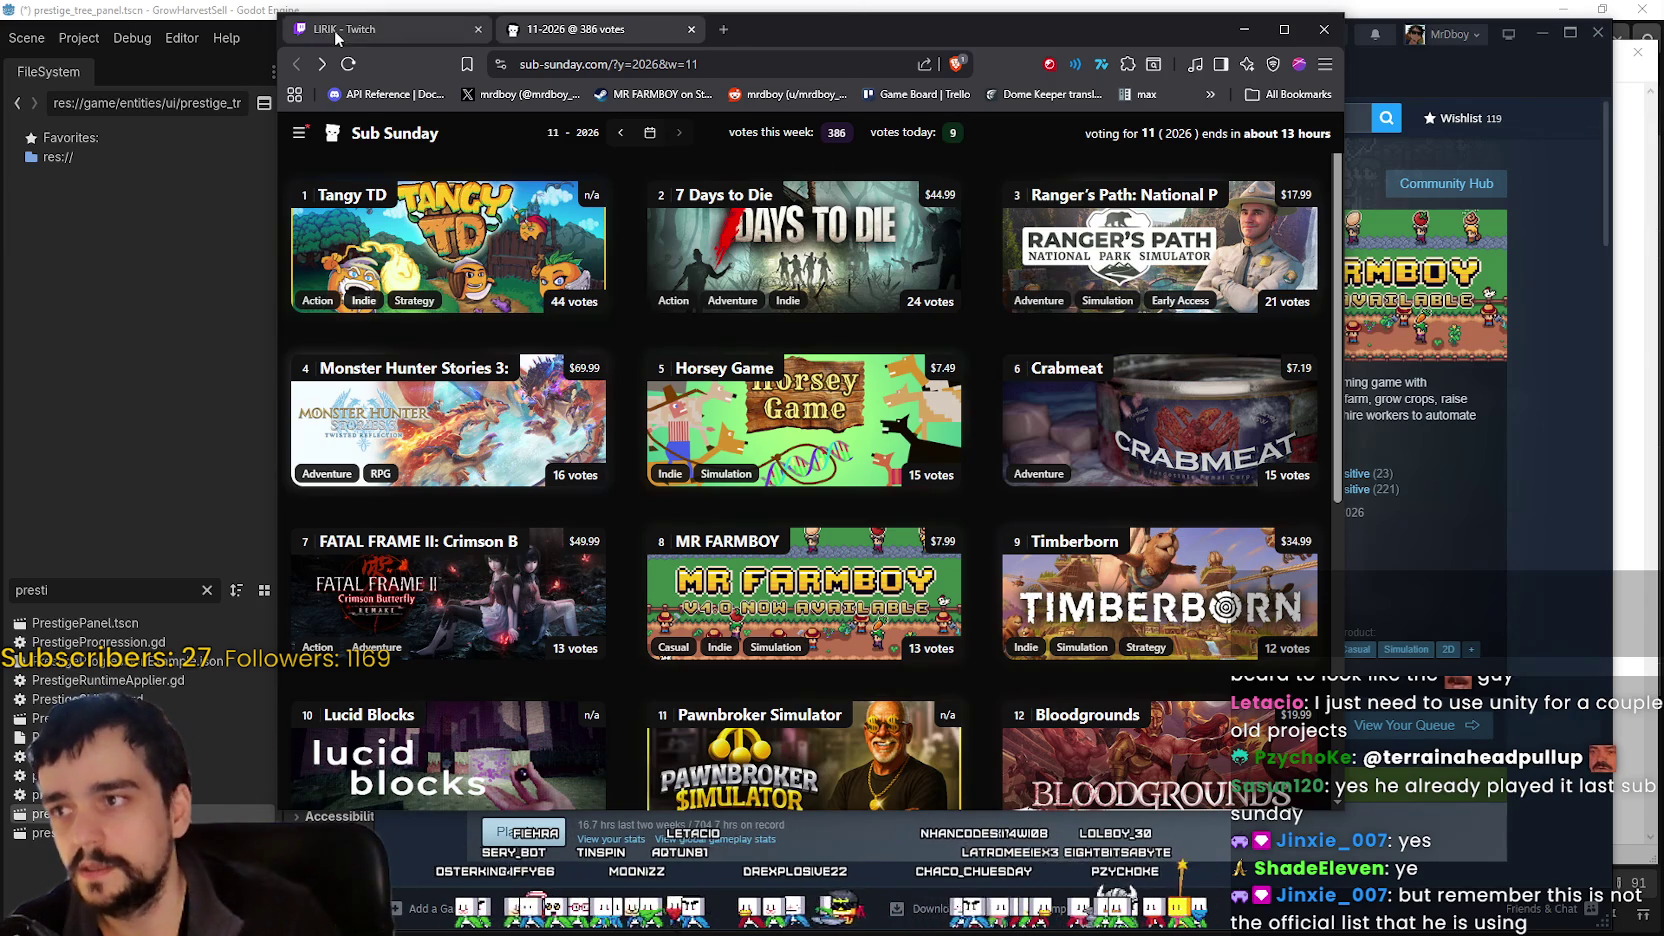
- Leave the Sub Sunday vote list for the Twitch tab and minimize the browser to reveal MR FARMBOY's Steam page
click(380, 29)
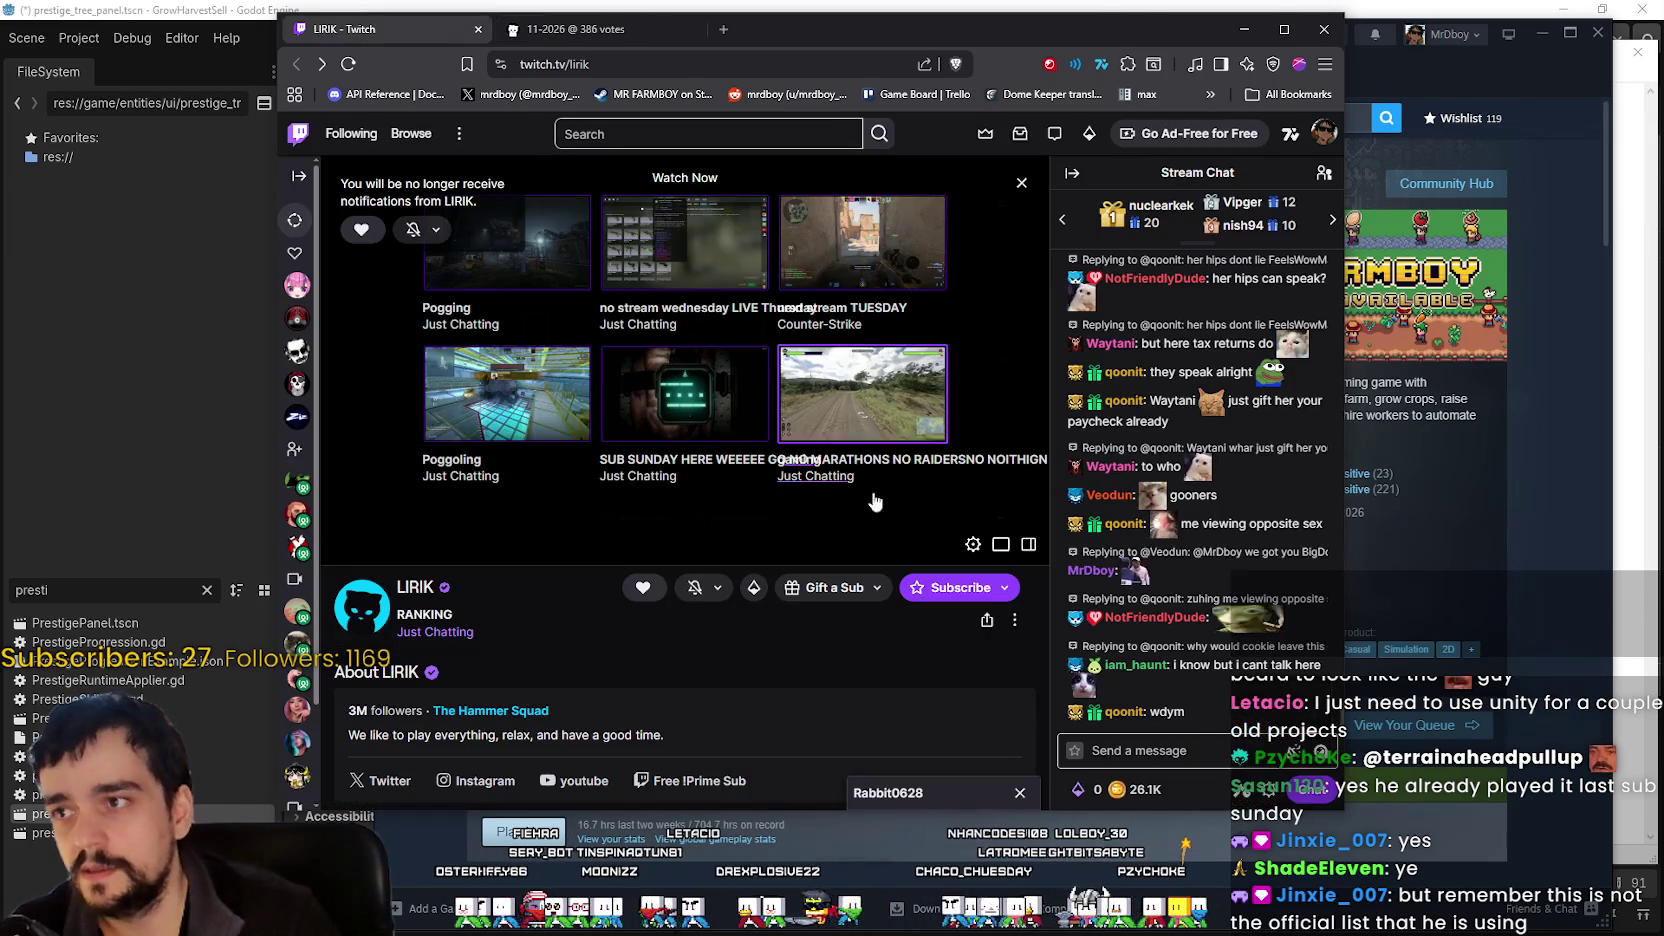
click(1240, 28)
drag(1222, 48, 1169, 42)
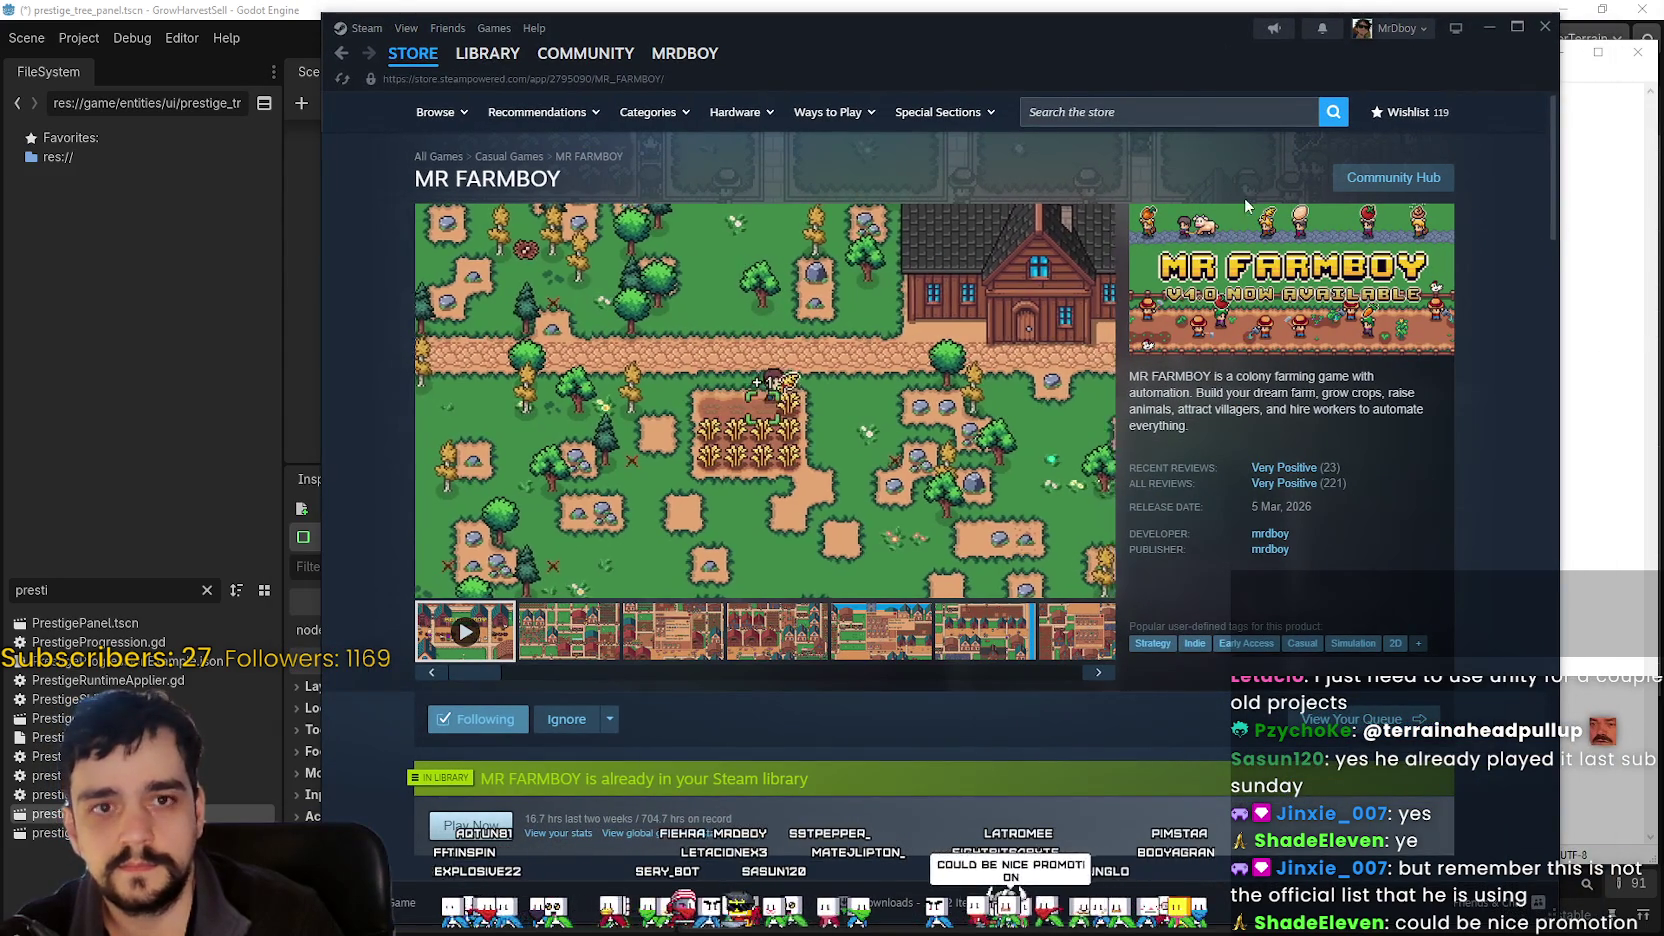
- Shift the MR FARMBOY Steam window aside, then alt+Tab back to the Godot prestige_tree_panel scene
mouse_move(1216, 60)
mouse_down()
mouse_move(1138, 61)
mouse_move(1282, 67)
mouse_up()
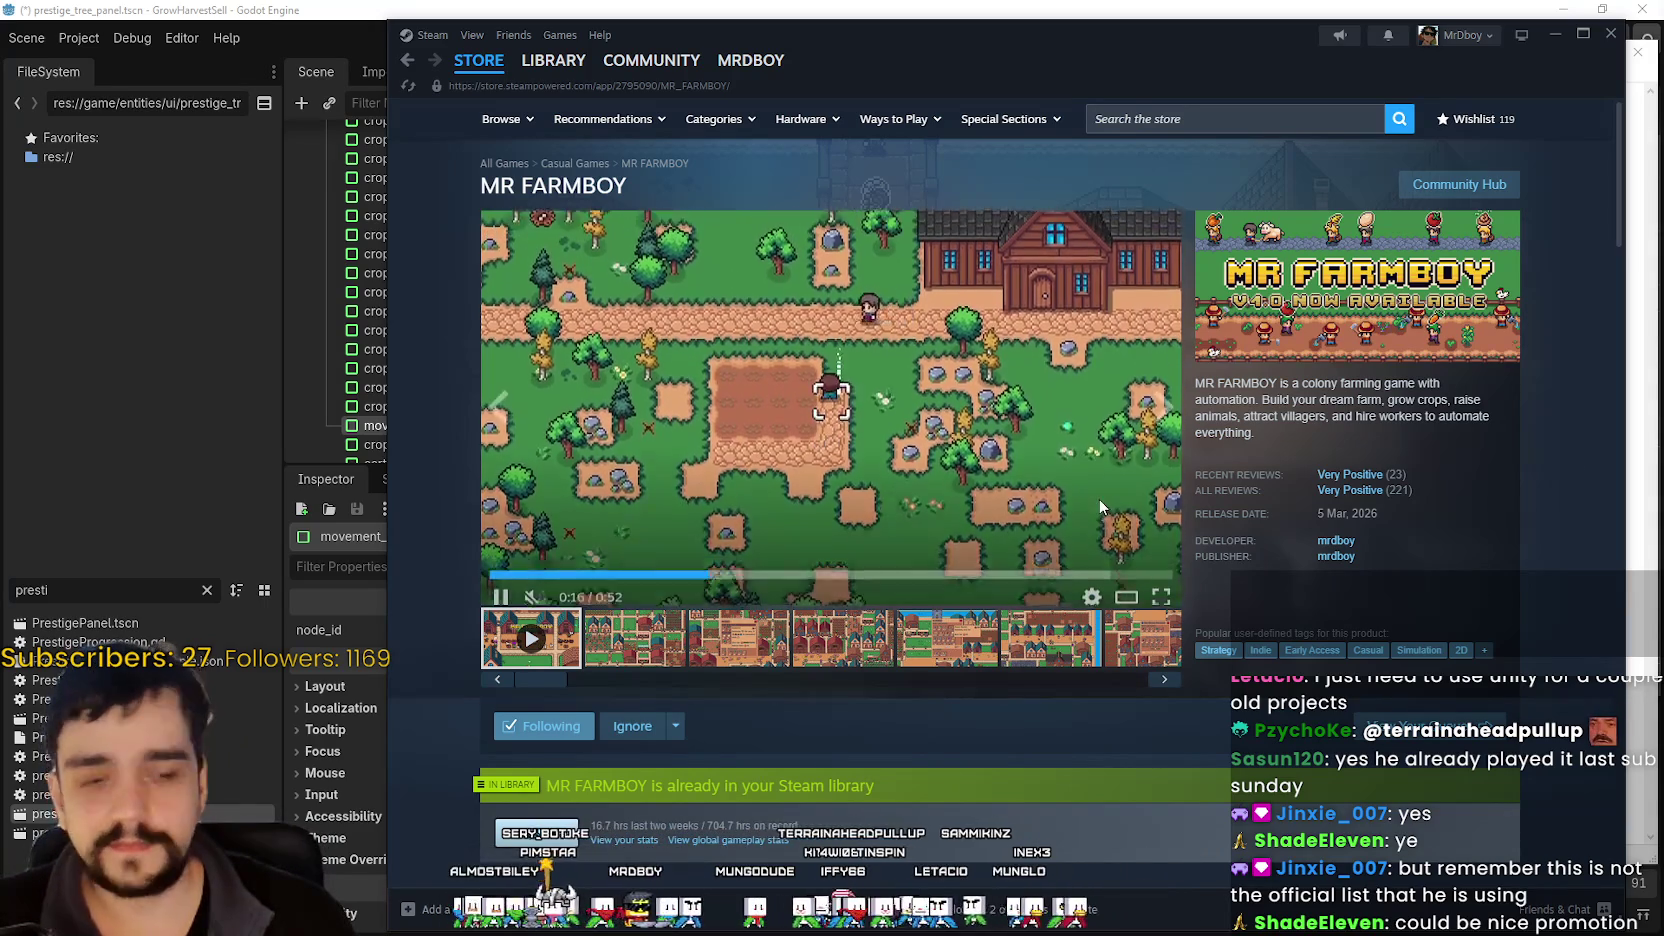
key(alt+Tab)
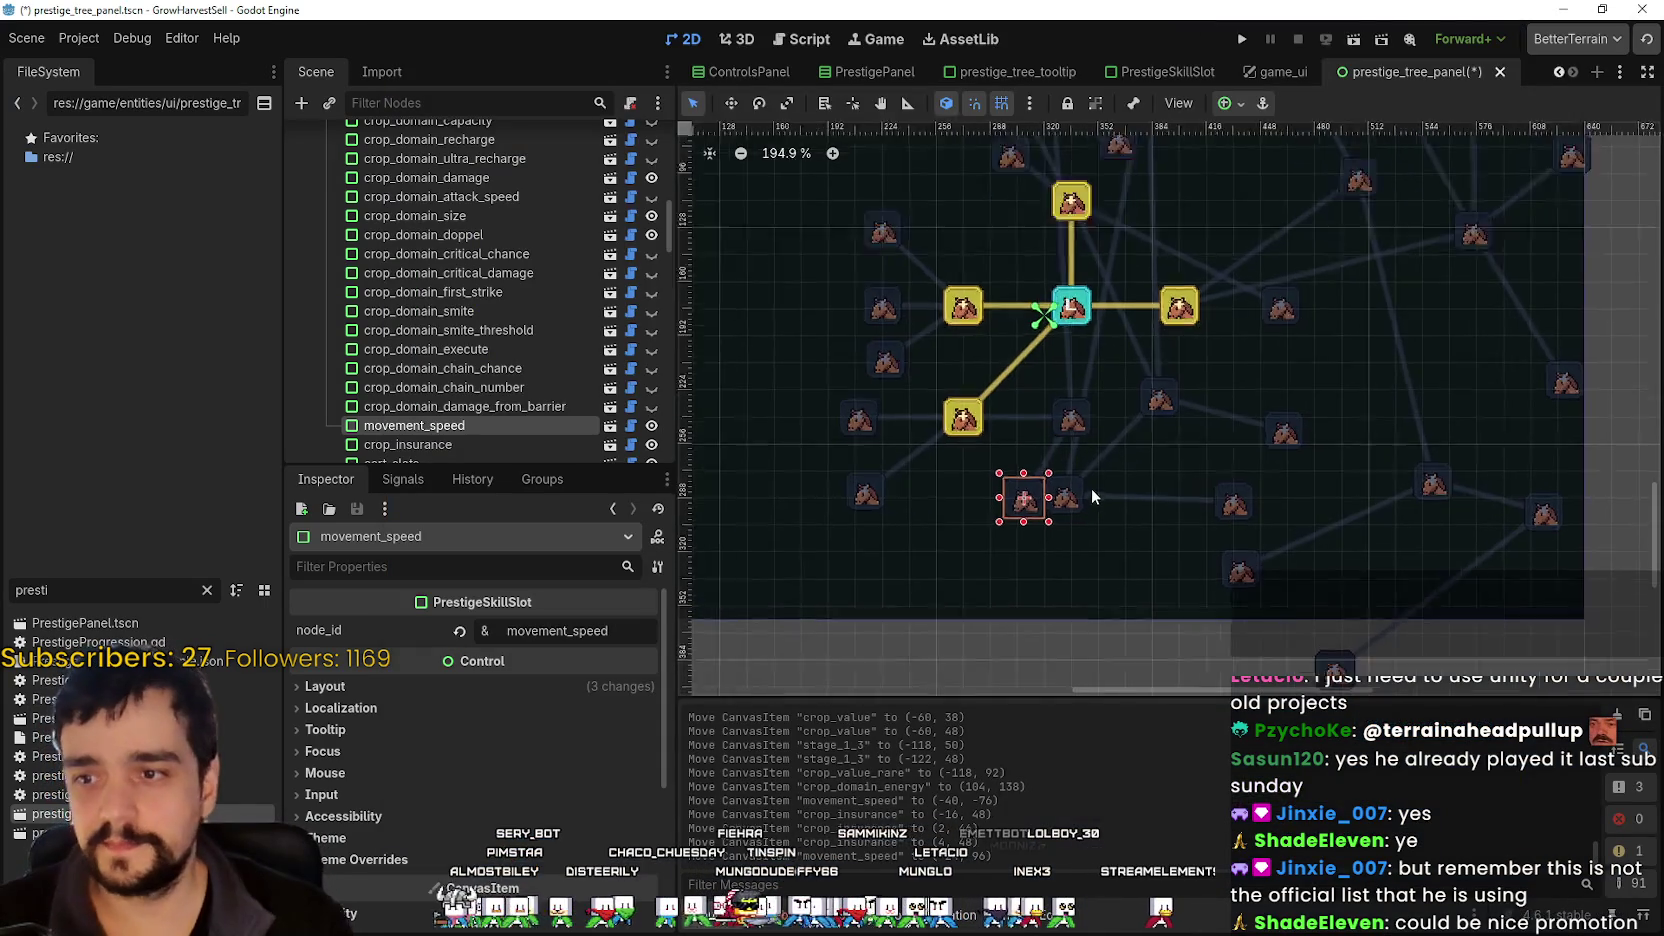
- Zoom the skill-tree canvas and bring the live MR FARMBOY Twitch window over the editor
scroll(1095, 478, up, 5)
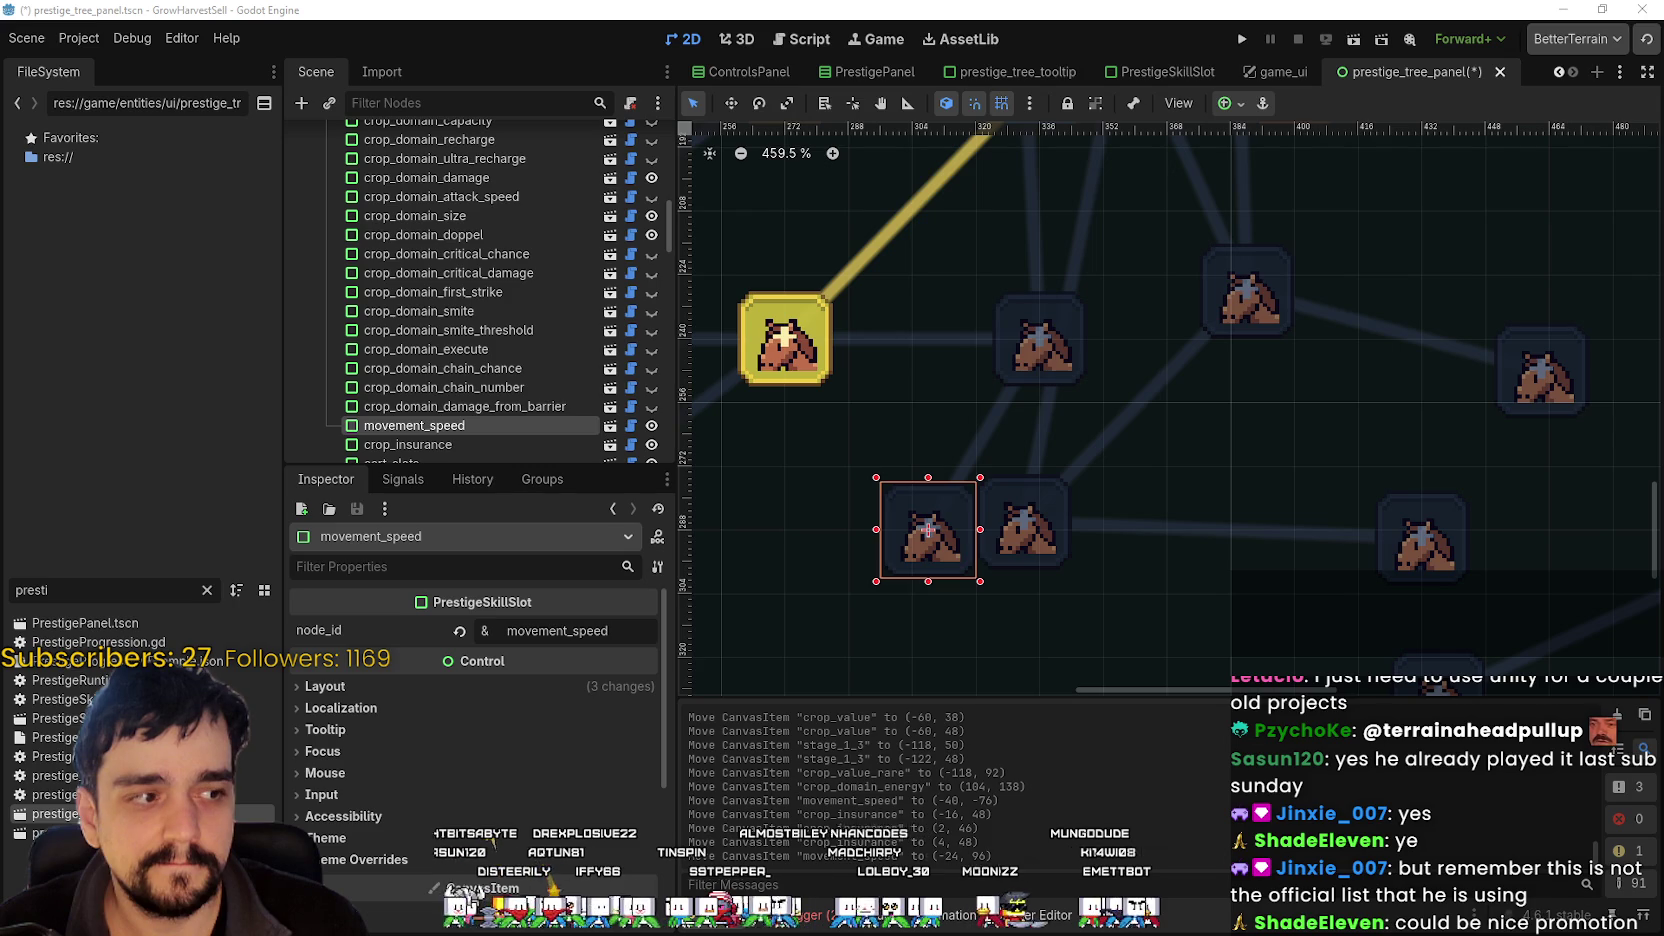
mouse_move(1660, 44)
mouse_down()
mouse_move(977, 44)
mouse_move(662, 107)
mouse_up()
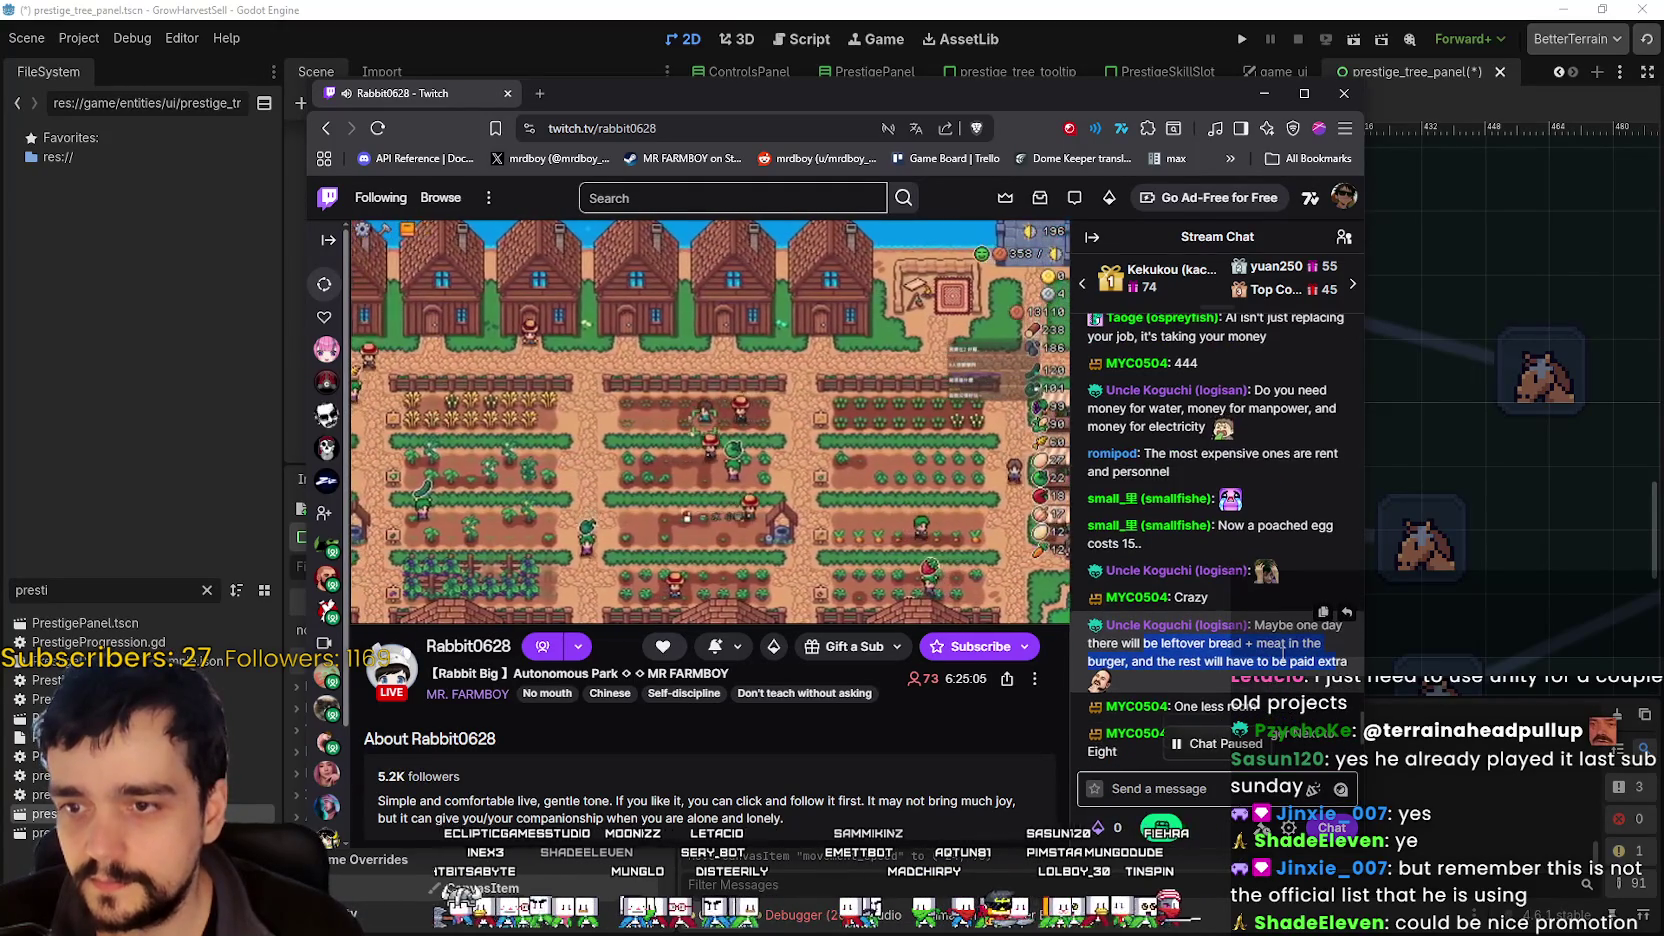
- Find the Chinese chat message and translate it to English, revealing Slay the Spire passed three million sales
scroll(1240, 549, up, 2)
scroll(1245, 555, up, 1)
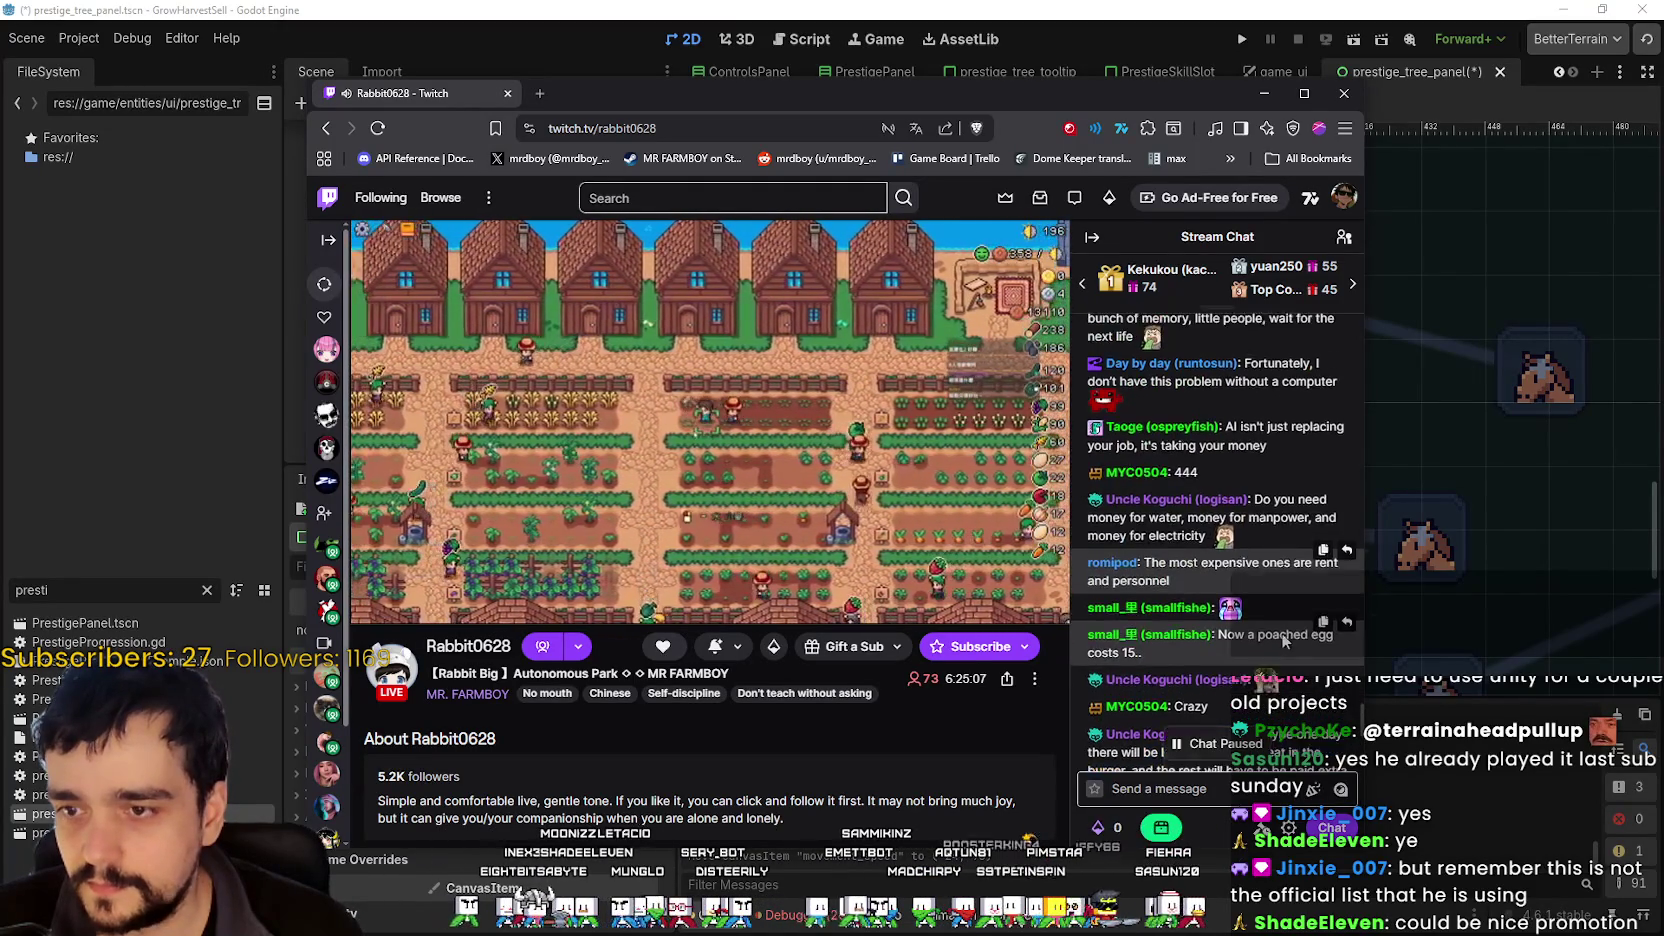
drag(1272, 563, 1279, 620)
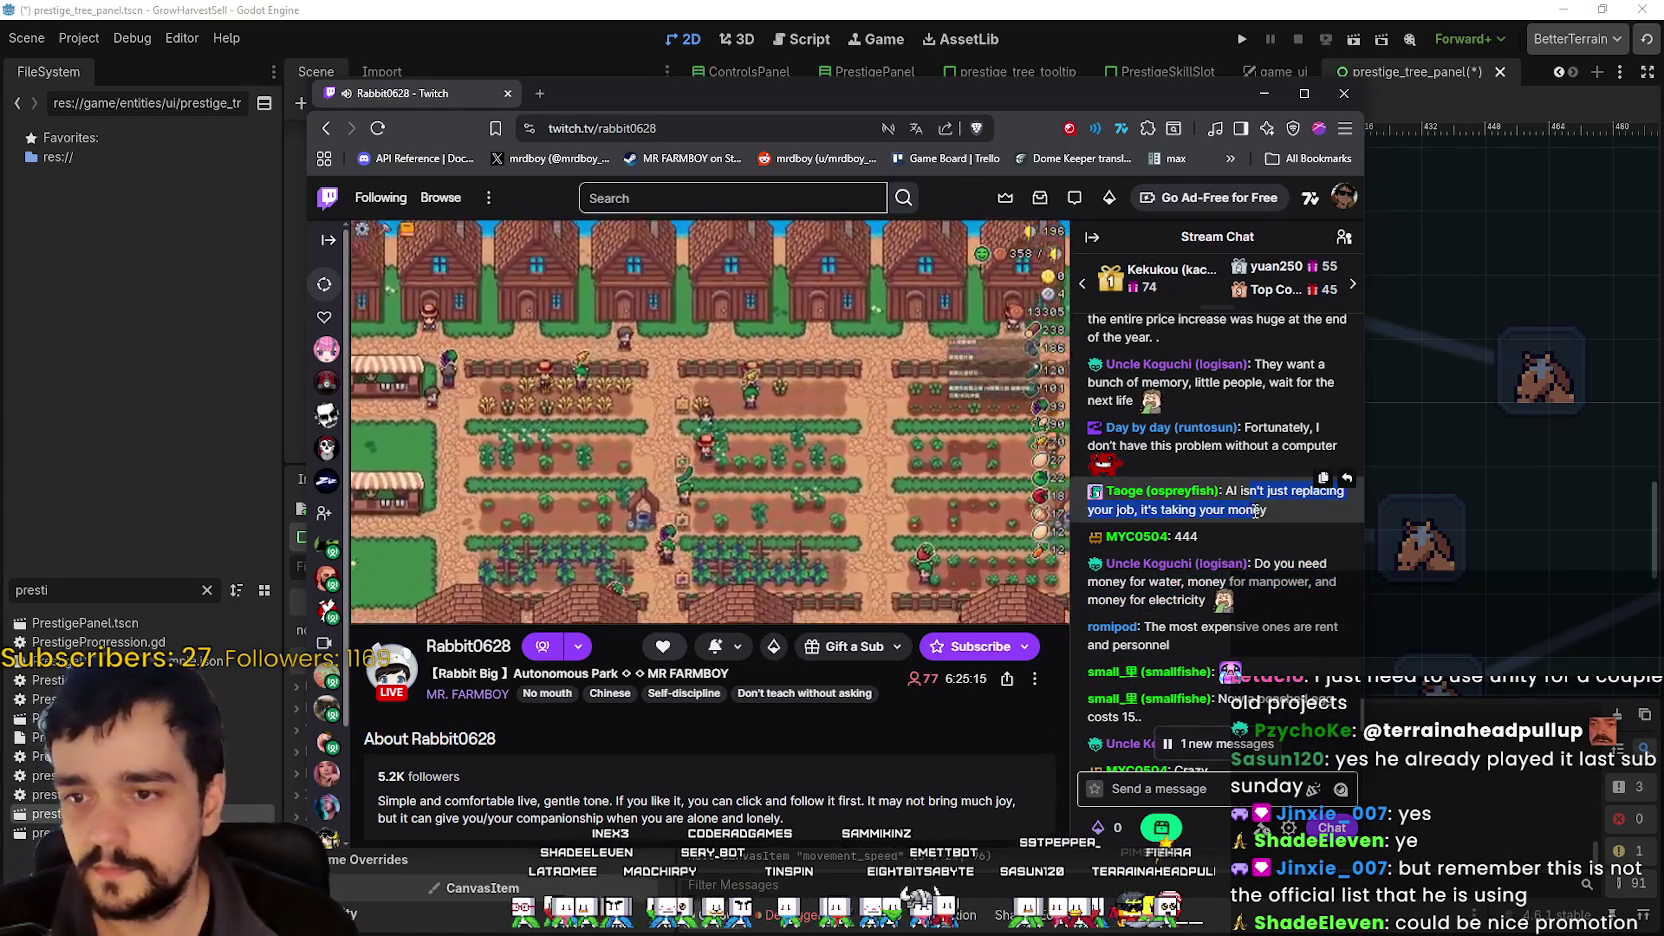
scroll(1262, 500, up, 2)
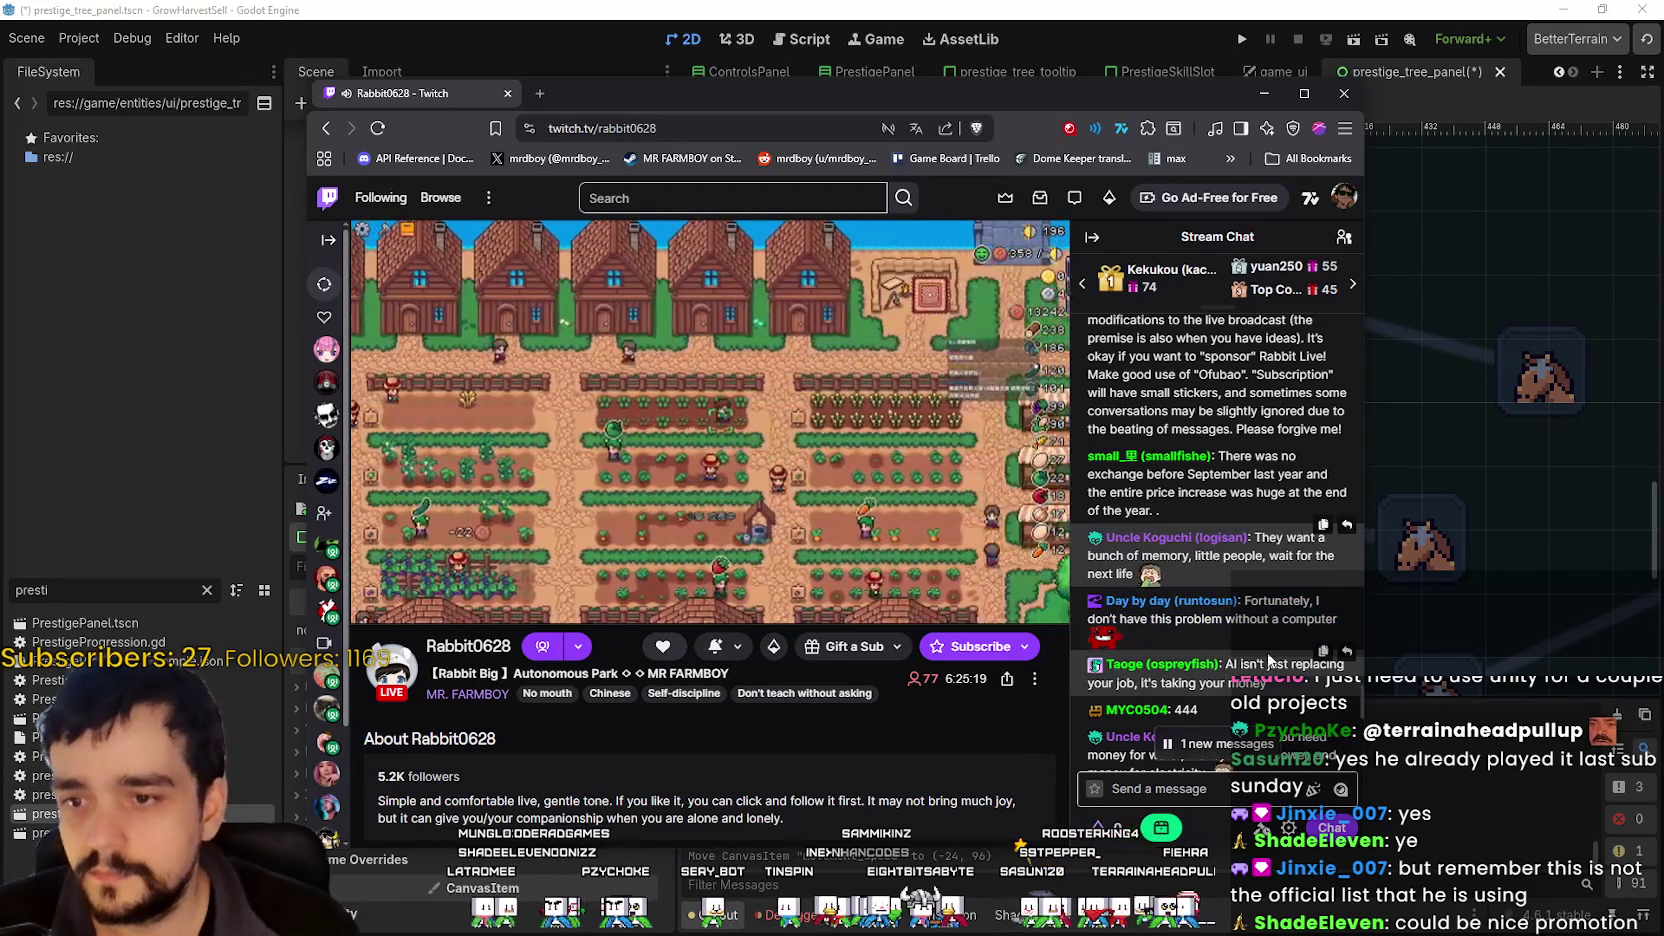
scroll(1266, 645, up, 2)
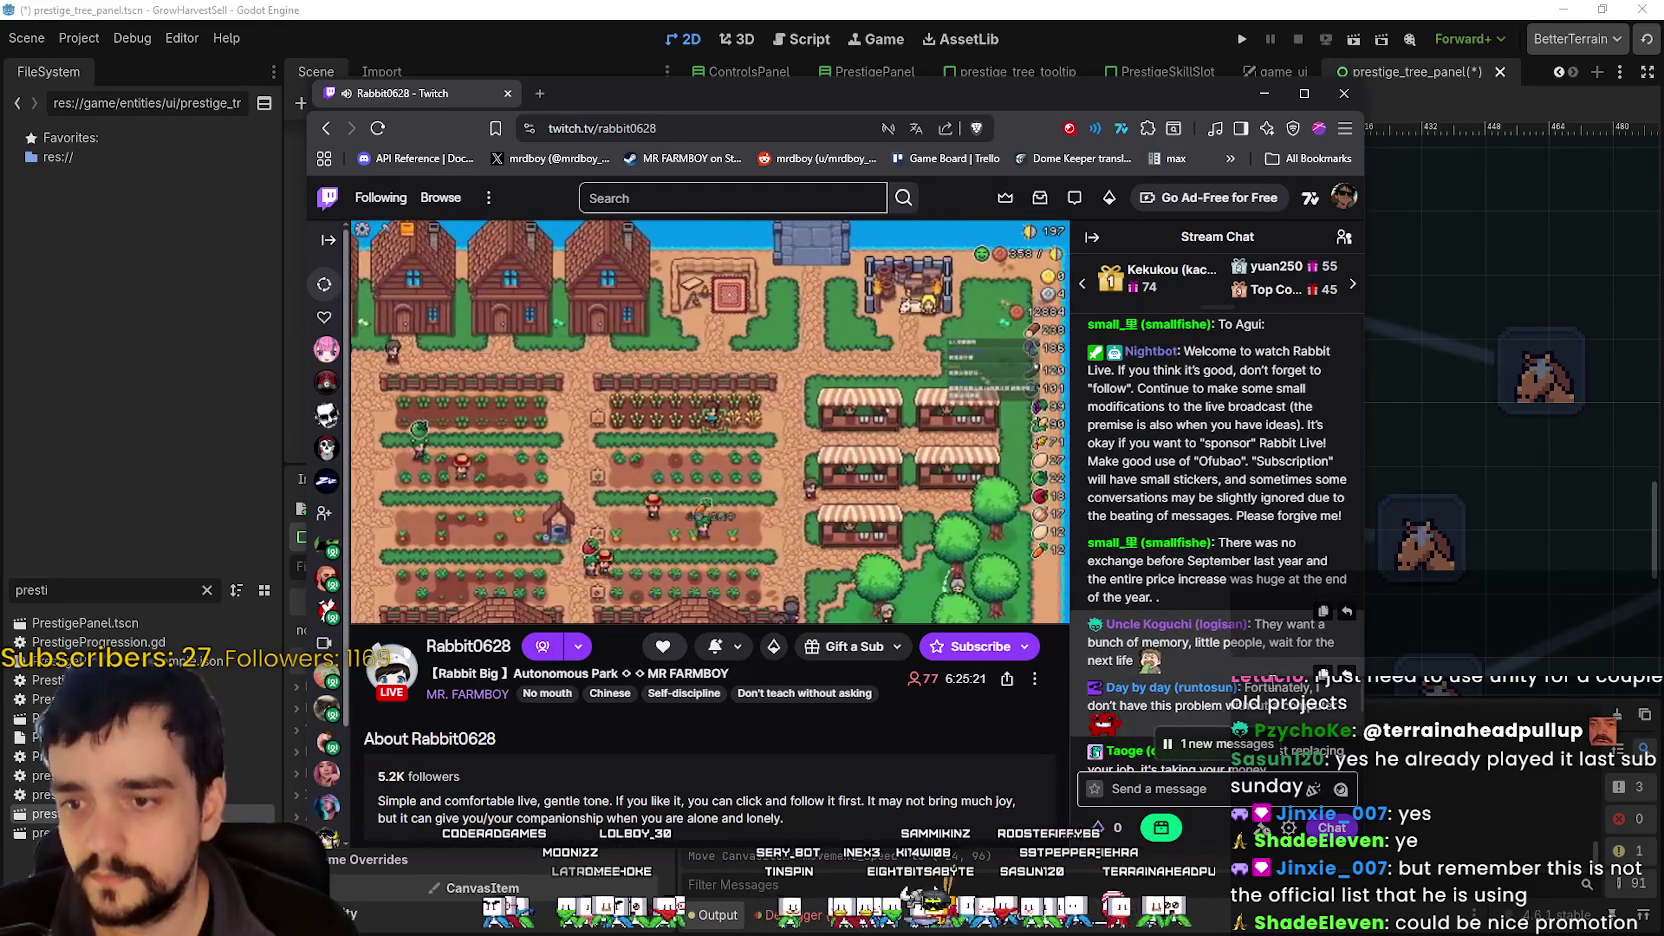
scroll(1272, 661, up, 3)
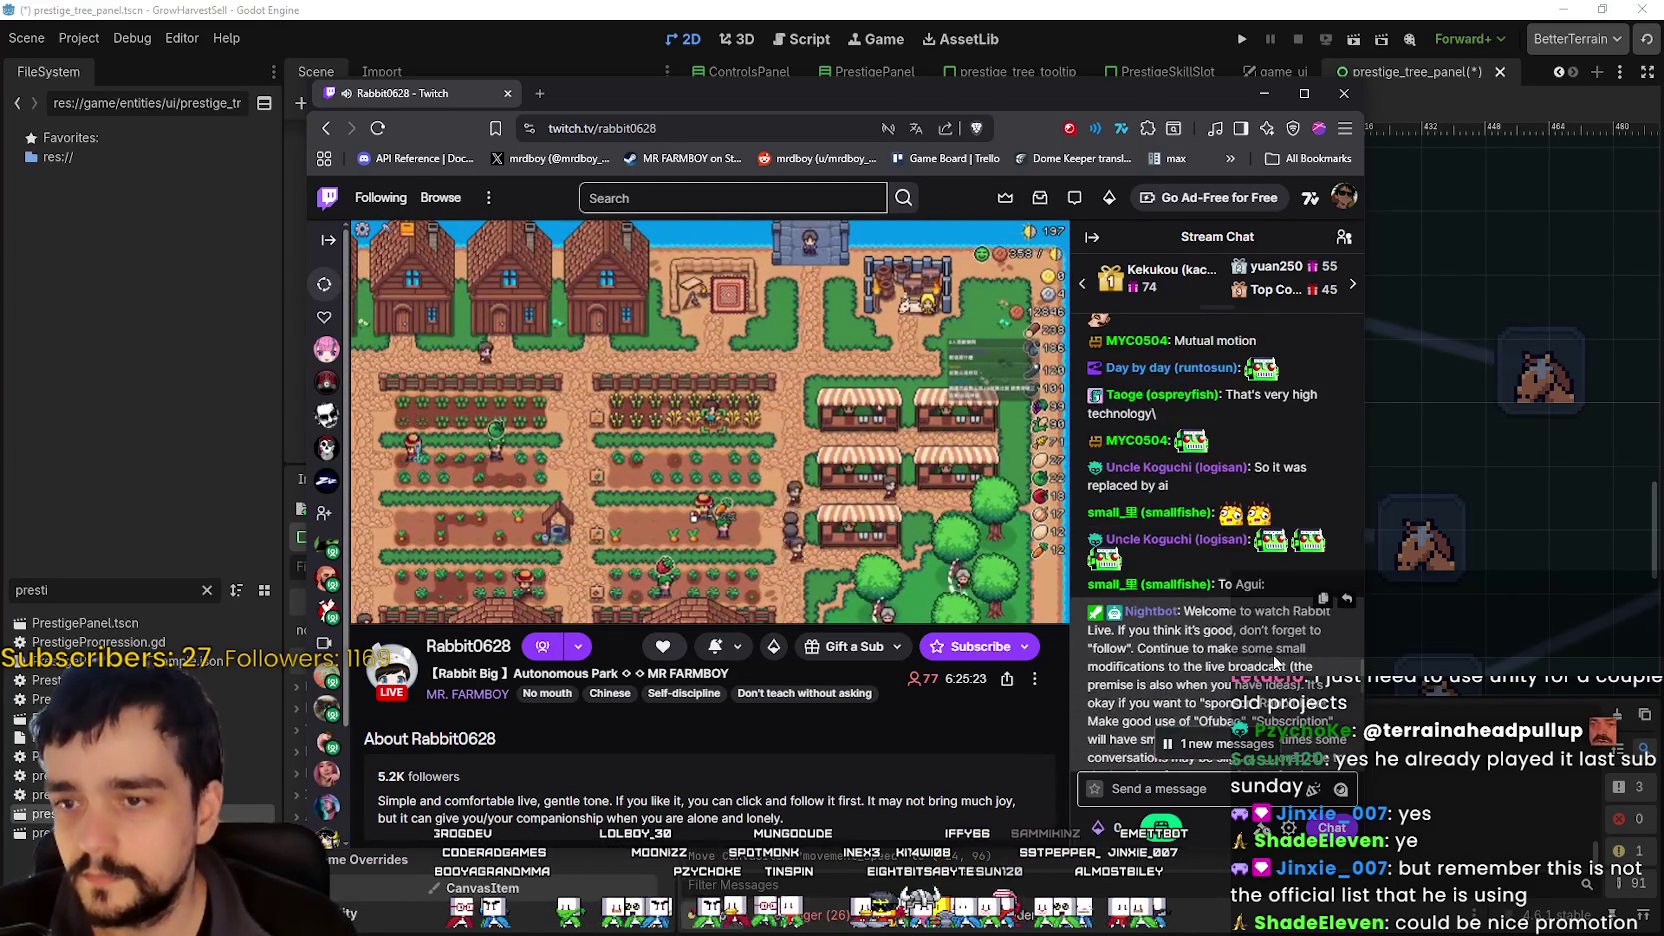
scroll(1268, 650, down, 5)
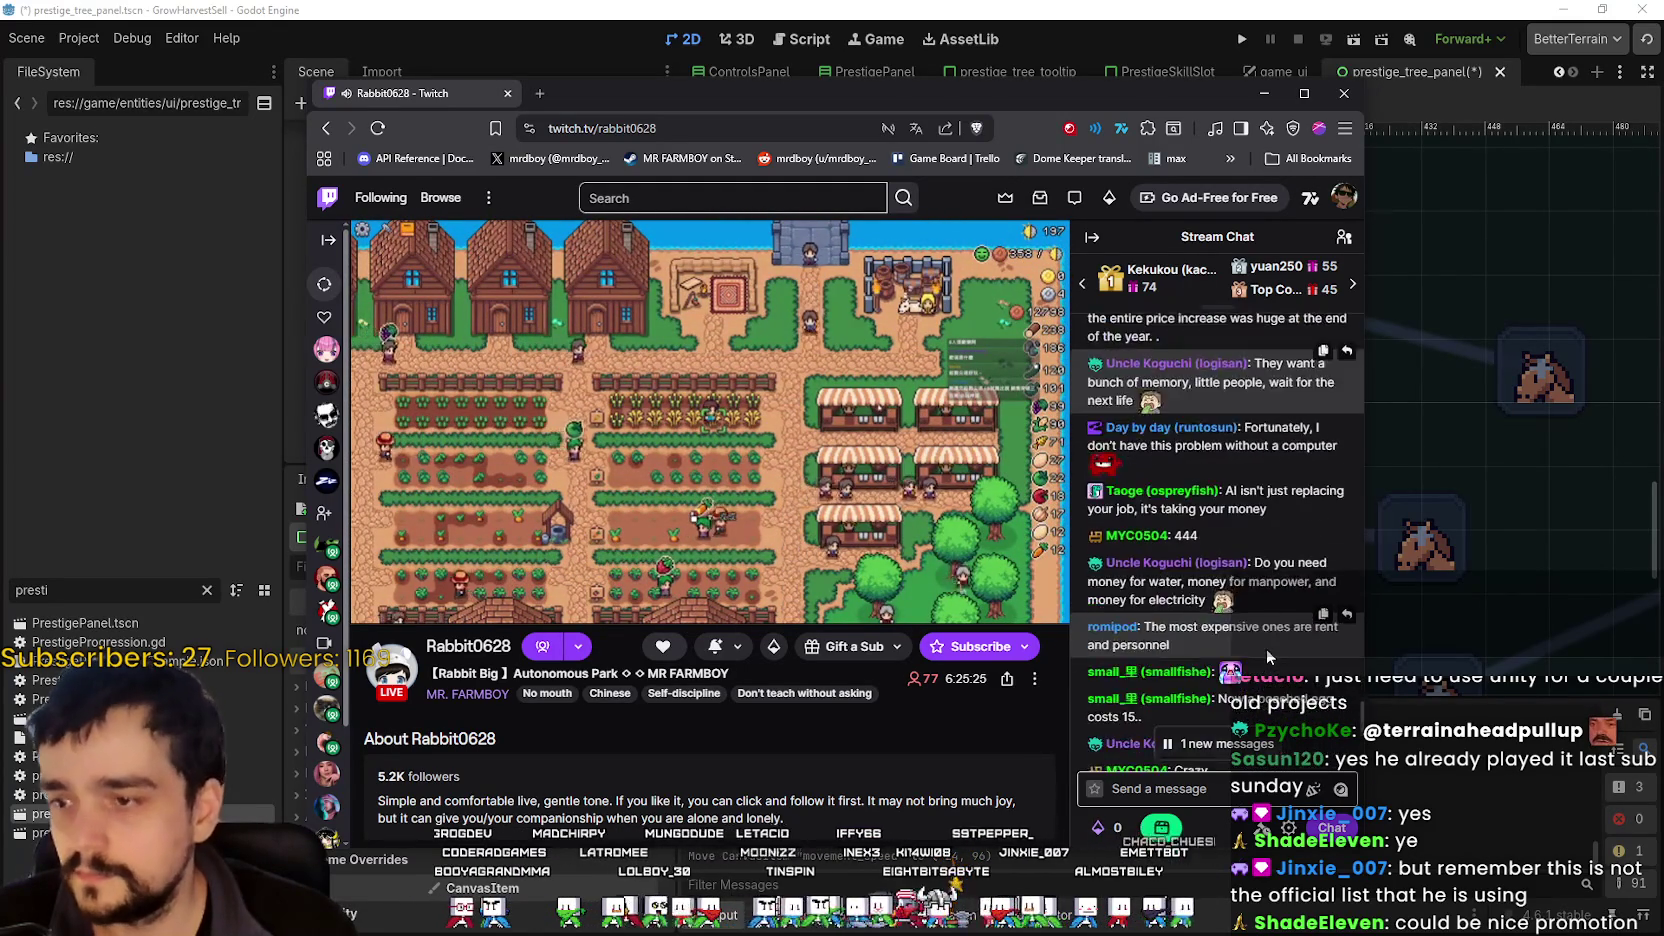
scroll(1230, 690, up, 1)
scroll(1200, 720, down, 1)
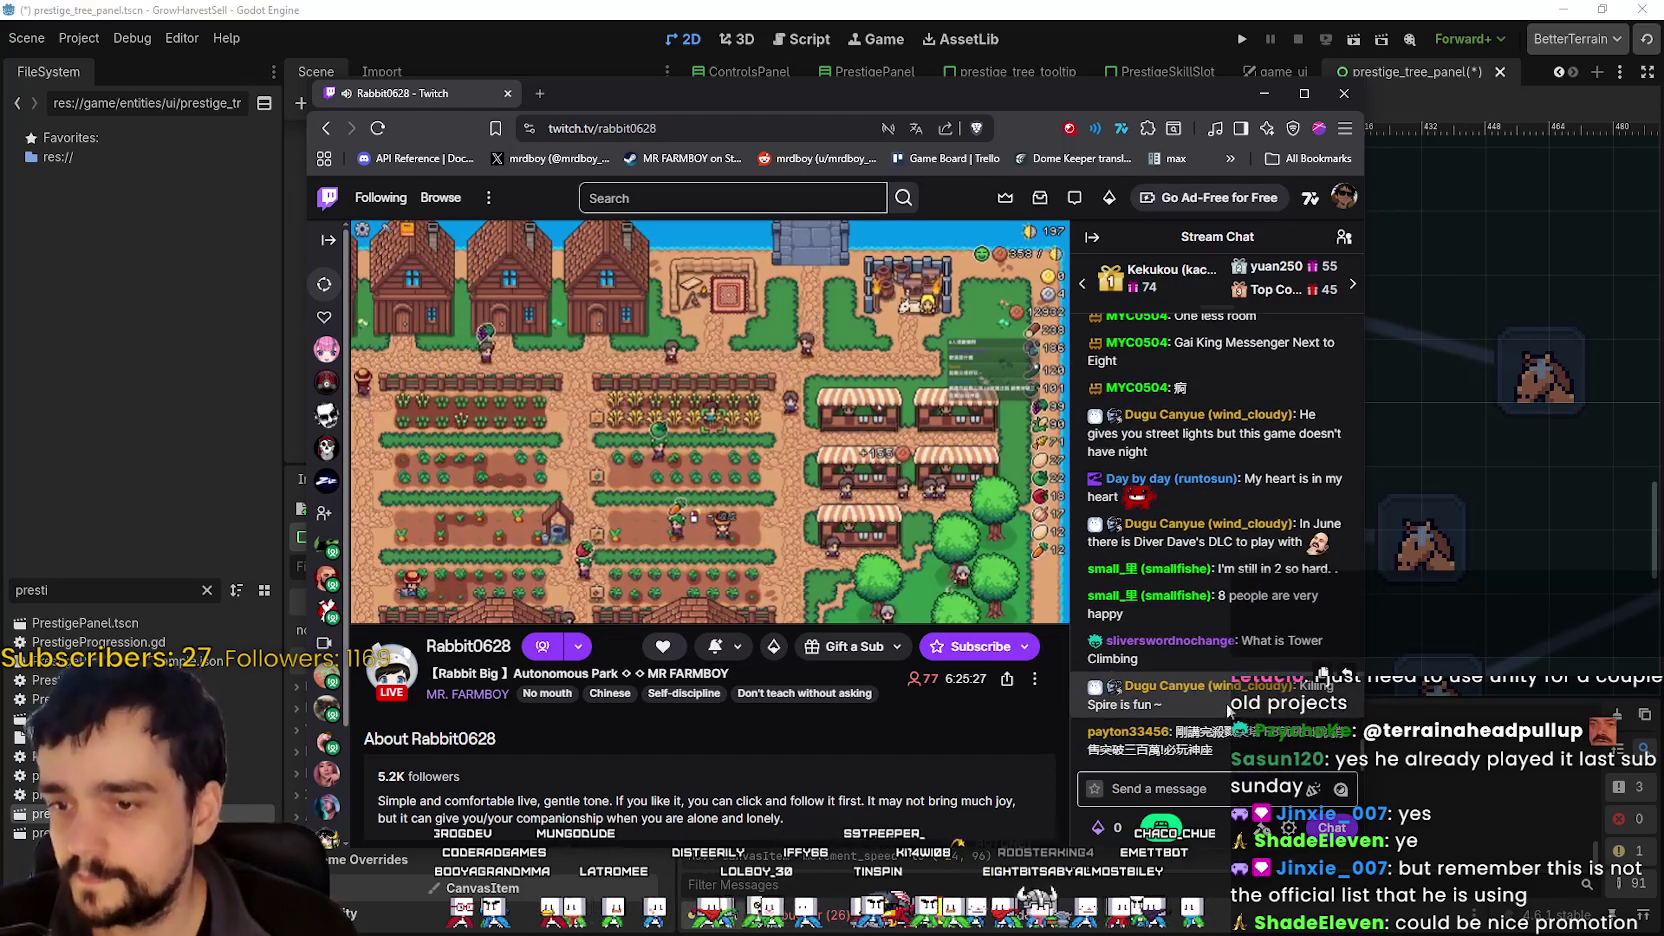
drag(1178, 732, 1216, 758)
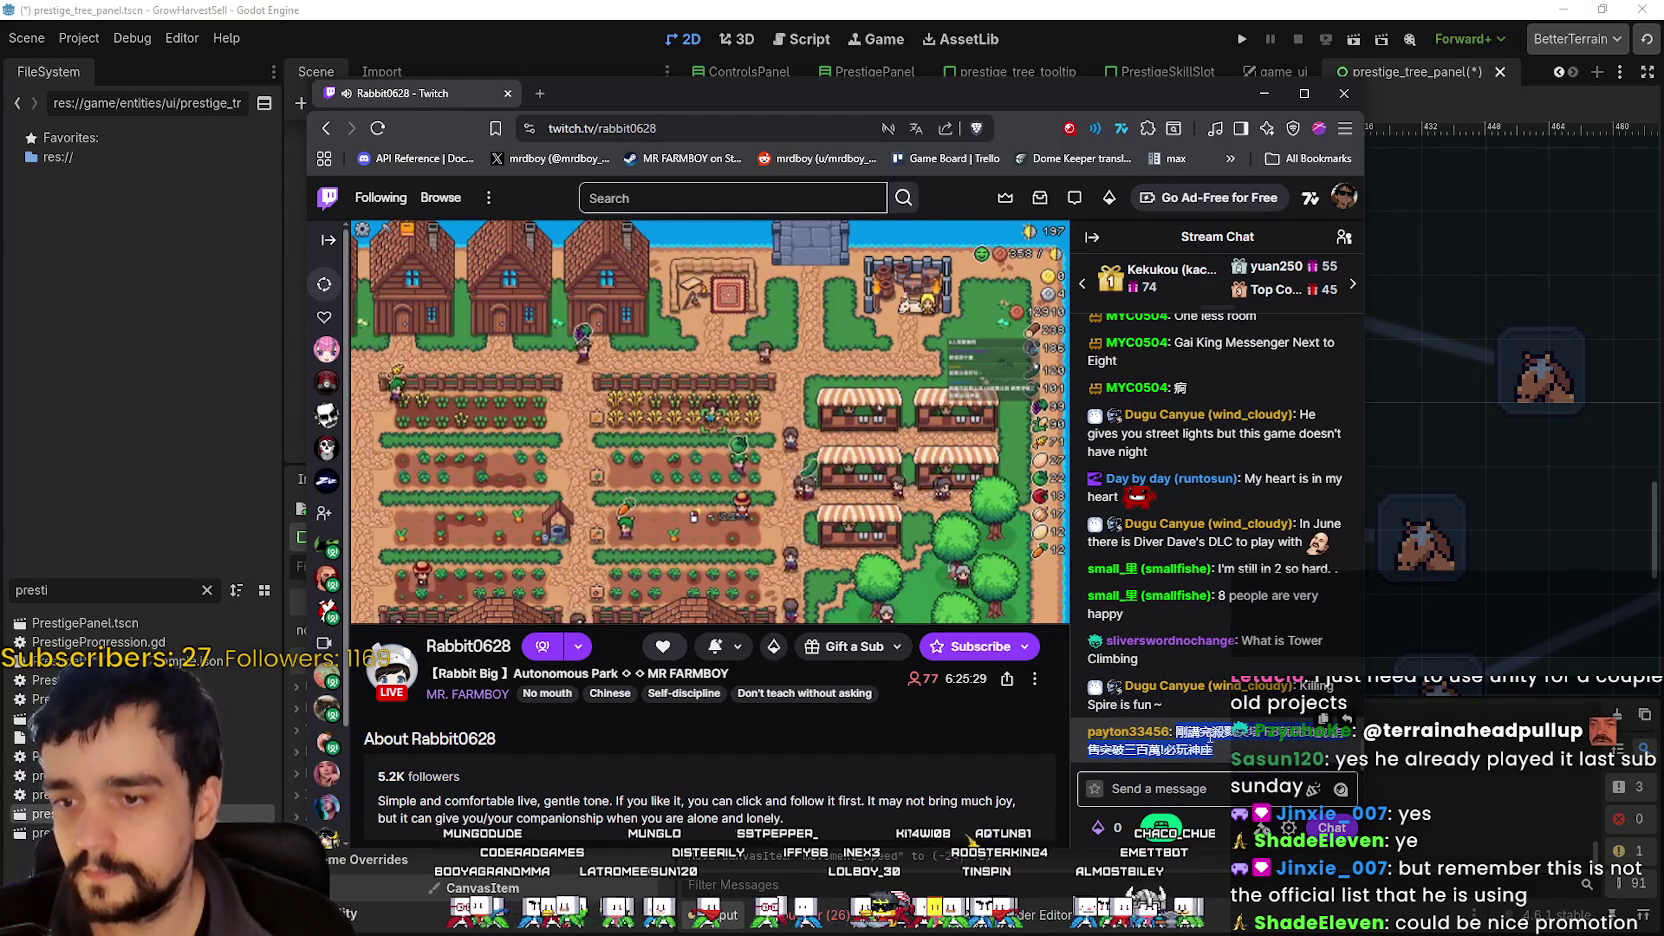
right_click(1200, 745)
click(1290, 600)
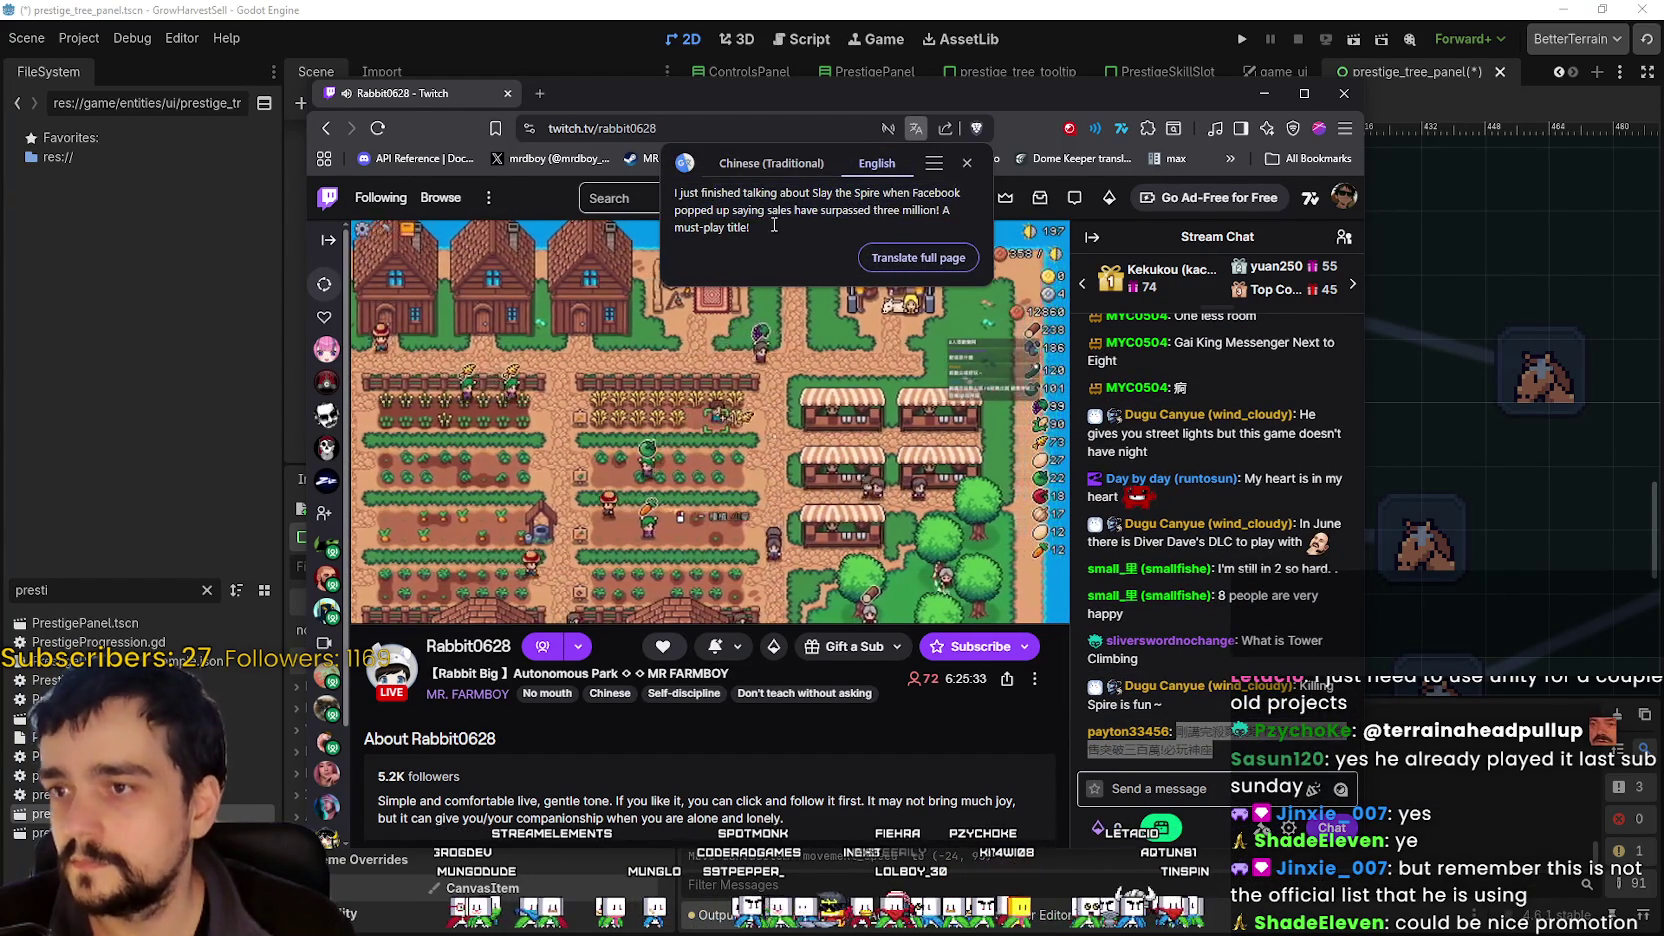
- Read the translated paragraph, close the translation bubble, and reselect the chat message
triple_click(774, 225)
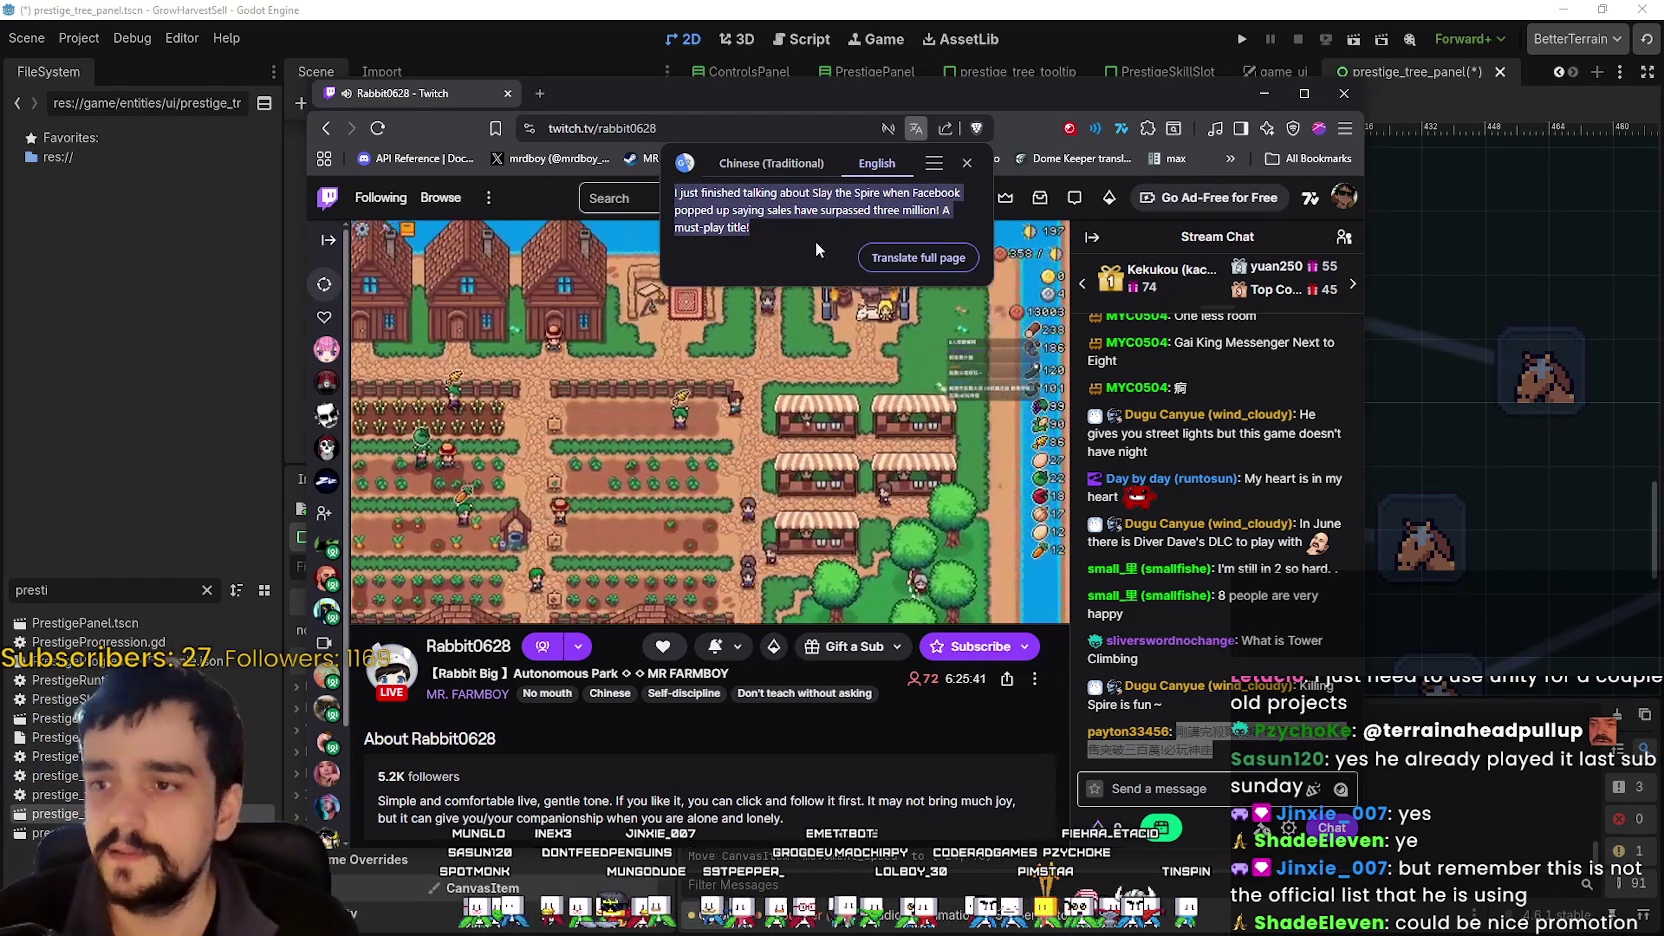
click(744, 220)
click(967, 163)
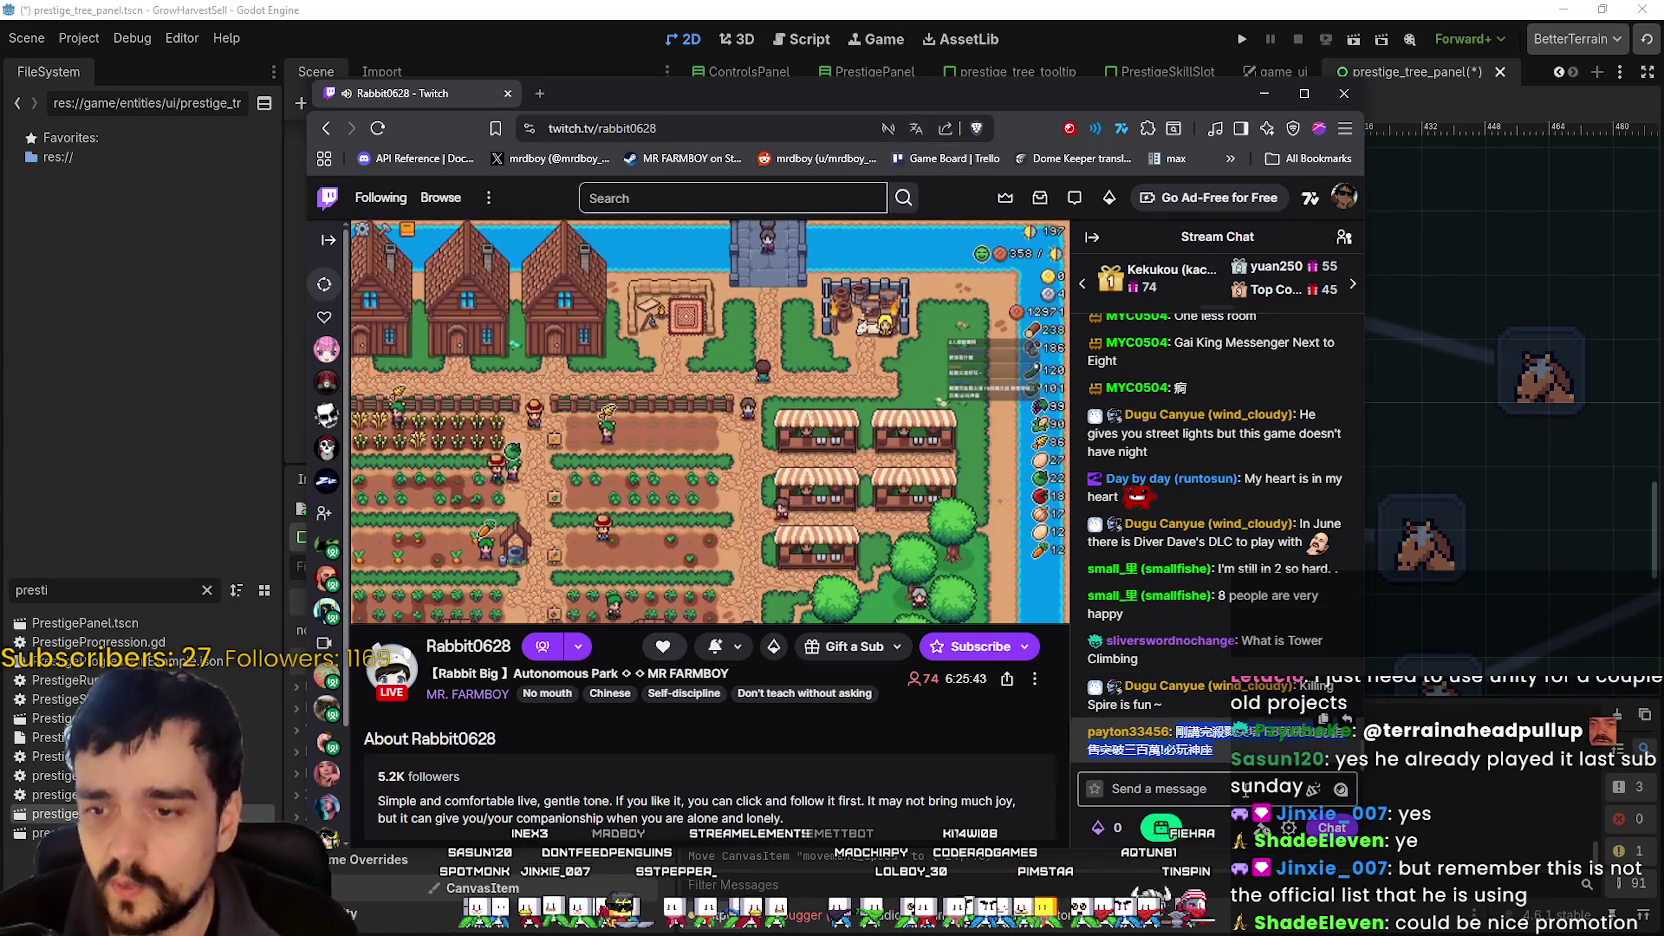
drag(1214, 750, 1172, 731)
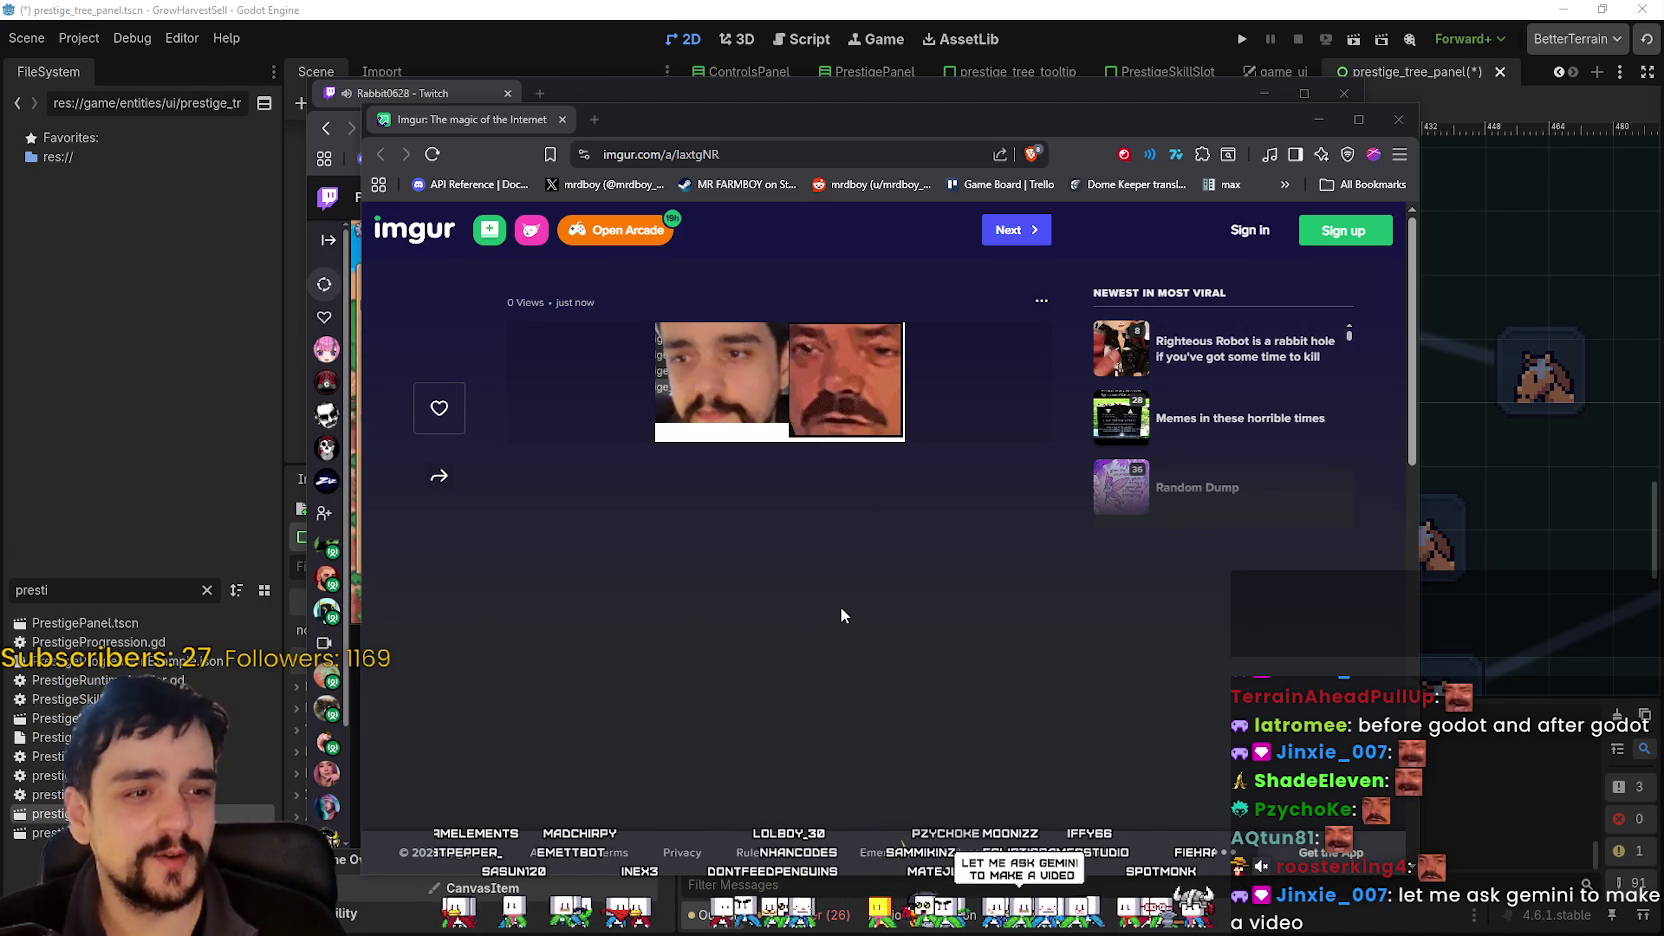
- Close the Imgur meme window with Ctrl+W, leaving the MR FARMBOY Twitch stream showing
click(812, 95)
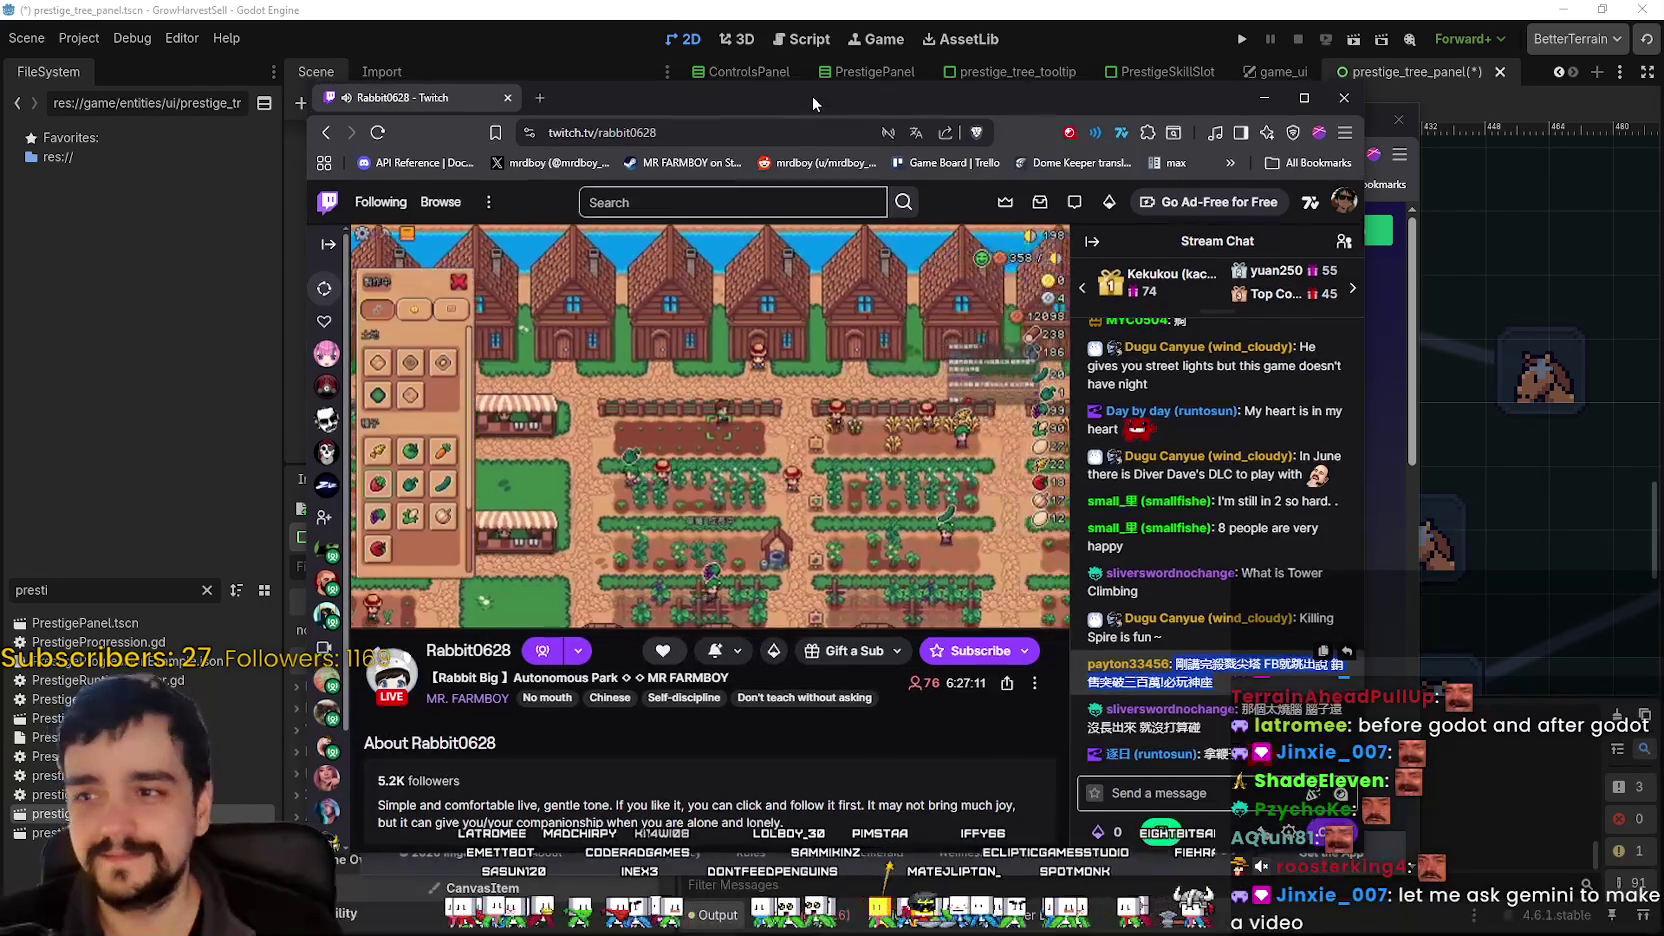
click(1417, 246)
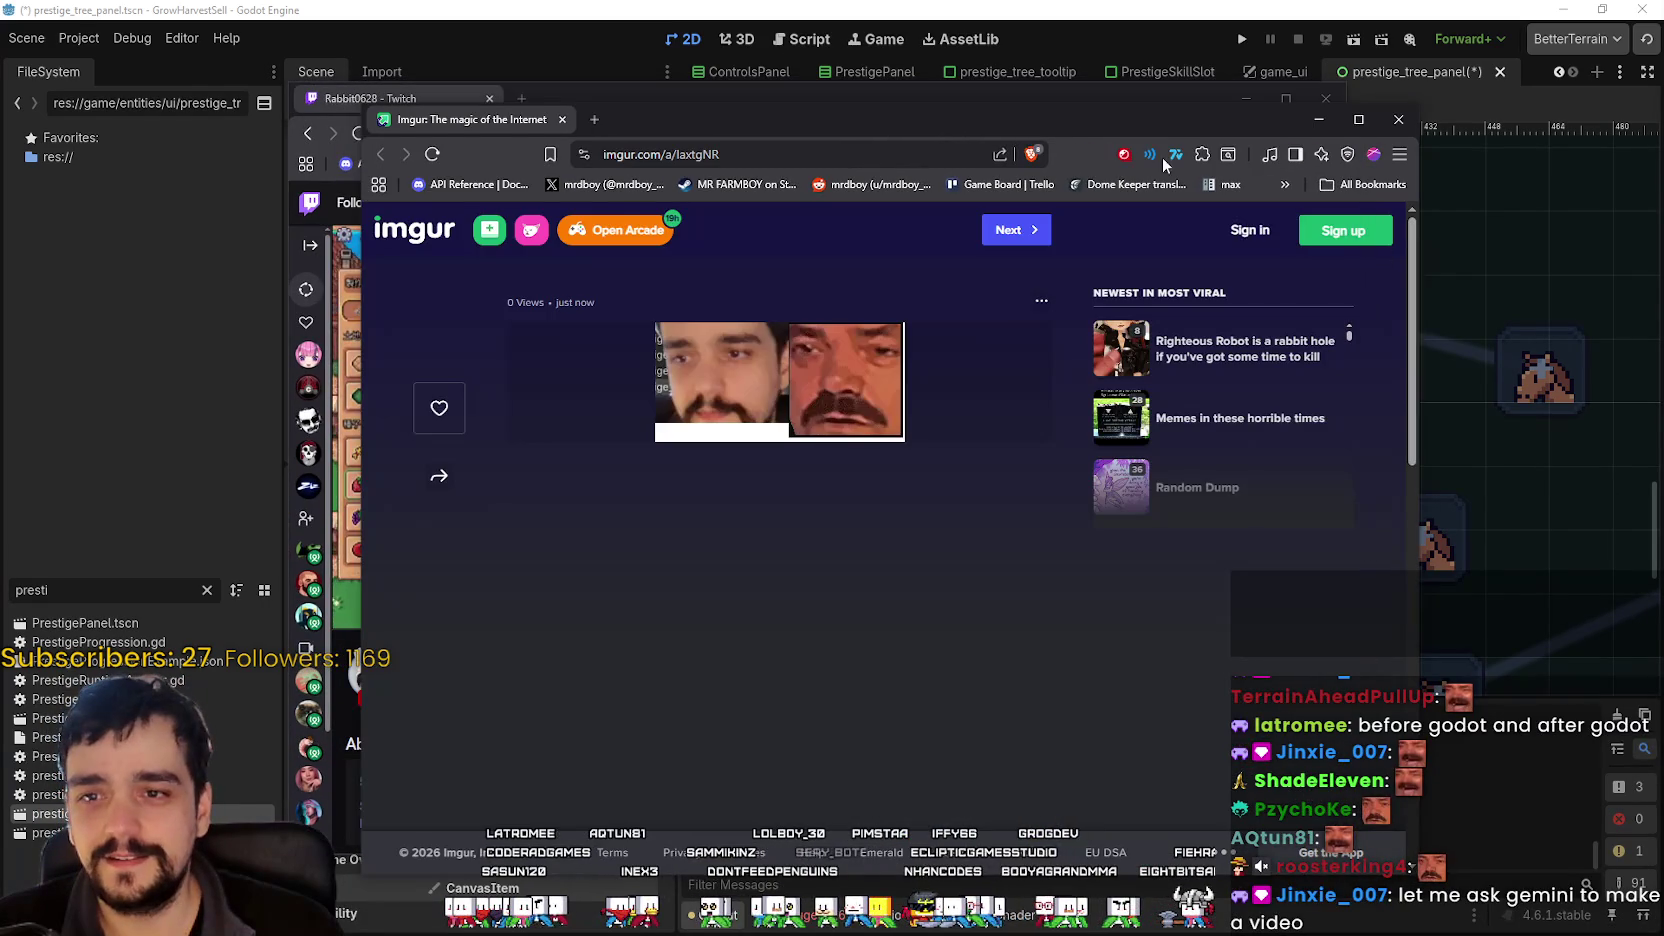
drag(1150, 104, 1171, 70)
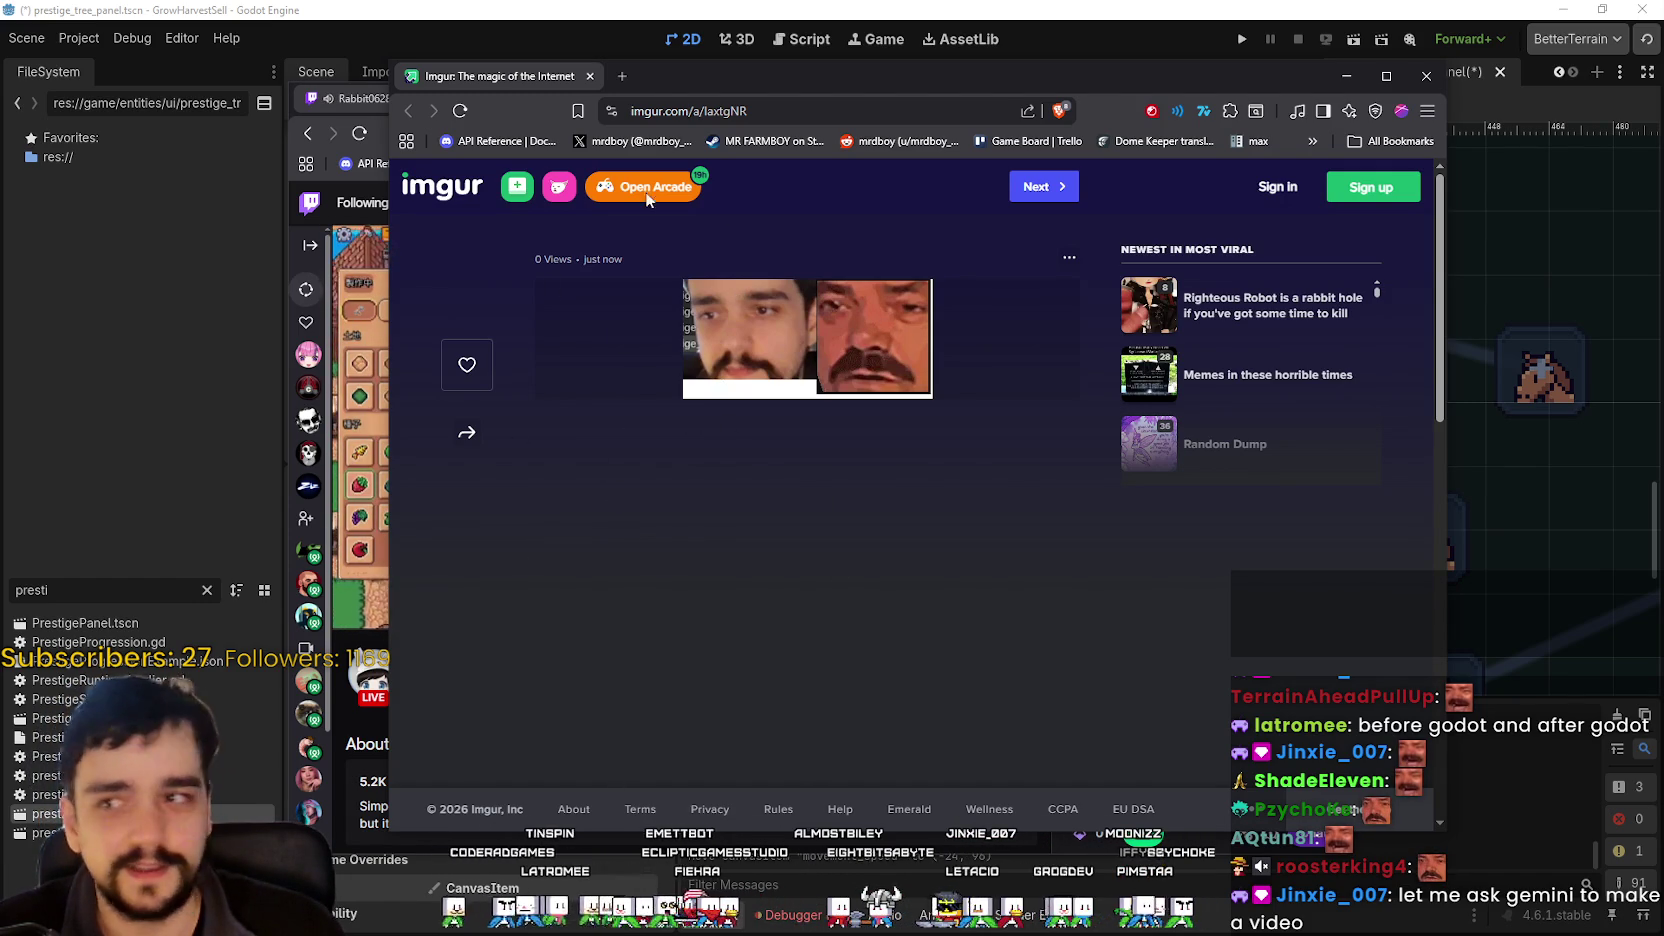
key(ctrl+w)
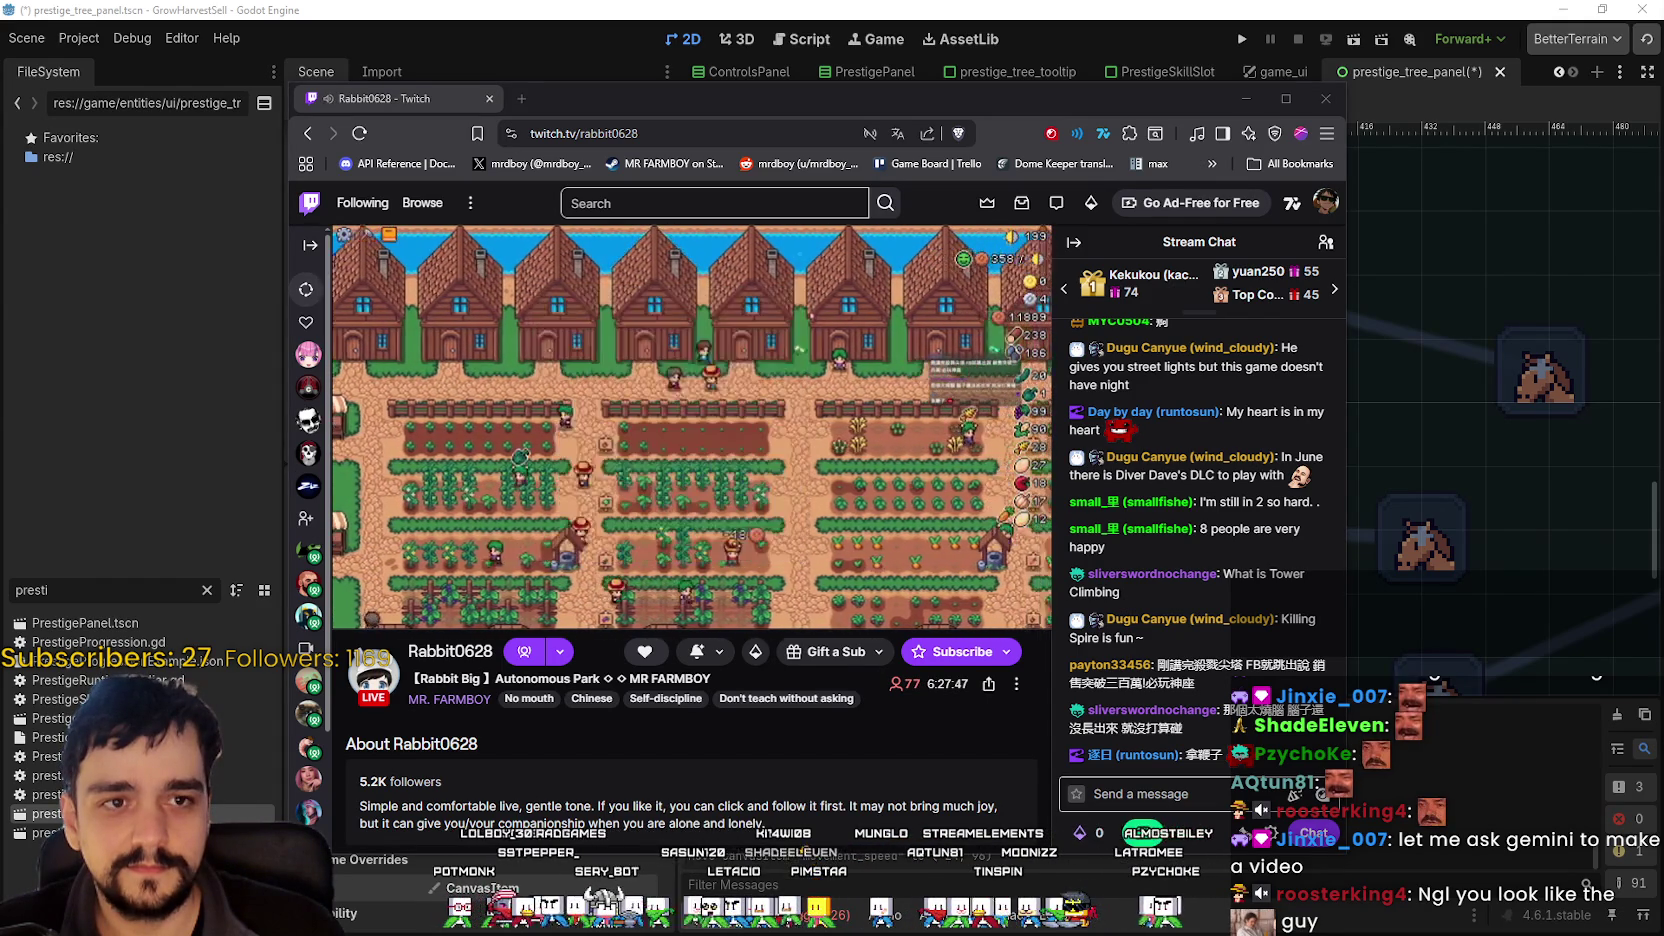
- Open the narcos emote's largest image in a new tab, view it at 400%, then close that tab
click(508, 130)
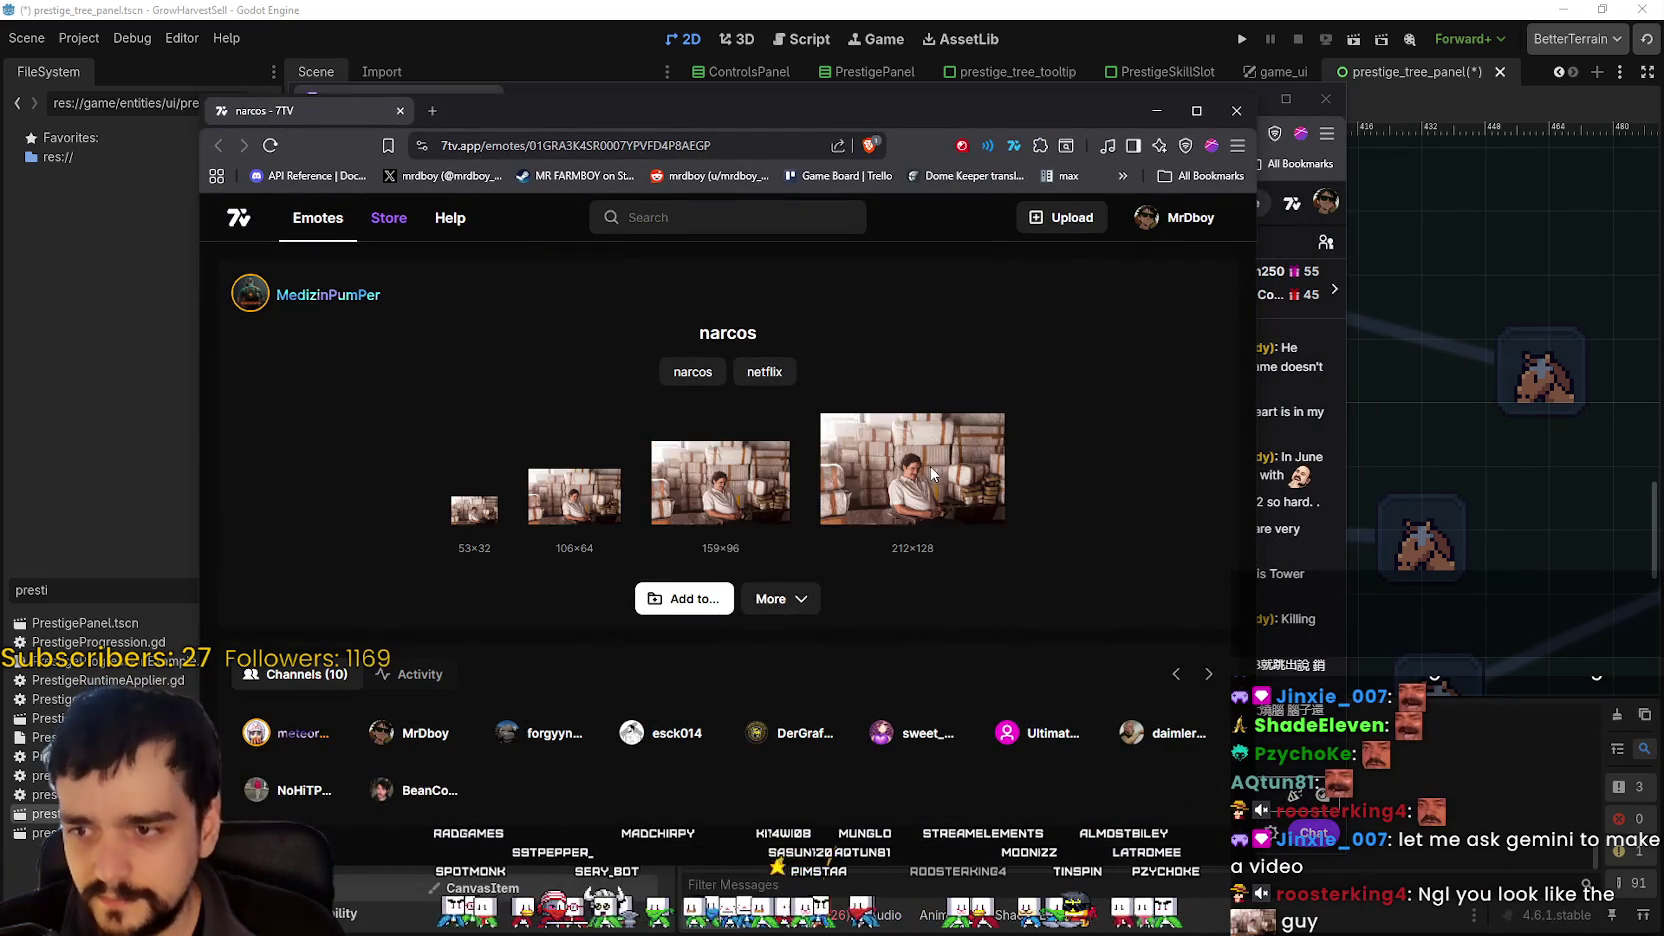
right_click(930, 465)
click(960, 483)
click(502, 109)
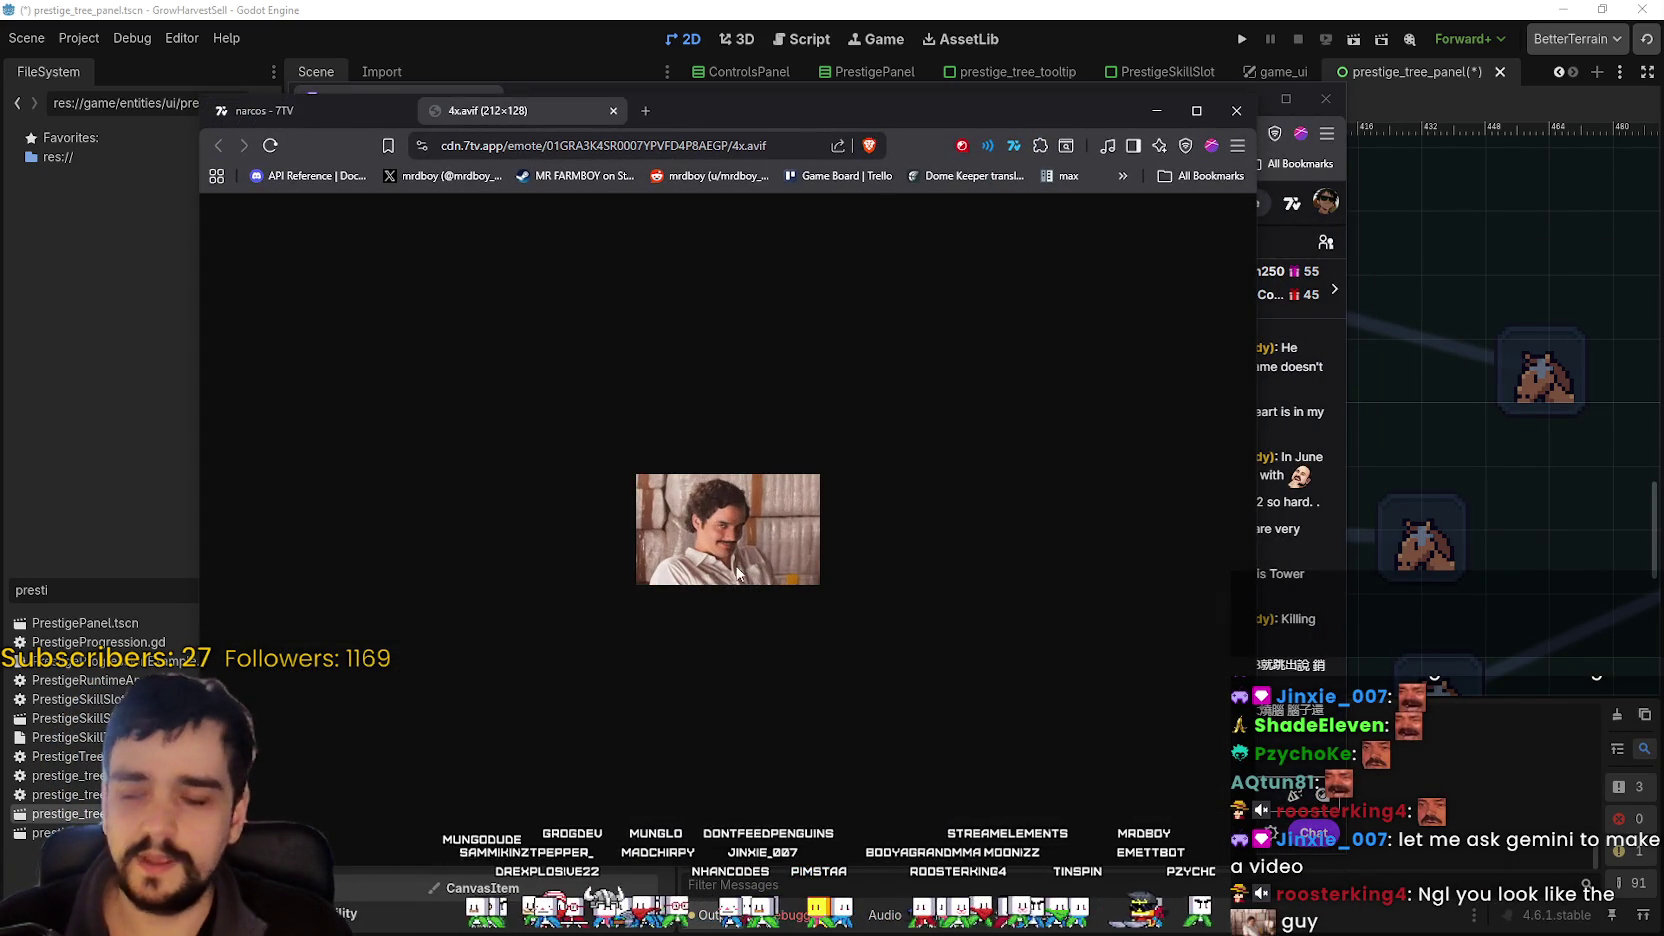
key(ctrl+plus)
key(ctrl+plus)
key(ctrl+plus)
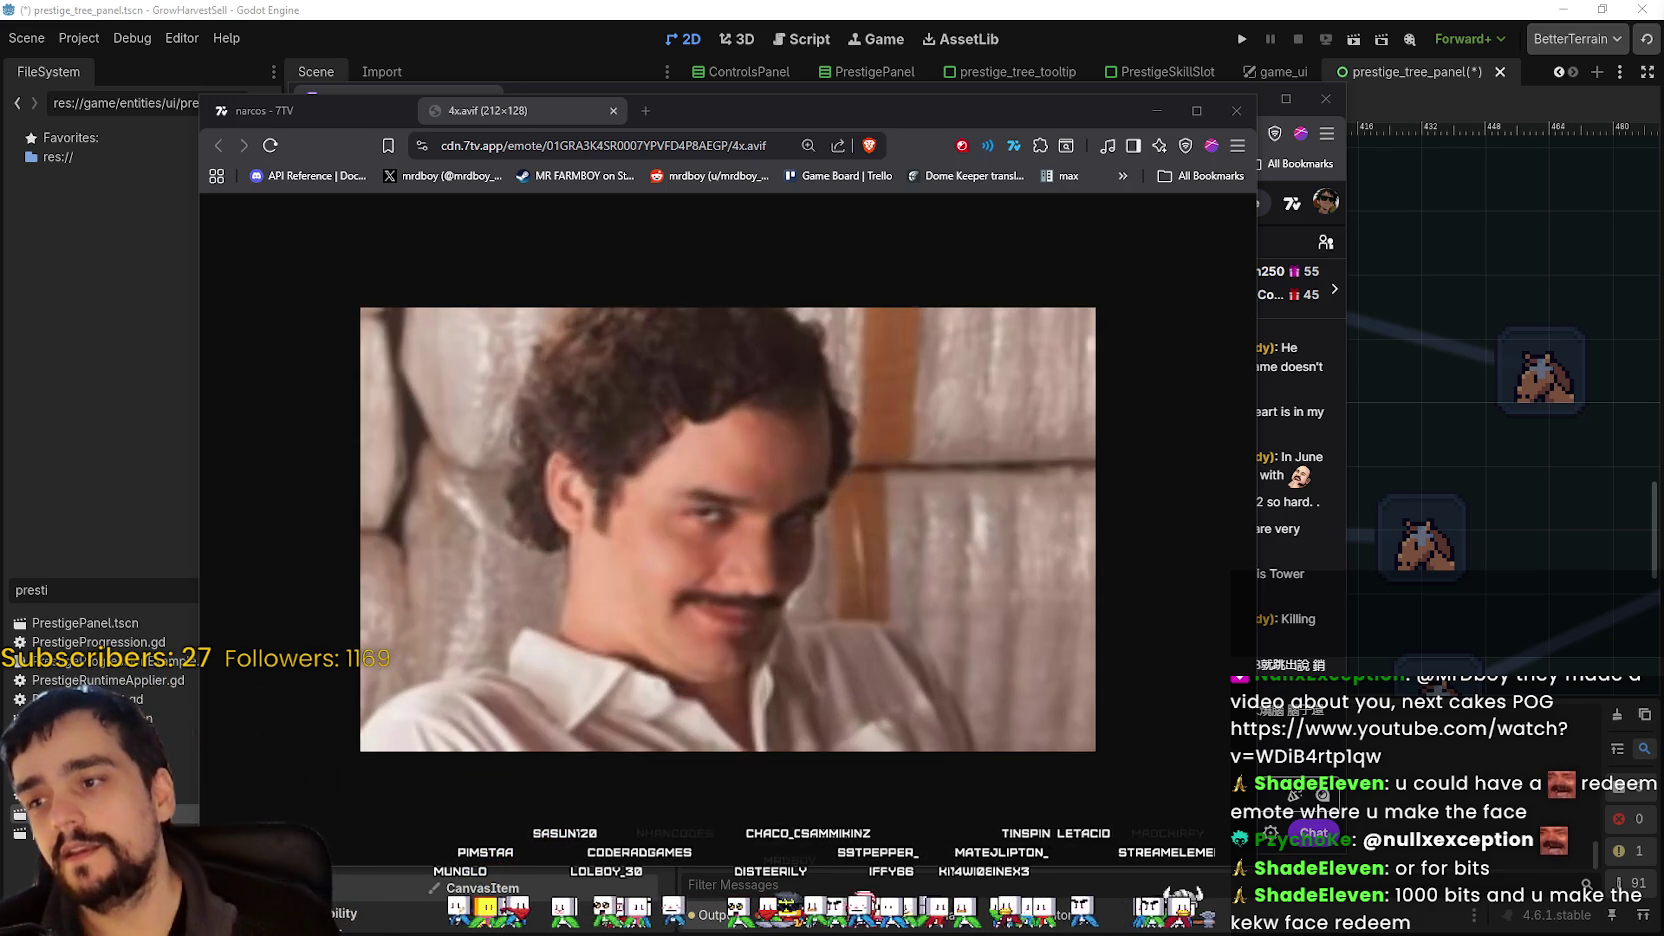
drag(699, 109, 858, 74)
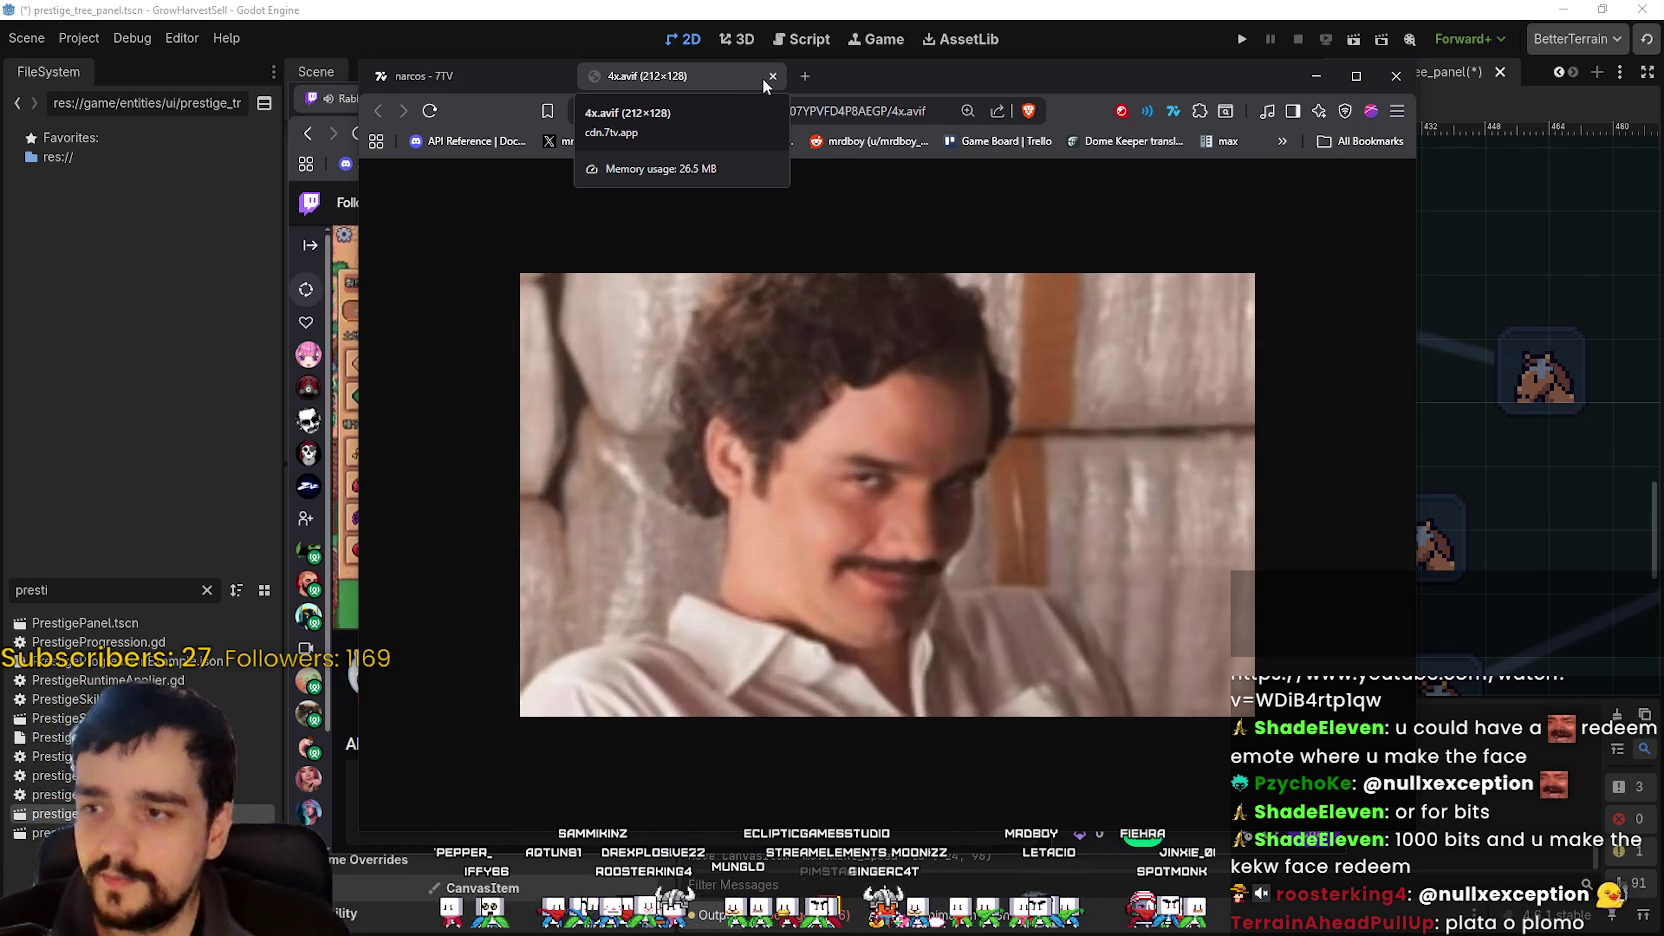
click(770, 77)
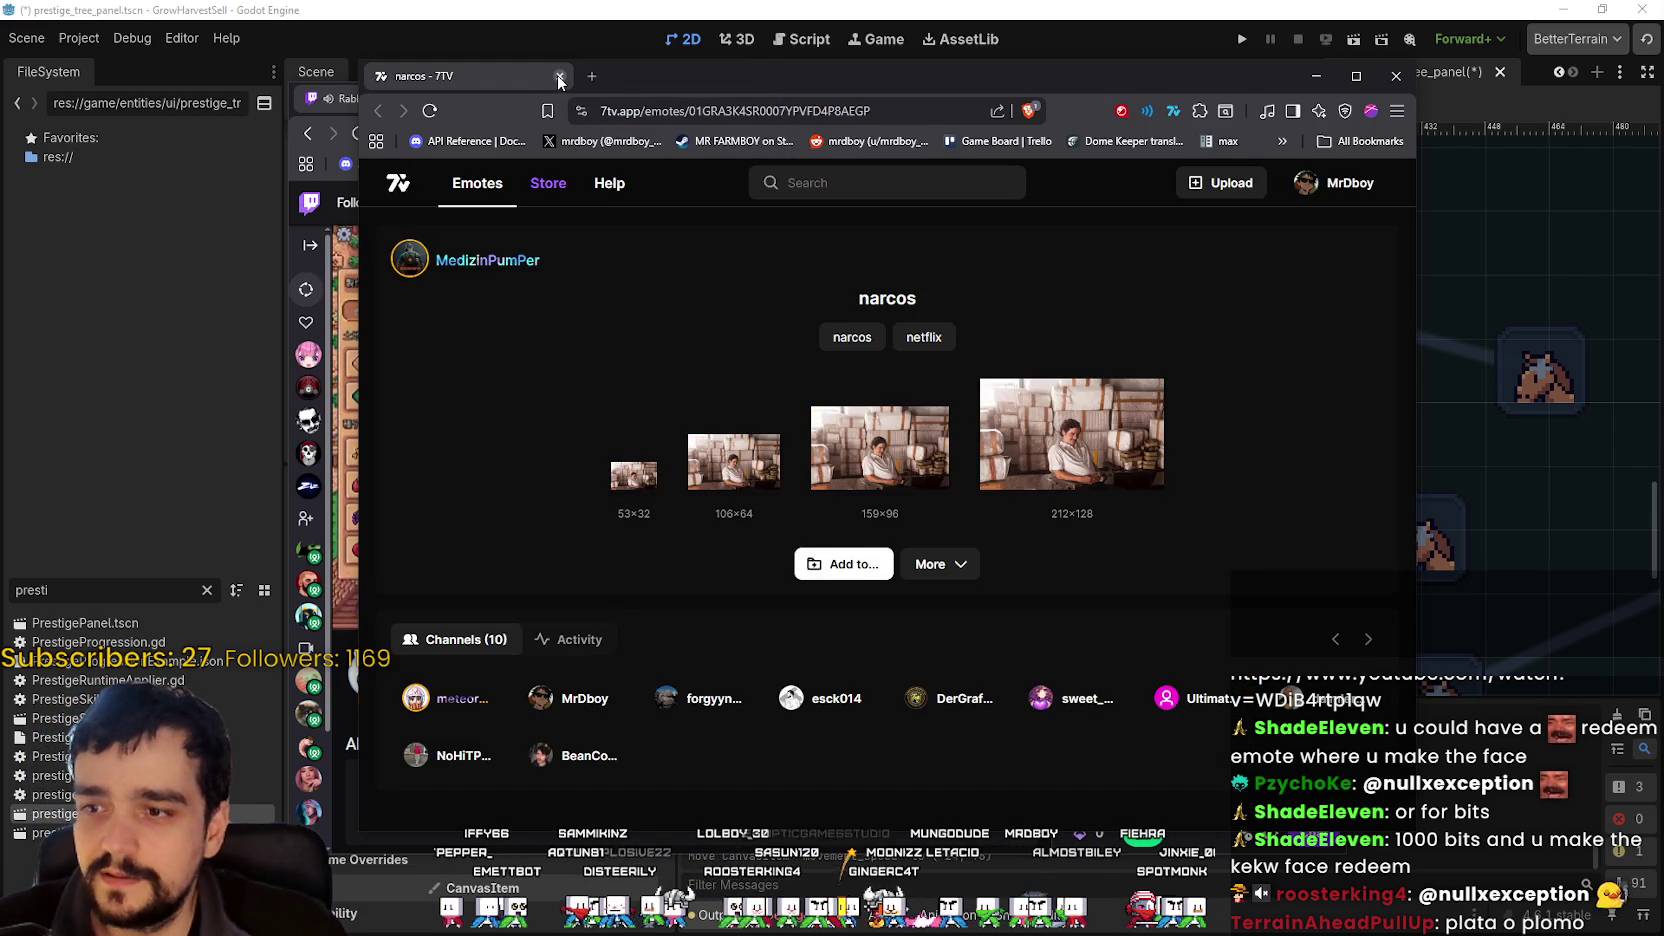
- Close the 7TV emote window, translate the Chinese chat message, and dismiss the translation
click(559, 76)
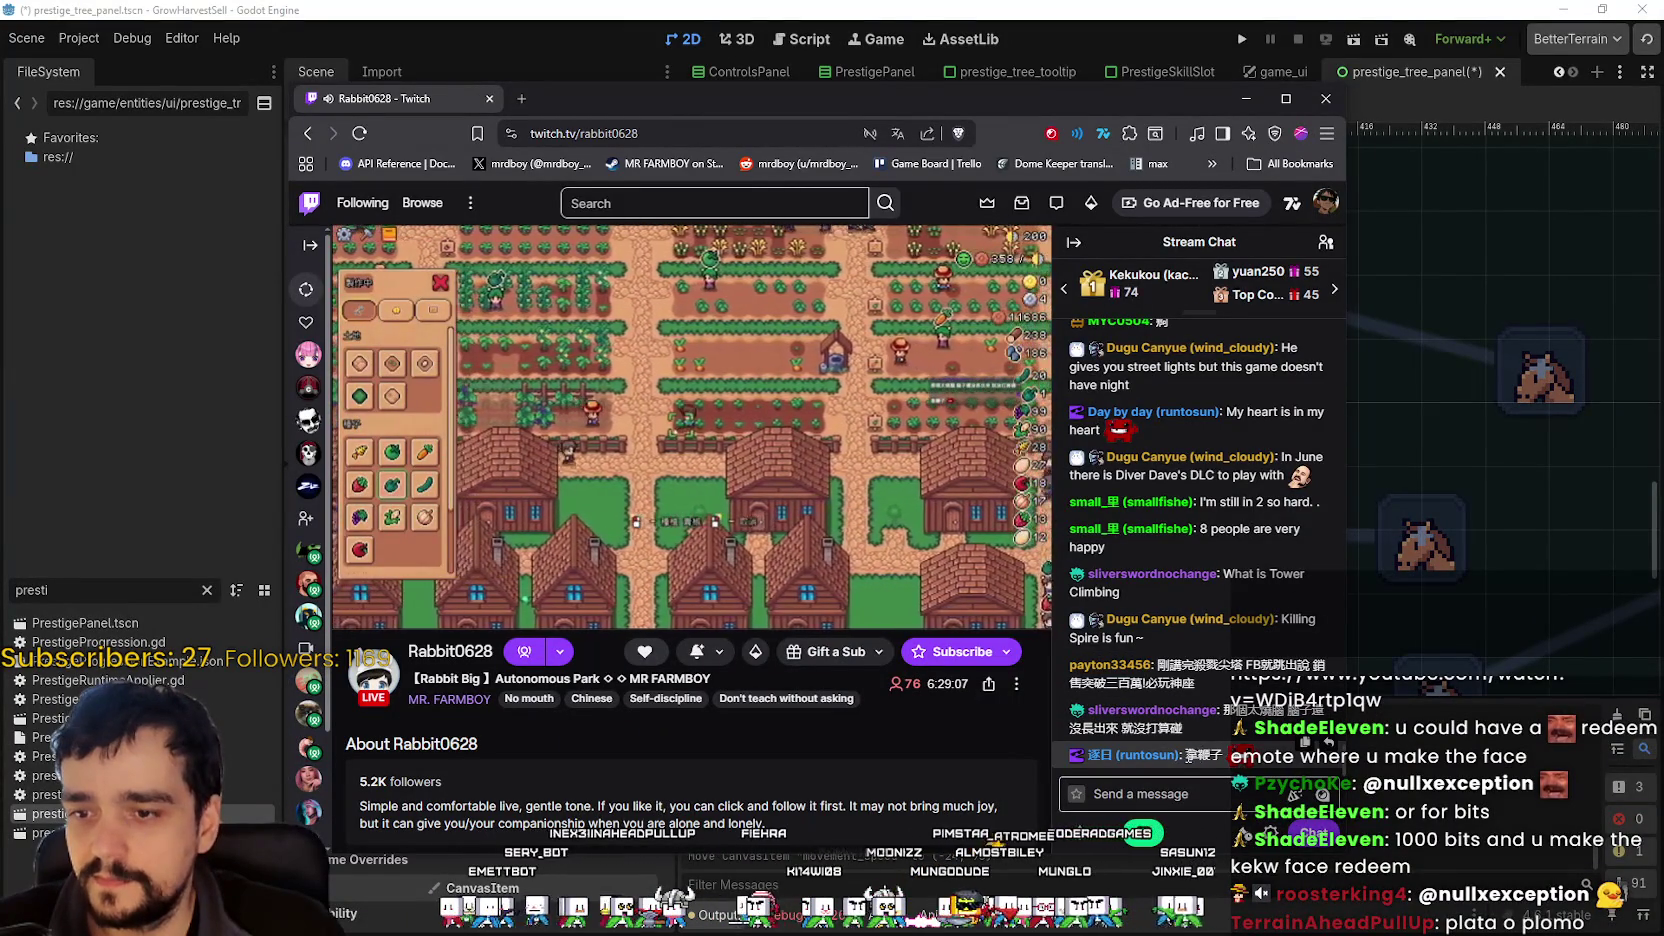
right_click(1203, 755)
click(1280, 900)
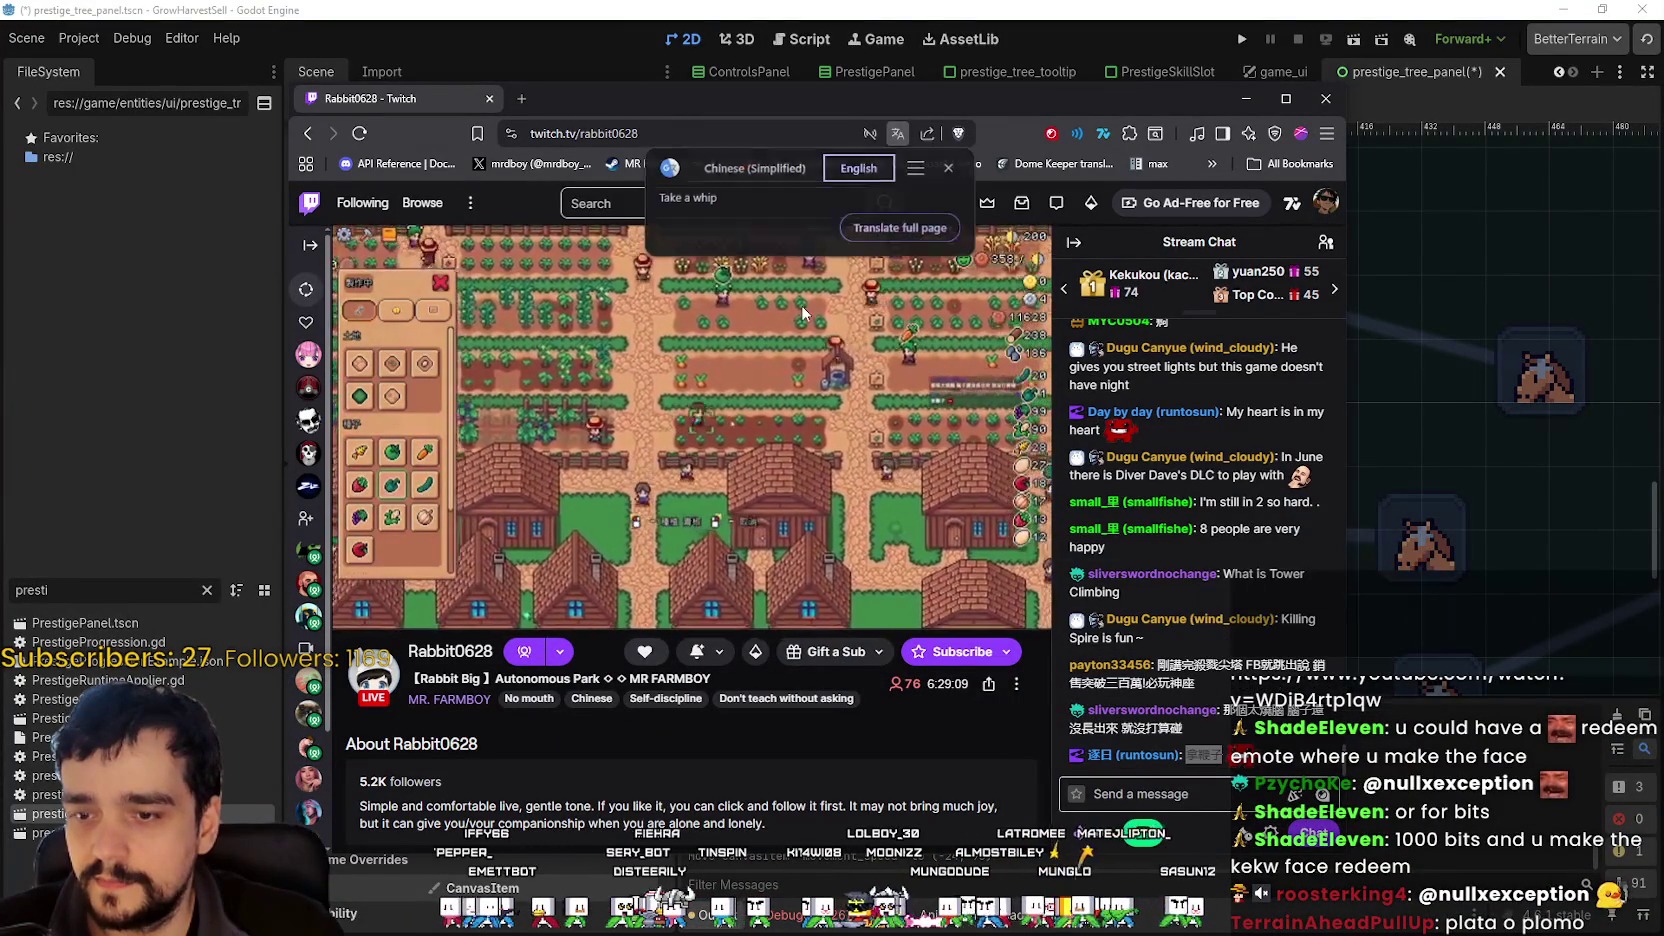
click(948, 167)
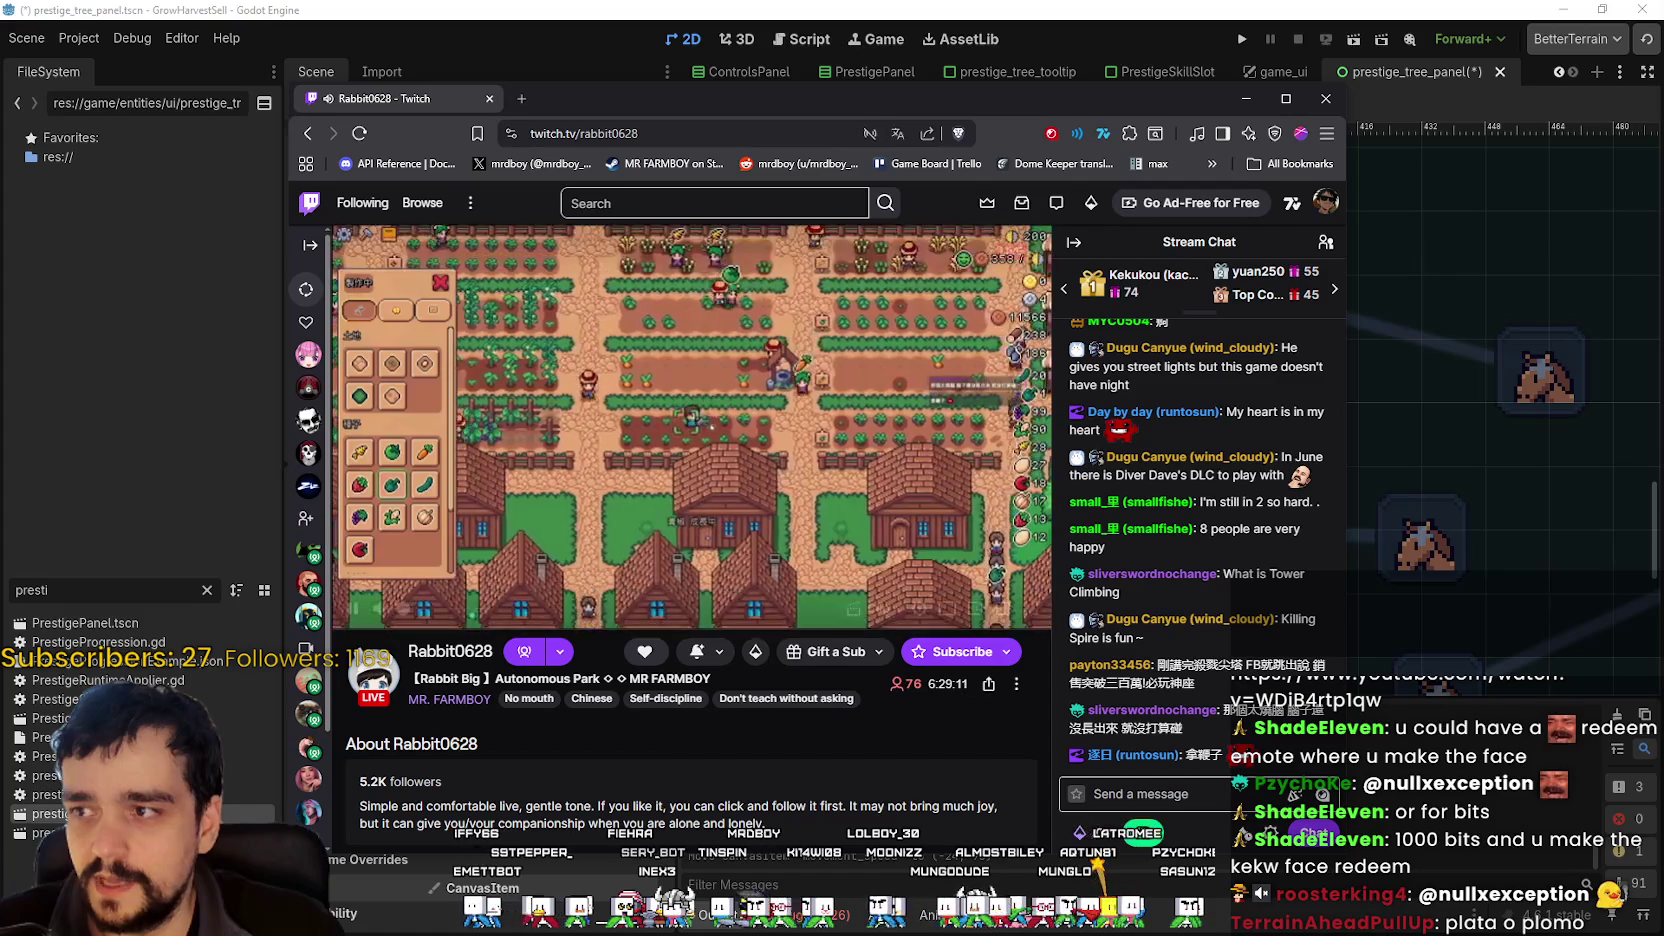
- Raise the Twitch stream to a higher quality, then minimize the browser to return to Godot
click(919, 608)
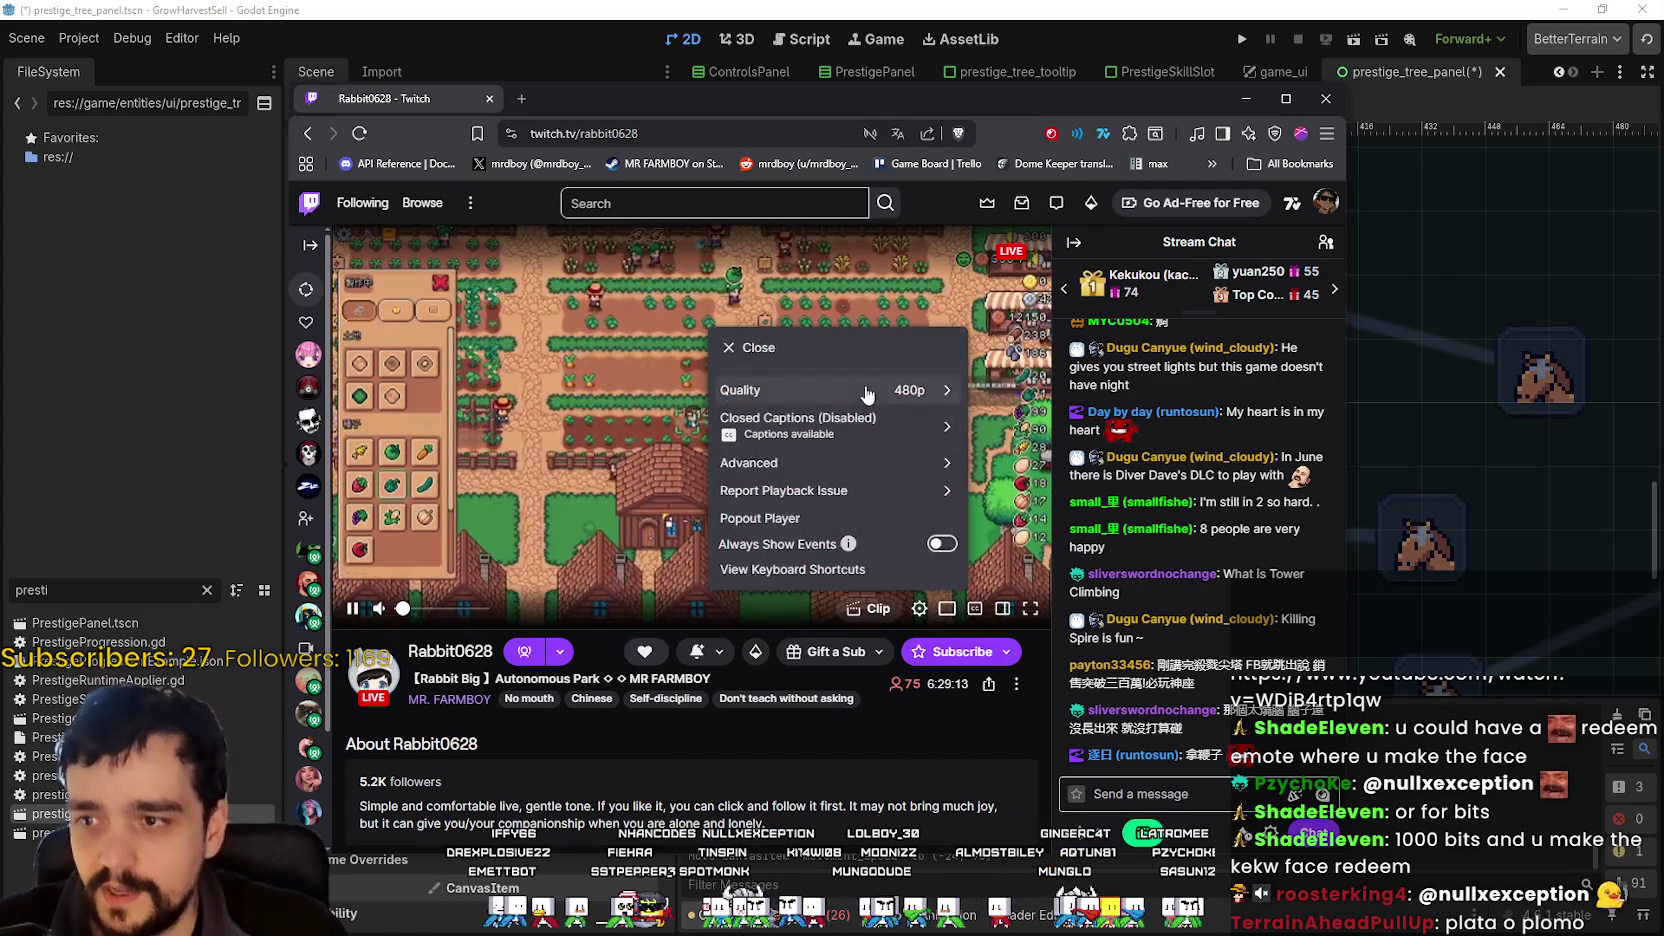
click(867, 394)
click(760, 462)
click(1245, 98)
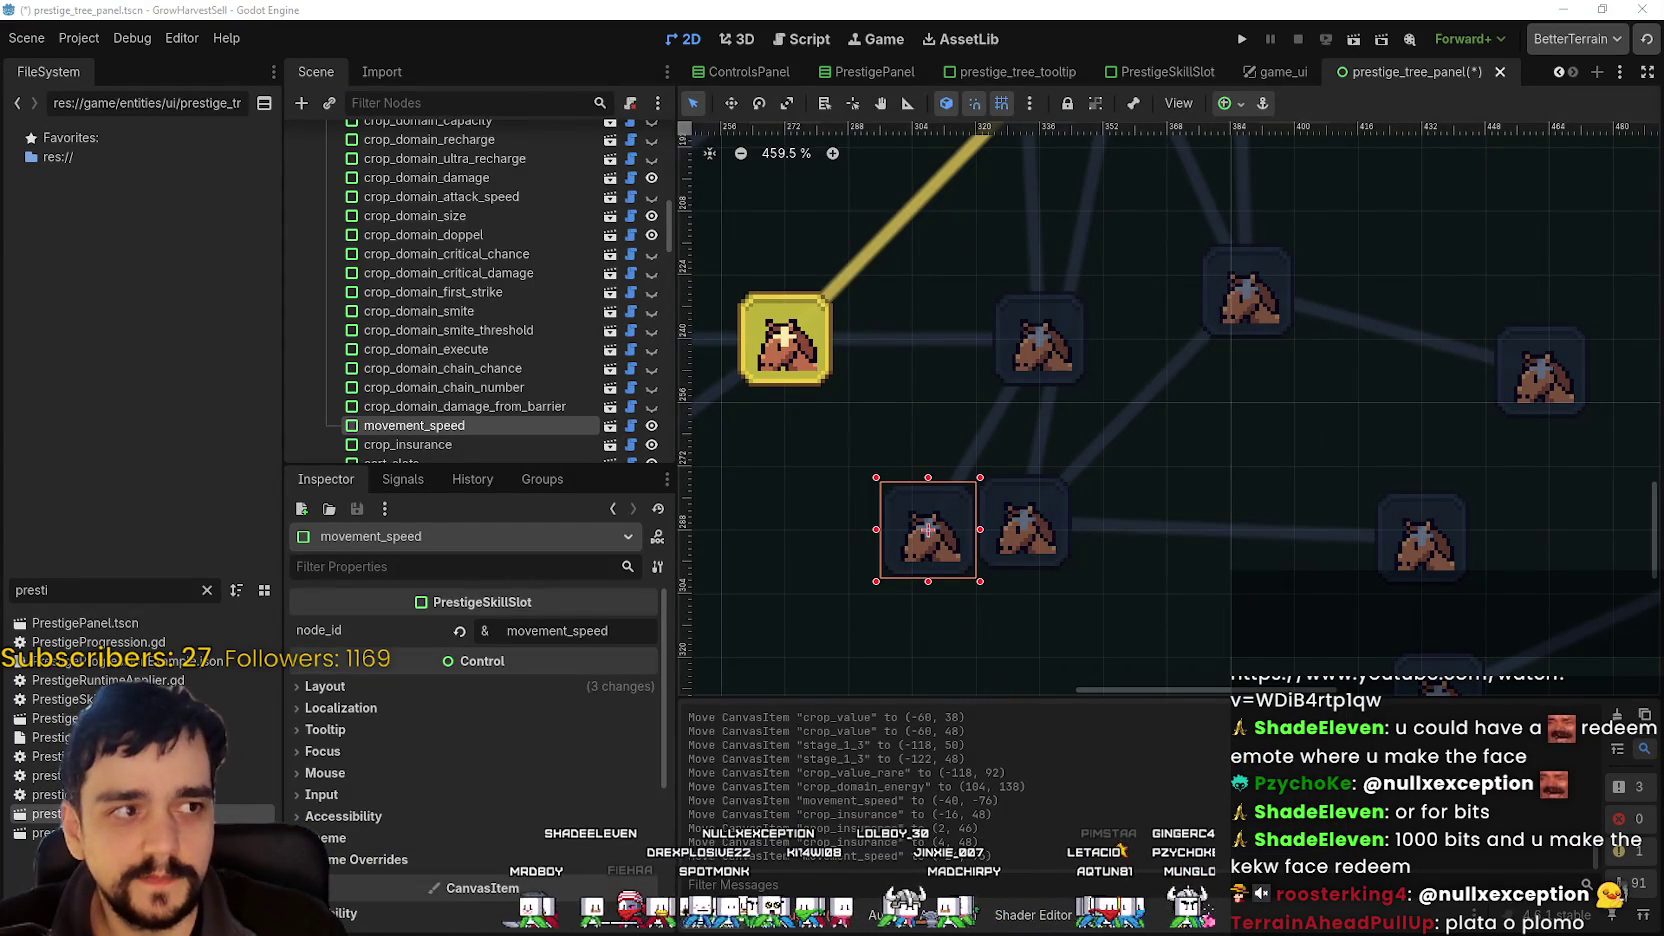
- Move the movement_speed, market_speed and market_slots slots higher up around the central node
scroll(1014, 682, down, 2)
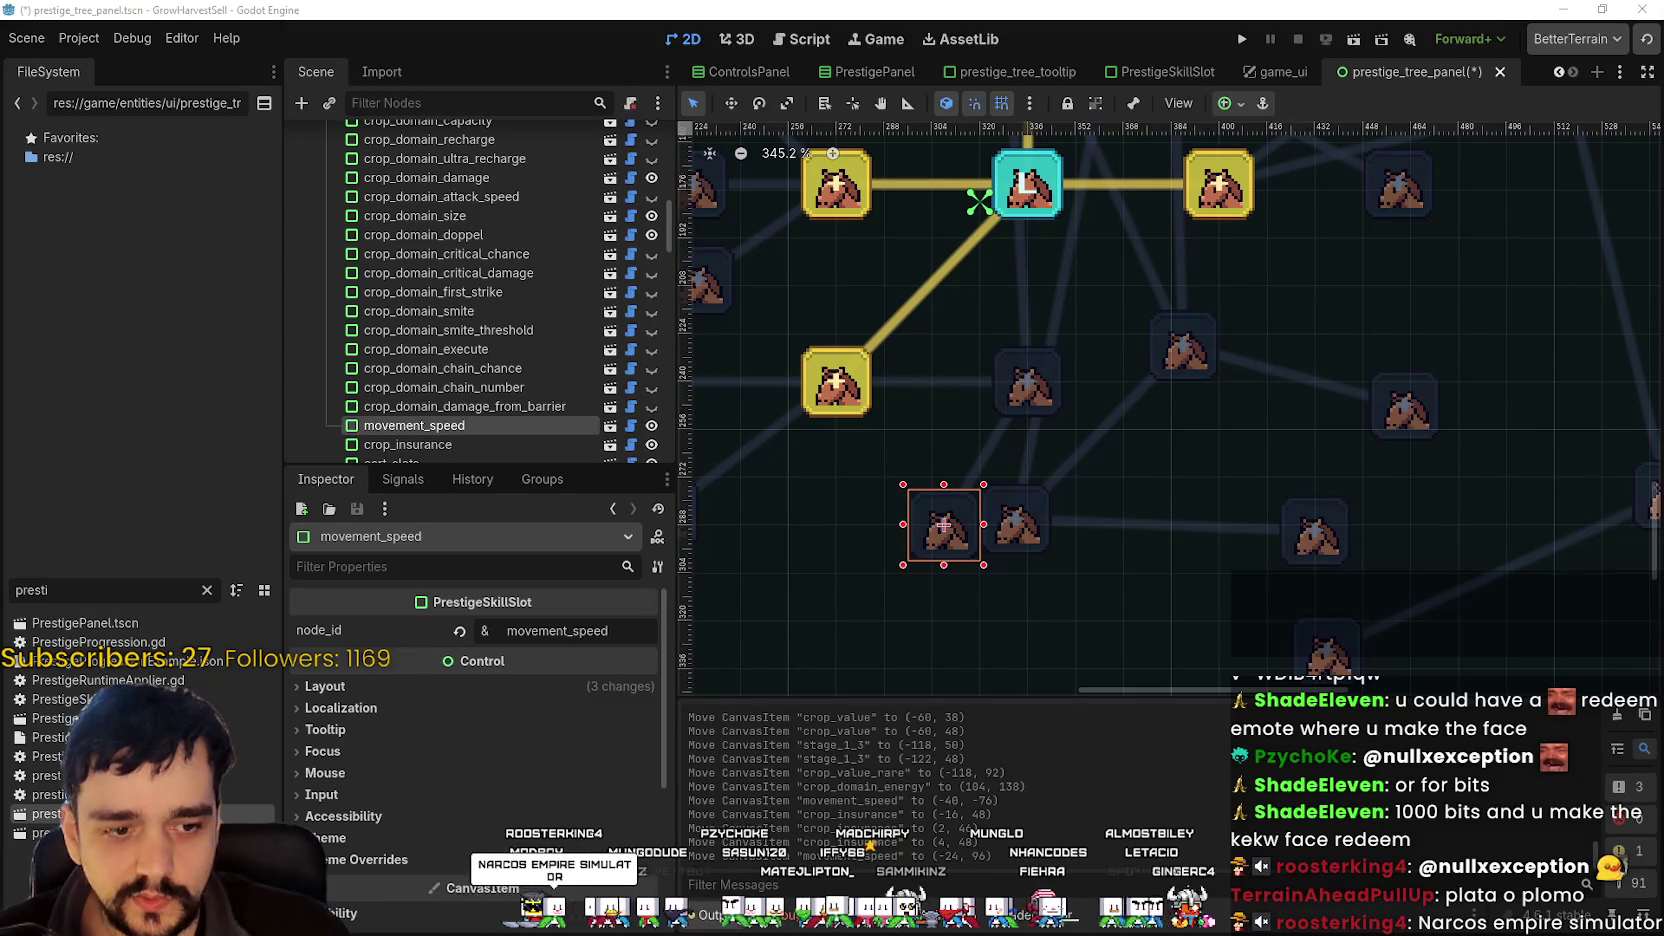
scroll(1133, 472, left, 2)
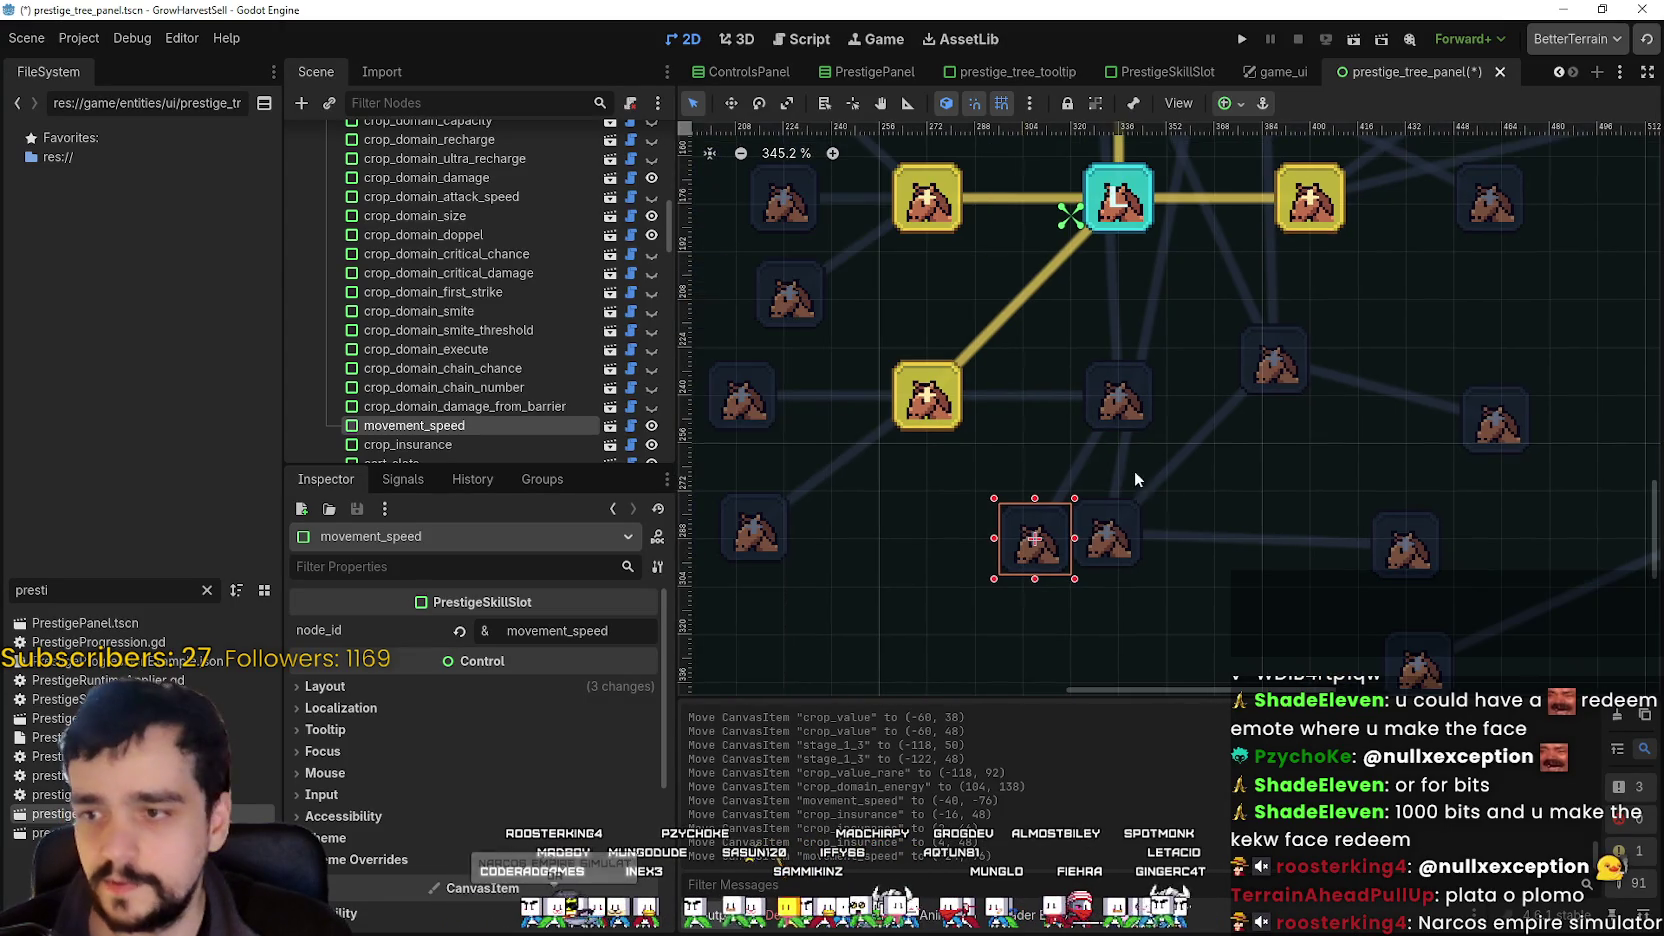
scroll(1033, 490, down, 1)
mouse_move(1024, 514)
mouse_down()
mouse_move(970, 497)
mouse_move(981, 518)
mouse_move(1058, 512)
mouse_move(1145, 452)
mouse_move(1150, 470)
mouse_move(1230, 380)
mouse_move(1290, 260)
mouse_move(1378, 330)
mouse_up()
scroll(1102, 505, down, 1)
scroll(1377, 330, down, 3)
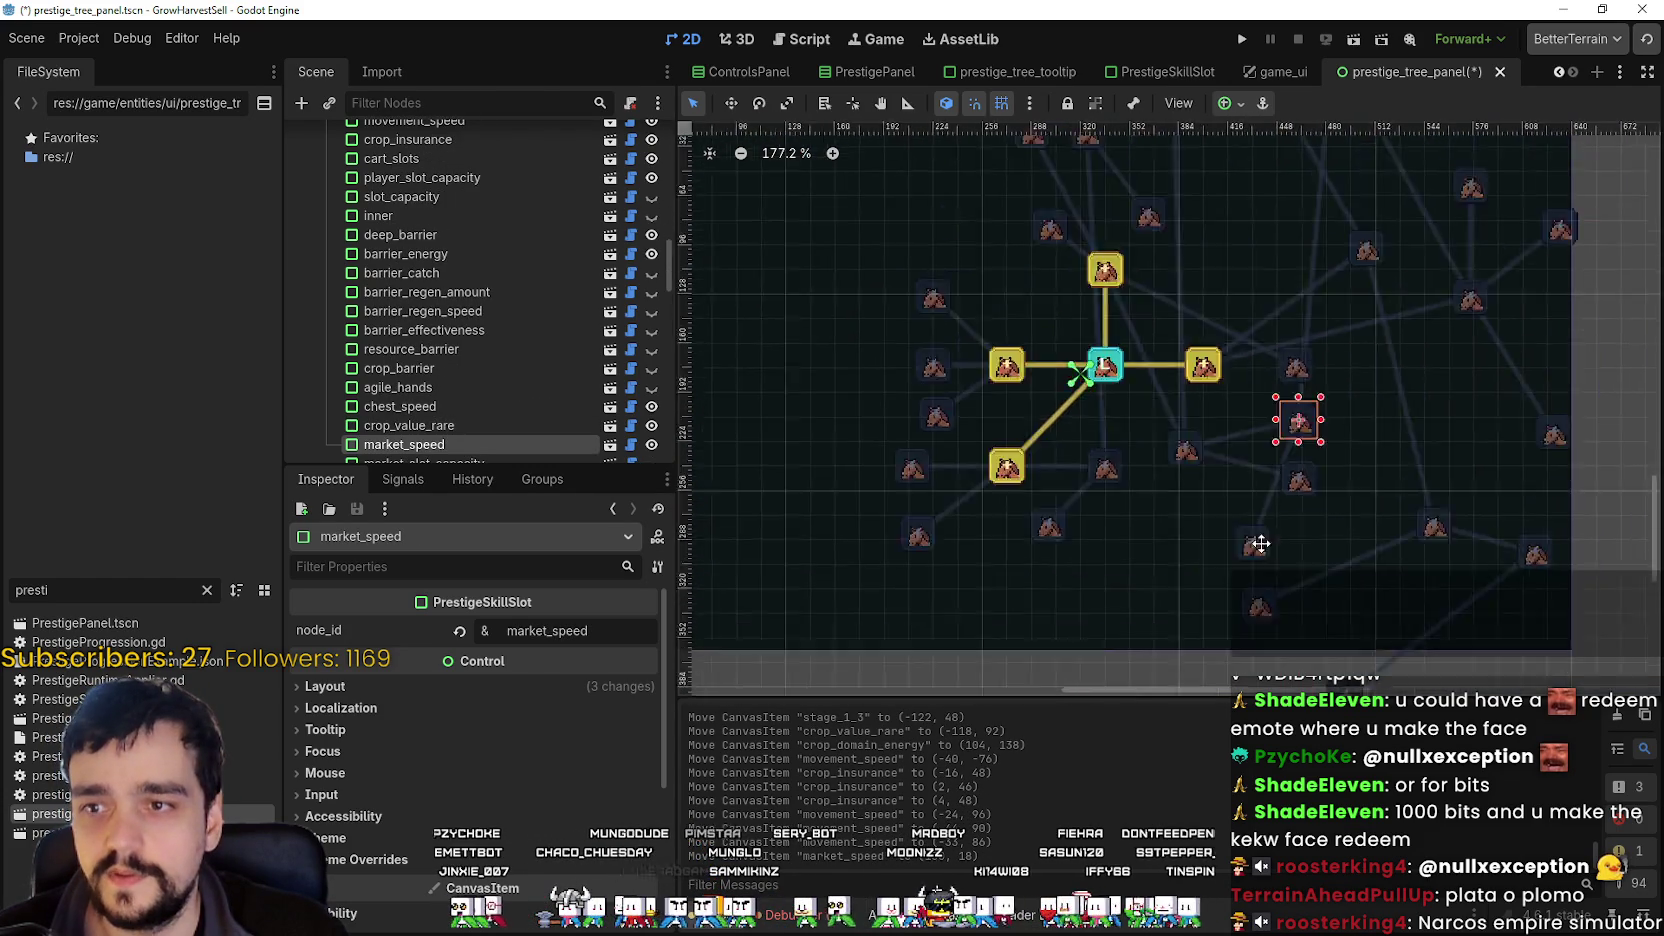
scroll(1018, 447, up, 3)
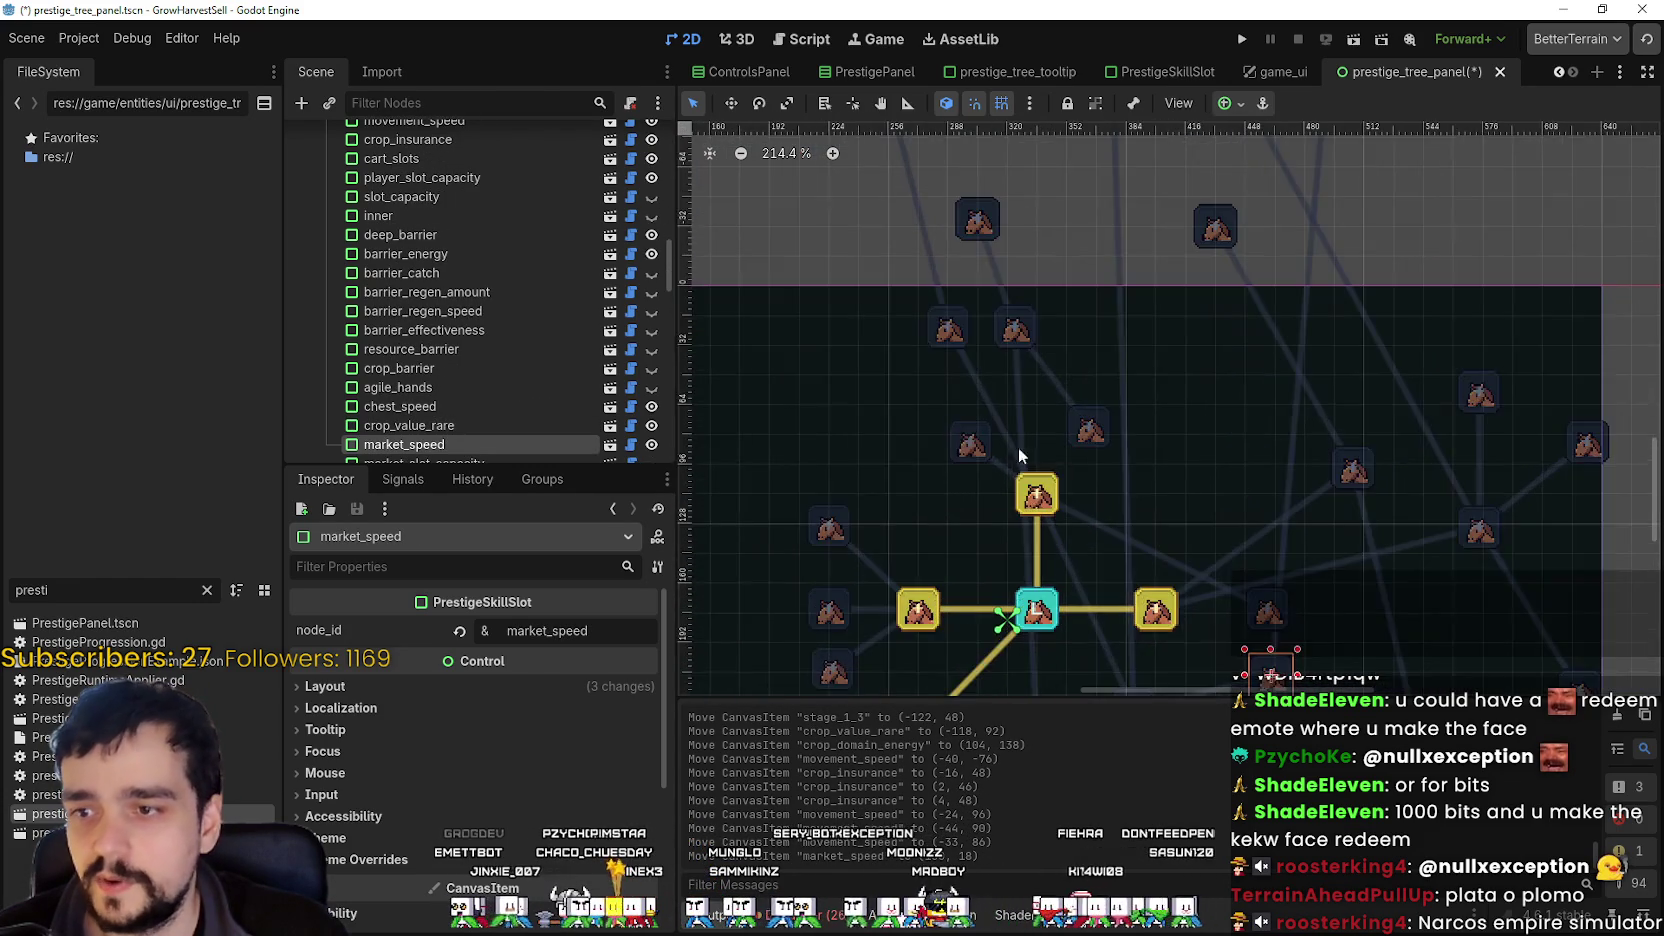
drag(1281, 672, 1226, 435)
scroll(1217, 474, down, 1)
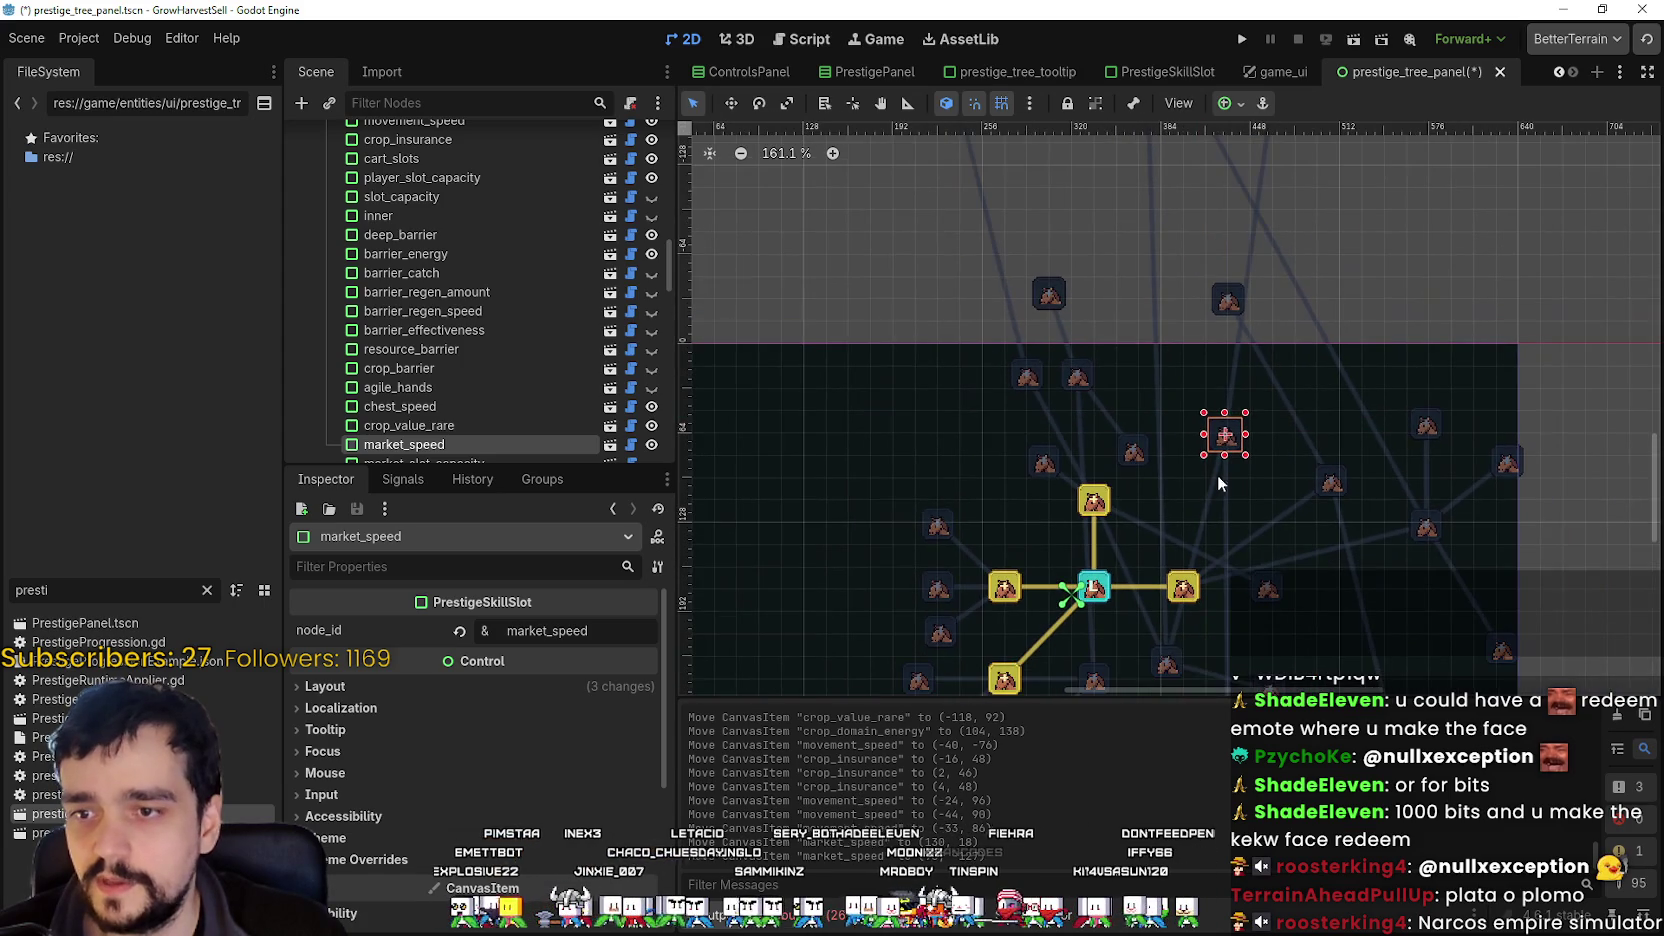
scroll(1188, 570, down, 2)
mouse_move(1162, 600)
mouse_down()
mouse_move(1167, 310)
mouse_move(1100, 322)
mouse_move(1099, 307)
mouse_up()
- Move lolita_storage 40 px up and resource_domain_energy down-left toward the centre
scroll(1098, 308, up, 3)
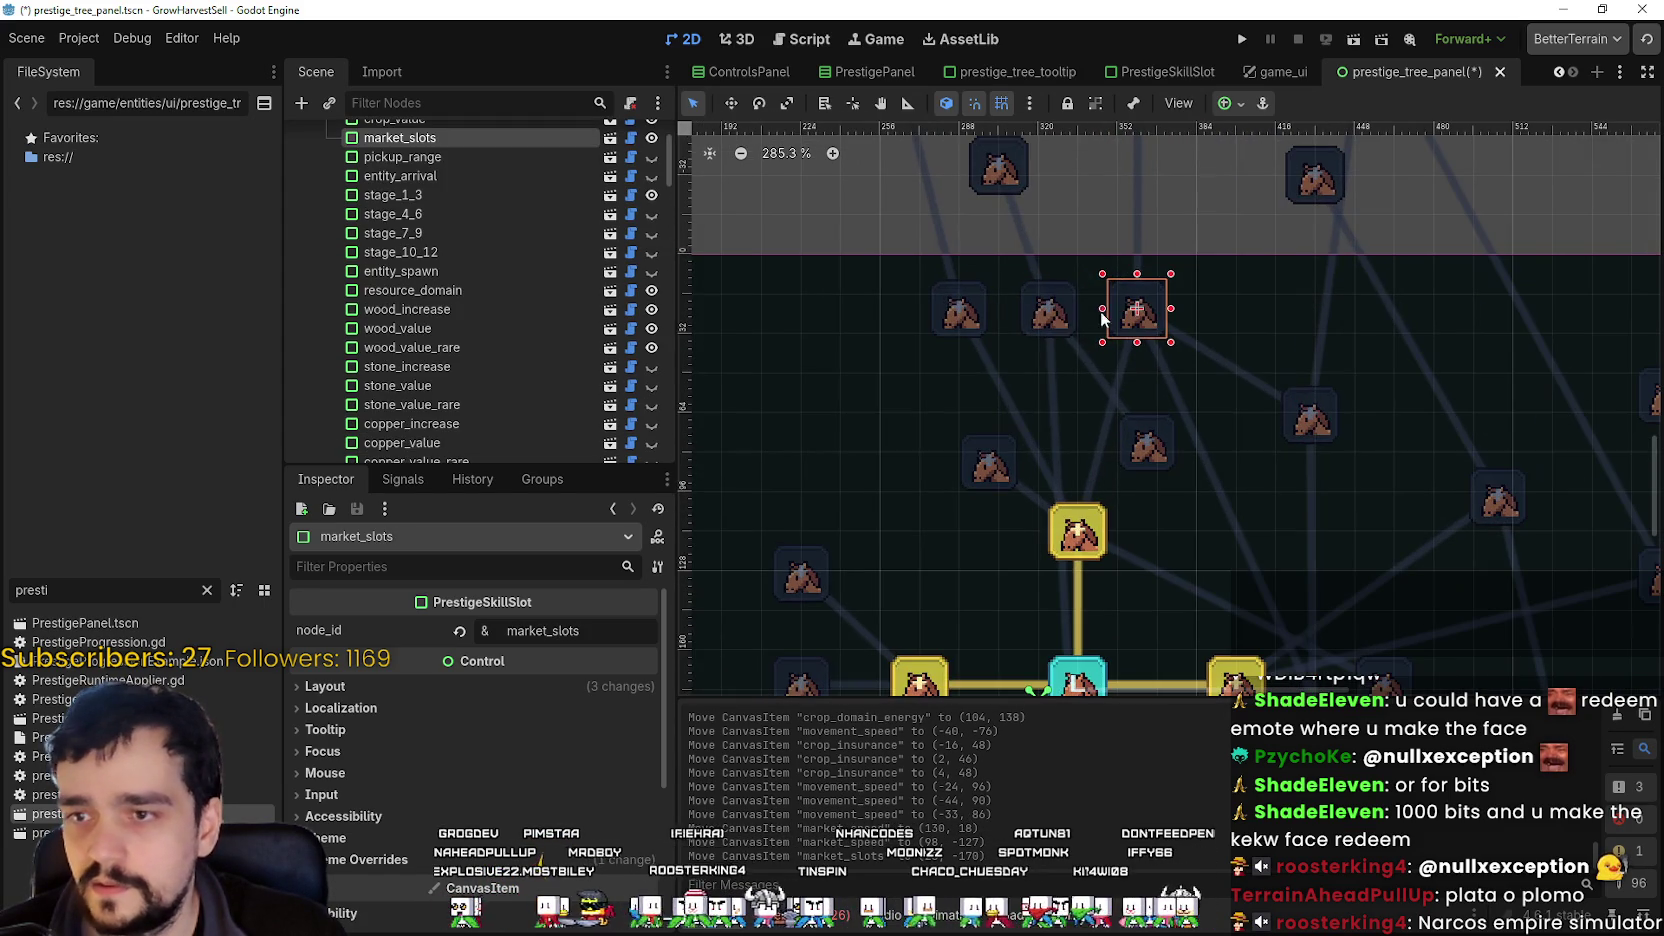
click(1076, 312)
scroll(1082, 325, down, 6)
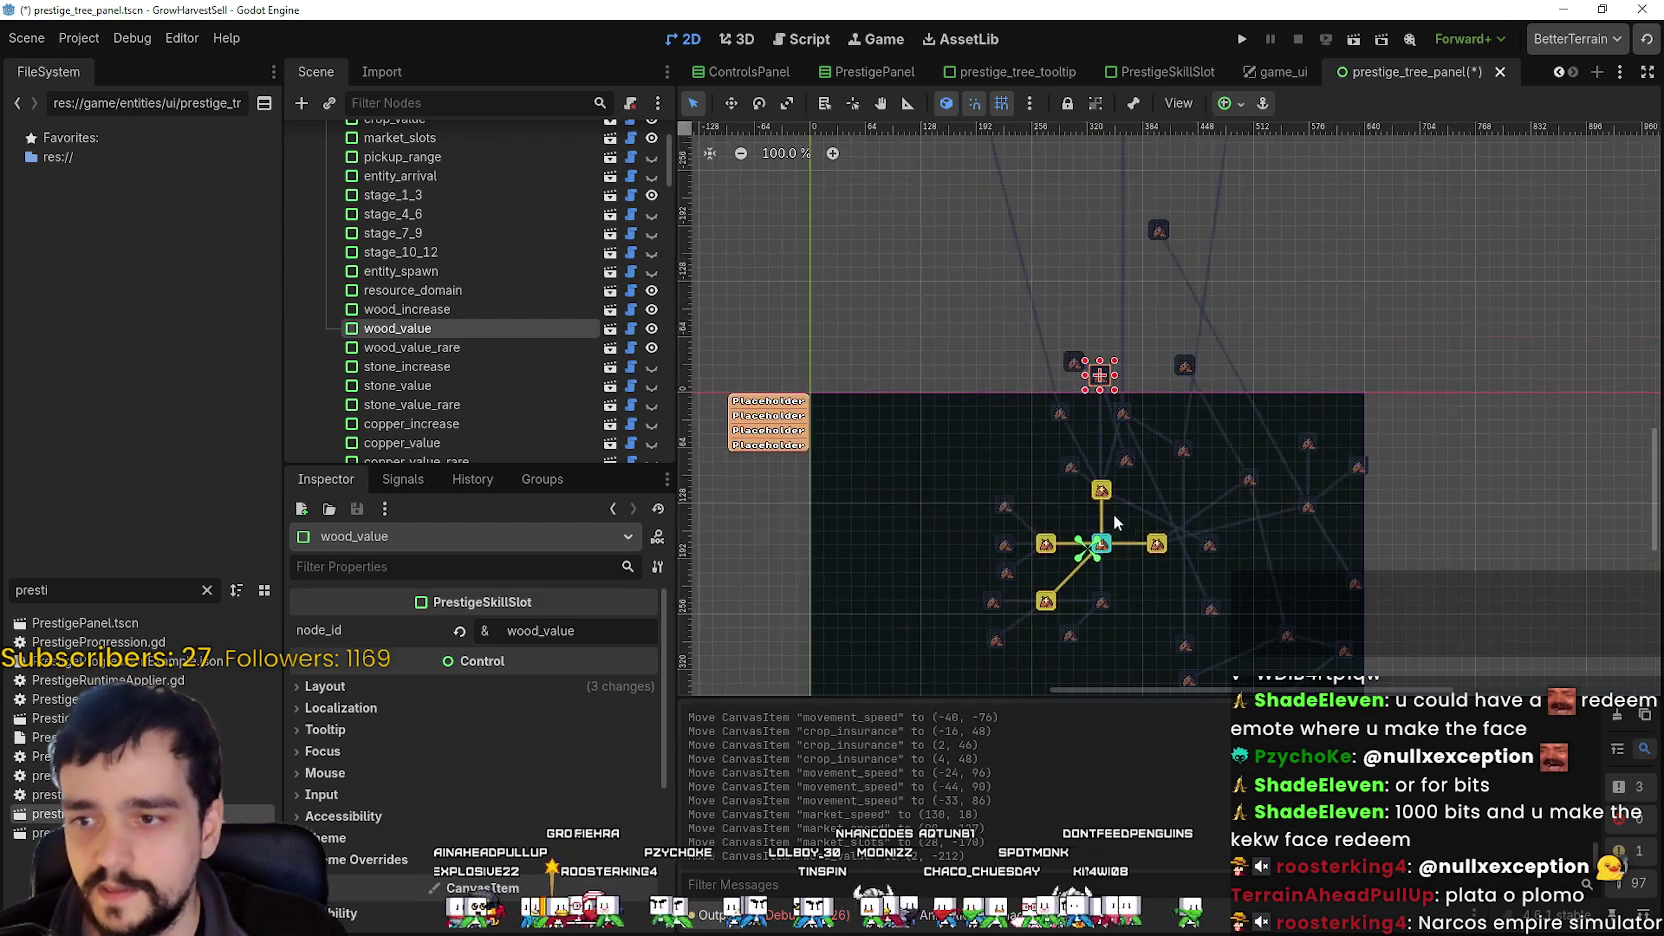
scroll(1156, 452, up, 3)
drag(1249, 488, 1122, 465)
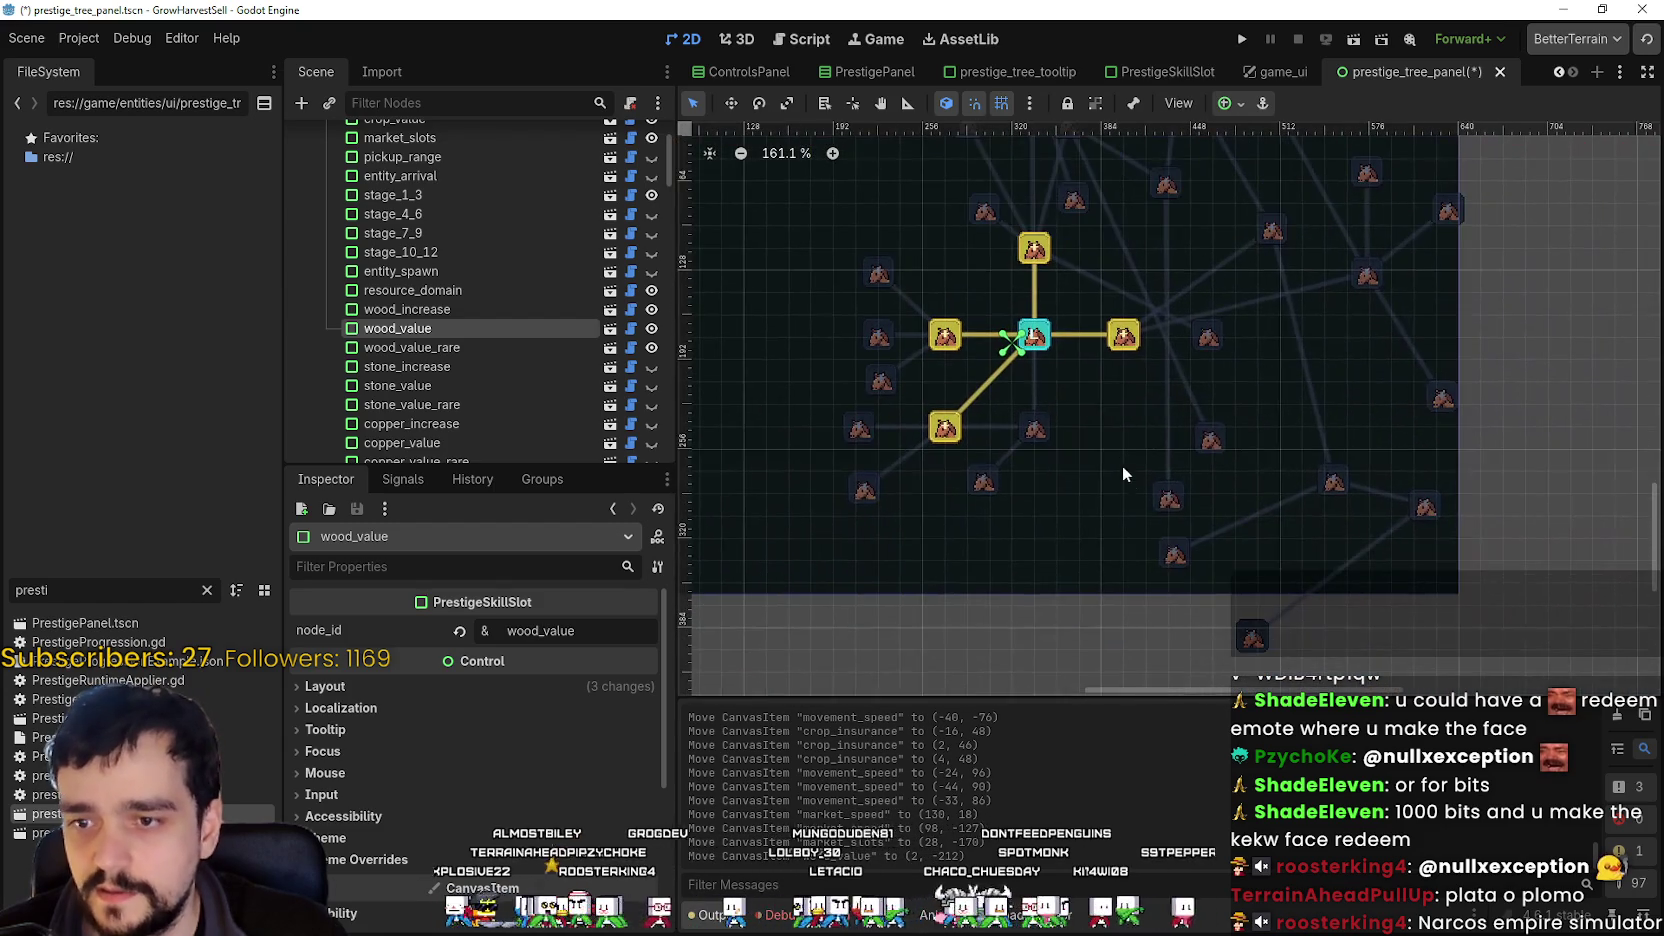
click(1168, 503)
scroll(1242, 525, down, 2)
scroll(1144, 480, up, 5)
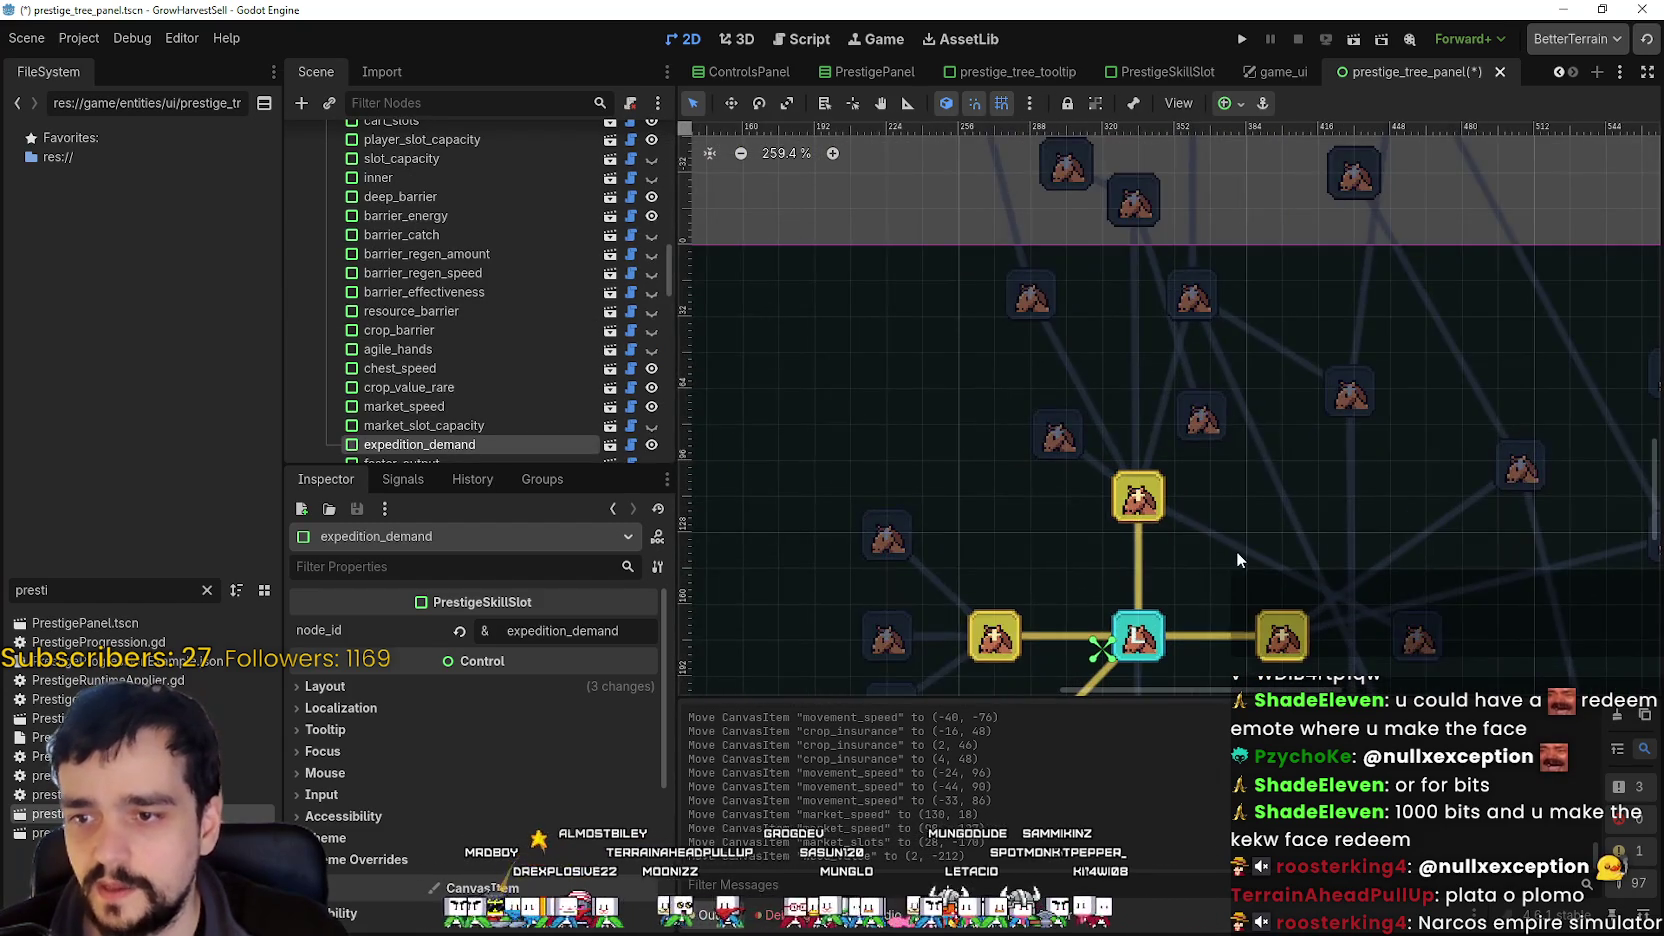
scroll(1236, 558, down, 1)
scroll(1200, 506, right, 2)
scroll(1263, 446, down, 2)
mouse_move(1237, 438)
mouse_down()
mouse_move(1224, 335)
mouse_move(1010, 275)
mouse_move(1097, 322)
mouse_up()
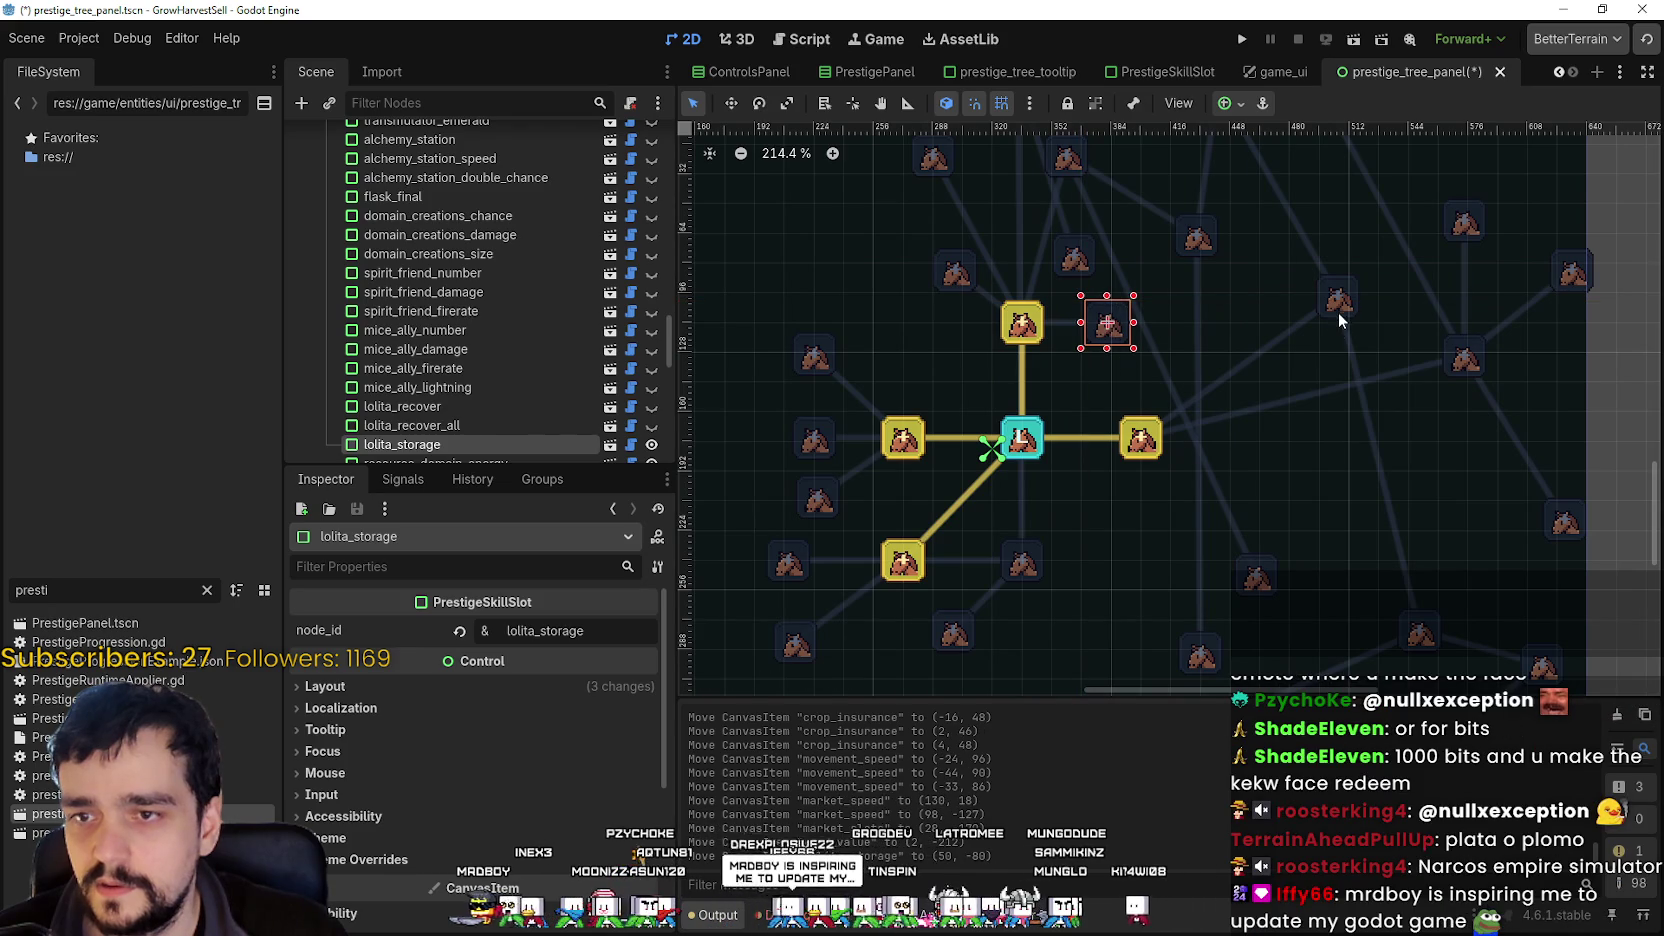
mouse_move(1338, 318)
mouse_down()
mouse_move(1226, 352)
mouse_move(1244, 382)
mouse_up()
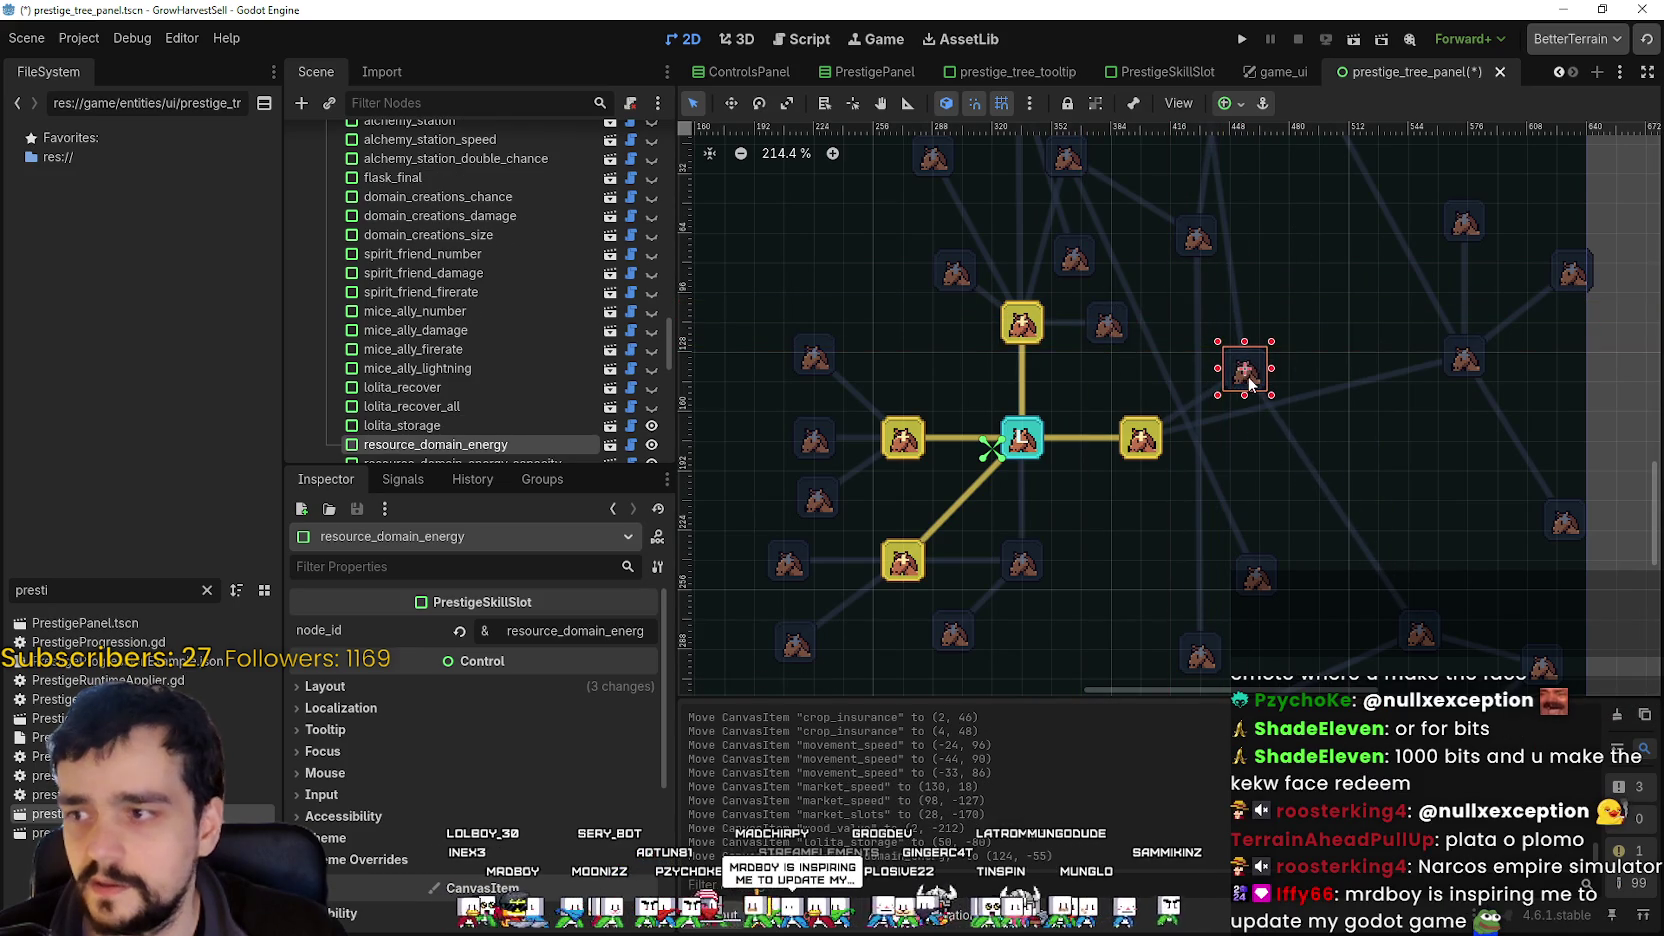
scroll(1250, 383, up, 5)
- Reposition the resource_domain_energy slot to a lower spot near the central node
click(1091, 501)
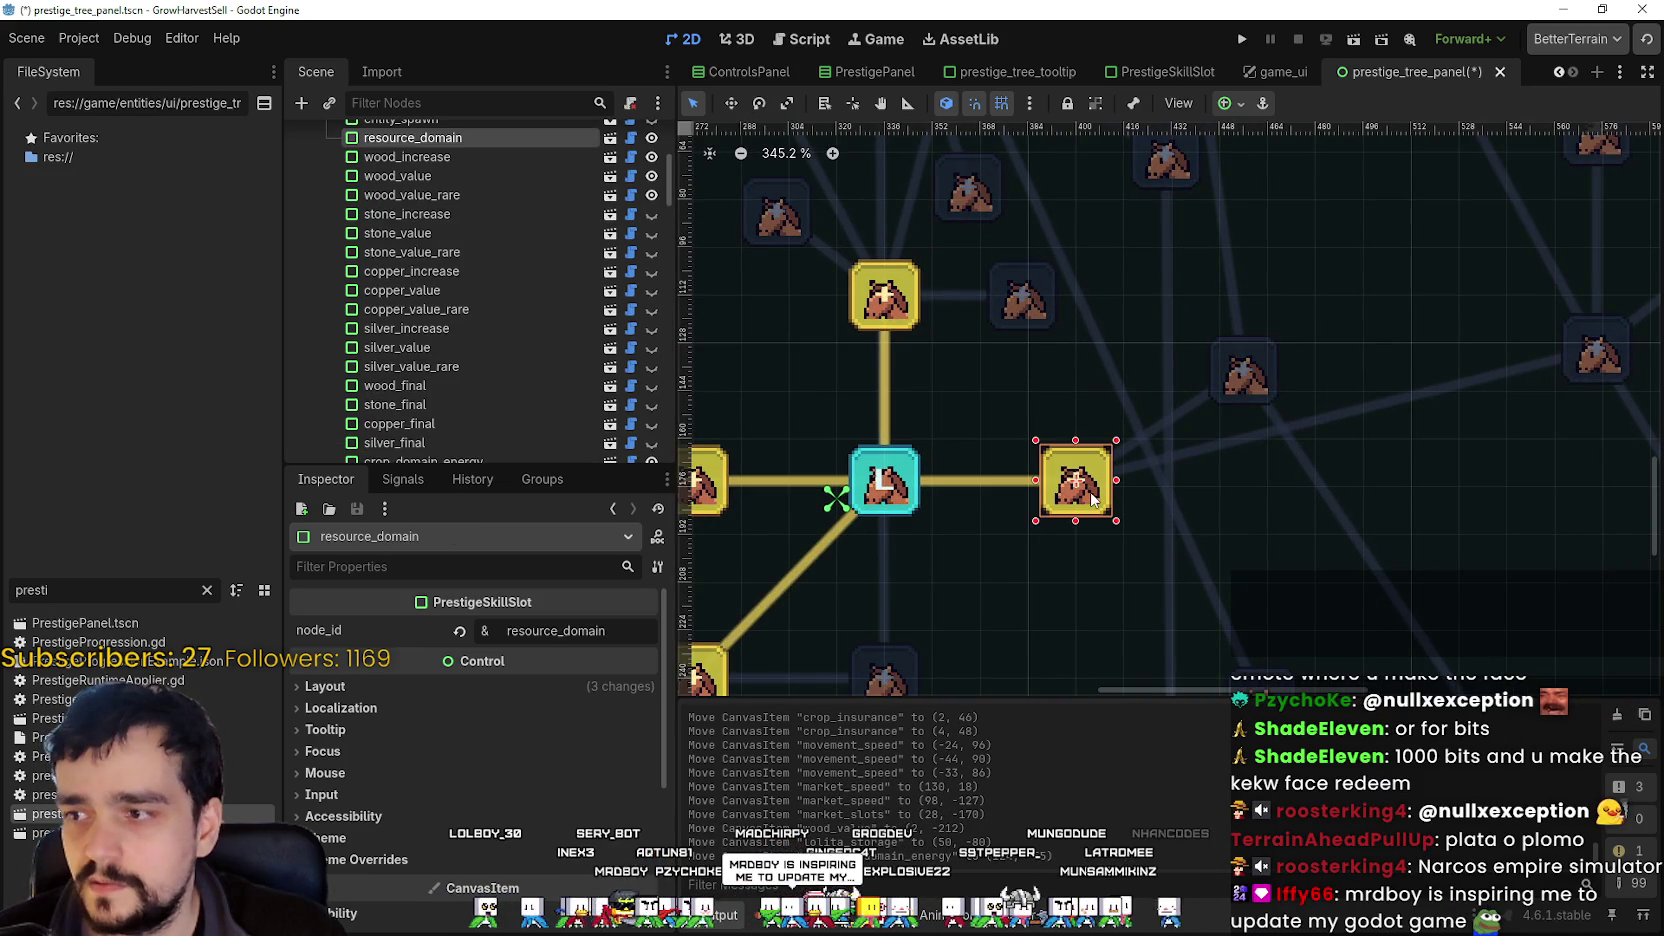
click(1245, 389)
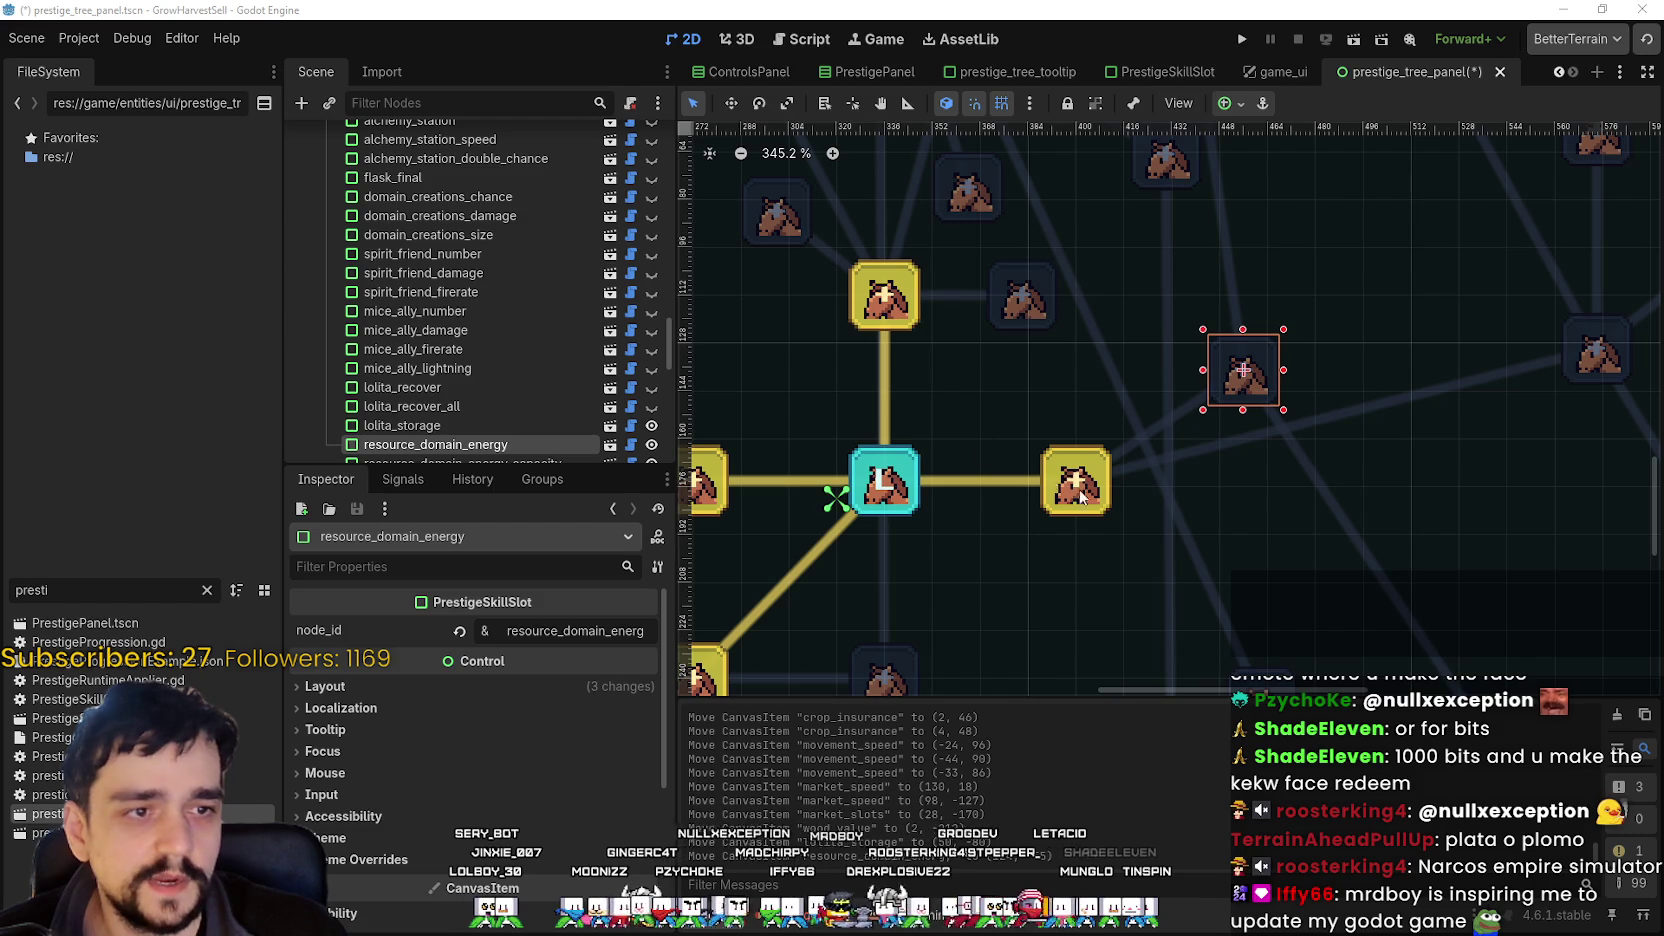
mouse_move(1232, 388)
mouse_down()
mouse_move(1212, 428)
mouse_move(1211, 373)
mouse_up()
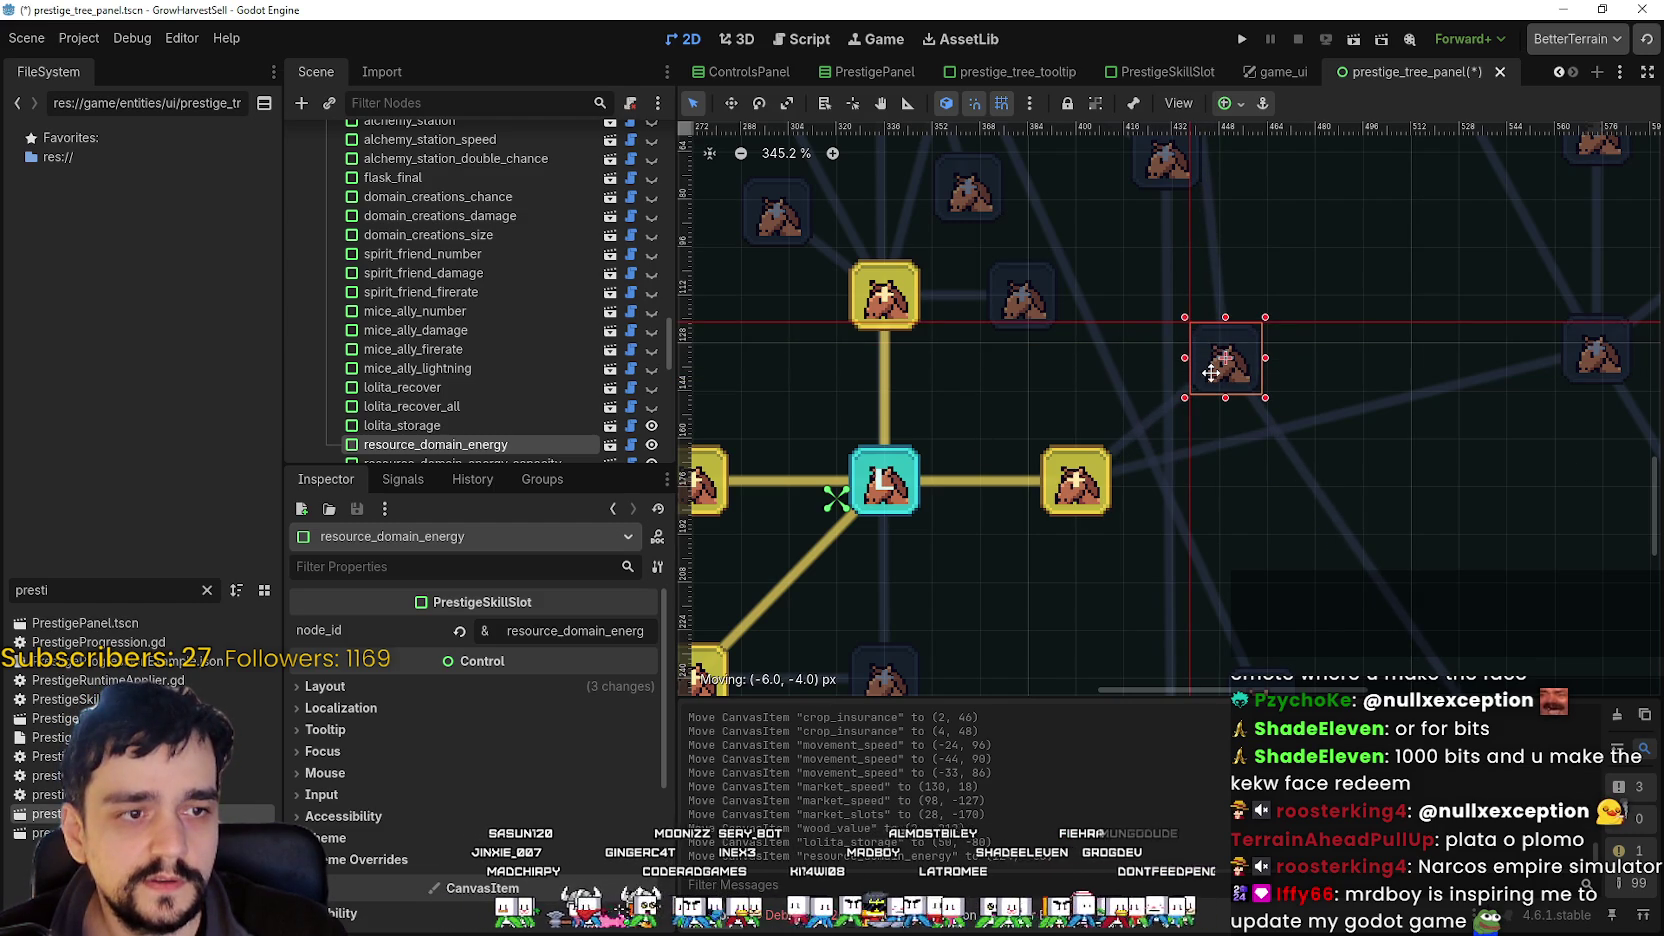
mouse_move(1211, 373)
mouse_down()
mouse_move(1388, 452)
mouse_move(1237, 498)
mouse_move(1223, 655)
mouse_move(1223, 634)
mouse_up()
drag(1329, 510, 1245, 340)
mouse_move(1163, 455)
mouse_down()
mouse_move(1136, 494)
mouse_move(1163, 460)
mouse_up()
- Raise chest_speed about 100 px, shift resource_domain_damage left toward the centre, and nudge lolita_storage up-right
drag(1263, 273, 1192, 155)
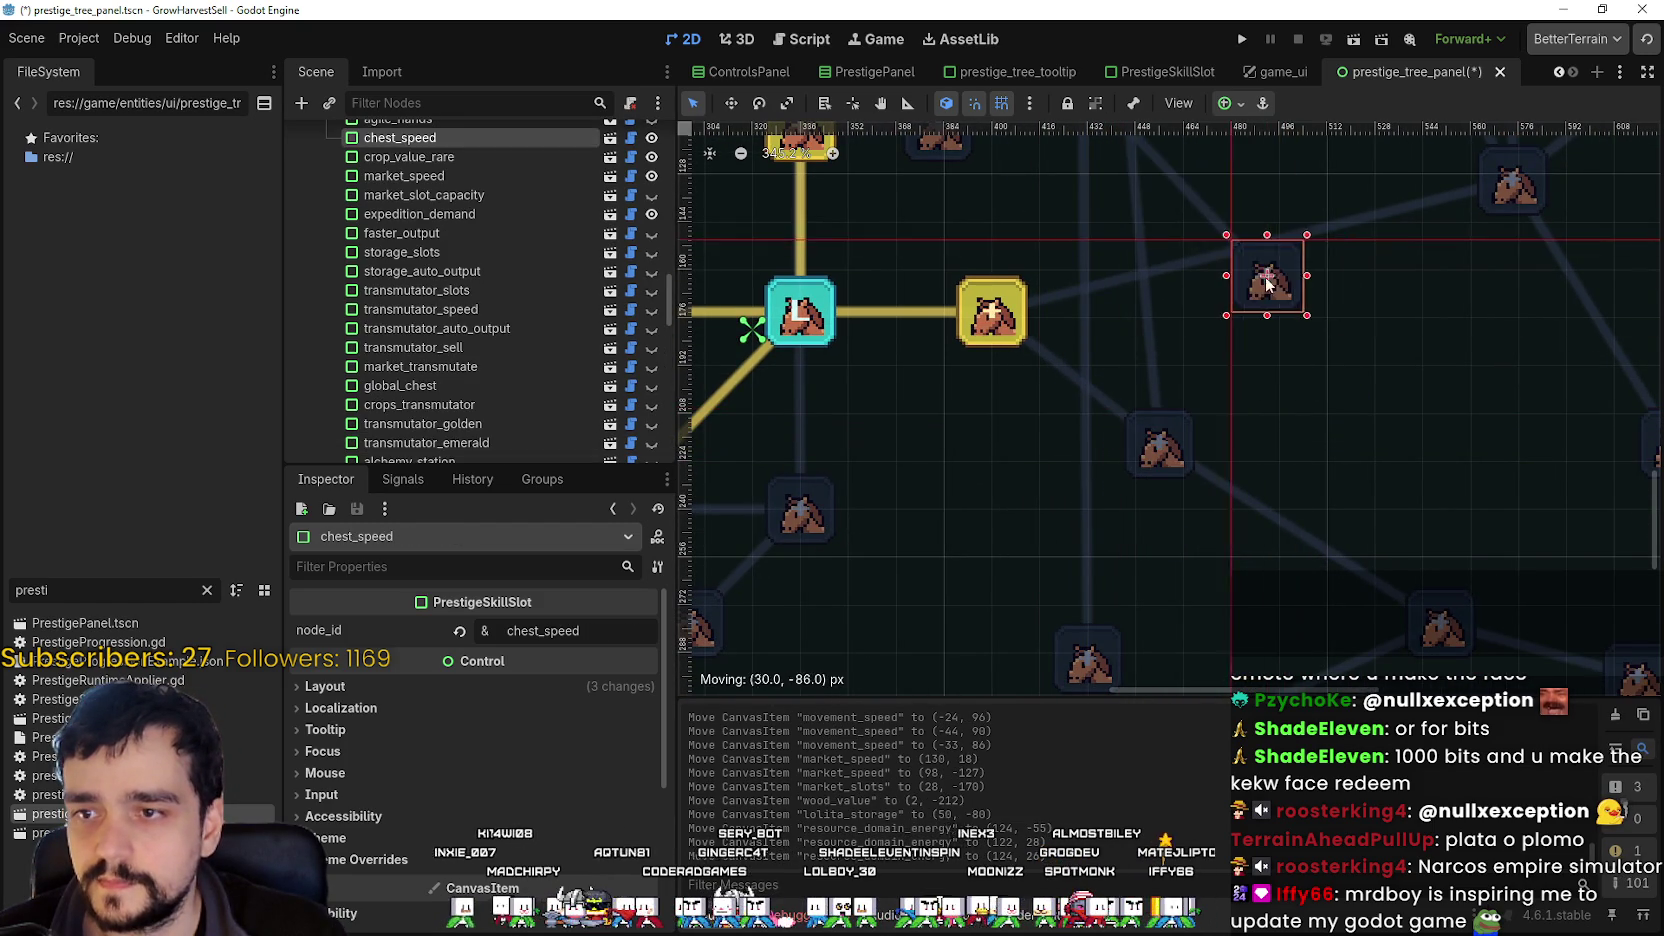
scroll(1359, 334, down, 2)
drag(1360, 334, 1360, 322)
scroll(1413, 407, right, 2)
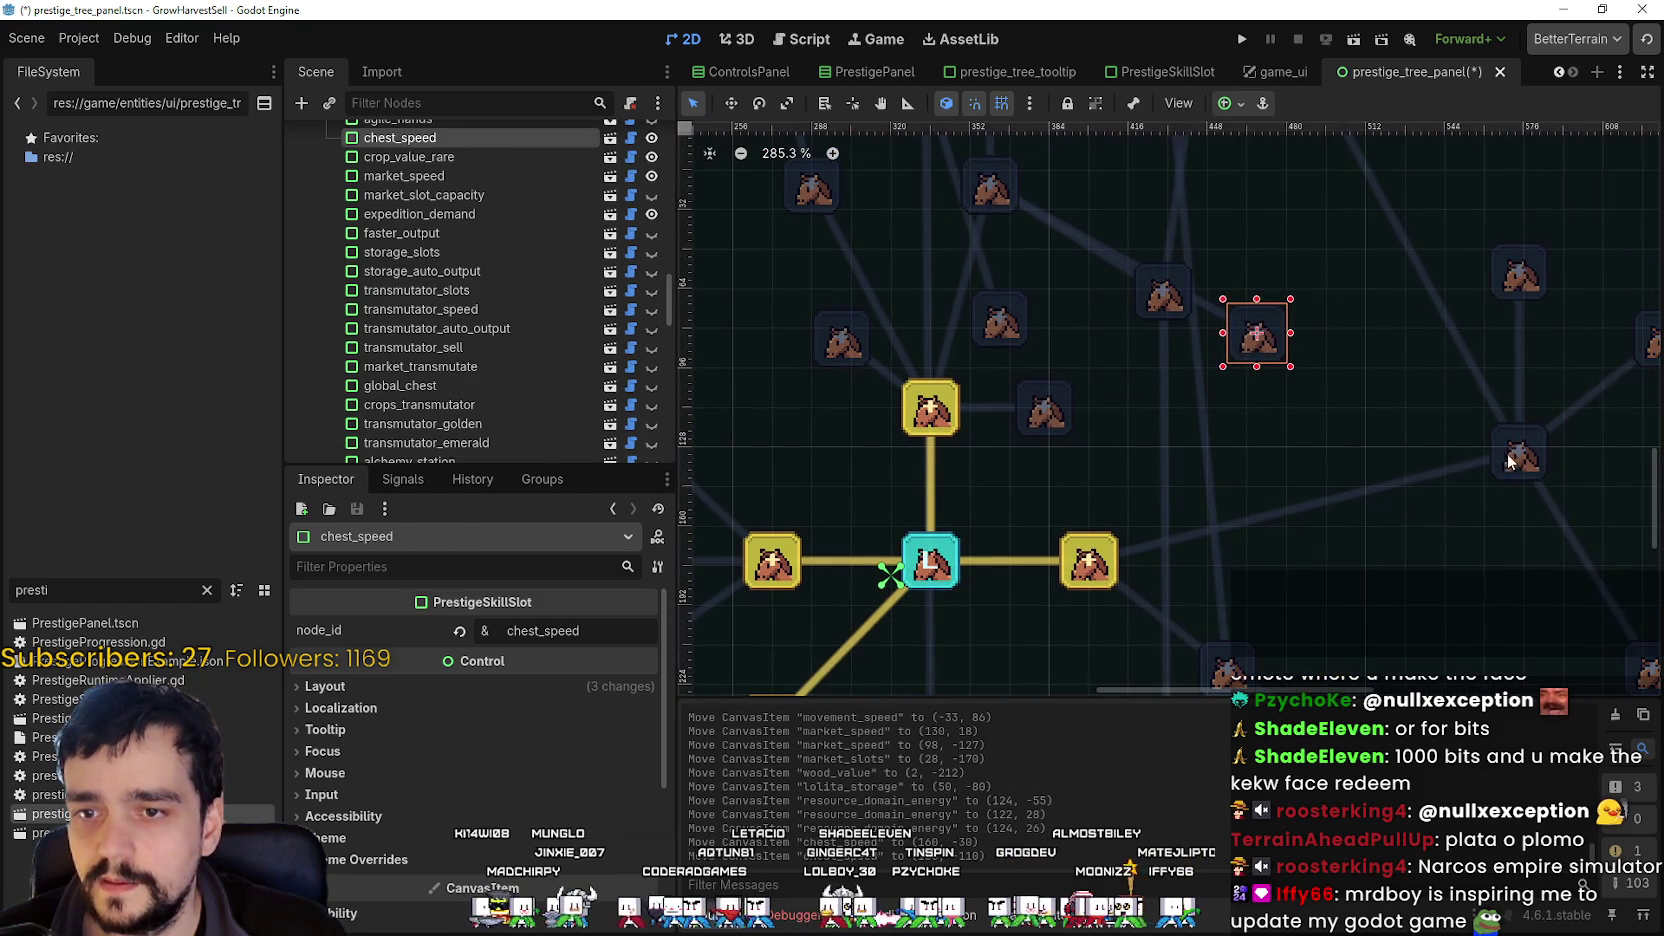
mouse_move(1510, 460)
mouse_down()
mouse_move(1252, 510)
mouse_move(1258, 494)
mouse_move(1270, 528)
mouse_move(1070, 480)
mouse_up()
drag(1039, 416, 1056, 376)
scroll(1066, 514, down, 1)
scroll(962, 412, down, 2)
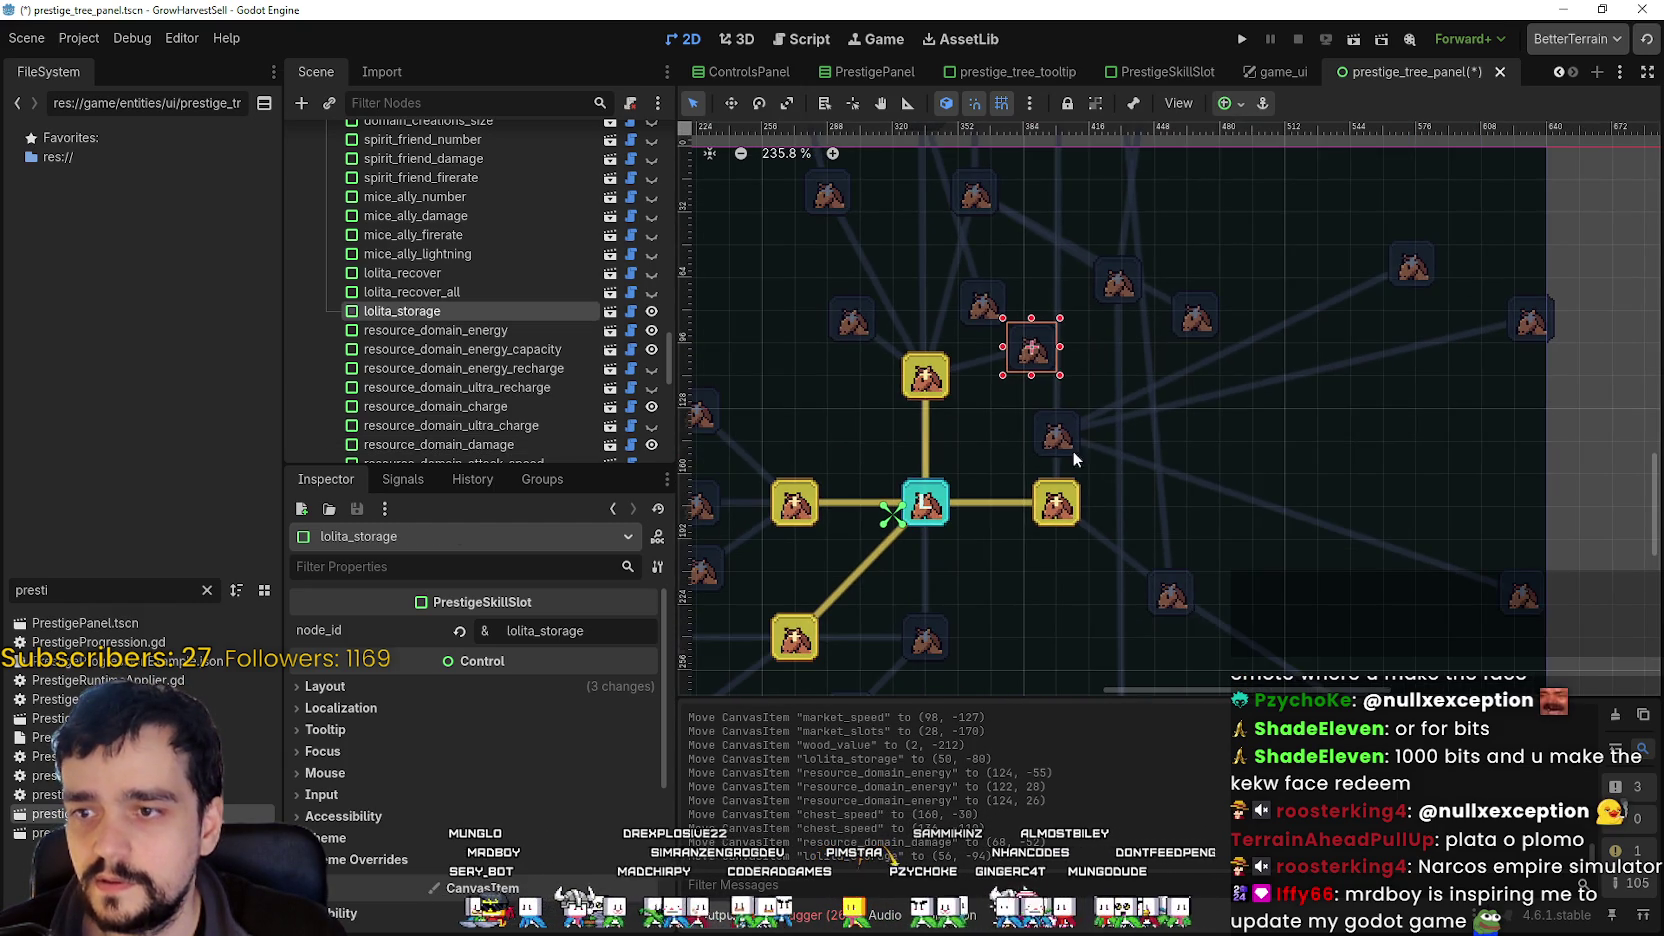
scroll(1150, 432, right, 3)
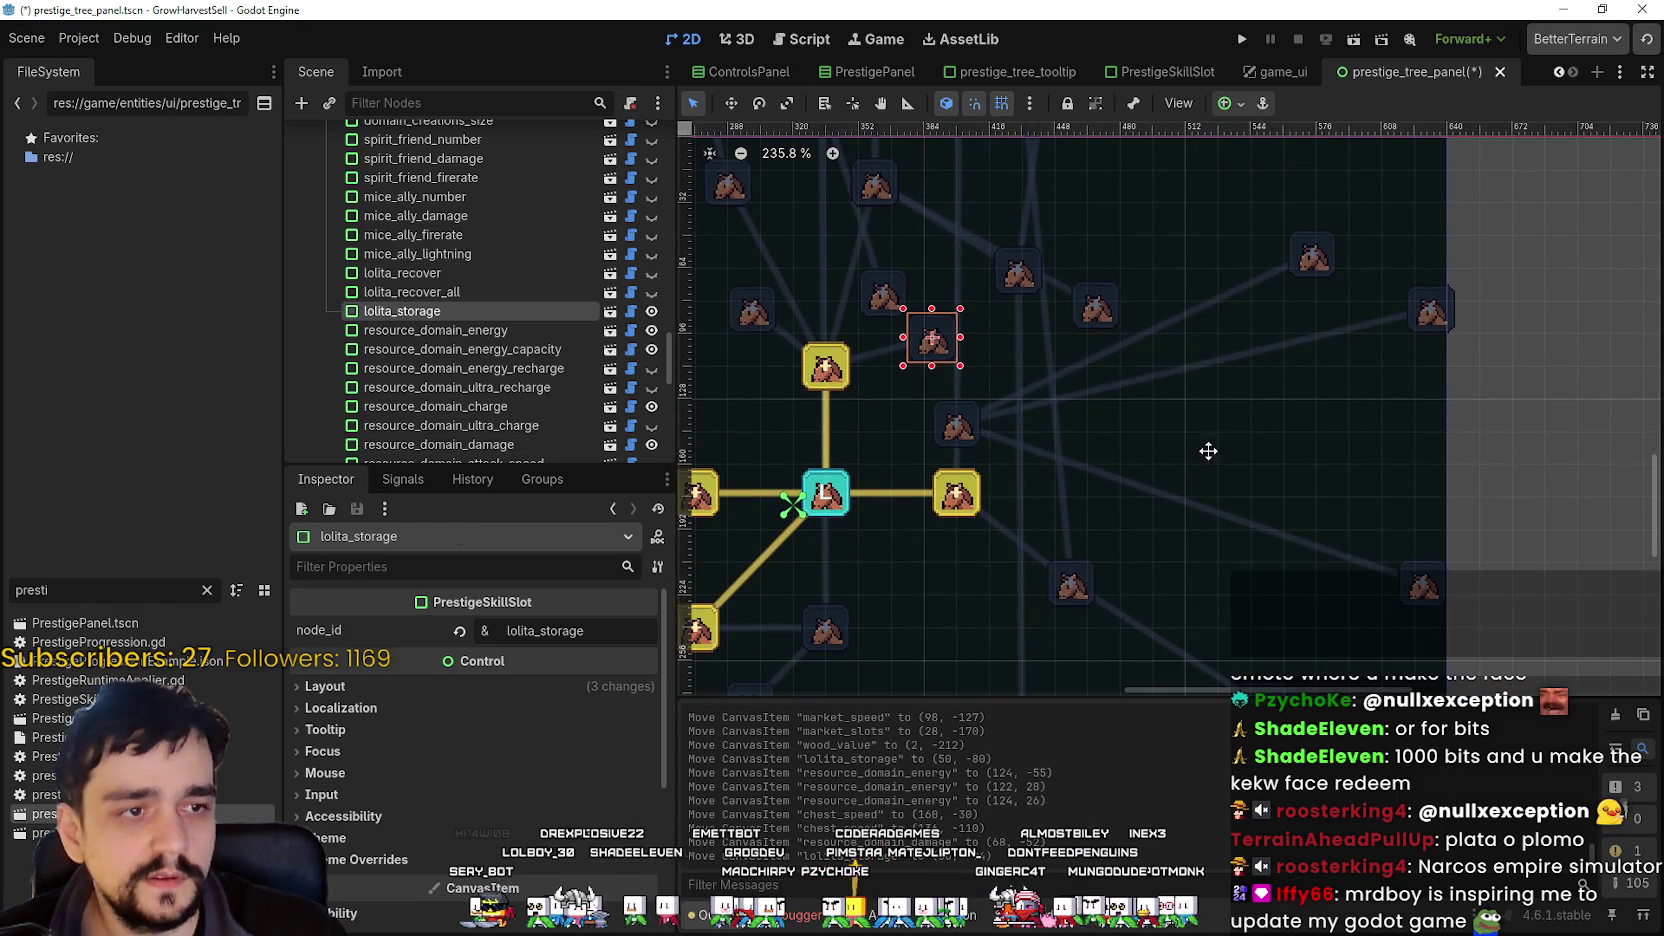
scroll(1200, 462, down, 1)
- Move the resource_domain_range slot left and down, closer to the central node
scroll(1276, 360, up, 1)
scroll(1278, 302, right, 1)
drag(1279, 296, 1181, 361)
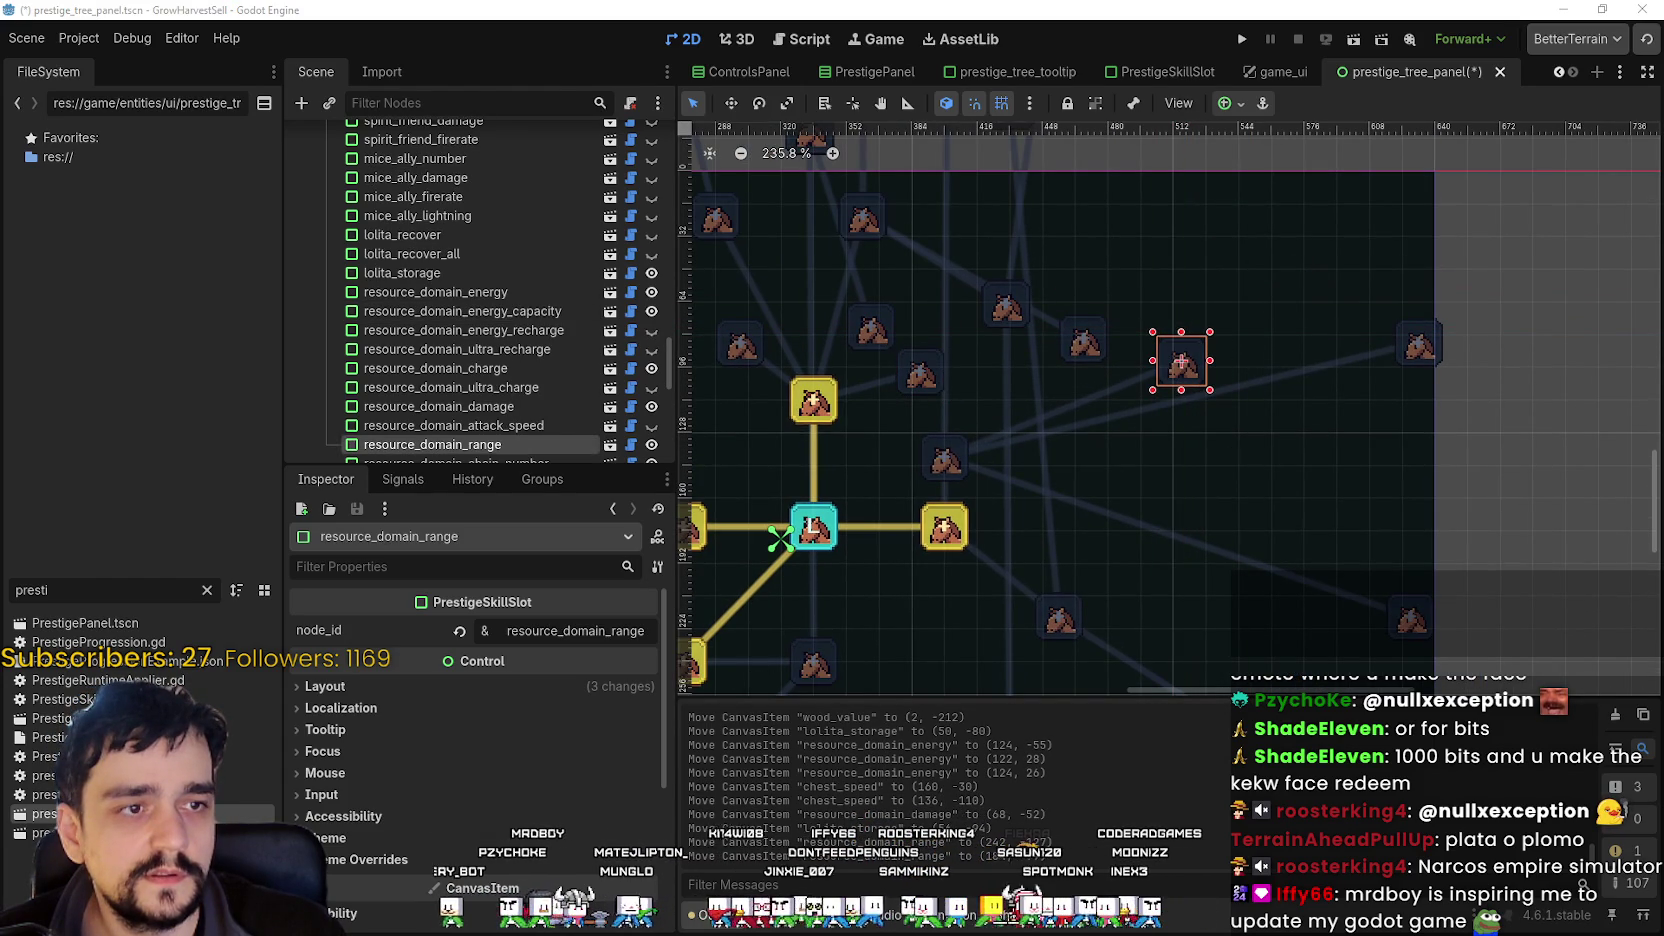
scroll(1240, 420, down, 1)
scroll(1210, 360, left, 1)
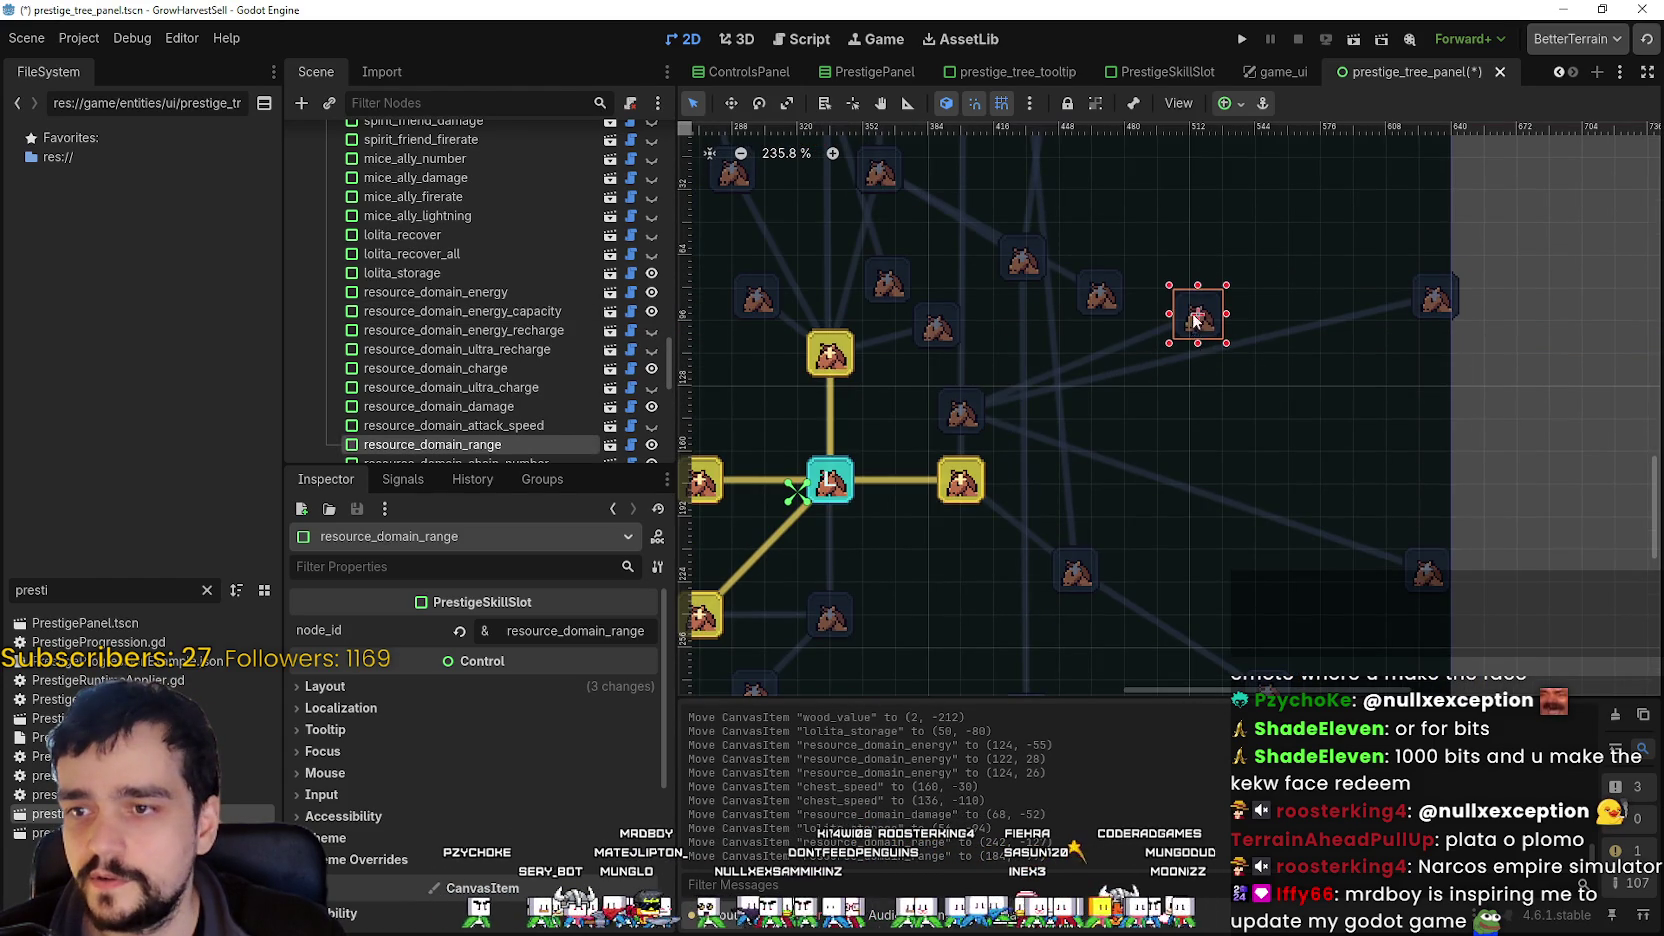
mouse_move(1195, 322)
mouse_down()
mouse_move(1169, 340)
mouse_move(998, 295)
mouse_move(992, 343)
mouse_move(1091, 352)
mouse_up()
- Move the charge slot lower-left, raise chest_speed, and nudge the range slot upward
mouse_move(1446, 309)
mouse_down()
mouse_move(1195, 432)
mouse_move(1114, 423)
mouse_move(1041, 338)
mouse_move(1100, 385)
mouse_move(1095, 414)
mouse_up()
drag(1106, 293, 1145, 191)
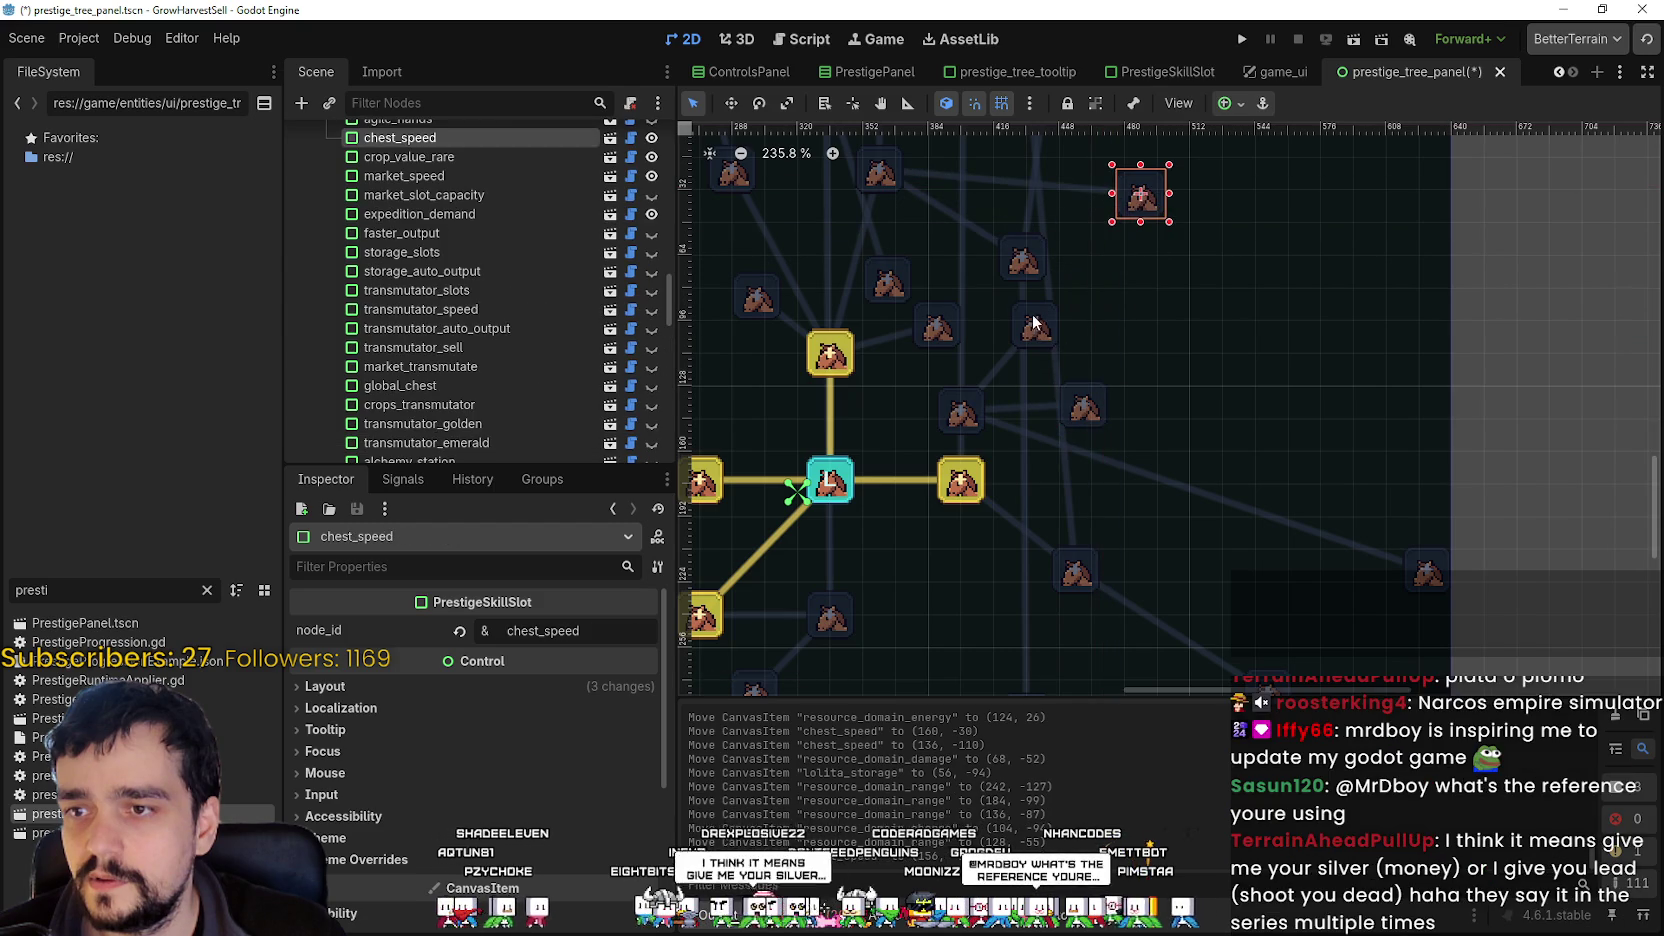
drag(1037, 328, 1101, 312)
drag(1086, 412, 1104, 384)
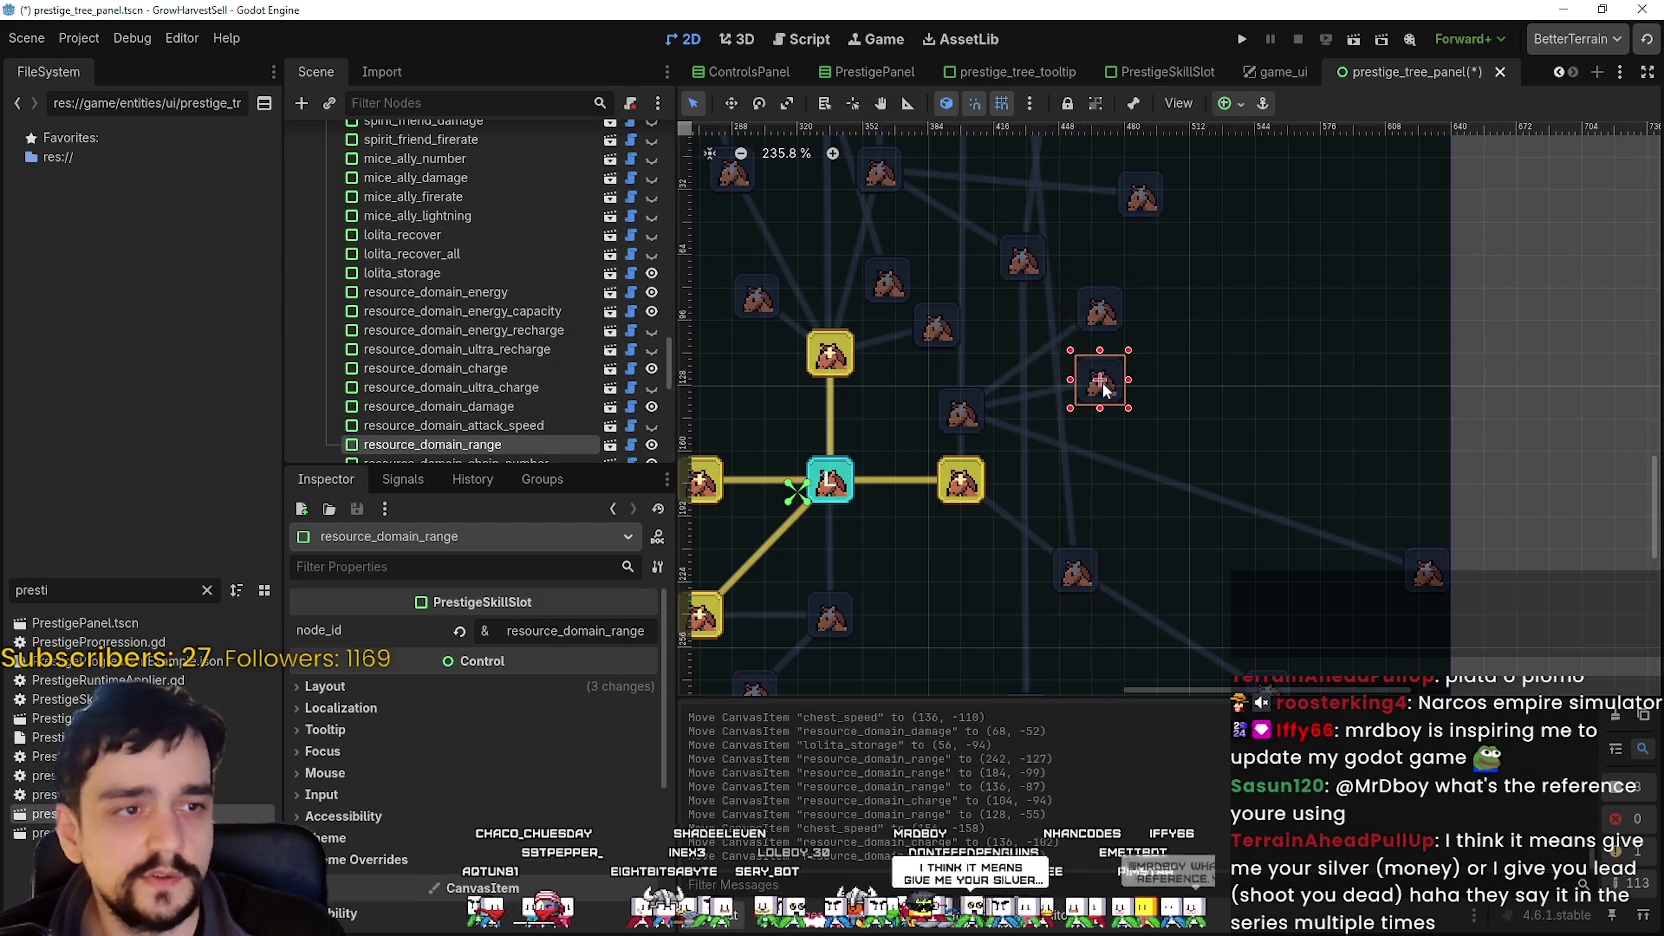
- Drop the energy slot further down and drag damage_ii up-left toward the tree
scroll(1234, 398, down, 2)
scroll(1193, 419, up, 2)
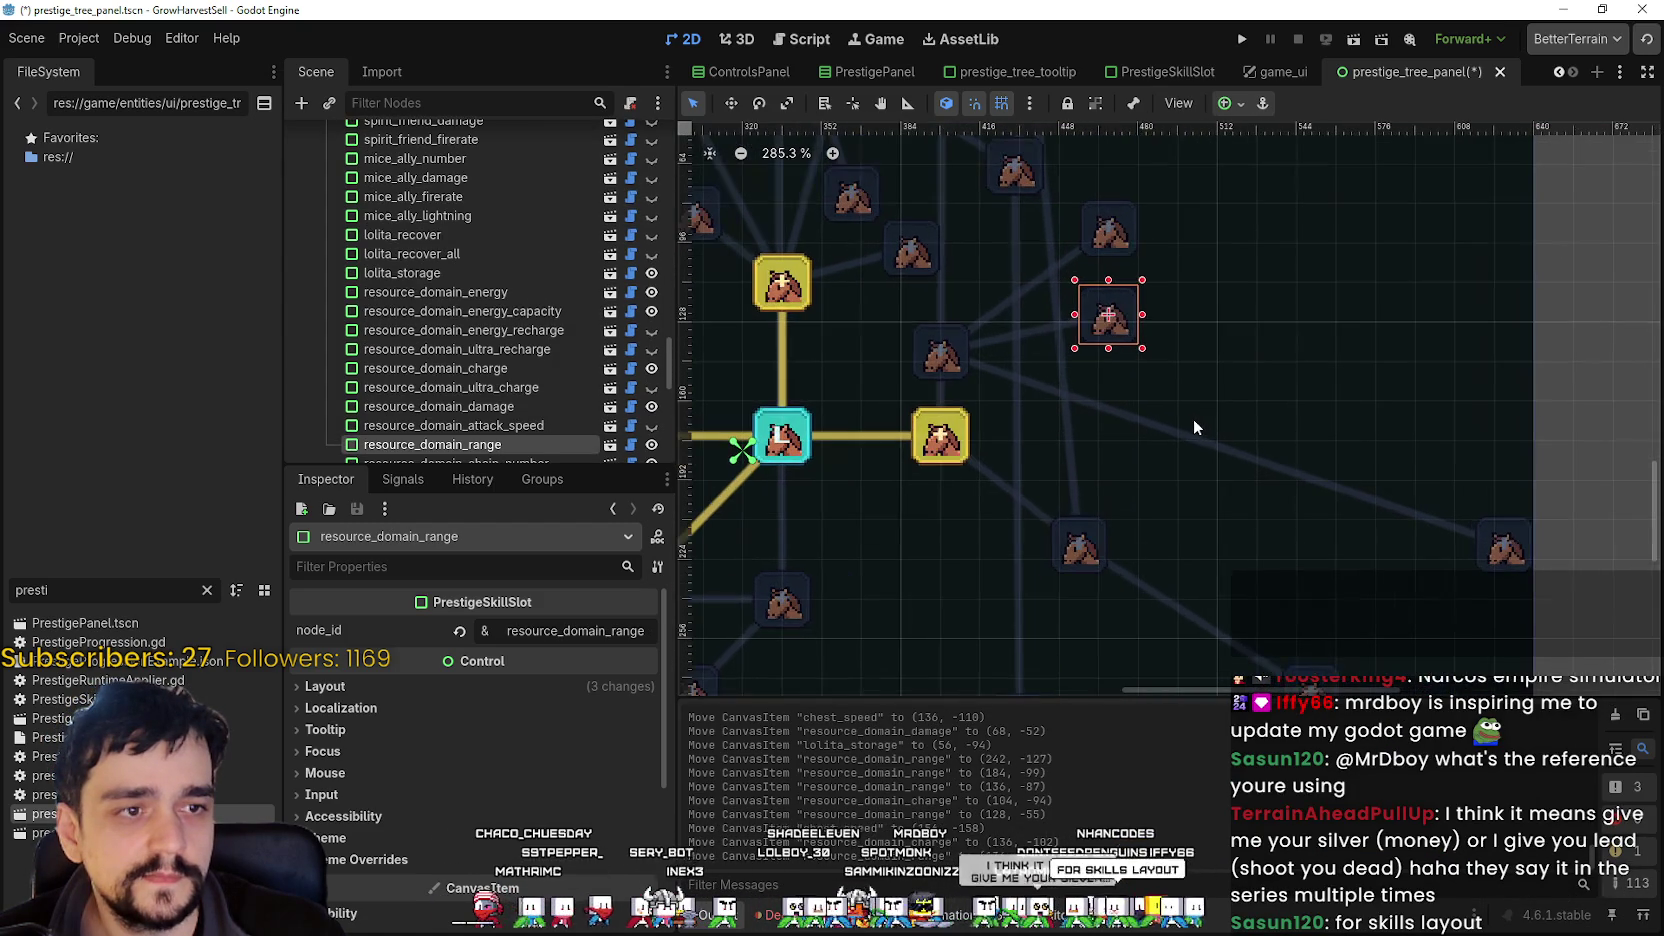
scroll(1197, 420, down, 3)
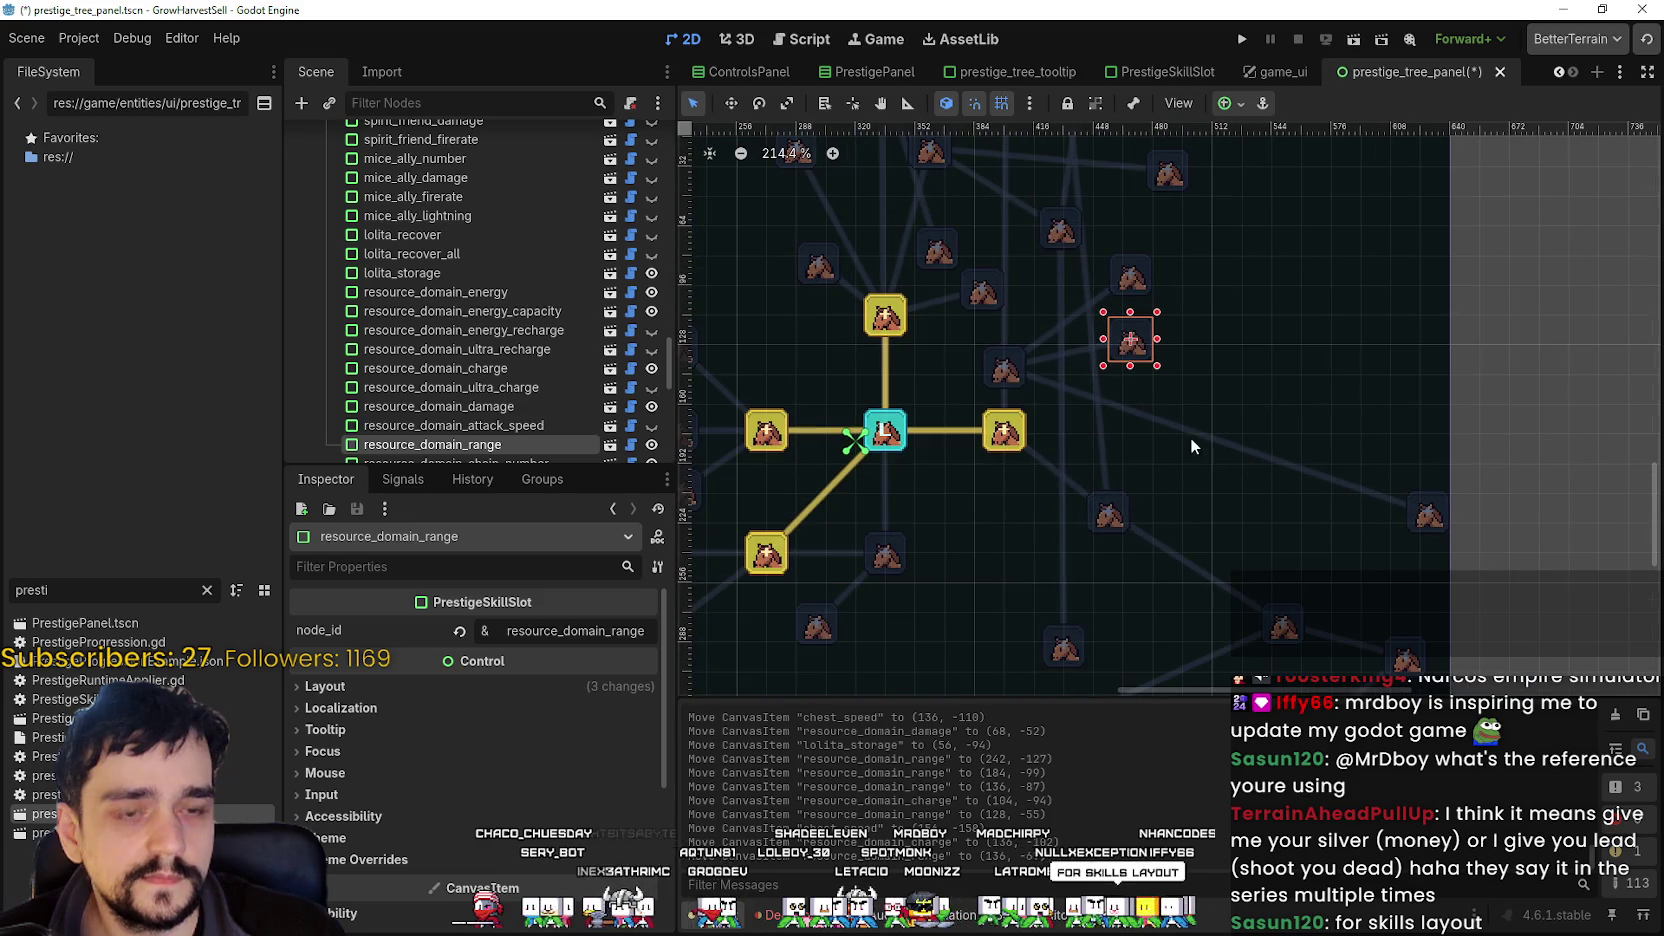
mouse_move(1127, 322)
mouse_down()
mouse_move(1130, 455)
mouse_move(1148, 470)
mouse_move(1104, 564)
mouse_move(1108, 527)
mouse_move(1099, 550)
mouse_up()
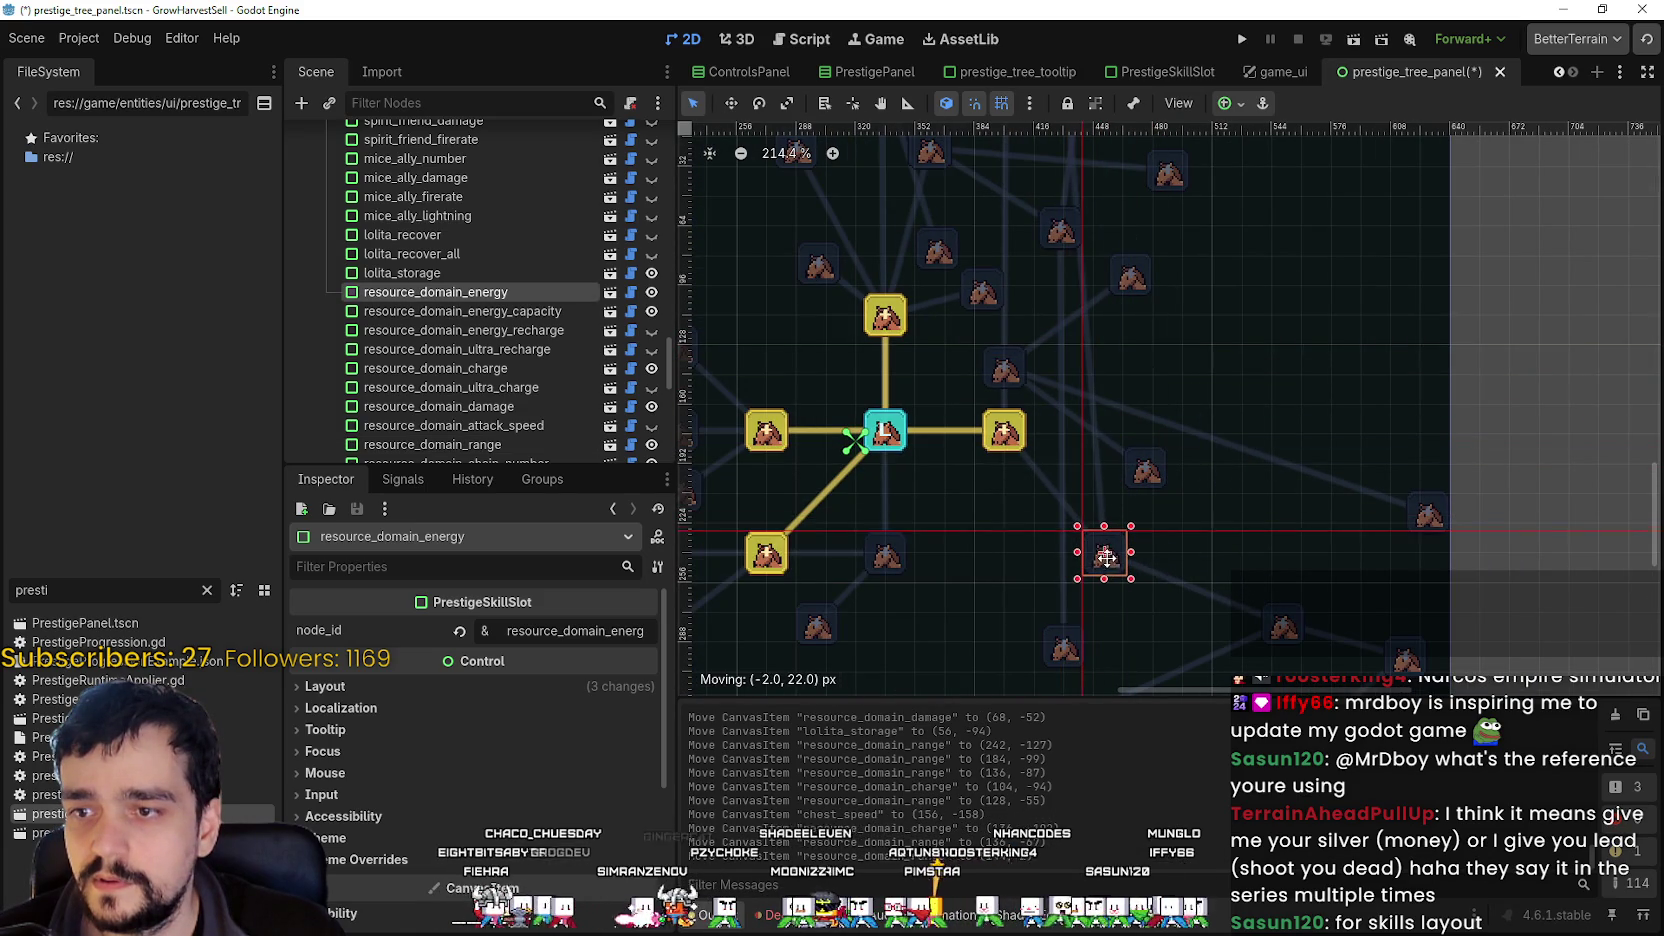
drag(1429, 516, 1136, 341)
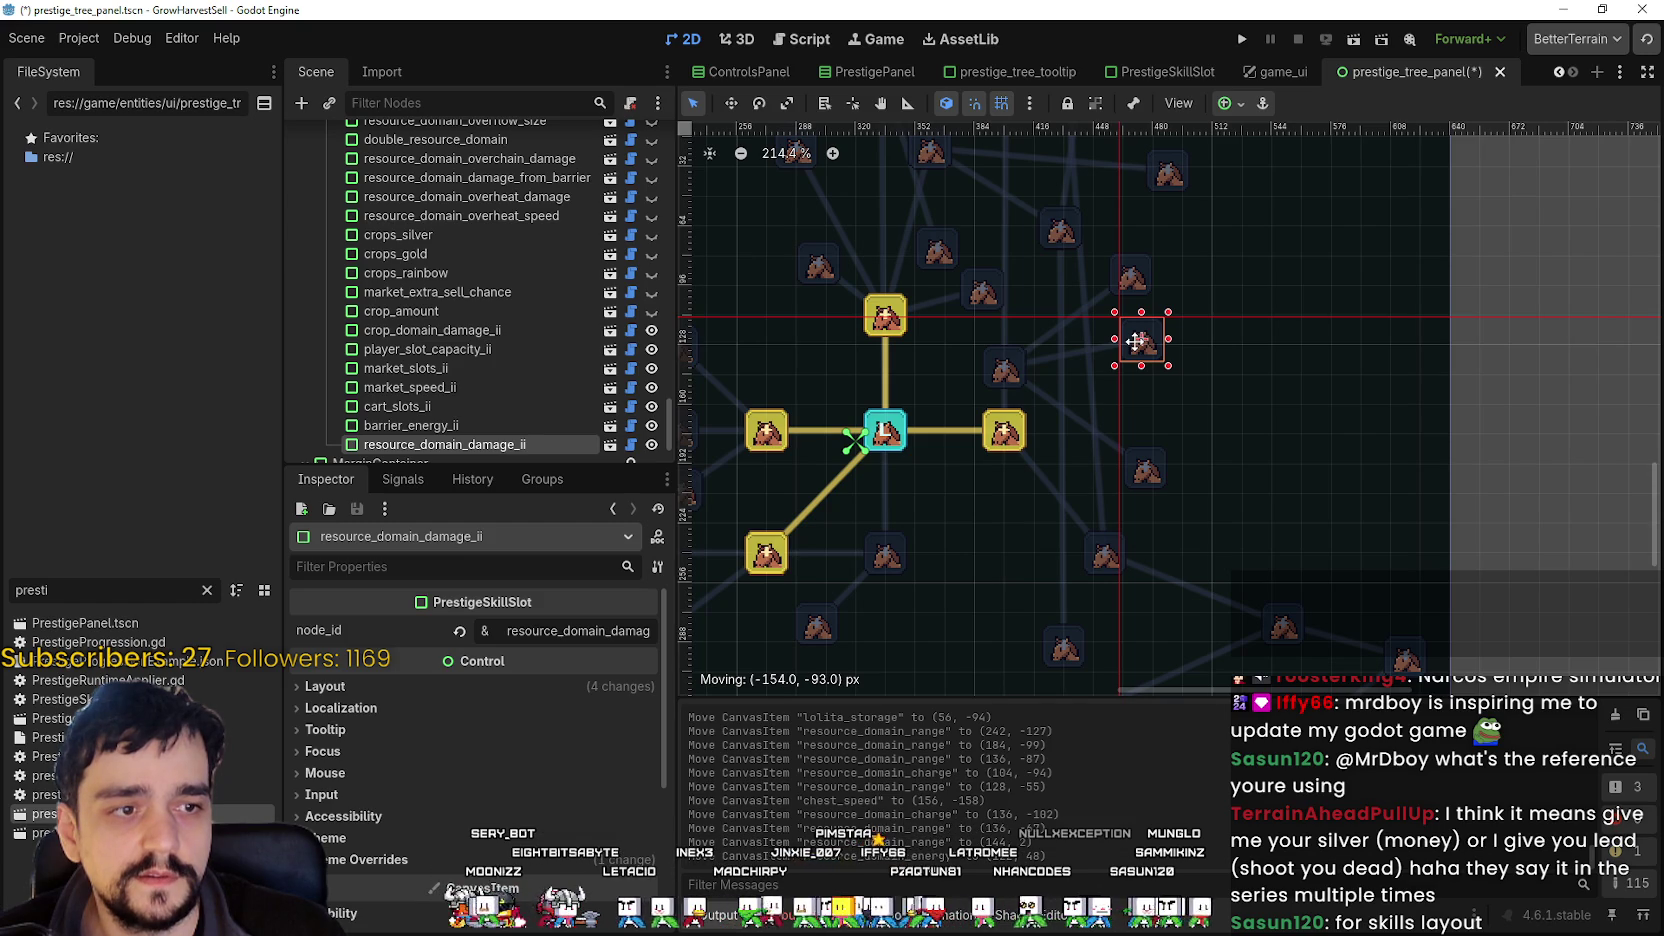
drag(1136, 341, 1137, 340)
drag(1133, 369, 1121, 358)
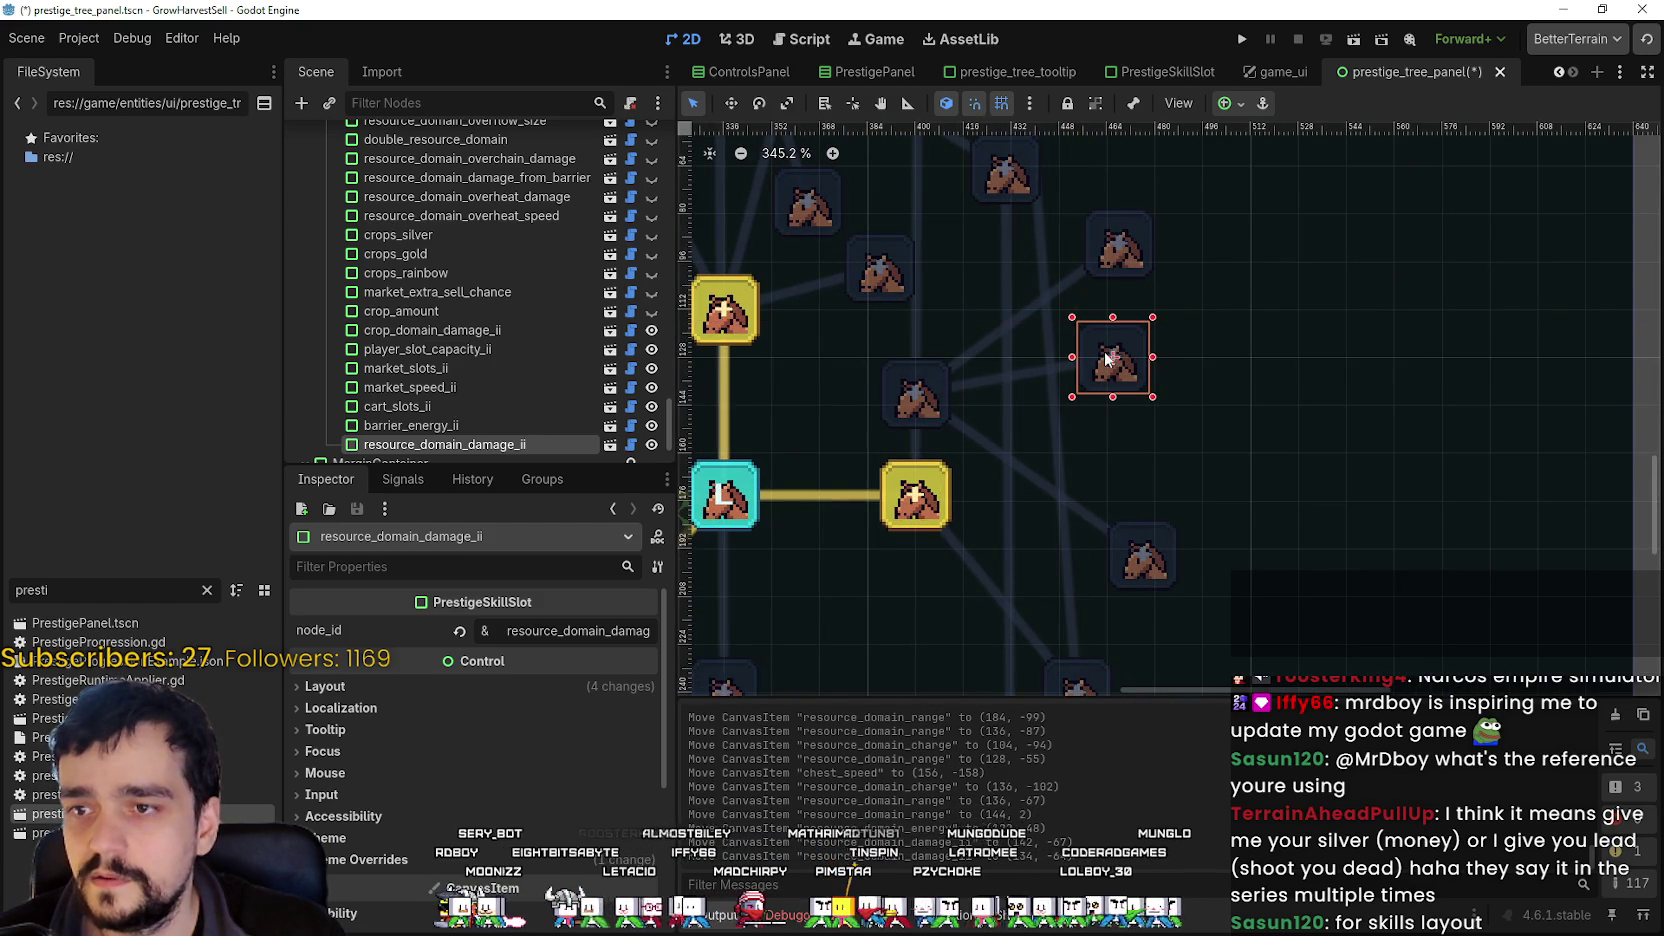
scroll(1121, 358, up, 1)
drag(1124, 236, 1110, 251)
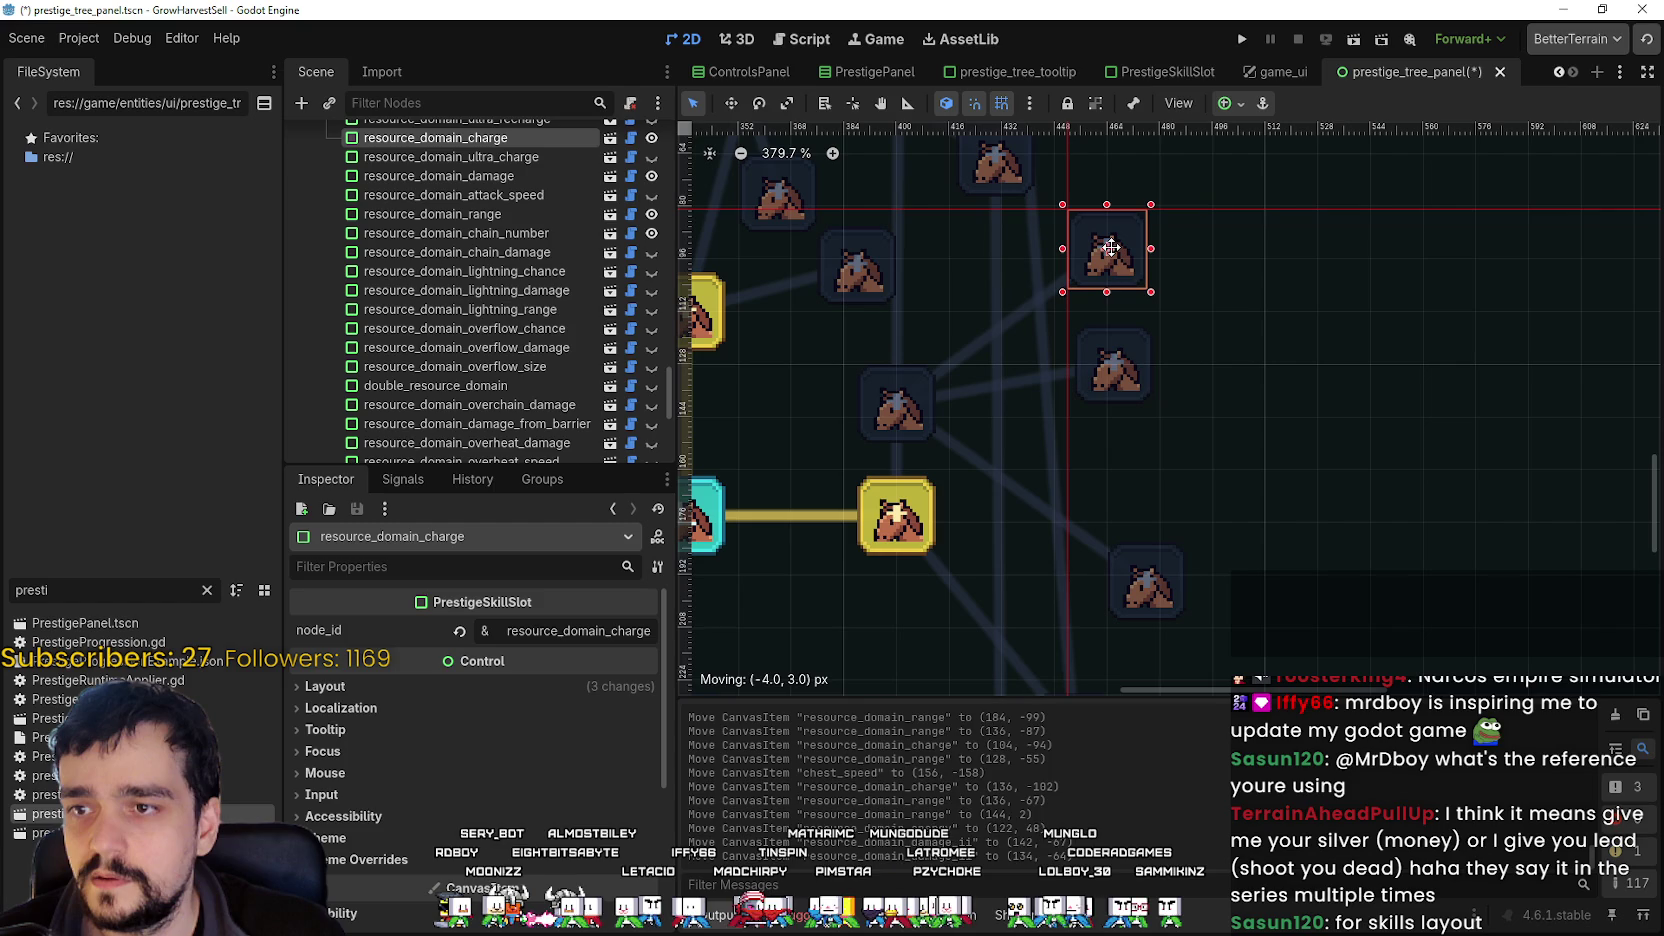
drag(1122, 368, 1122, 370)
scroll(1122, 370, down, 2)
mouse_move(1160, 568)
mouse_down()
mouse_move(1137, 487)
mouse_move(1140, 565)
mouse_move(1160, 525)
mouse_up()
scroll(1137, 488, down, 1)
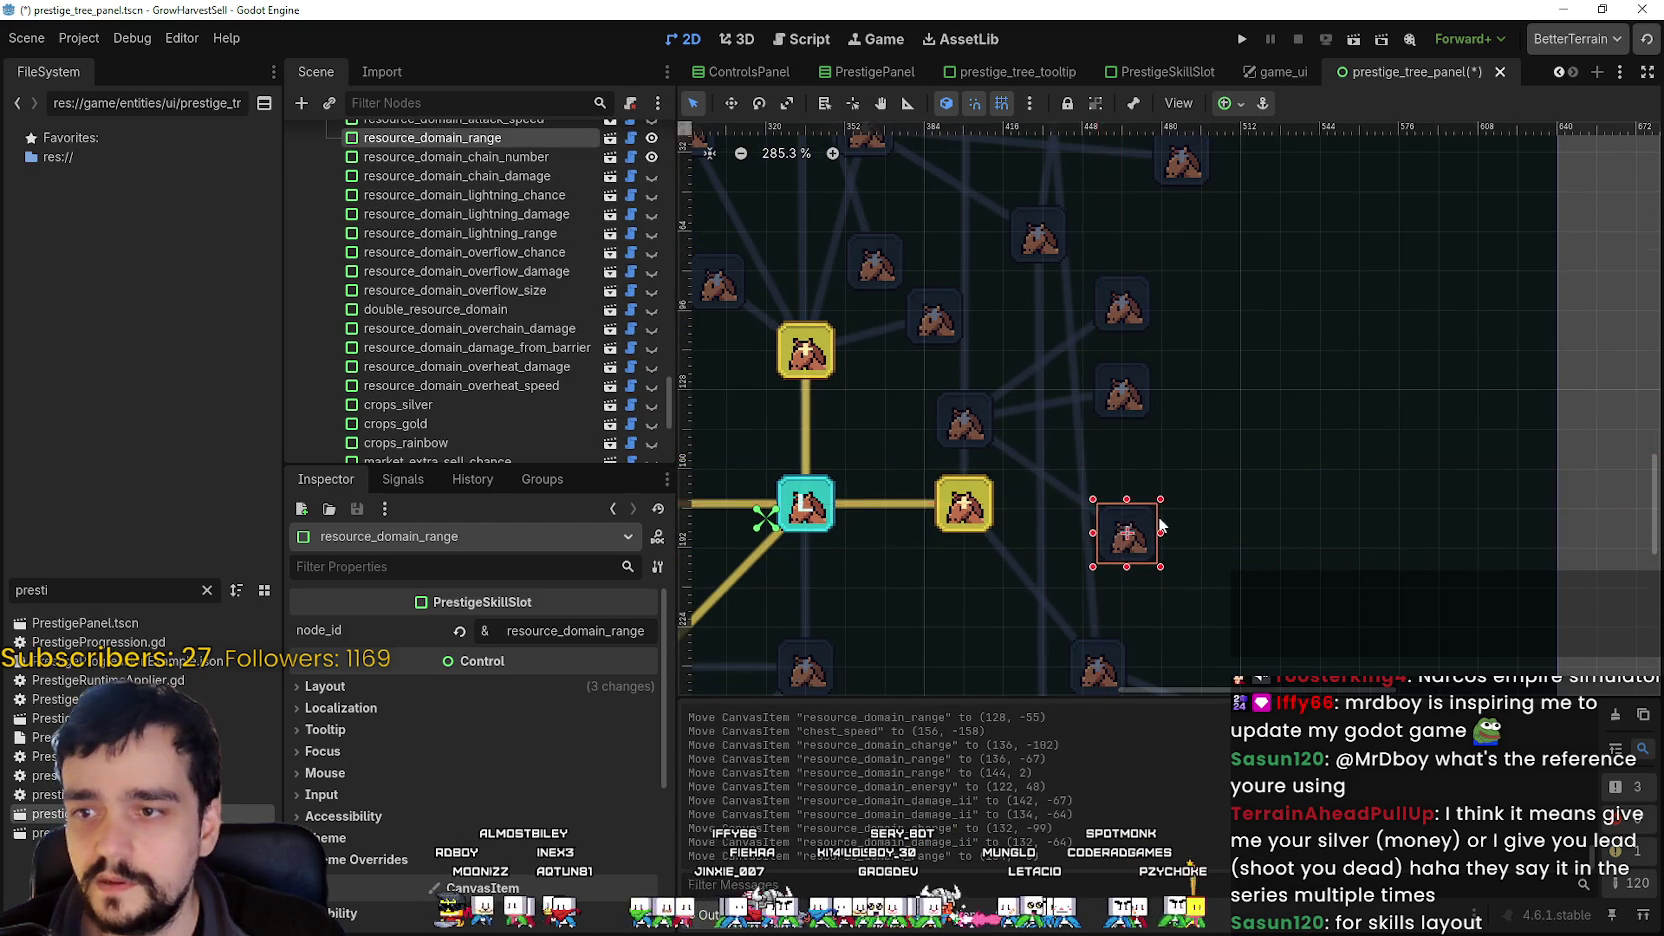
scroll(1183, 468, down, 3)
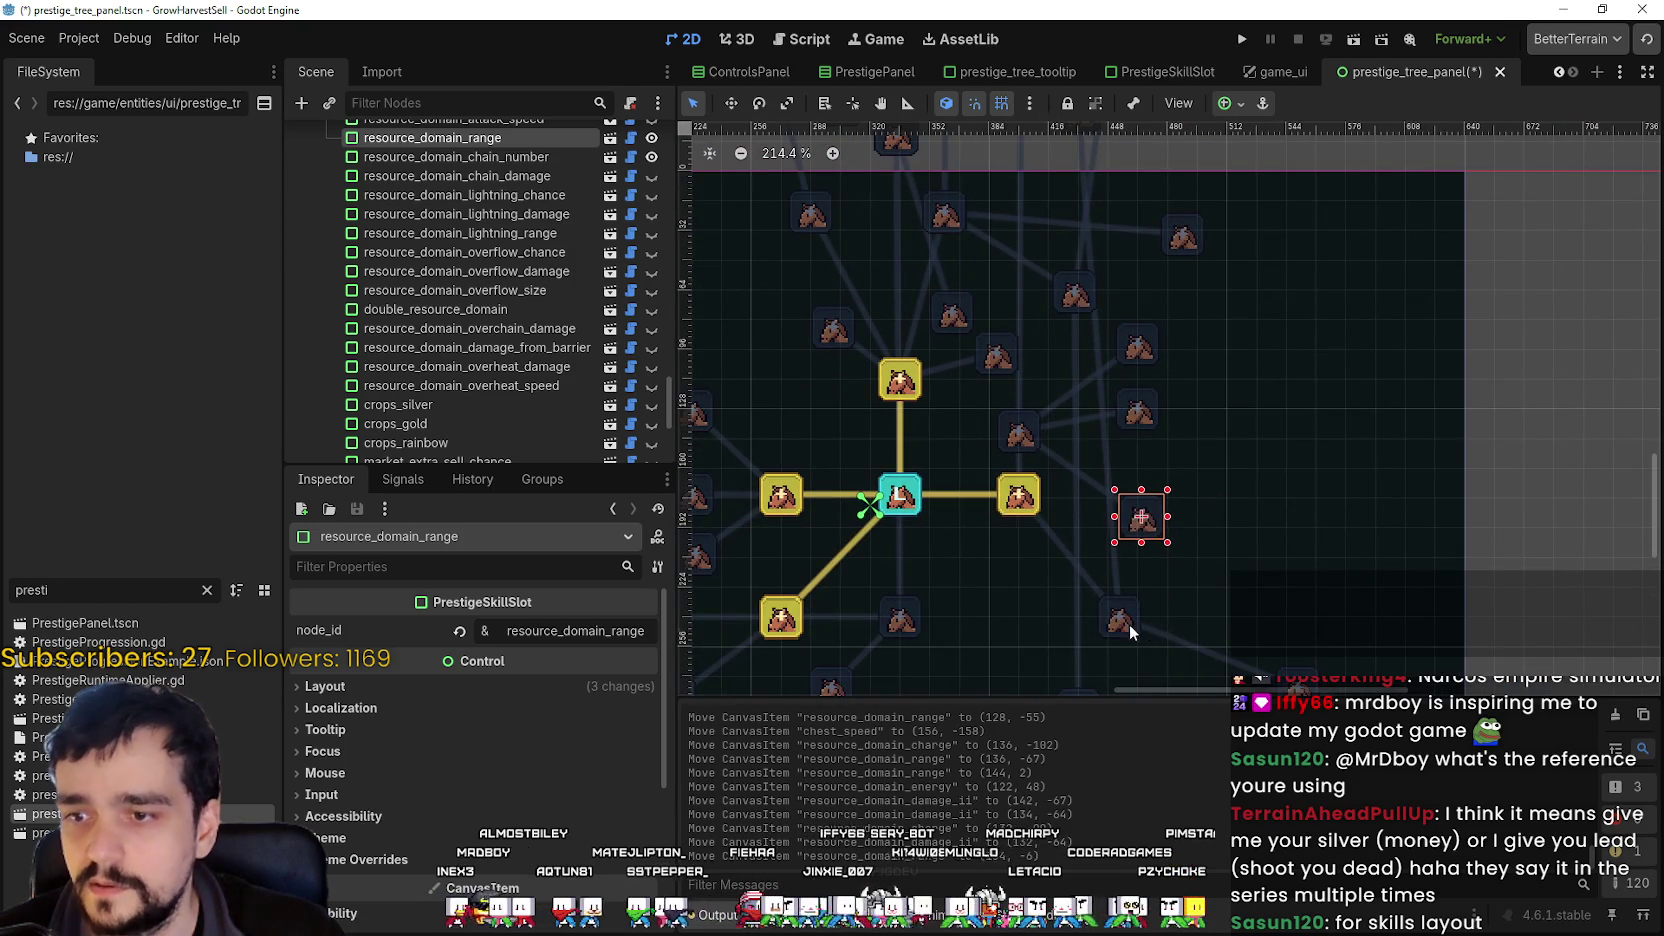
mouse_move(1128, 624)
mouse_down()
mouse_move(1300, 406)
mouse_move(1300, 451)
mouse_move(1163, 632)
mouse_move(1081, 615)
mouse_move(1095, 636)
mouse_move(1188, 632)
mouse_move(1176, 639)
mouse_up()
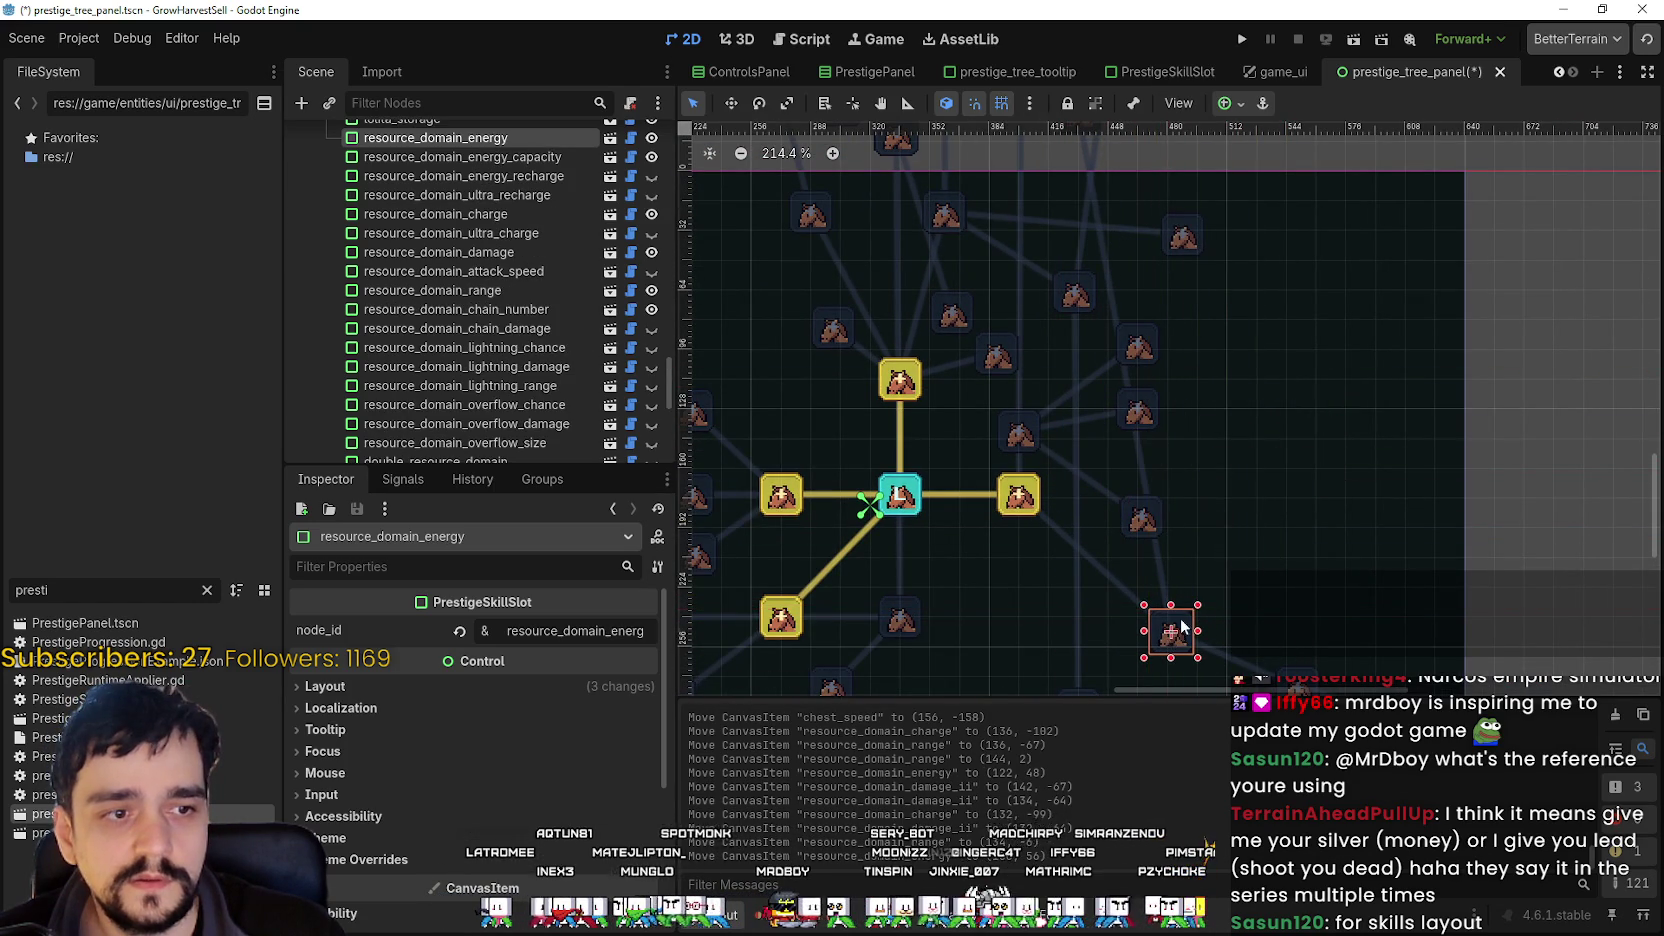
scroll(1175, 455, right, 1)
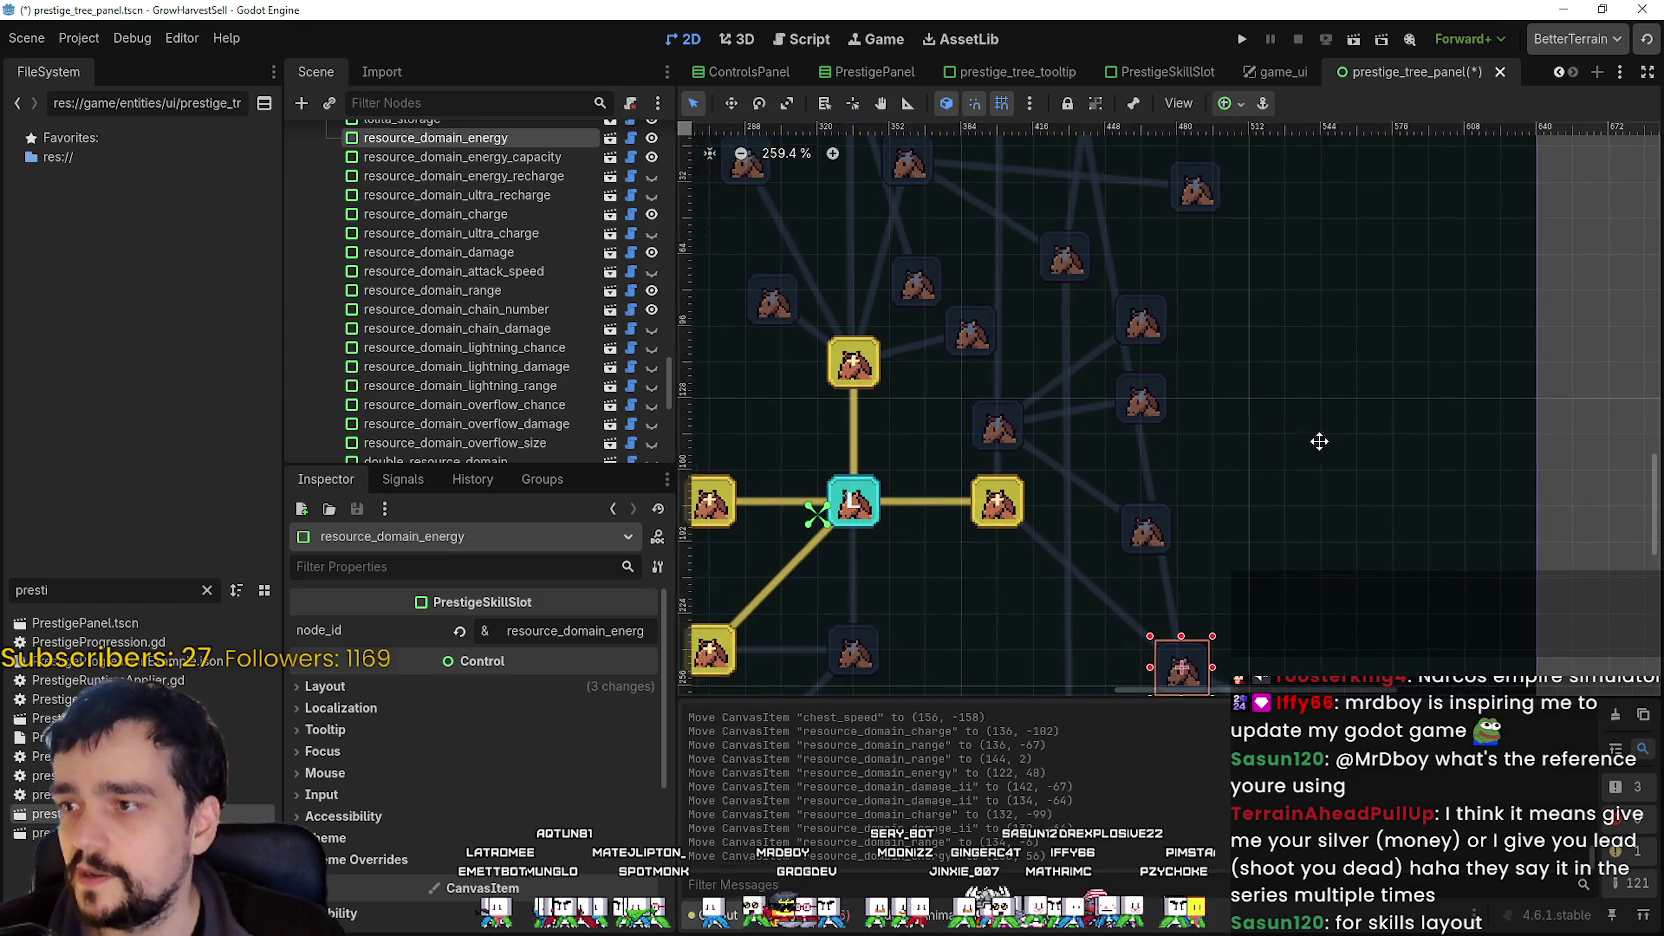
scroll(1240, 430, left, 3)
scroll(1158, 425, up, 2)
click(1150, 430)
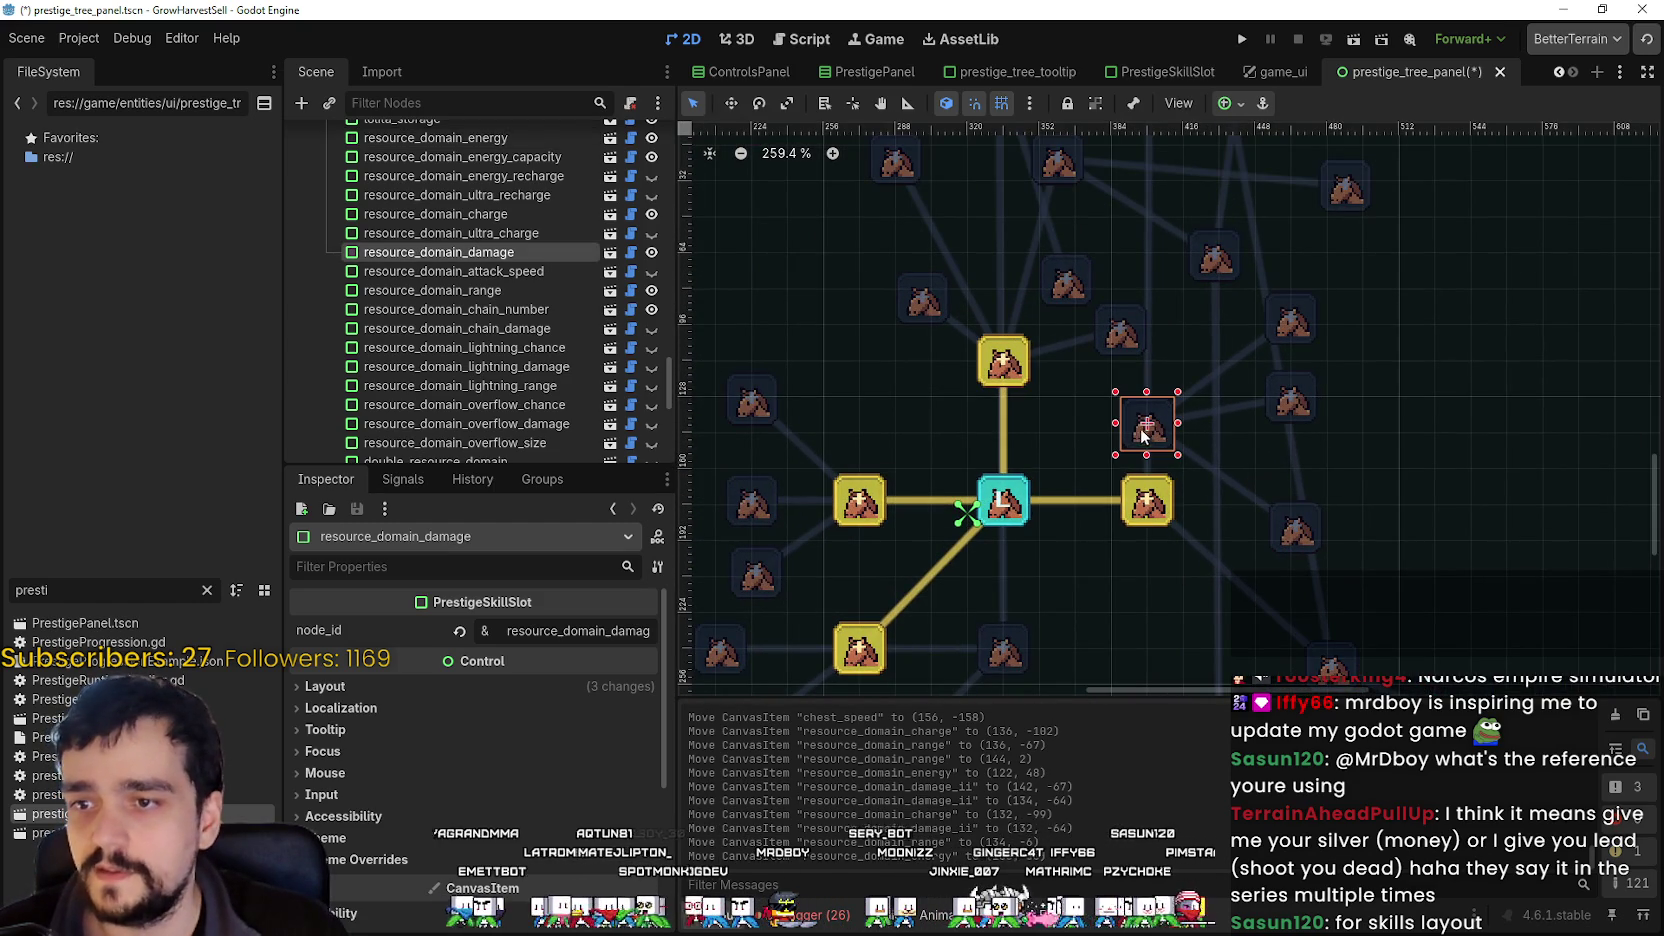
scroll(1173, 354, down, 2)
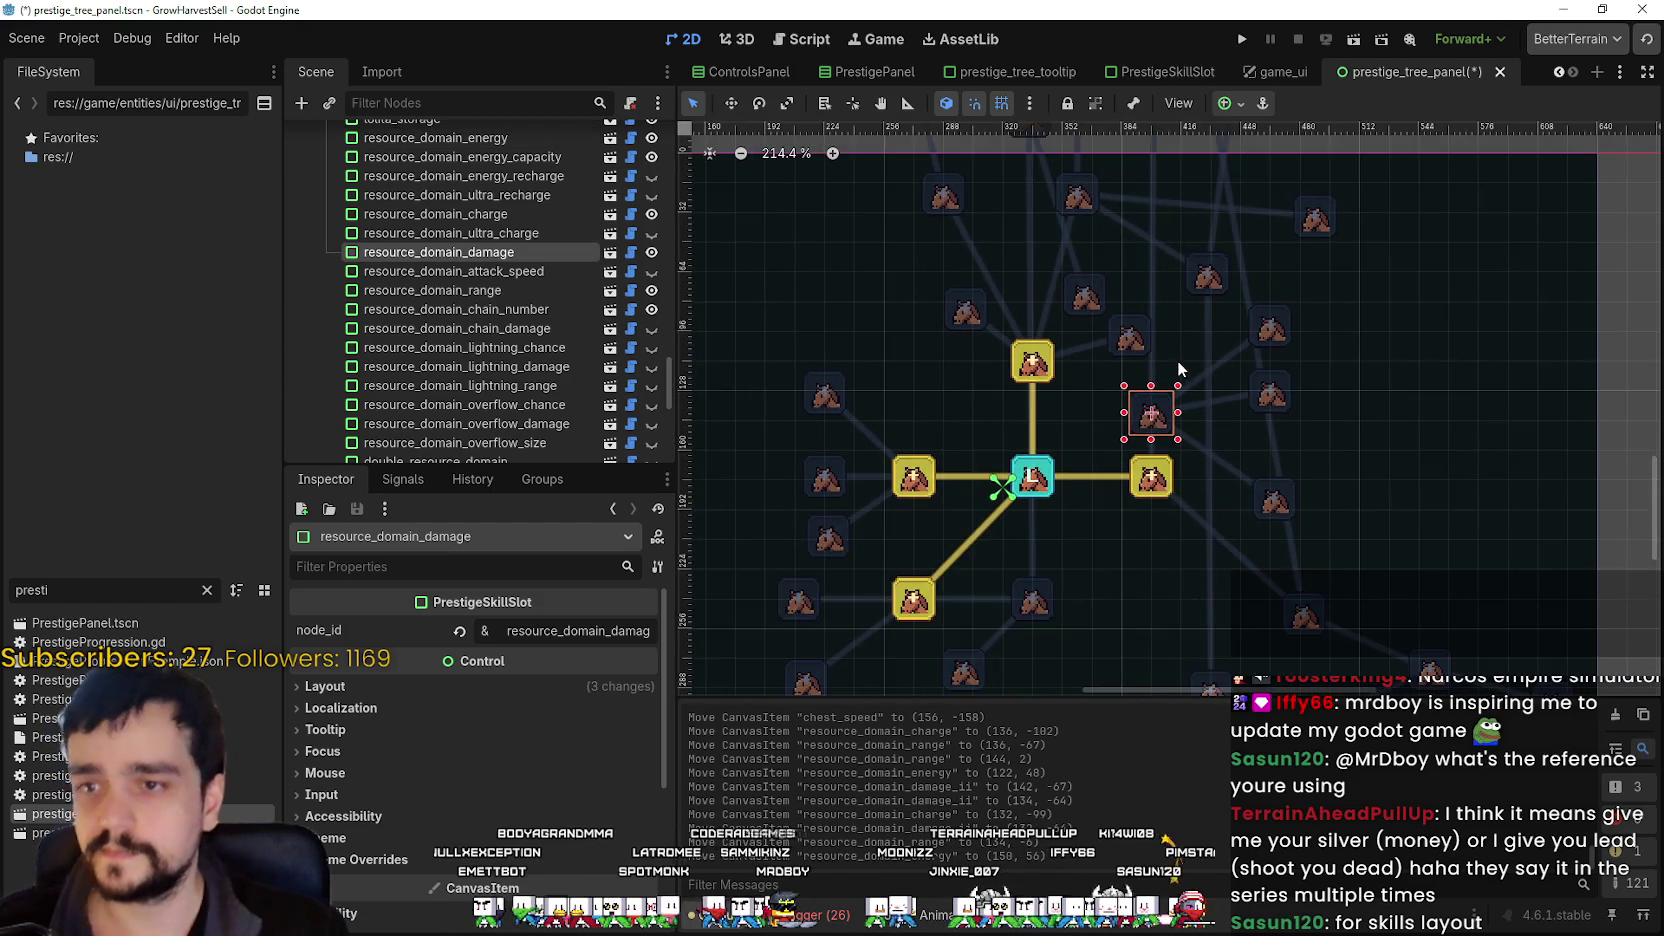
scroll(1164, 237, down, 5)
scroll(1154, 261, up, 5)
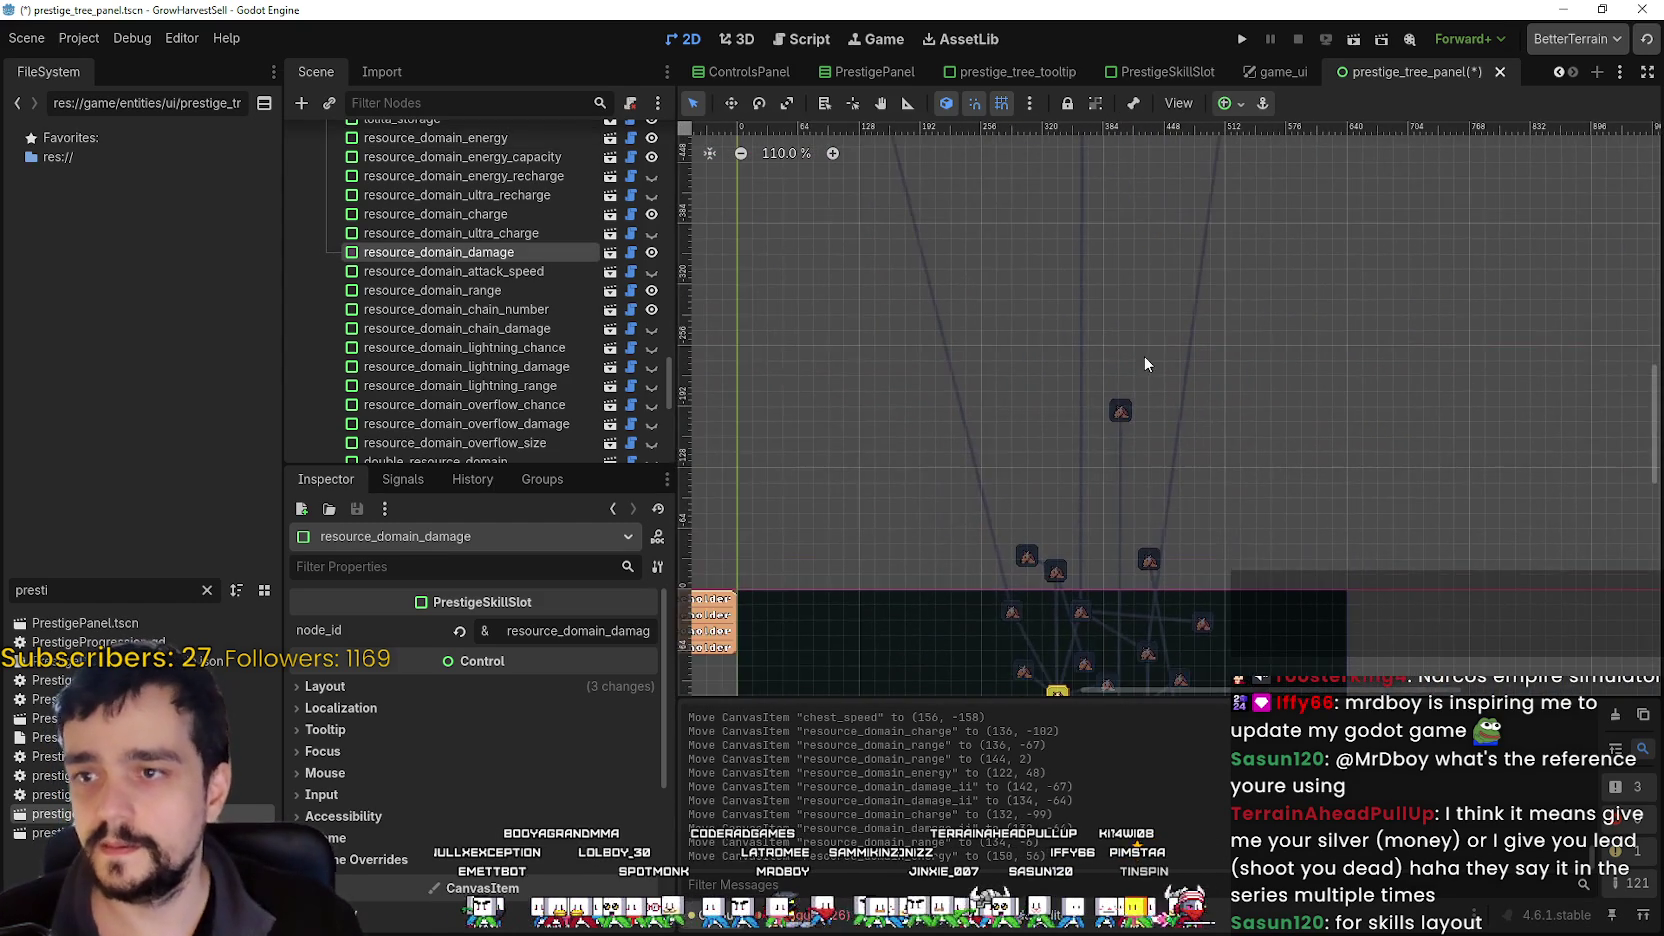
click(1125, 413)
drag(1125, 413, 1261, 641)
scroll(1270, 264, up, 2)
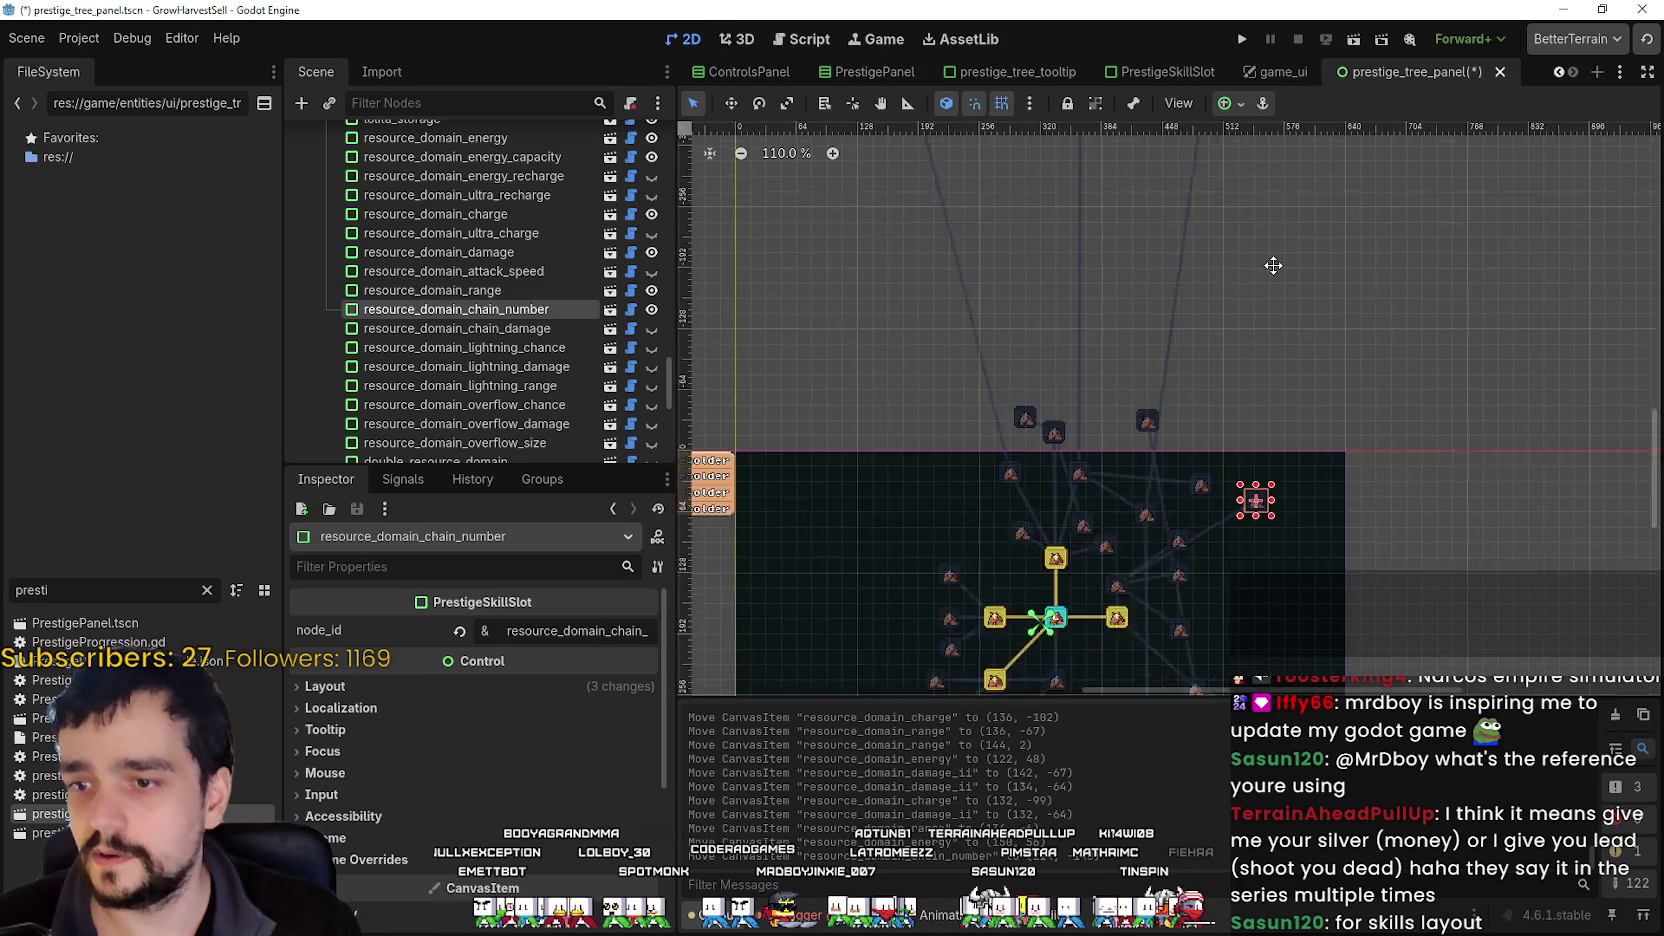
scroll(1243, 312, up, 6)
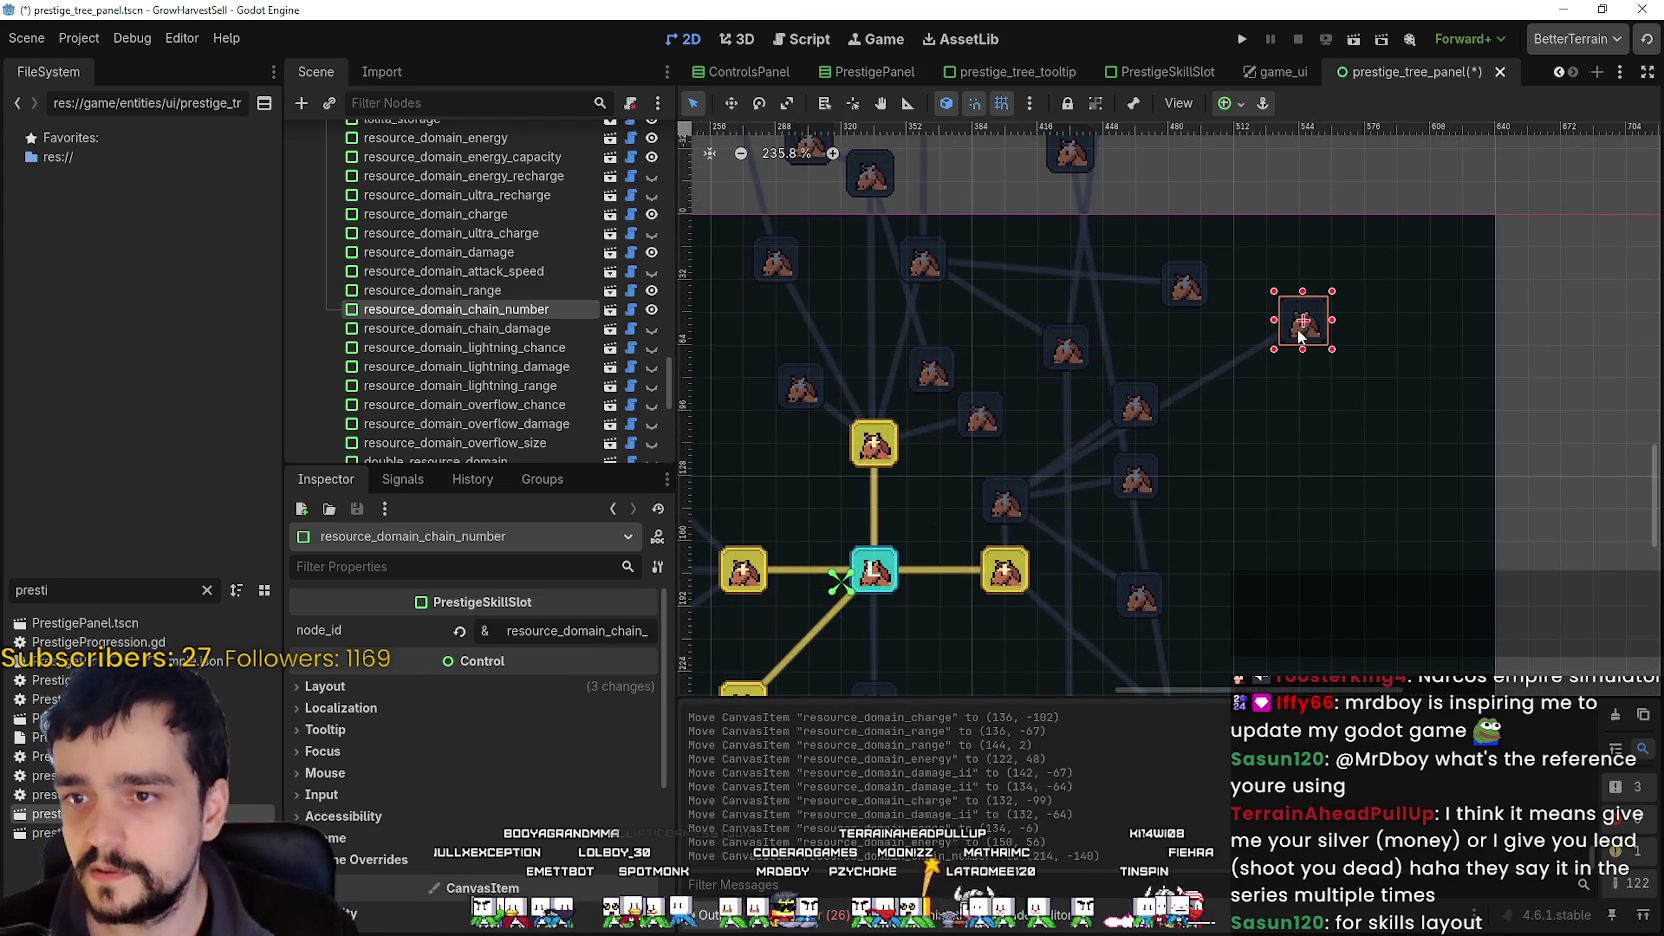
mouse_move(1300, 335)
mouse_down()
mouse_move(1190, 530)
mouse_move(1062, 490)
mouse_up()
scroll(1180, 520, up, 6)
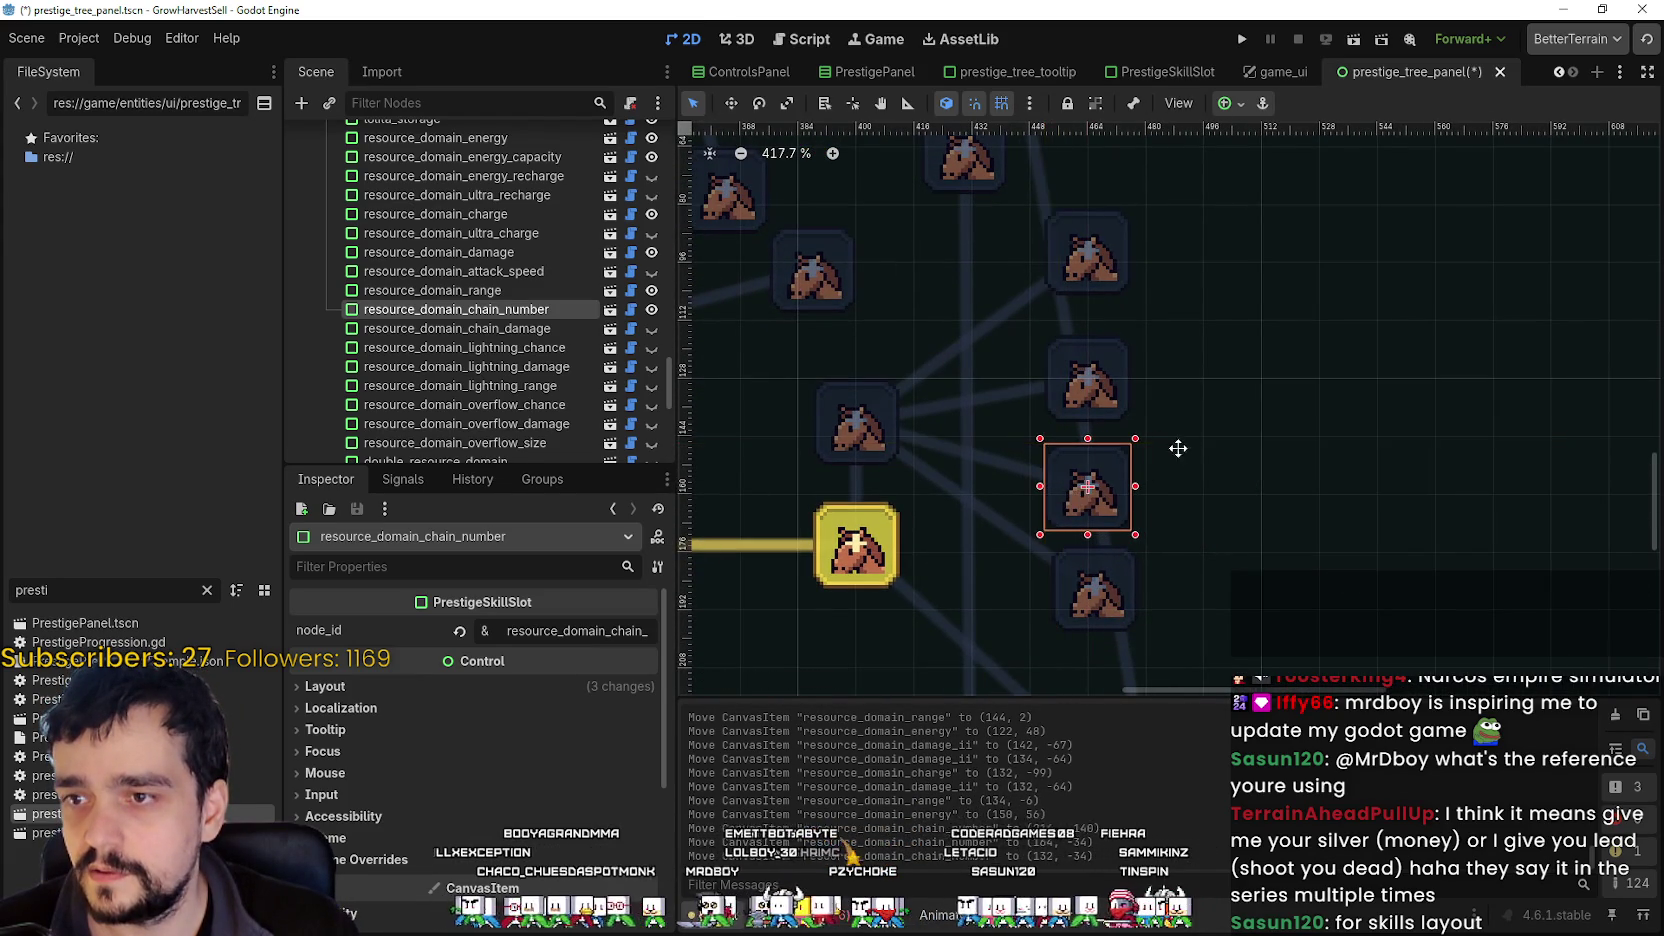
scroll(1128, 450, up, 3)
scroll(1297, 448, down, 3)
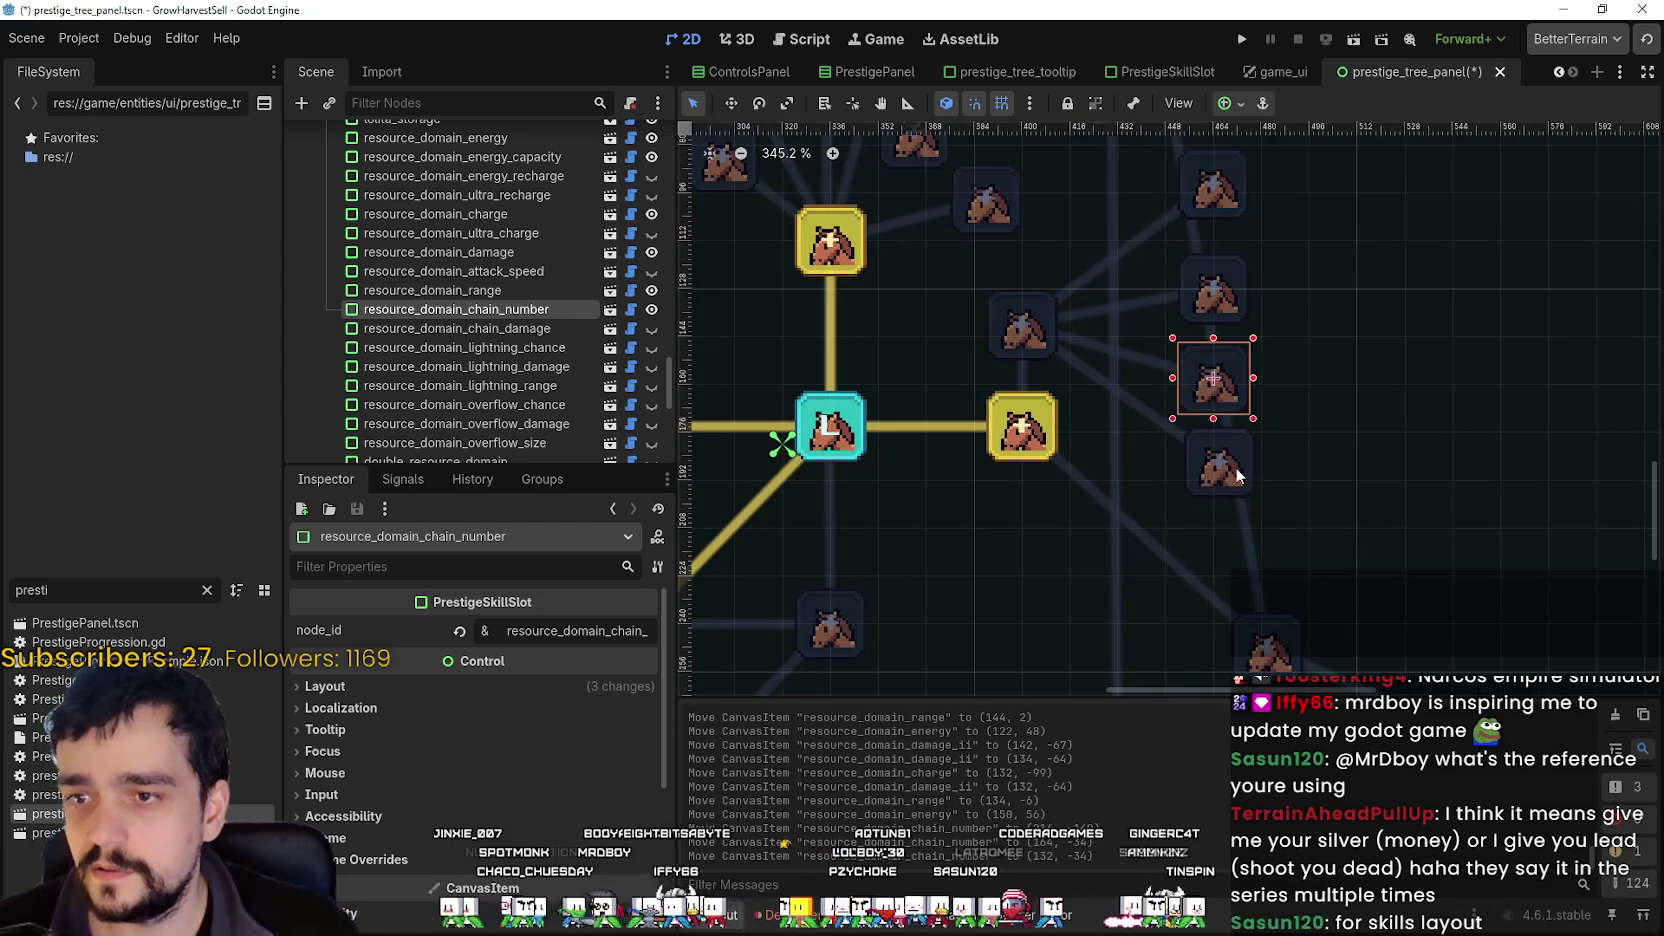
click(1215, 470)
scroll(1300, 470, down, 4)
scroll(1250, 430, down, 1)
scroll(1232, 380, up, 1)
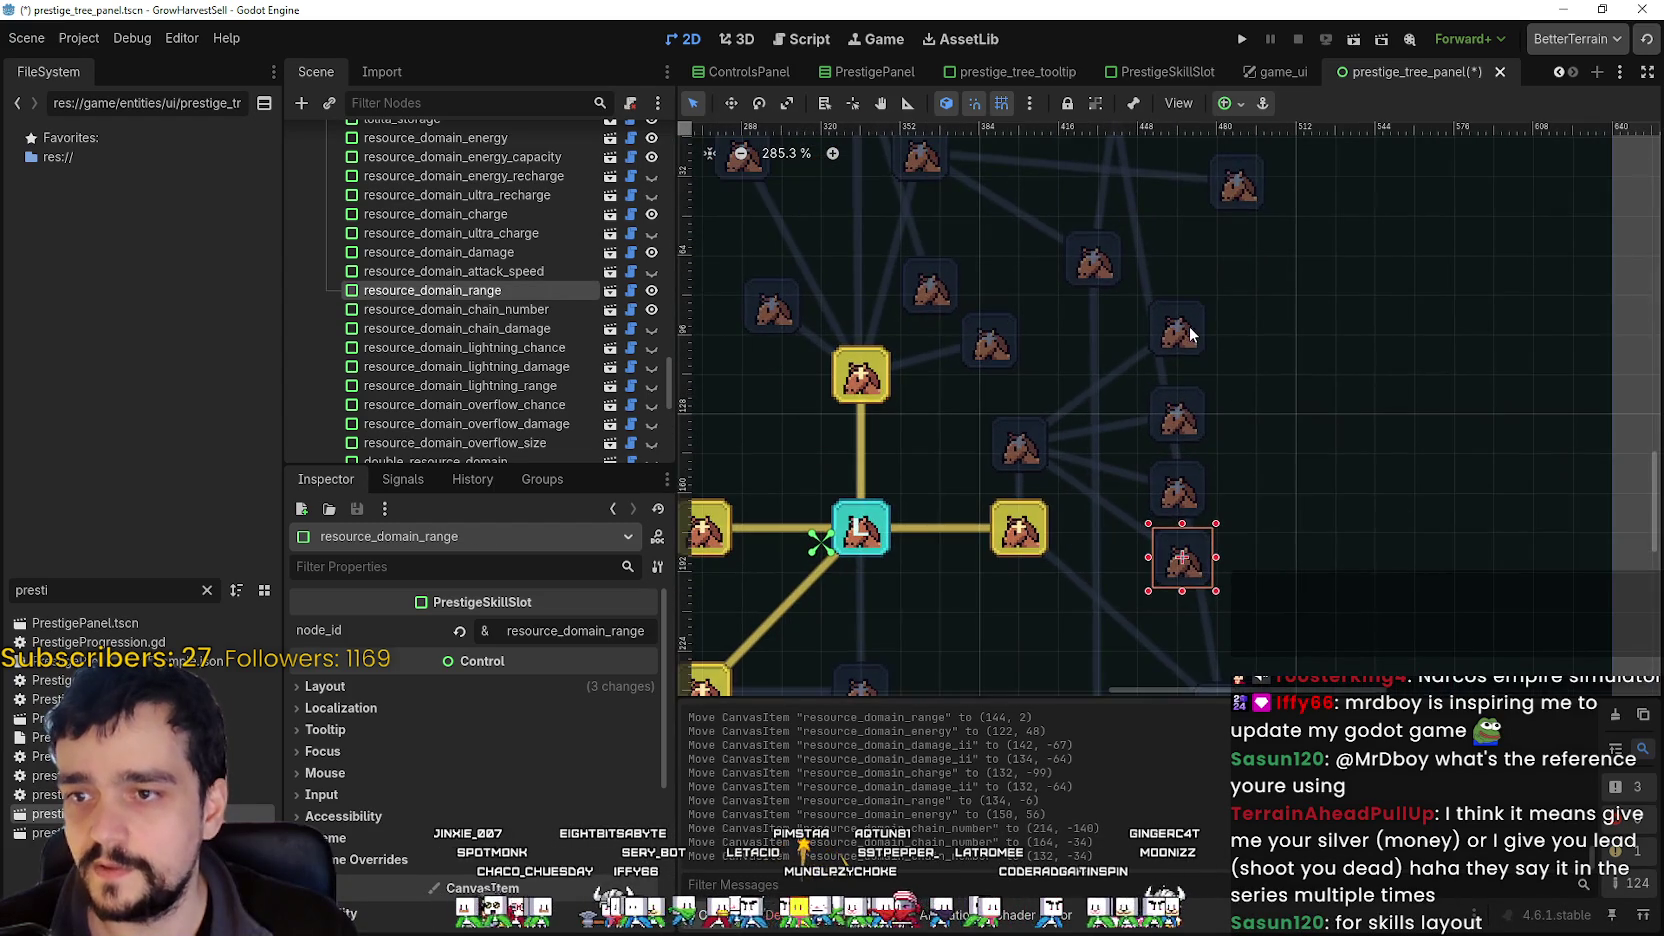
drag(1190, 326, 1191, 334)
scroll(1249, 491, down, 1)
scroll(1197, 488, up, 3)
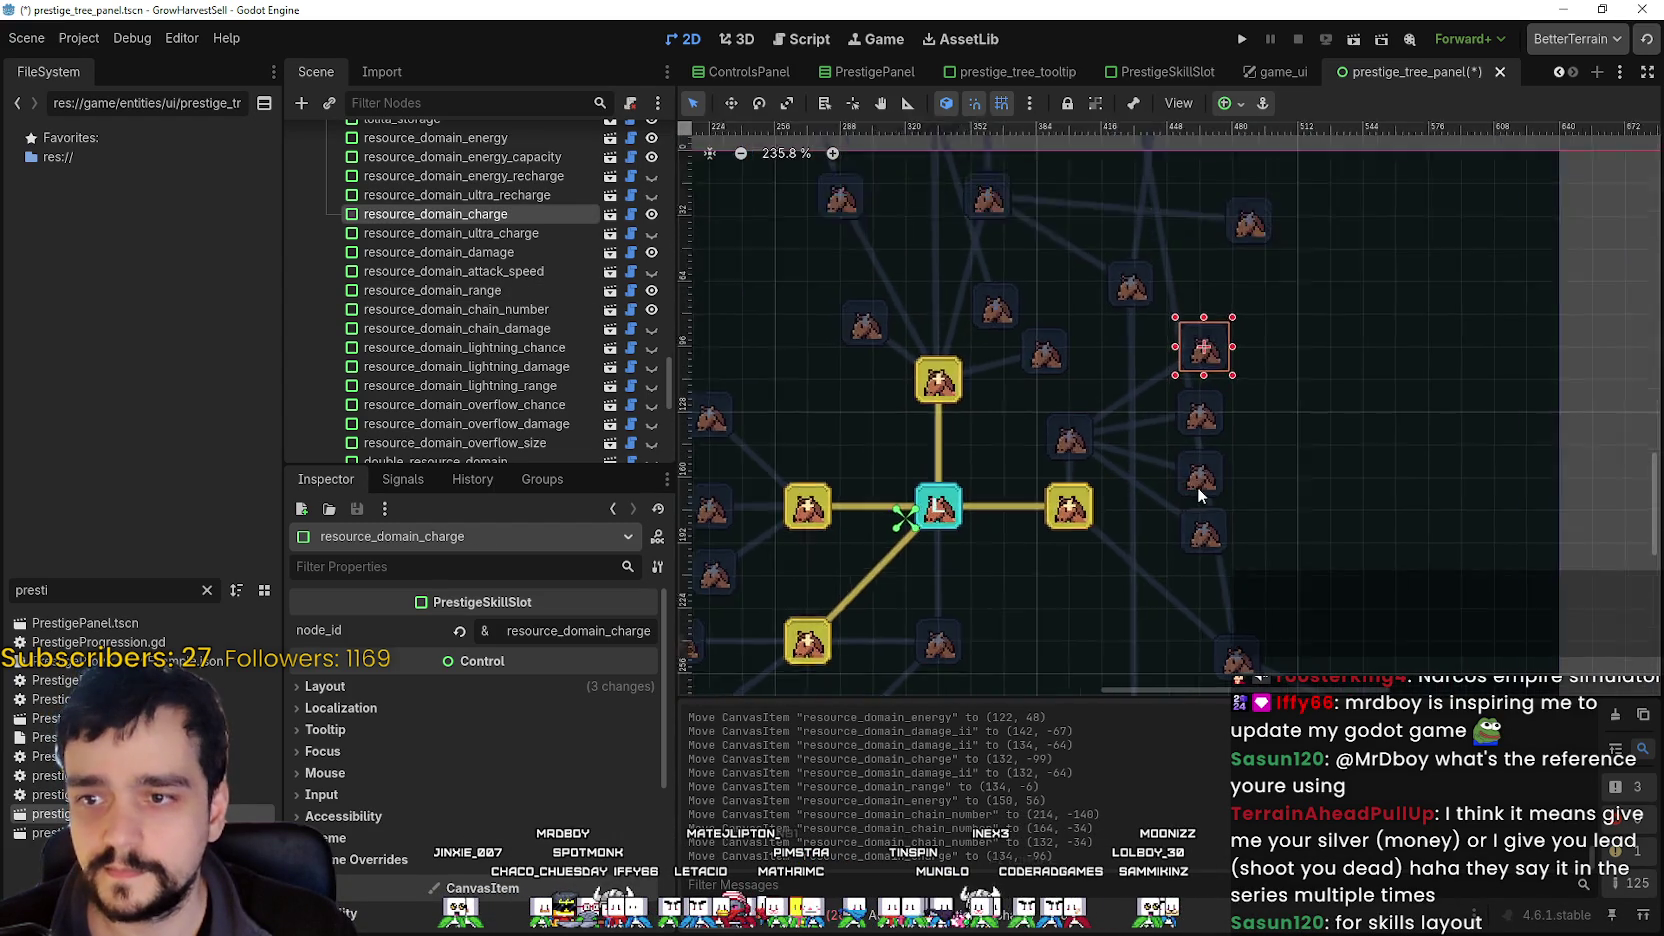
drag(1222, 544, 1207, 543)
scroll(1300, 490, down, 4)
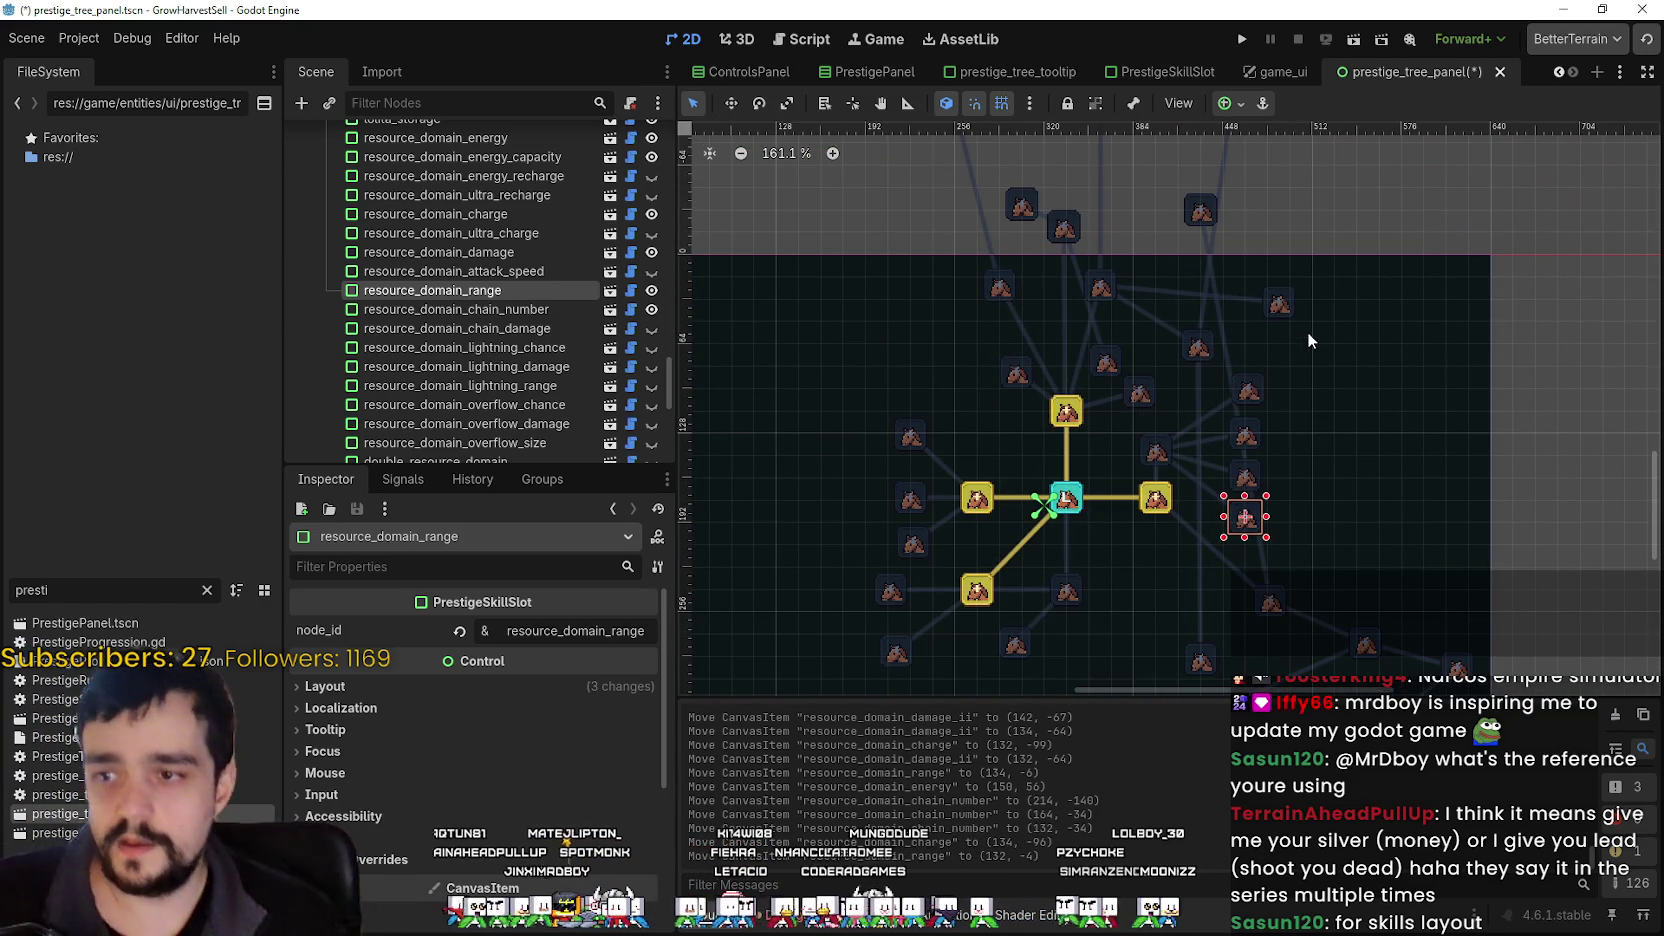
scroll(1222, 405, up, 3)
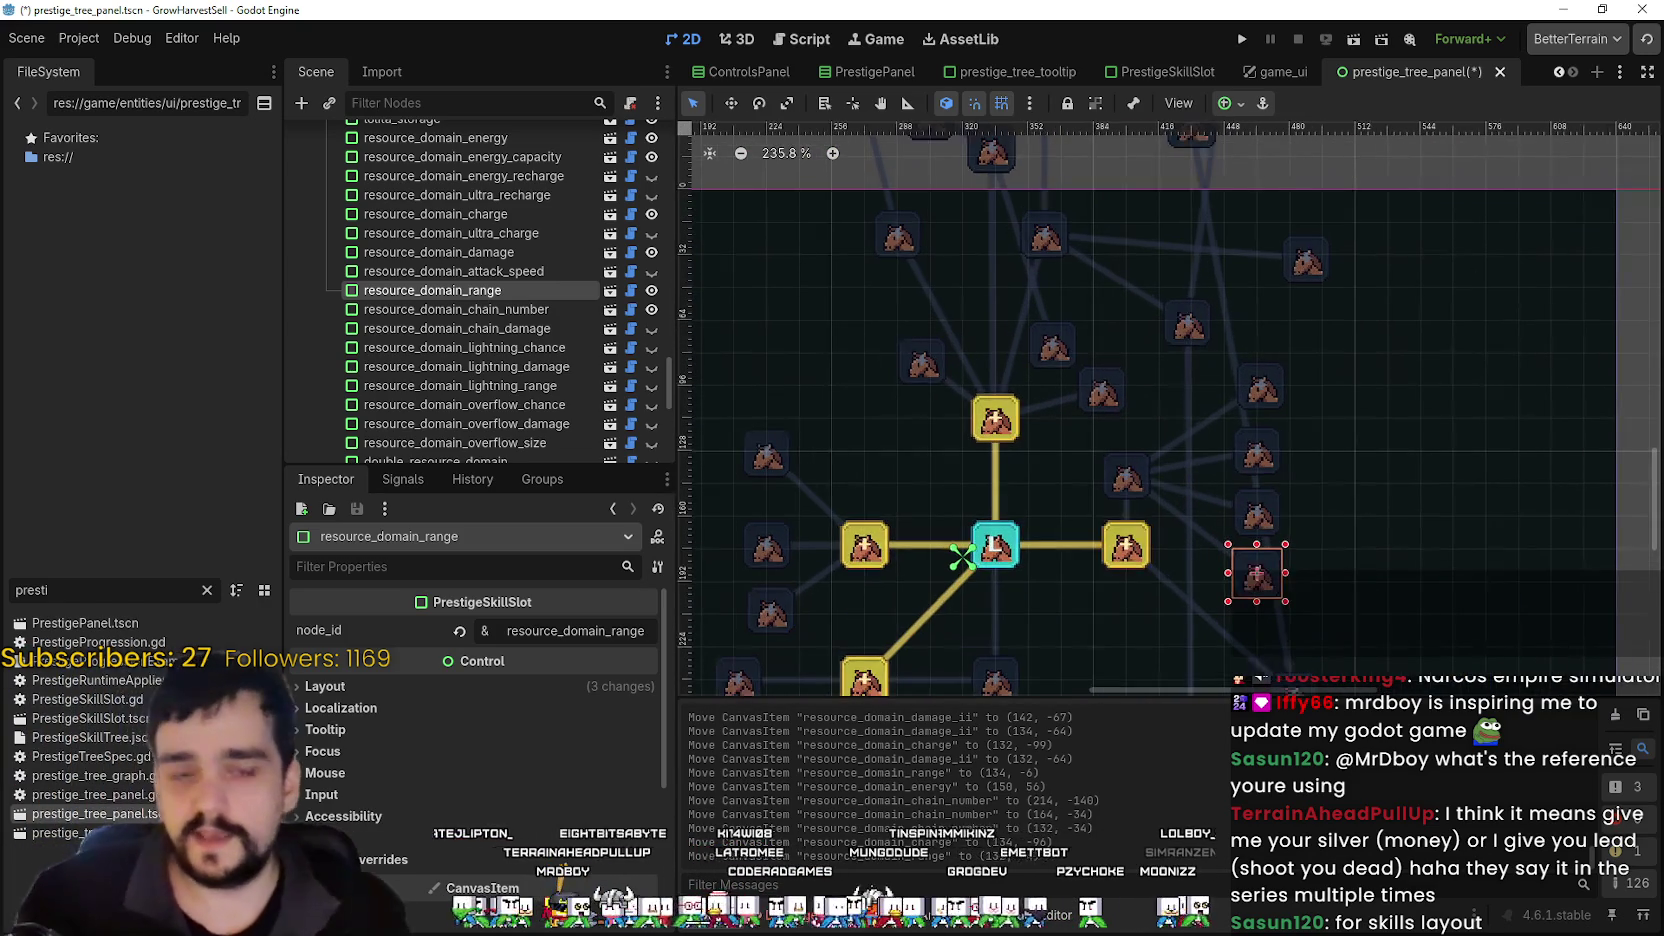
scroll(1205, 382, up, 1)
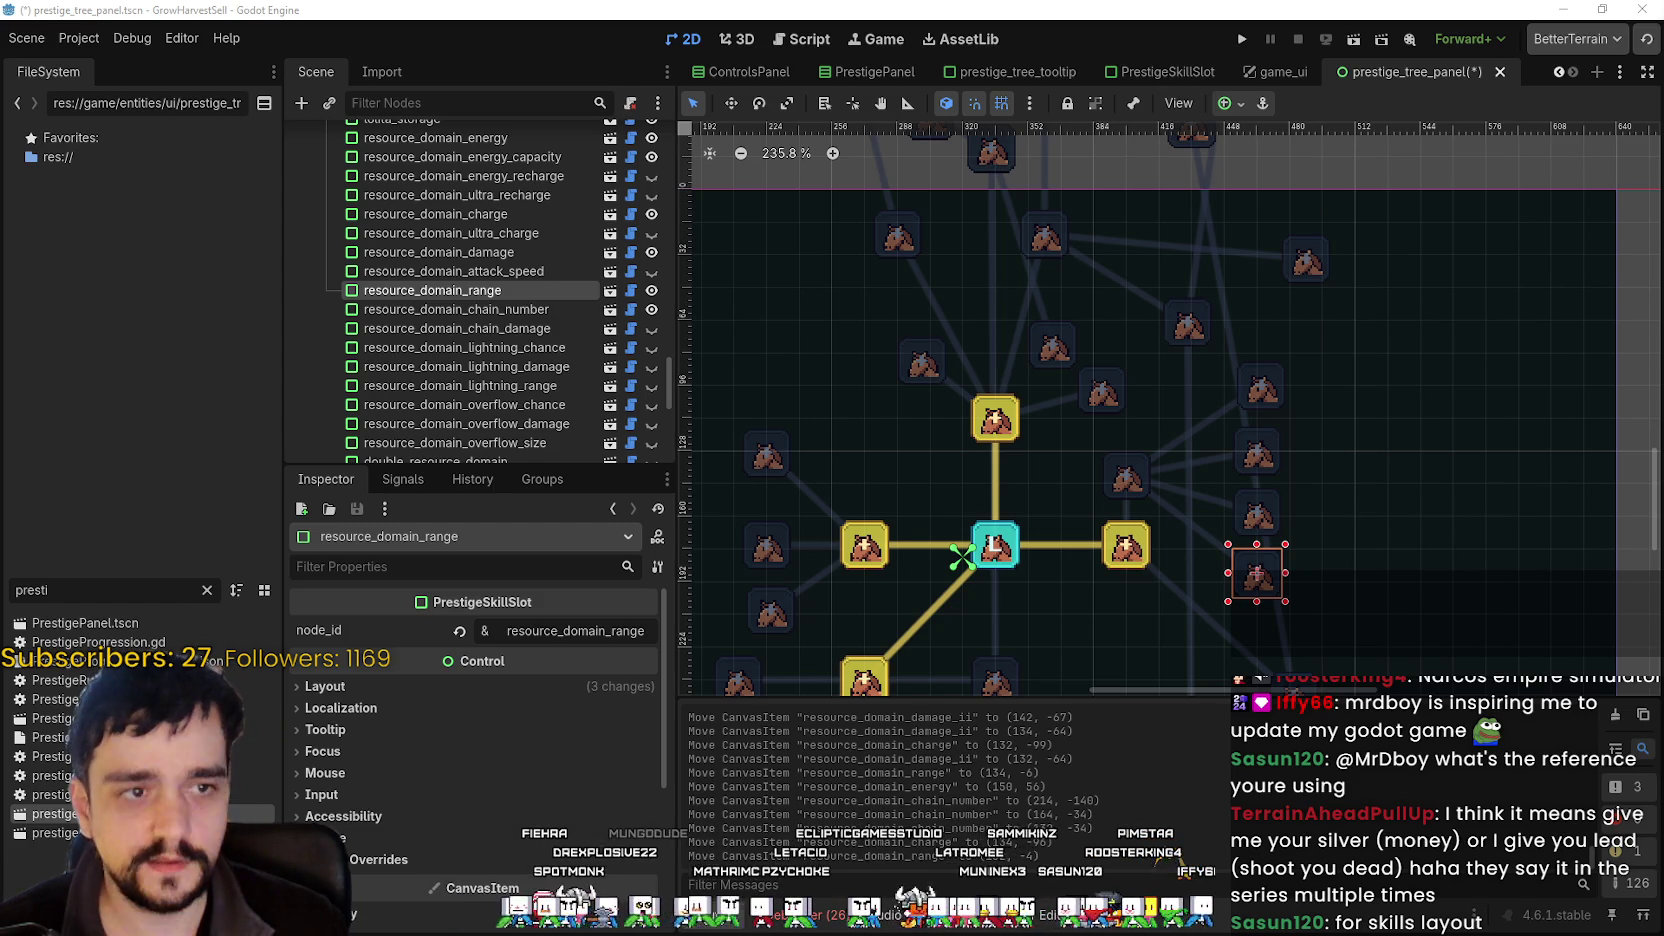
key(alt+Tab)
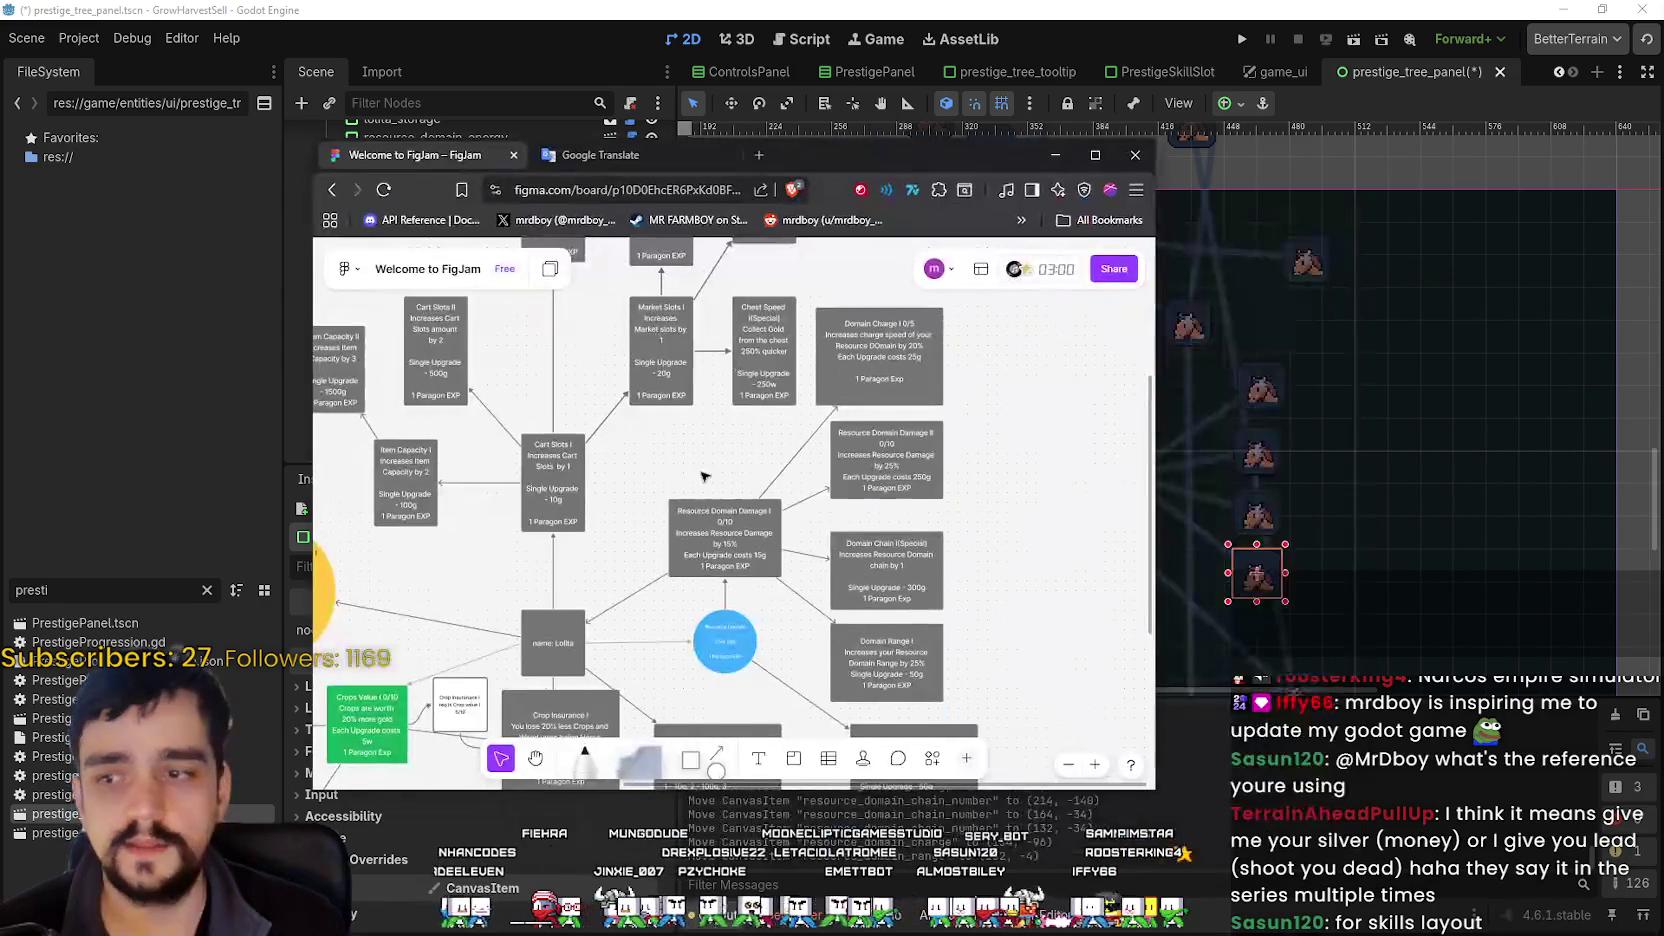
scroll(977, 549, down, 1)
scroll(977, 549, left, 1)
scroll(977, 549, down, 5)
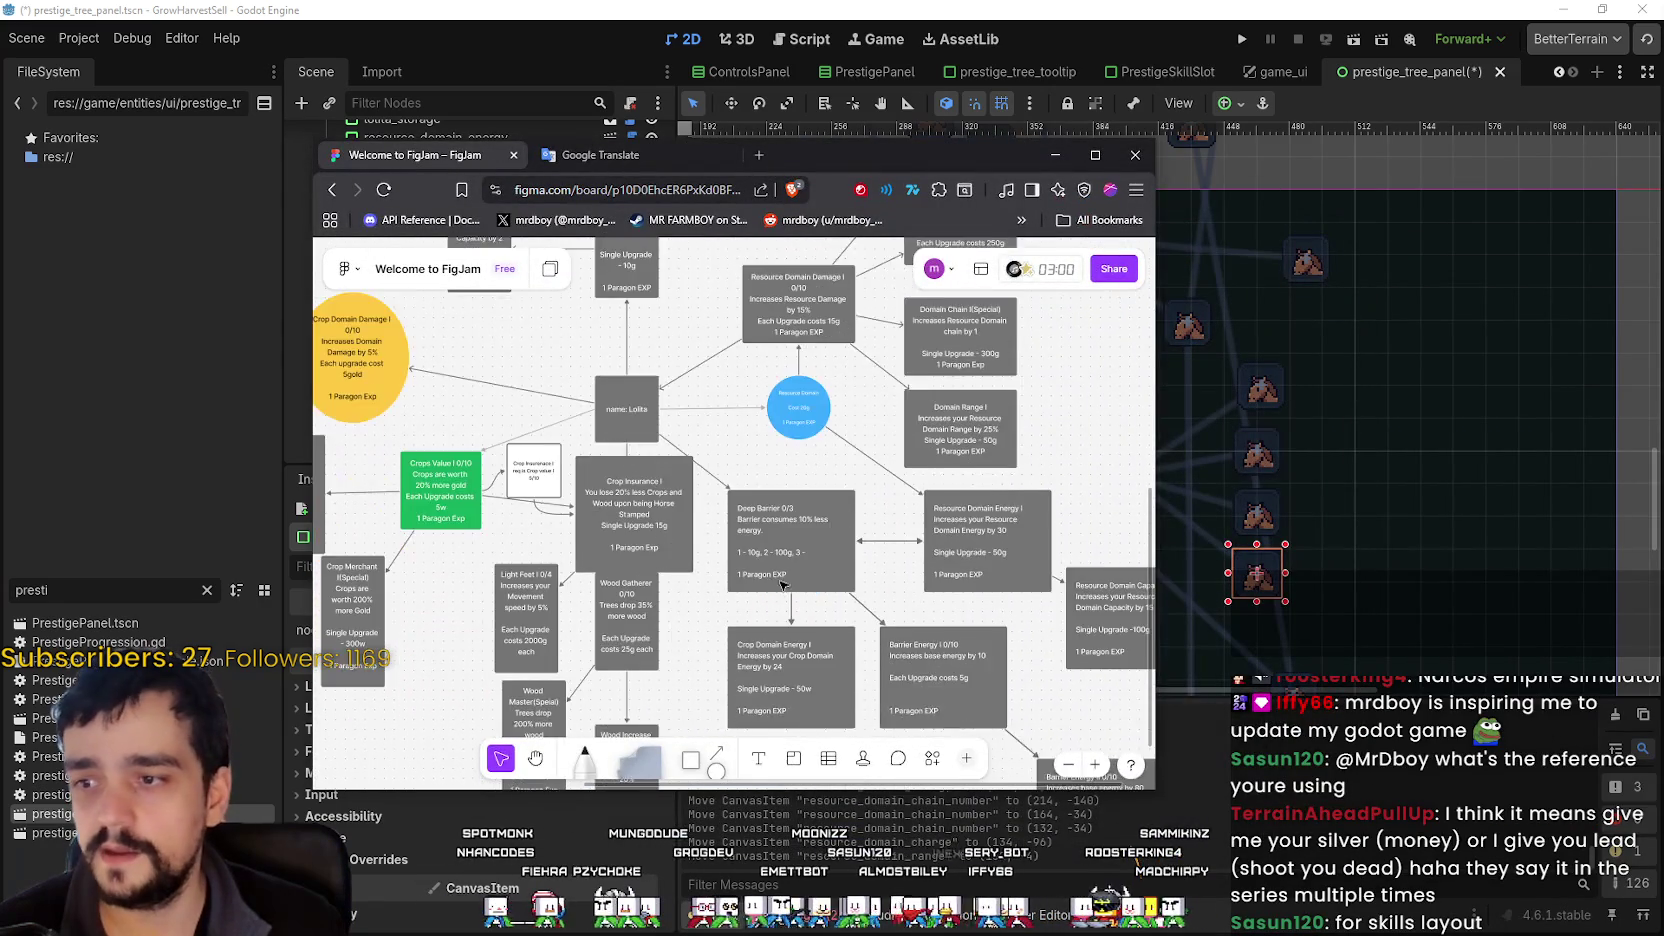
scroll(975, 648, up, 5)
scroll(975, 648, down, 5)
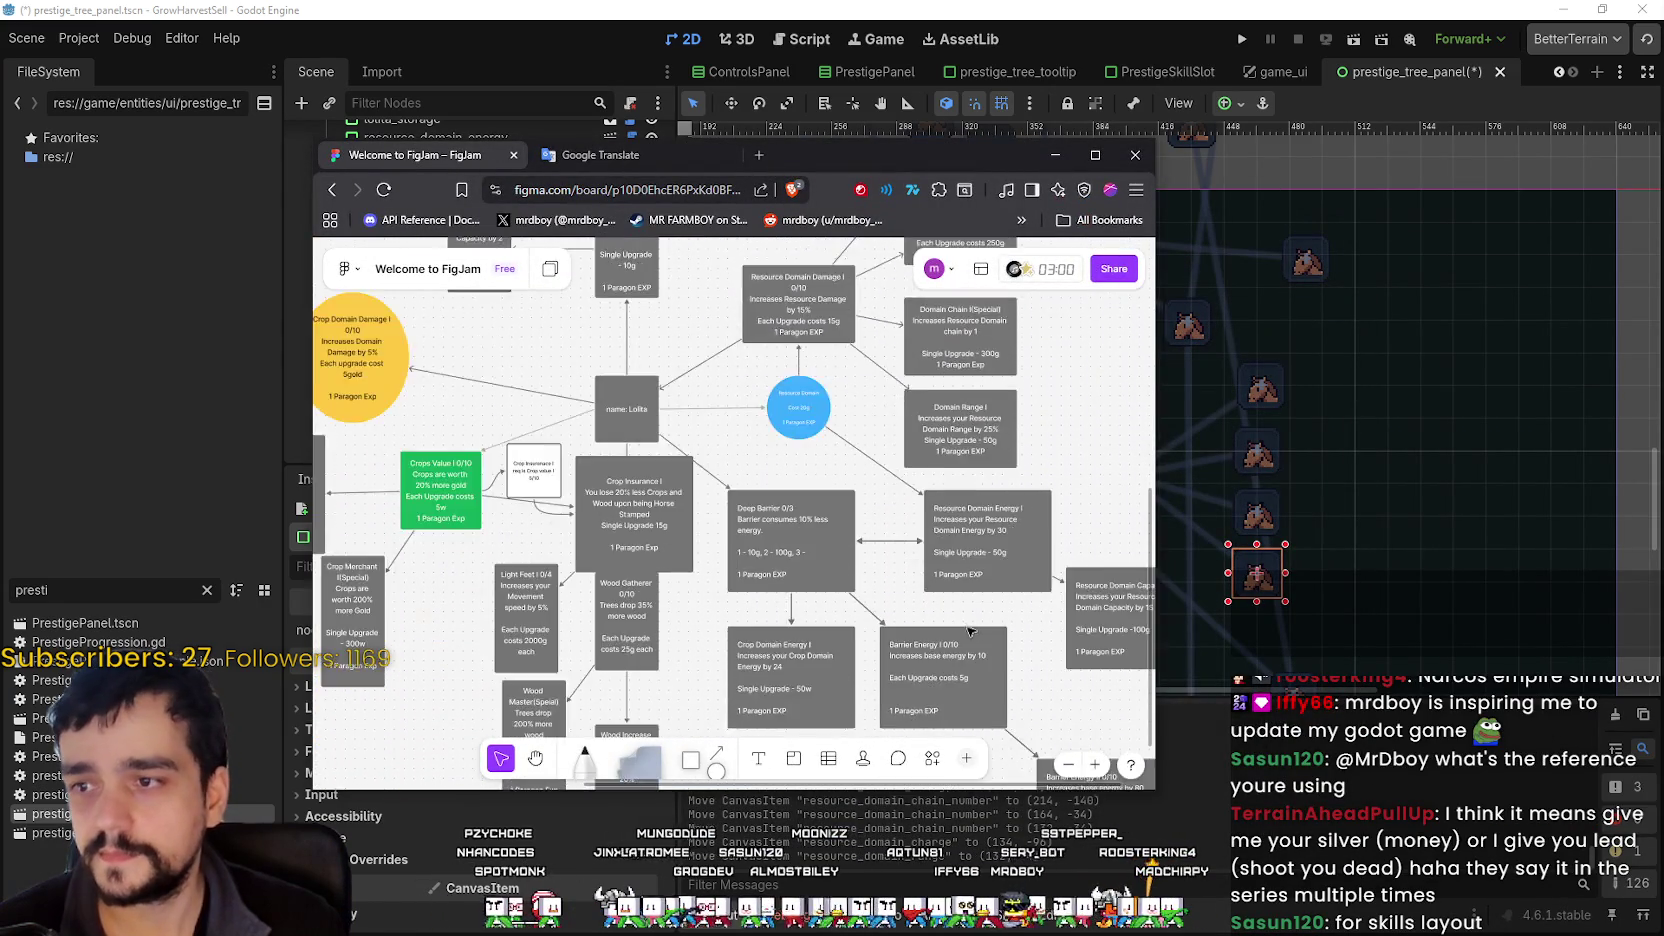
scroll(957, 620, up, 2)
scroll(935, 610, up, 6)
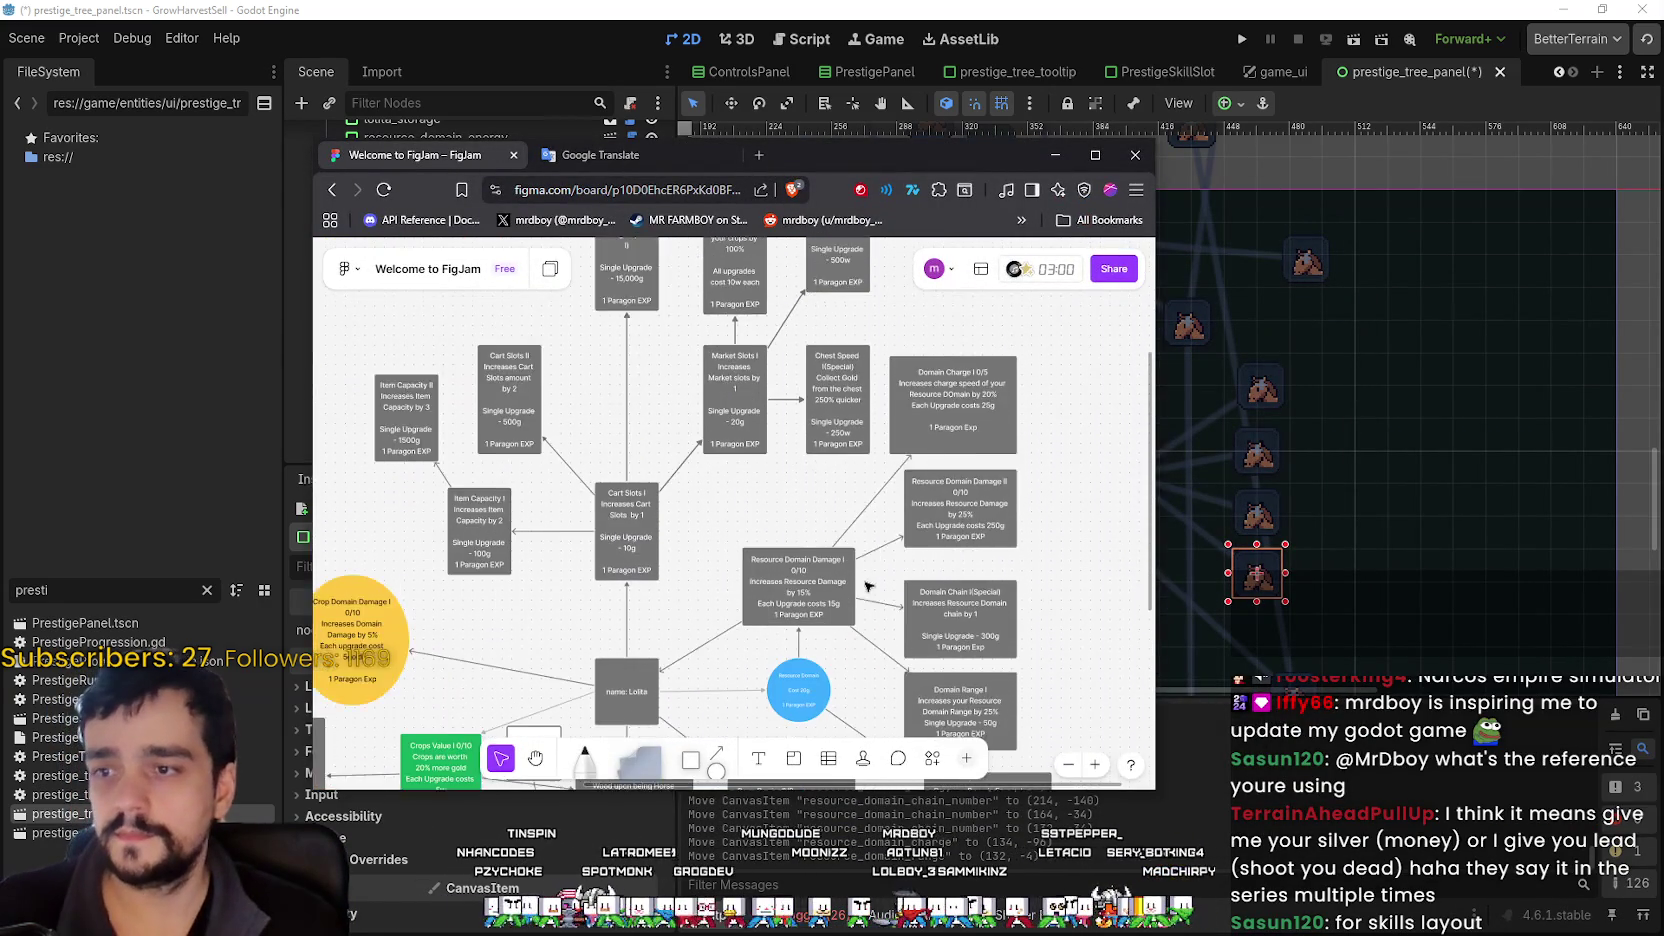
scroll(860, 590, down, 3)
scroll(831, 606, up, 3)
scroll(840, 612, down, 5)
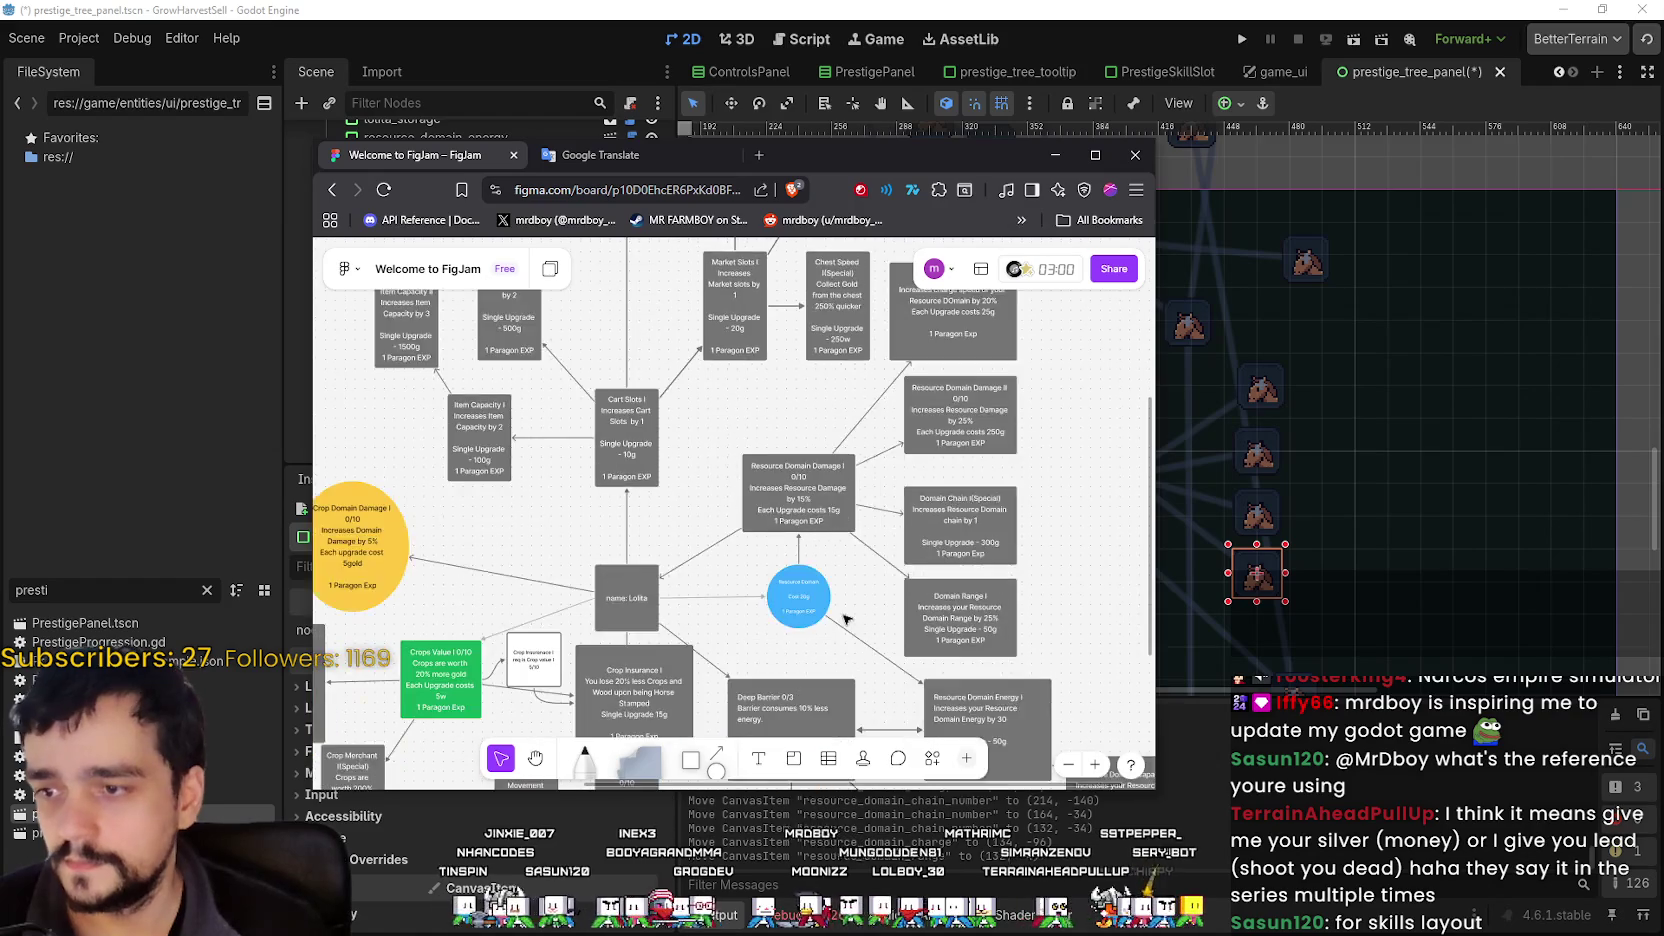
scroll(850, 605, down, 3)
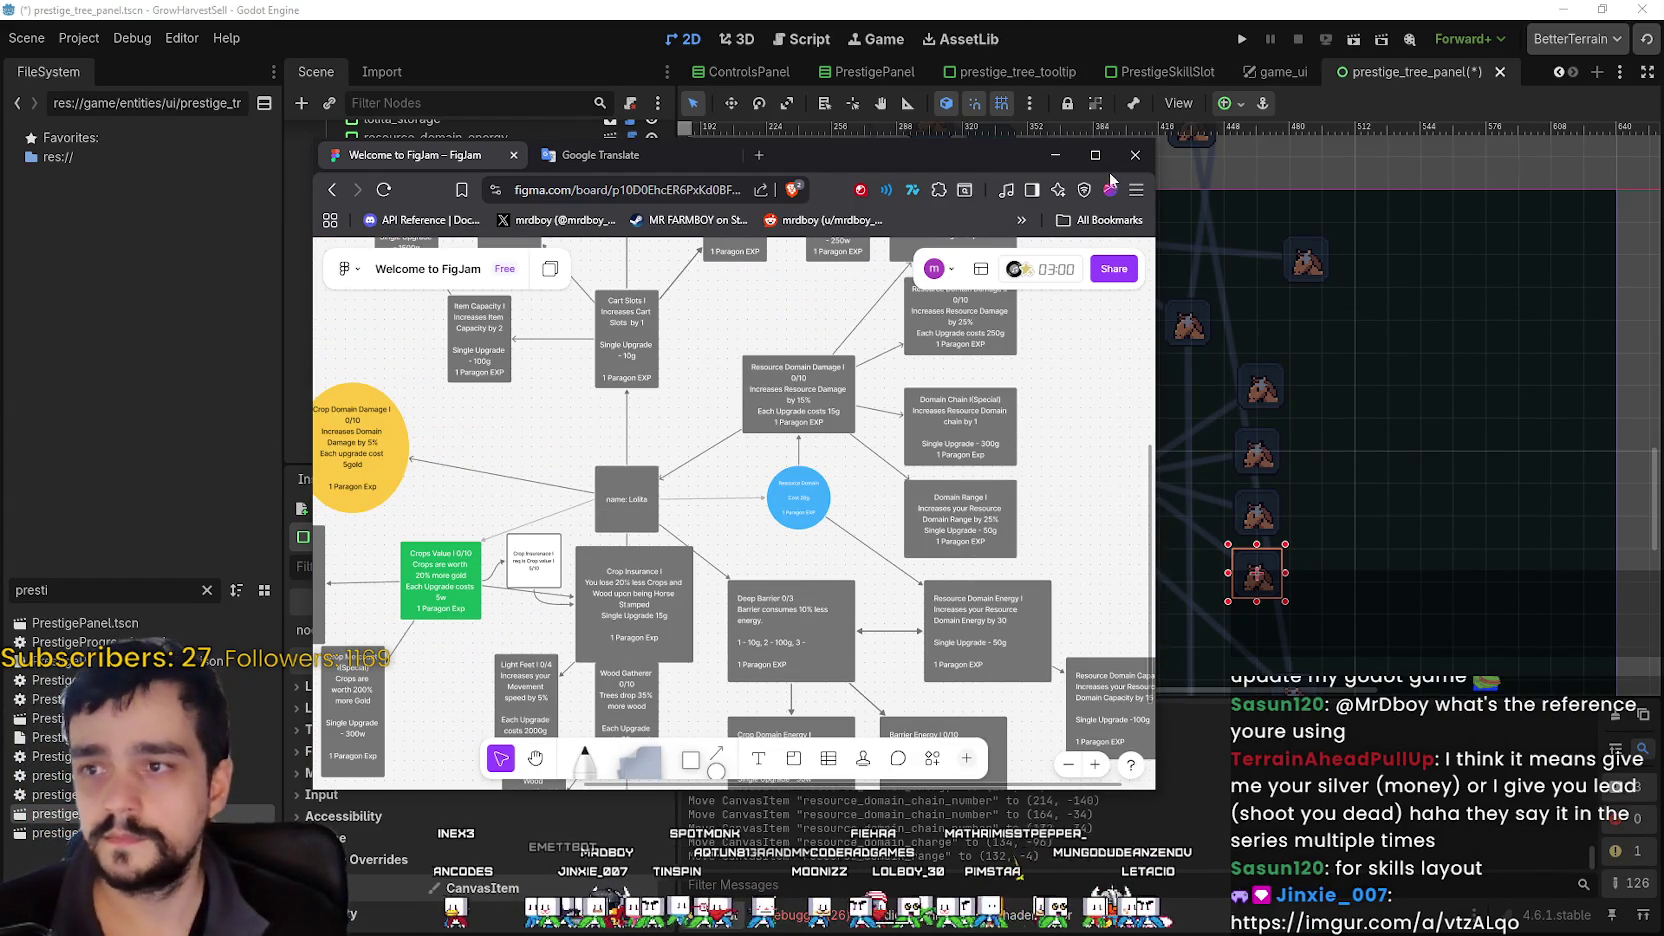
click(1055, 155)
key(alt+Tab)
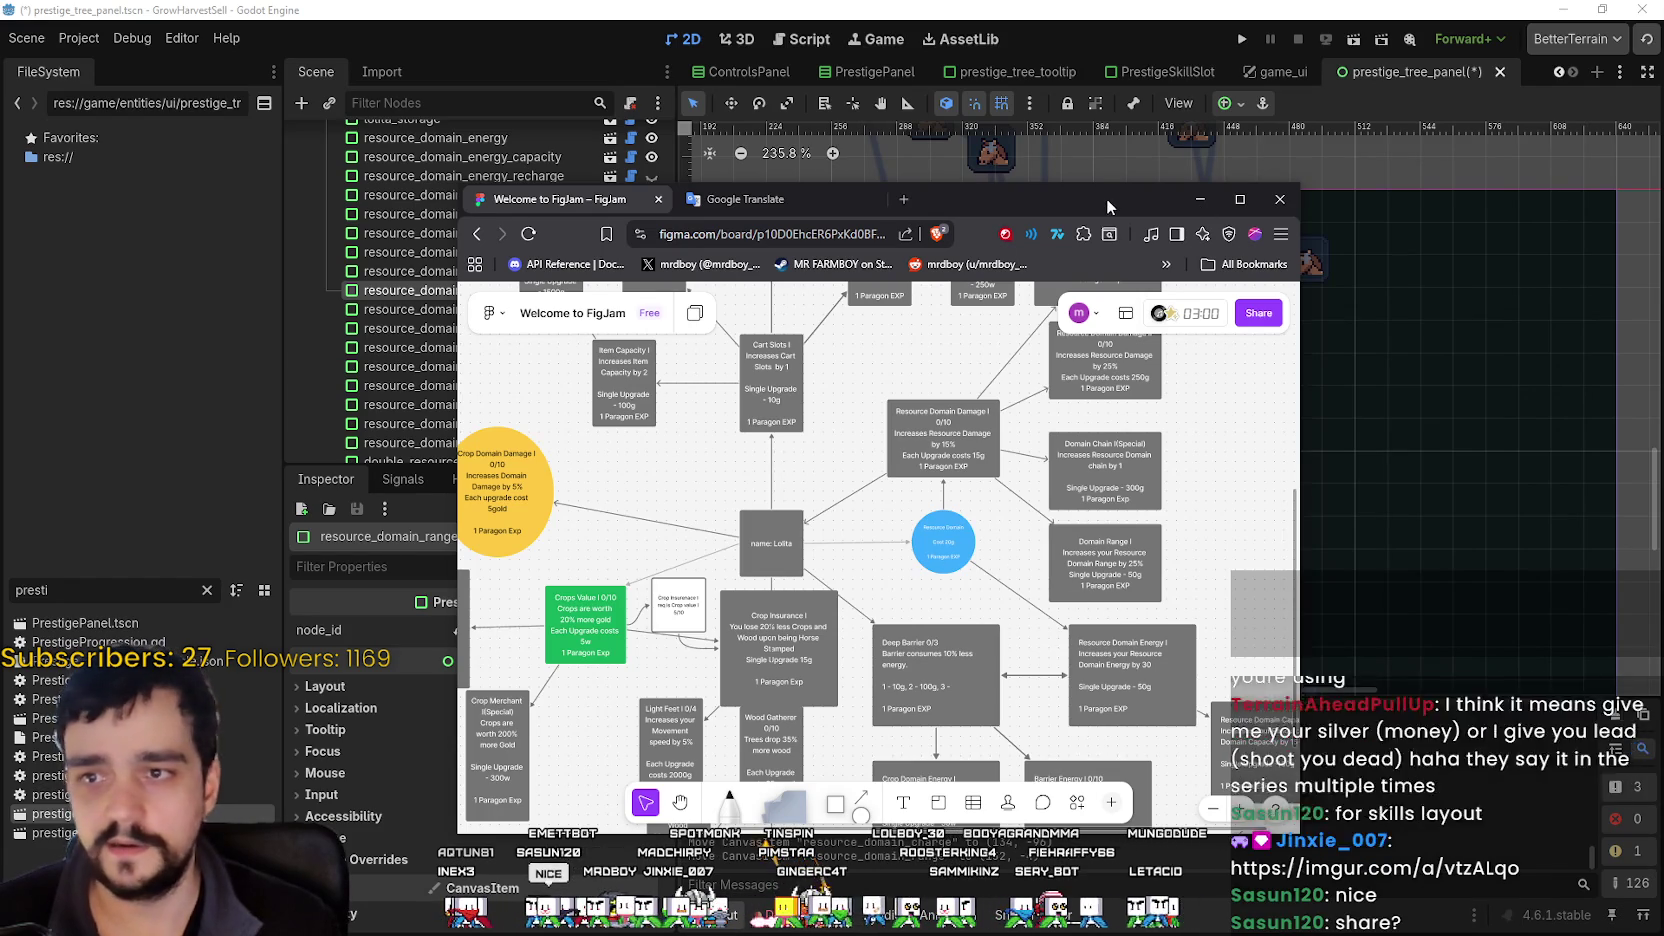
click(1106, 165)
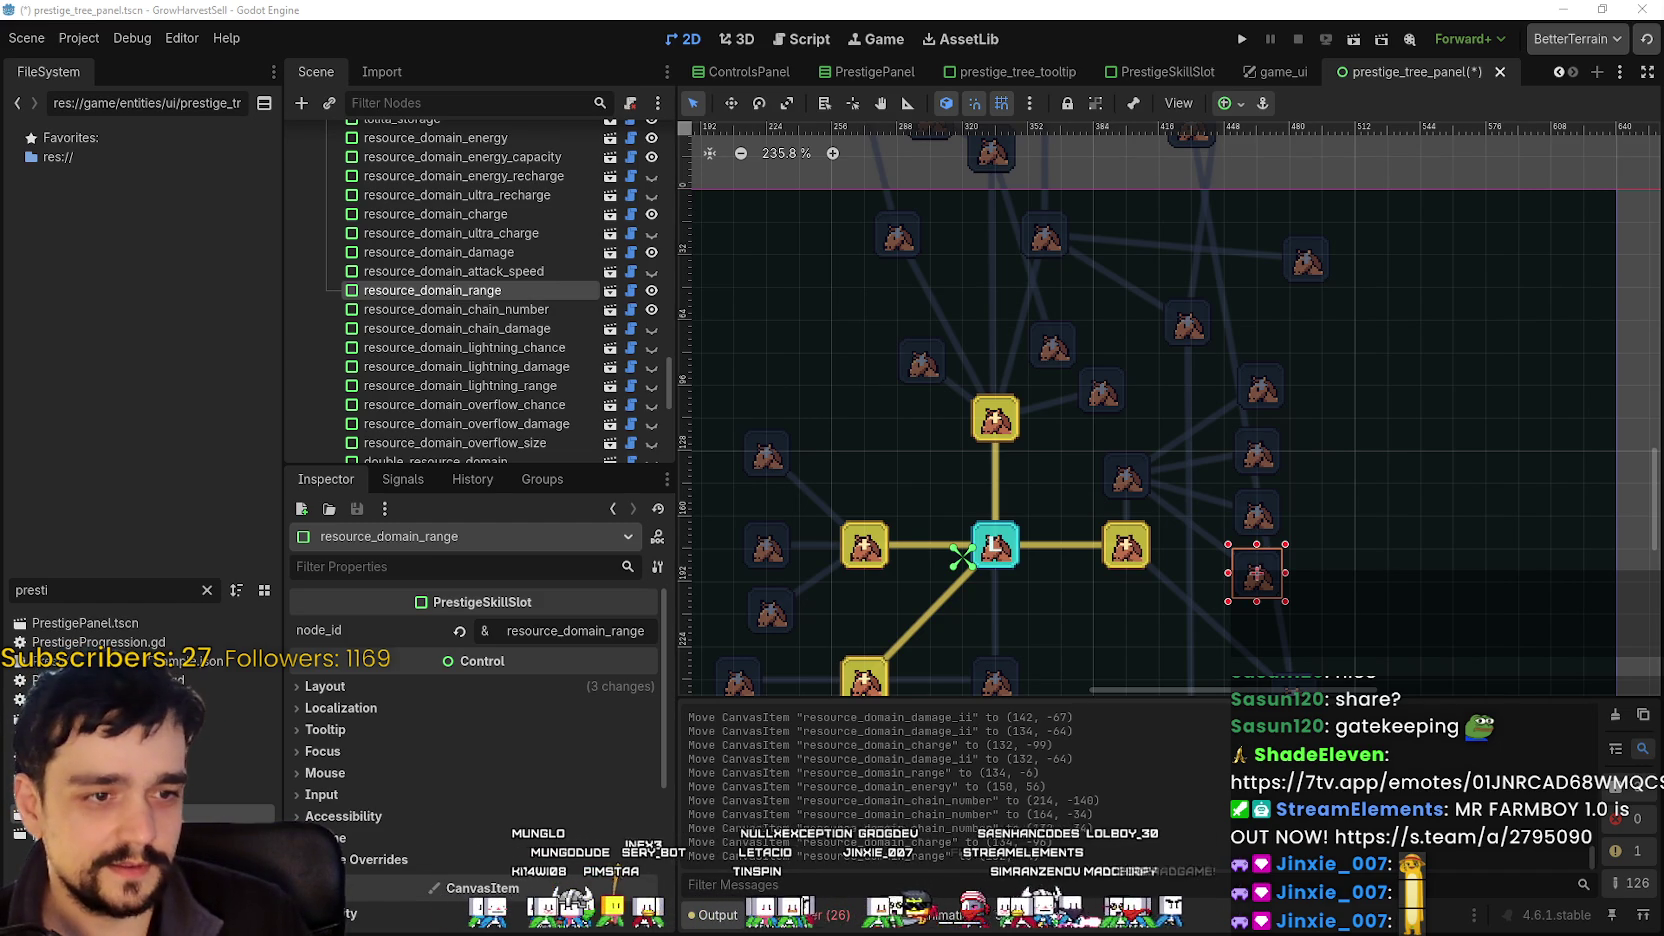
- Switch to the Chrome window showing the imgur post shared in chat
key(alt+Tab)
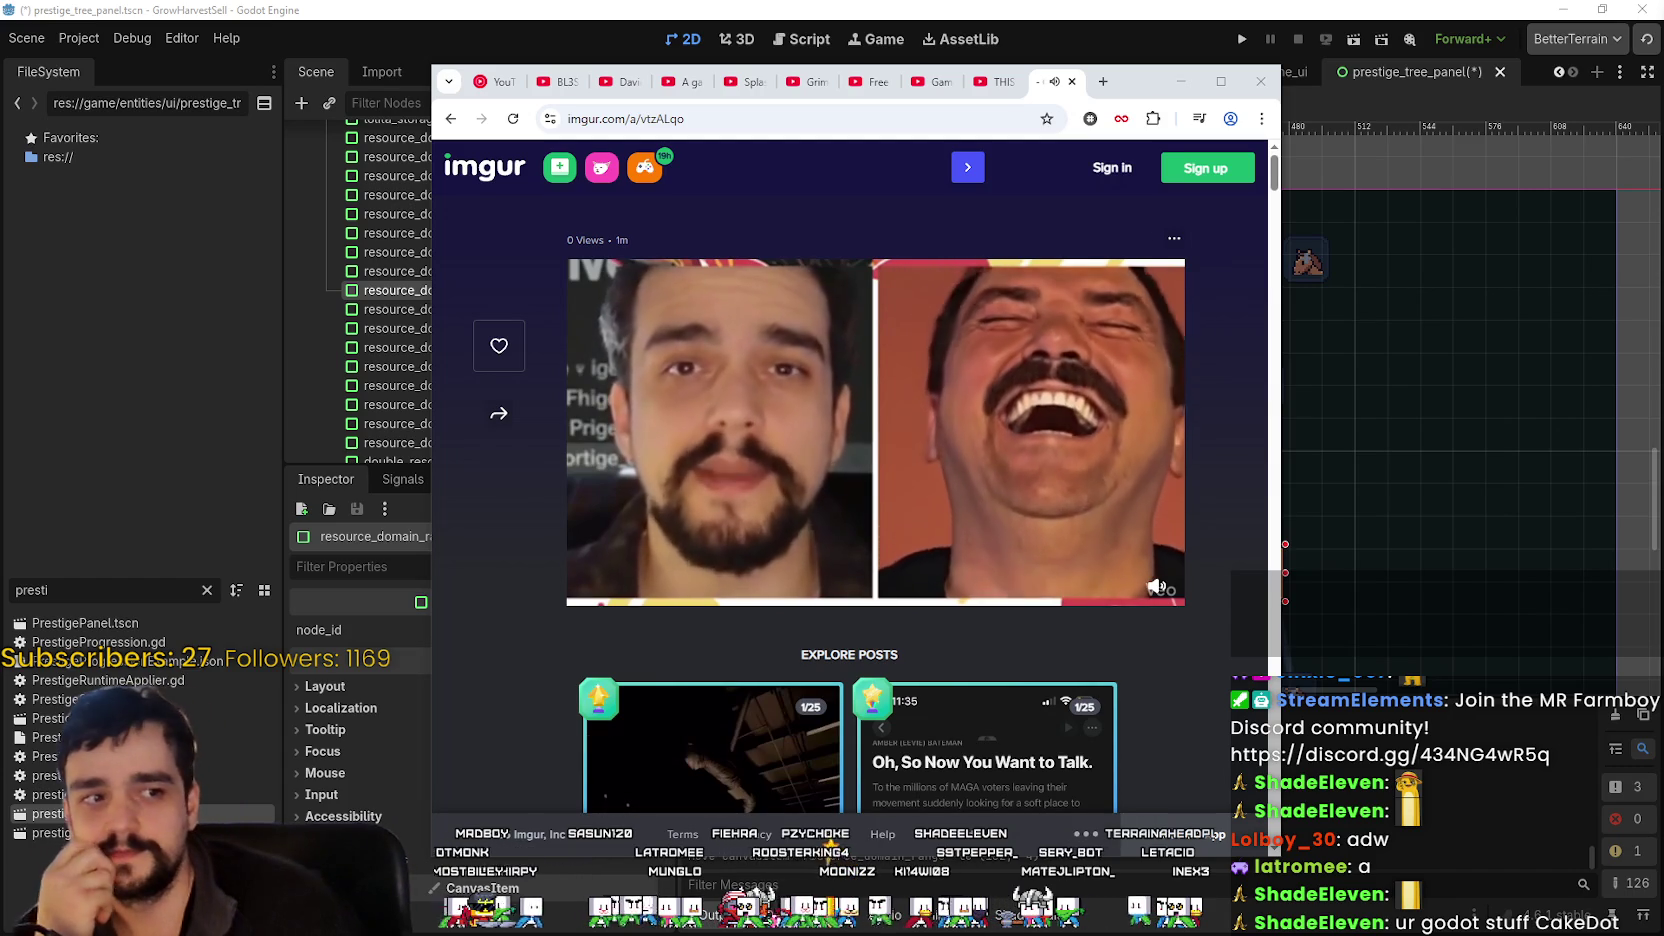
- Return from the browser to Godot and select the resource_domain_charge slot in the viewport
click(1181, 81)
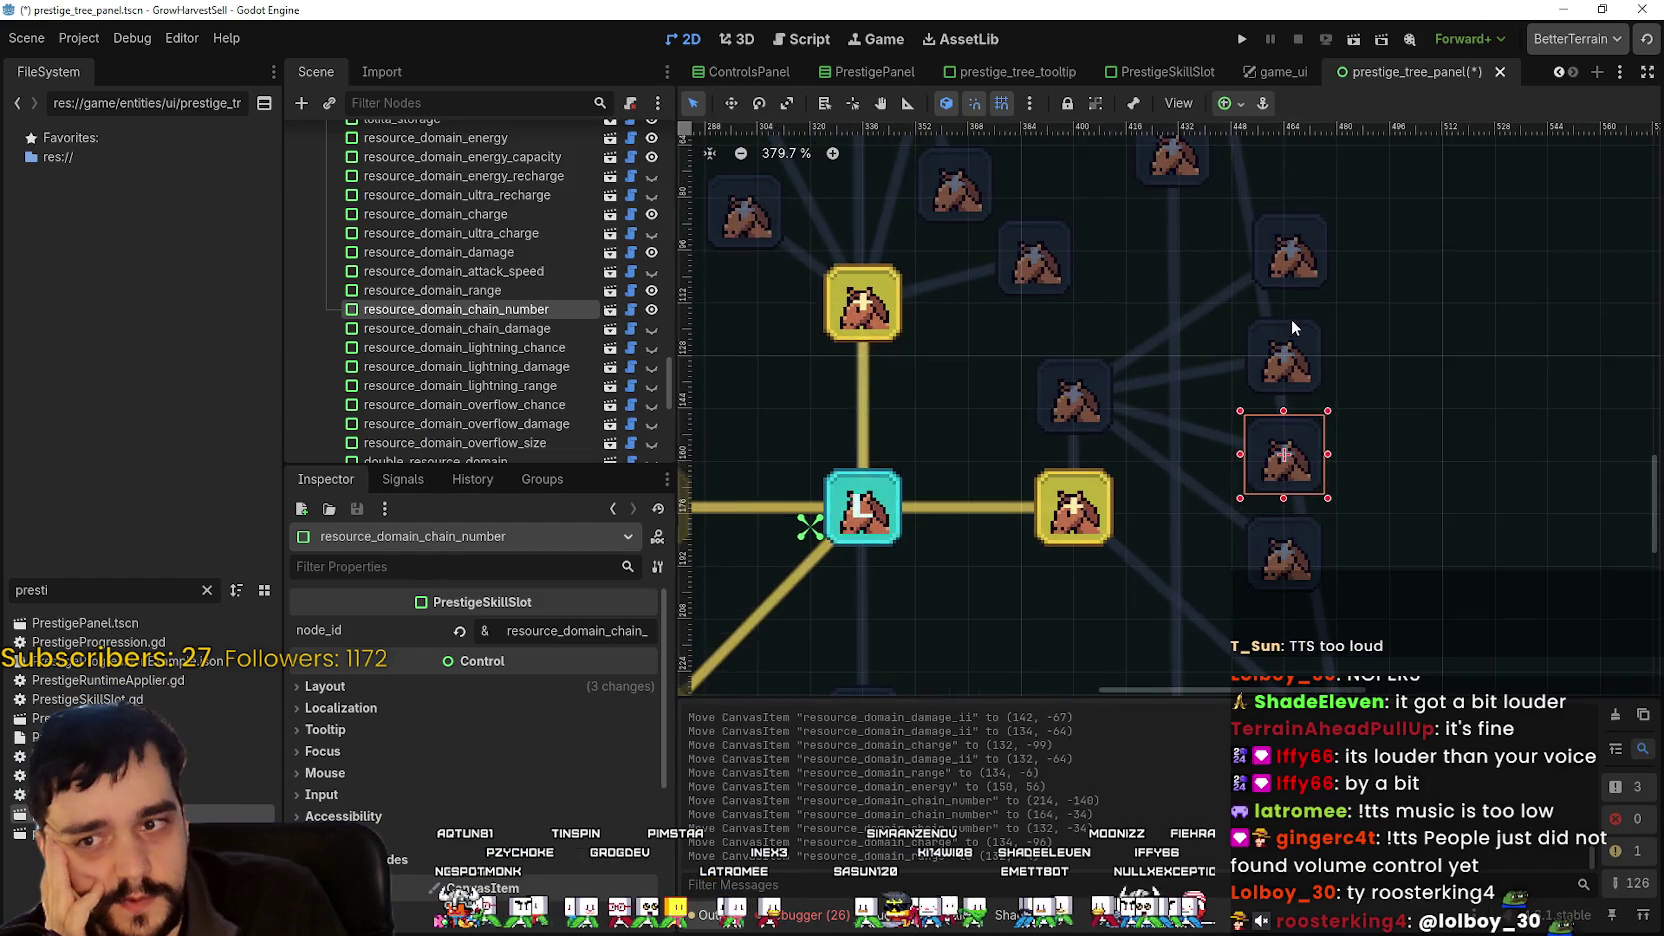
scroll(1325, 339, right, 3)
scroll(1310, 338, left, 3)
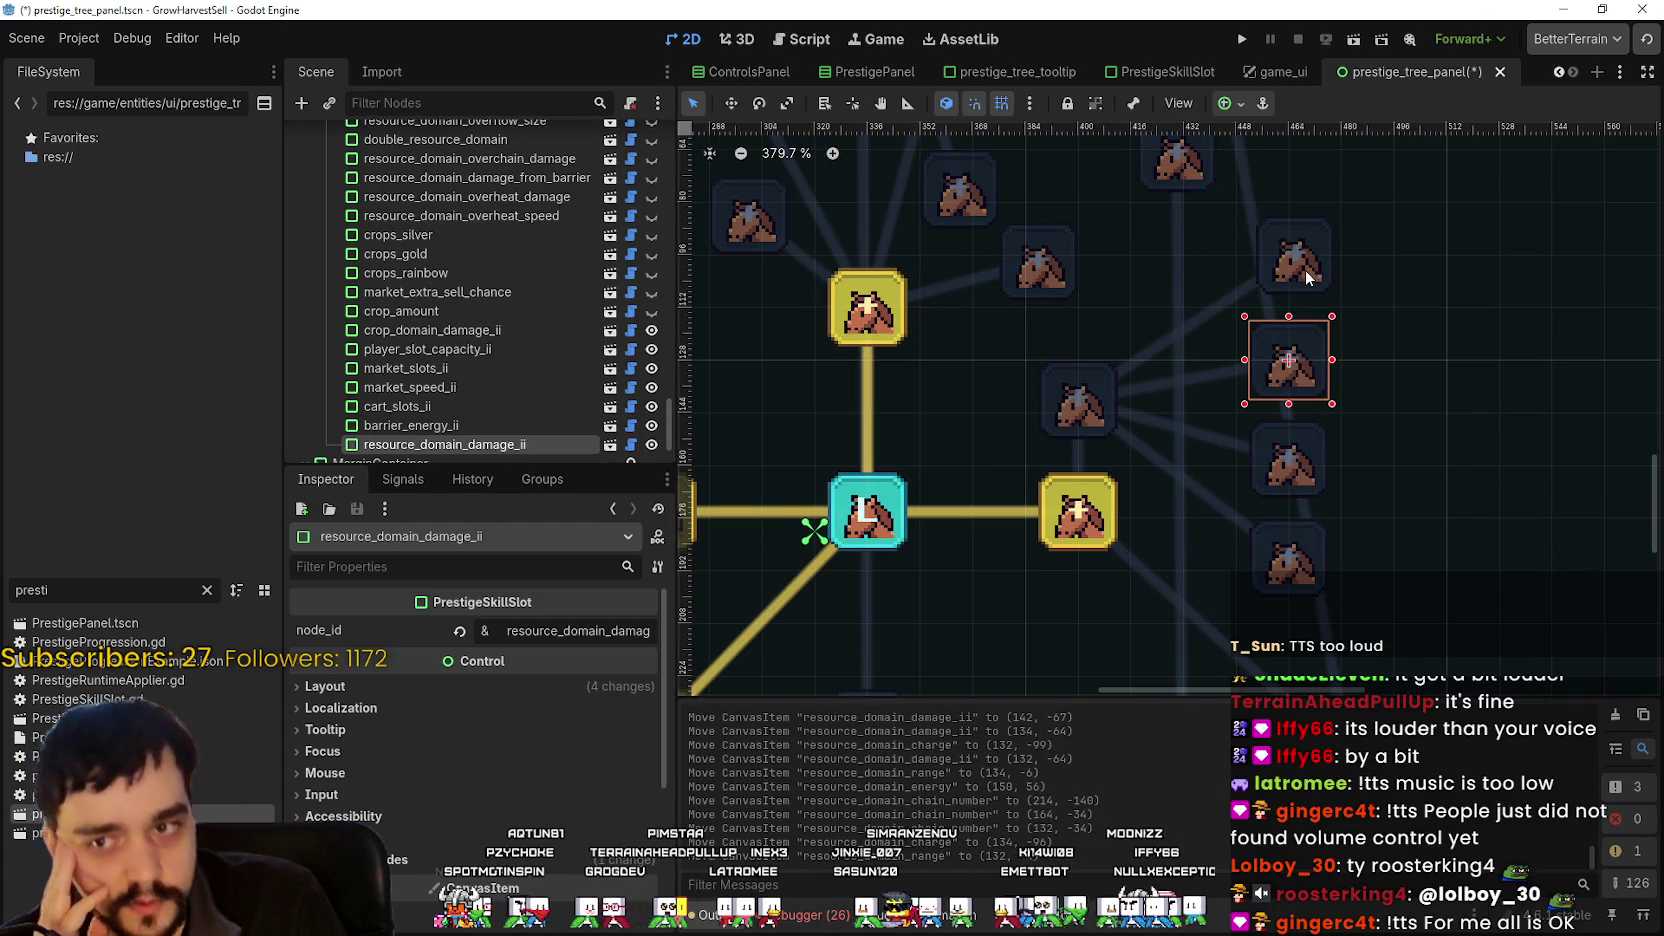
click(1305, 270)
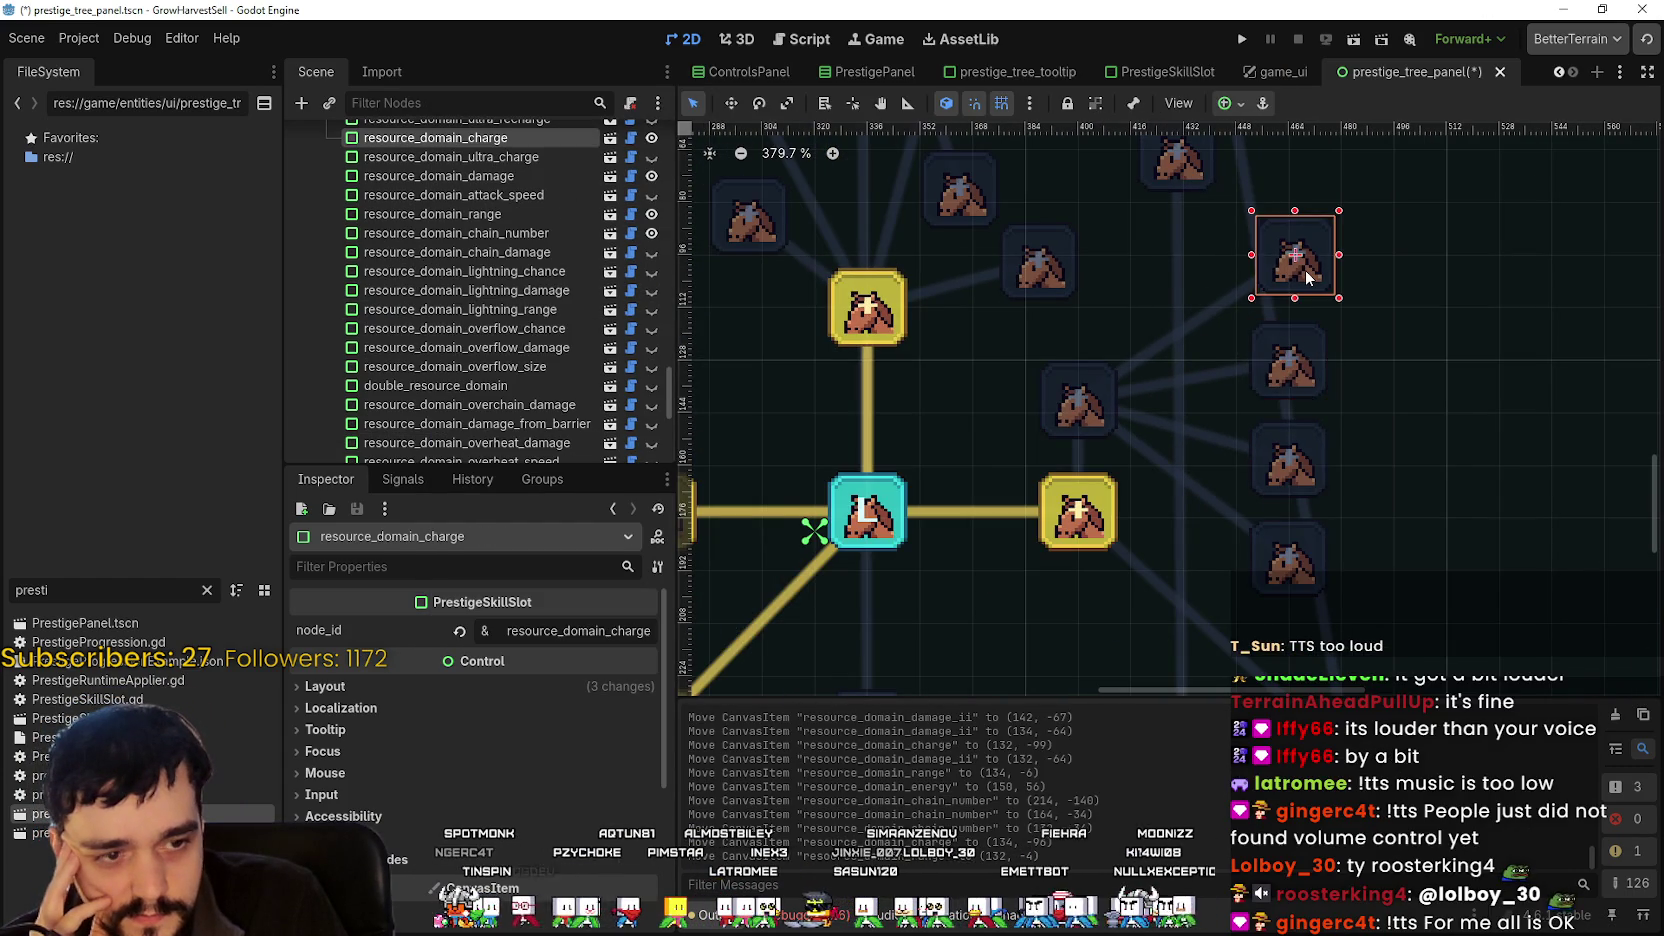
scroll(1305, 270, down, 6)
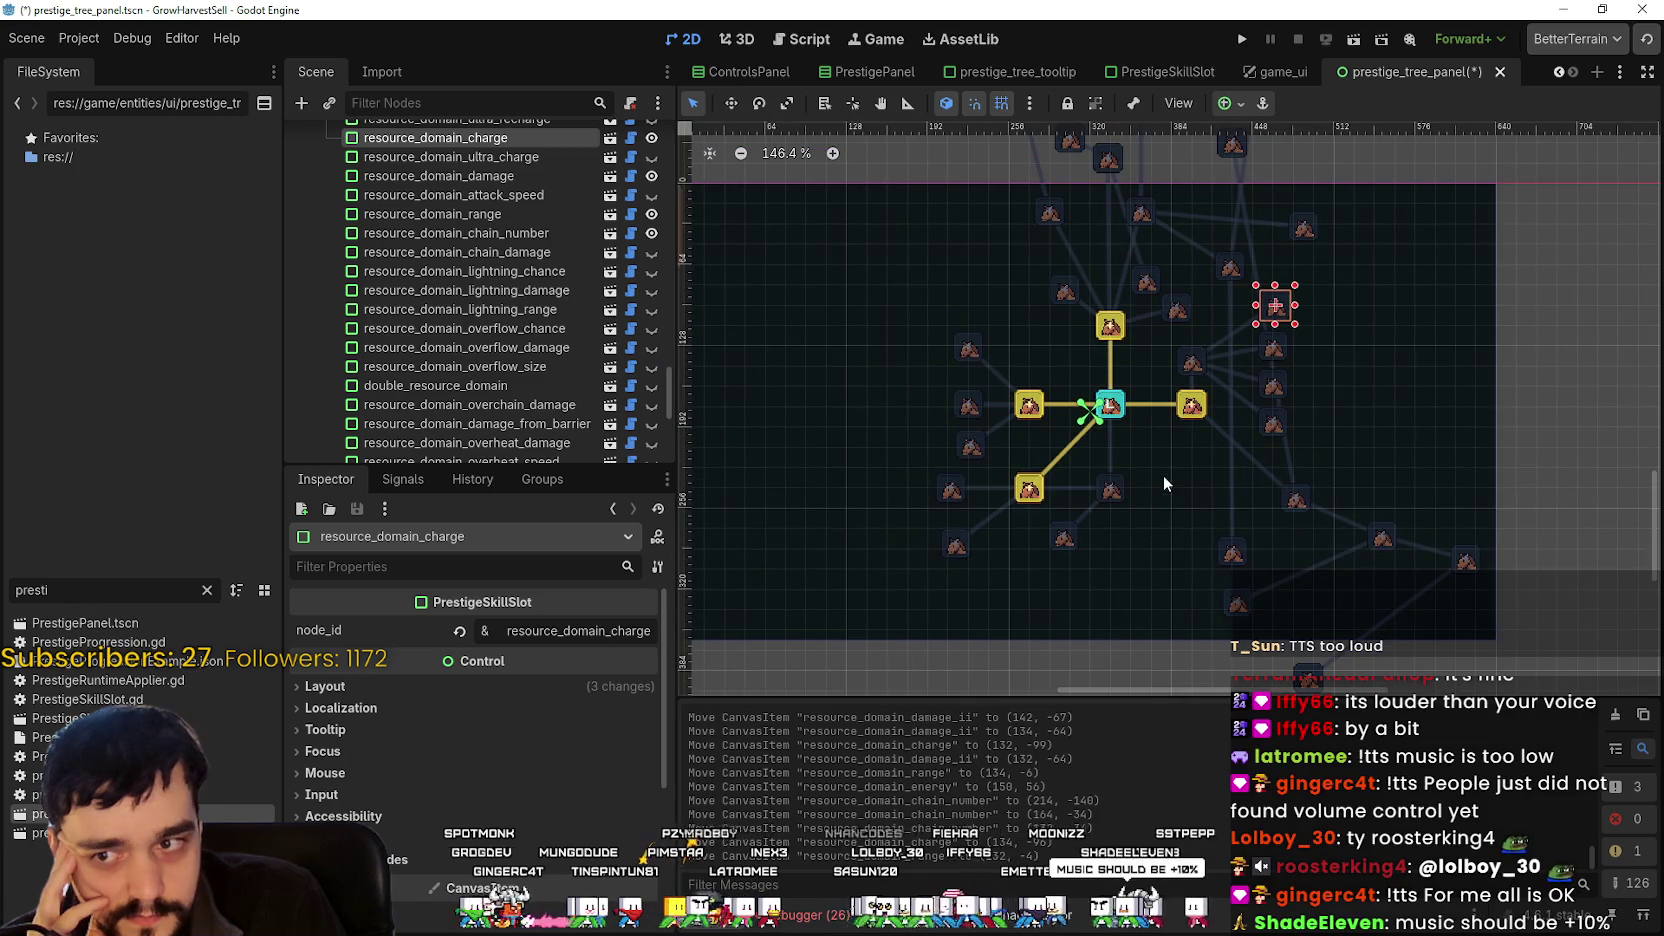
scroll(1164, 476, up, 2)
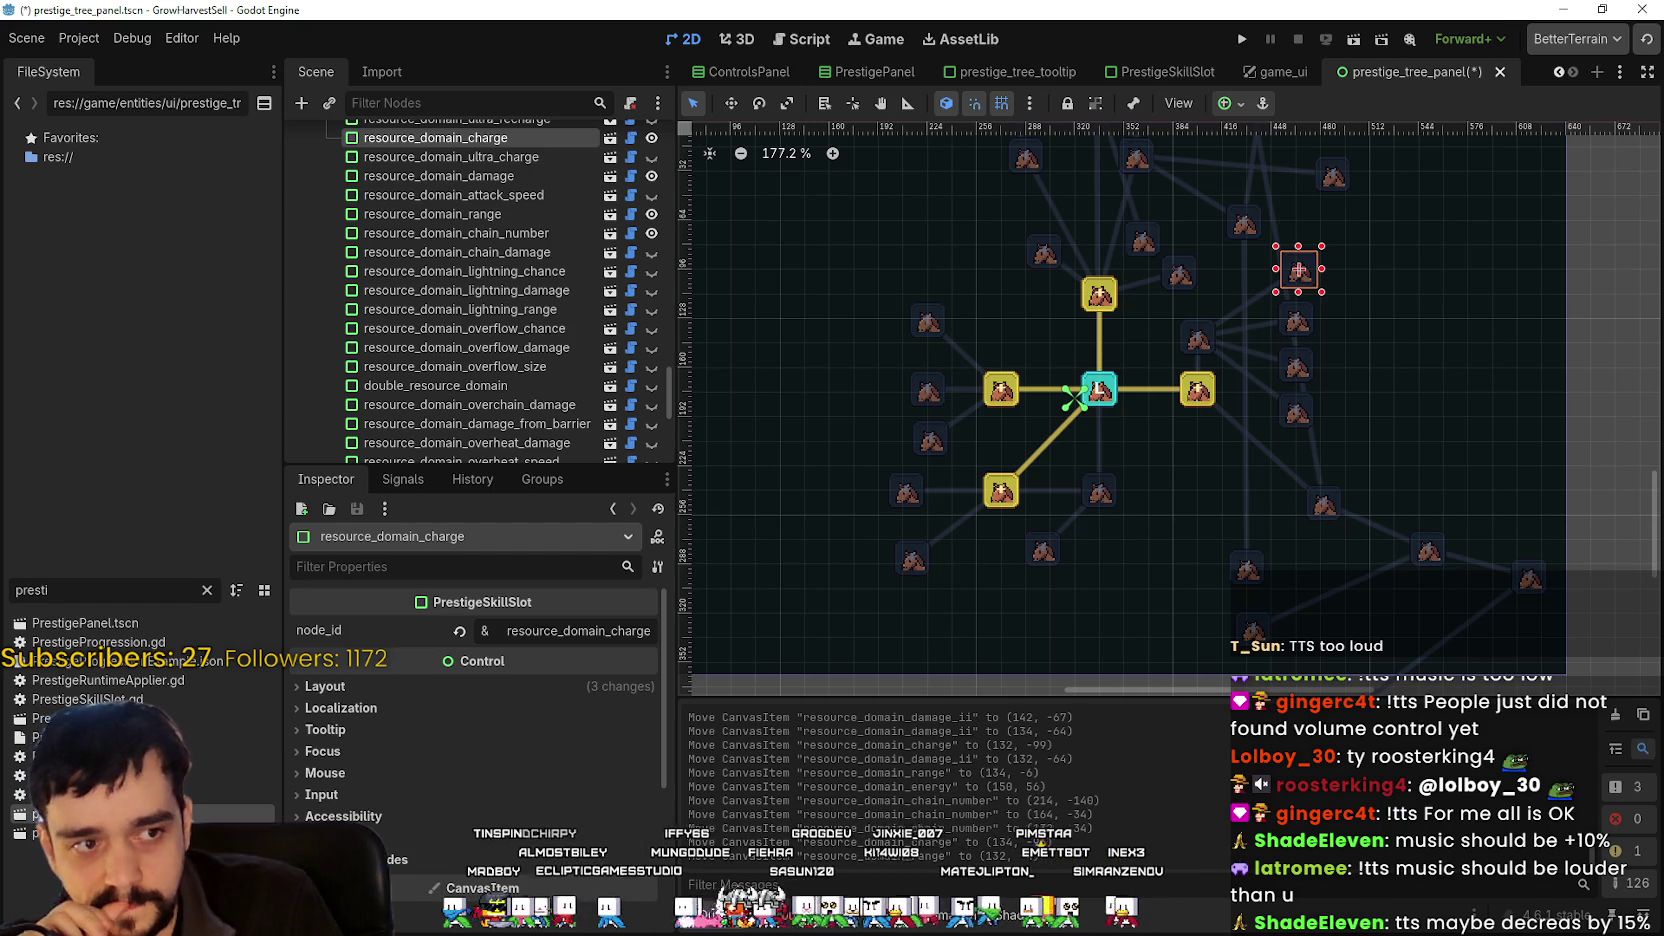
scroll(1160, 494, up, 2)
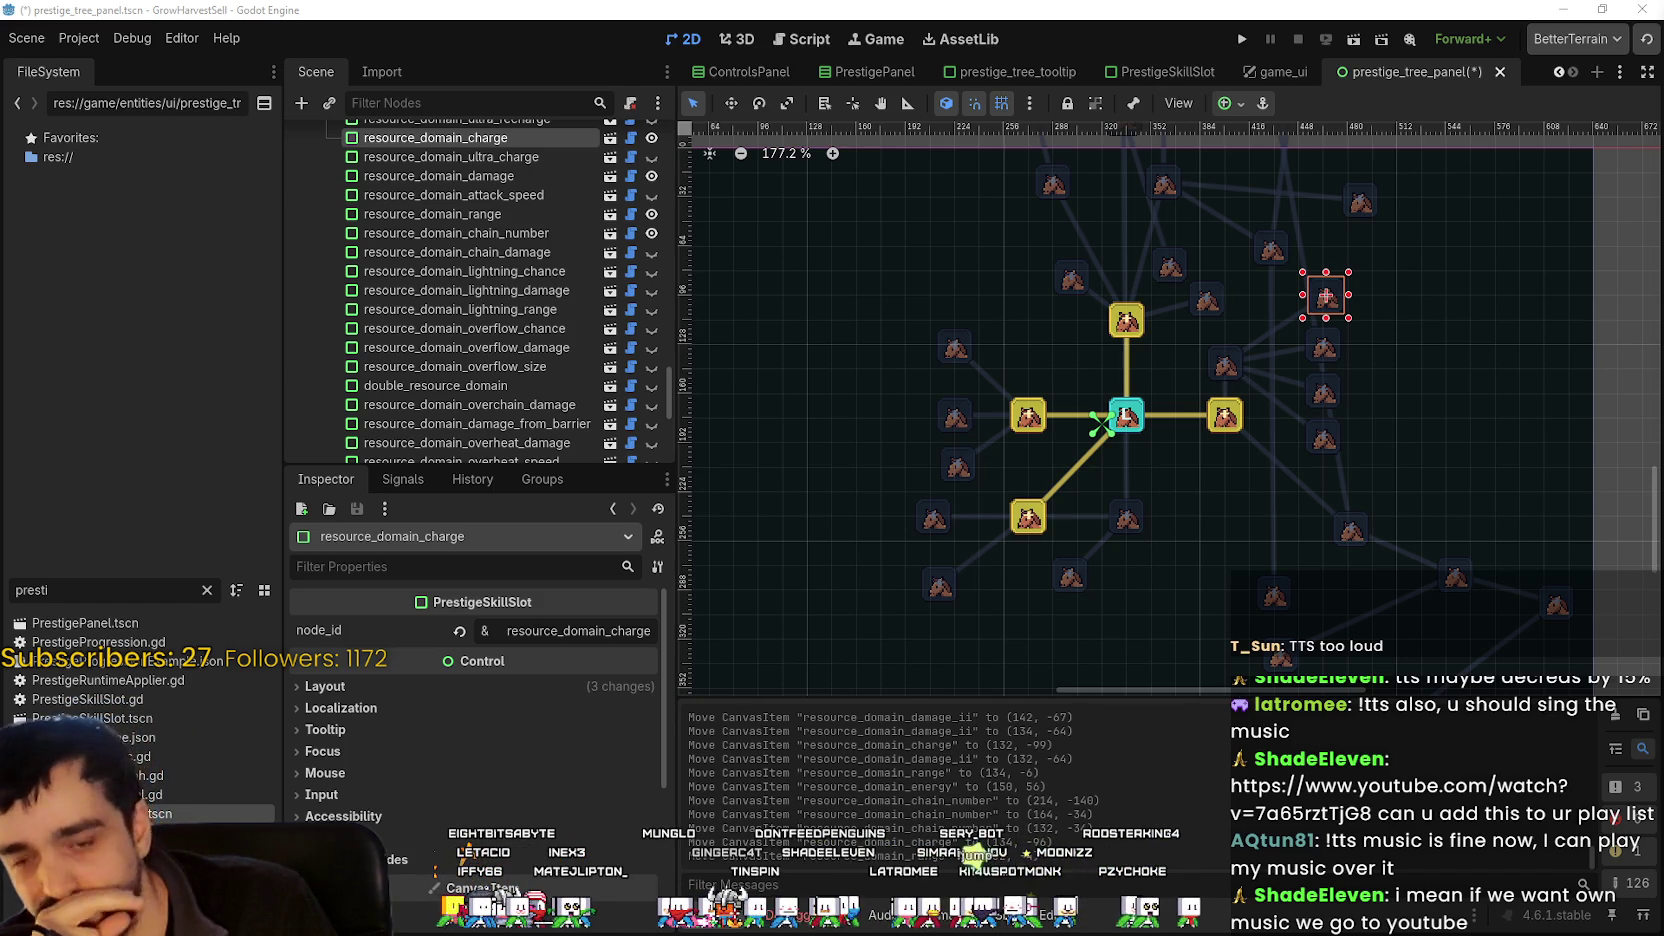
- Recentre the view, select the resource_domain_damage_ii slot, then place the Twitch stream window over the editor
drag(1331, 350, 1291, 378)
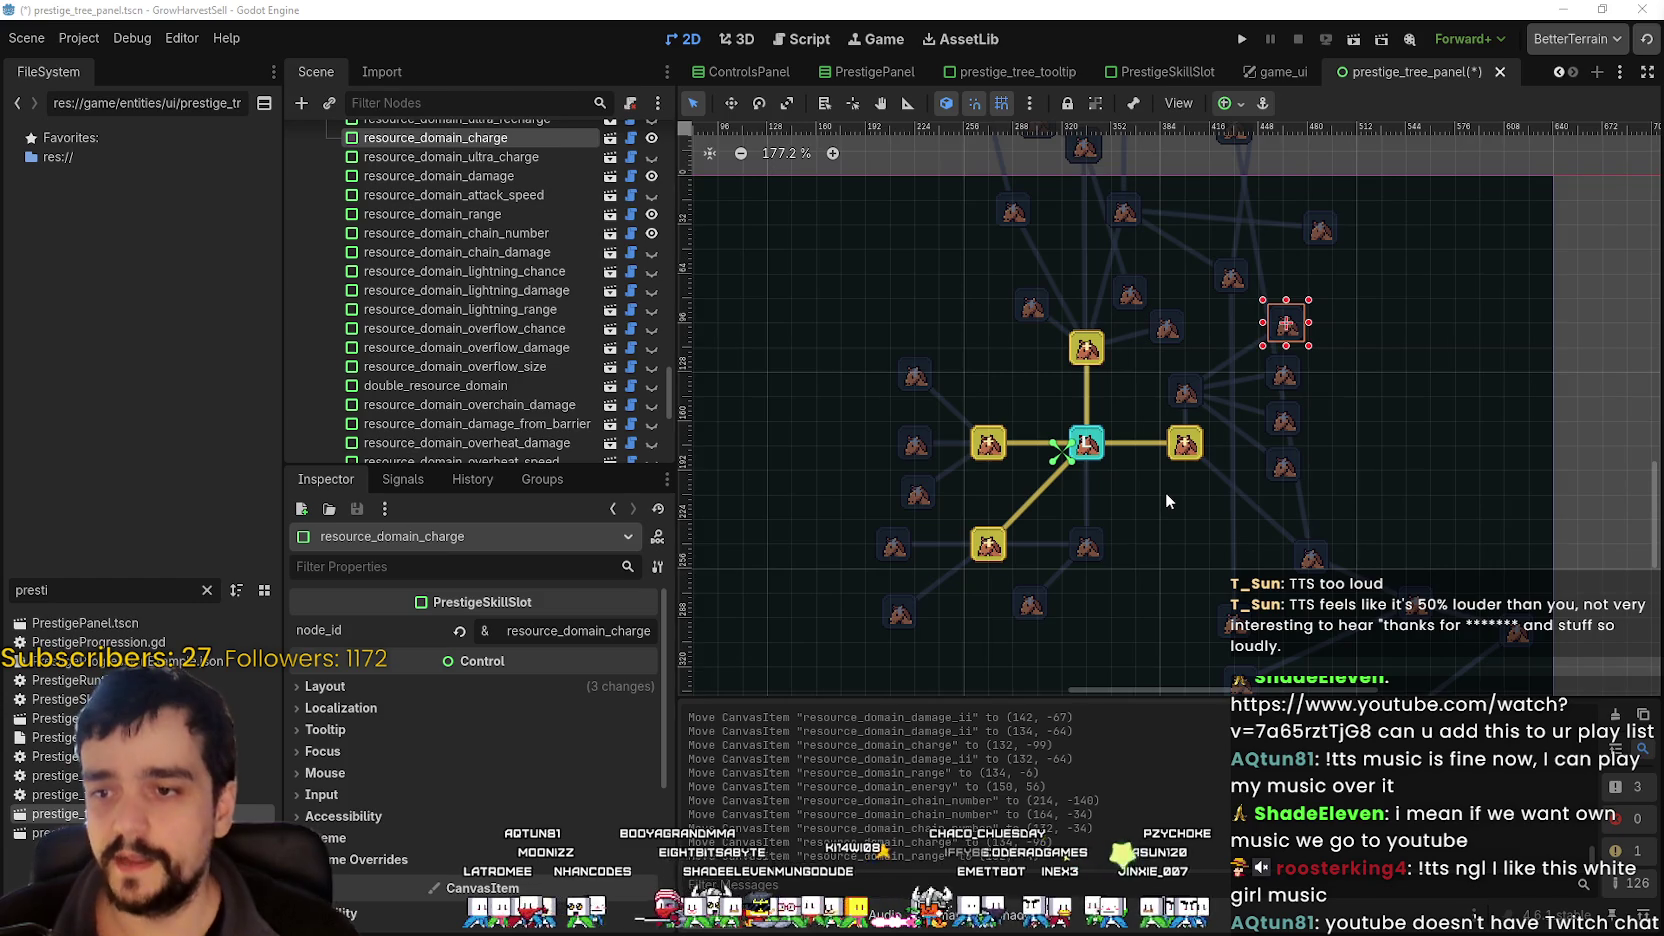
scroll(1166, 495, up, 1)
scroll(1166, 498, down, 1)
click(1297, 398)
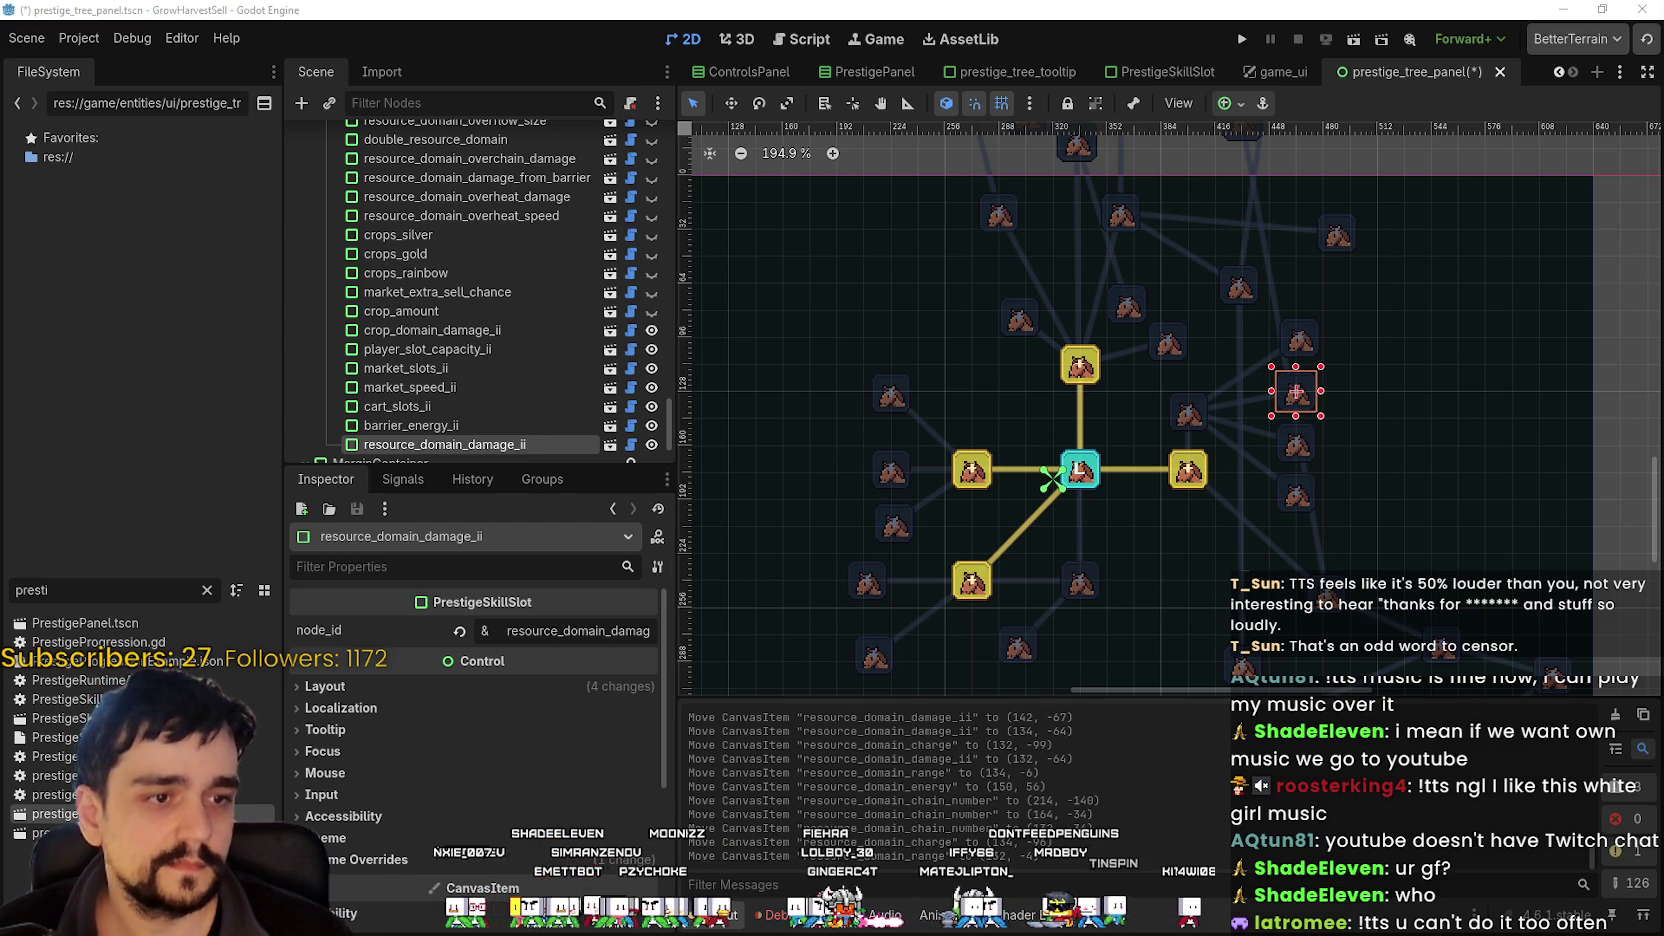
mouse_move(874, 2)
mouse_down()
mouse_move(874, 146)
mouse_move(719, 46)
mouse_up()
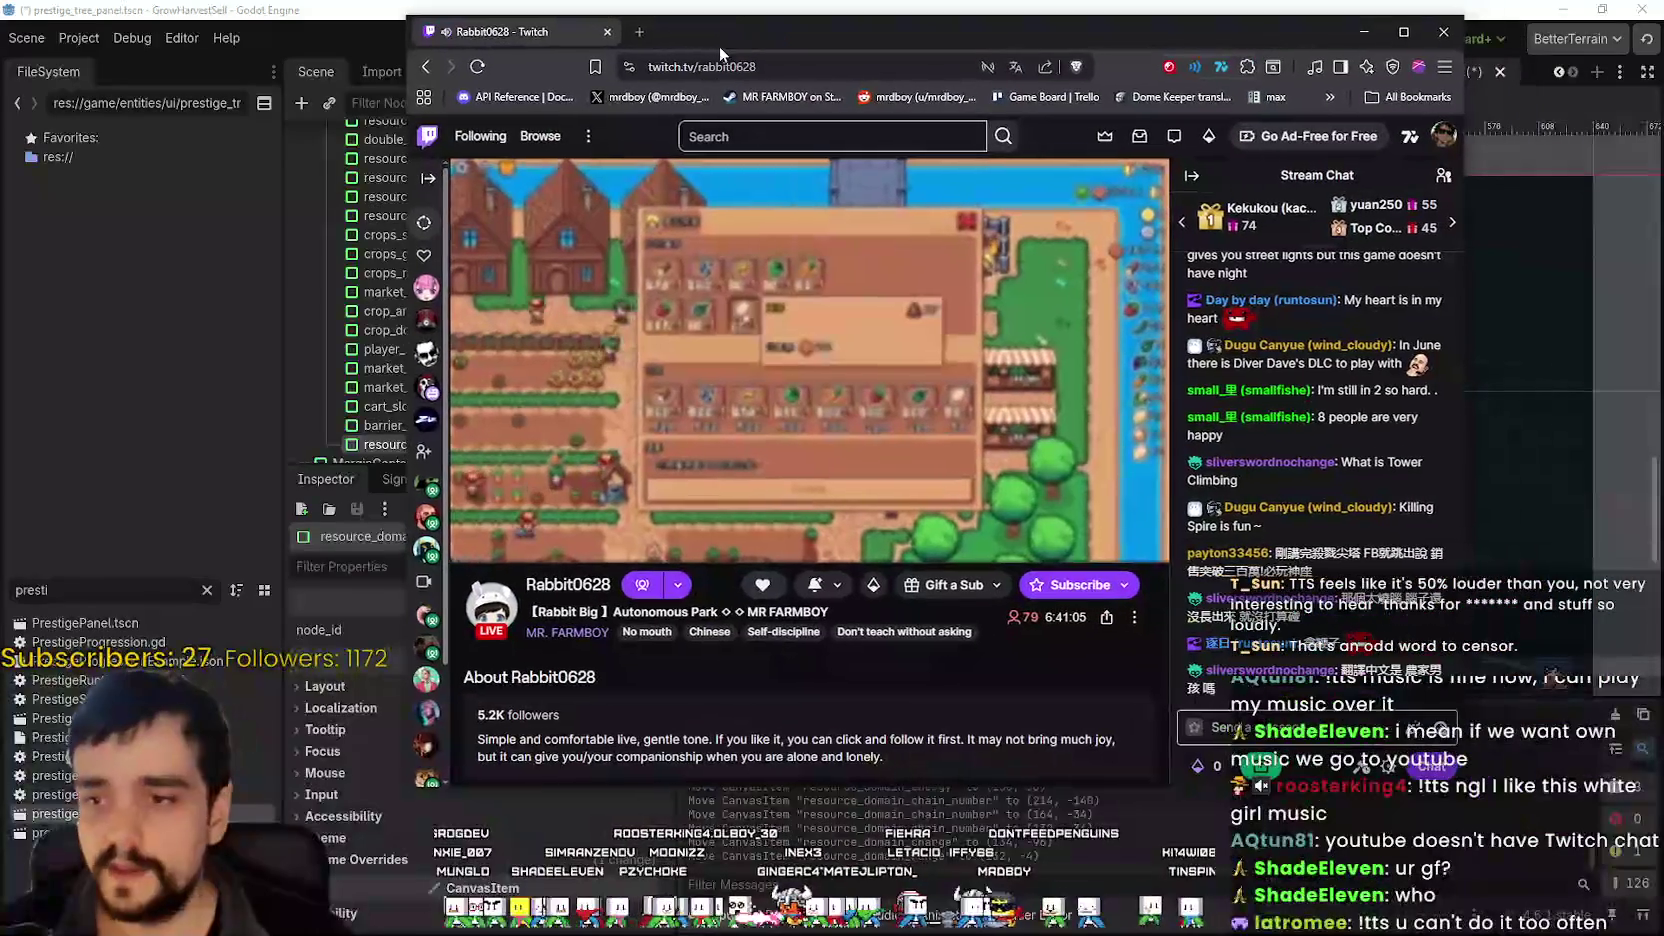
- Change the stream's playback quality in the video player settings
click(1040, 542)
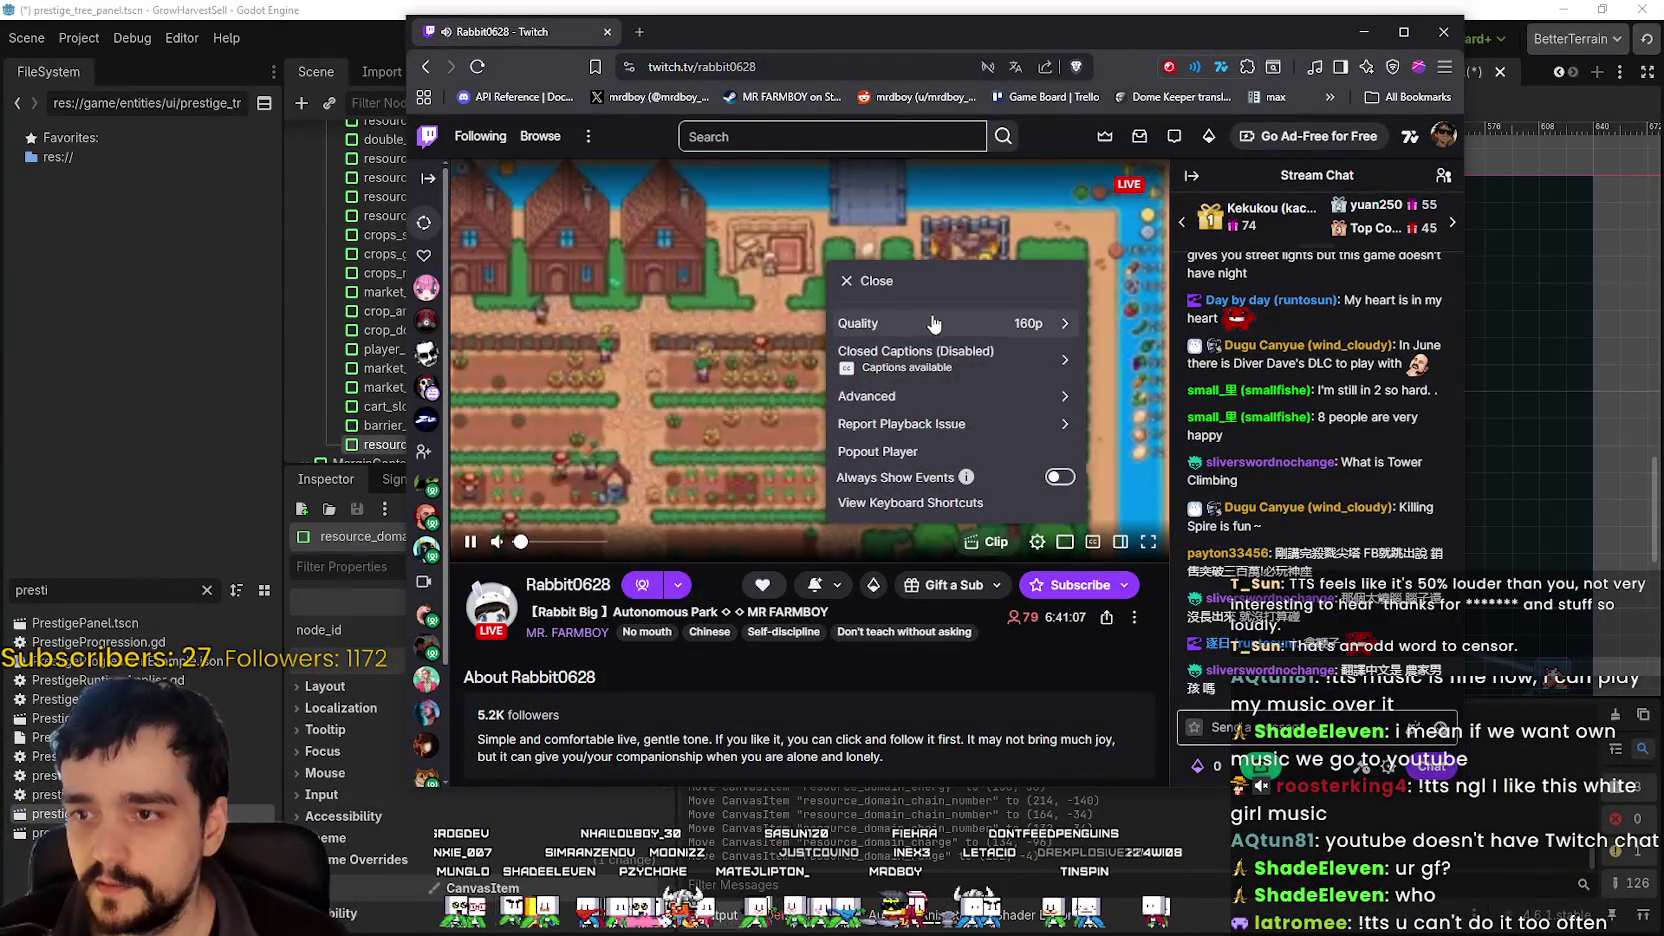
click(862, 320)
click(861, 452)
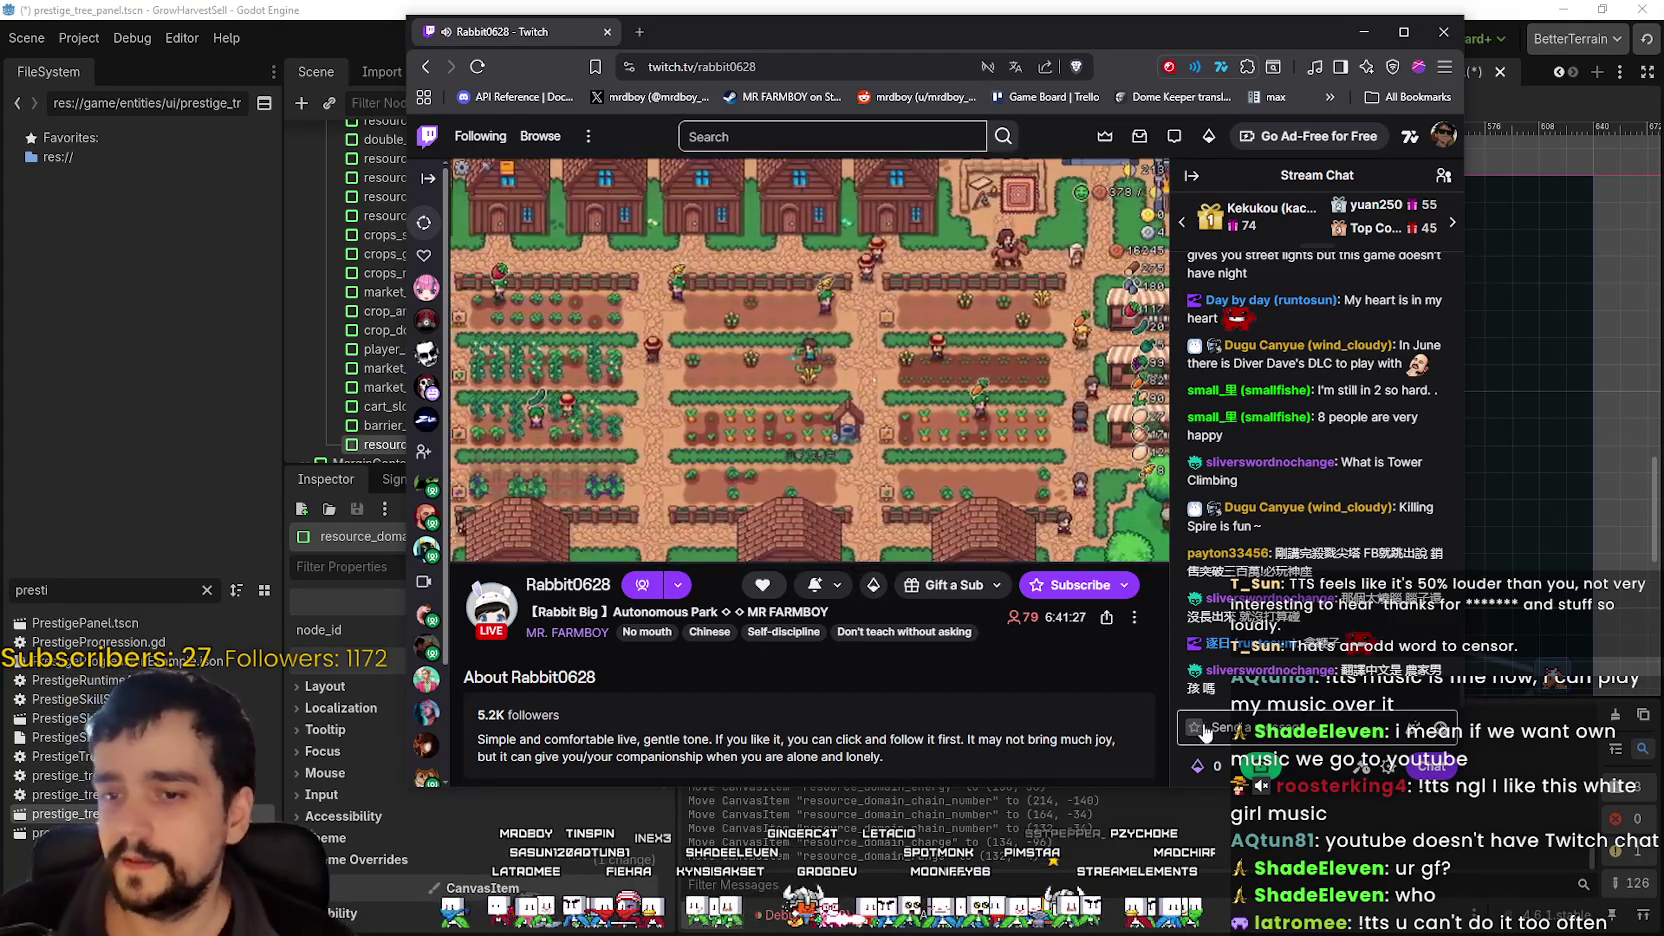
- Post a GoldPLZ emote in the stream chat and switch back to Godot
click(1445, 728)
click(1440, 728)
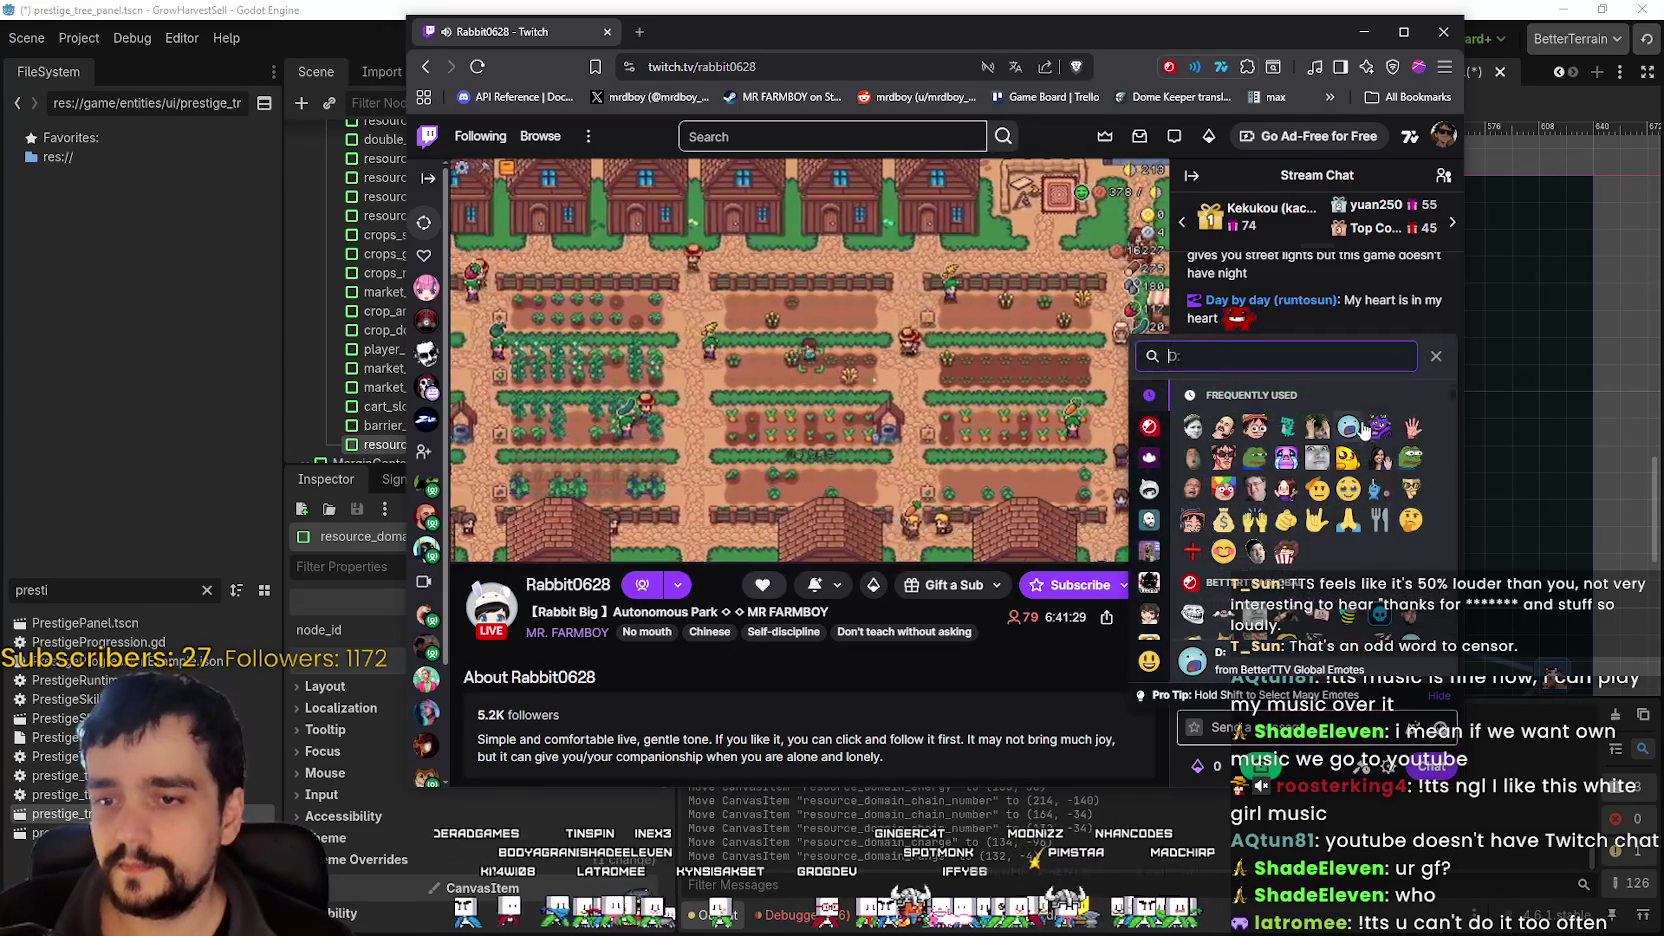
text(GoldPLZ)
click(1350, 458)
key(Return)
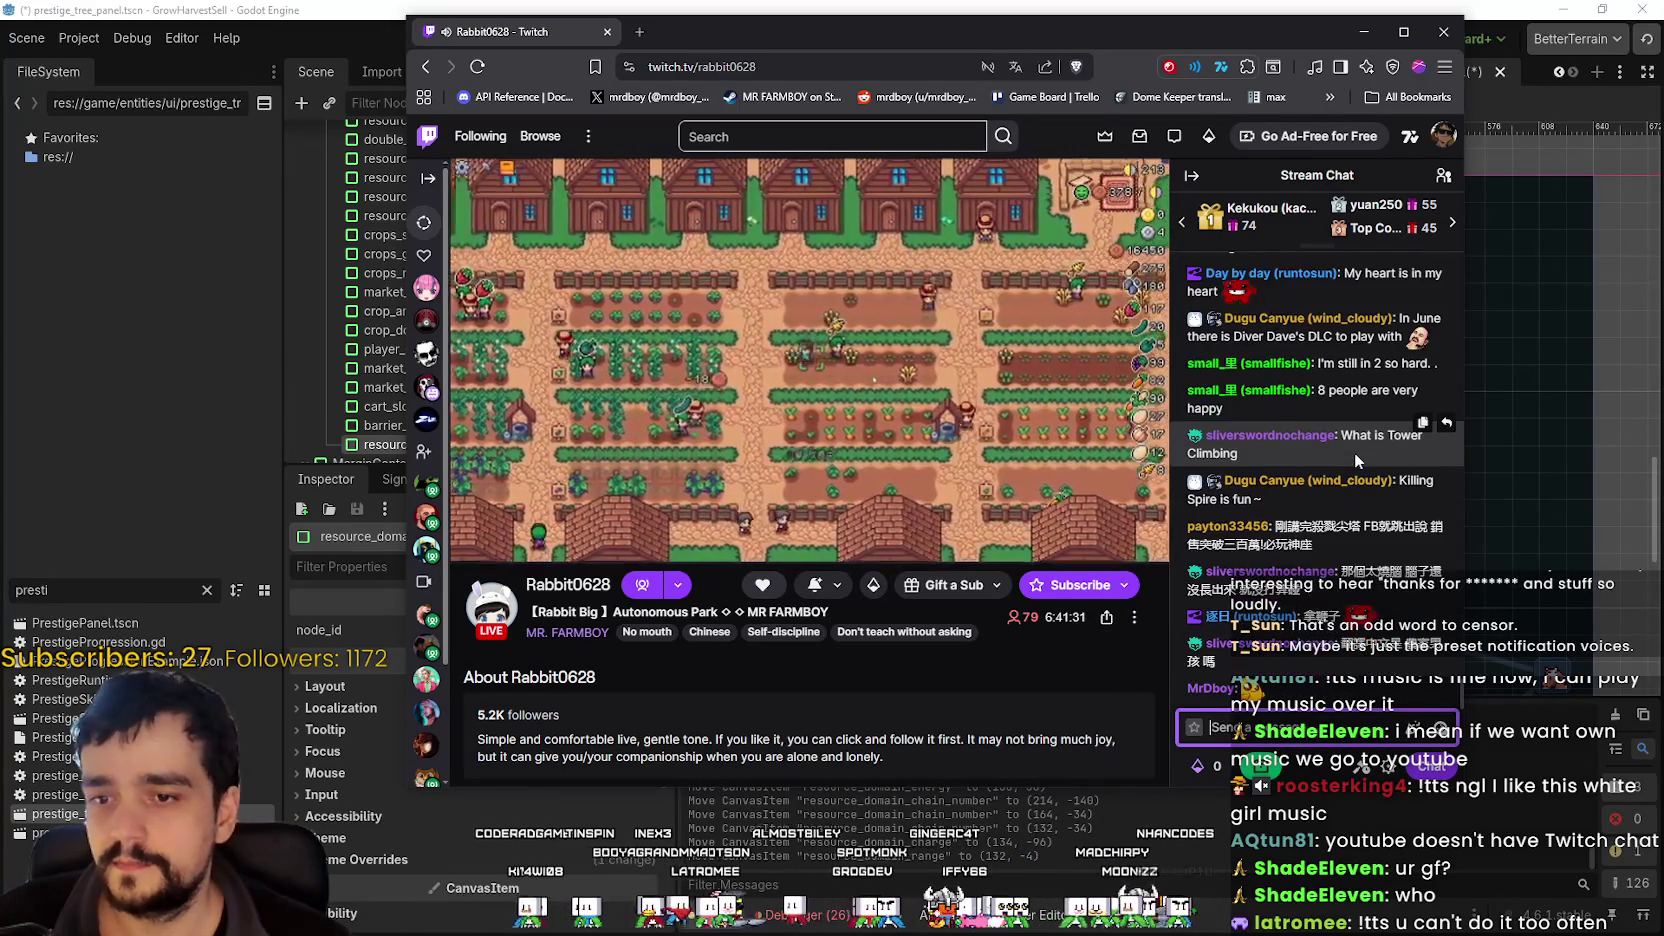
key(alt+Tab)
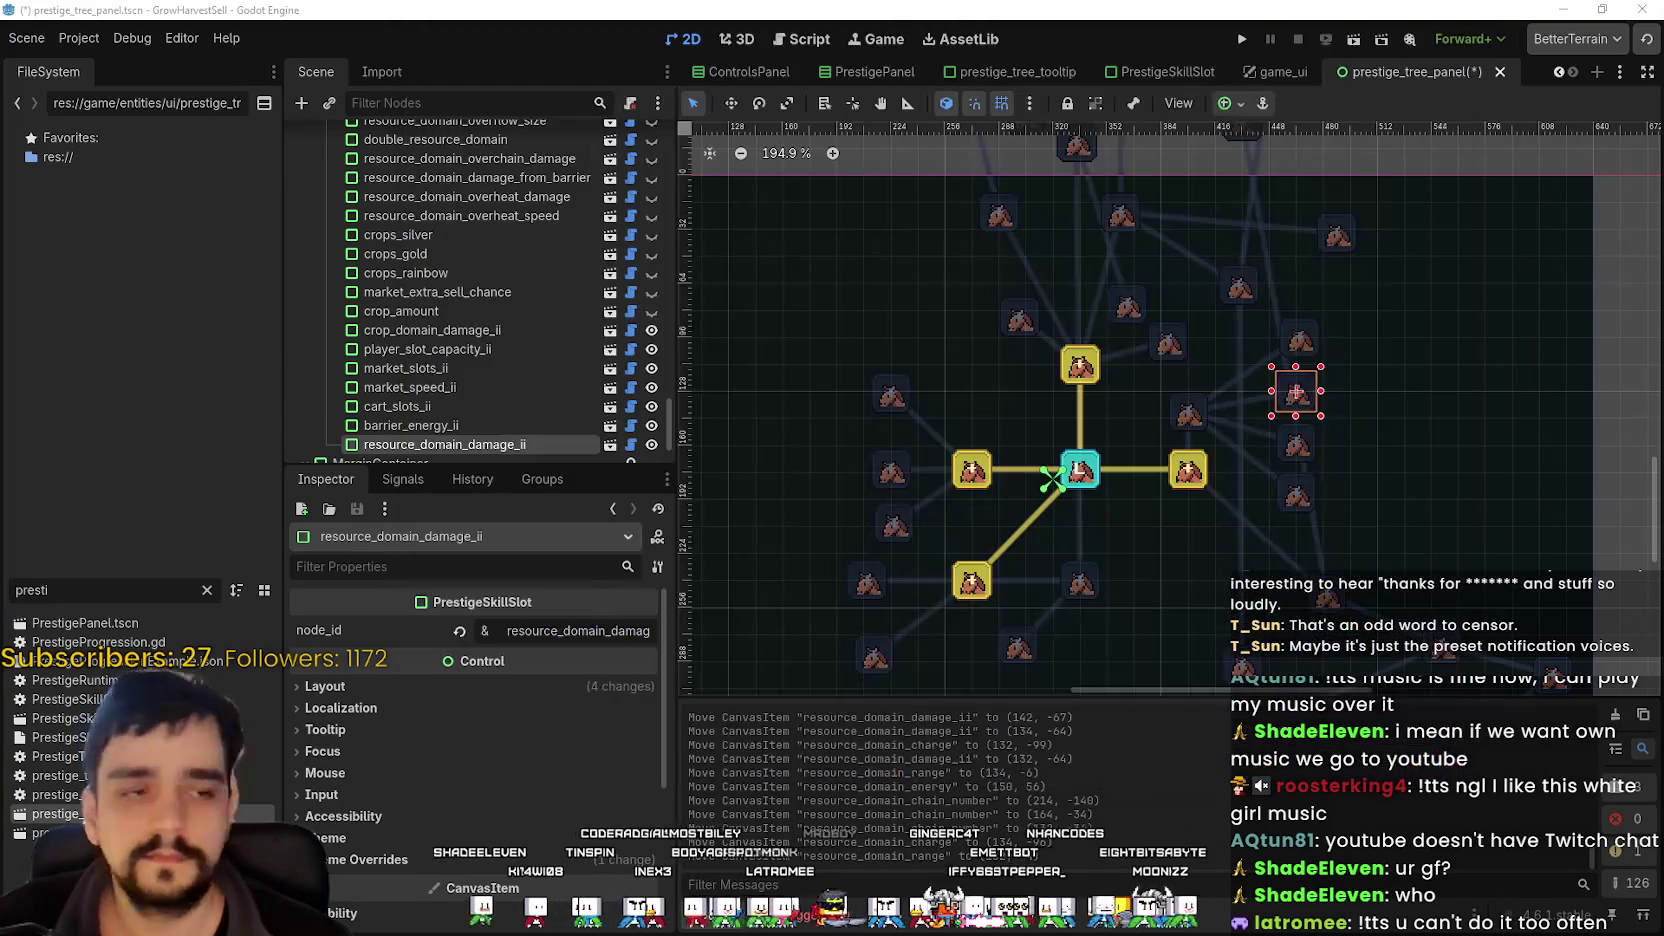